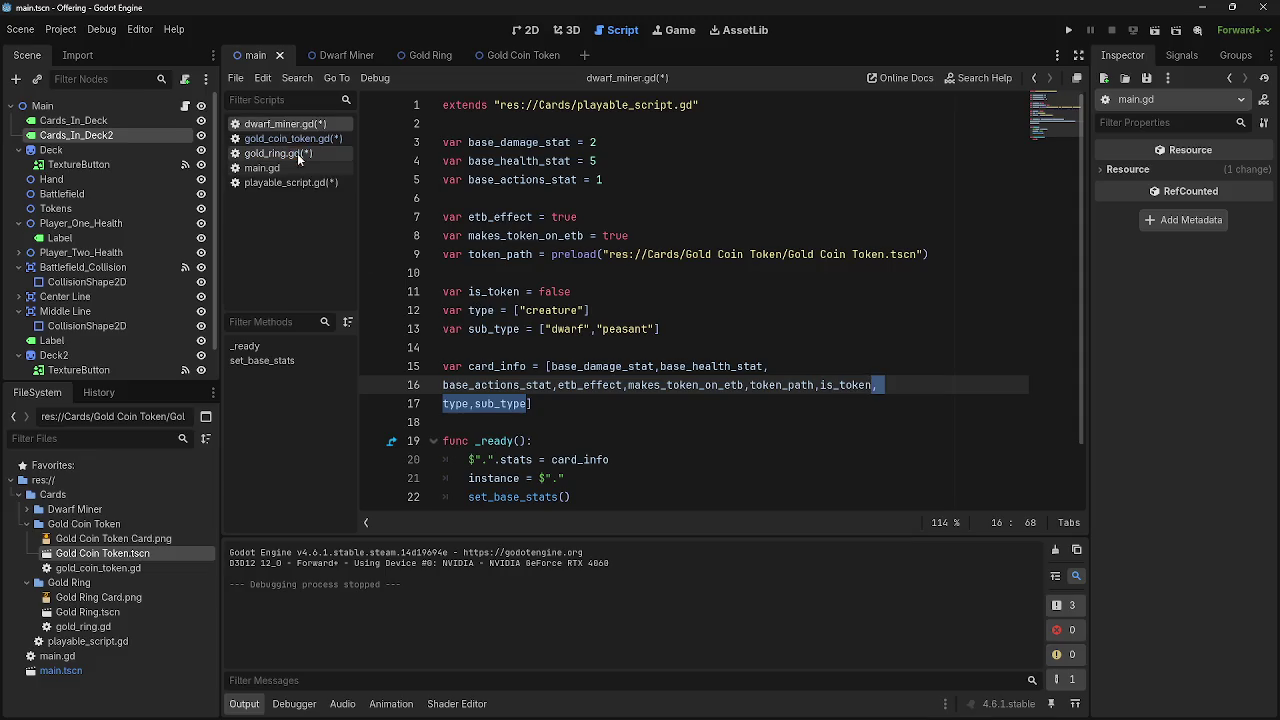
# Paste type and sub_type into the card_info array of gold_coin_token.gd
pyautogui.click(718, 405)
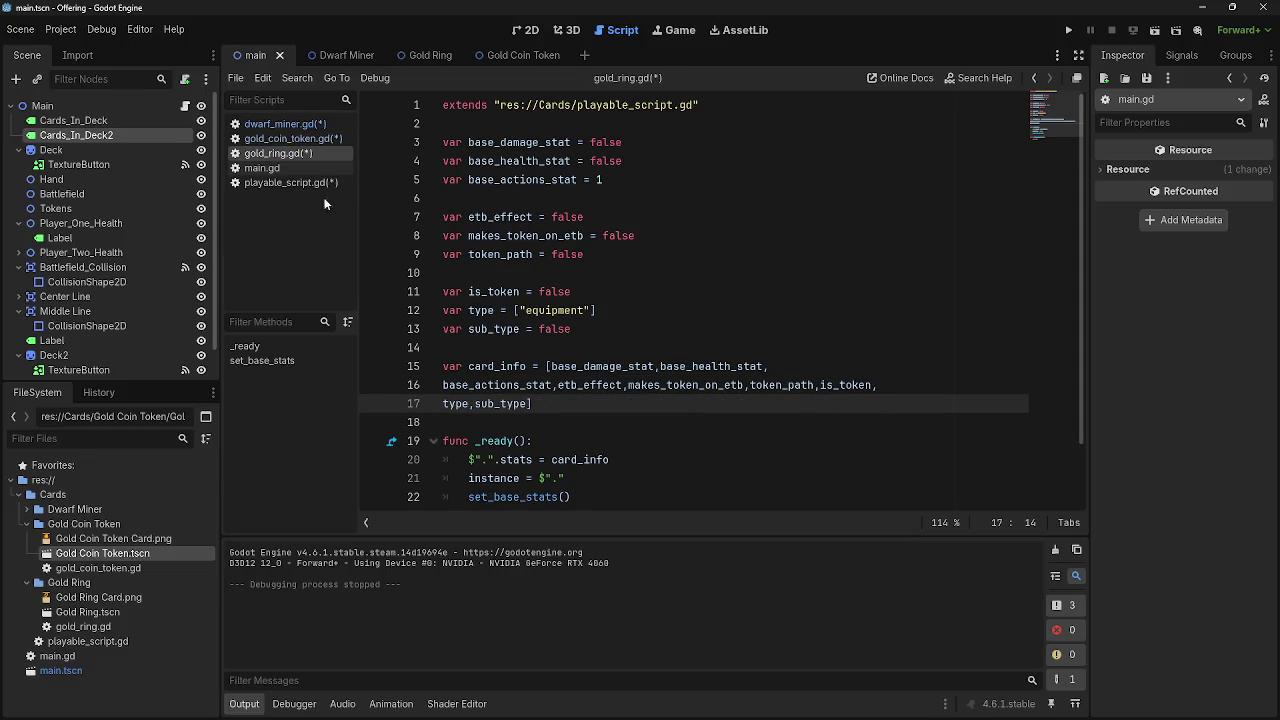
pyautogui.click(290, 138)
pyautogui.press('BackSpace')
pyautogui.press('BackSpace')
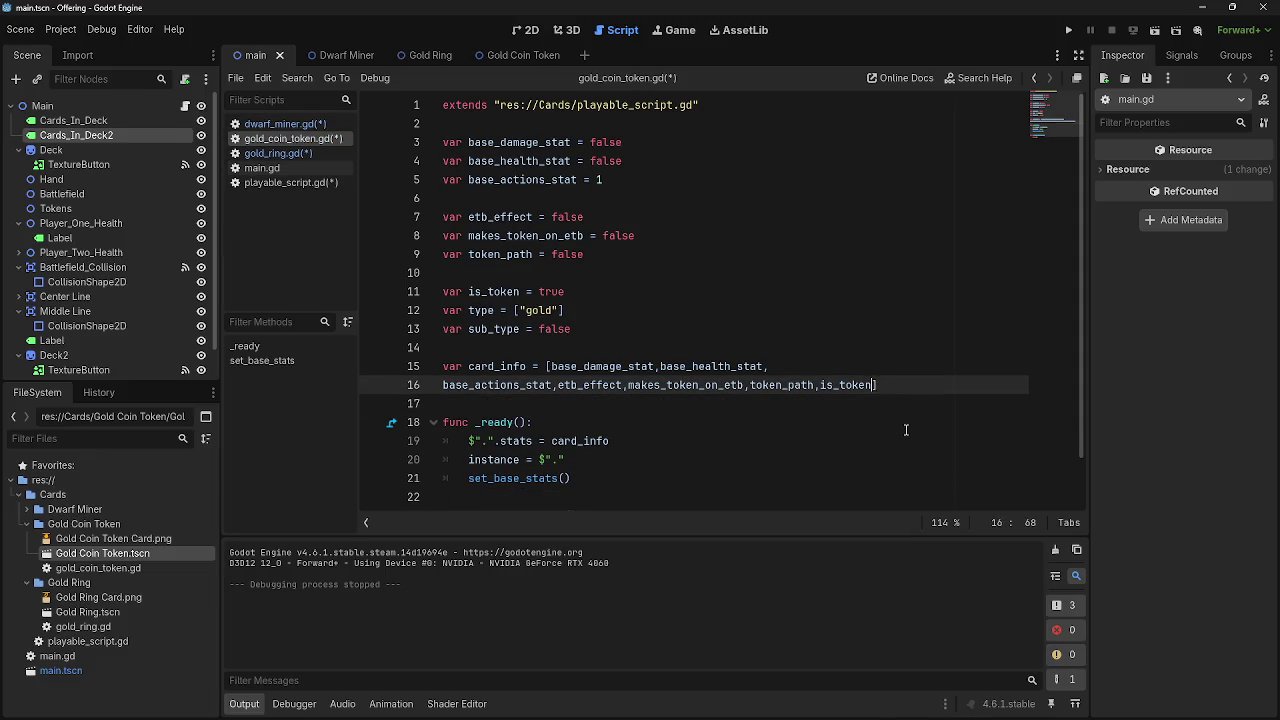
pyautogui.write(', type,sub_type')
# Compare the card_info arrays across the card scripts, ending on dwarf_miner.gd
pyautogui.click(275, 123)
pyautogui.click(280, 138)
pyautogui.click(272, 153)
pyautogui.click(280, 138)
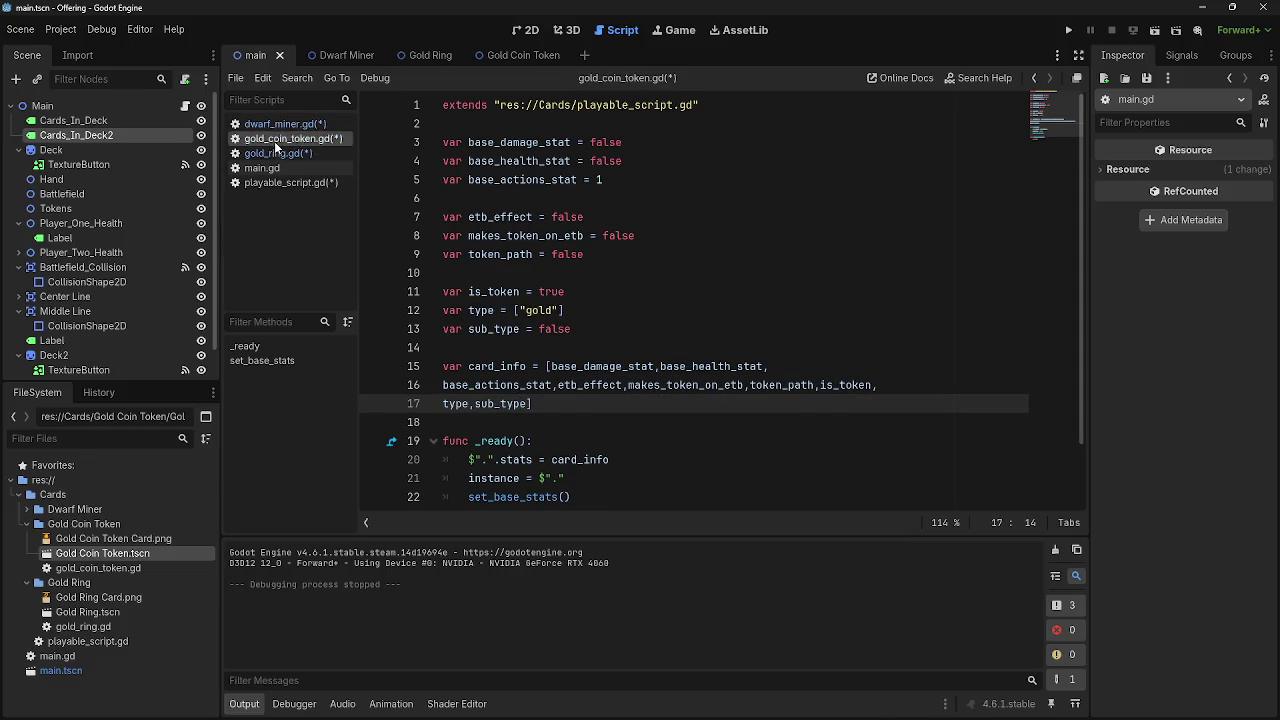
pyautogui.click(282, 123)
pyautogui.click(282, 153)
pyautogui.click(285, 123)
# Place the caret at the end of dwarf_miner.gd's card_info and recheck the other card scripts
pyautogui.click(589, 413)
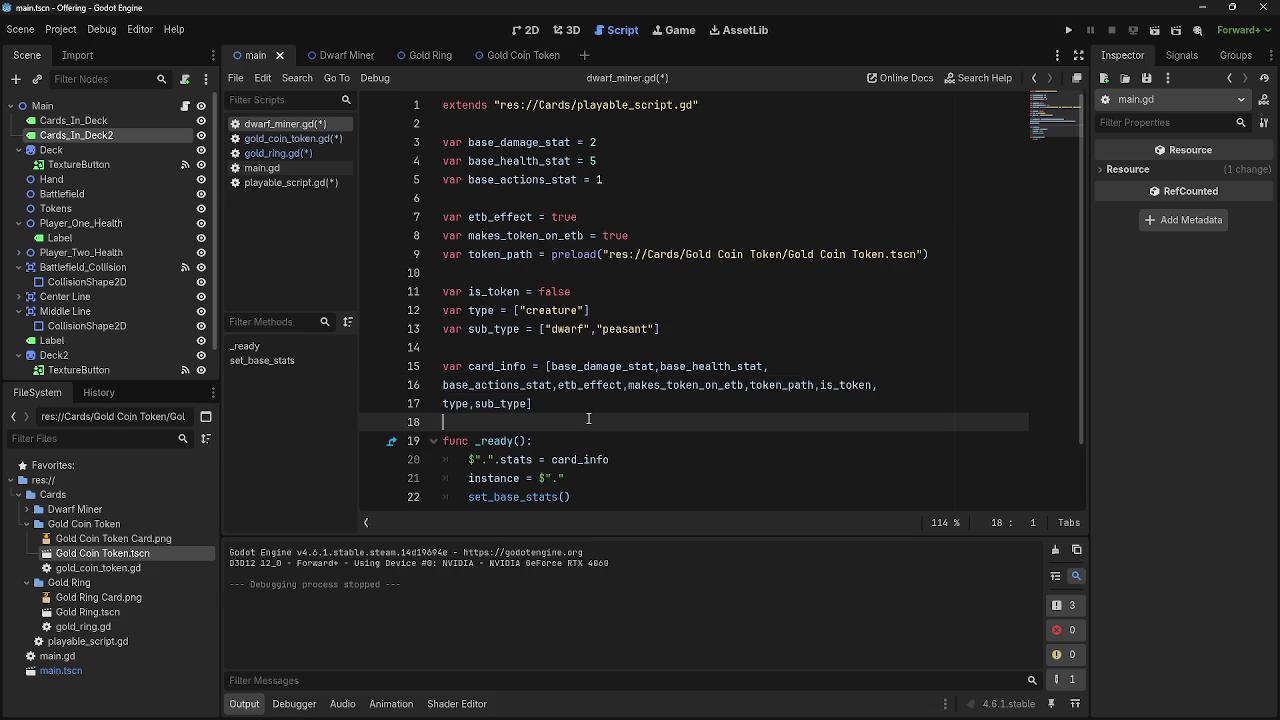
pyautogui.click(550, 407)
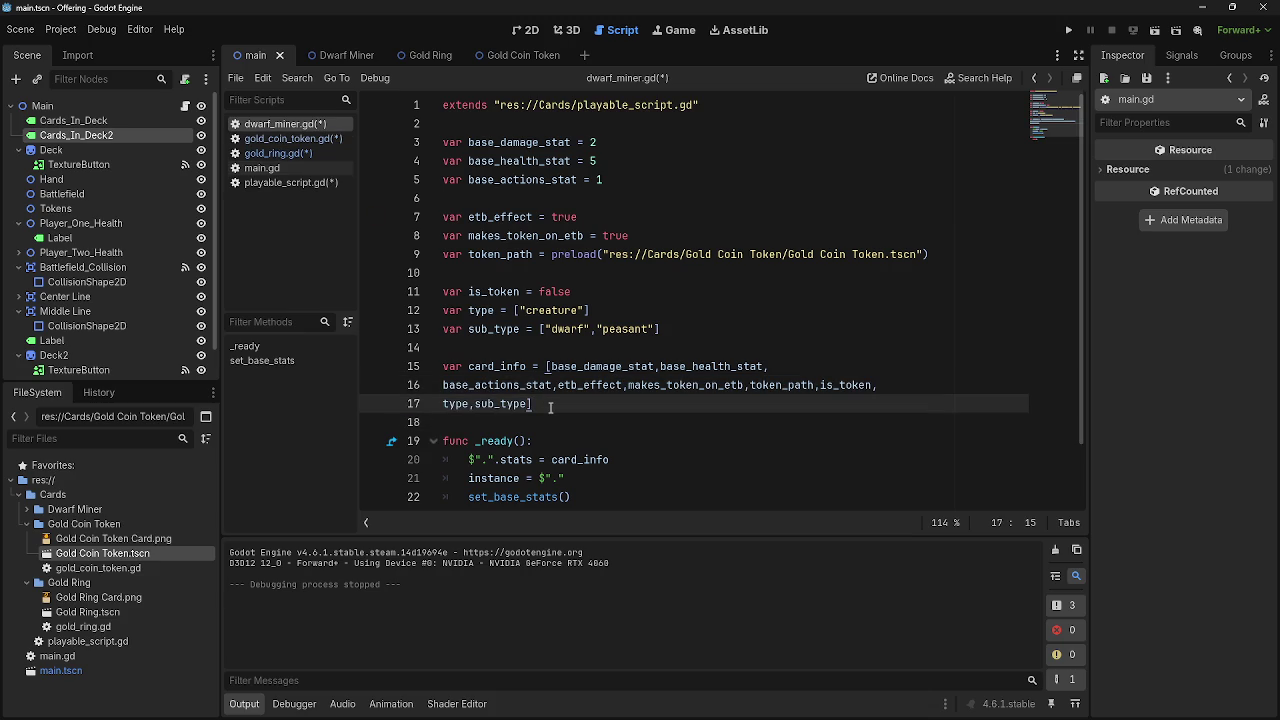
pyautogui.click(275, 153)
pyautogui.click(280, 138)
pyautogui.click(282, 123)
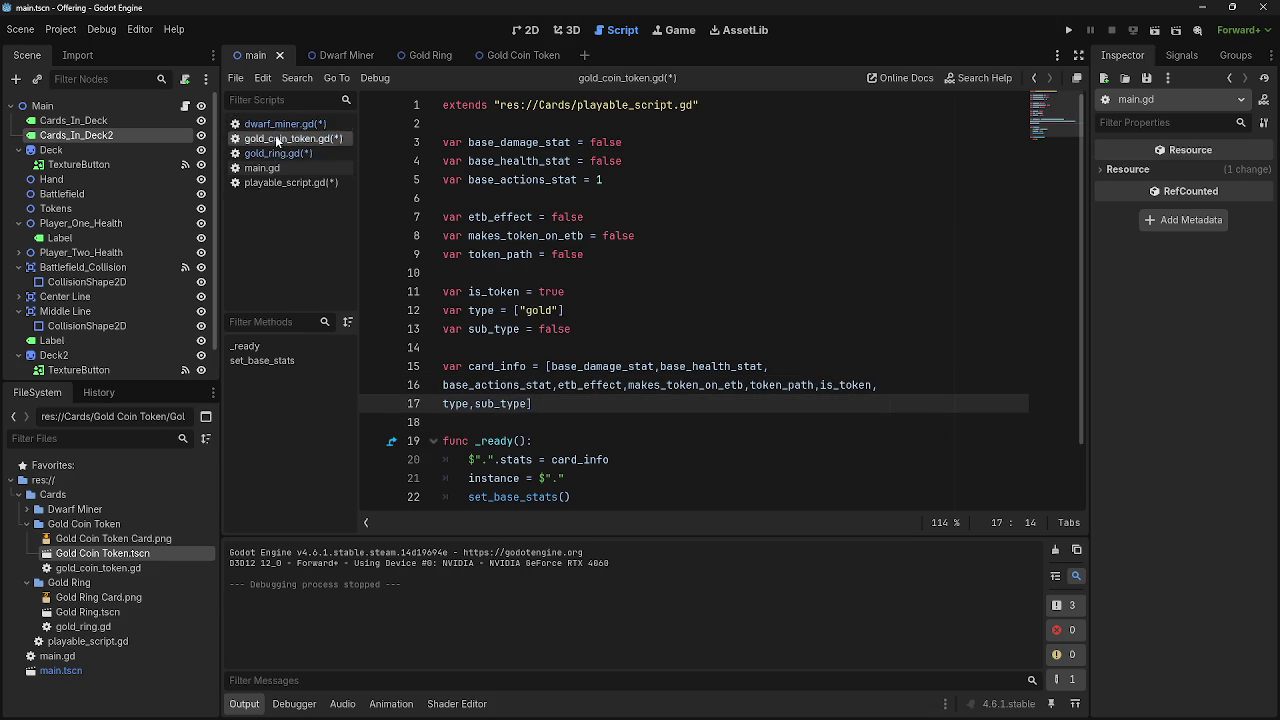
pyautogui.click(277, 153)
# Look through main.gd, then bring up the card click handler in playable_script.gd
pyautogui.click(262, 168)
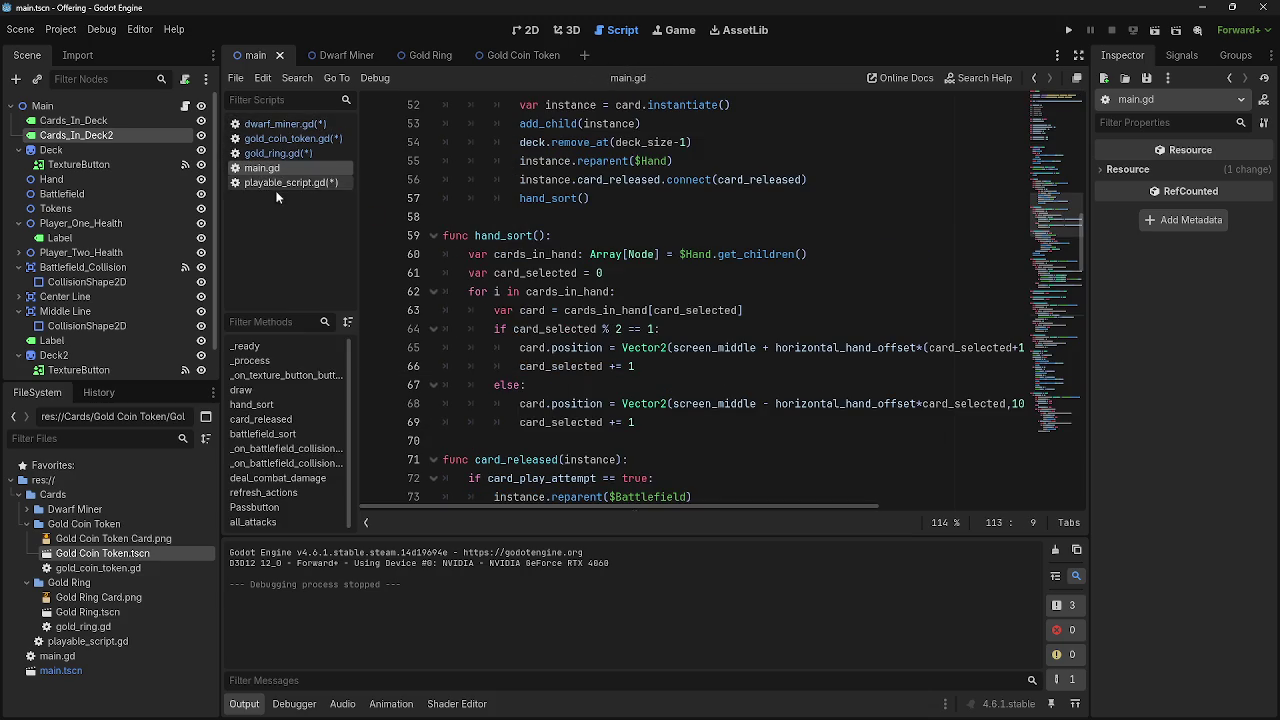
pyautogui.scroll(-2, 670, 341)
pyautogui.scroll(12, 670, 341)
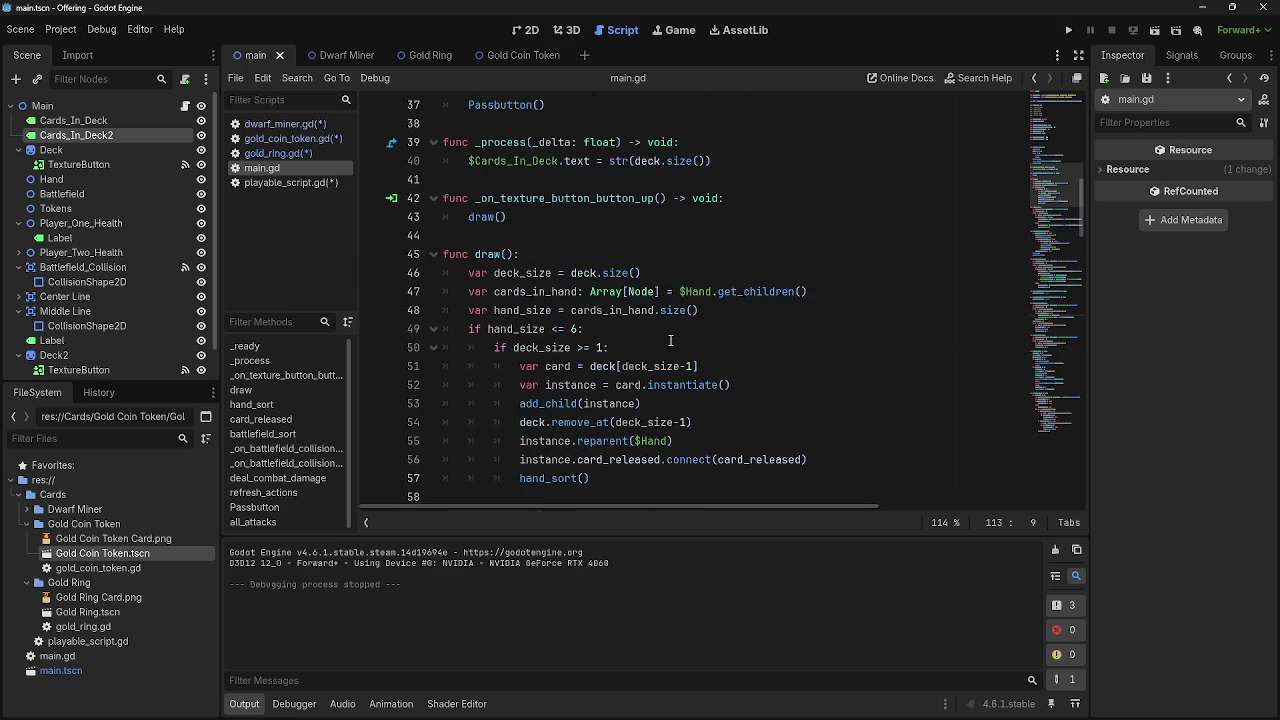
pyautogui.scroll(4, 670, 341)
pyautogui.click(290, 182)
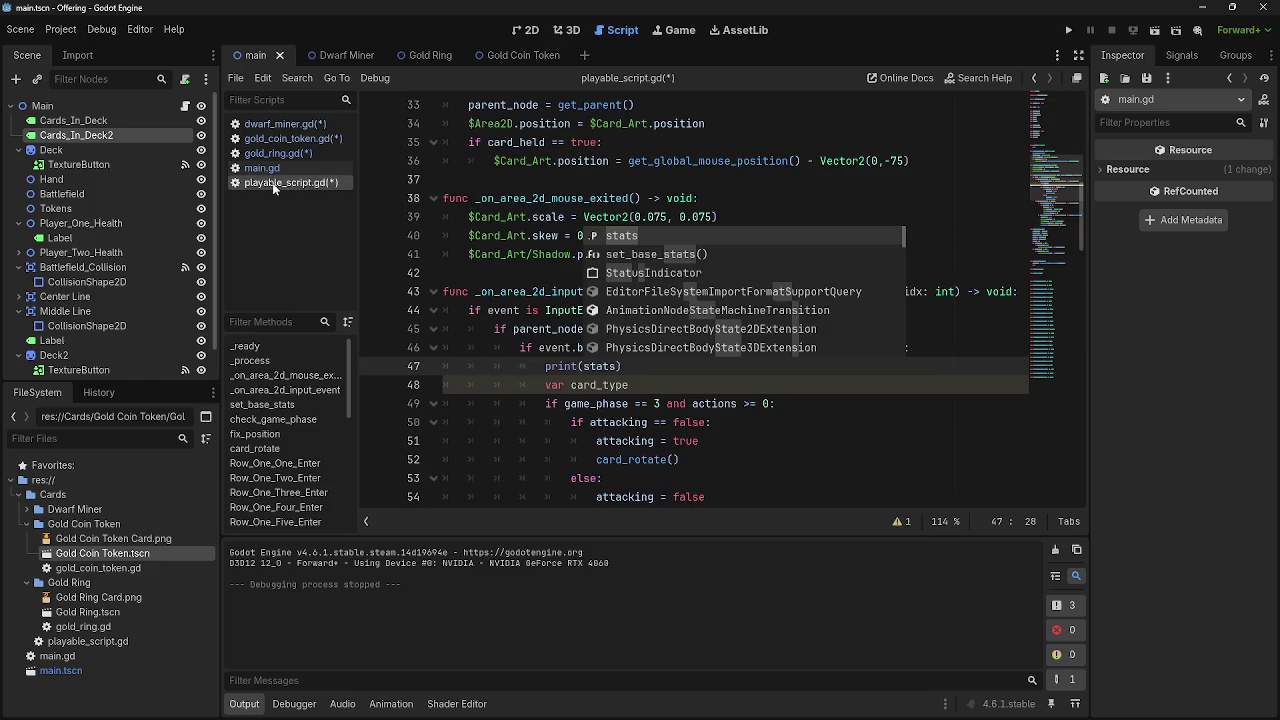
pyautogui.scroll(-4, 751, 340)
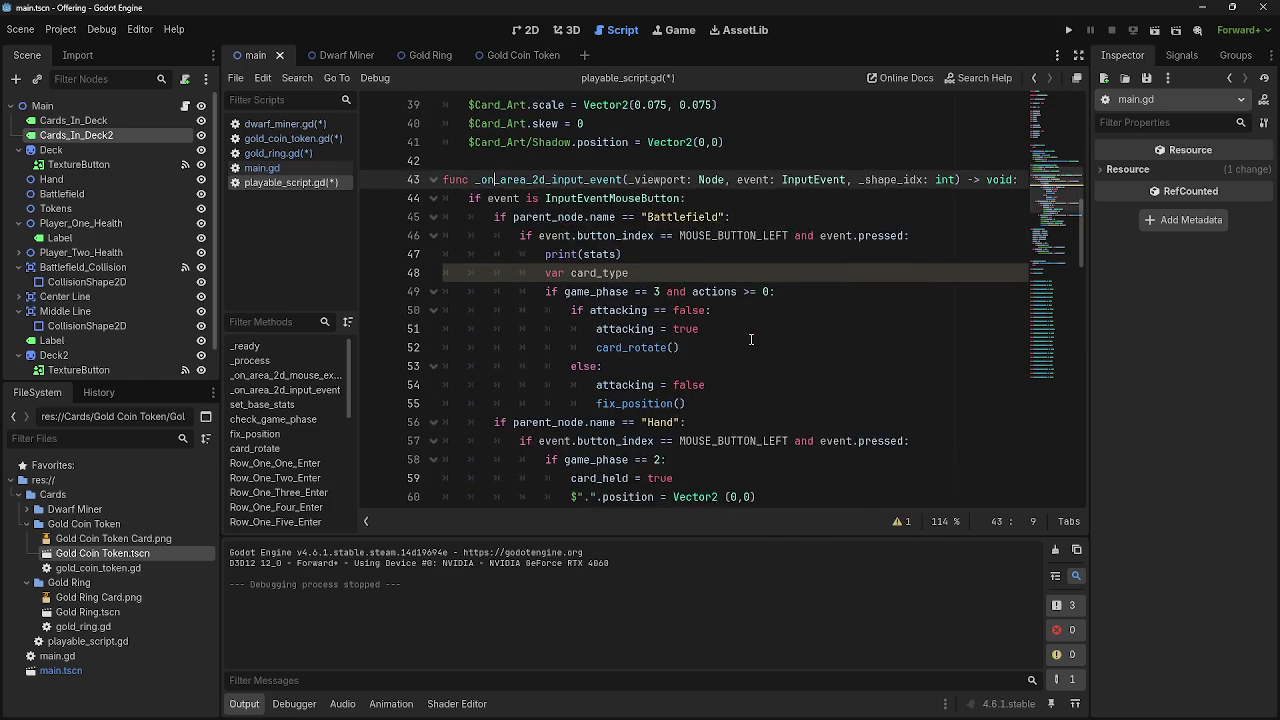
pyautogui.scroll(-2, 751, 340)
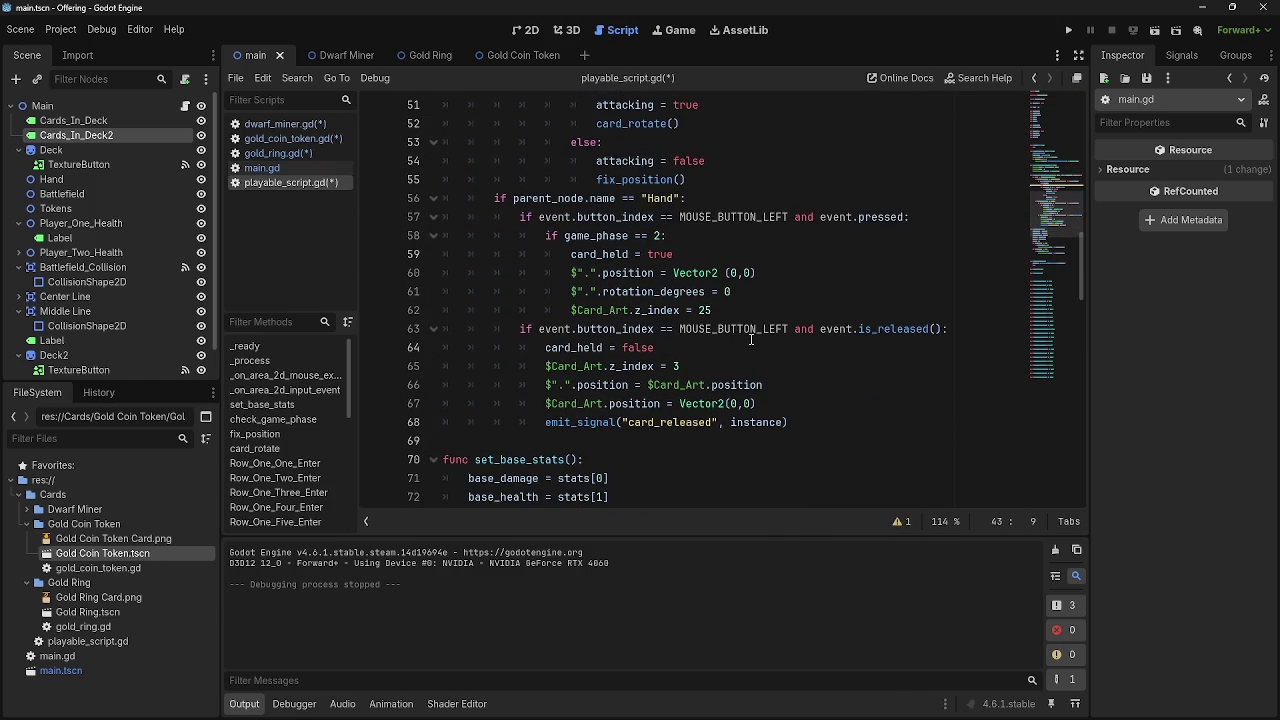
pyautogui.scroll(4, 751, 340)
# Place the caret after the print(stats) line and run the project with F5
pyautogui.click(719, 257)
pyautogui.scroll(-5, 707, 297)
pyautogui.scroll(4, 690, 335)
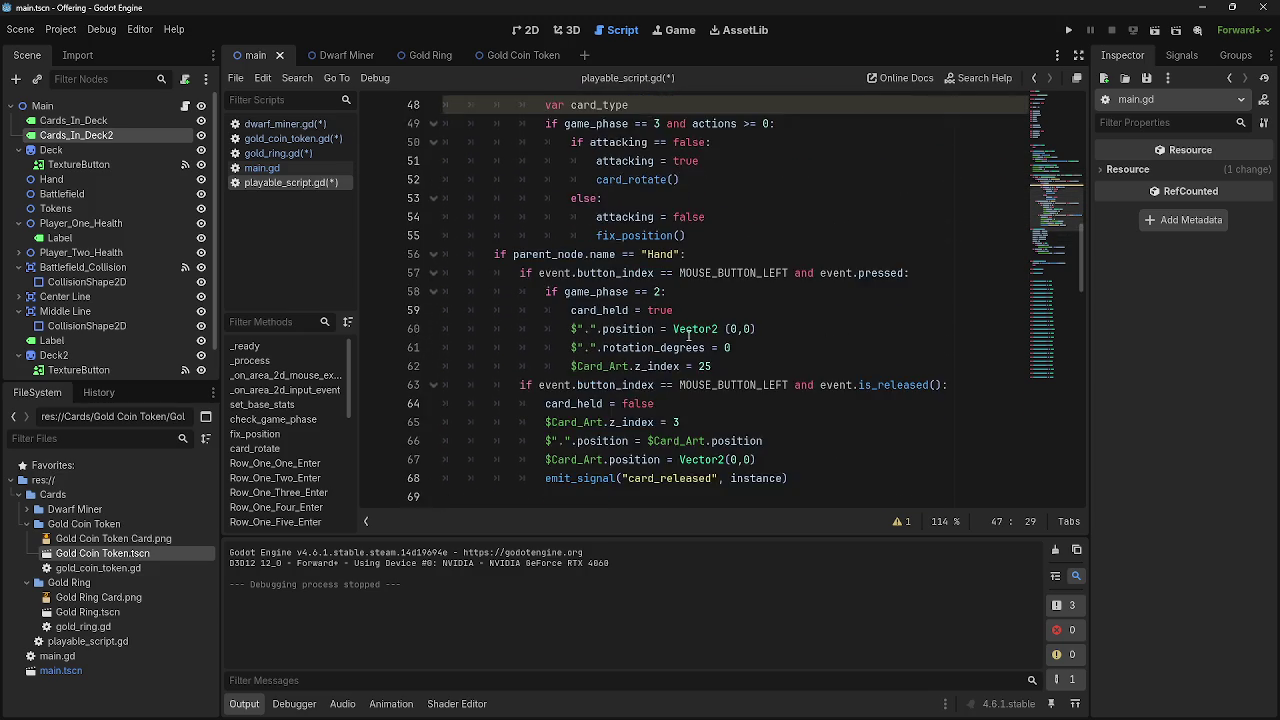
pyautogui.scroll(1, 688, 338)
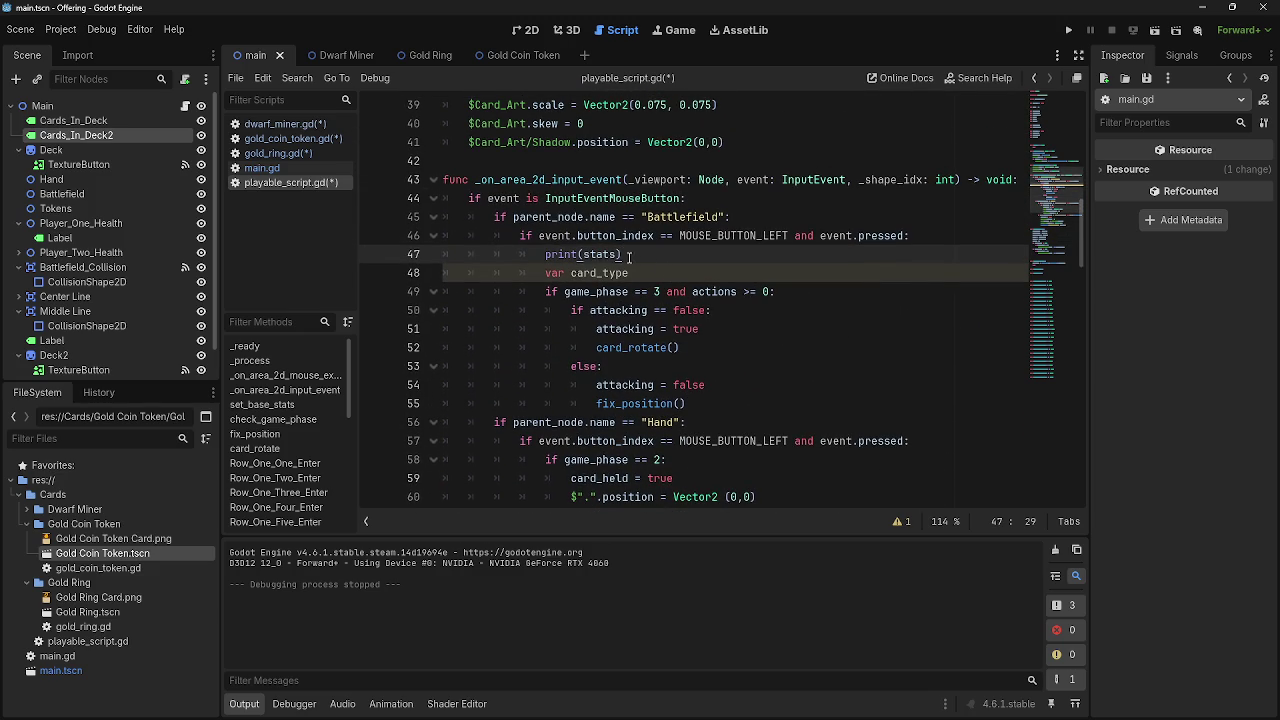
pyautogui.press('F5')
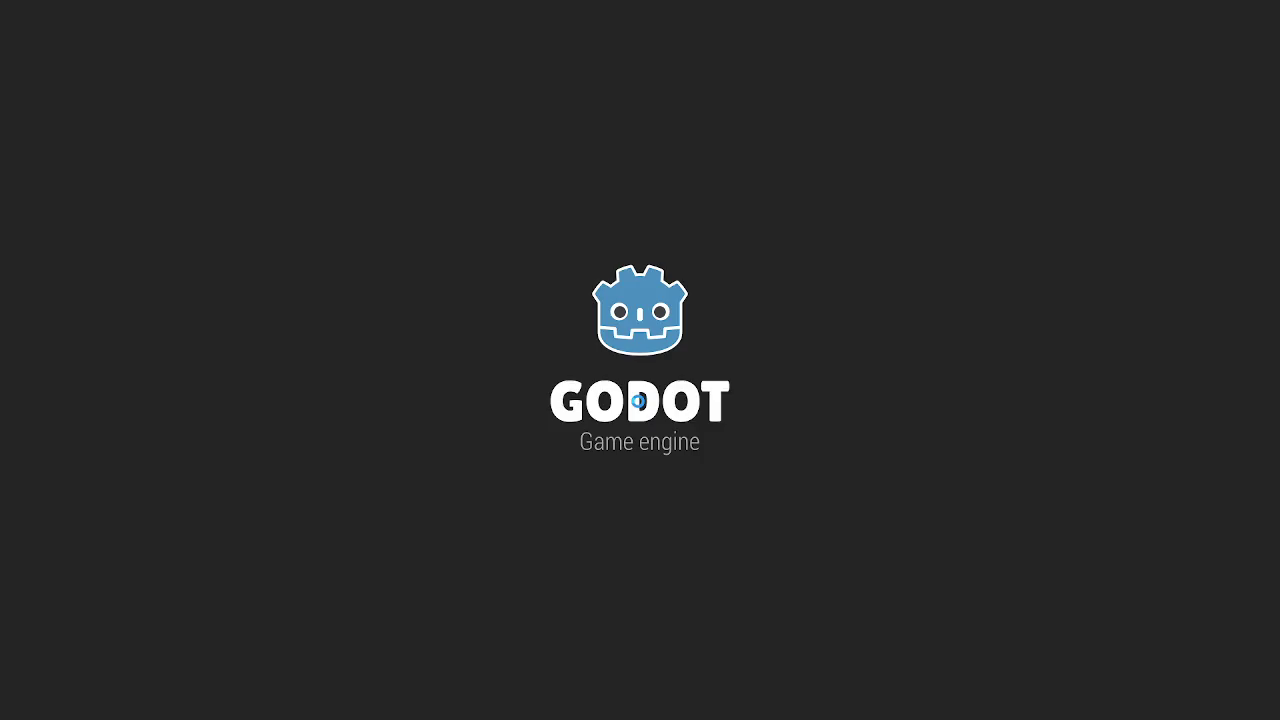
# In the running game, click a played Gold Ring card, then return to the editor
pyautogui.hotkey('alt', 'Tab')
pyautogui.hotkey('alt', 'Tab')
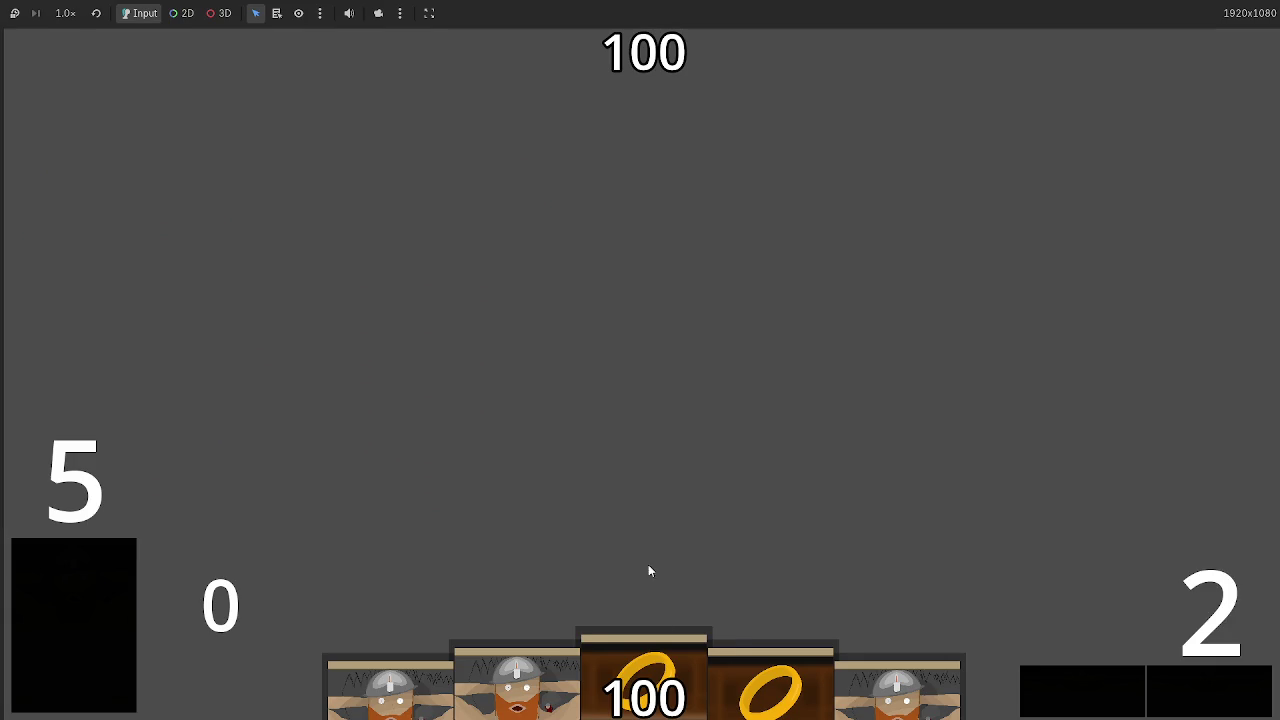
pyautogui.hotkey('alt', 'Tab')
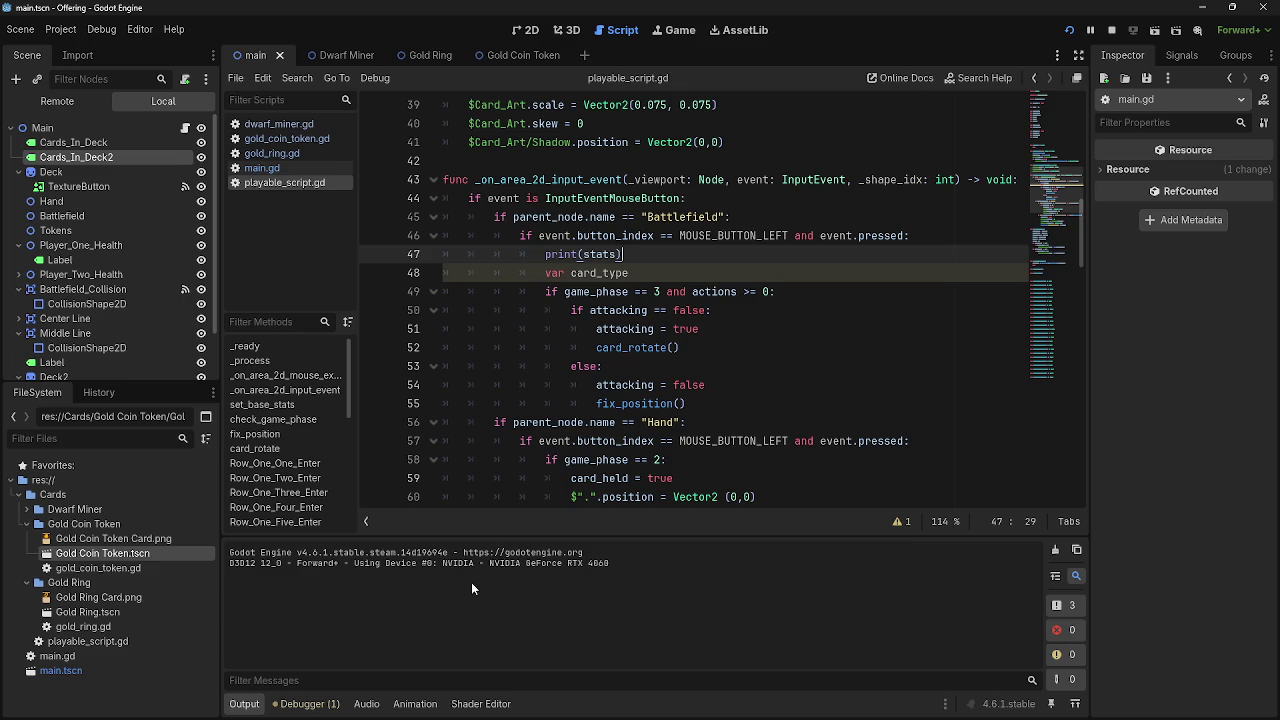
pyautogui.hotkey('alt', 'Tab')
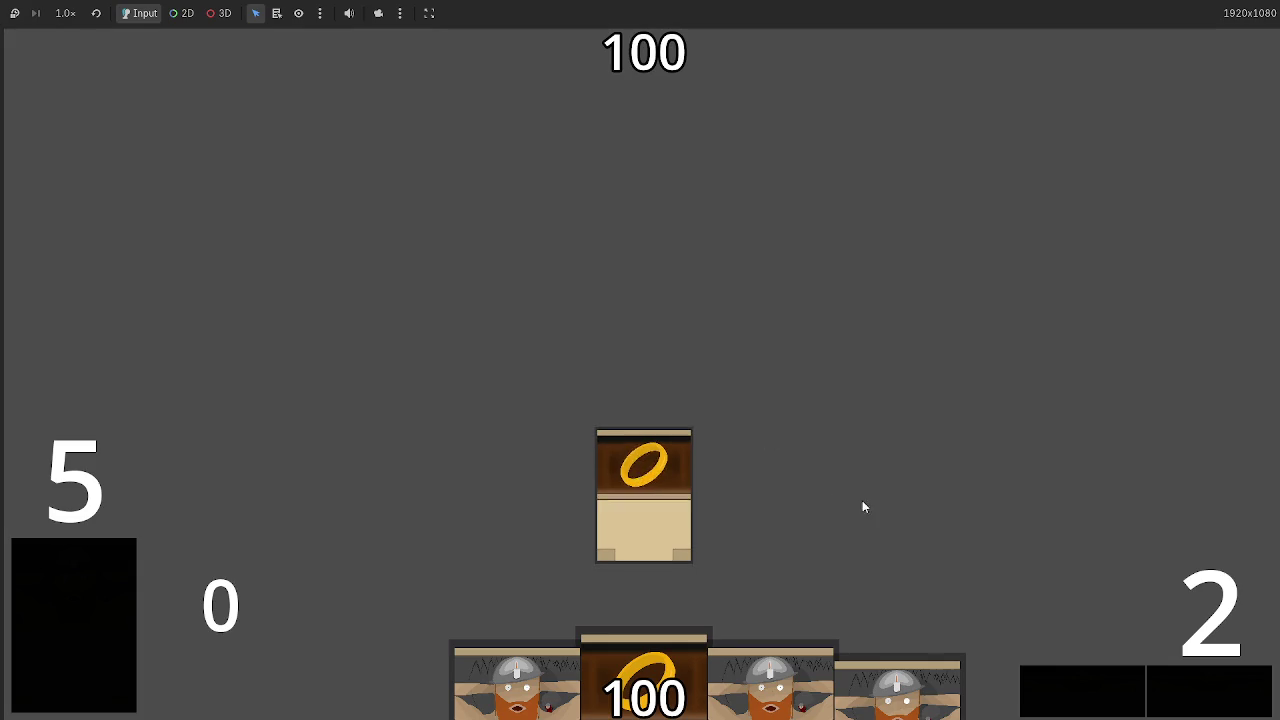
pyautogui.hotkey('alt', 'Tab')
# Highlight the printed stats in Output to find the ["equipment"] entry
pyautogui.moveTo(413, 587); pyautogui.dragTo(601, 580)
pyautogui.click(471, 595)
pyautogui.moveTo(474, 584); pyautogui.dragTo(541, 584)
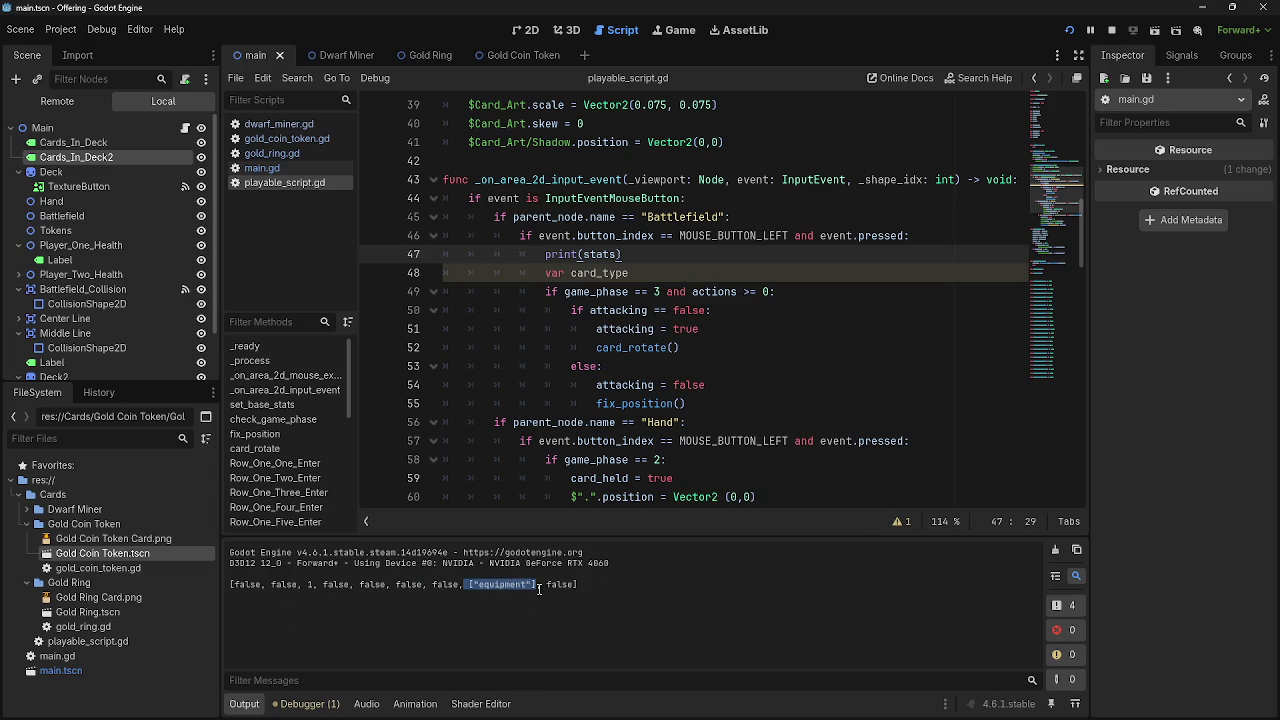
pyautogui.click(619, 588)
pyautogui.hotkey('alt', 'Tab')
pyautogui.click(665, 273)
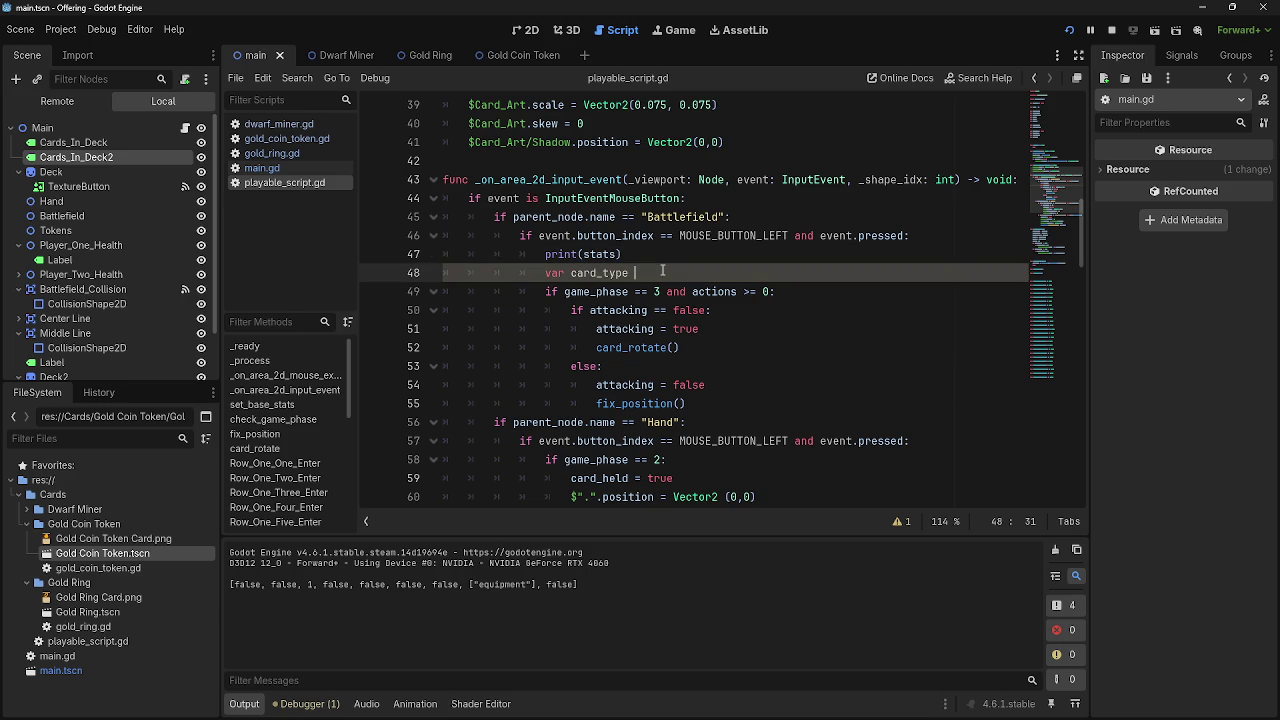
pyautogui.moveTo(628, 273); pyautogui.dragTo(443, 254)
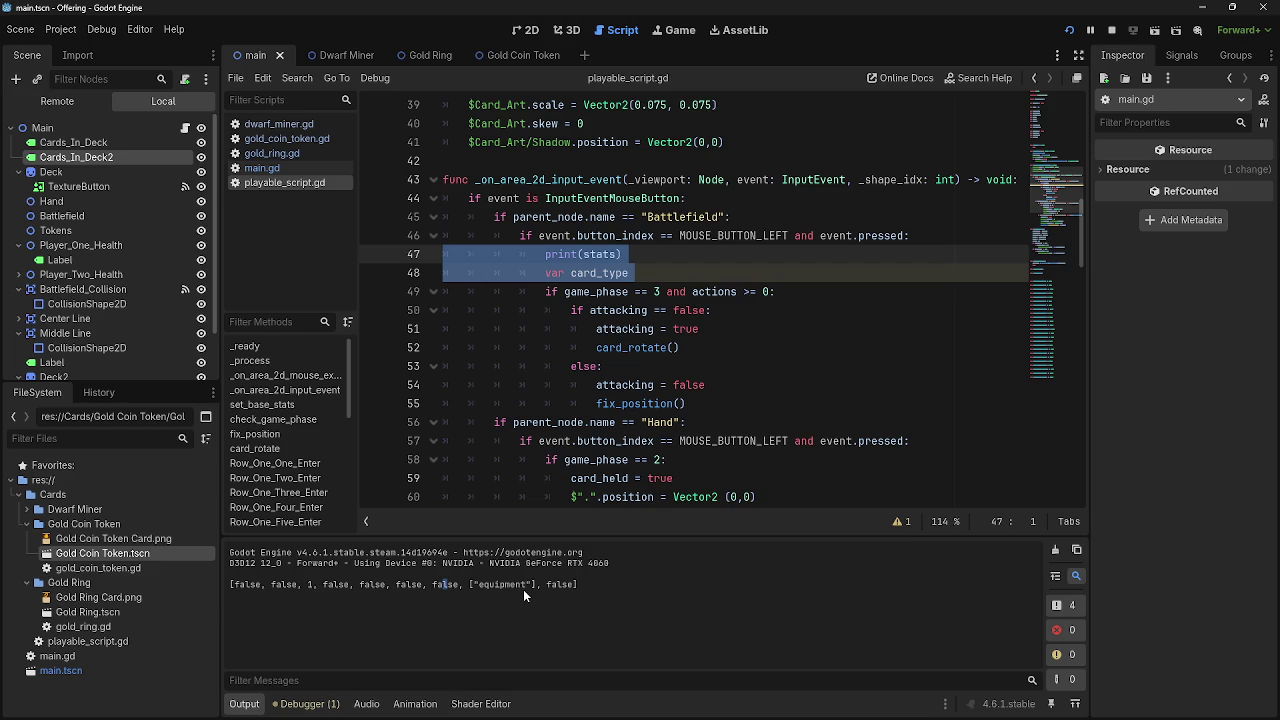
pyautogui.click(660, 287)
pyautogui.click(656, 271)
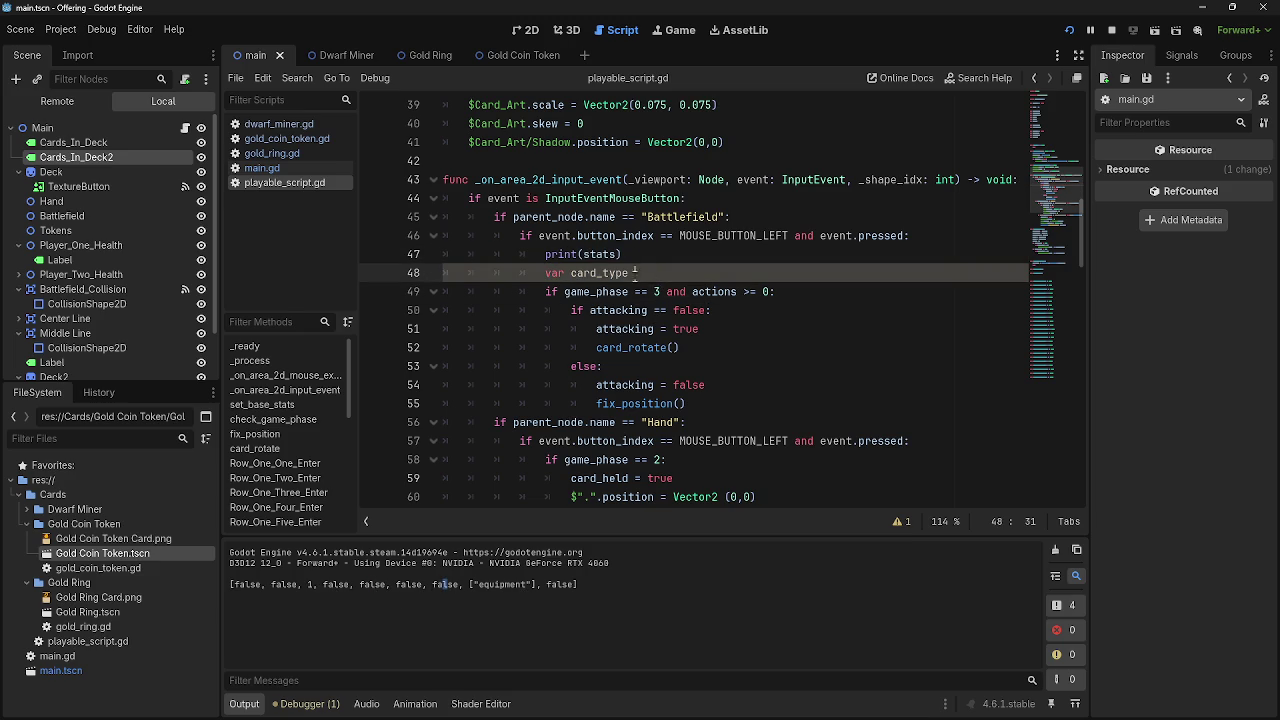
pyautogui.moveTo(664, 268); pyautogui.dragTo(438, 259)
pyautogui.click(664, 272)
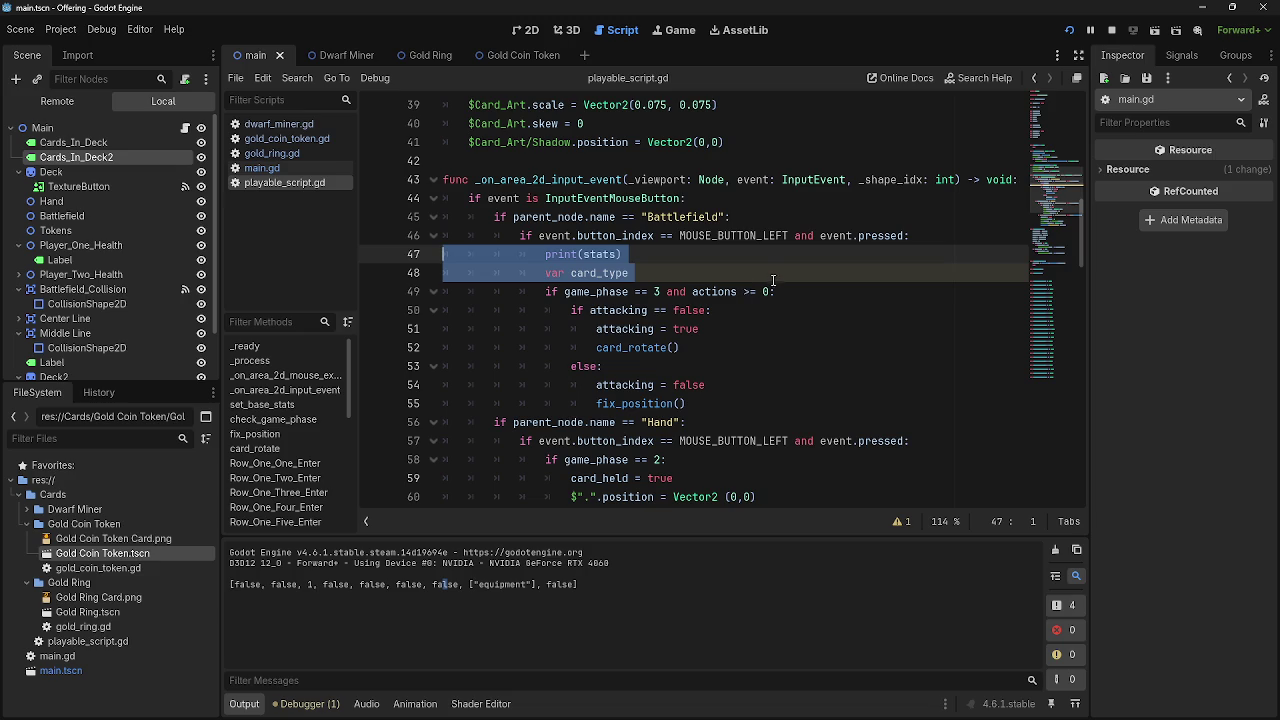
pyautogui.press('BackSpace')
pyautogui.press('BackSpace')
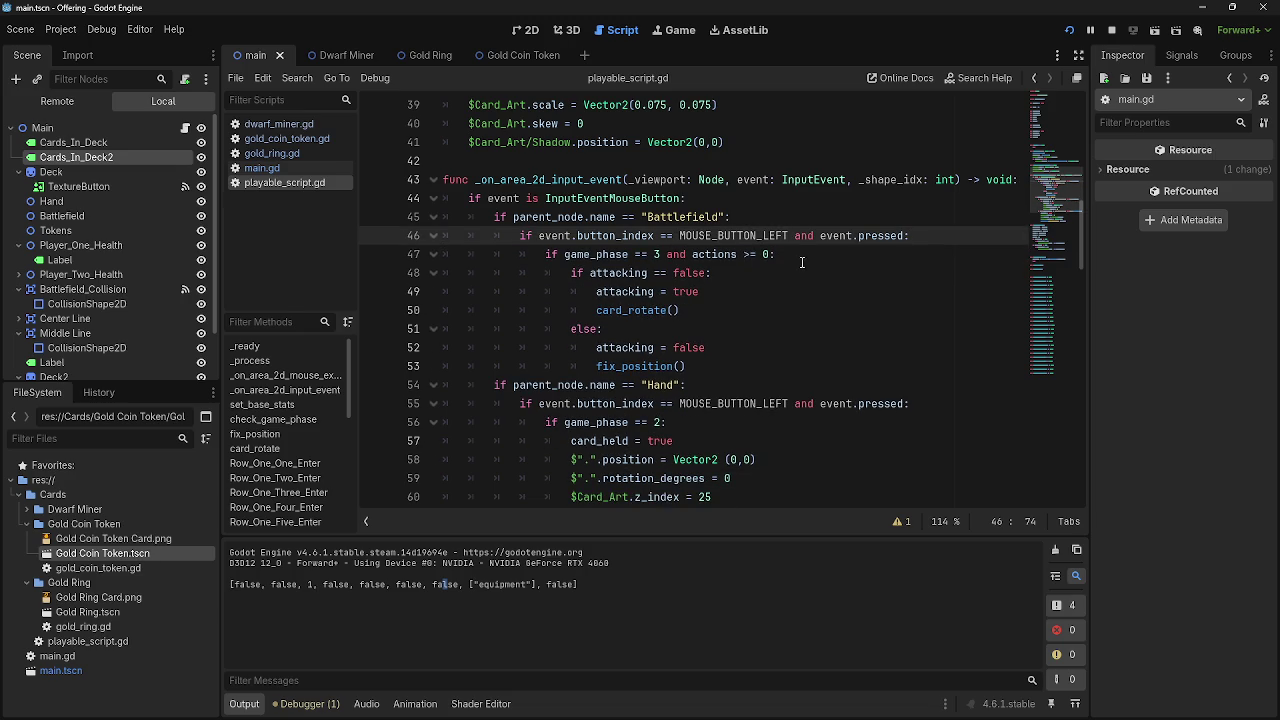
# Drop an unfinished 'and' condition and insert print(stats[7]) above the game_phase check
pyautogui.click(769, 254)
pyautogui.write('and')
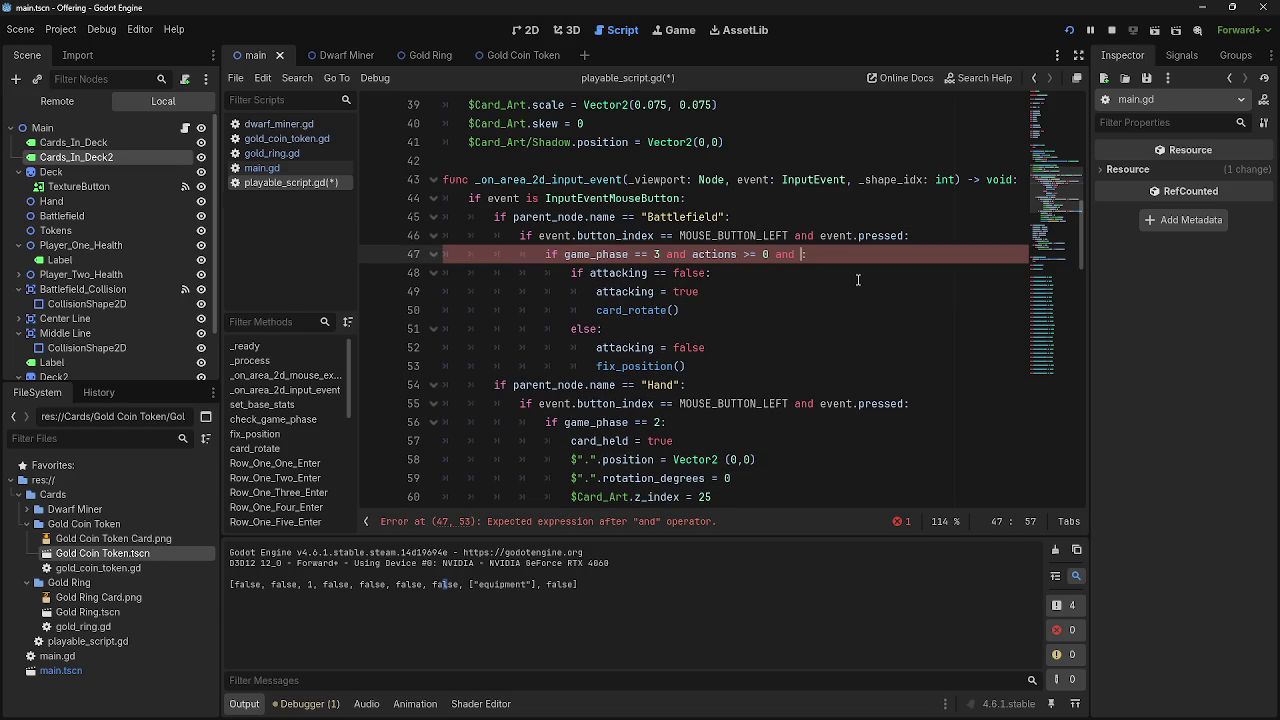
pyautogui.press('BackSpace')
pyautogui.press('BackSpace')
pyautogui.press('BackSpace')
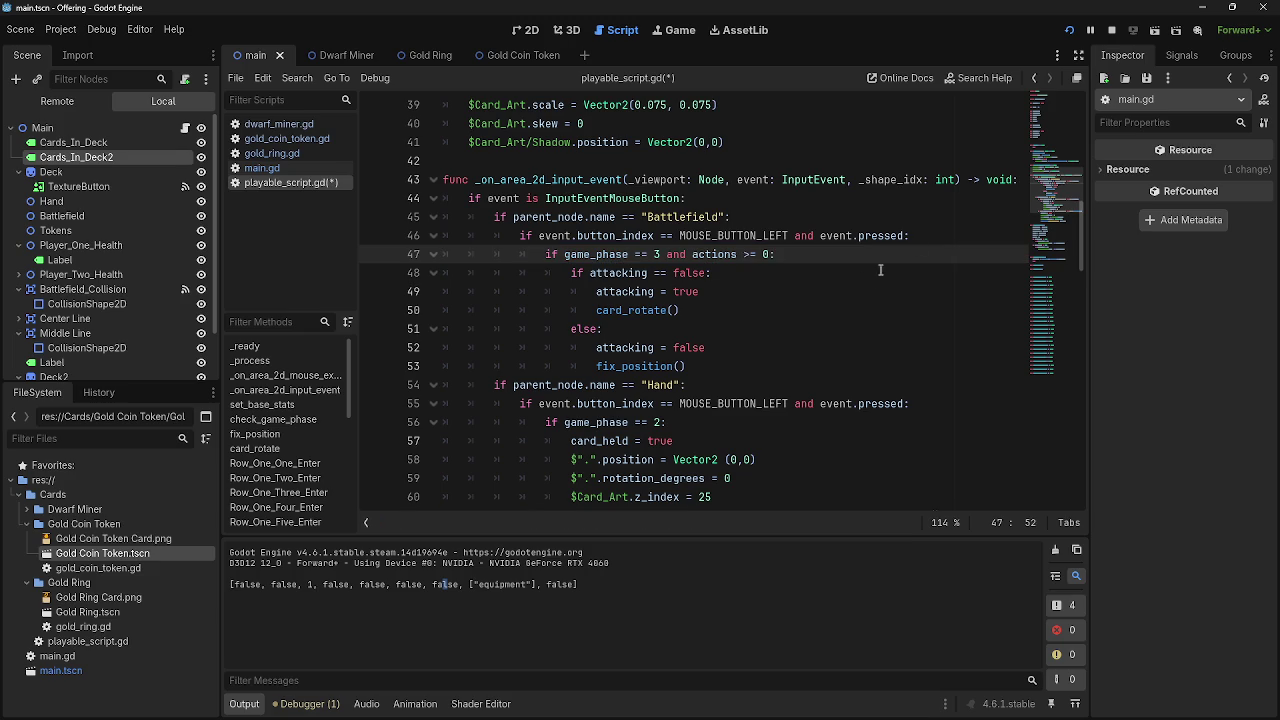
pyautogui.hotkey('ctrl', 'shift', 'Return')
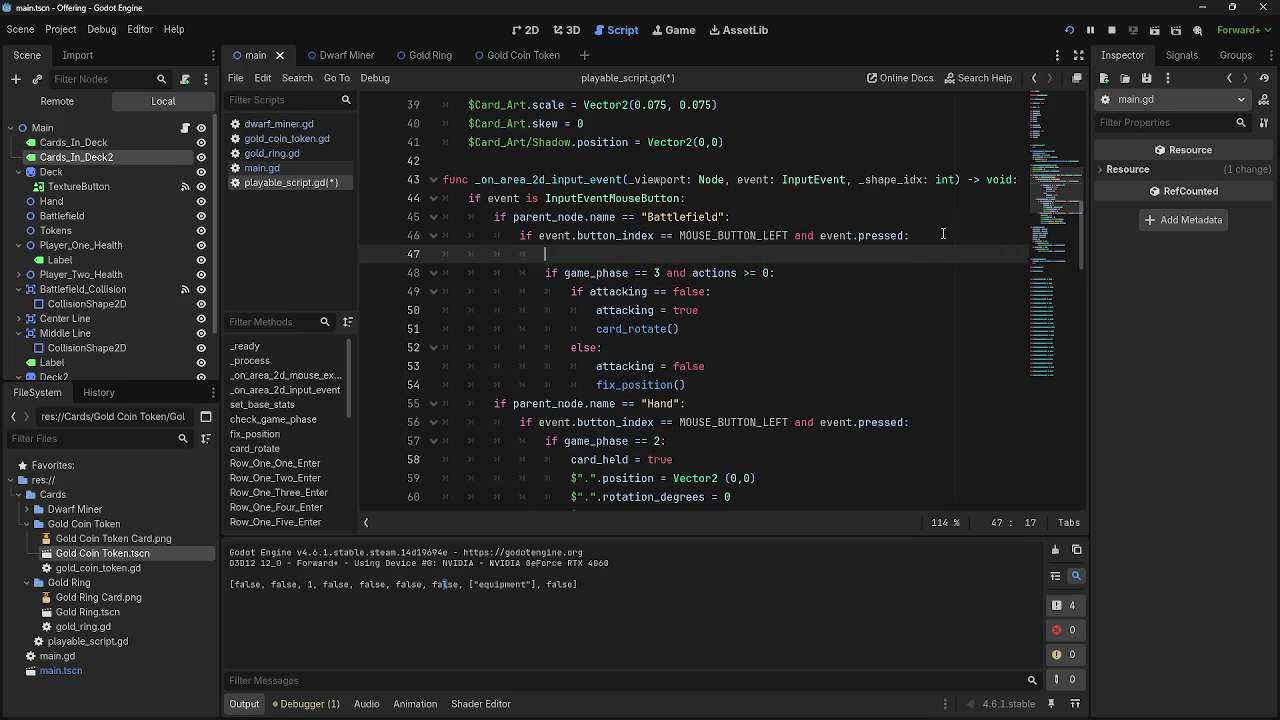
pyautogui.write('stats[')
pyautogui.write('7')
pyautogui.click(545, 254)
pyautogui.write('print')
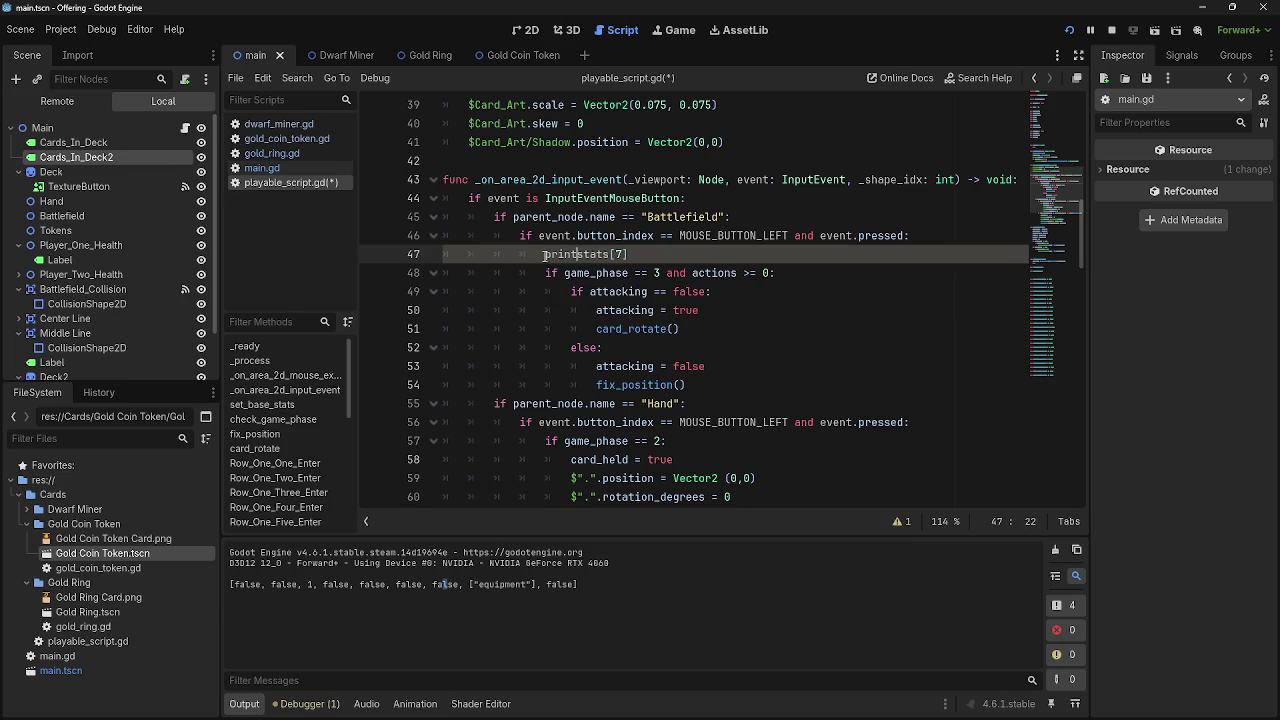
pyautogui.write('(')
pyautogui.click(654, 254)
pyautogui.write(')')
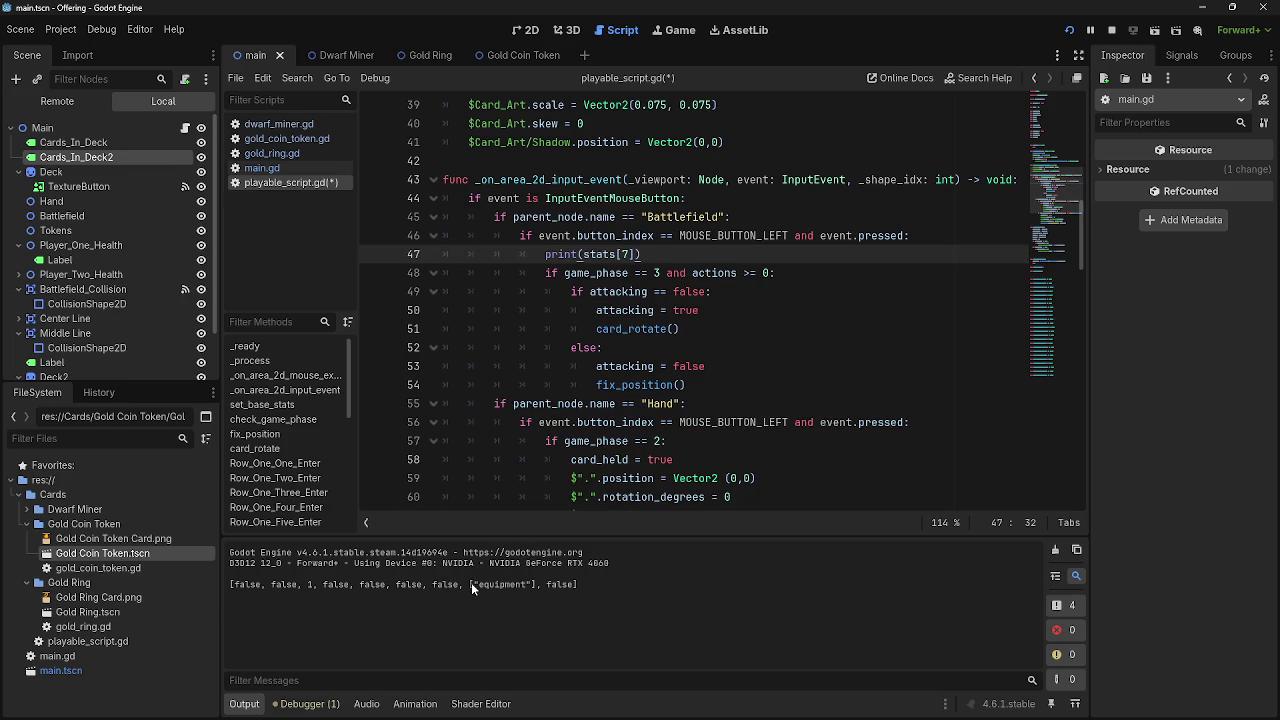
# Highlight 'equipment' in the Output and open gold_ring.gd
pyautogui.doubleClick(509, 584)
pyautogui.click(262, 168)
pyautogui.click(271, 153)
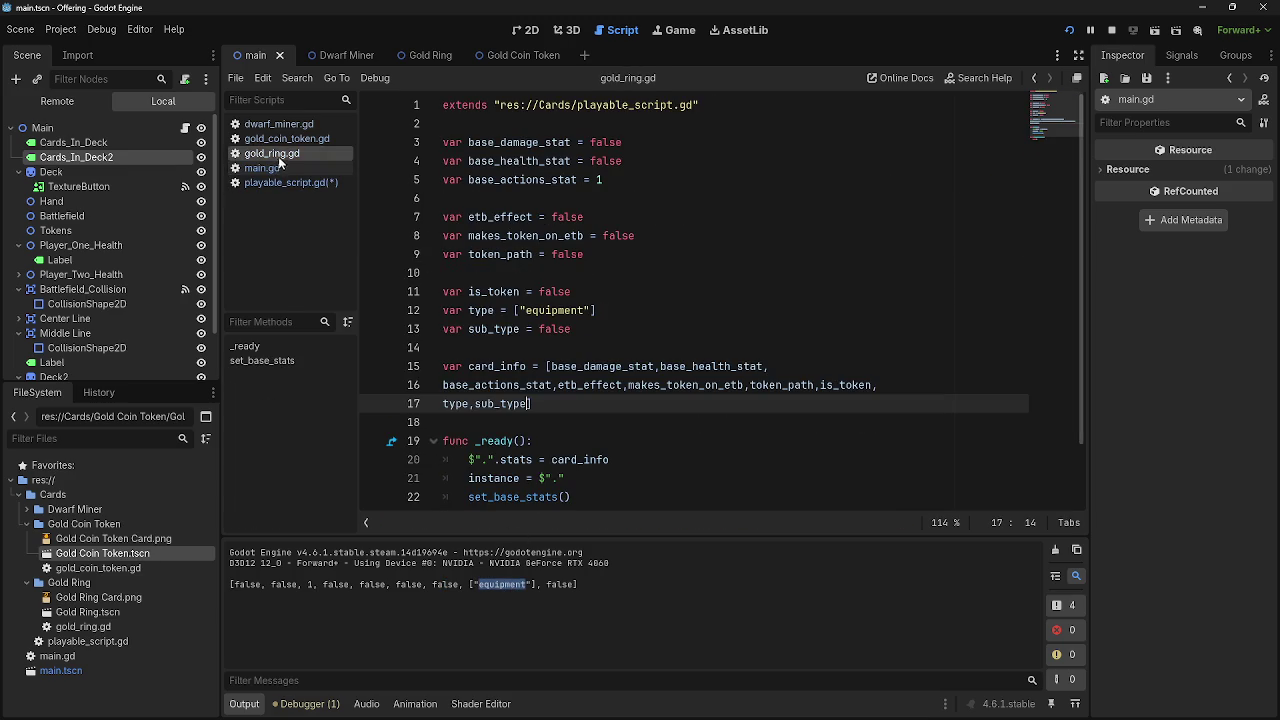
# Test-play a Gold Ring card to print ["equipment"], then start adding a second type
pyautogui.moveTo(513, 310); pyautogui.dragTo(670, 314)
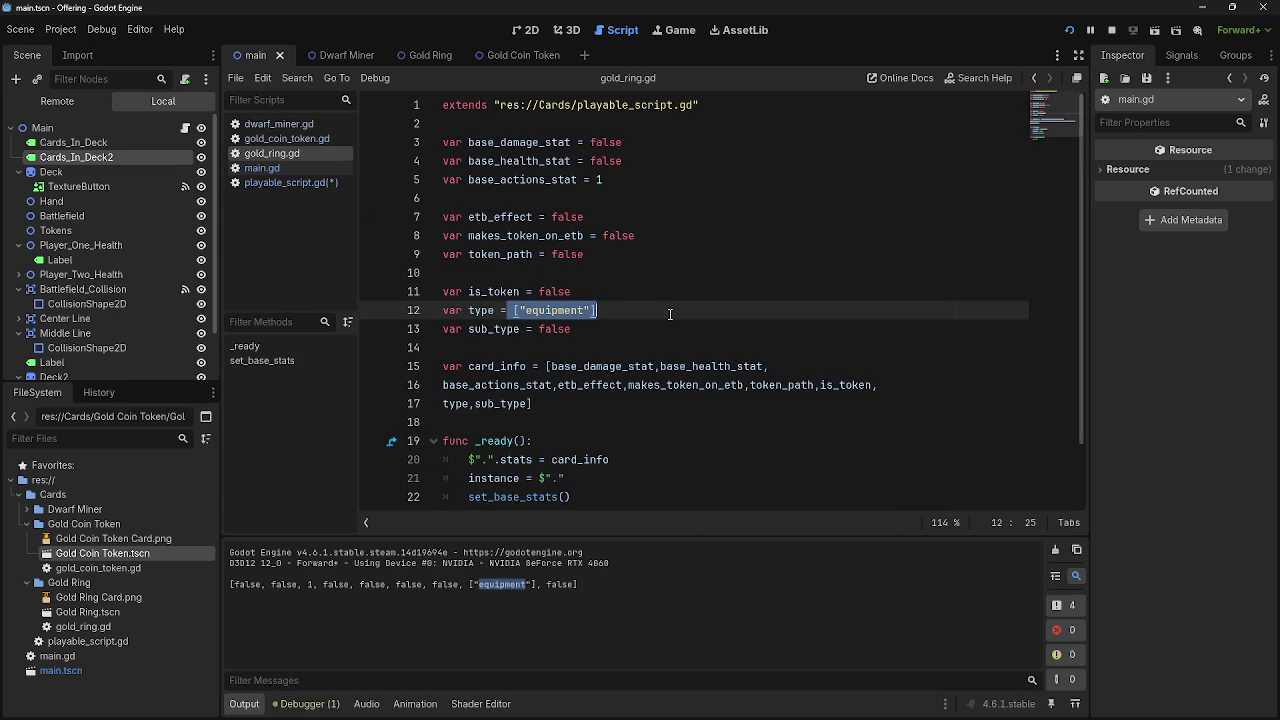
pyautogui.click(670, 314)
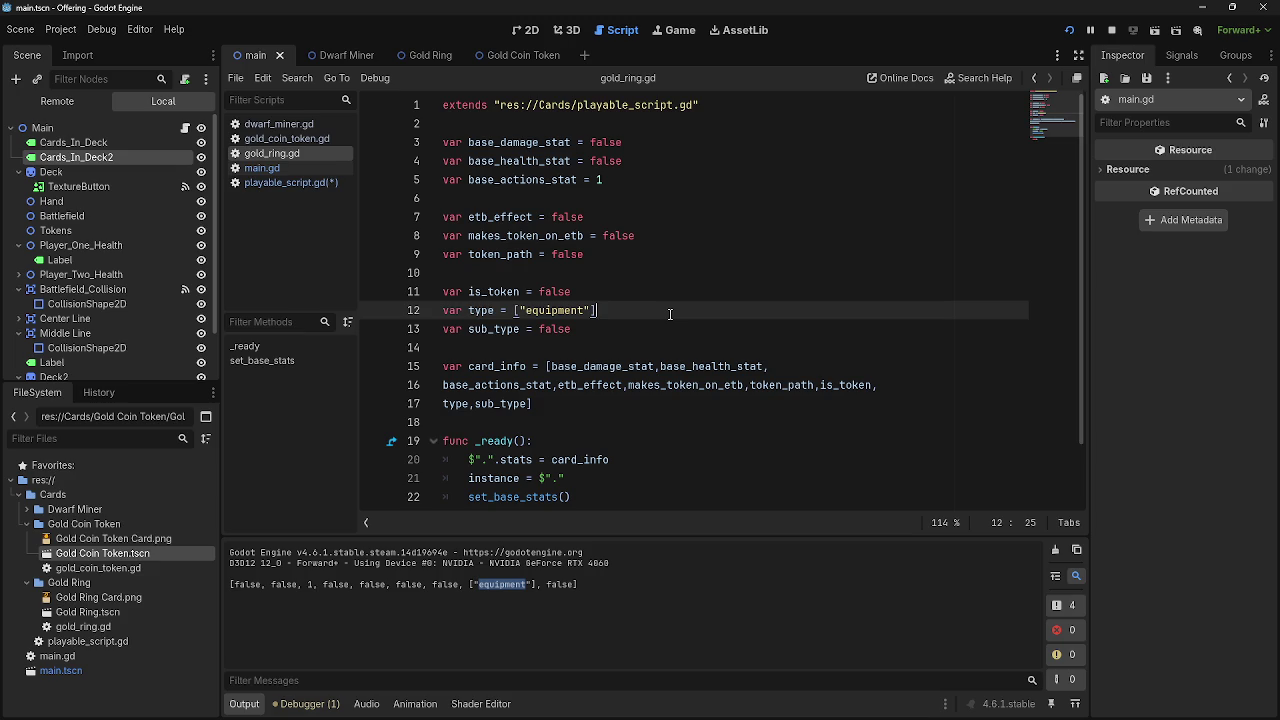
pyautogui.click(1069, 30)
pyautogui.hotkey('alt', 'Tab')
pyautogui.hotkey('alt', 'Tab')
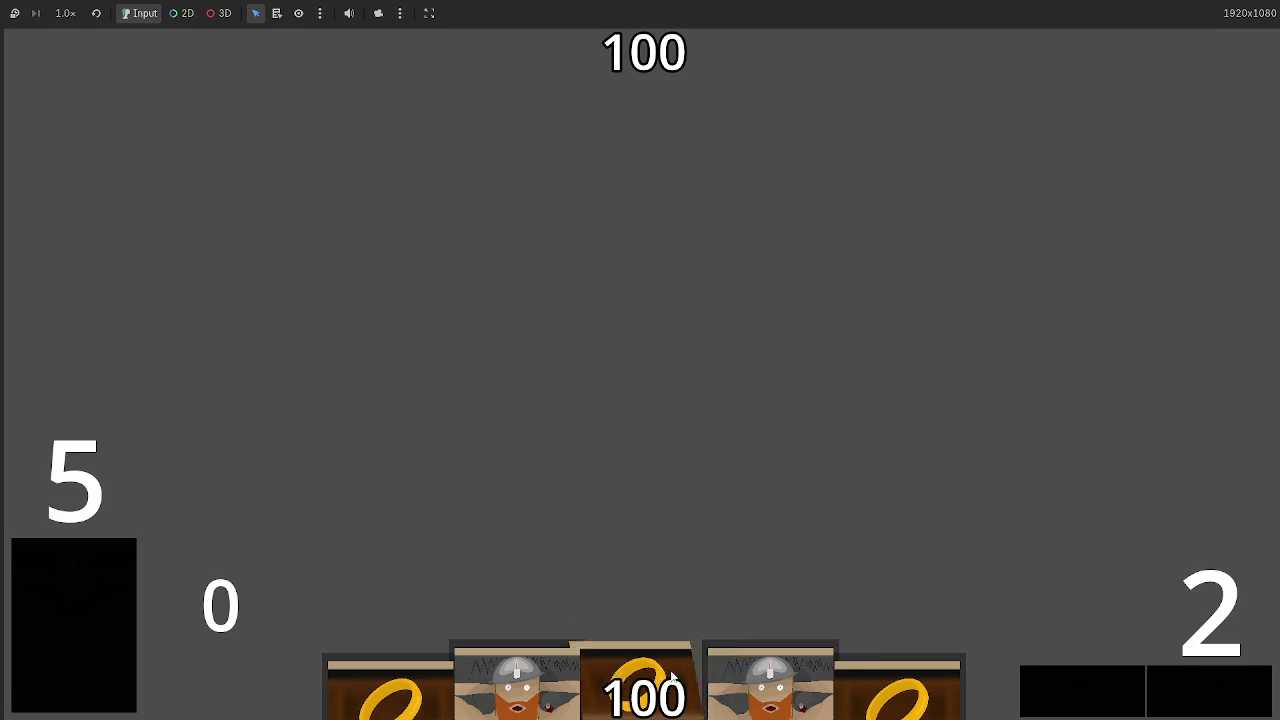
pyautogui.moveTo(691, 646); pyautogui.dragTo(674, 317)
pyautogui.hotkey('alt', 'Tab')
pyautogui.hotkey('alt', 'Tab')
pyautogui.hotkey('alt', 'Tab')
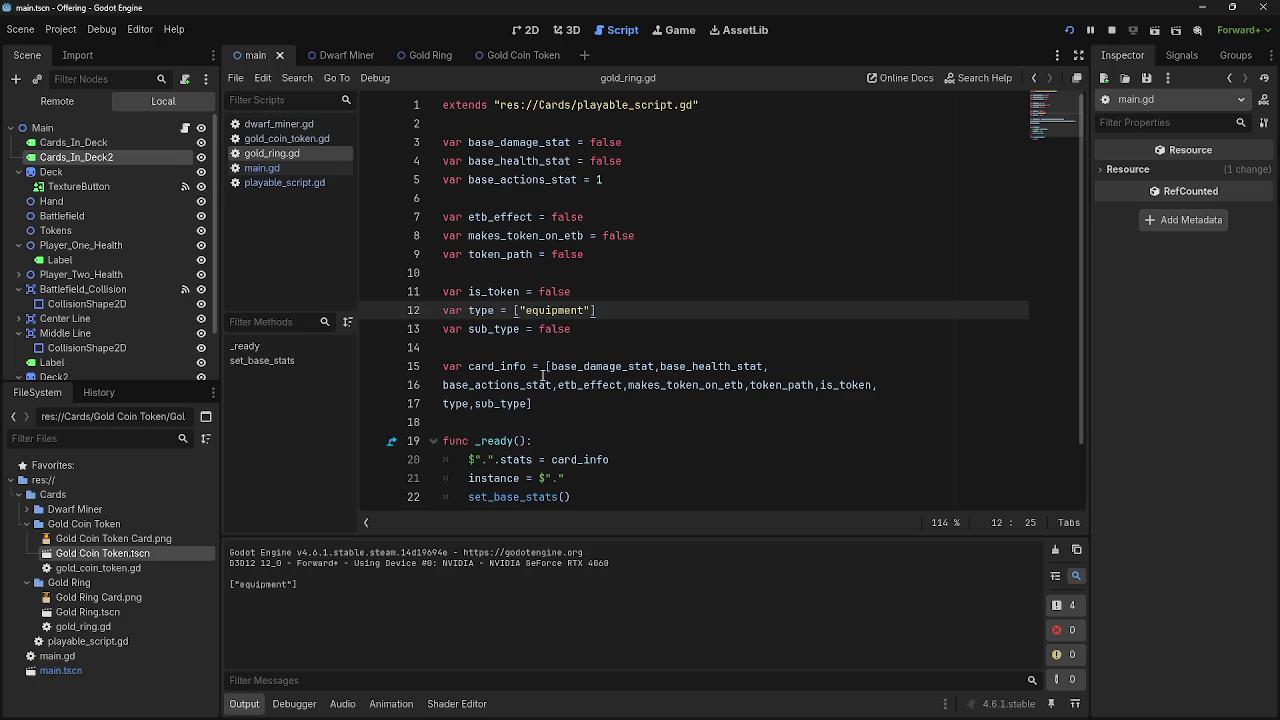
pyautogui.write('"')
pyautogui.write('gold')
# Make "dwarf" the second entry of gold_ring.gd's type array on line 12
pyautogui.press('BackSpace')
pyautogui.press('BackSpace')
pyautogui.press('BackSpace')
pyautogui.write('dward')
pyautogui.press('BackSpace')
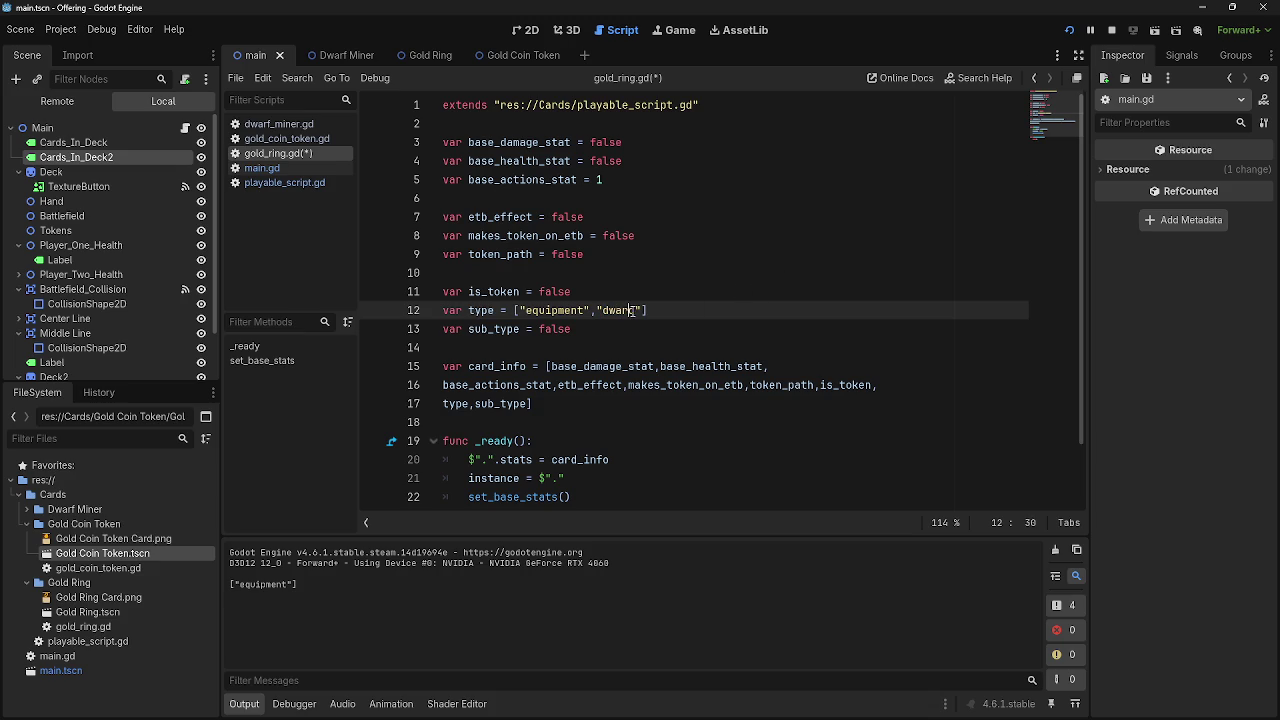
pyautogui.write('f')
pyautogui.press('End')
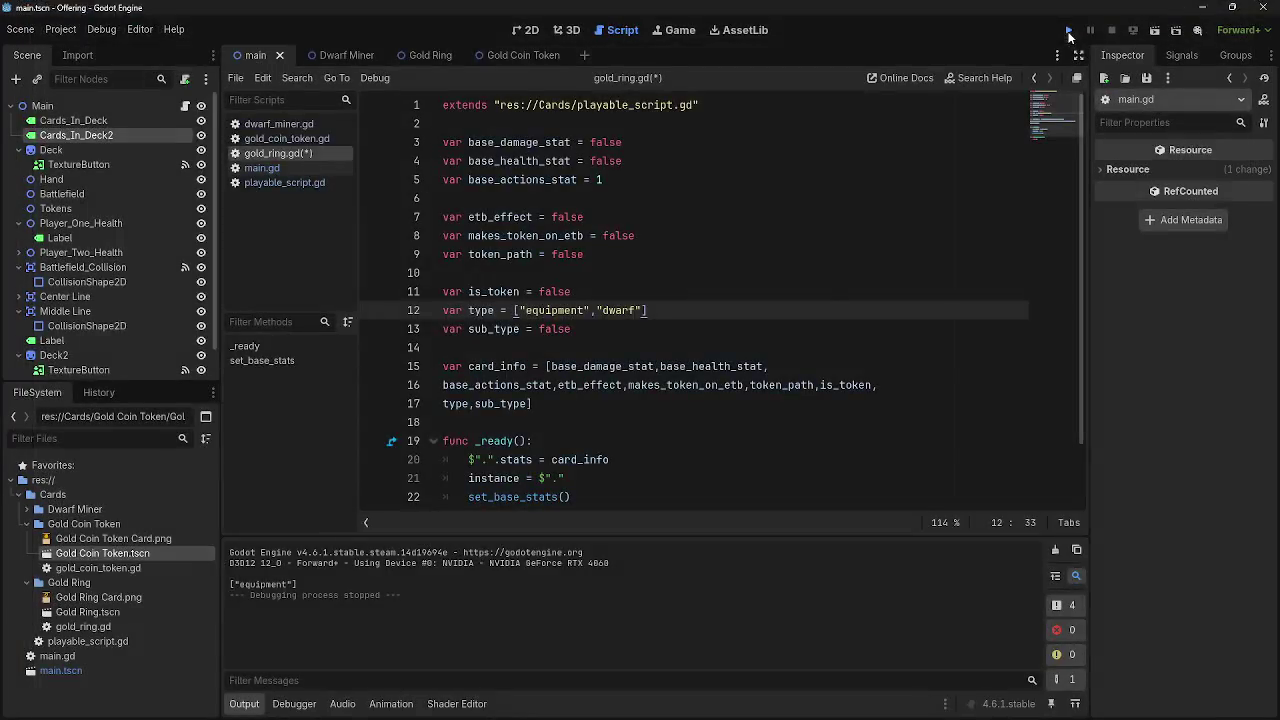
# Rerun with a Gold Ring played and confirm Output shows ["equipment", "dwarf"]
pyautogui.click(1070, 29)
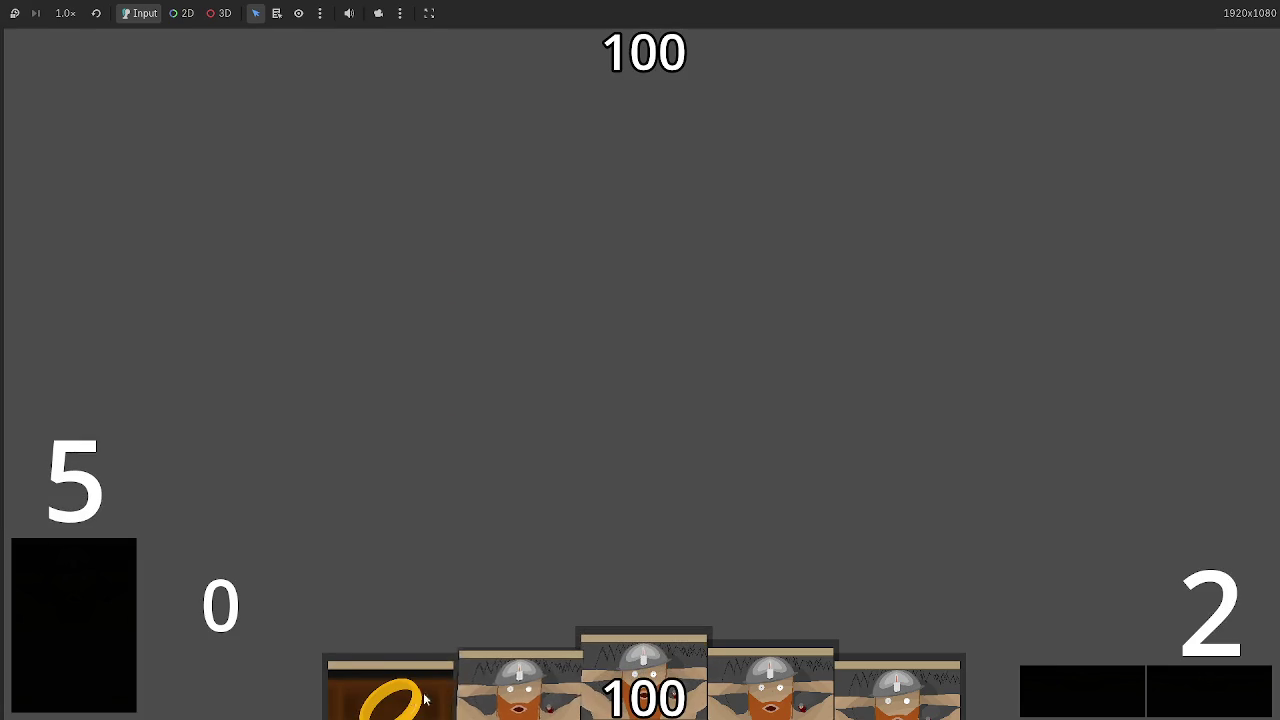
pyautogui.moveTo(390, 690); pyautogui.dragTo(653, 380)
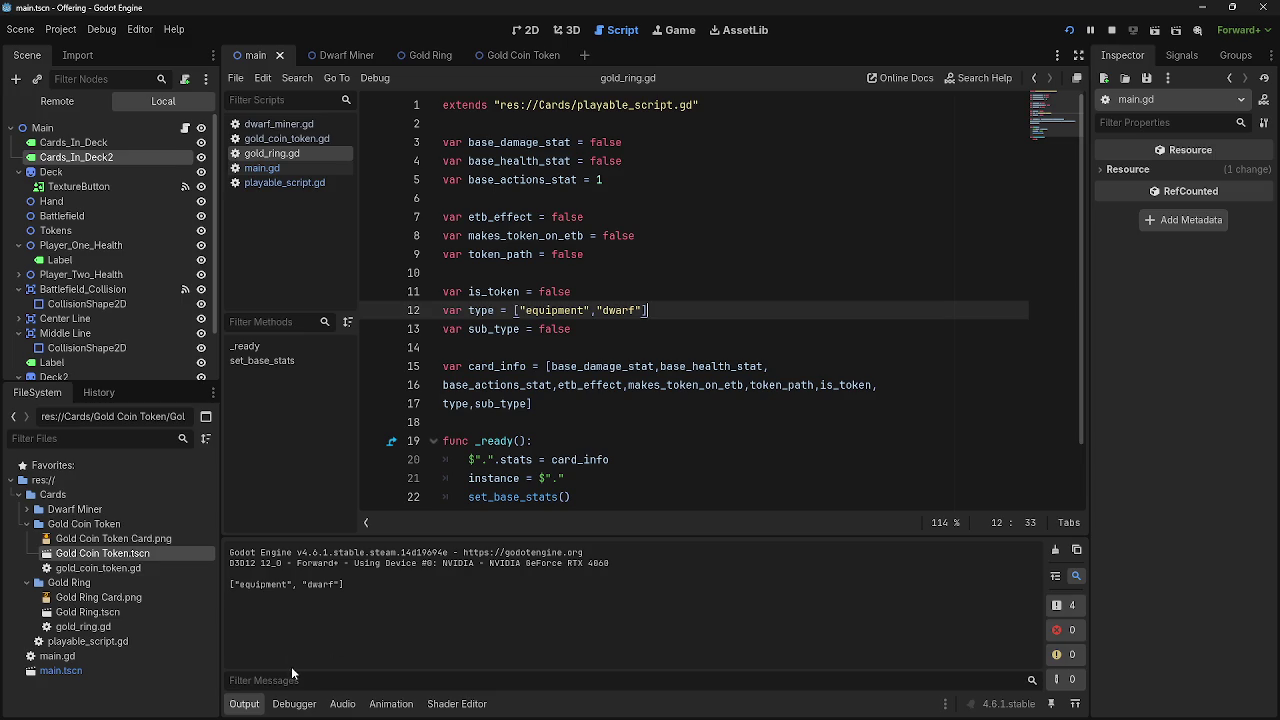
pyautogui.moveTo(229, 584)
pyautogui.mouseDown()
pyautogui.moveTo(346, 584)
pyautogui.moveTo(229, 584)
pyautogui.mouseUp()
pyautogui.click(353, 584)
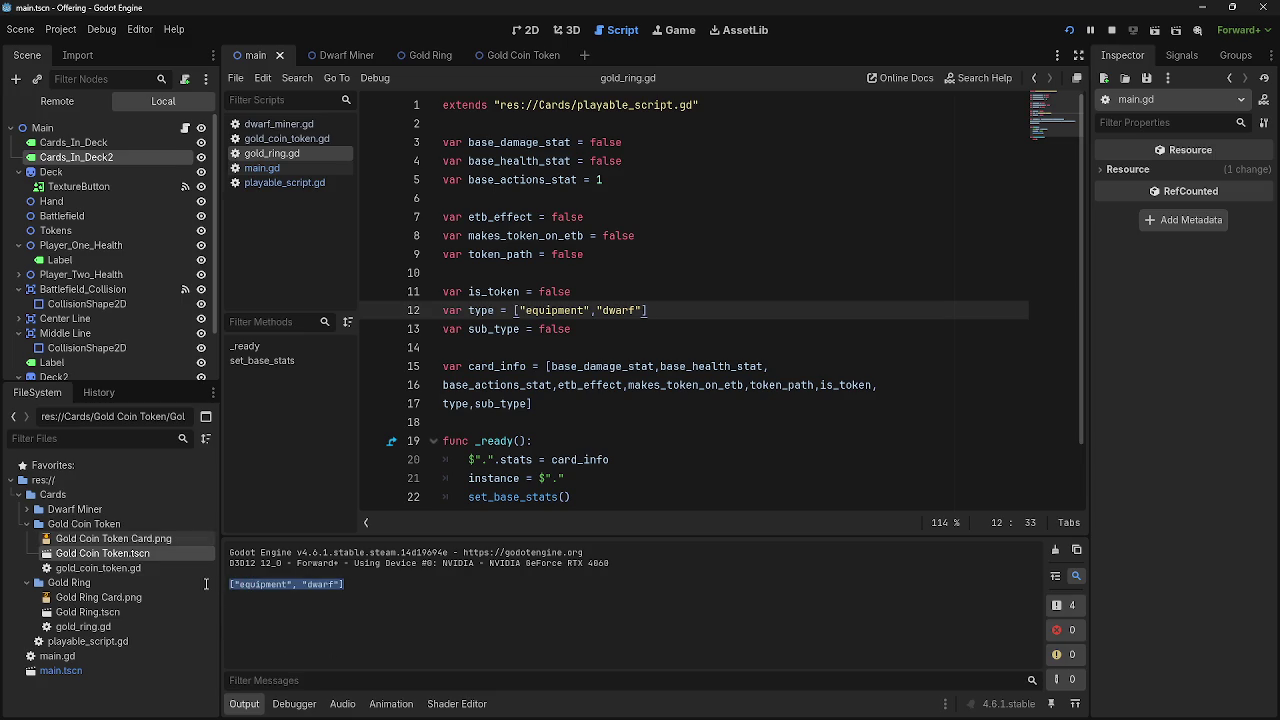
pyautogui.click(337, 584)
pyautogui.moveTo(335, 583); pyautogui.dragTo(229, 584)
pyautogui.click(319, 586)
pyautogui.moveTo(337, 584); pyautogui.dragTo(226, 583)
pyautogui.click(361, 589)
pyautogui.click(258, 168)
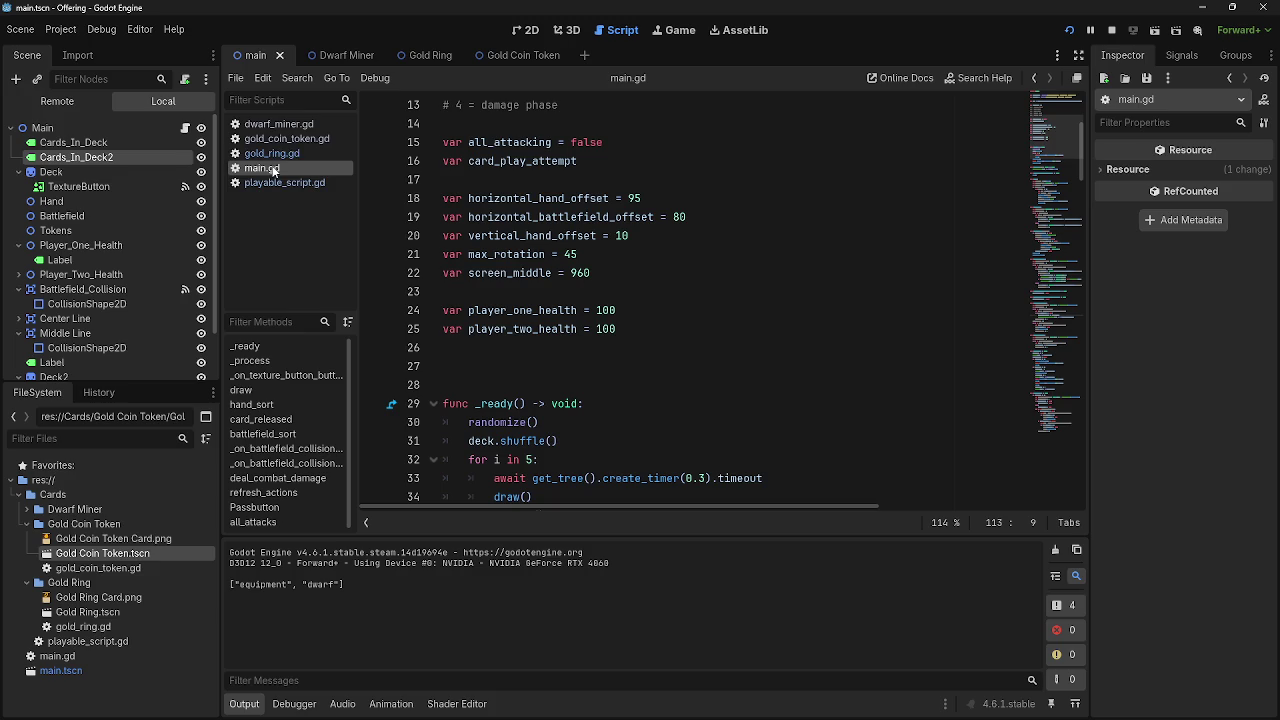
# Add a 'for i in stats[7]:' loop below print(stats[7]) in playable_script.gd
pyautogui.click(258, 183)
pyautogui.click(636, 254)
pyautogui.click(669, 258)
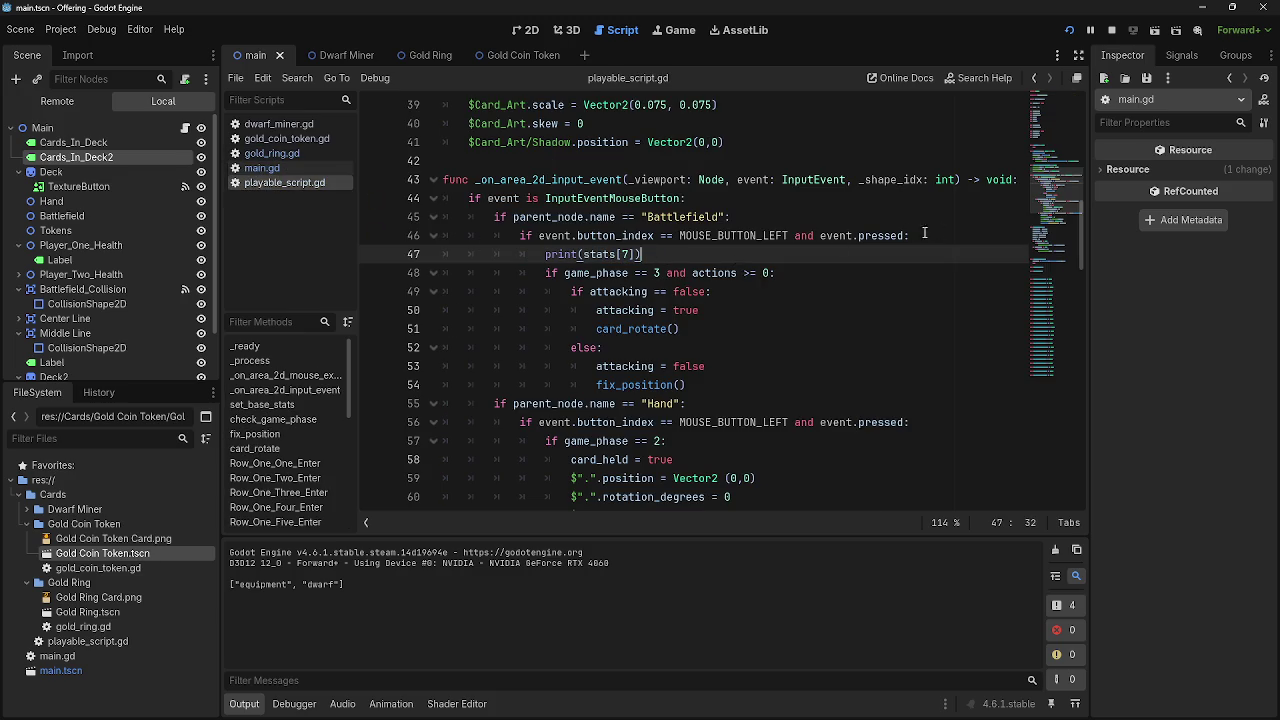
pyautogui.press('Return')
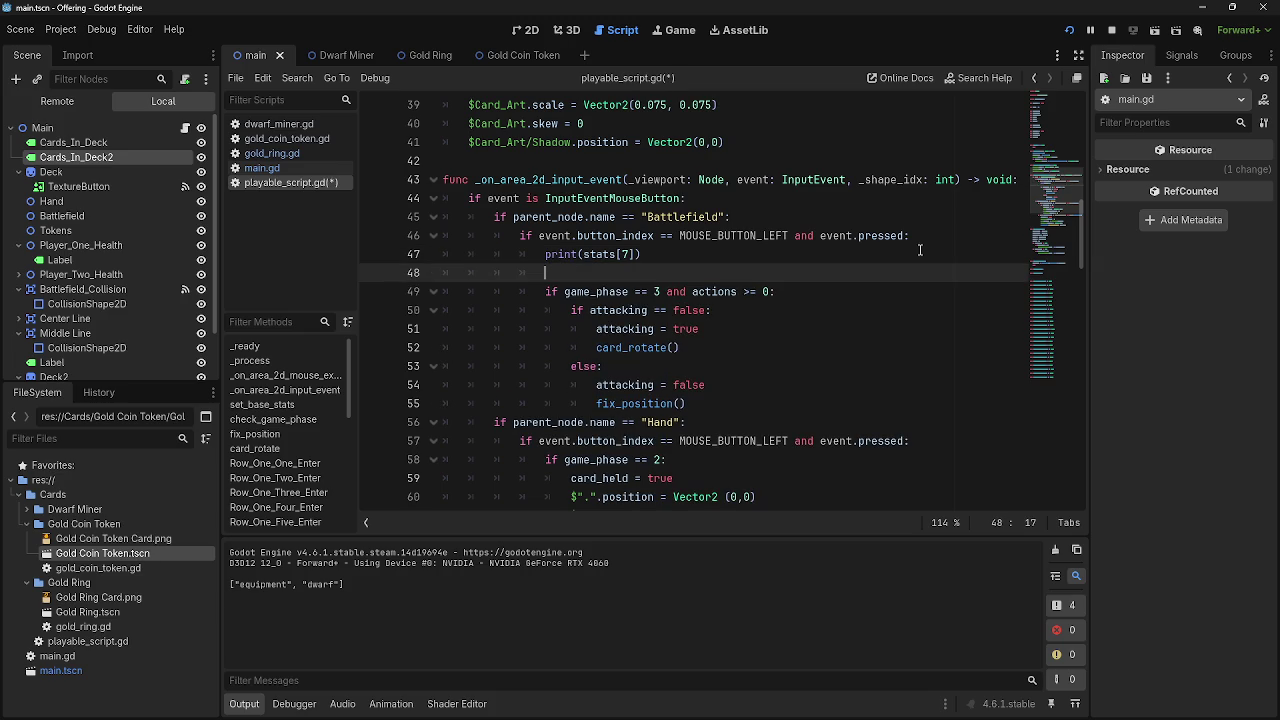
pyautogui.write('for i')
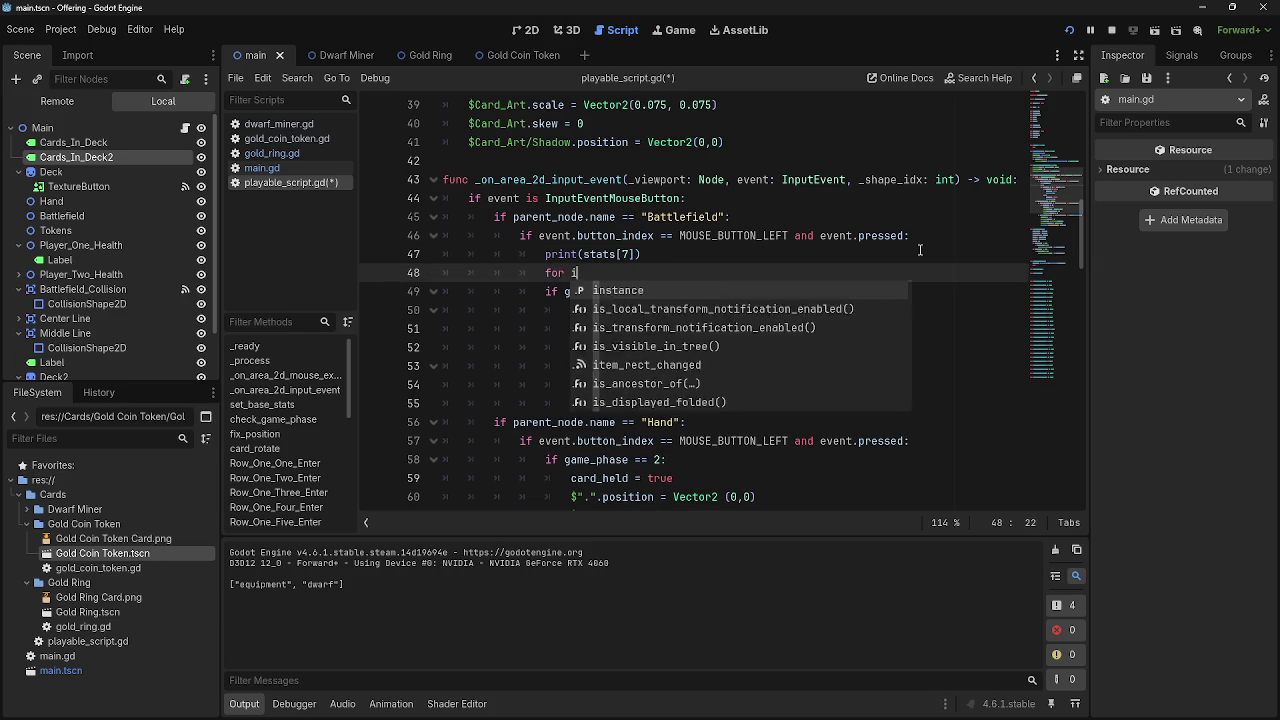
pyautogui.write(' in stats')
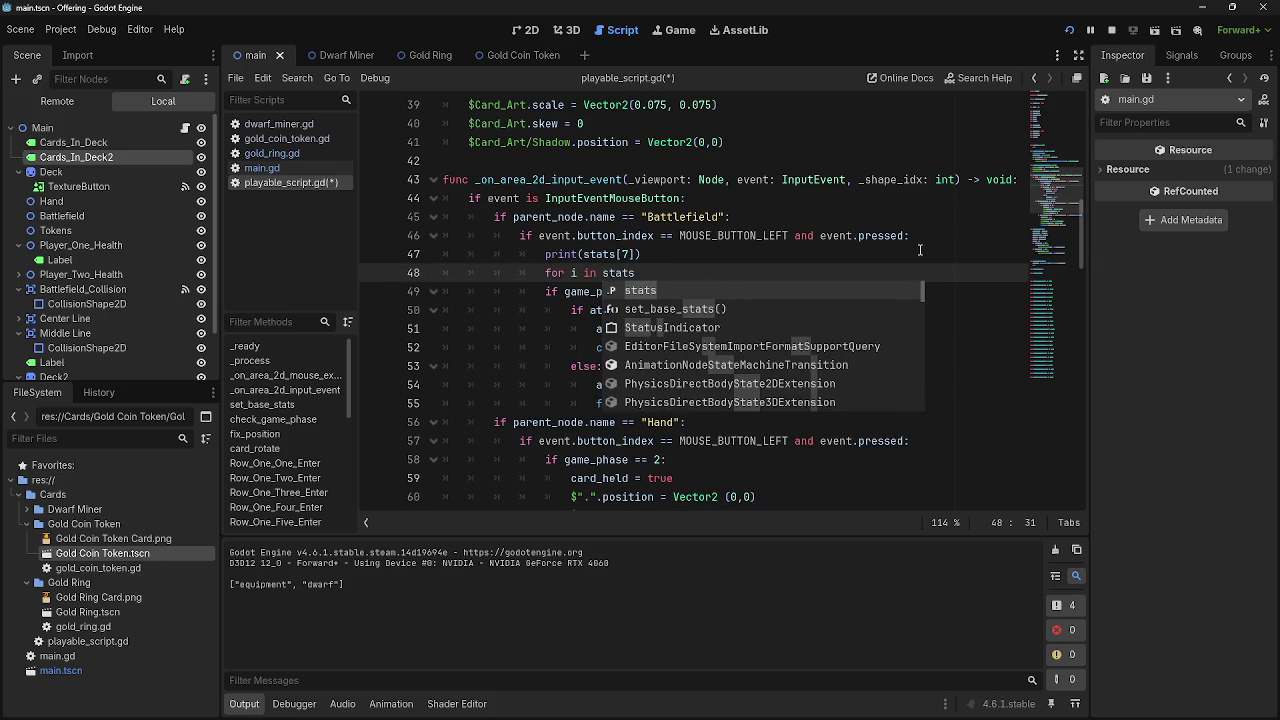
pyautogui.press('Escape')
pyautogui.write('[')
pyautogui.press('Escape')
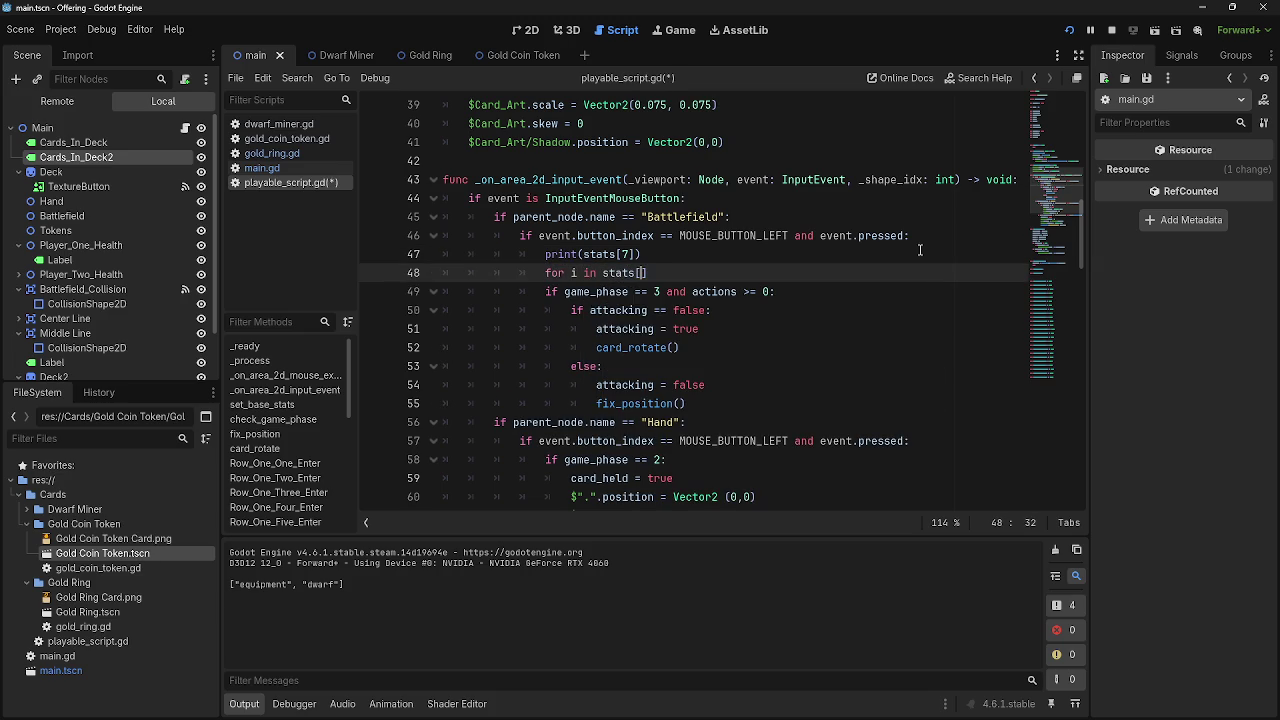
pyautogui.write('7')
pyautogui.write(']')
pyautogui.write('L')
pyautogui.press('BackSpace')
pyautogui.write(':')
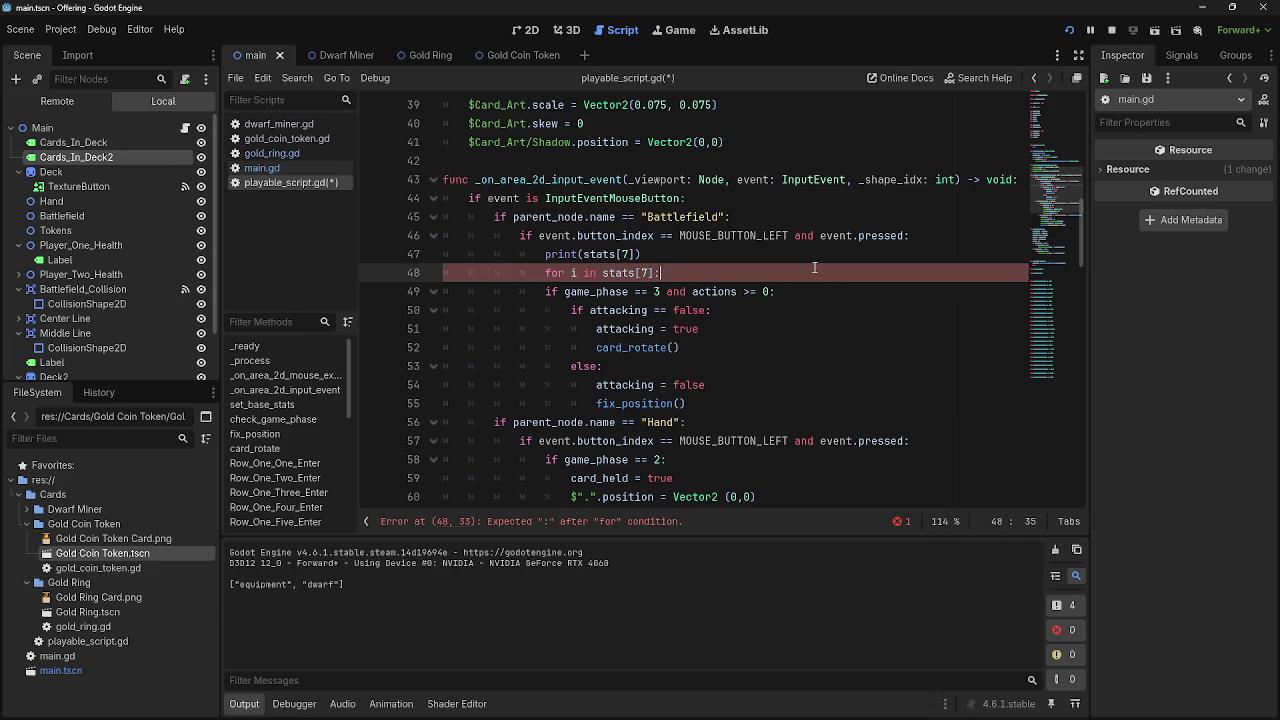
pyautogui.press('Return')
# Put print(egg) in the loop body and launch a test run
pyautogui.write('print')
pyautogui.press('Escape')
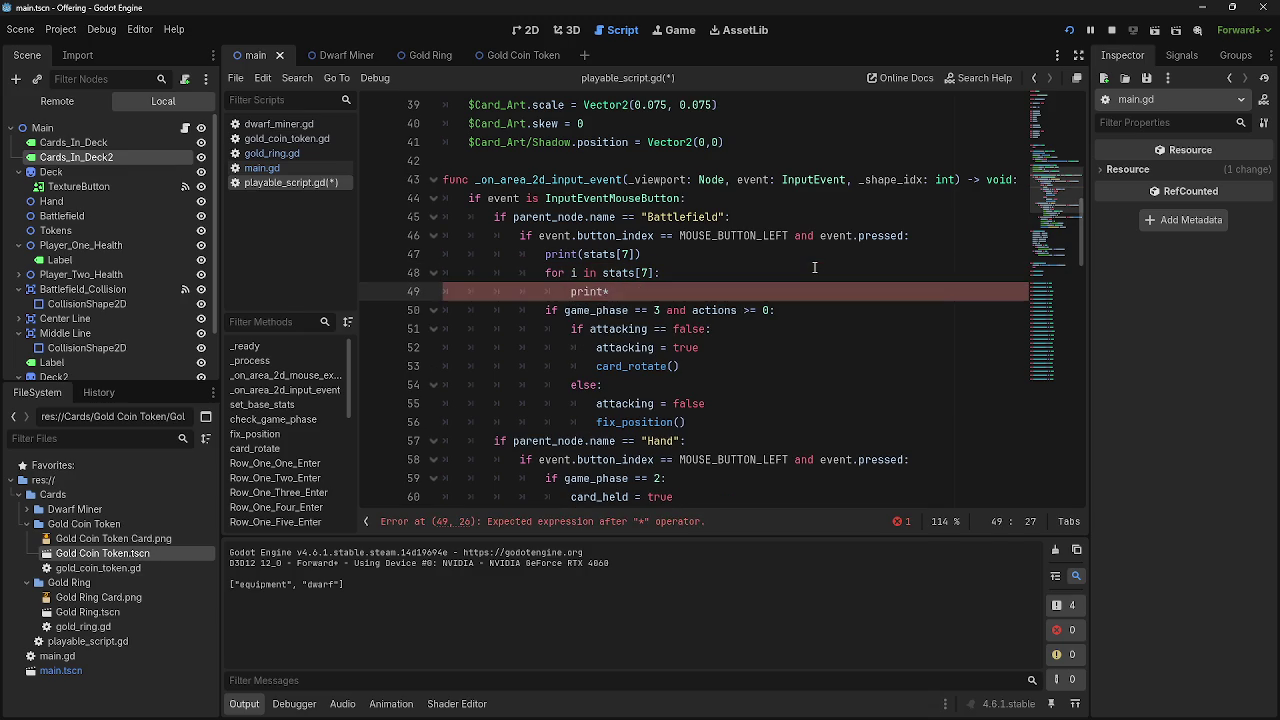
pyautogui.write('(egg')
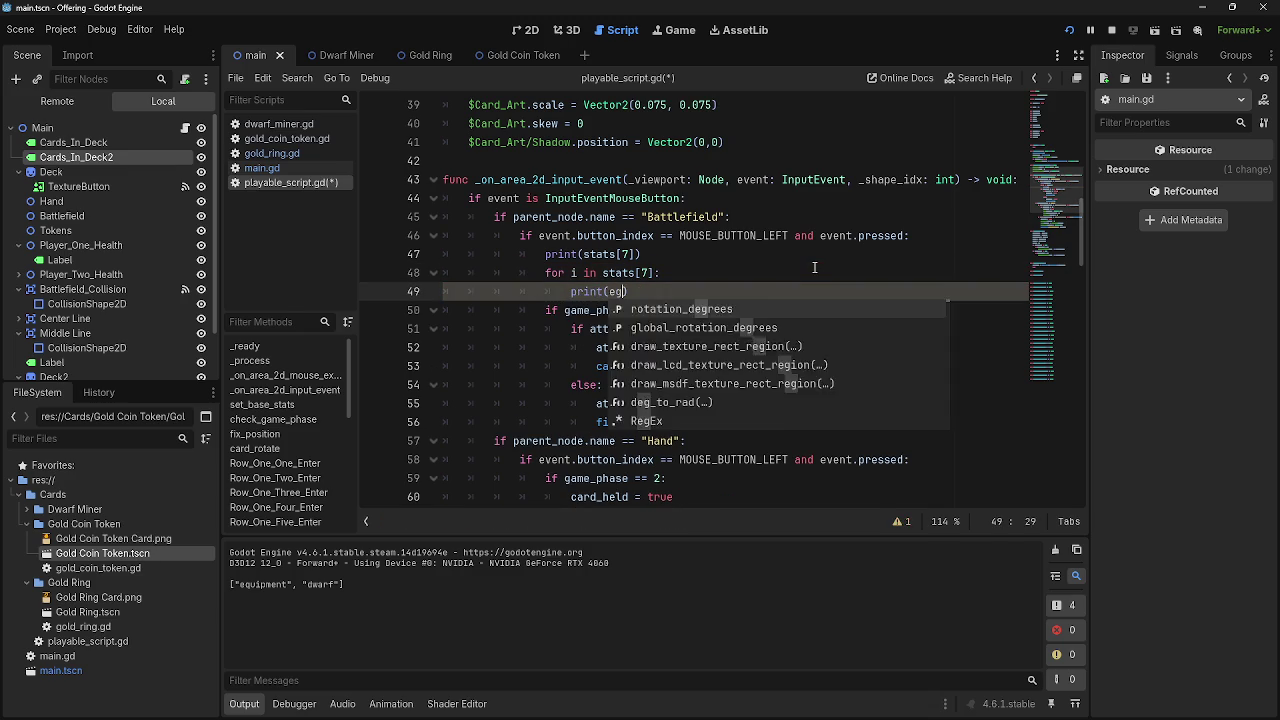
pyautogui.click(767, 270)
pyautogui.click(1069, 30)
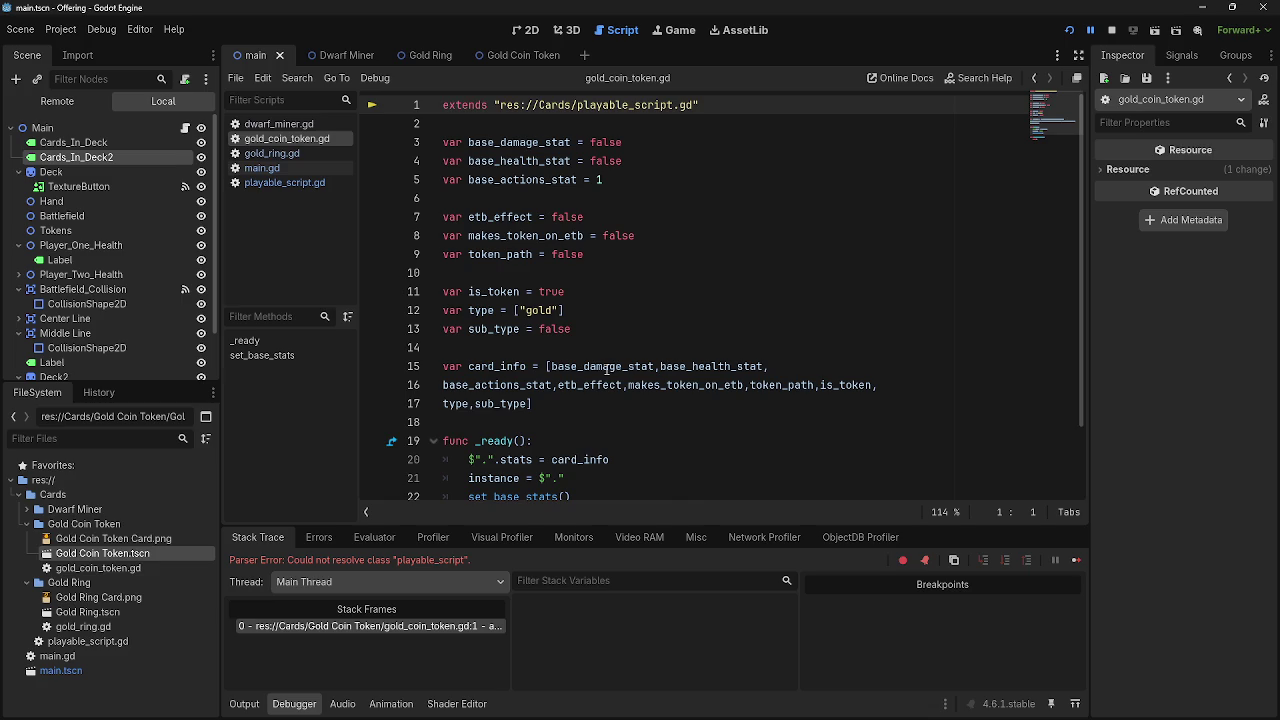
# Wrap egg in quotes to fix the error, then stop and relaunch the game
pyautogui.click(262, 183)
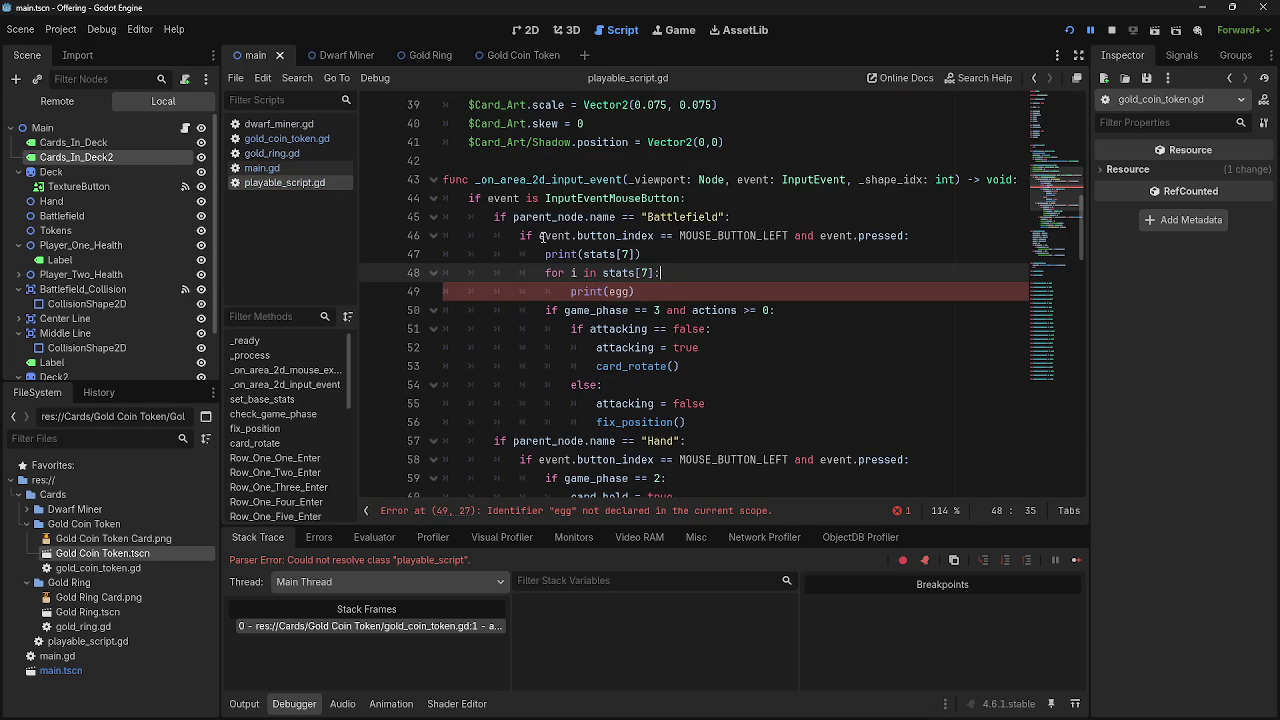
pyautogui.click(608, 292)
pyautogui.write('"')
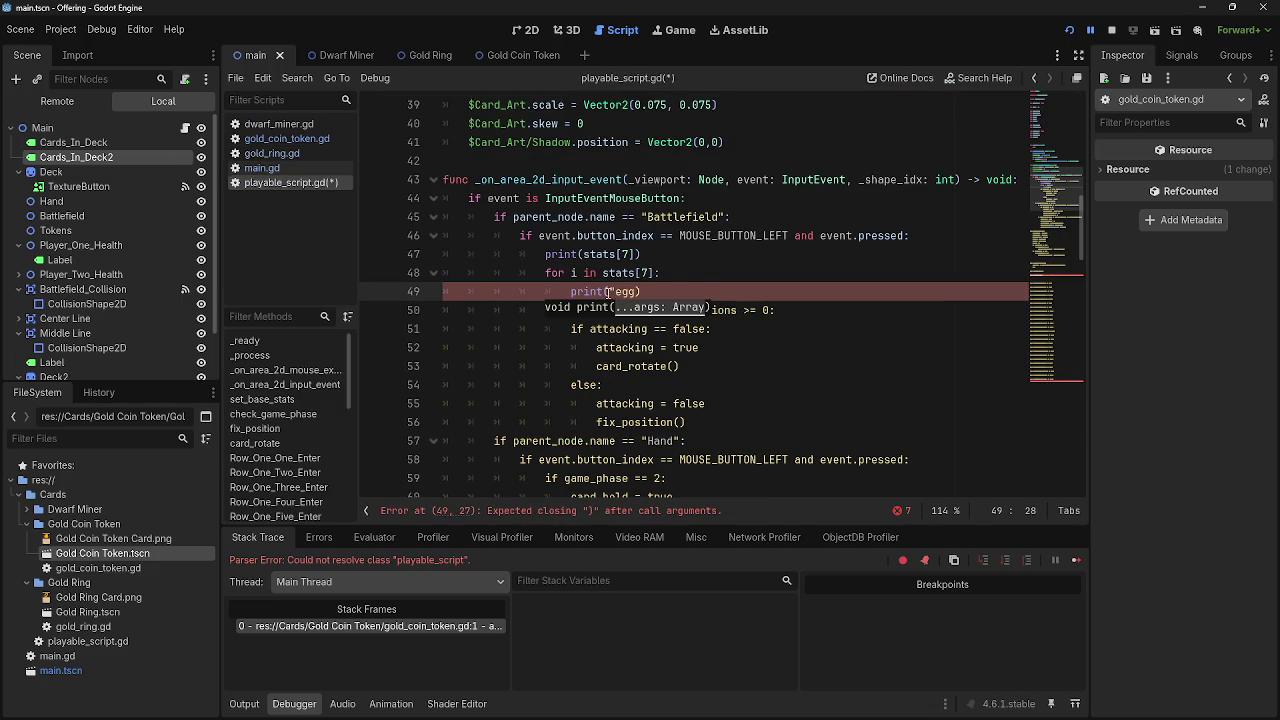
pyautogui.click(637, 292)
pyautogui.write('"')
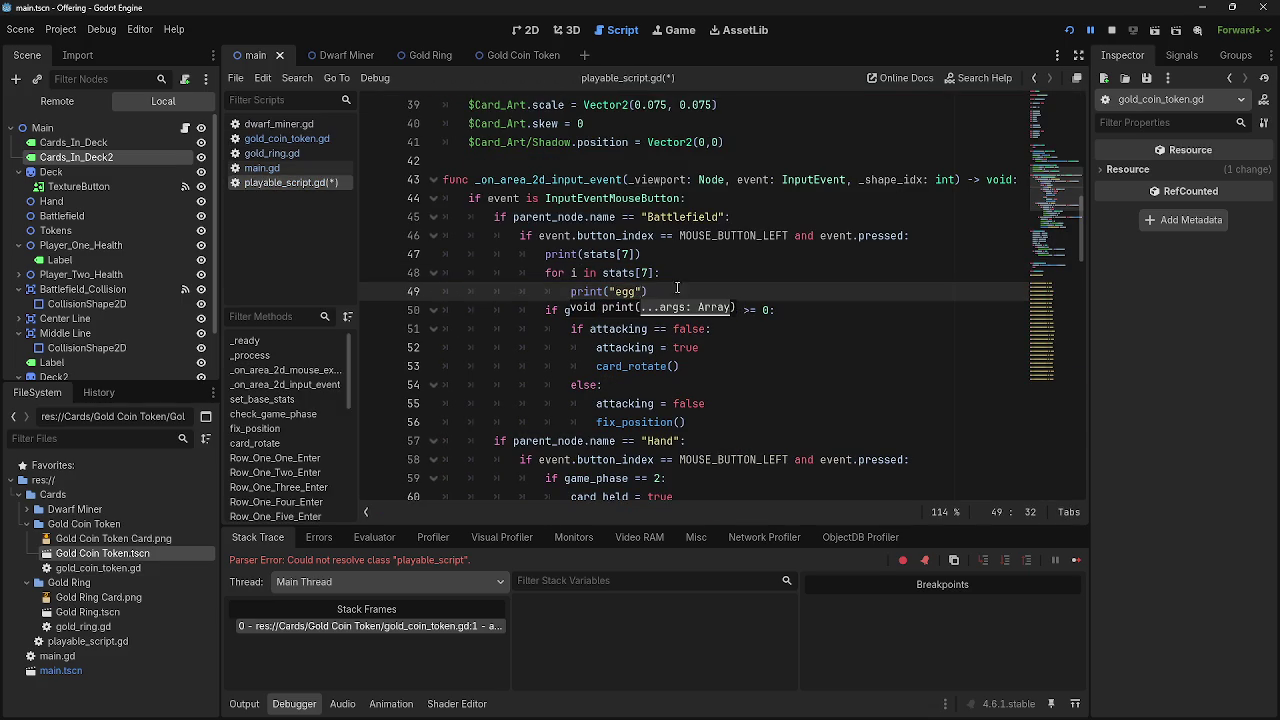
pyautogui.click(1111, 30)
pyautogui.click(1071, 31)
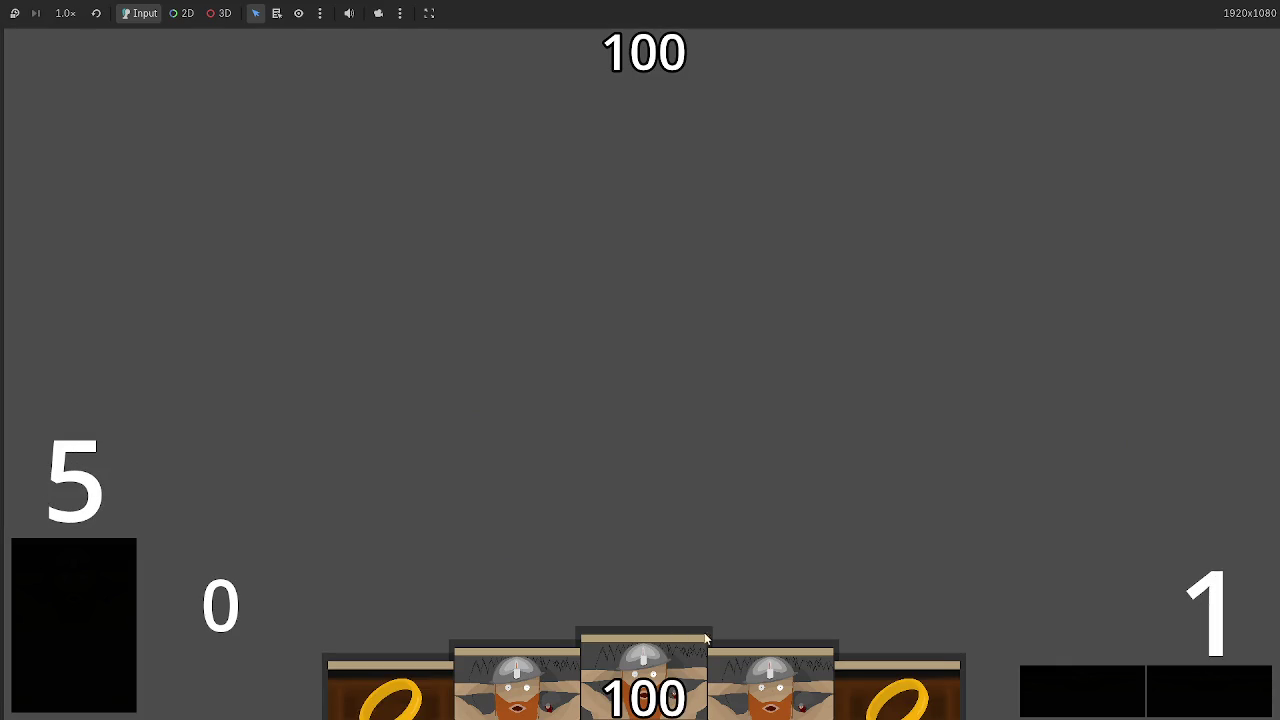
# Play a card in the running game, edit the stats[7] loop header, and restart the game
pyautogui.moveTo(704, 632)
pyautogui.mouseDown()
pyautogui.moveTo(651, 457)
pyautogui.moveTo(643, 486)
pyautogui.mouseUp()
pyautogui.click(643, 486)
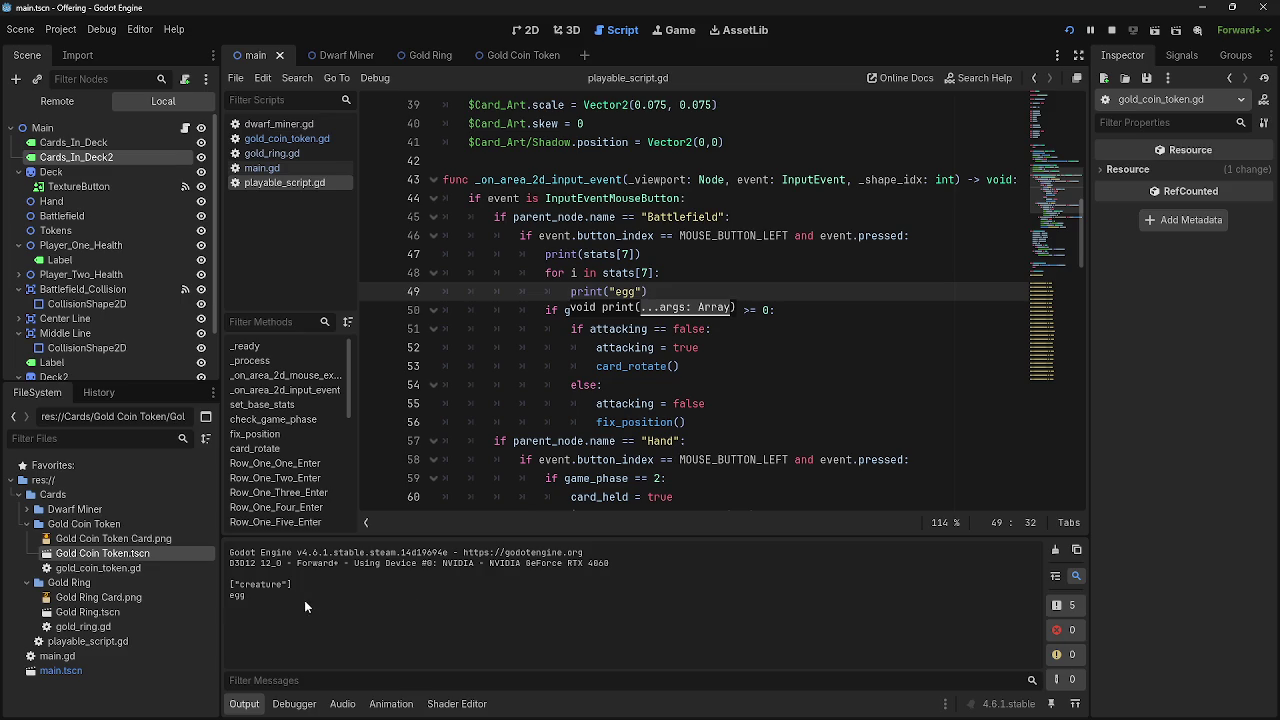
pyautogui.click(648, 290)
pyautogui.click(648, 272)
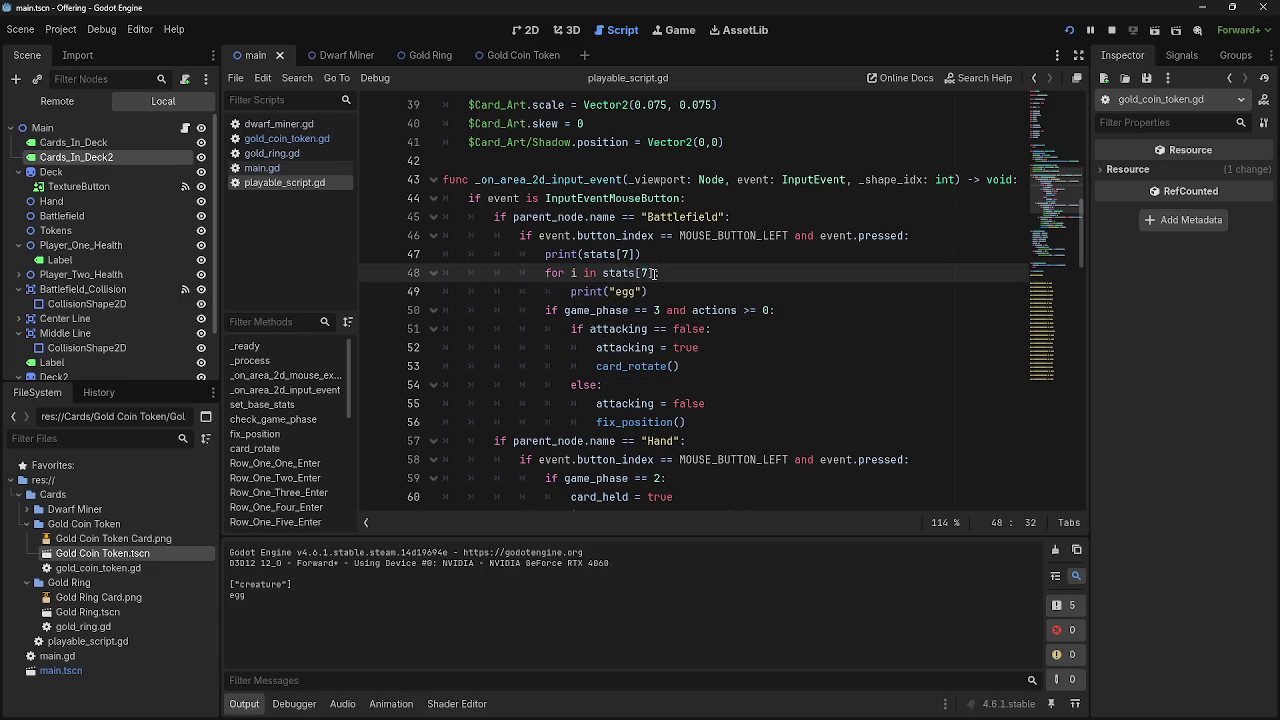
pyautogui.press('Left')
pyautogui.press('Left')
pyautogui.press('Left')
pyautogui.write(':')
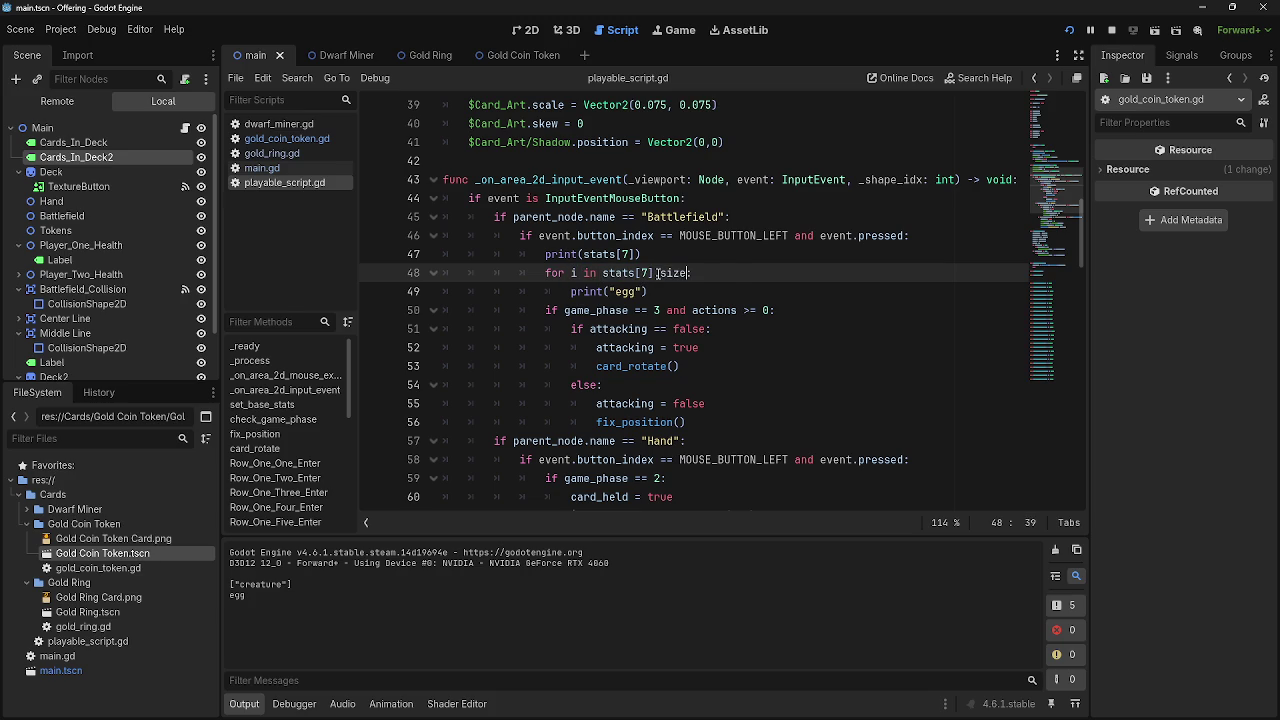
pyautogui.write(':')
pyautogui.click(1068, 31)
pyautogui.click(1068, 31)
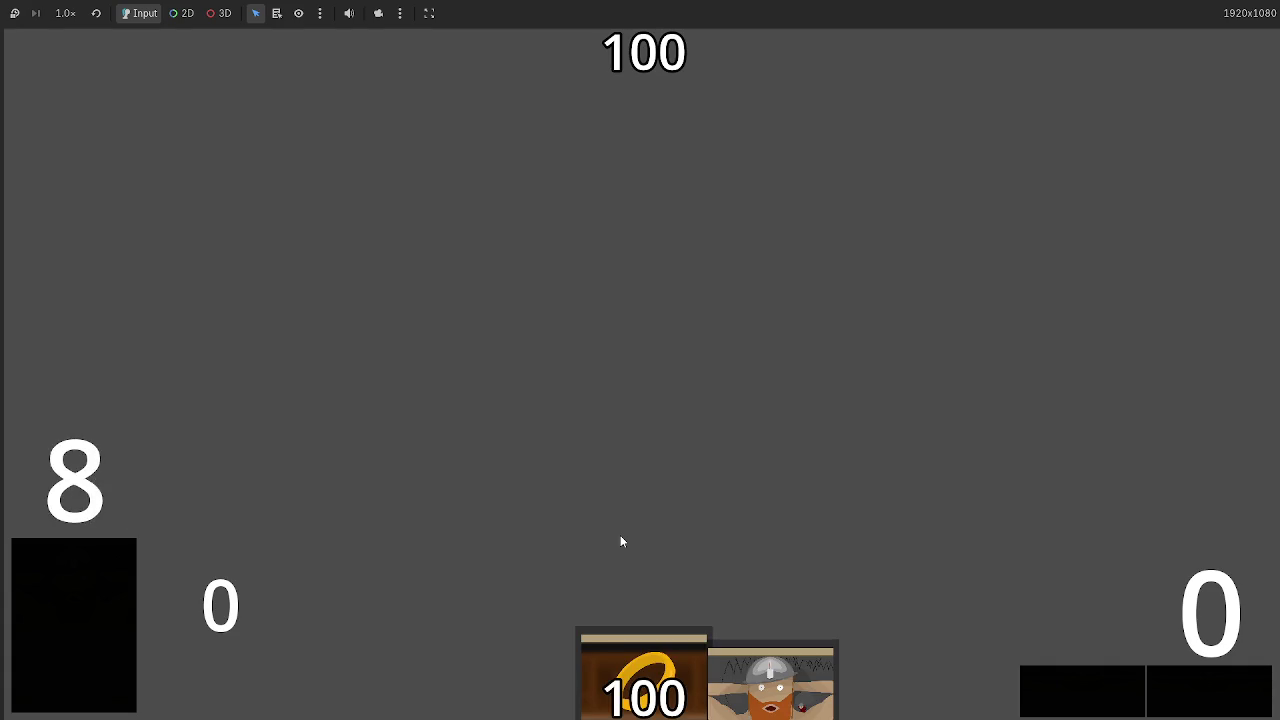
# Complete the loop header with ():, rerun, and click a played card to print ["creature"] and "egg"
pyautogui.moveTo(644, 670); pyautogui.dragTo(640, 468)
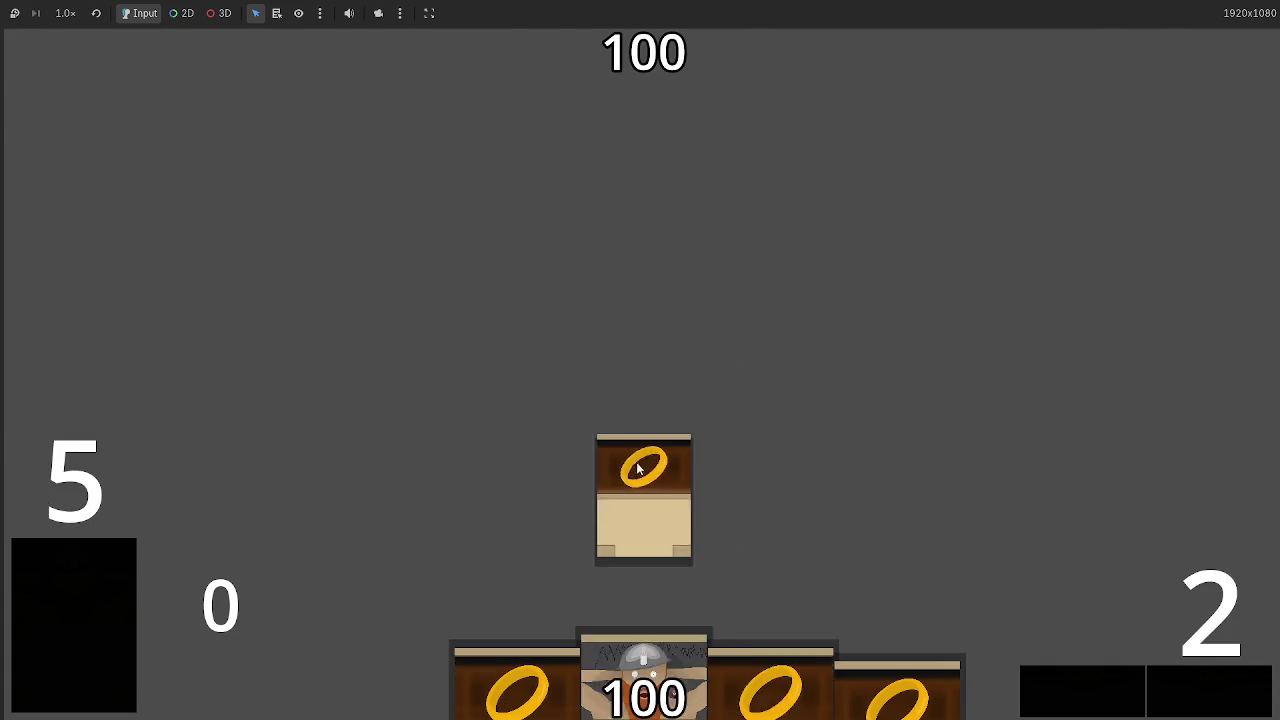
pyautogui.click(640, 468)
pyautogui.write('():')
pyautogui.click(1072, 31)
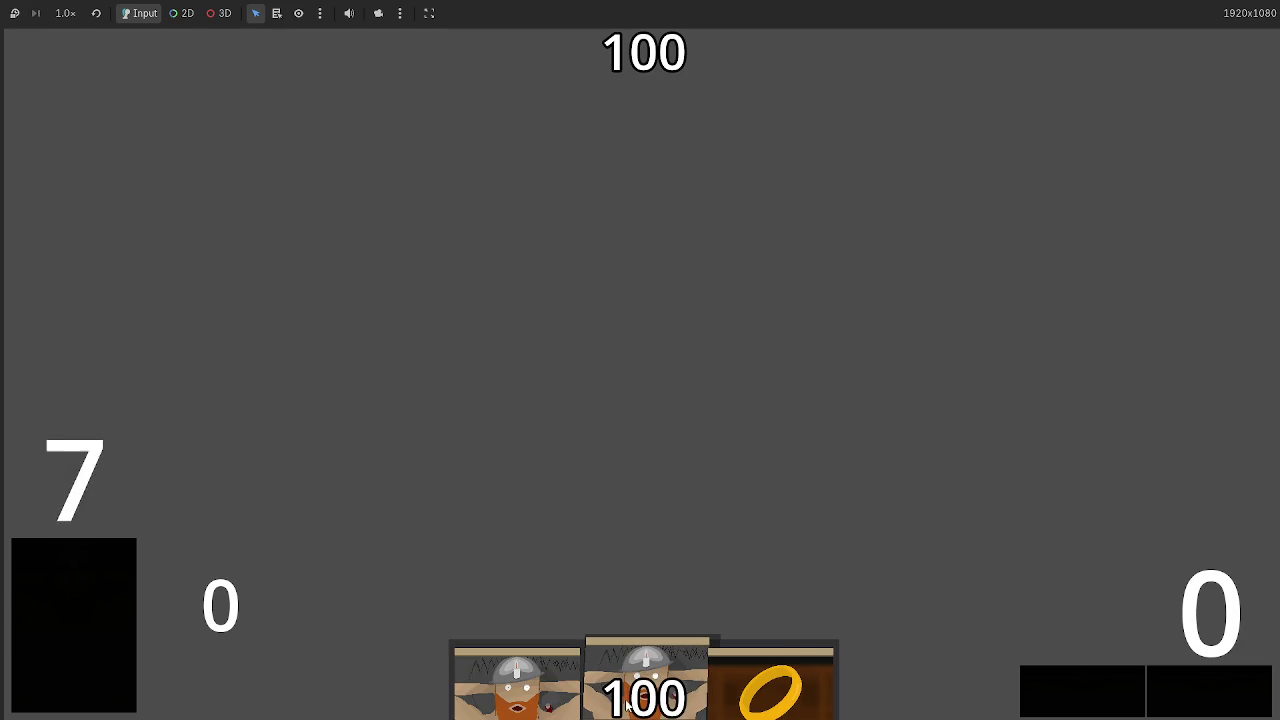
pyautogui.click(648, 638)
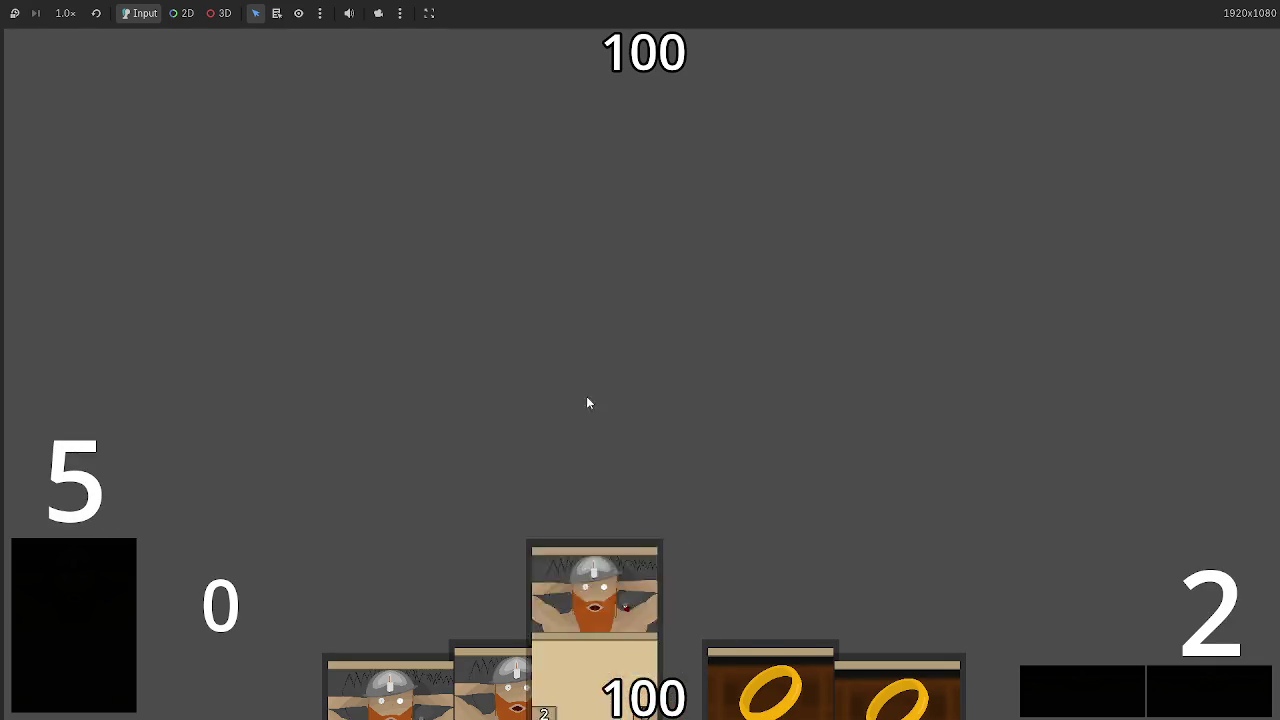
pyautogui.click(652, 480)
pyautogui.press('F8')
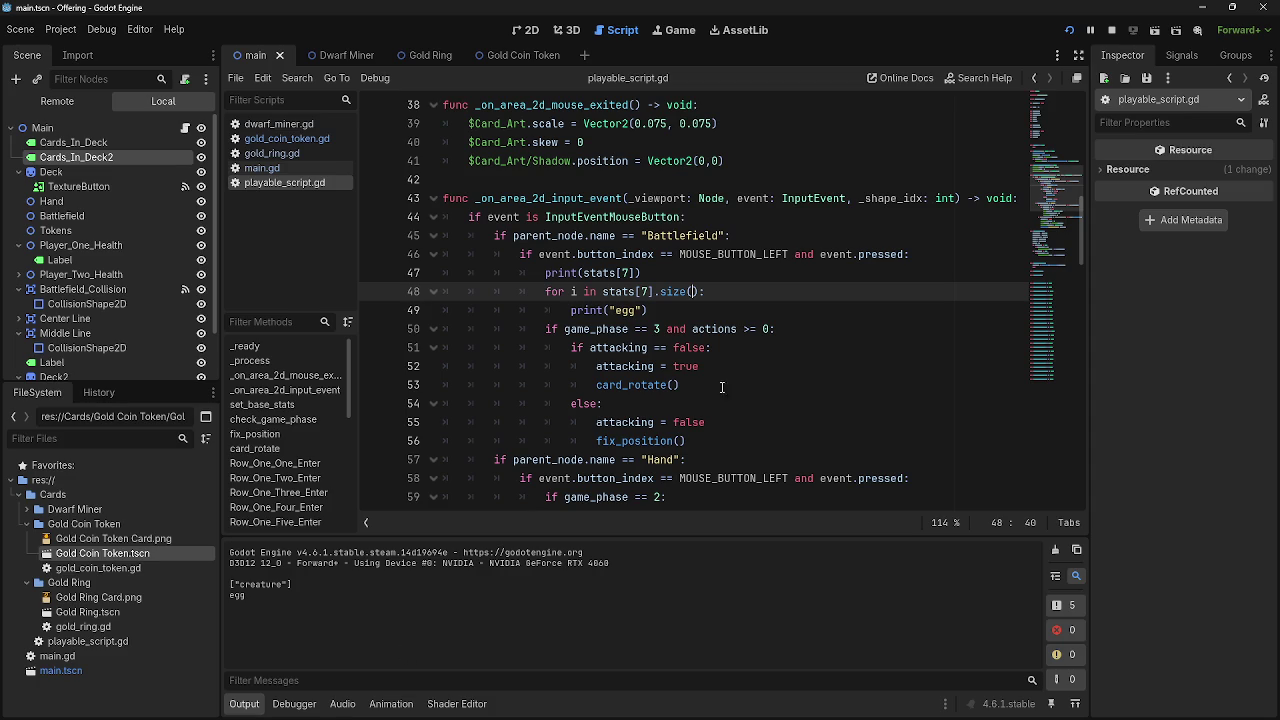
# Change line 47 to print(stats[7].size())
pyautogui.click(684, 274)
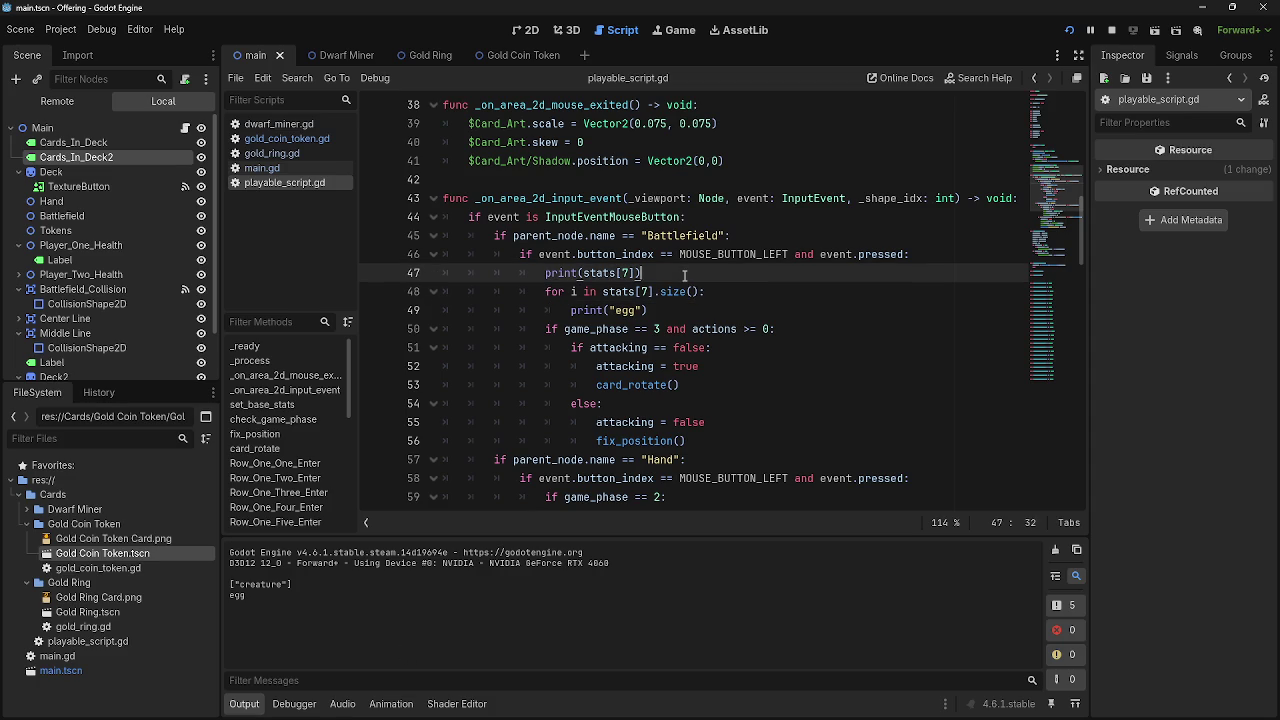
pyautogui.click(637, 273)
pyautogui.write('.size8')
pyautogui.press('BackSpace')
pyautogui.write('(')
# Check gold_ring.gd and cards_in_hand in main.gd, then save playable_script.gd
pyautogui.click(271, 153)
pyautogui.click(280, 182)
pyautogui.click(262, 168)
pyautogui.click(285, 182)
pyautogui.click(262, 168)
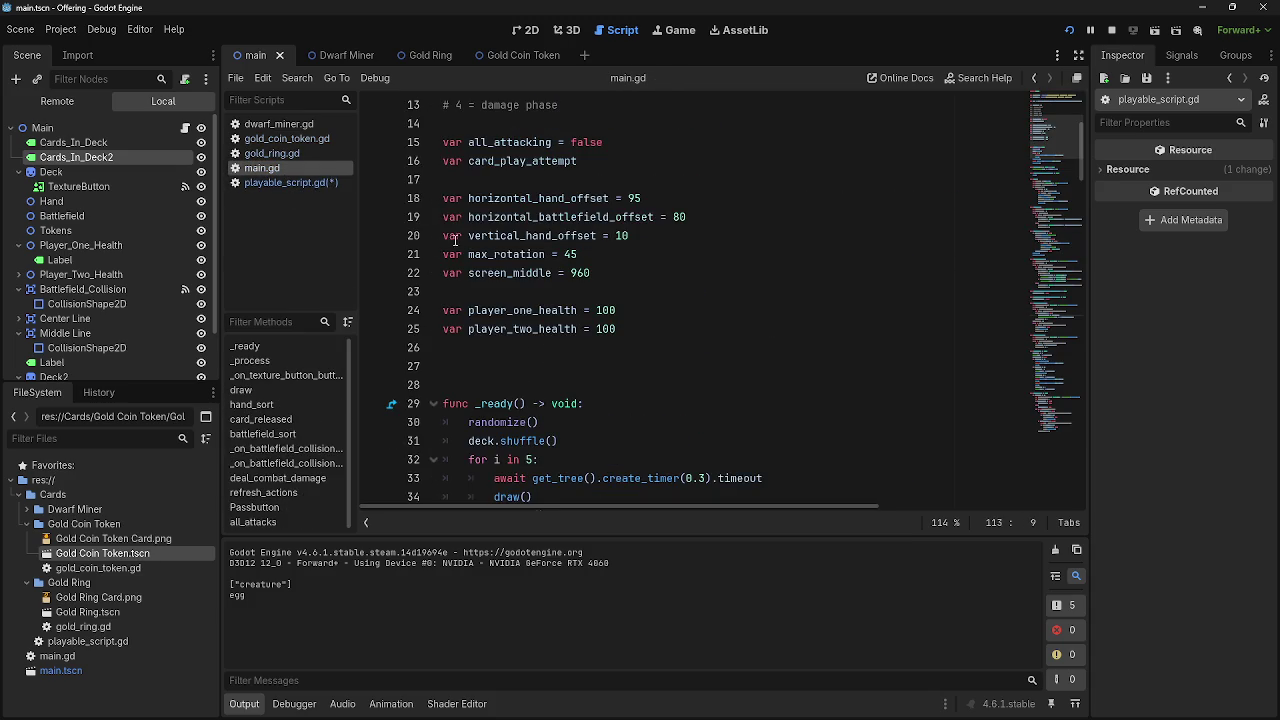
pyautogui.scroll(-7, 673, 394)
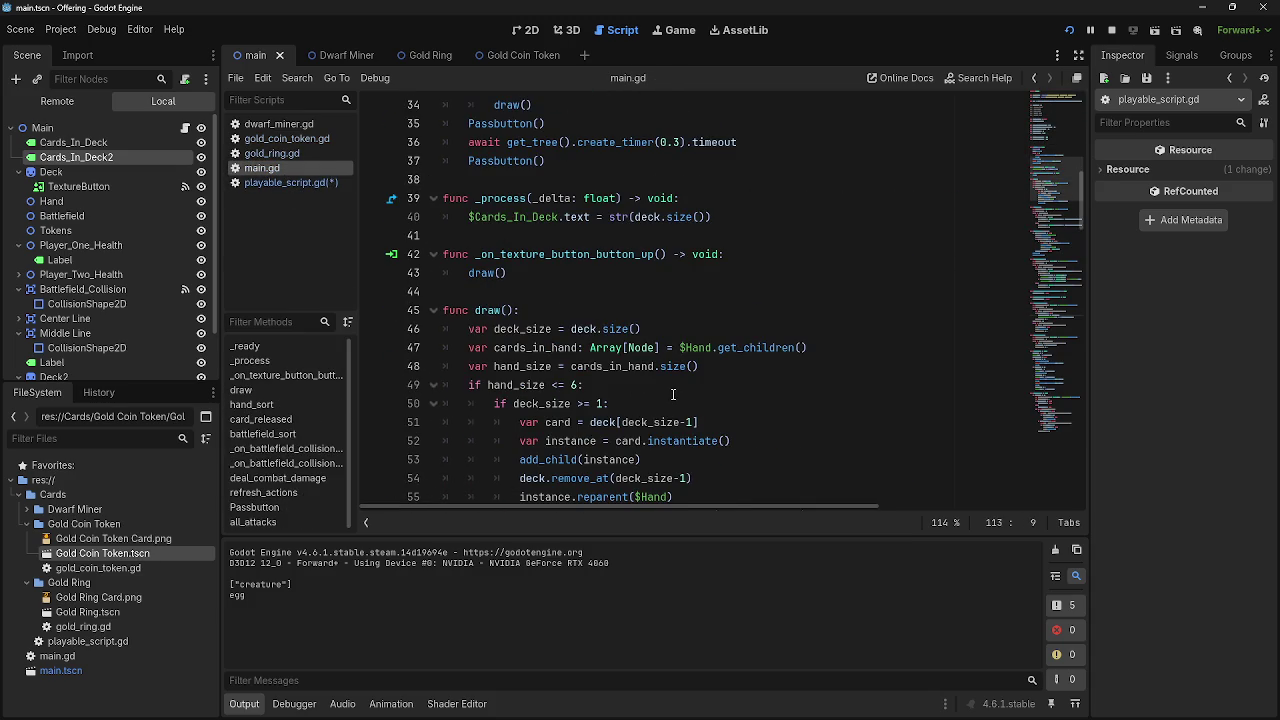
pyautogui.doubleClick(577, 367)
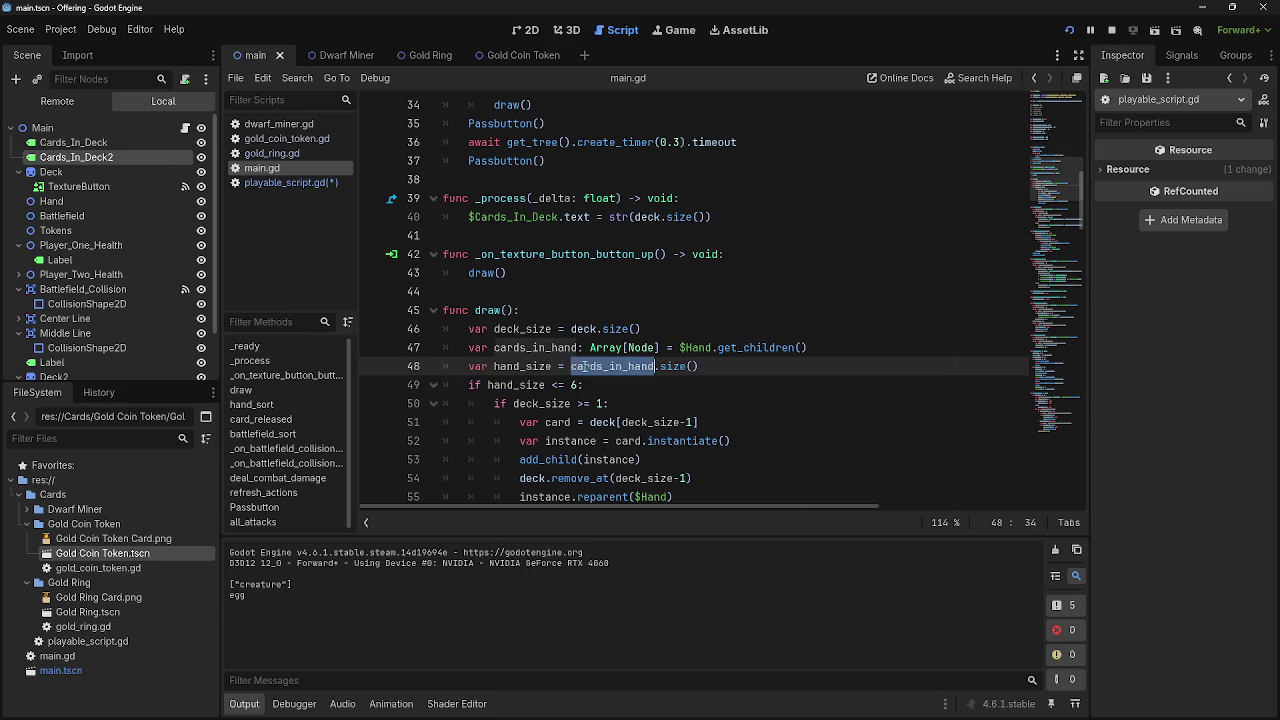
pyautogui.click(271, 153)
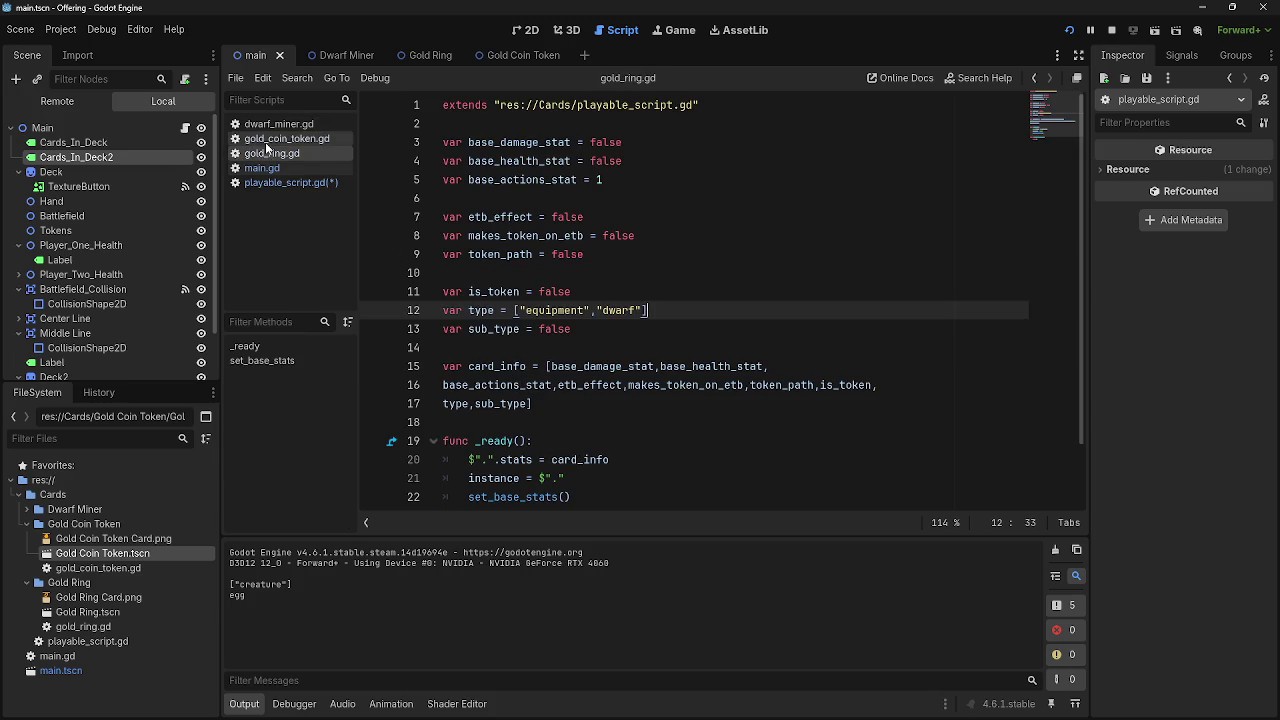
pyautogui.click(267, 188)
pyautogui.click(271, 153)
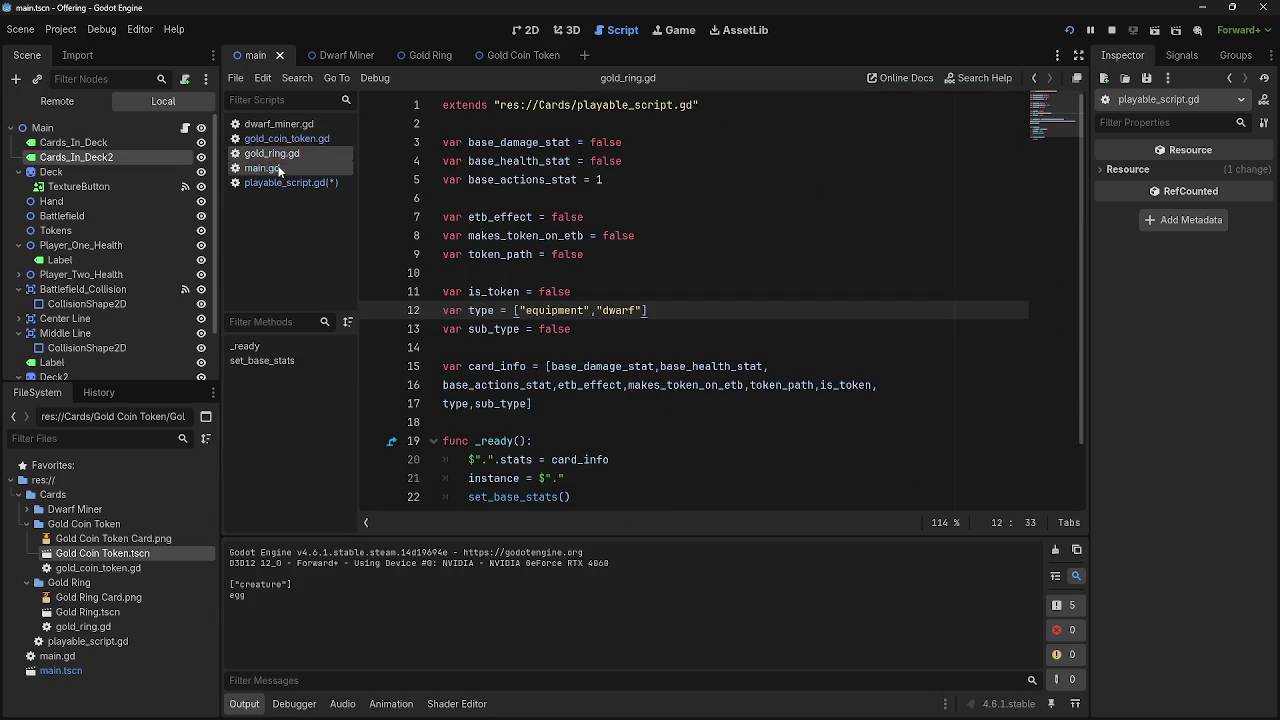
pyautogui.click(276, 182)
pyautogui.hotkey('ctrl', 's')
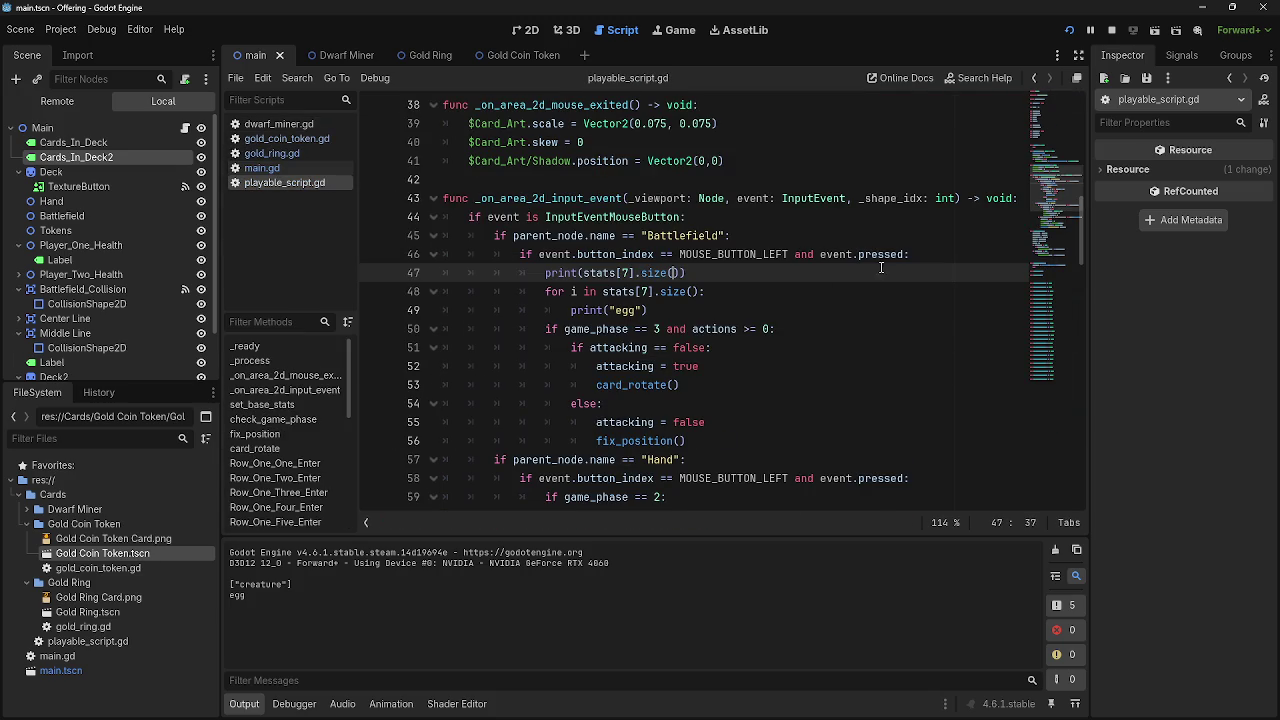
# Run the project and click a played card, logging 1 and "egg" three times
pyautogui.click(1069, 30)
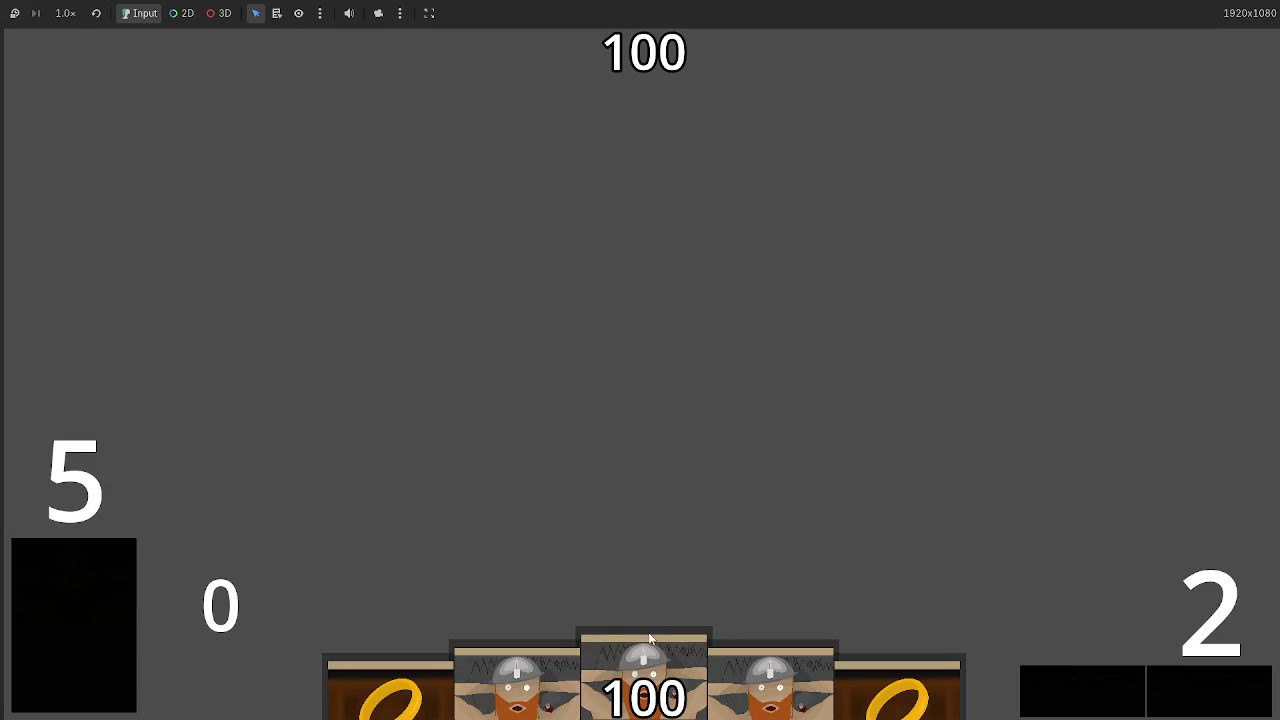
pyautogui.click(650, 652)
pyautogui.hotkey('alt', 'Tab')
pyautogui.hotkey('alt', 'Tab')
pyautogui.click(645, 495)
pyautogui.hotkey('alt', 'Tab')
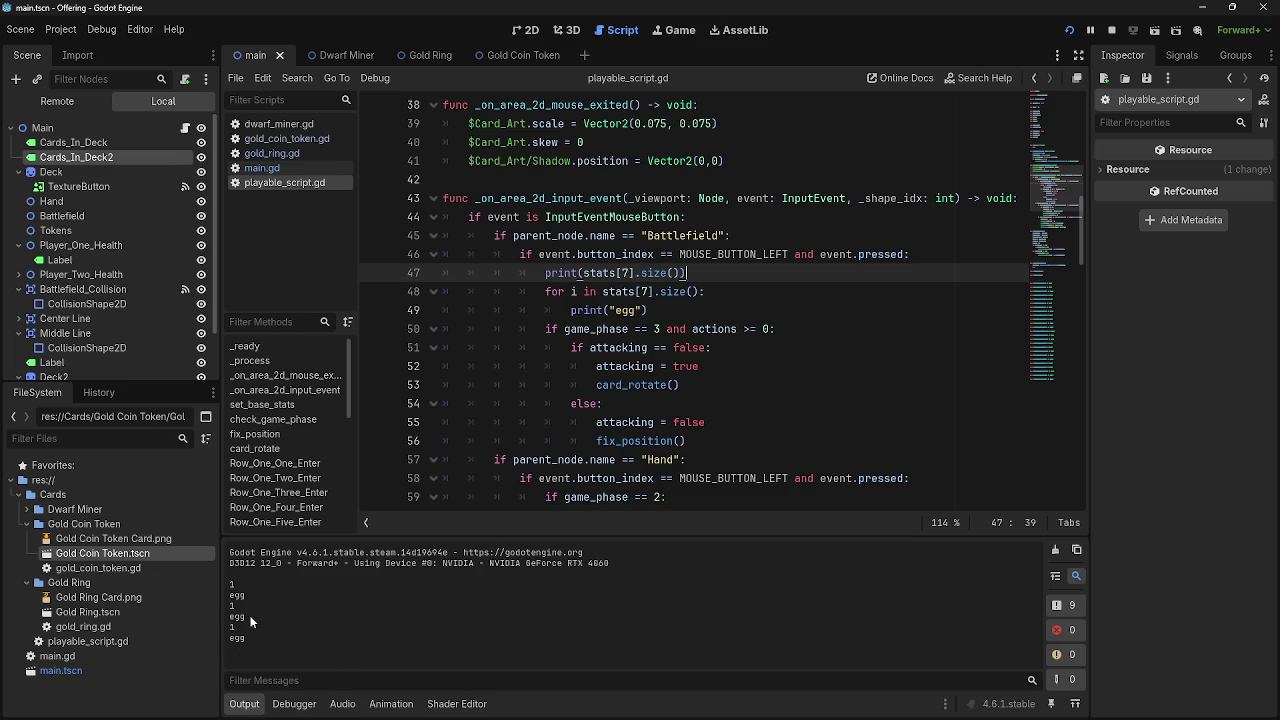
pyautogui.press('Left')
pyautogui.click(704, 280)
# Open gold_ring.gd with the caret before the closing bracket of line 12's type array
pyautogui.click(262, 168)
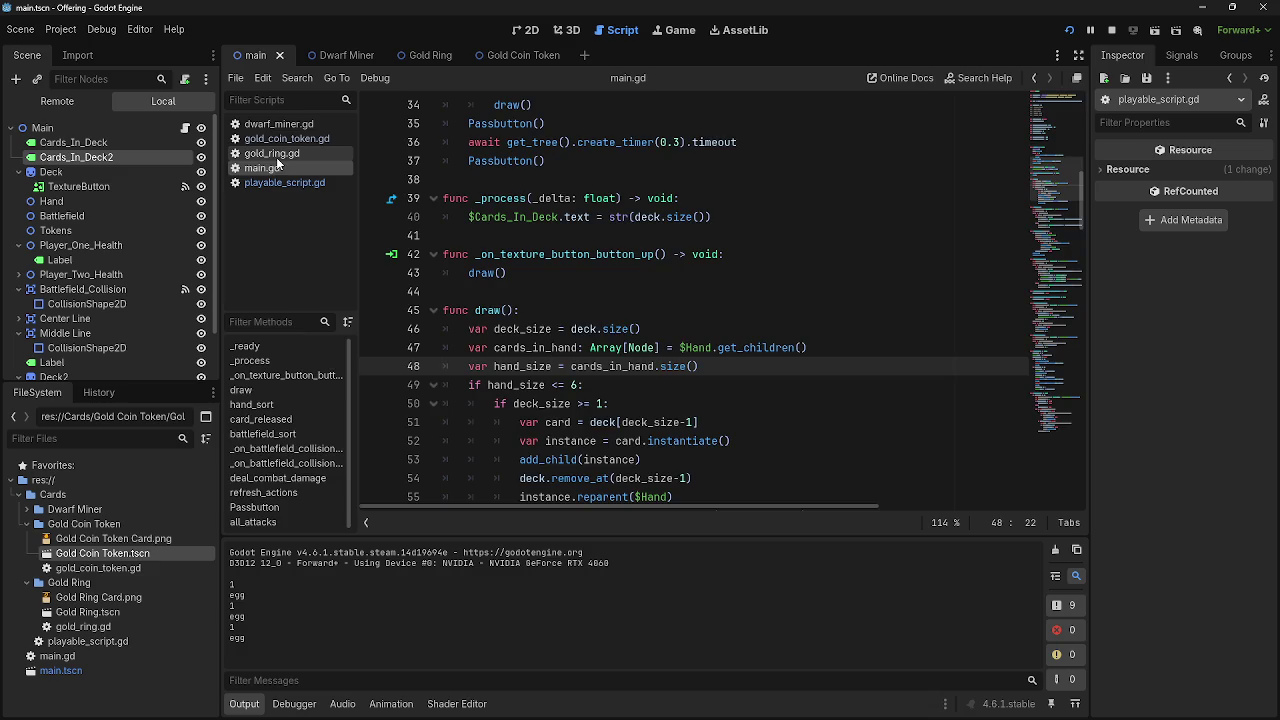
pyautogui.click(272, 153)
pyautogui.click(643, 310)
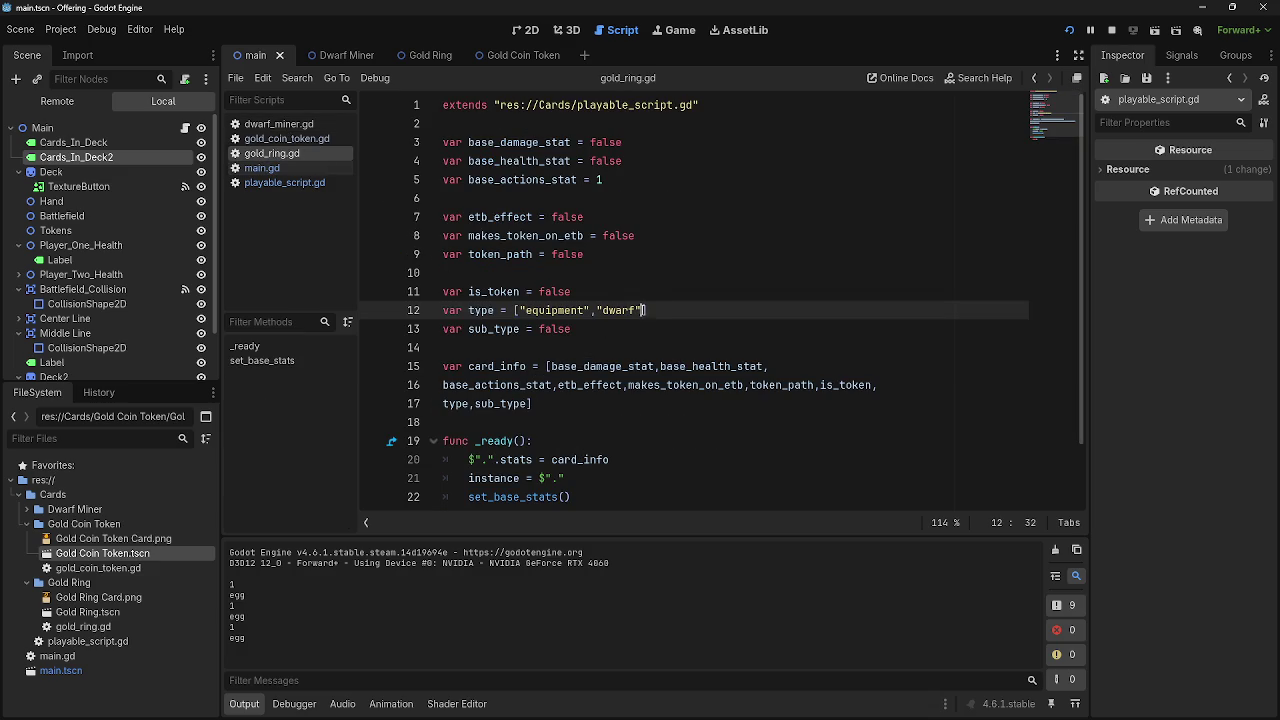
# Add ,"gold" to the Gold Ring's type list on line 12 and test-run the game
pyautogui.write(',"gol')
pyautogui.write('d')
pyautogui.click(1069, 30)
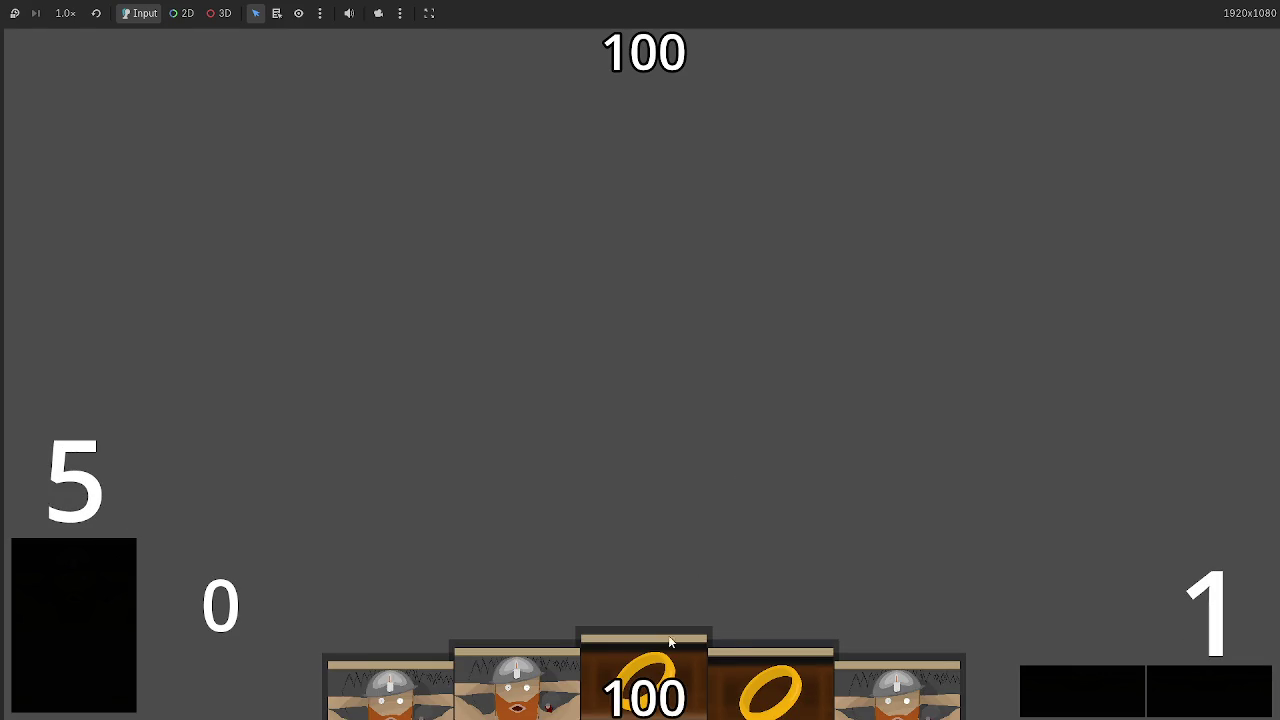
pyautogui.hotkey('alt', 'Tab')
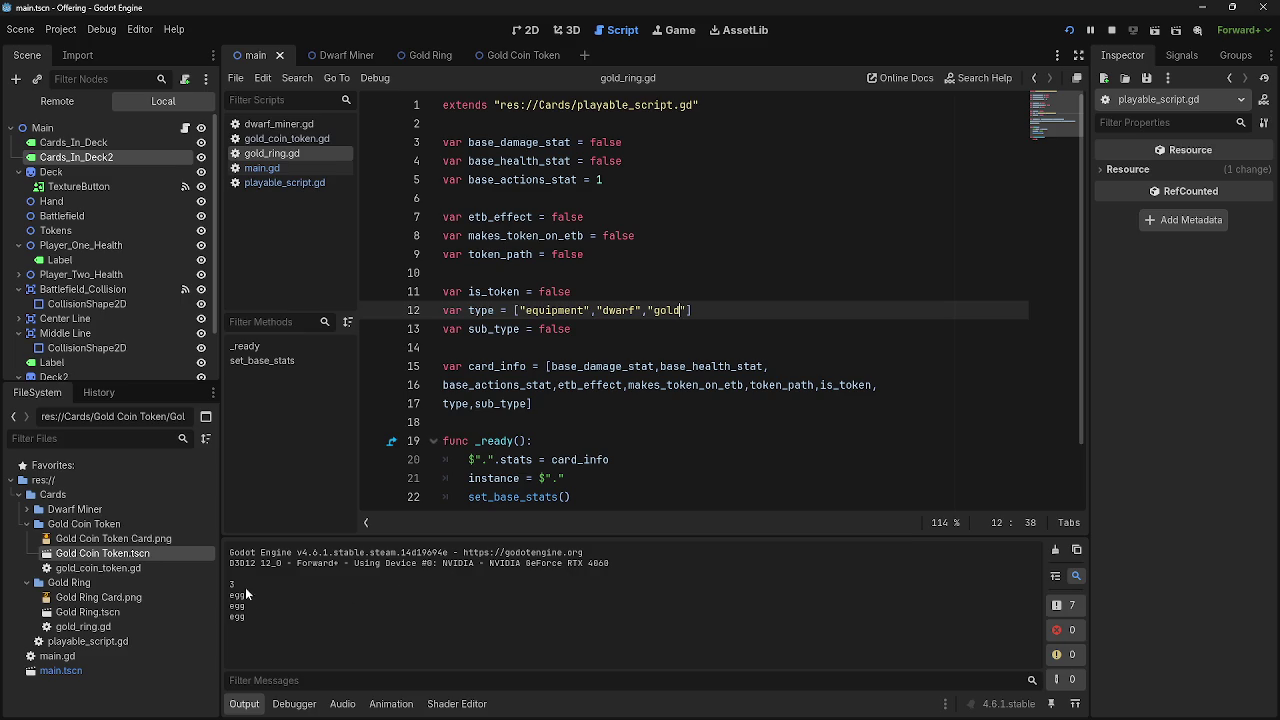
pyautogui.hotkey('alt', 'Tab')
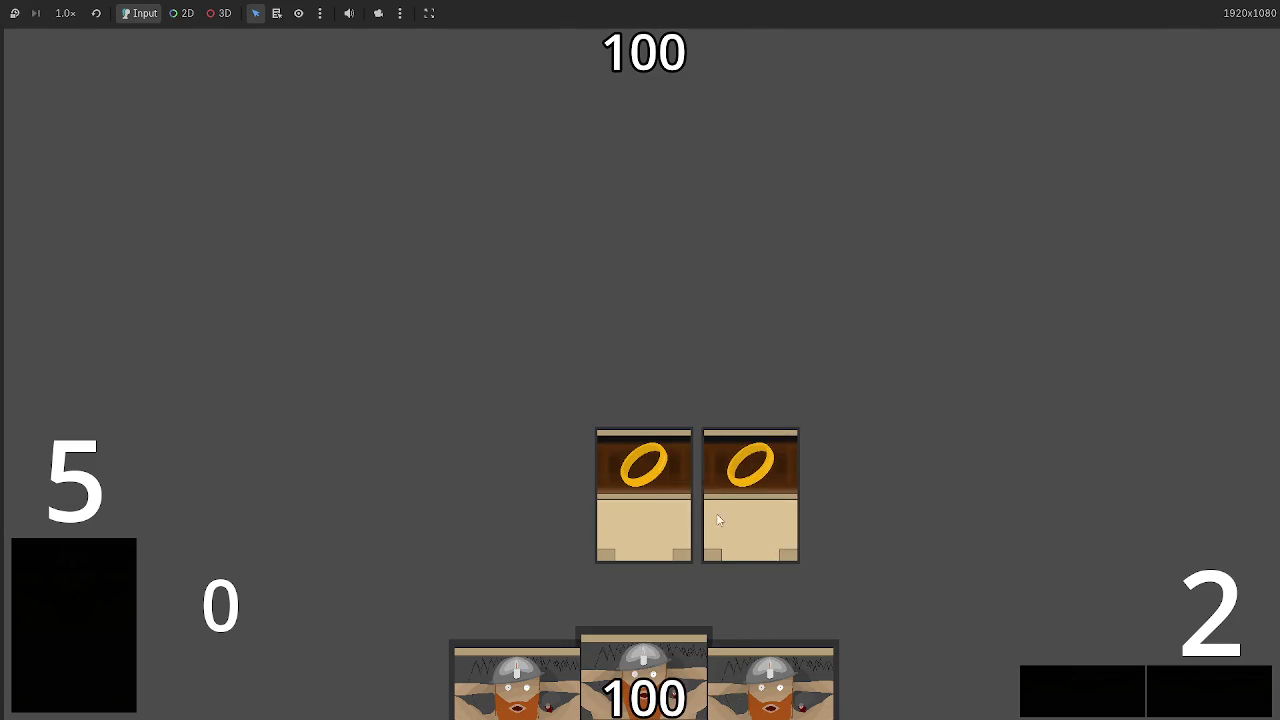
pyautogui.hotkey('alt', 'Tab')
pyautogui.click(1111, 30)
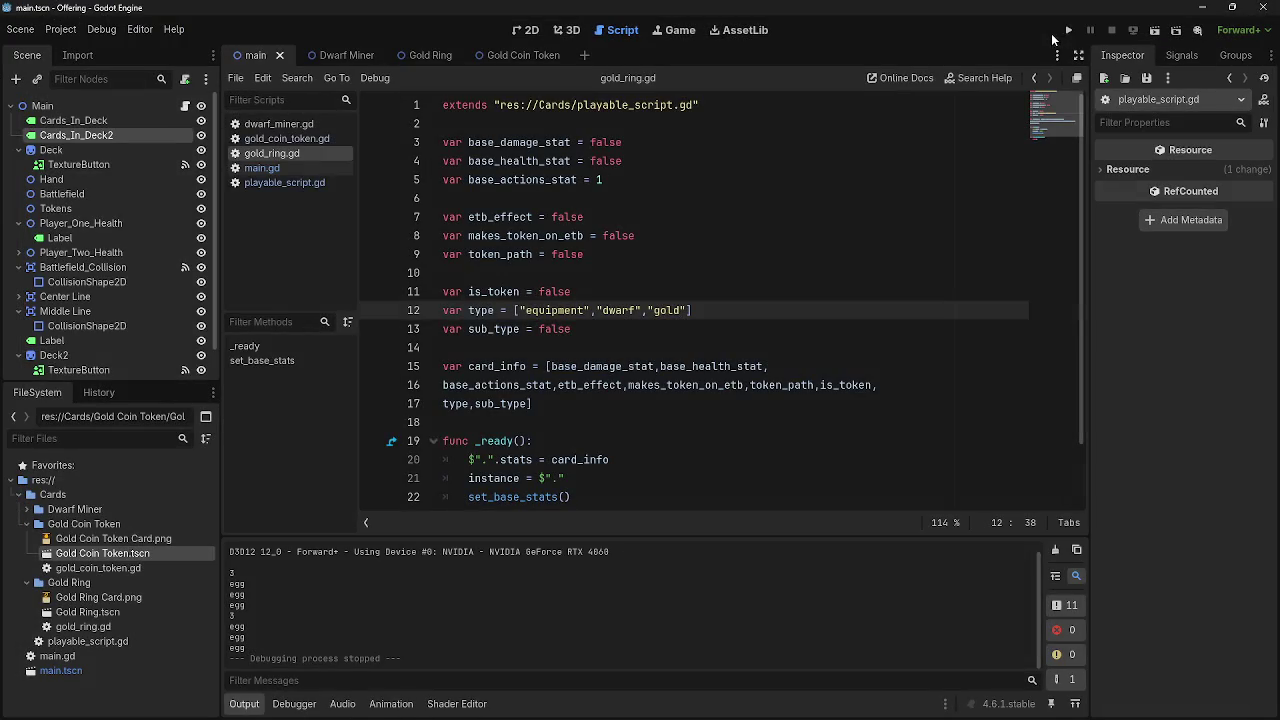
# Remove the "gold" entry from gold_ring.gd's type list on line 12
pyautogui.click(262, 168)
pyautogui.click(272, 153)
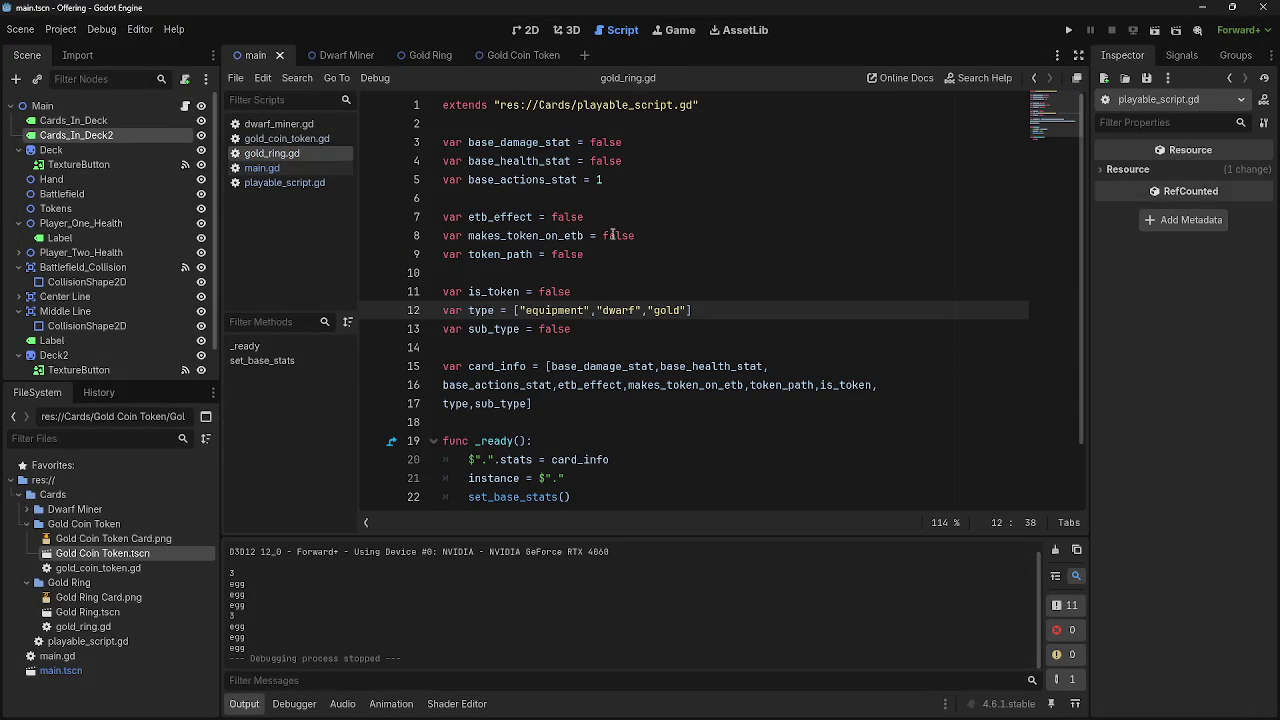
pyautogui.moveTo(686, 311); pyautogui.dragTo(642, 311)
pyautogui.press('BackSpace')
# Run the game again and play a Gold Ring onto the battlefield to check its logged types
pyautogui.click(282, 138)
pyautogui.click(279, 124)
pyautogui.click(281, 154)
pyautogui.click(1068, 30)
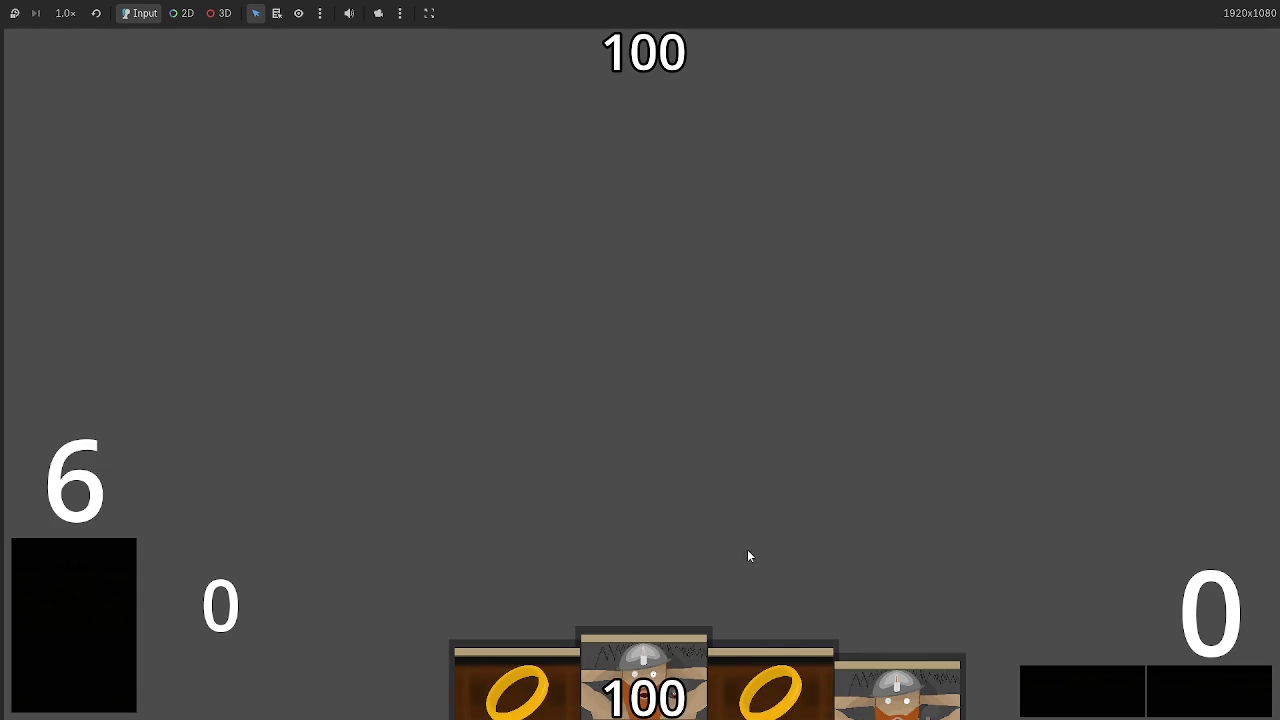
pyautogui.click(781, 658)
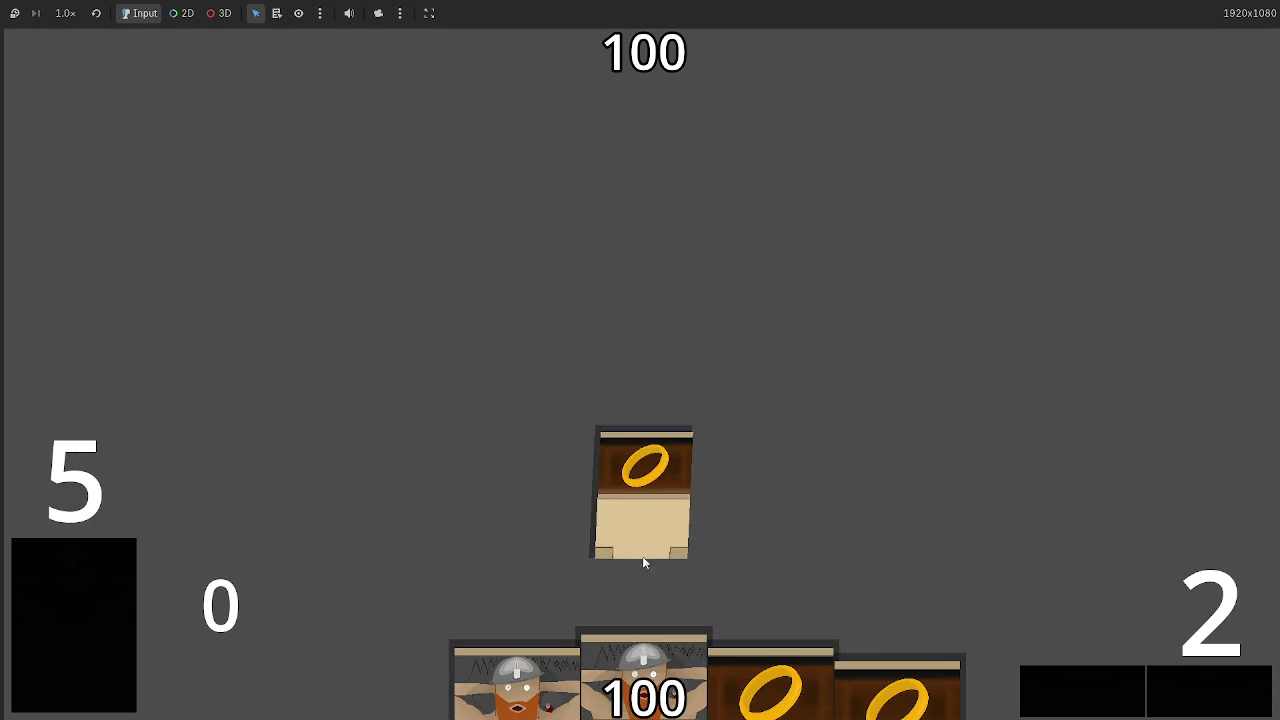
pyautogui.press('F8')
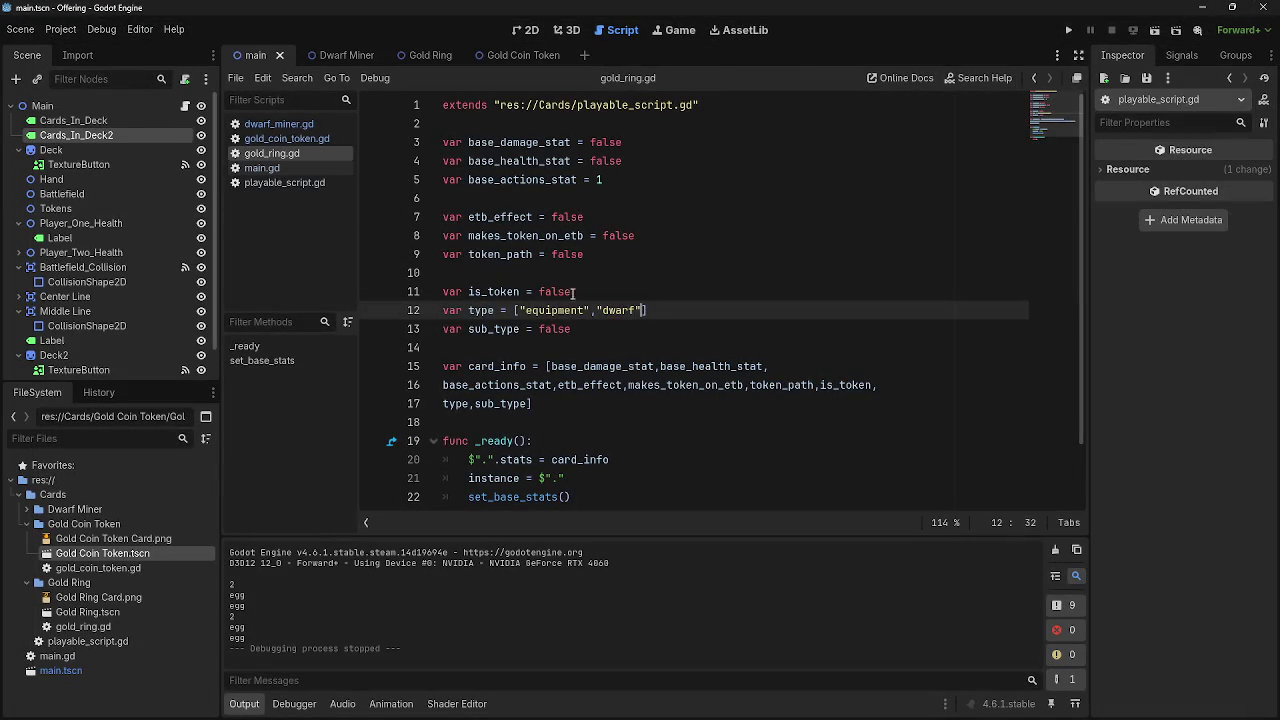
# Reorder line 12 to ["dwarf","equipment"], save gold_ring.gd, and switch to main.gd
pyautogui.moveTo(641, 310); pyautogui.dragTo(592, 312)
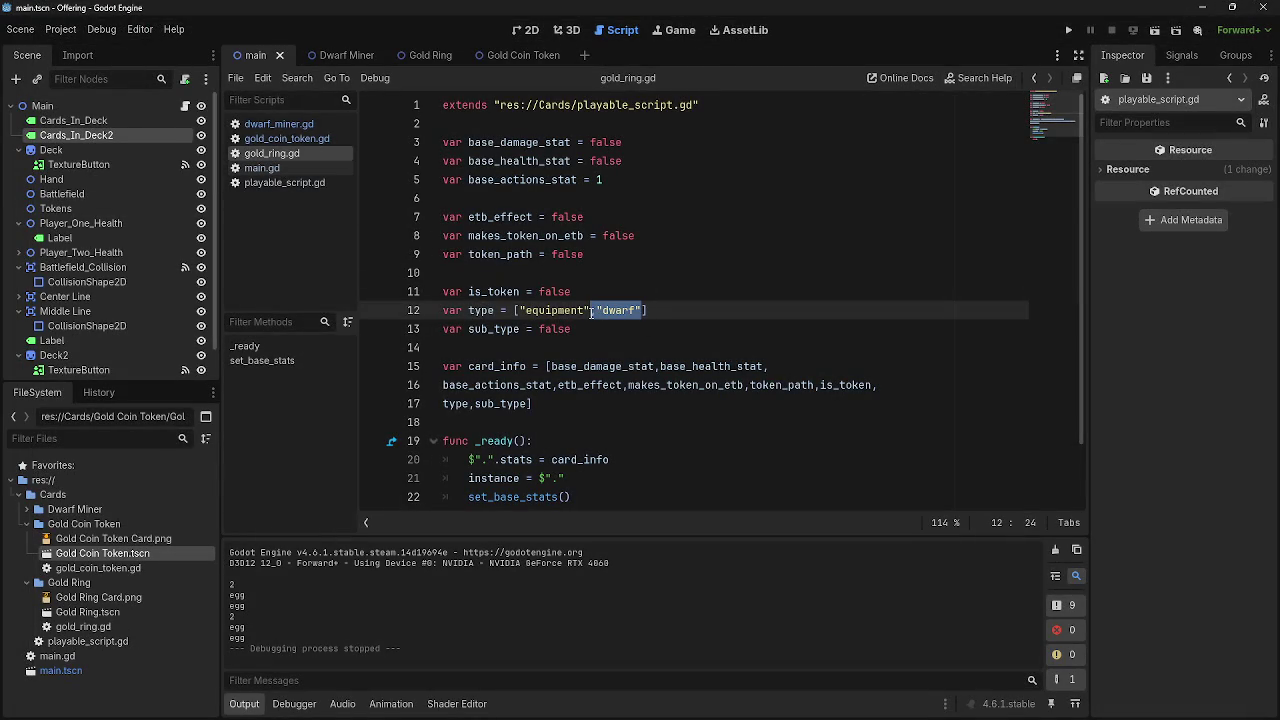
pyautogui.click(605, 310)
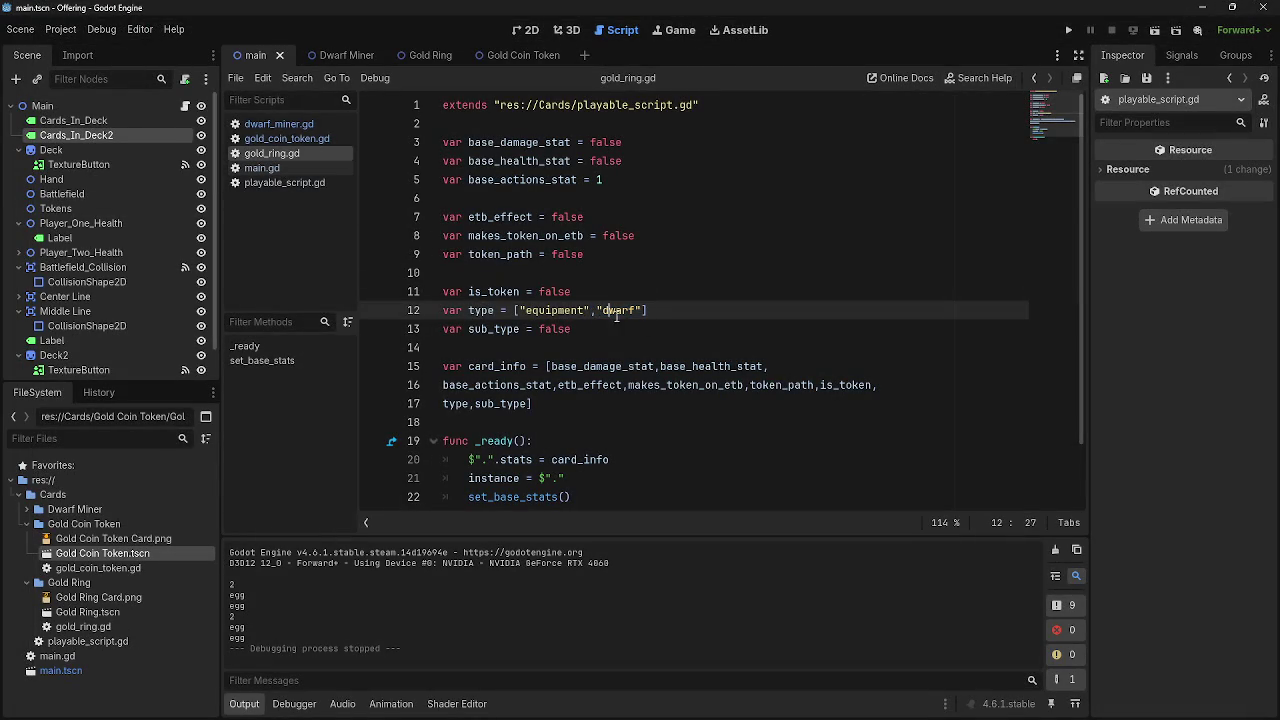
pyautogui.moveTo(641, 310); pyautogui.dragTo(597, 312)
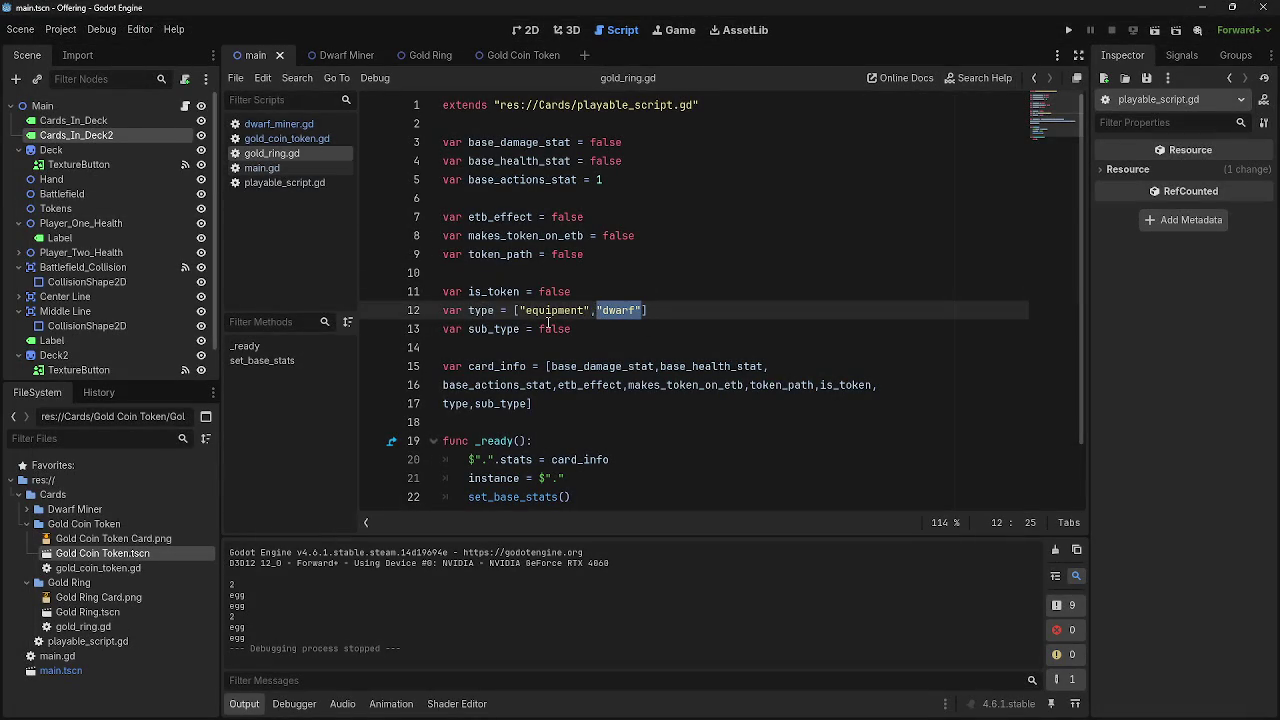
pyautogui.click(519, 311)
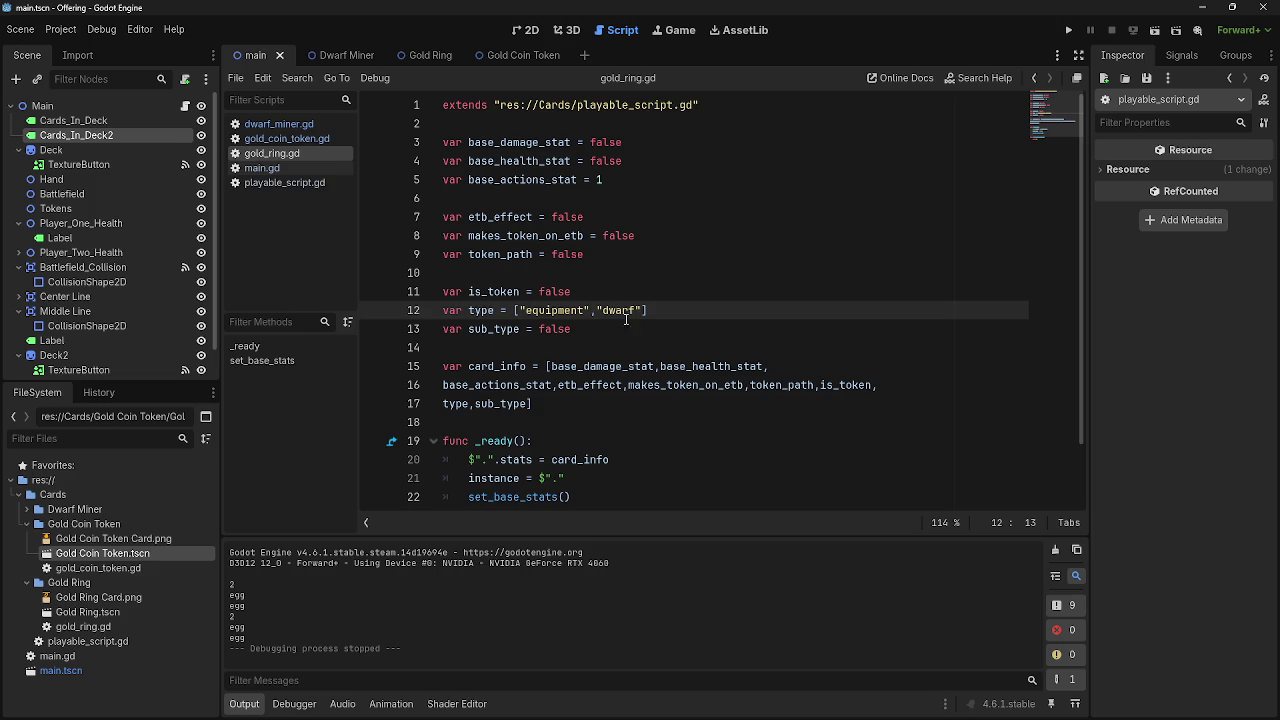
pyautogui.moveTo(642, 310); pyautogui.dragTo(521, 312)
pyautogui.write(',')
pyautogui.click(643, 311)
pyautogui.press('BackSpace')
pyautogui.click(684, 314)
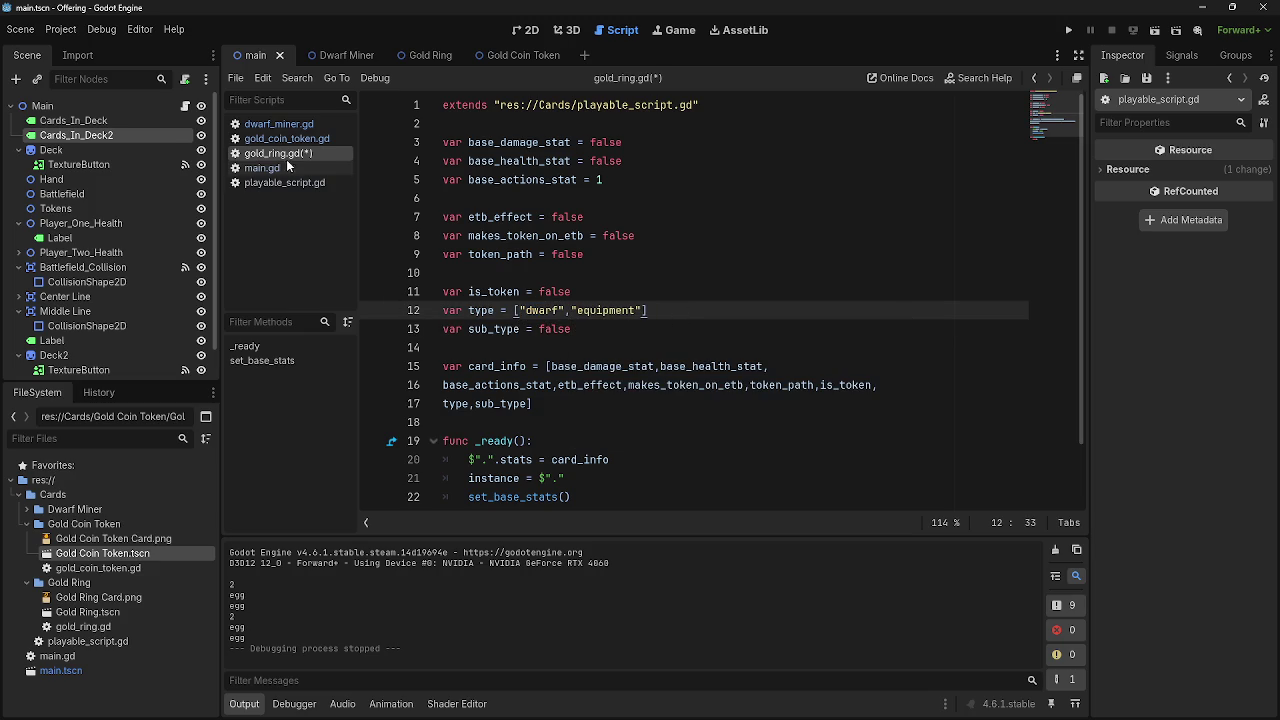
pyautogui.hotkey('ctrl', 's')
pyautogui.click(285, 169)
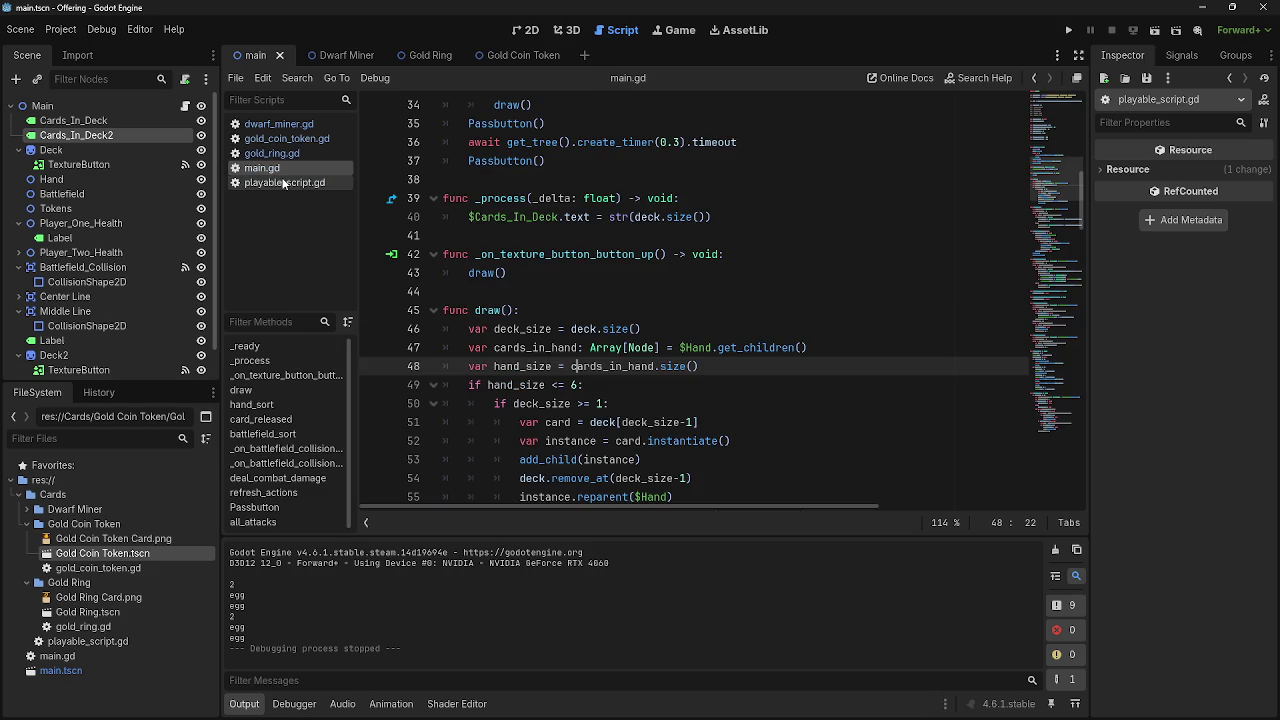
# Delete the print(stats[7].size()) debug line 47 in playable_script.gd
pyautogui.click(285, 183)
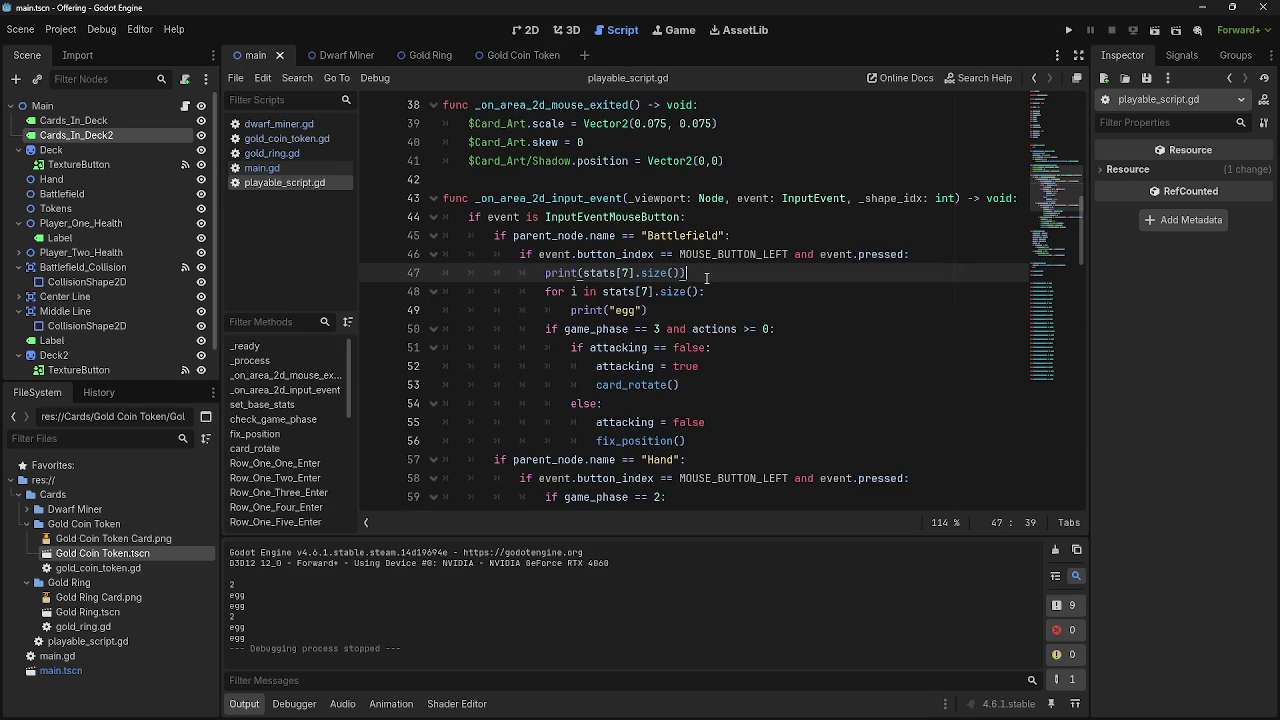
pyautogui.moveTo(690, 273); pyautogui.dragTo(546, 273)
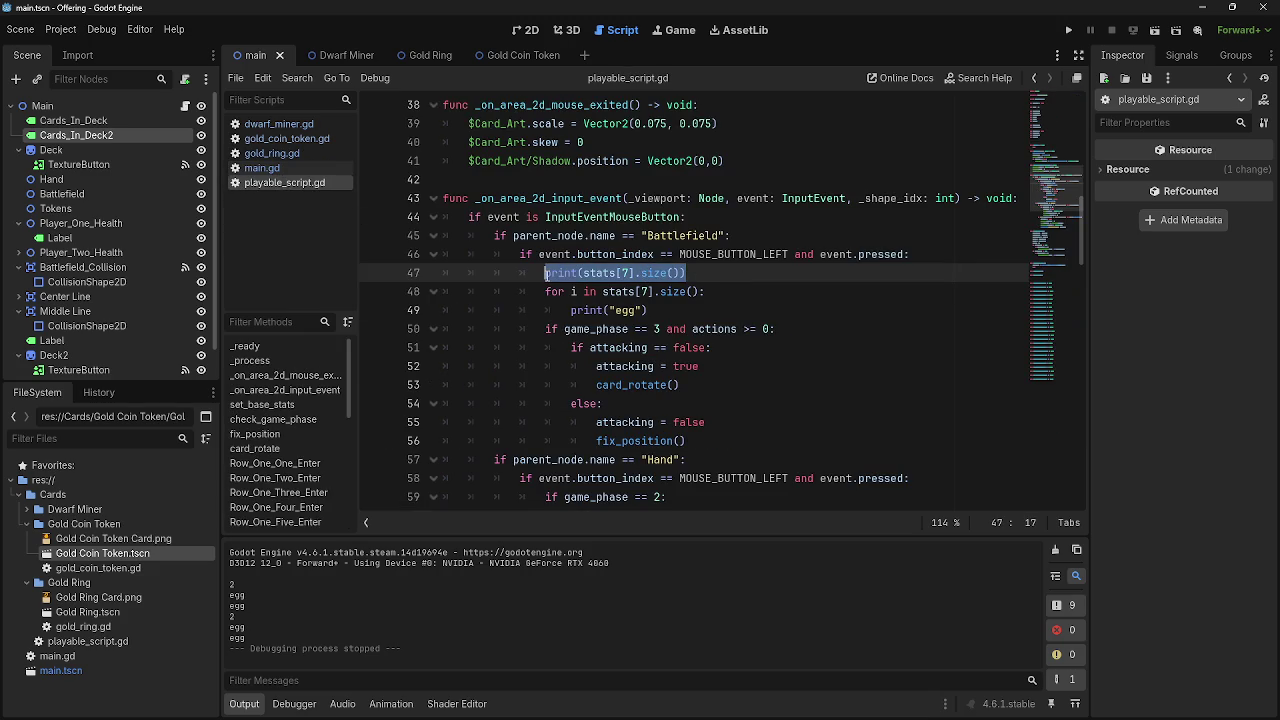
pyautogui.press('Delete')
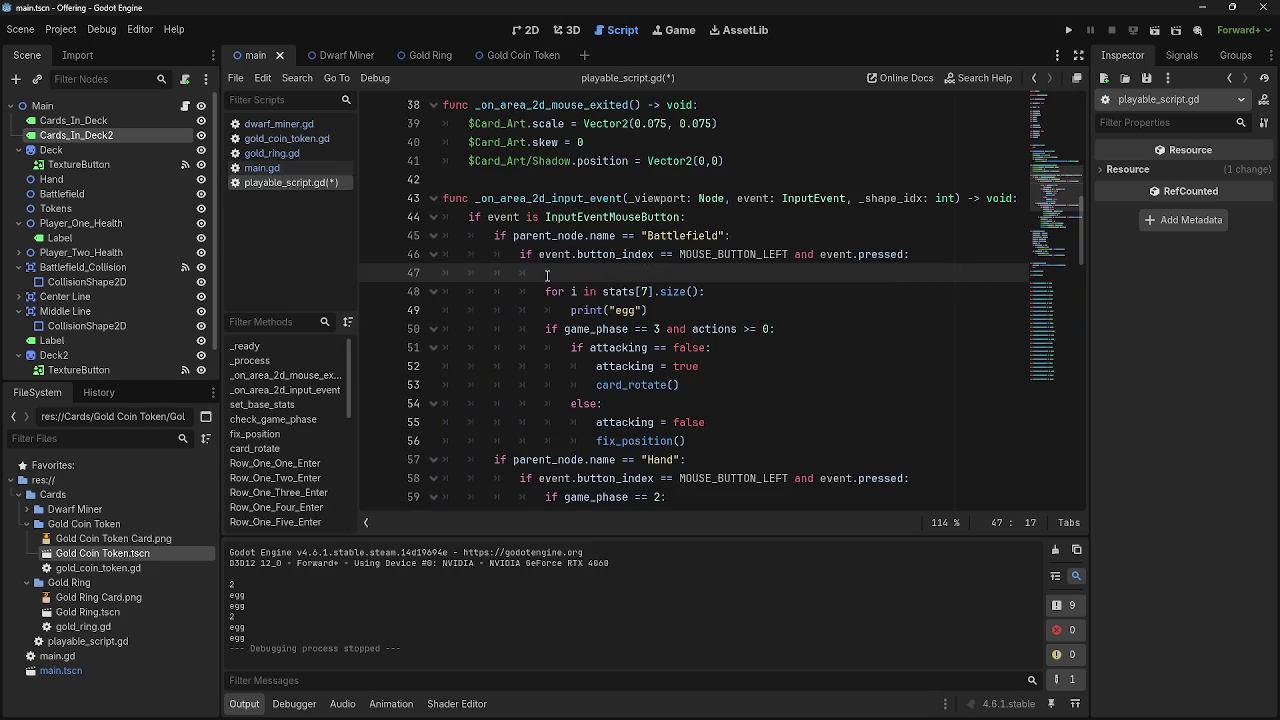
pyautogui.press('BackSpace')
pyautogui.press('BackSpace')
pyautogui.press('BackSpace')
pyautogui.press('Return')
# Write 'for i in stats[7].size():' on line 47 and start its indented body
pyautogui.write('for i in')
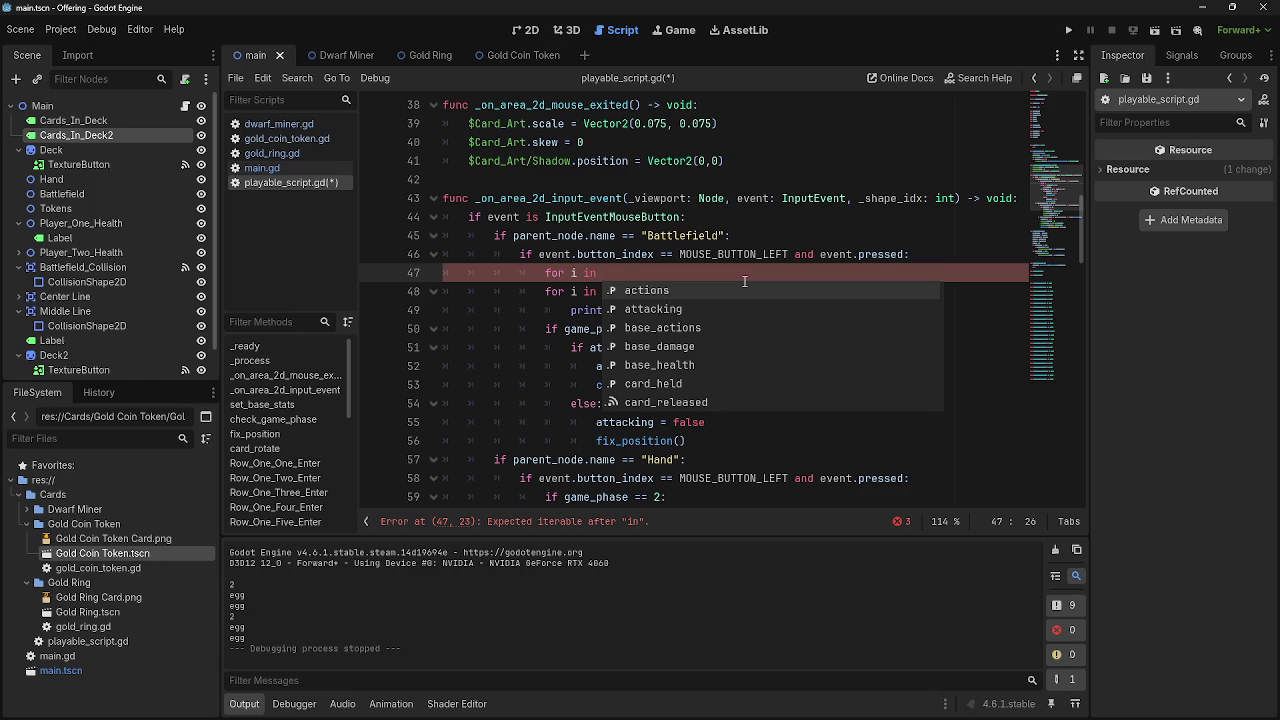
pyautogui.write('stats.')
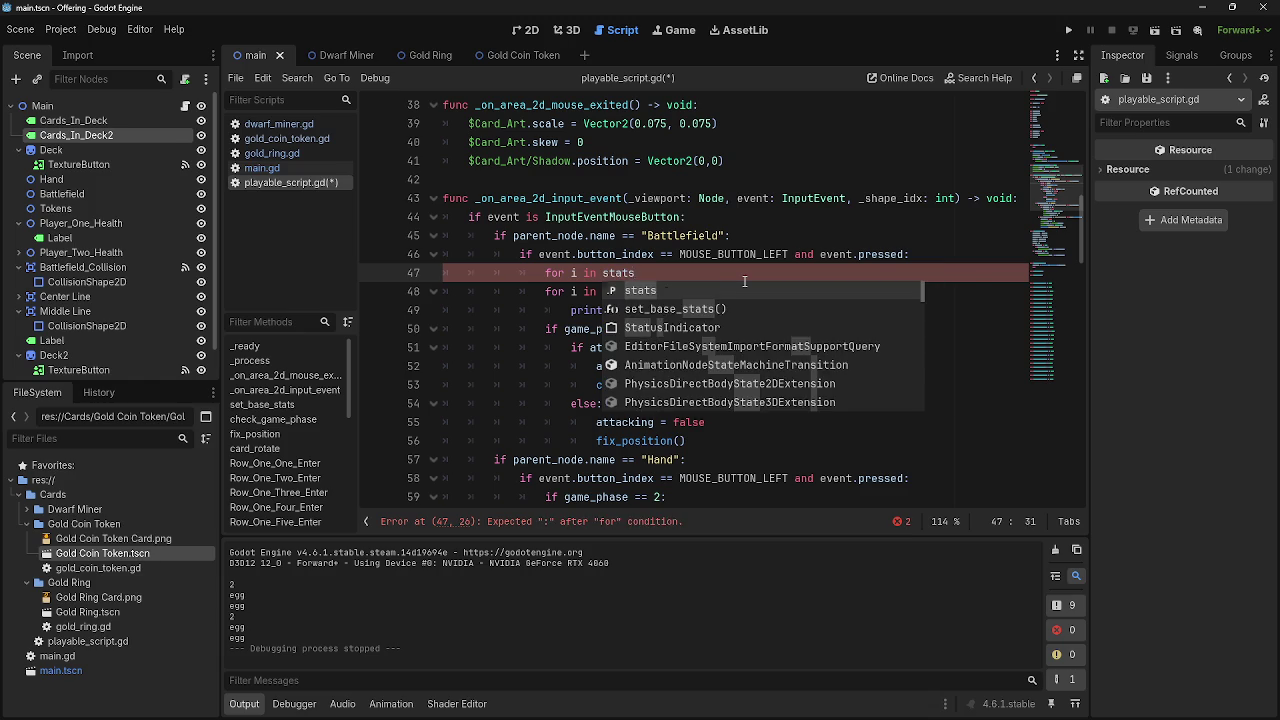
pyautogui.press('BackSpace')
pyautogui.write('[')
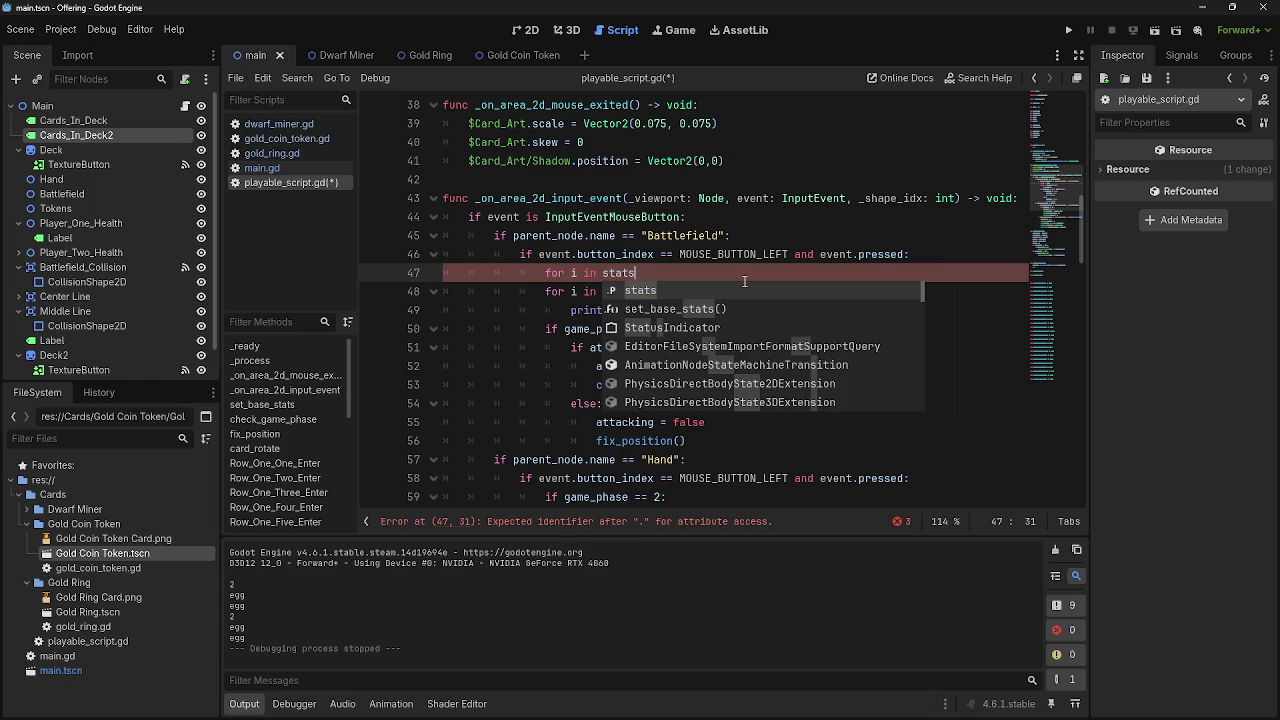
pyautogui.press('Escape')
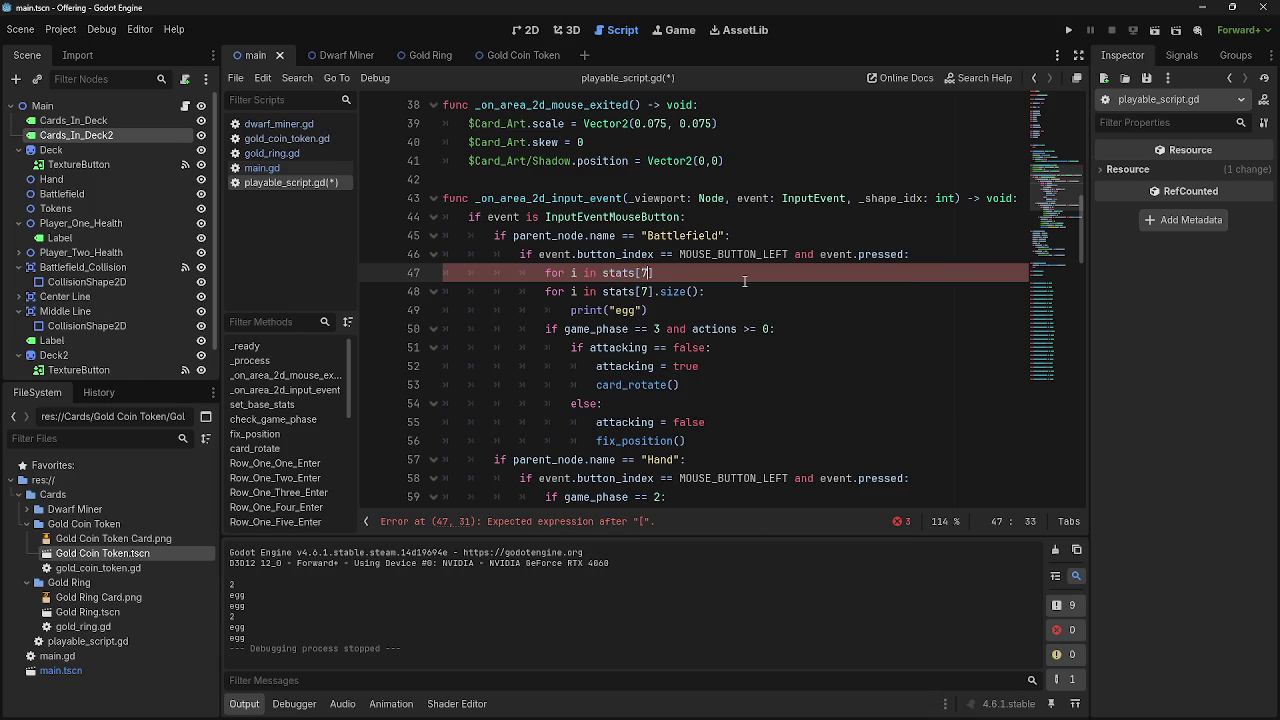
pyautogui.write('.size')
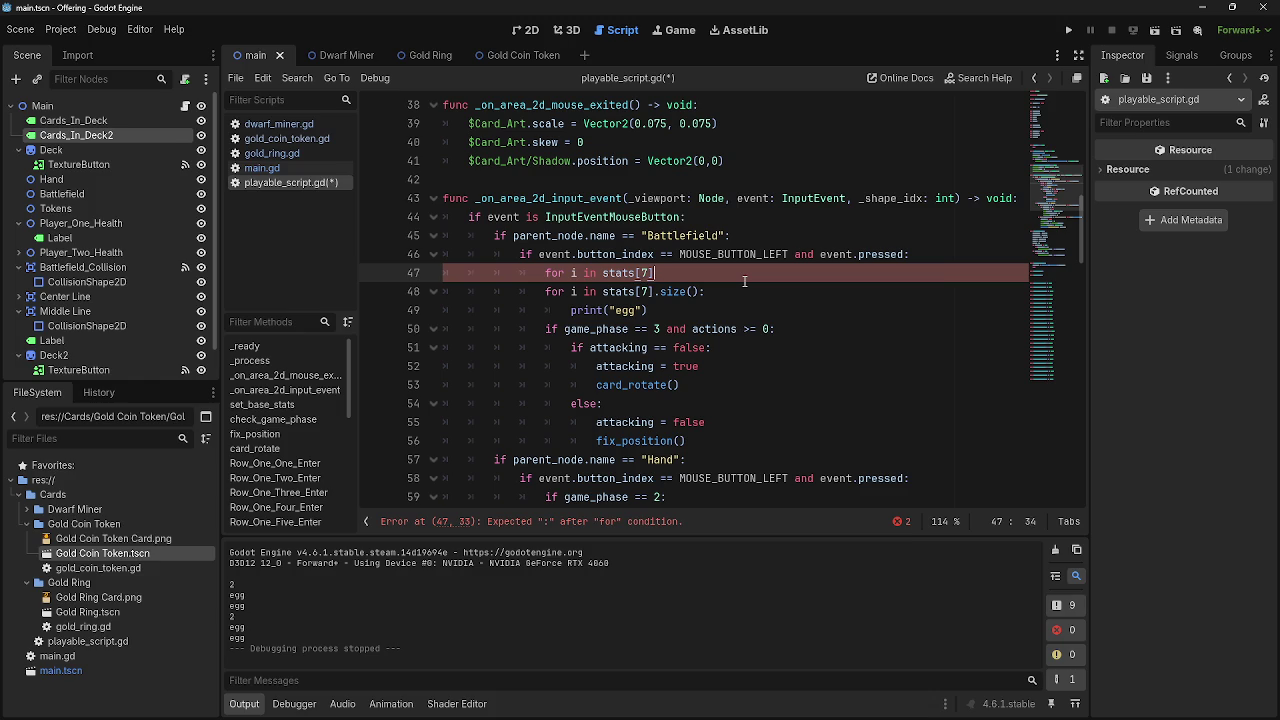
pyautogui.write('():')
pyautogui.press('Return')
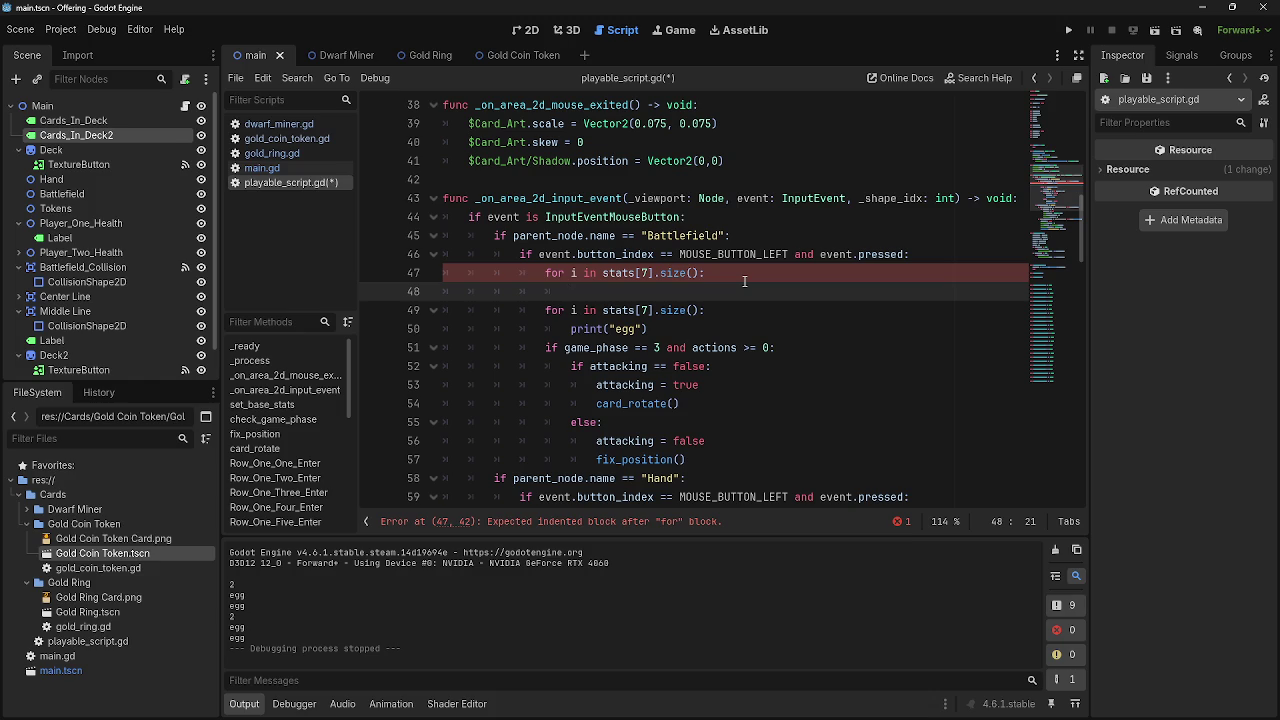
# Start an 'if stats[7]' condition as the loop's first body line
pyautogui.write('if s')
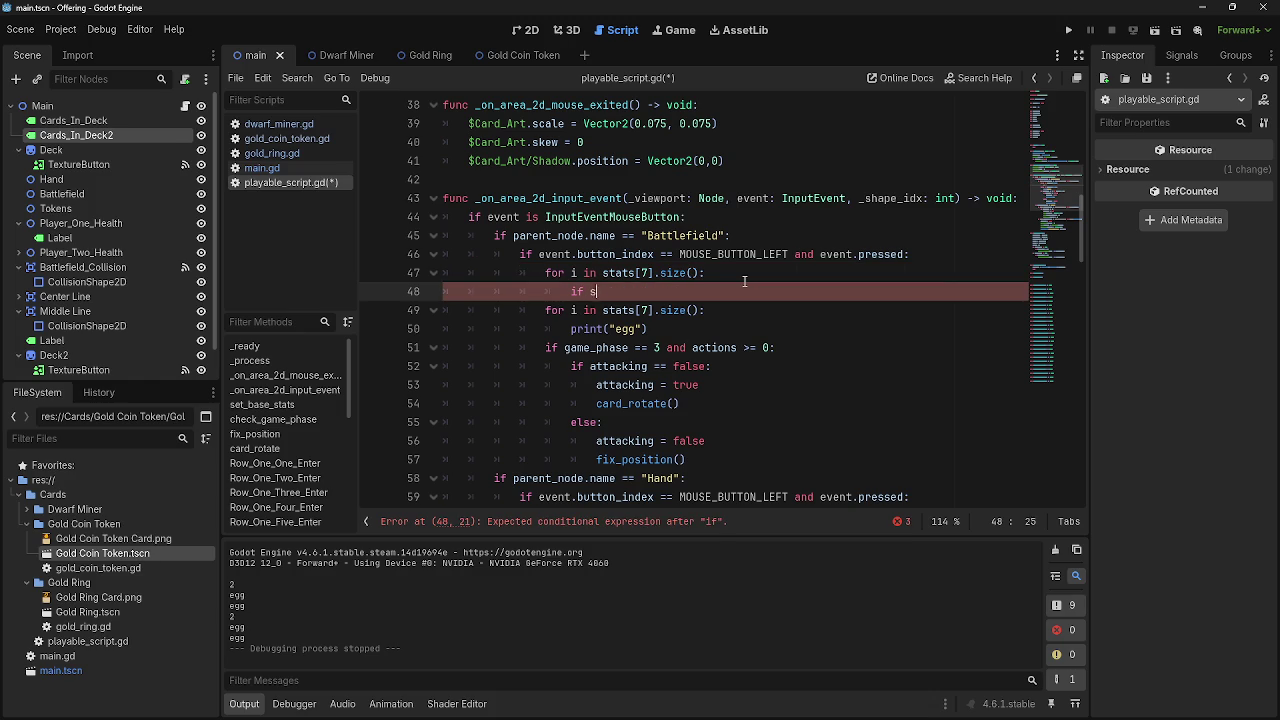
pyautogui.press('BackSpace')
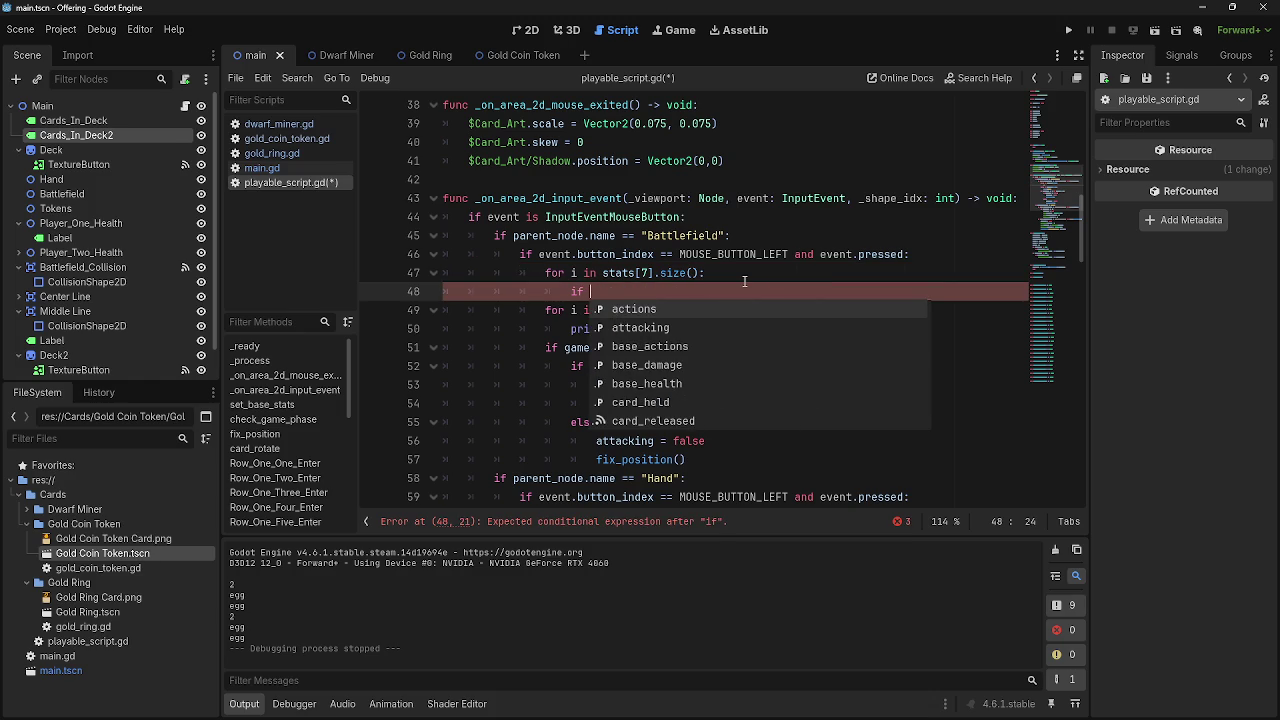
pyautogui.write('stats')
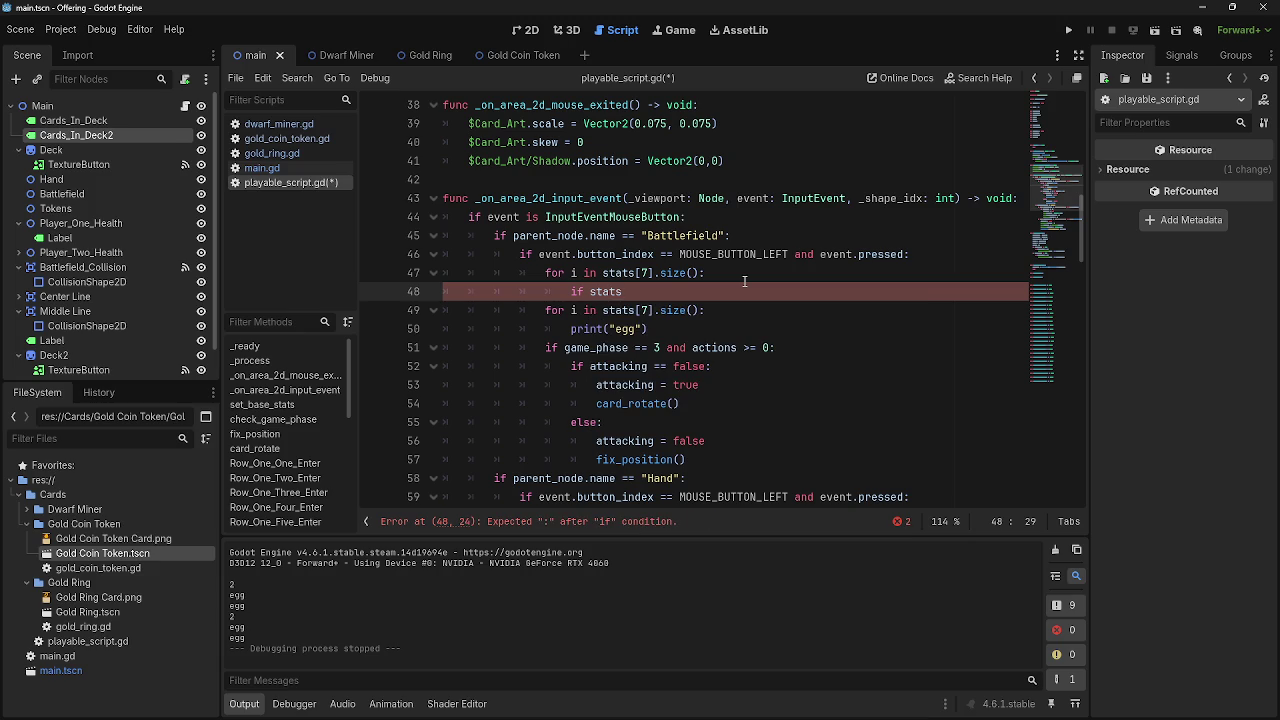
pyautogui.write('[7')
pyautogui.write(']')
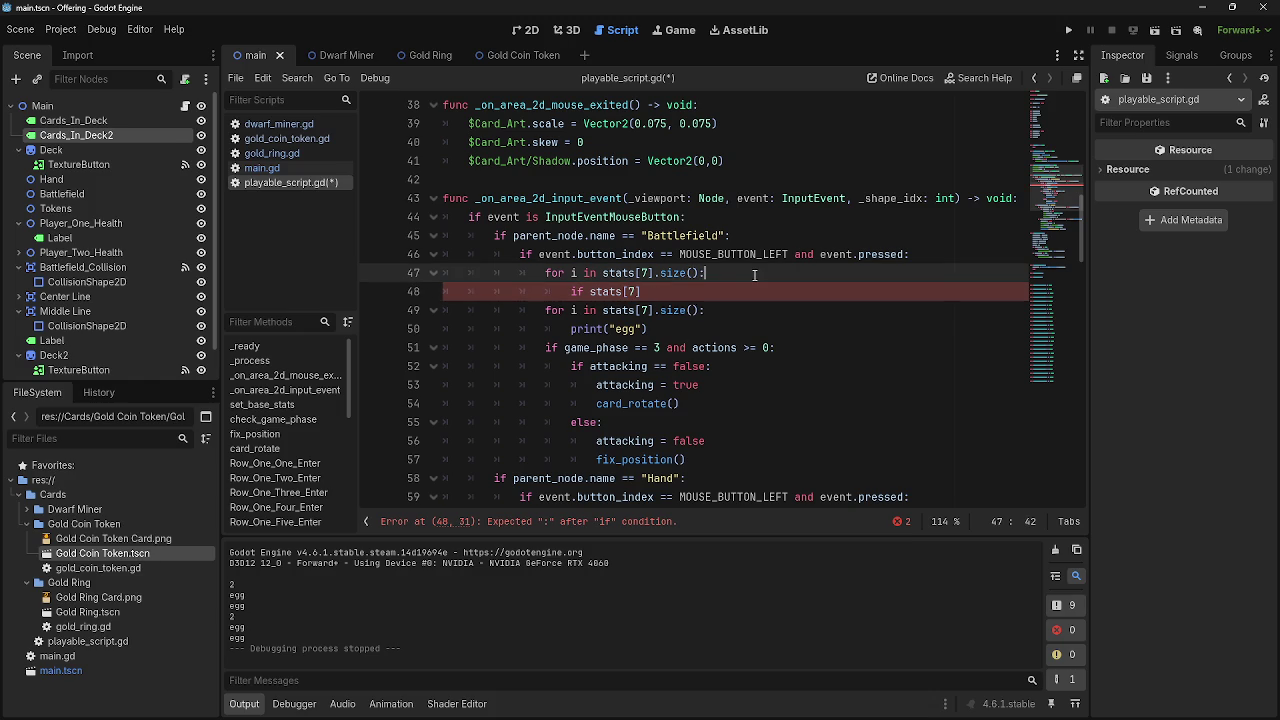
# Insert a type_check line above the unfinished if stats[7] condition
pyautogui.hotkey('ctrl', 'shift', 'Return')
pyautogui.write('slot_')
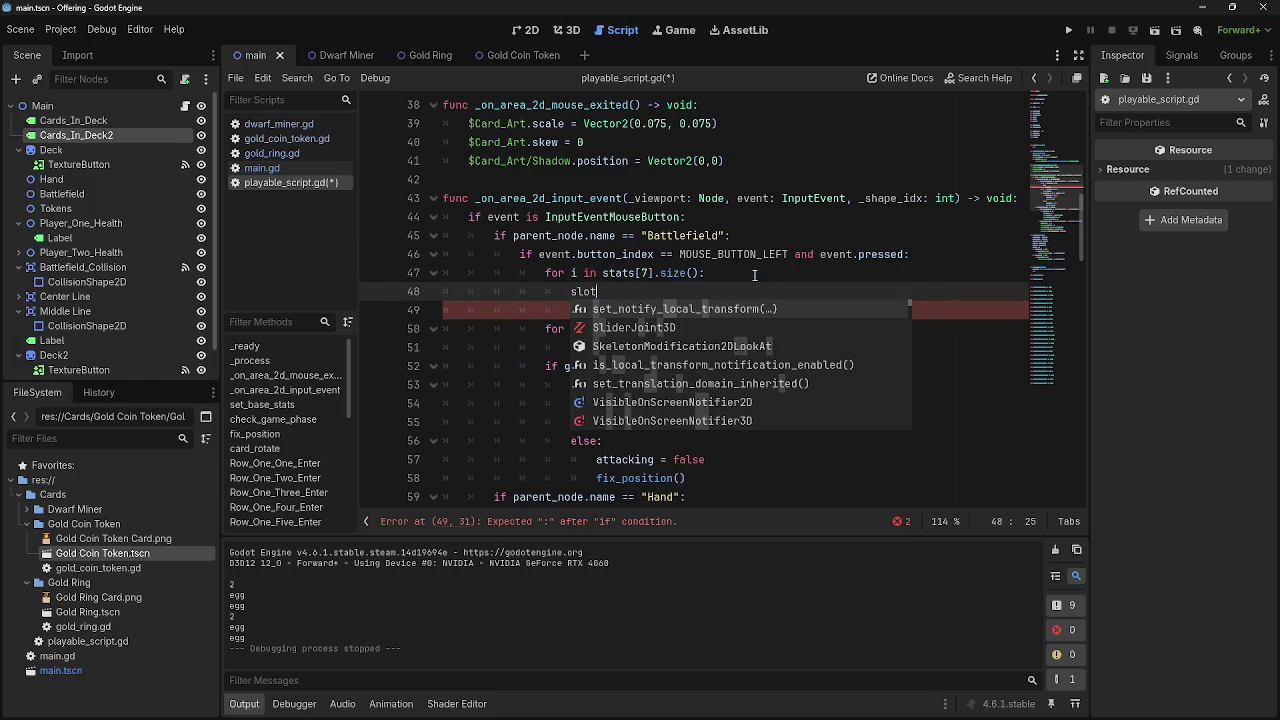
pyautogui.press('BackSpace')
pyautogui.press('BackSpace')
pyautogui.press('BackSpace')
pyautogui.write('ty')
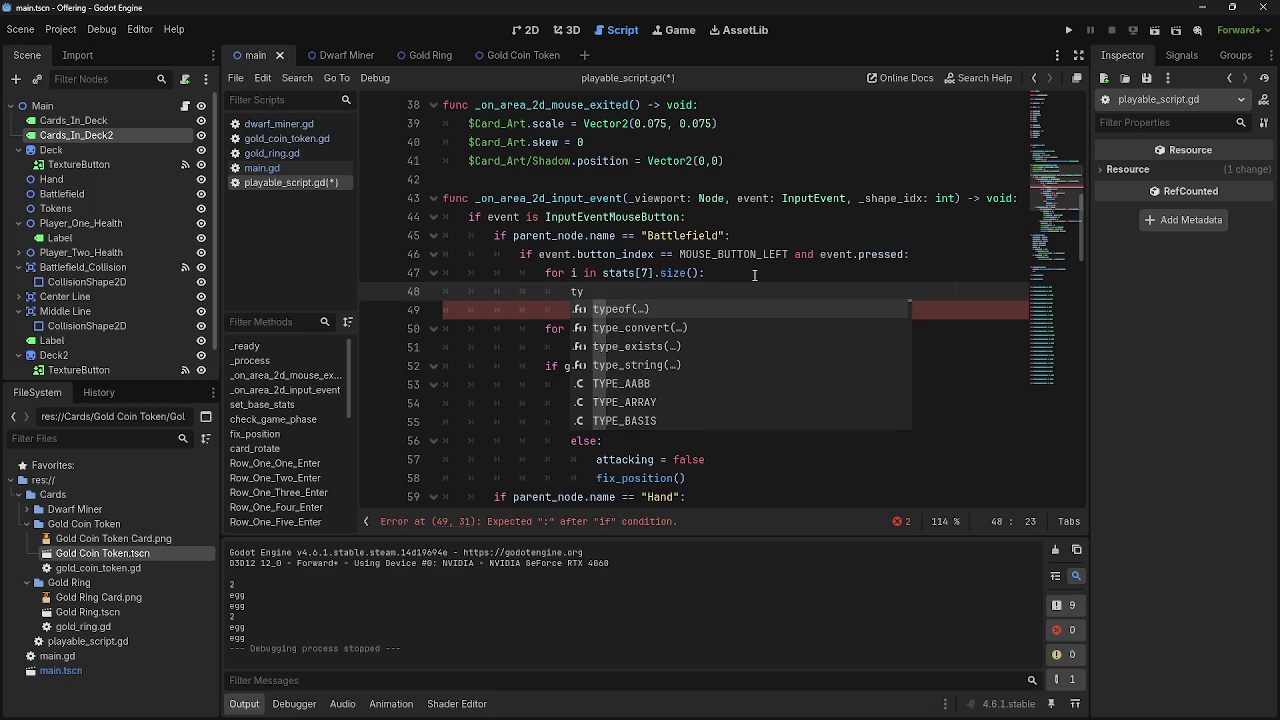
pyautogui.write('pe')
pyautogui.press('BackSpace')
pyautogui.press('BackSpace')
pyautogui.press('BackSpace')
pyautogui.write('ype_')
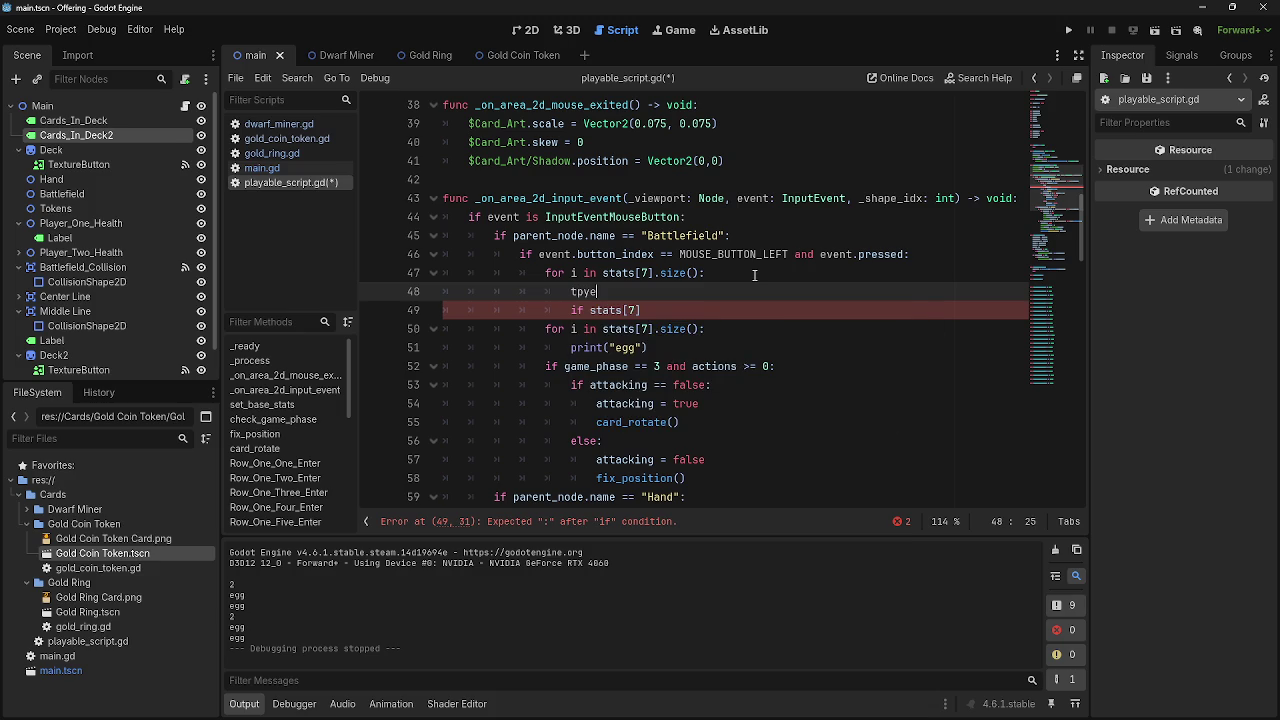
pyautogui.write('checked')
pyautogui.scroll(12, 754, 275)
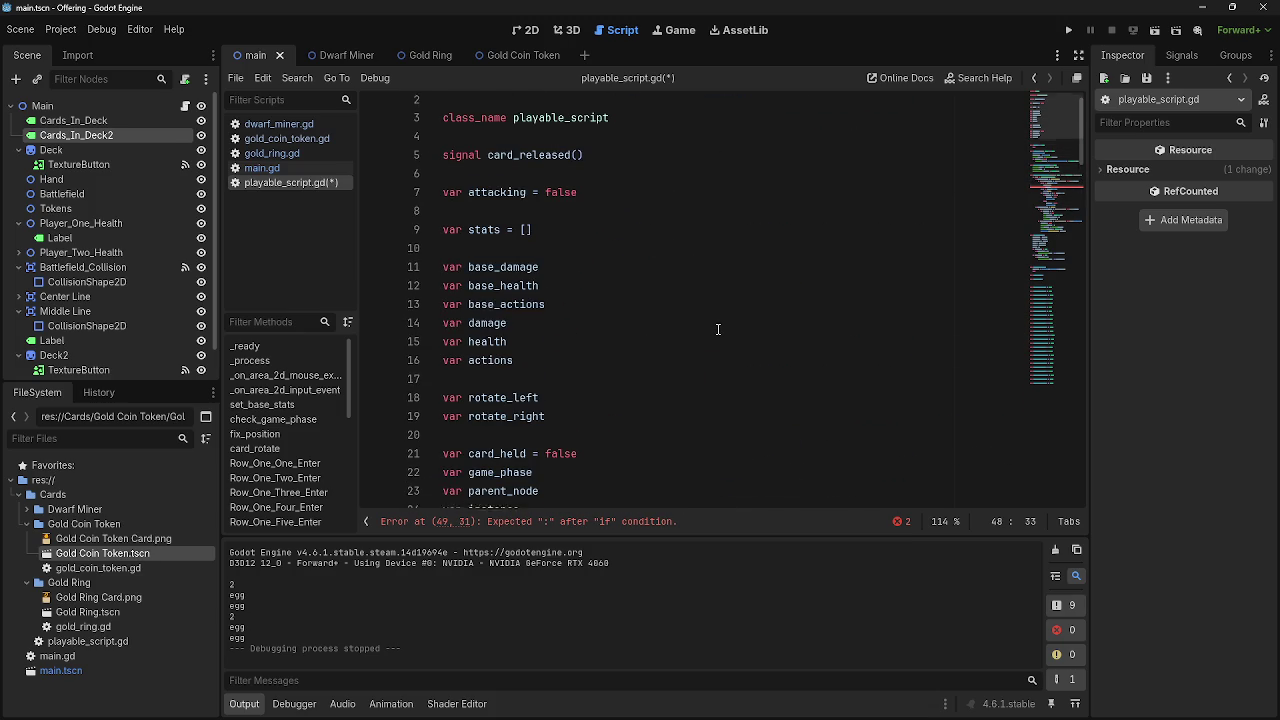
pyautogui.scroll(-12, 717, 329)
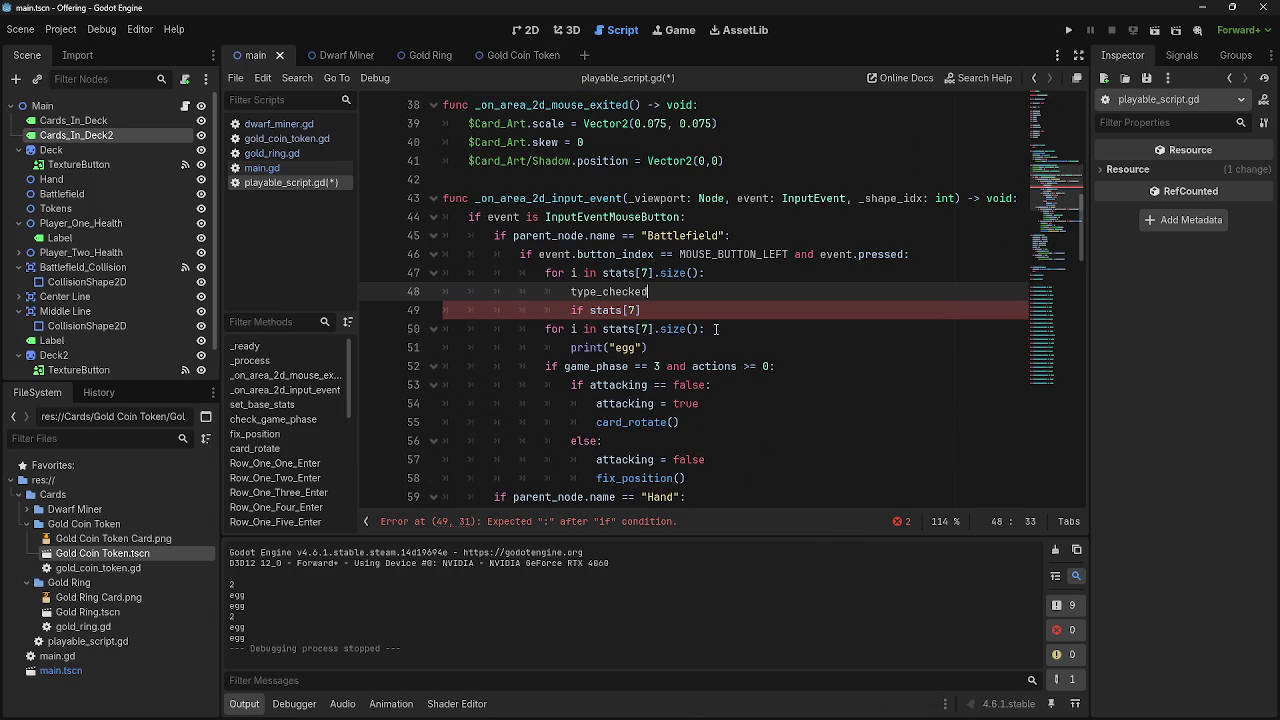
pyautogui.moveTo(654, 291); pyautogui.dragTo(568, 292)
pyautogui.click(574, 311)
pyautogui.click(641, 311)
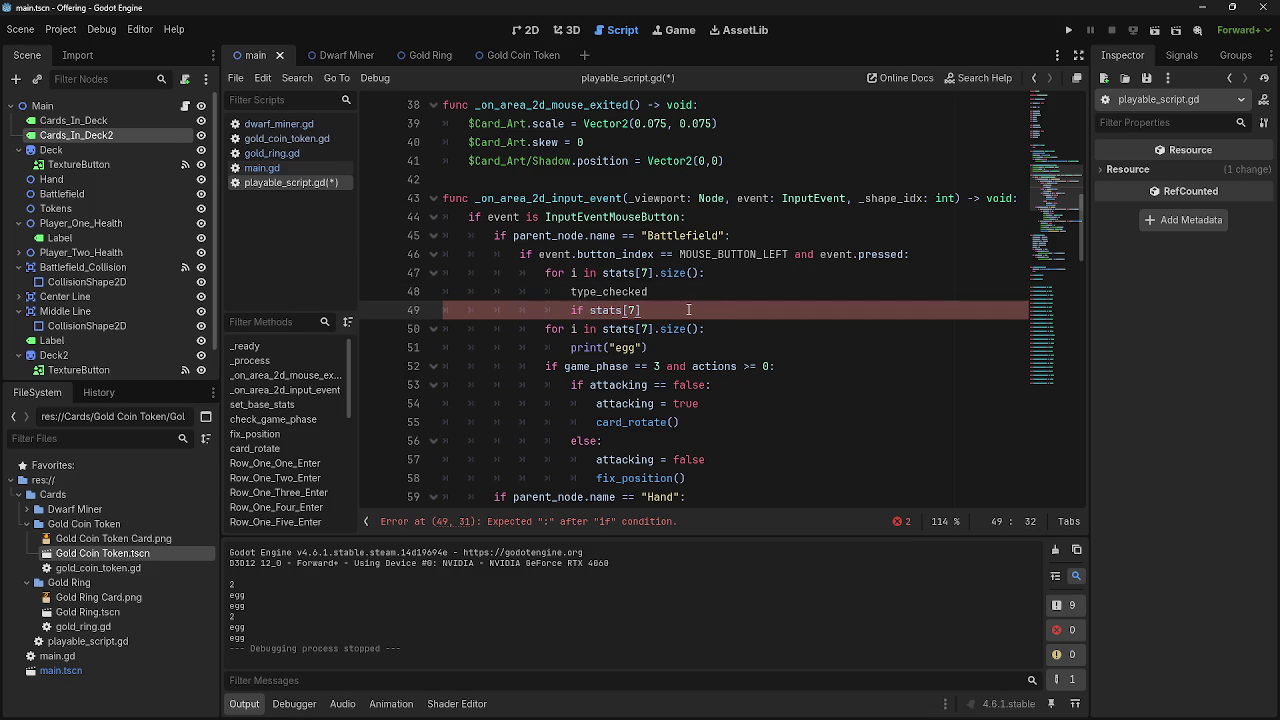
pyautogui.moveTo(641, 311); pyautogui.dragTo(563, 313)
pyautogui.moveTo(641, 312); pyautogui.dragTo(590, 313)
pyautogui.click(590, 312)
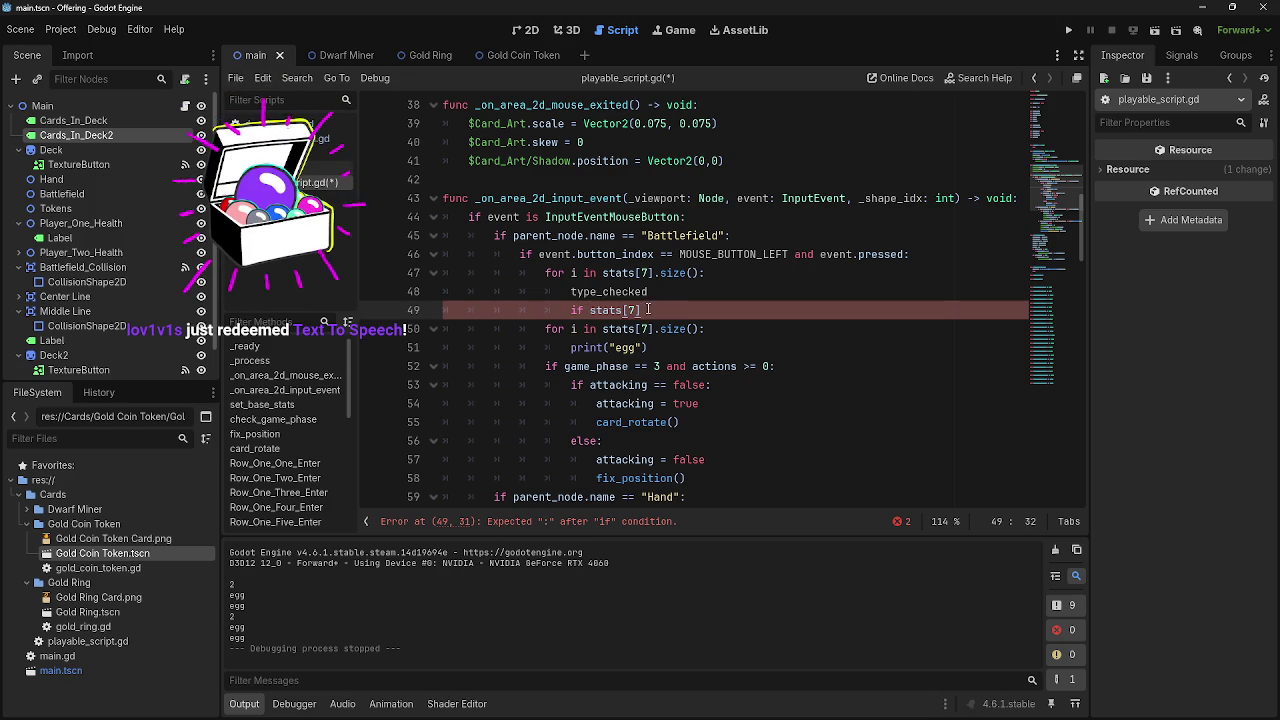
pyautogui.moveTo(642, 310); pyautogui.dragTo(606, 311)
pyautogui.click(671, 310)
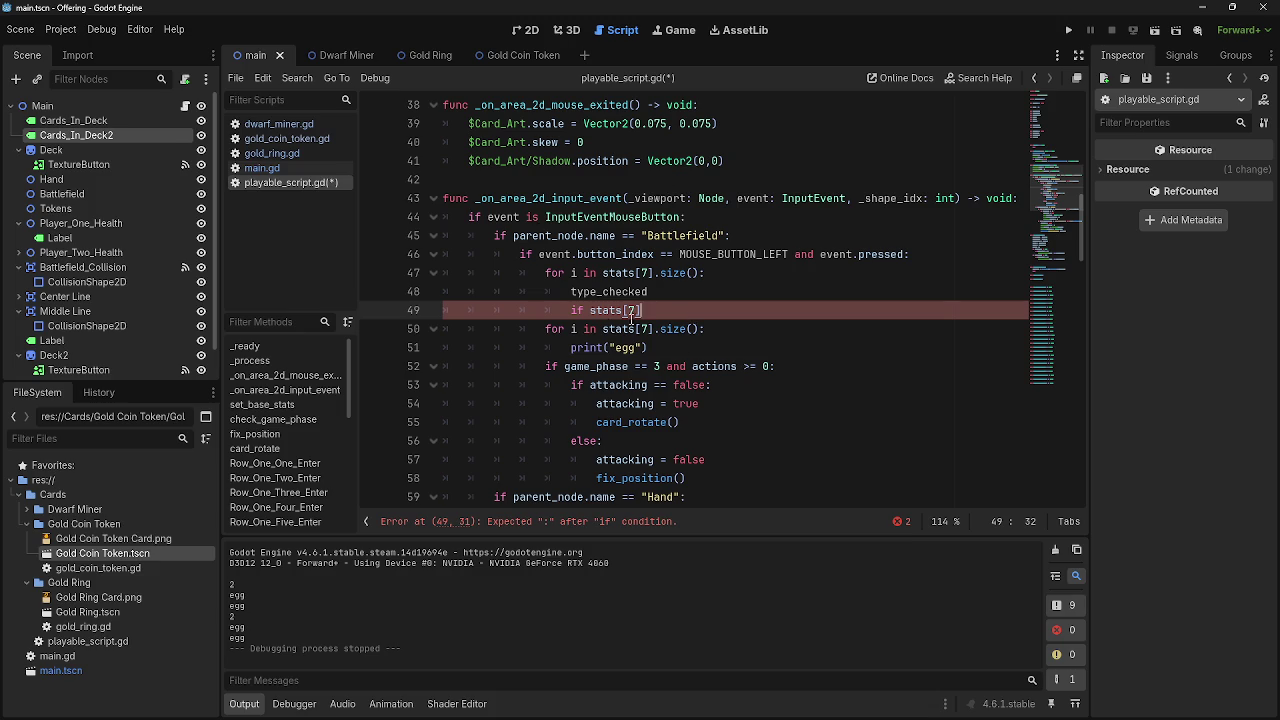
pyautogui.click(704, 328)
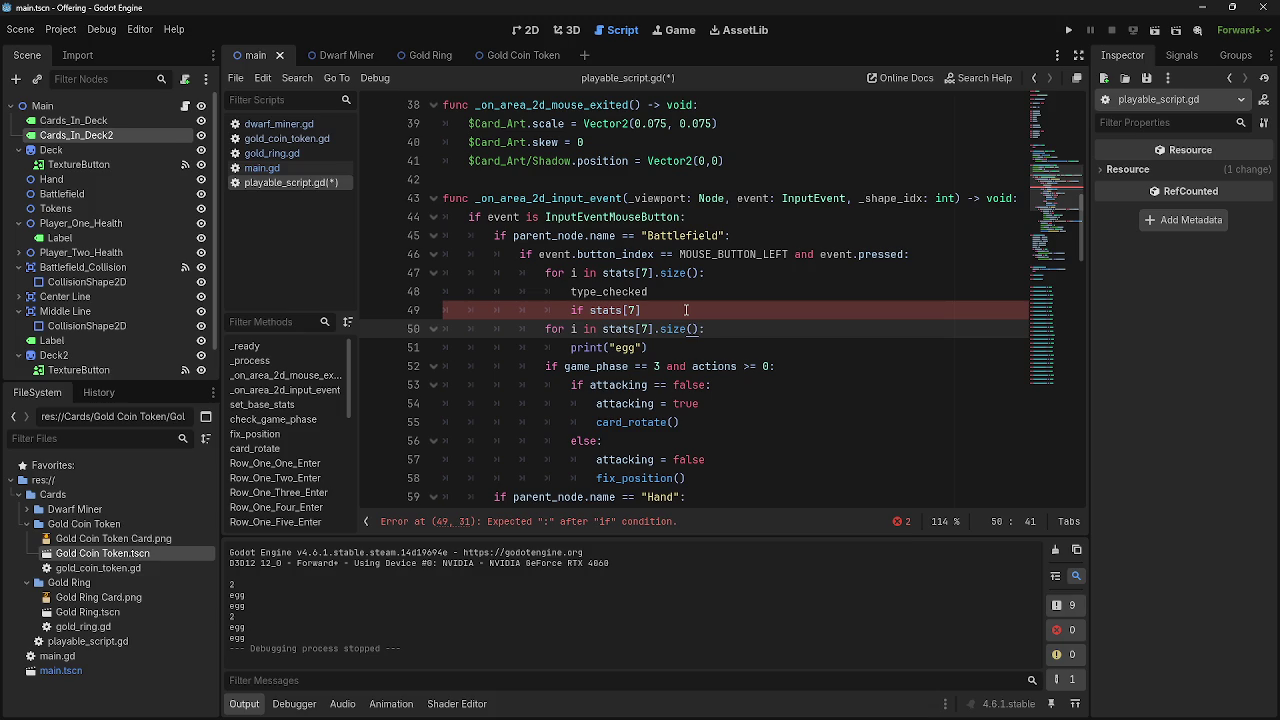
pyautogui.moveTo(643, 310); pyautogui.dragTo(560, 311)
pyautogui.click(653, 310)
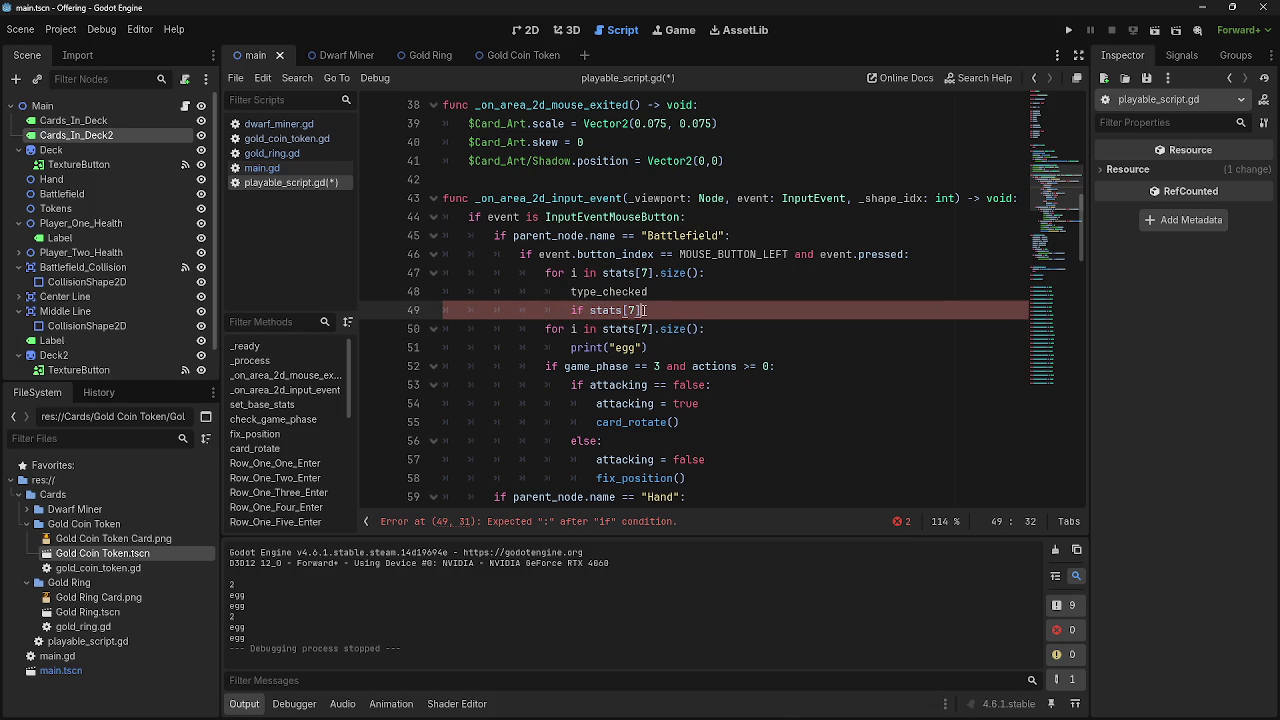
pyautogui.hotkey('ctrl', 'shift', 'Left')
pyautogui.hotkey('ctrl', 'shift', 'Left')
pyautogui.hotkey('shift', 'Right')
pyautogui.hotkey('shift', 'Right')
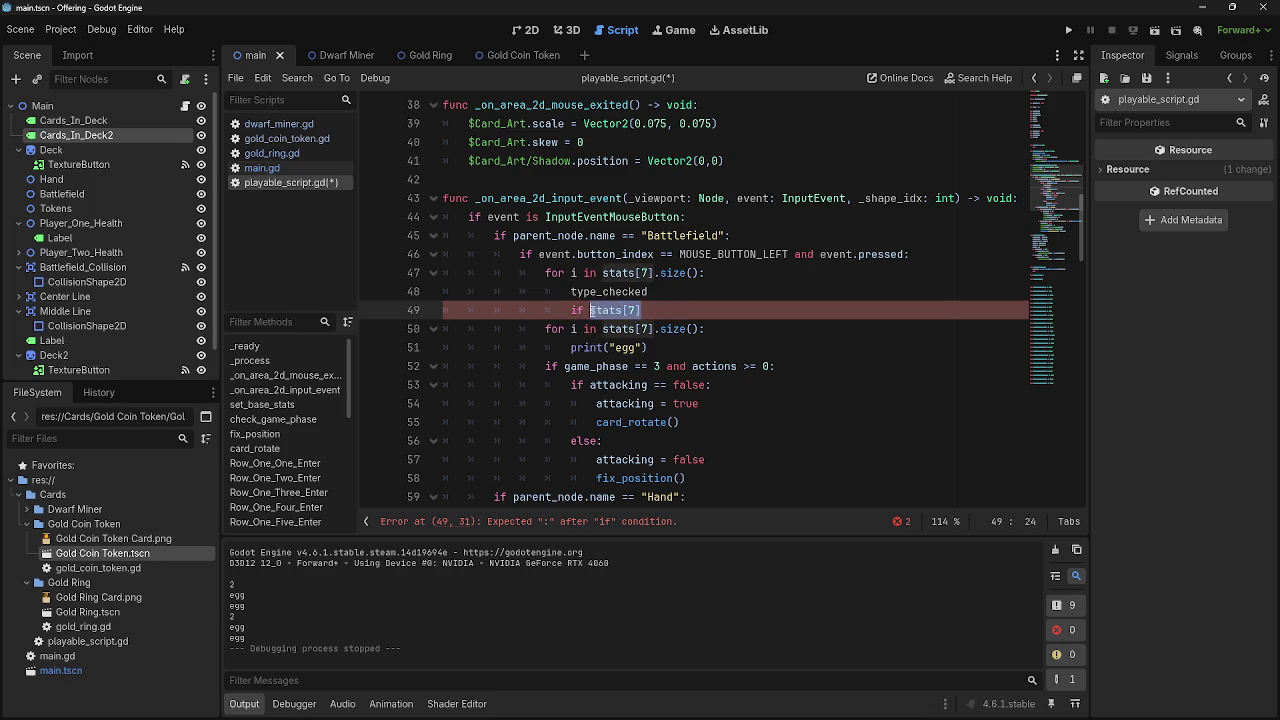
pyautogui.click(648, 311)
pyautogui.moveTo(648, 311); pyautogui.dragTo(592, 311)
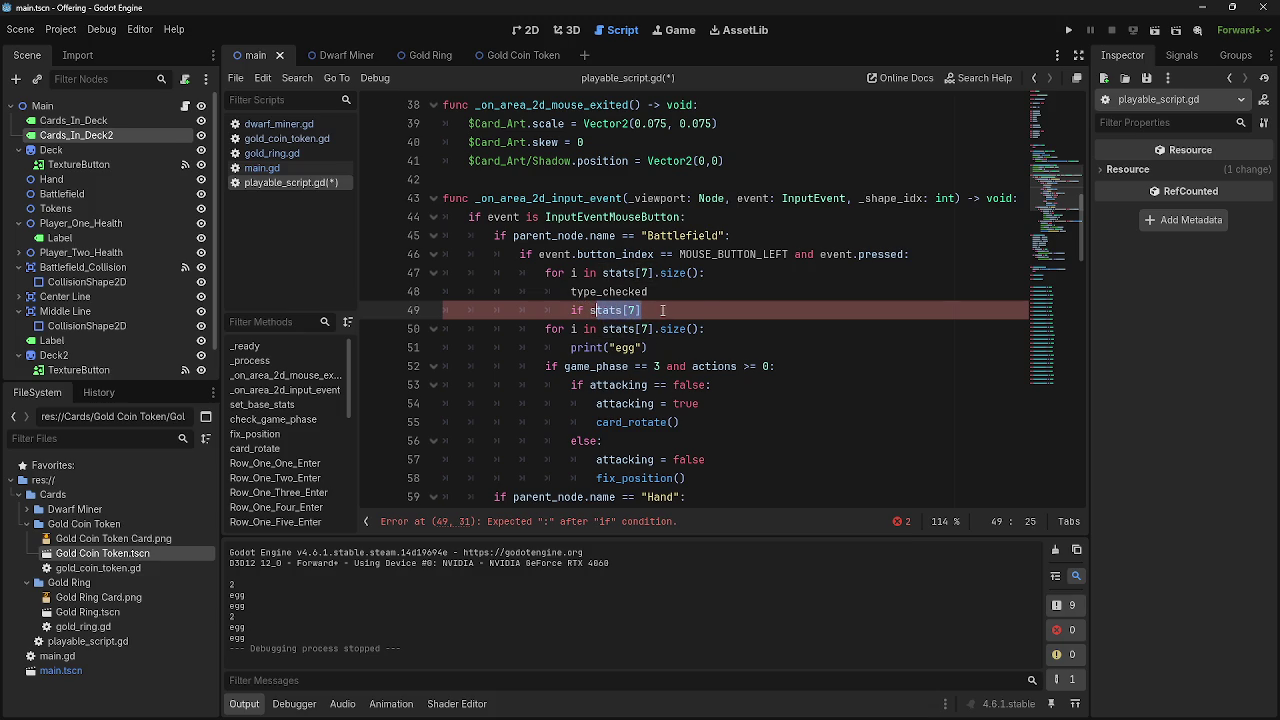
pyautogui.click(707, 292)
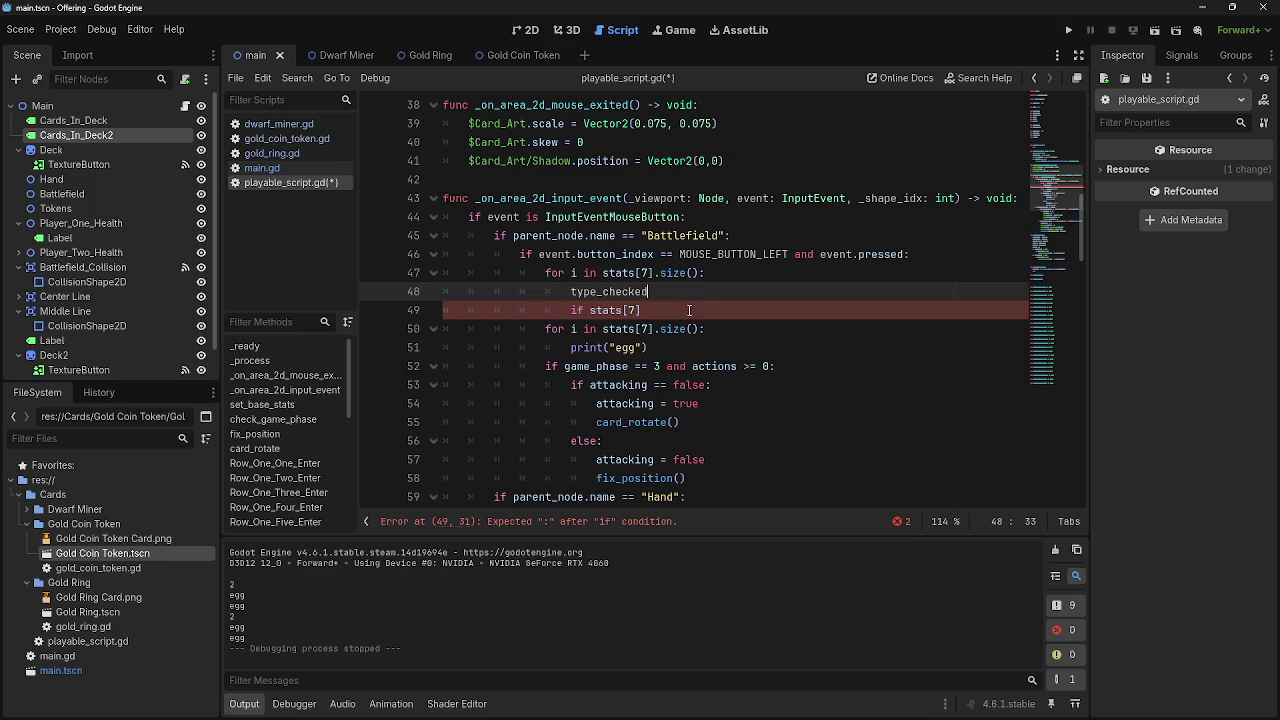
pyautogui.click(692, 309)
# Delete draft lines 48–51 and put an indented pass inside the stats[7] loop
pyautogui.press('Home')
pyautogui.hotkey('shift', 'Down')
pyautogui.hotkey('shift', 'Down')
pyautogui.hotkey('shift', 'End')
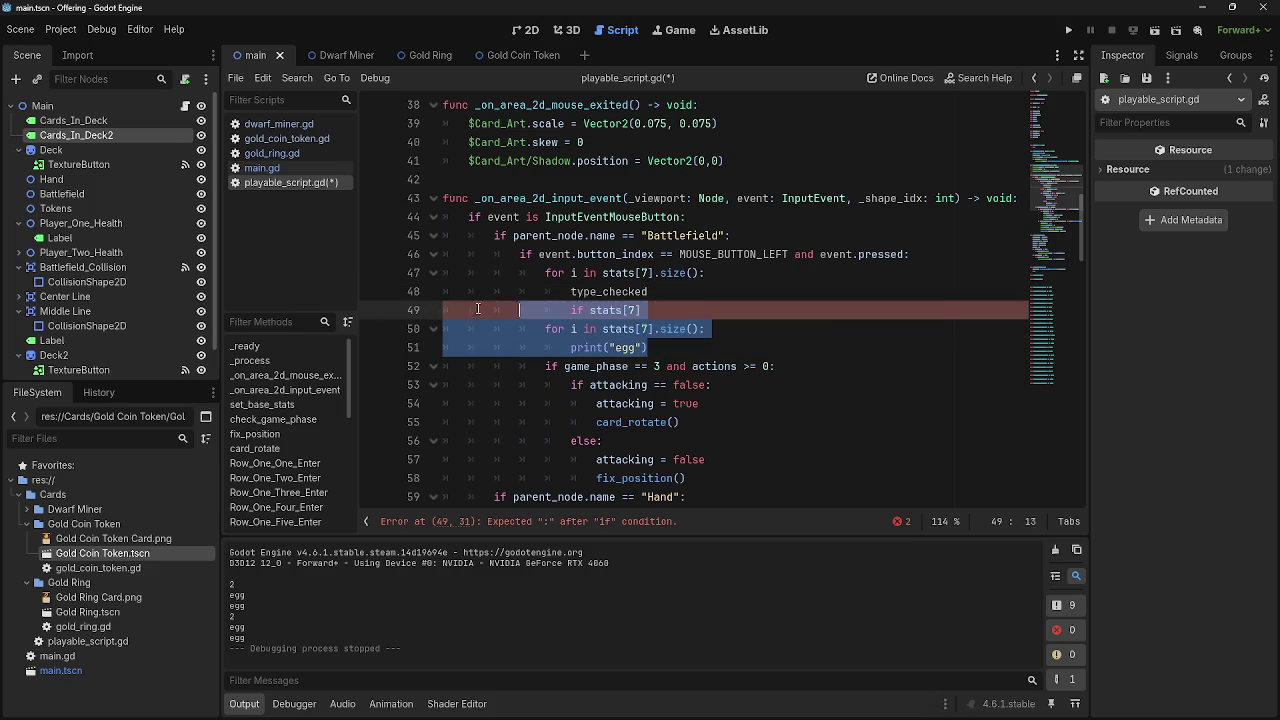
pyautogui.keyDown('shift'); pyautogui.click(430, 293); pyautogui.keyUp('shift')
pyautogui.press('BackSpace')
pyautogui.press('Tab')
pyautogui.press('Tab')
pyautogui.press('Tab')
pyautogui.write('pass')
# Declare var card_selected on a new line above pass
pyautogui.hotkey('ctrl', 'shift', 'Return')
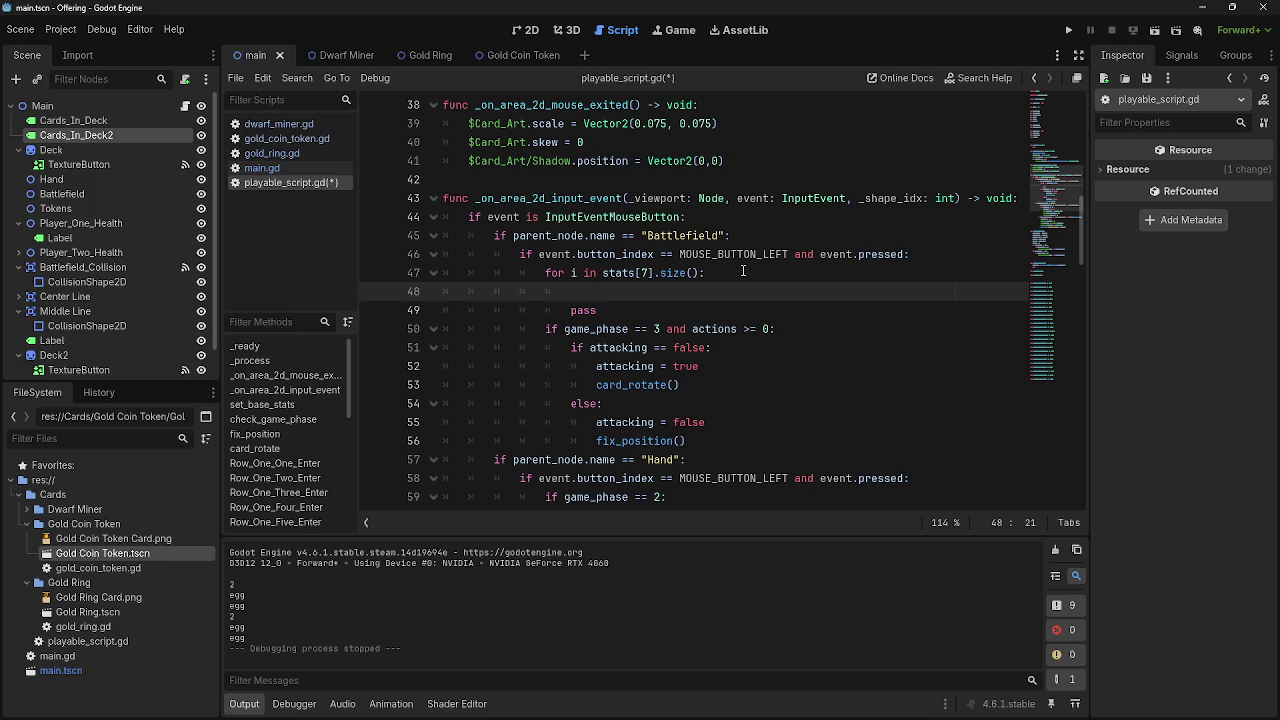
pyautogui.write('if')
pyautogui.press('BackSpace')
pyautogui.press('BackSpace')
pyautogui.press('BackSpace')
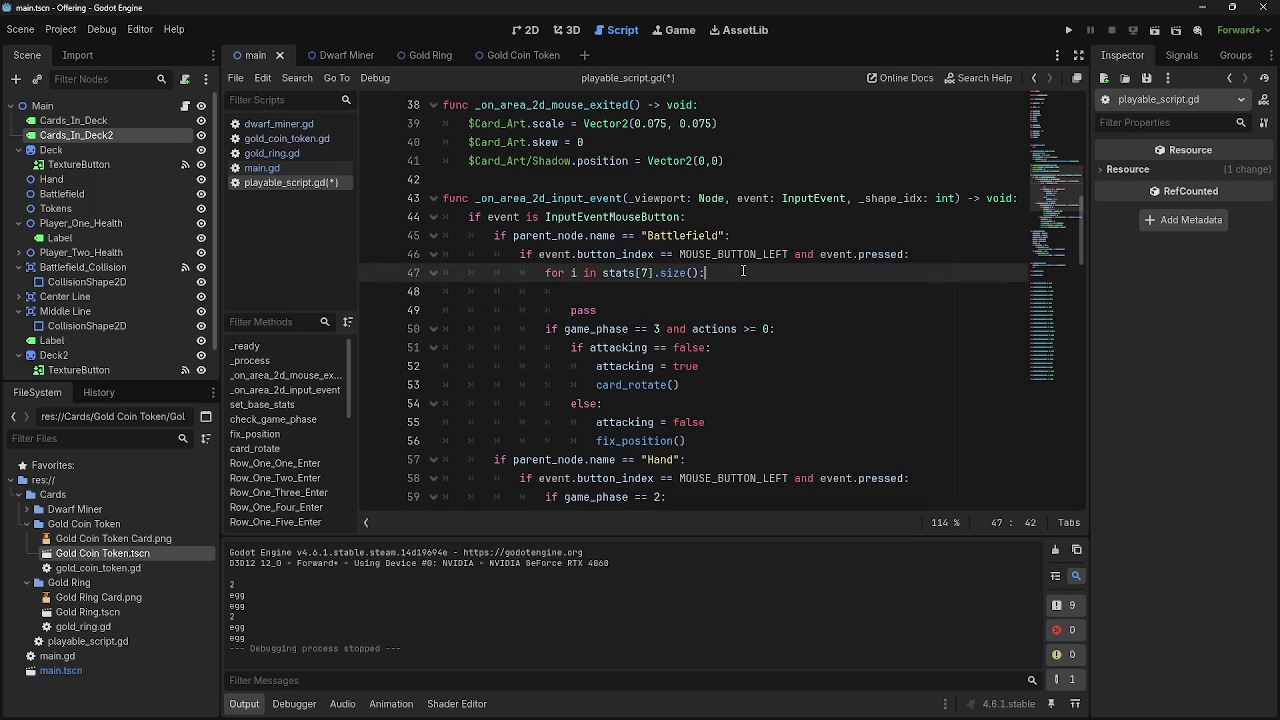
pyautogui.write('var t')
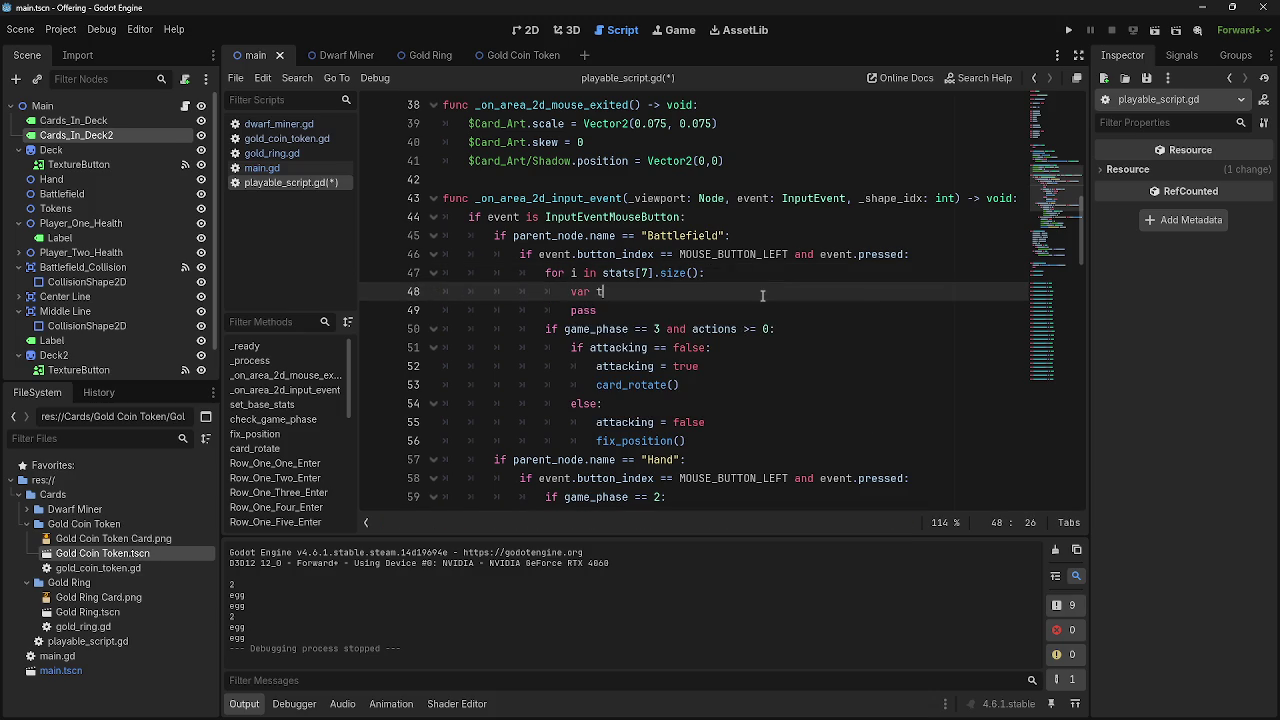
pyautogui.press('BackSpace')
pyautogui.press('BackSpace')
pyautogui.write(' card_sel')
pyautogui.write('ected')
pyautogui.press('Return')
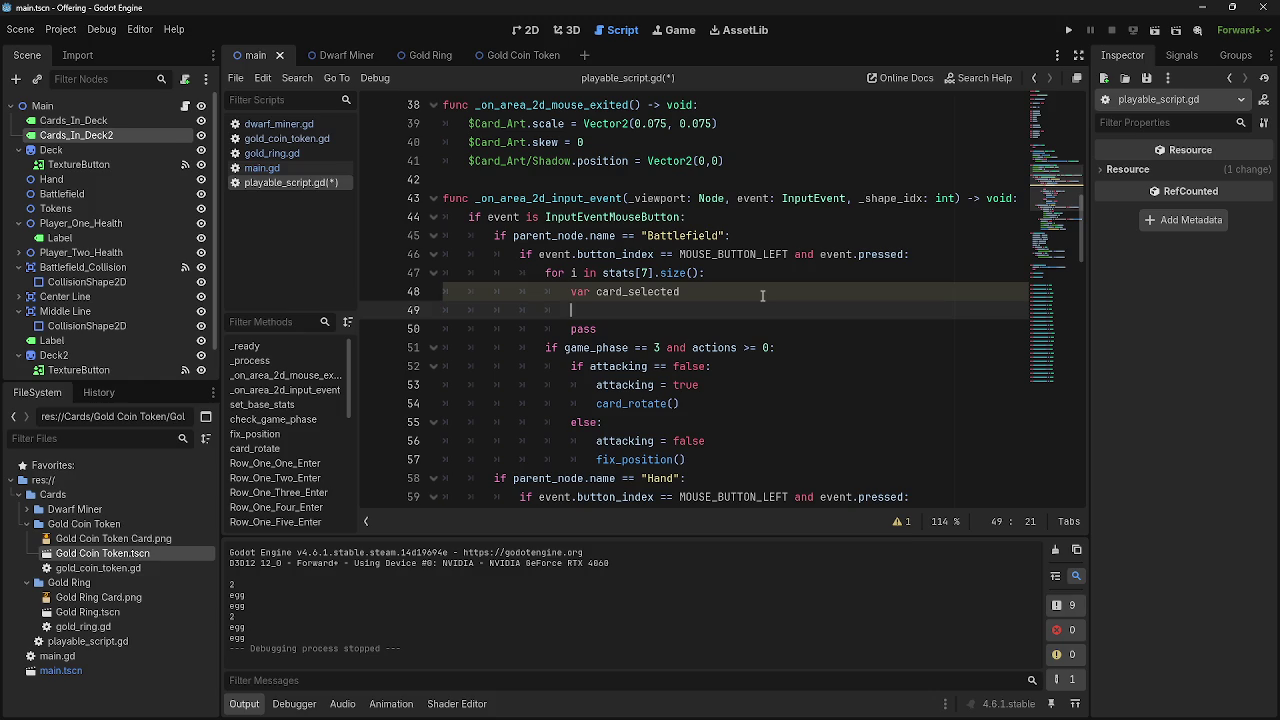
# Initialise card_selected to 0 and add a card_selected += 1 increment in the loop
pyautogui.click(762, 296)
pyautogui.write('= 0')
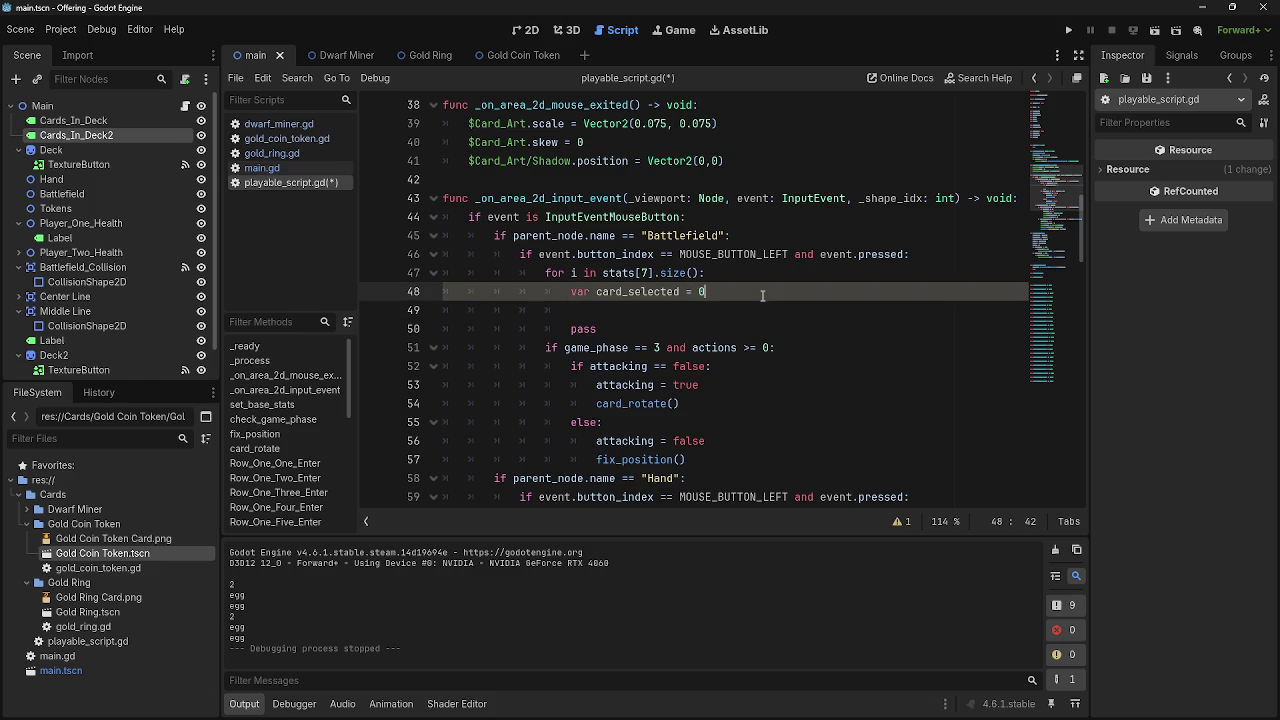
pyautogui.click(763, 308)
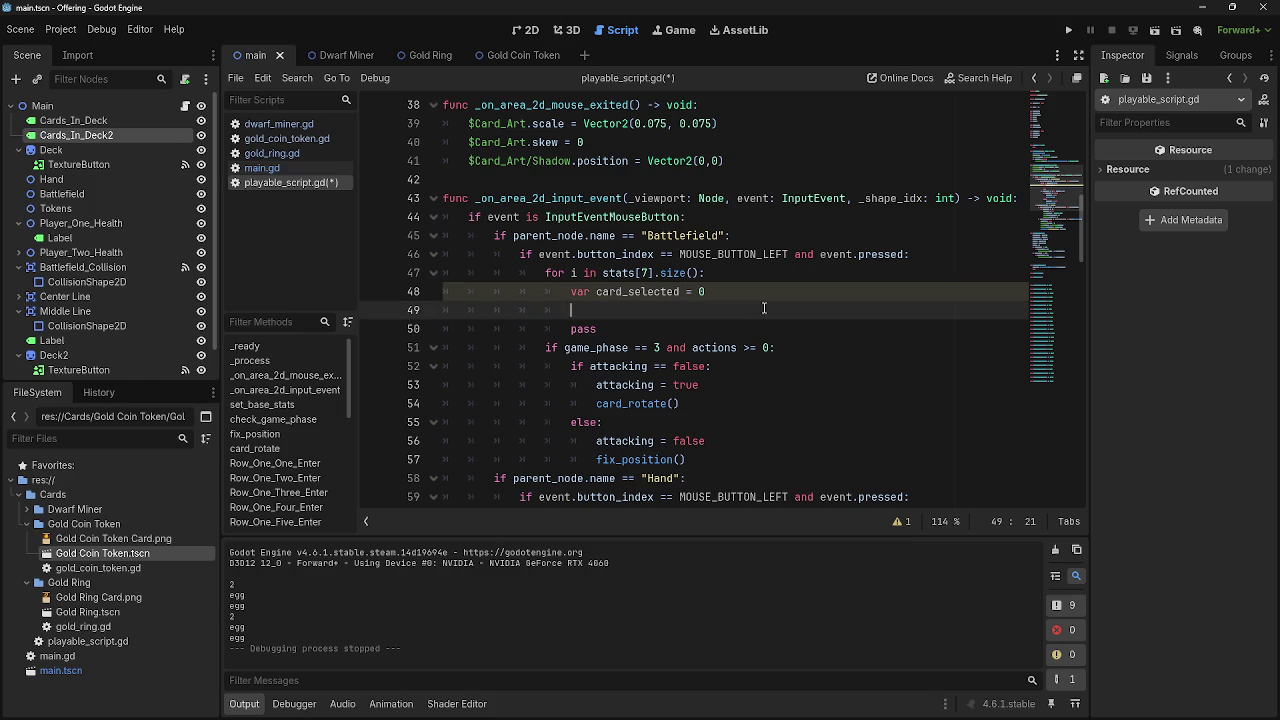
pyautogui.press('Return')
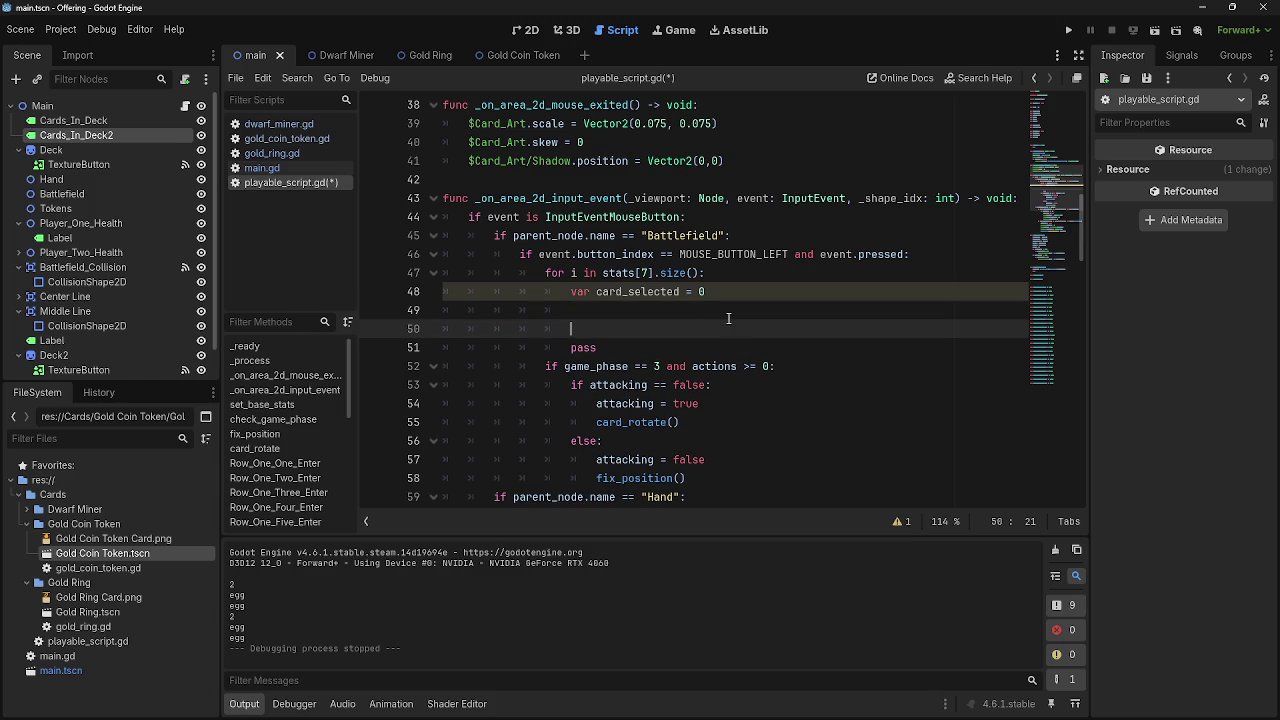
pyautogui.write('card_s')
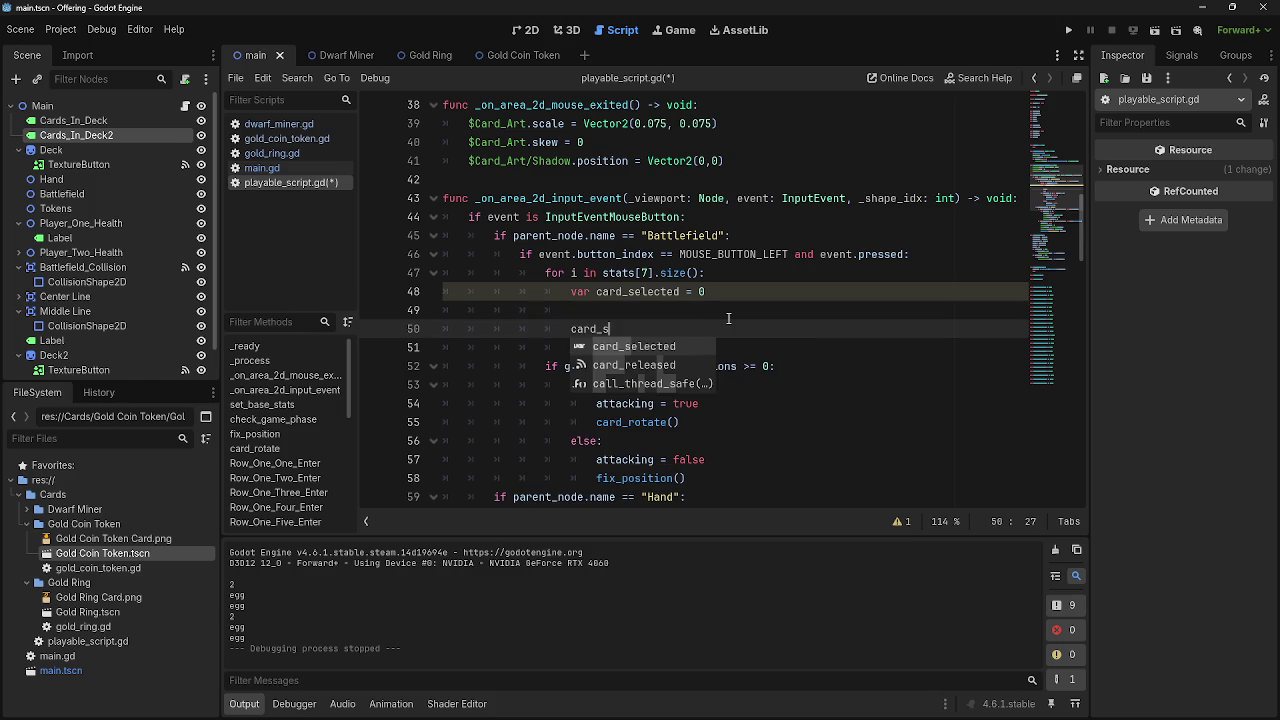
pyautogui.press('Return')
pyautogui.write('+= 1')
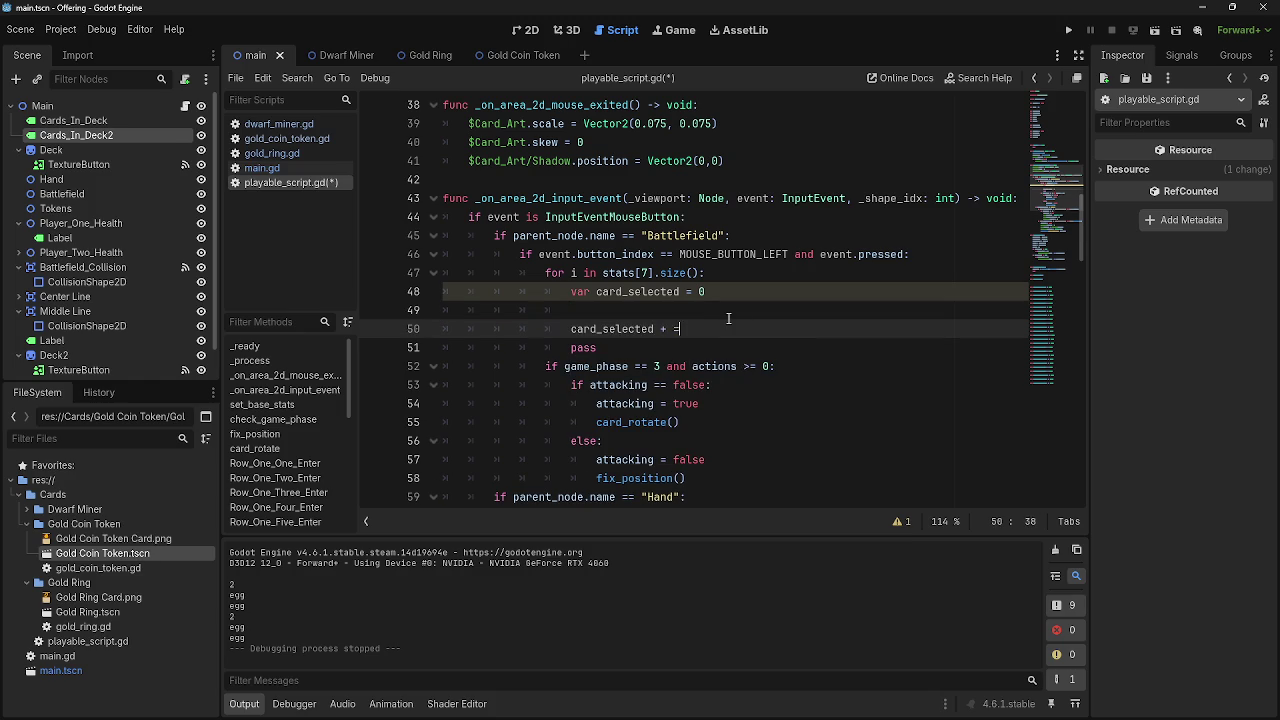
# Begin the check if stats[7[0+1]] == "creature" above the increment
pyautogui.click(728, 318)
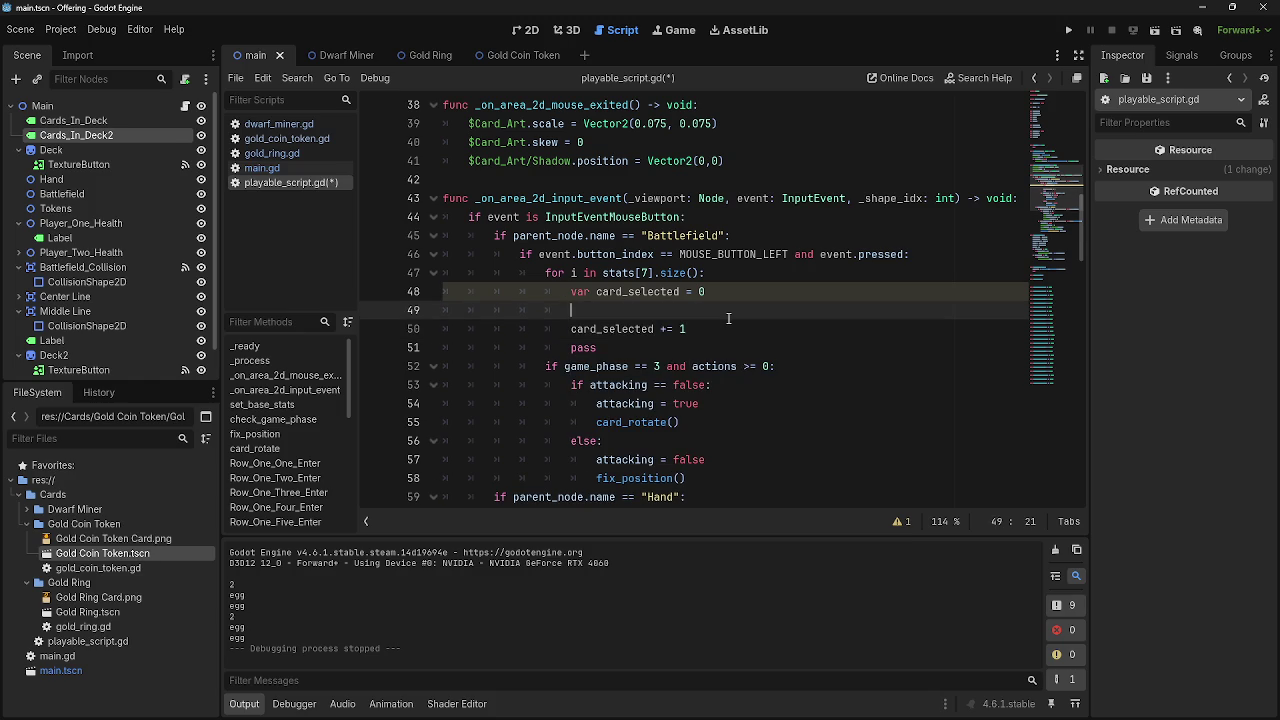
pyautogui.write('if ')
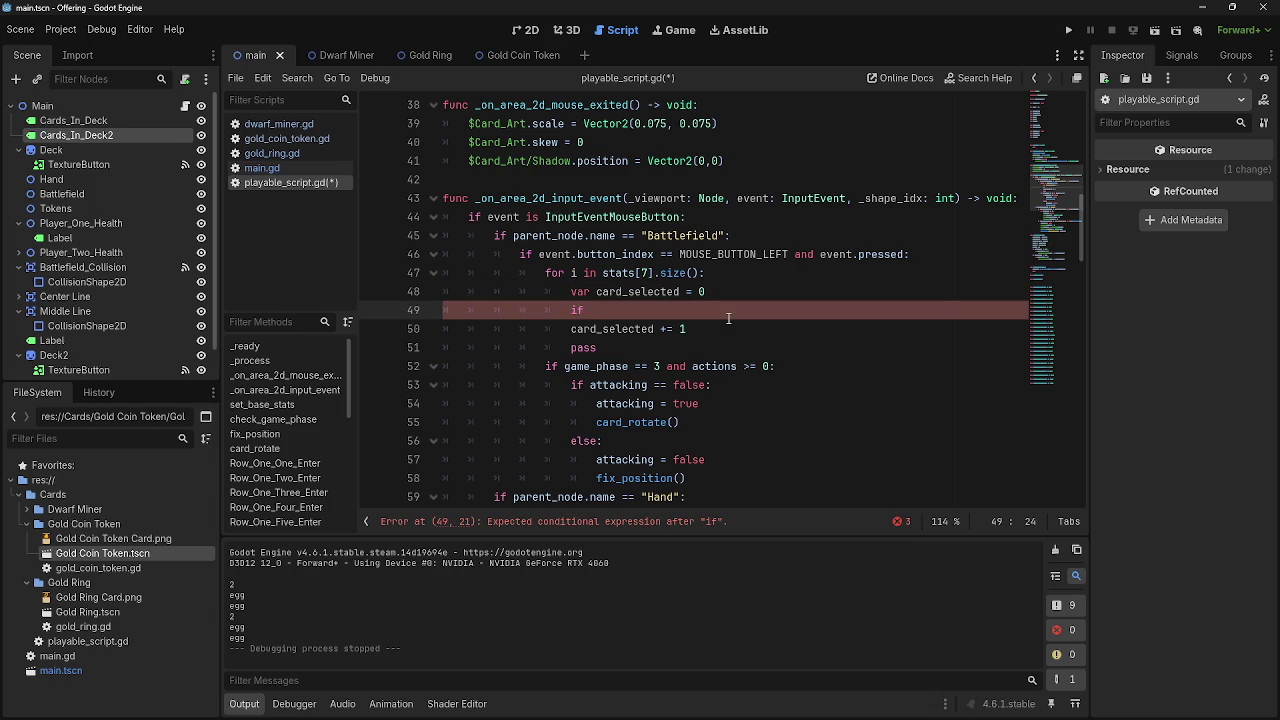
pyautogui.write('stats[')
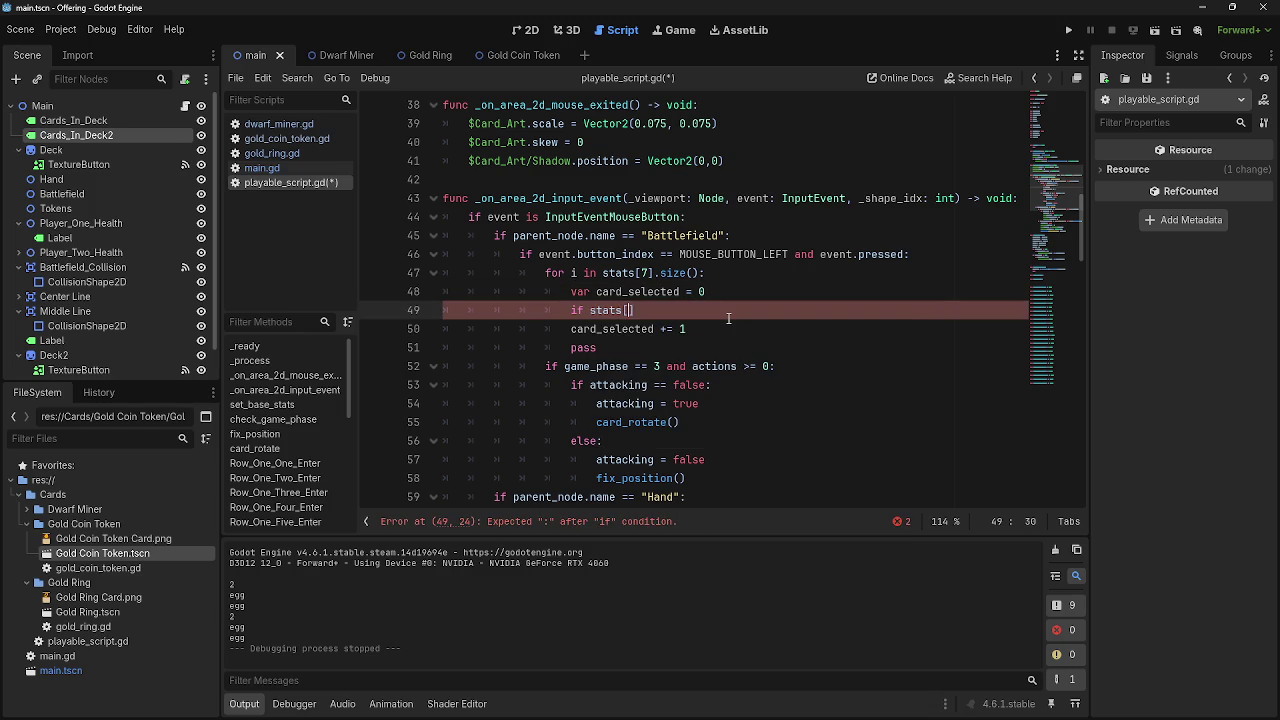
pyautogui.write('7[0')
pyautogui.write('+1')
pyautogui.press('Right')
pyautogui.press('Right')
pyautogui.write('=')
pyautogui.moveTo(634, 310); pyautogui.dragTo(668, 310)
pyautogui.click(716, 311)
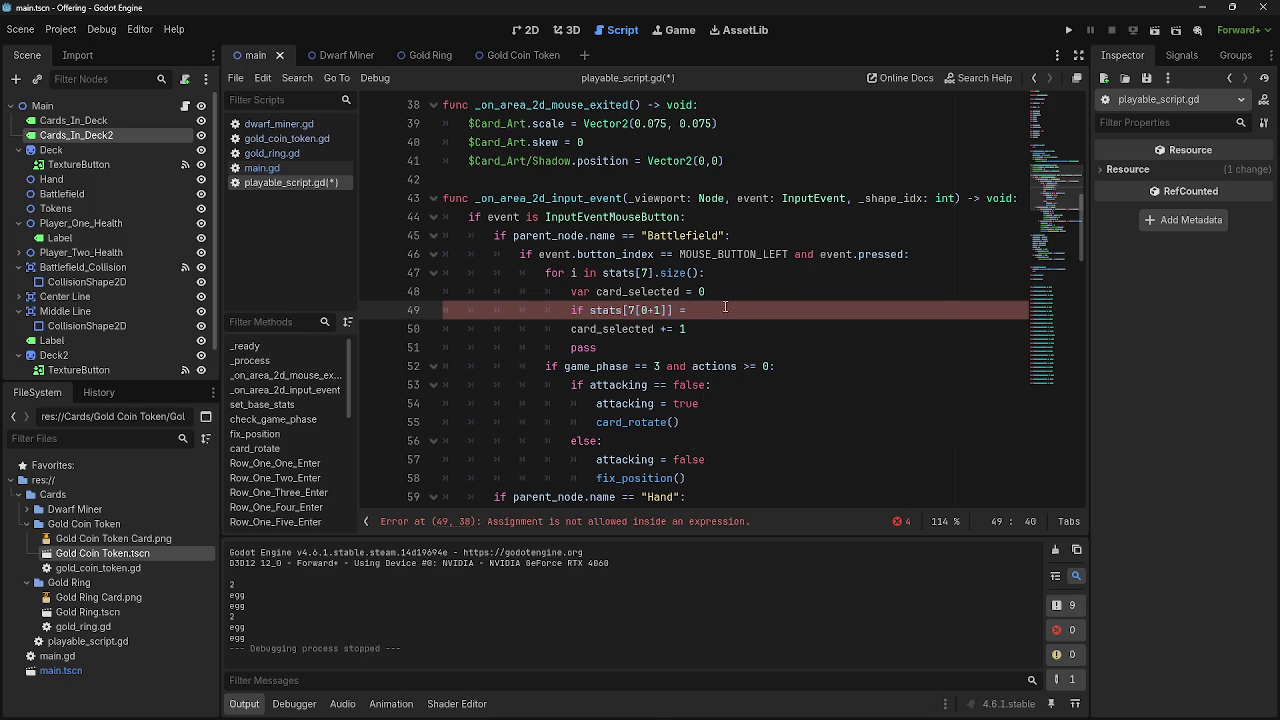
pyautogui.write('= ')
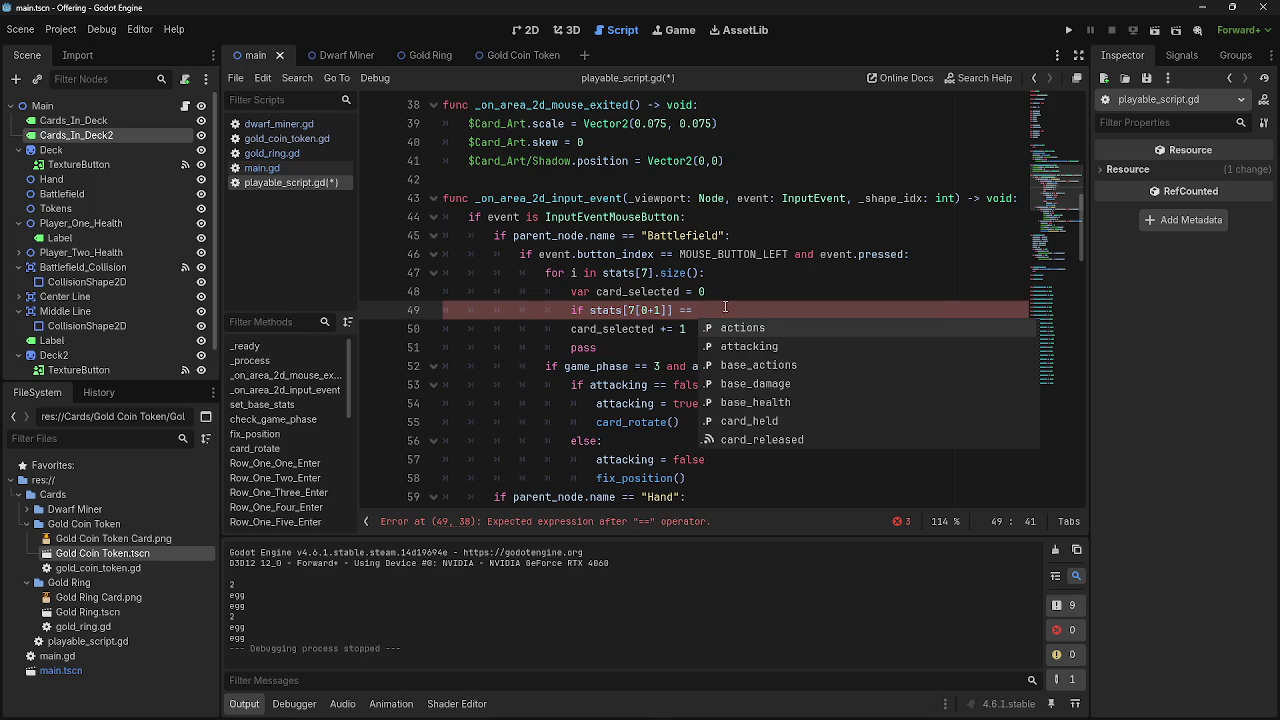
pyautogui.write('"creature')
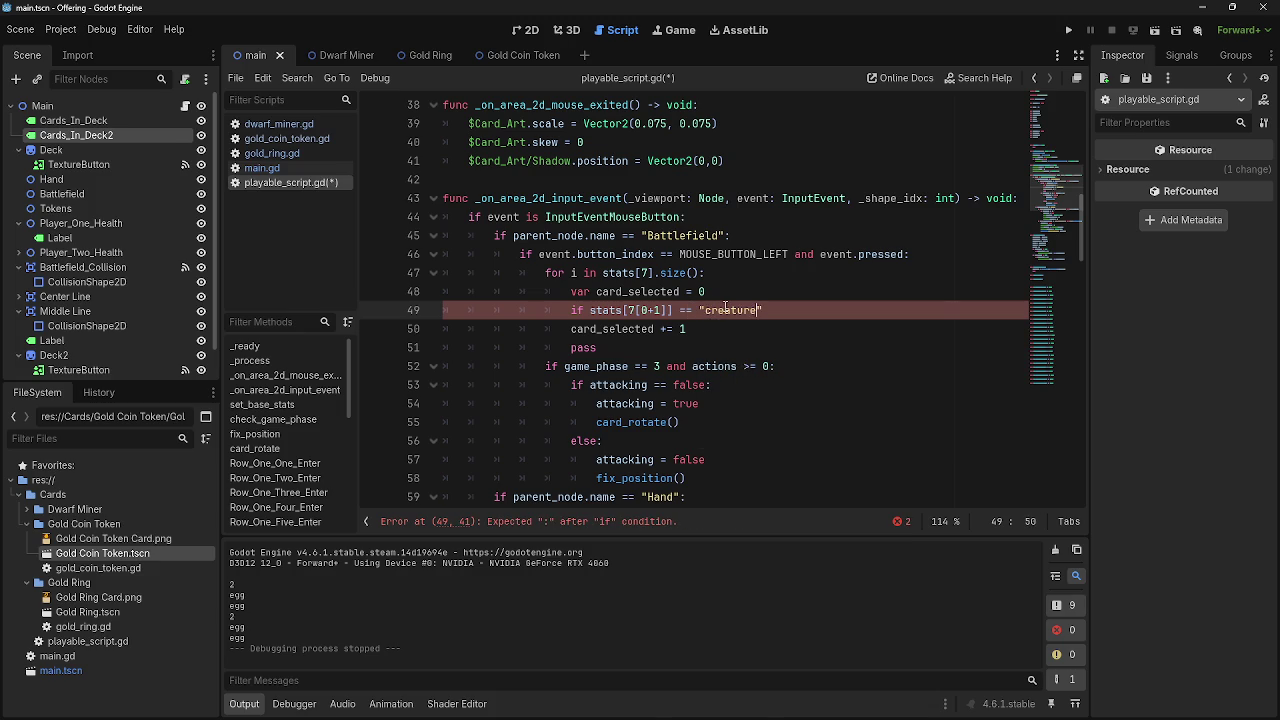
# Check dwarf_miner.gd's type list, then return to playable_script.gd
pyautogui.click(280, 139)
pyautogui.click(255, 168)
pyautogui.click(270, 153)
pyautogui.click(283, 124)
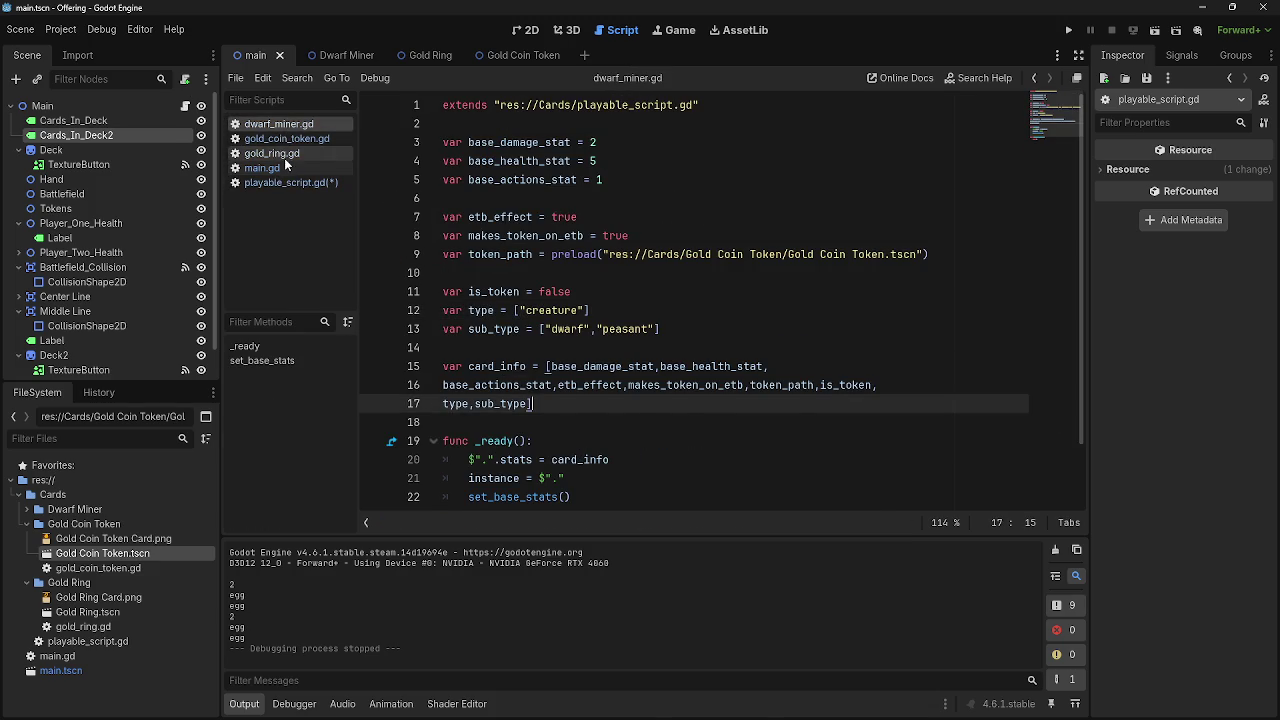
pyautogui.click(283, 168)
pyautogui.click(285, 182)
# Close the "creature" condition with a colon and open a line beneath it
pyautogui.click(826, 309)
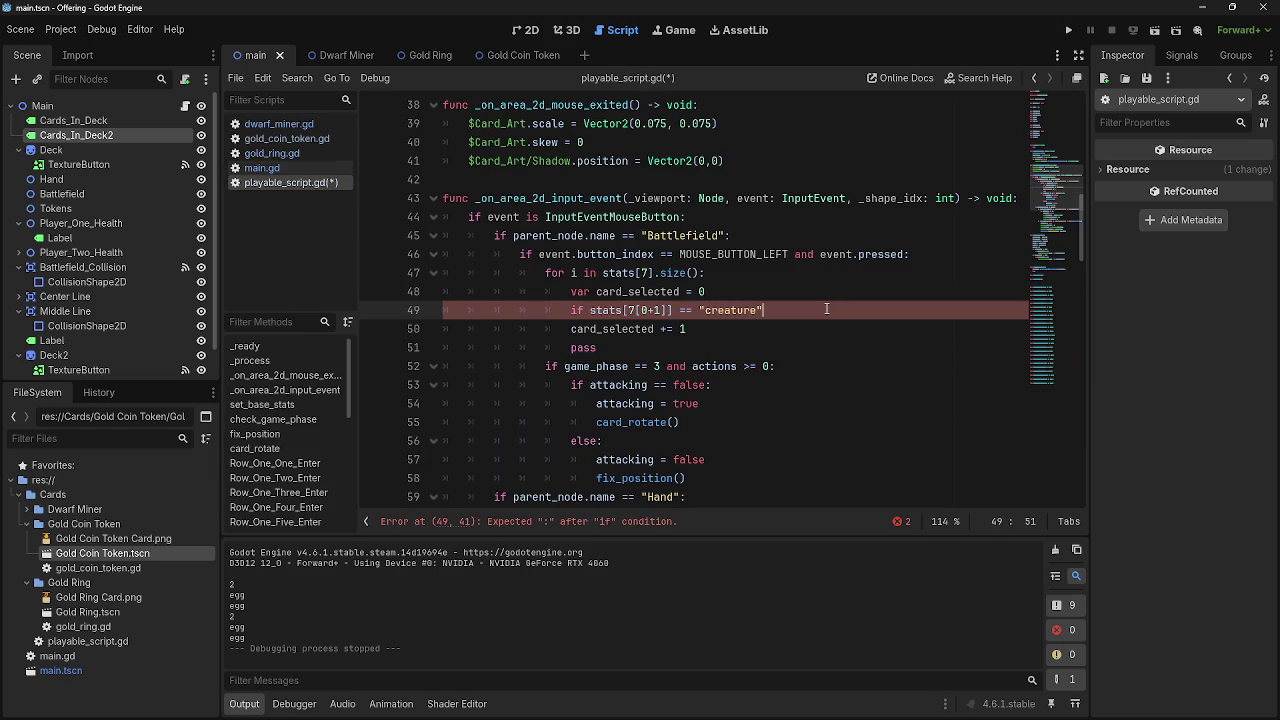
pyautogui.write(':')
pyautogui.press('Escape')
pyautogui.press('Return')
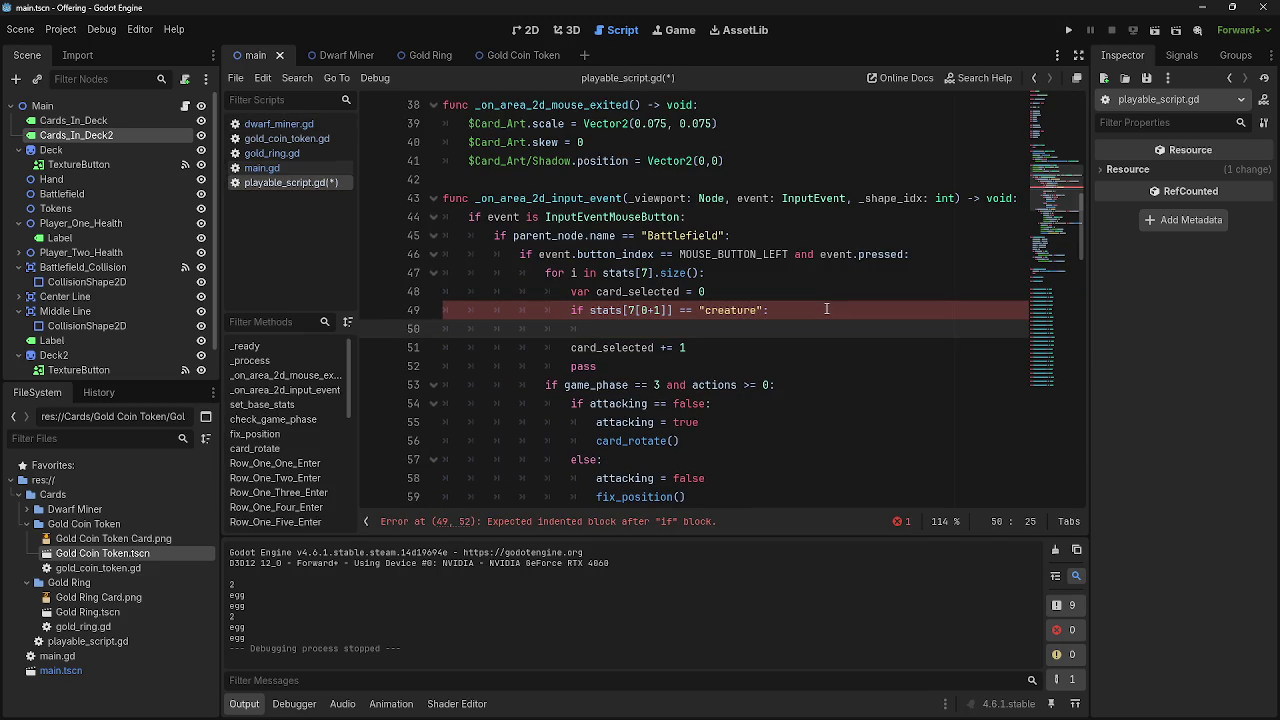
pyautogui.write('creature')
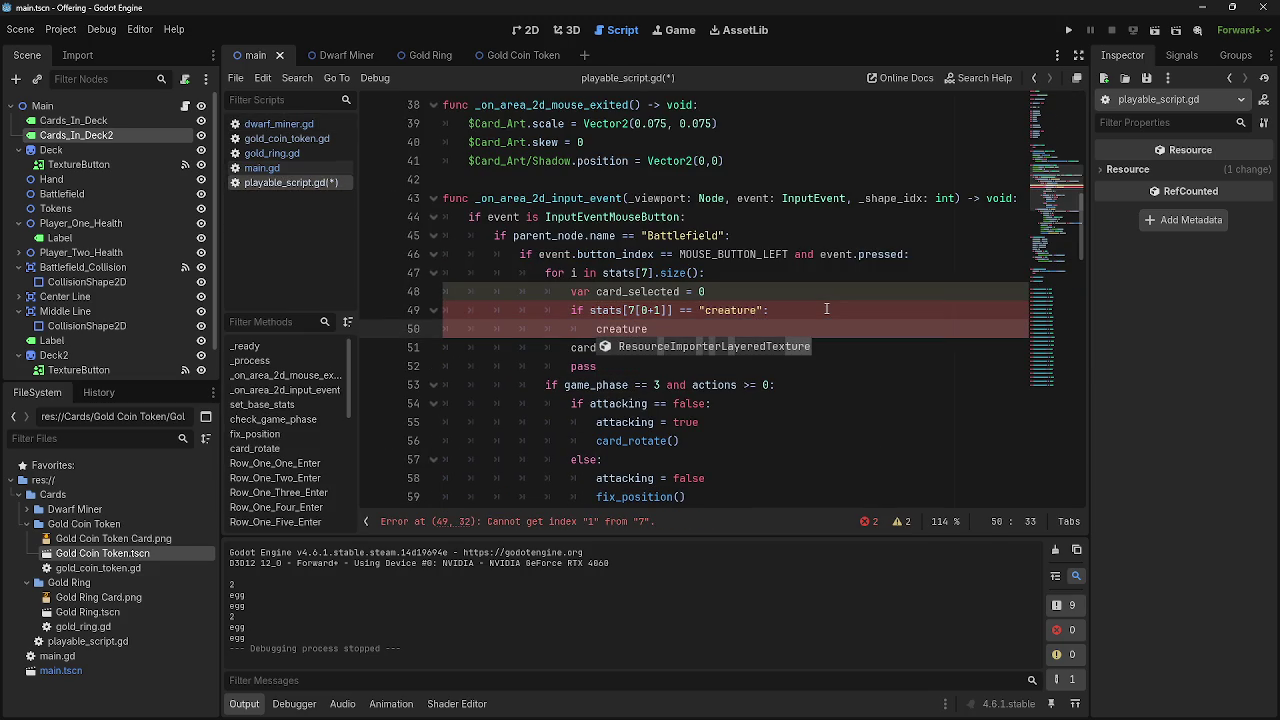
pyautogui.press('BackSpace')
pyautogui.press('BackSpace')
pyautogui.press('BackSpace')
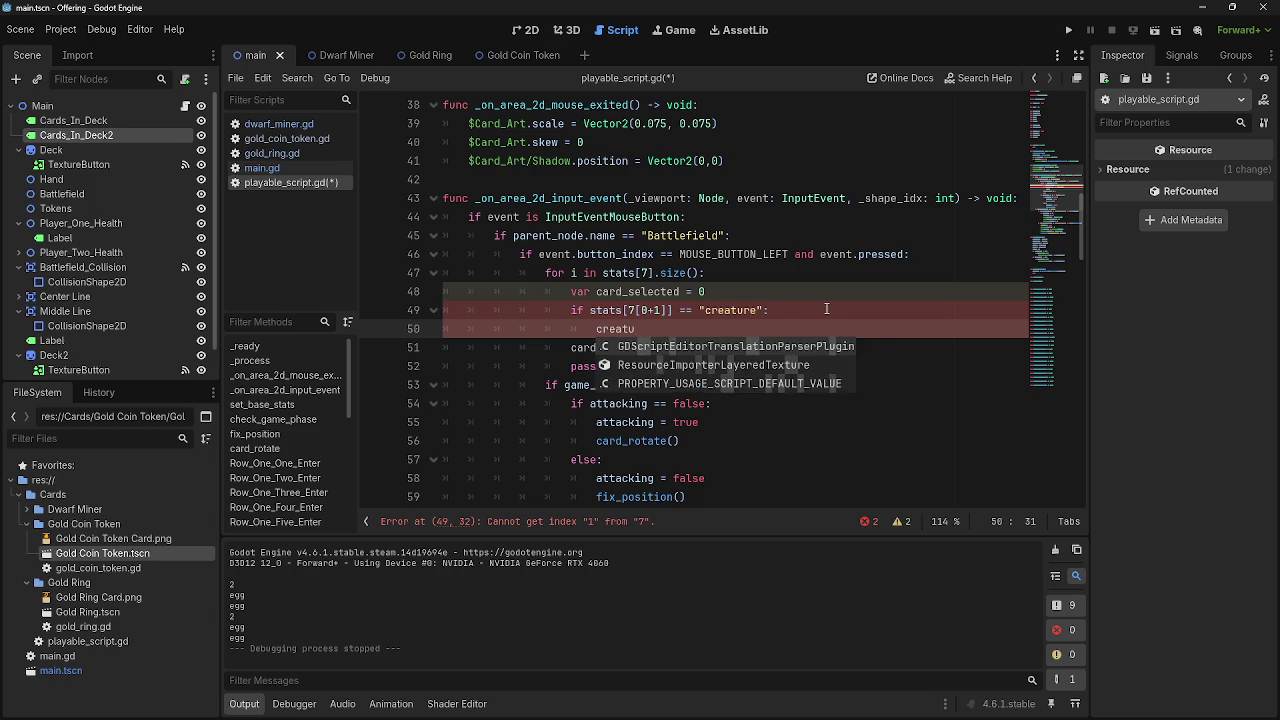
pyautogui.press('BackSpace')
pyautogui.press('BackSpace')
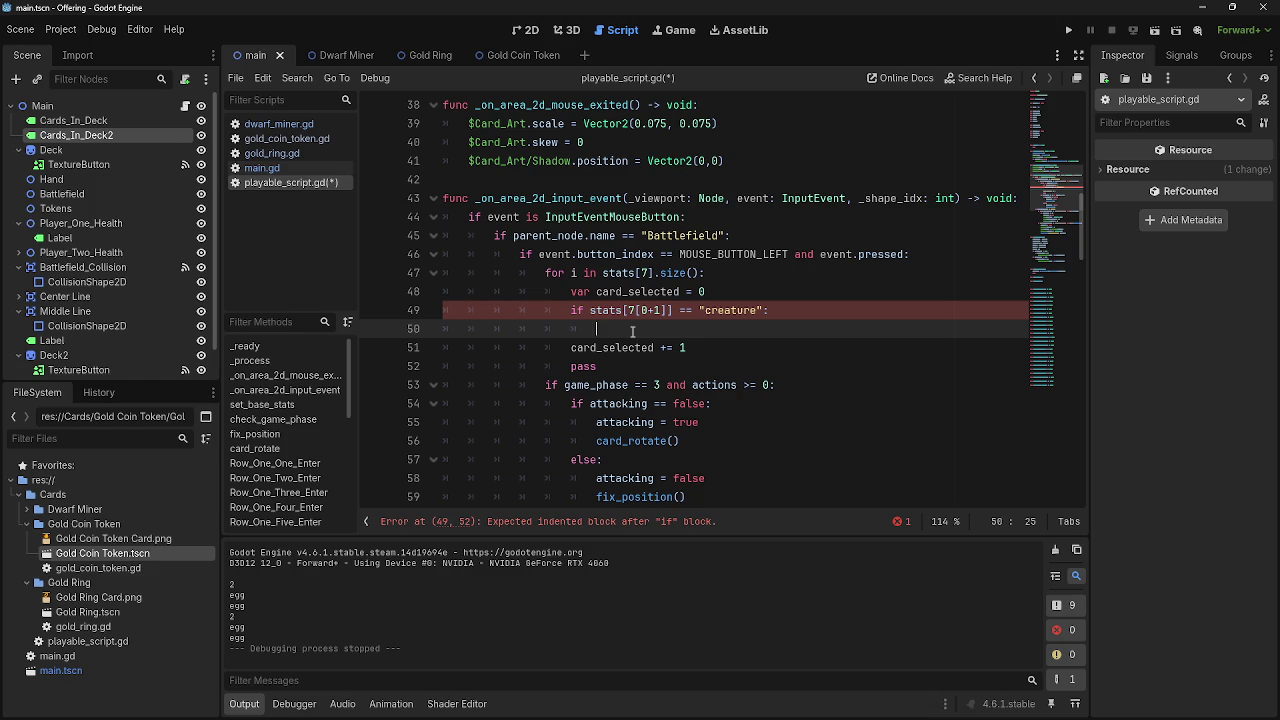
pyautogui.write('p')
pyautogui.press('BackSpace')
# Move the game_phase 3 attacking block beneath the creature check
pyautogui.scroll(-2, 669, 326)
pyautogui.moveTo(545, 273)
pyautogui.mouseDown()
pyautogui.moveTo(672, 291)
pyautogui.moveTo(706, 329)
pyautogui.moveTo(704, 369)
pyautogui.moveTo(729, 390)
pyautogui.mouseUp()
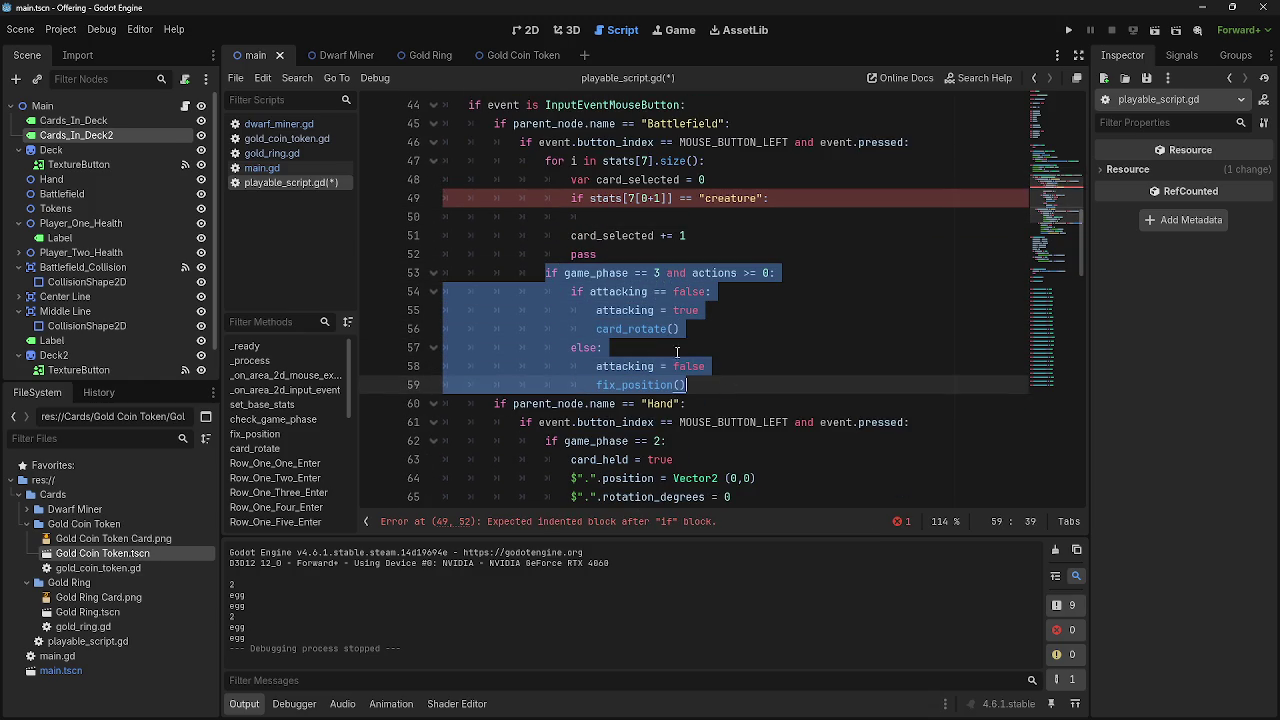
pyautogui.moveTo(549, 273); pyautogui.dragTo(601, 216)
pyautogui.click(680, 273)
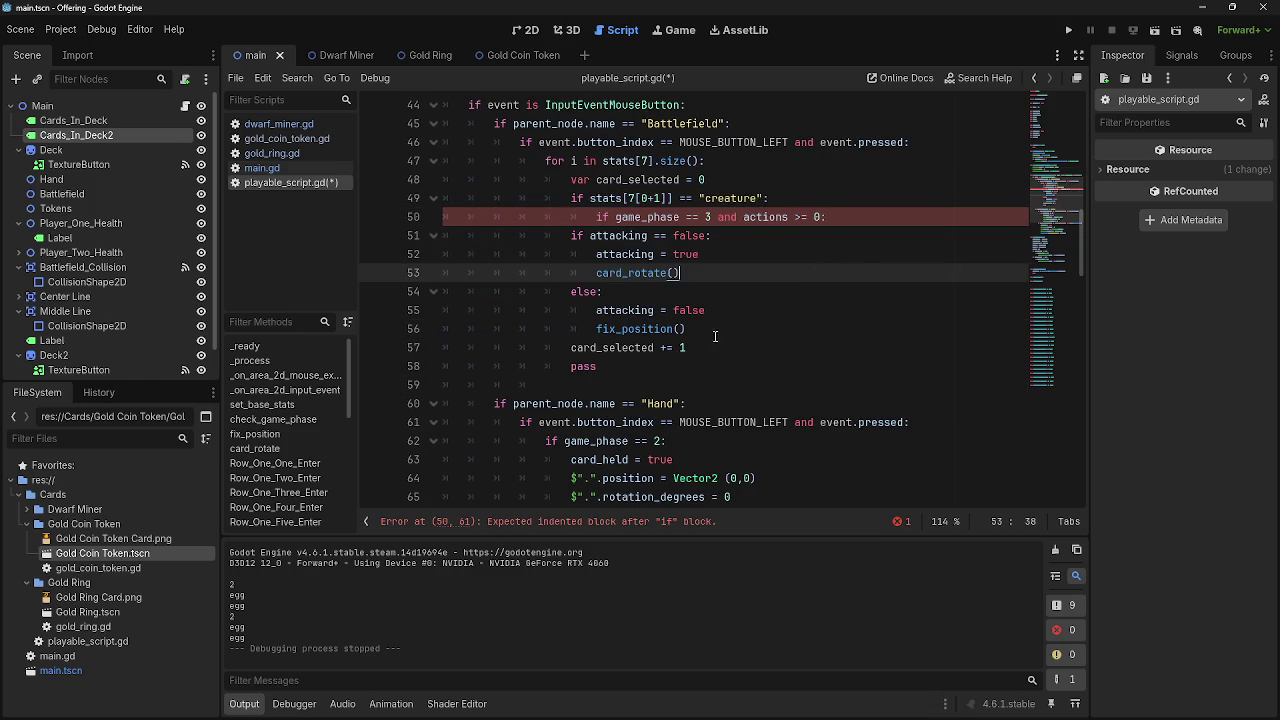
# Indent the attacking toggle lines under the game_phase check
pyautogui.click(596, 217)
pyautogui.scroll(2, 565, 260)
pyautogui.scroll(-1, 560, 280)
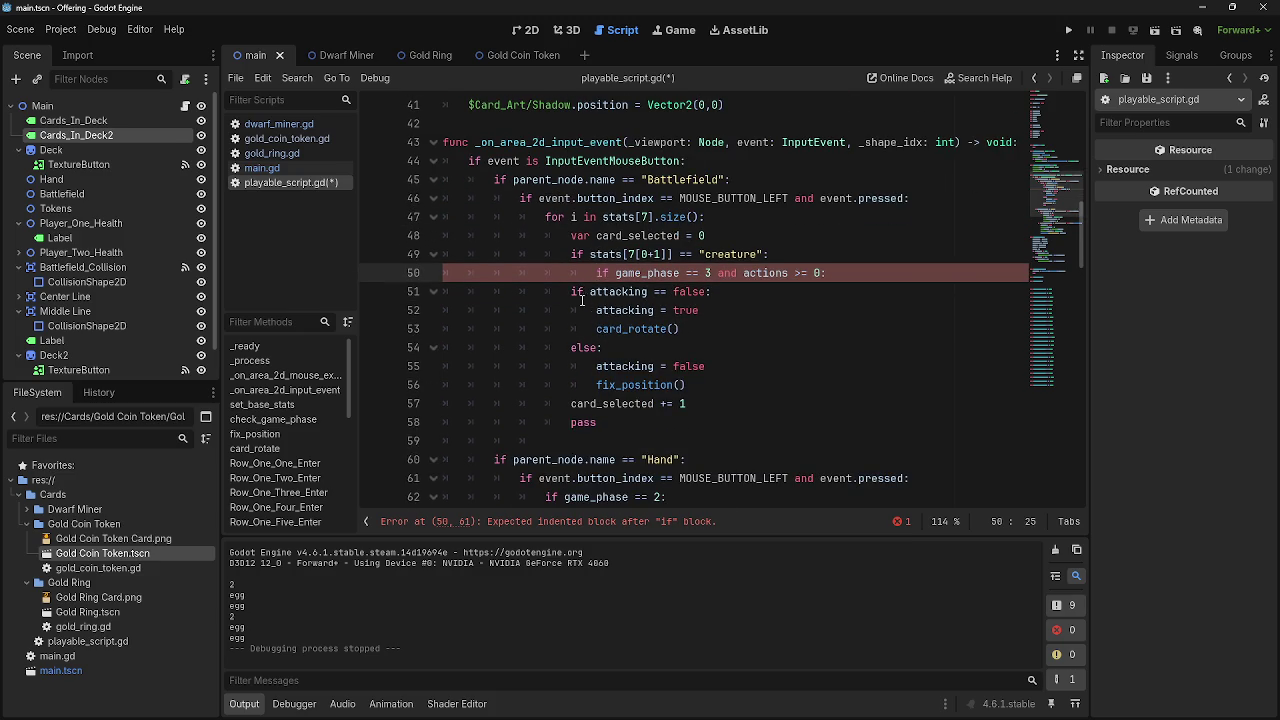
pyautogui.click(558, 291)
pyautogui.moveTo(558, 291); pyautogui.dragTo(759, 380)
pyautogui.press('Tab')
pyautogui.press('Tab')
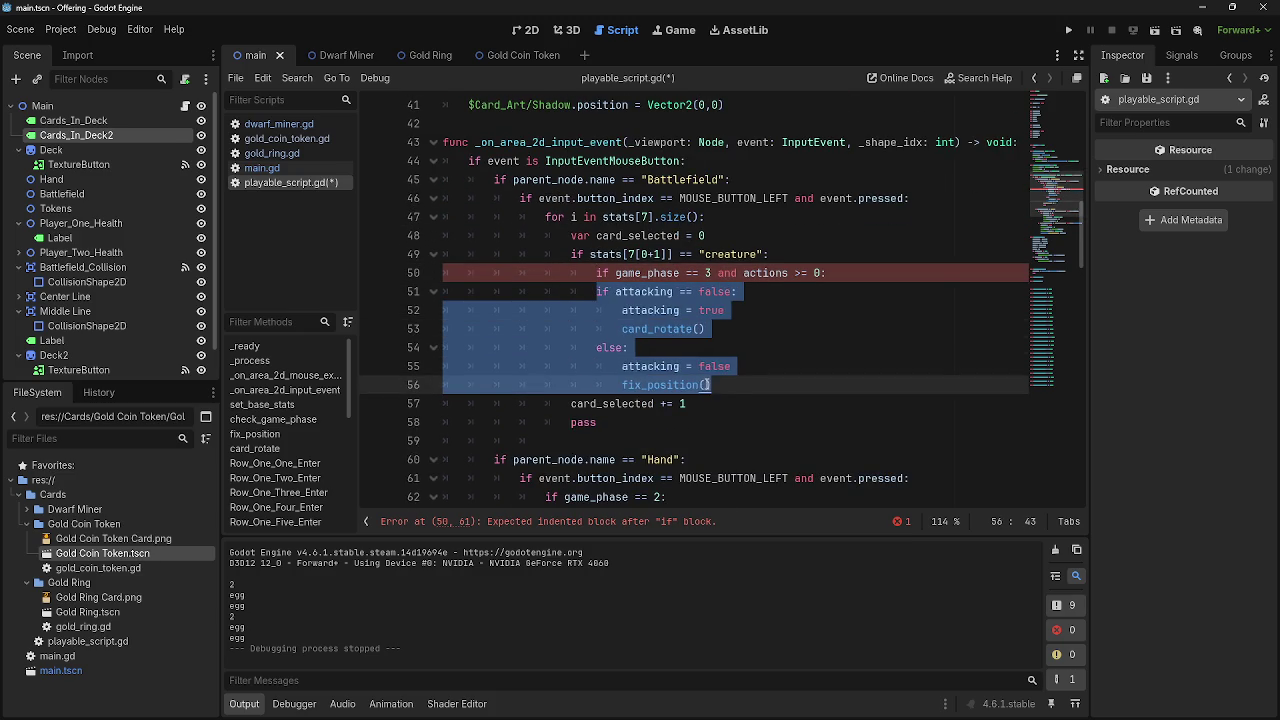
pyautogui.click(759, 378)
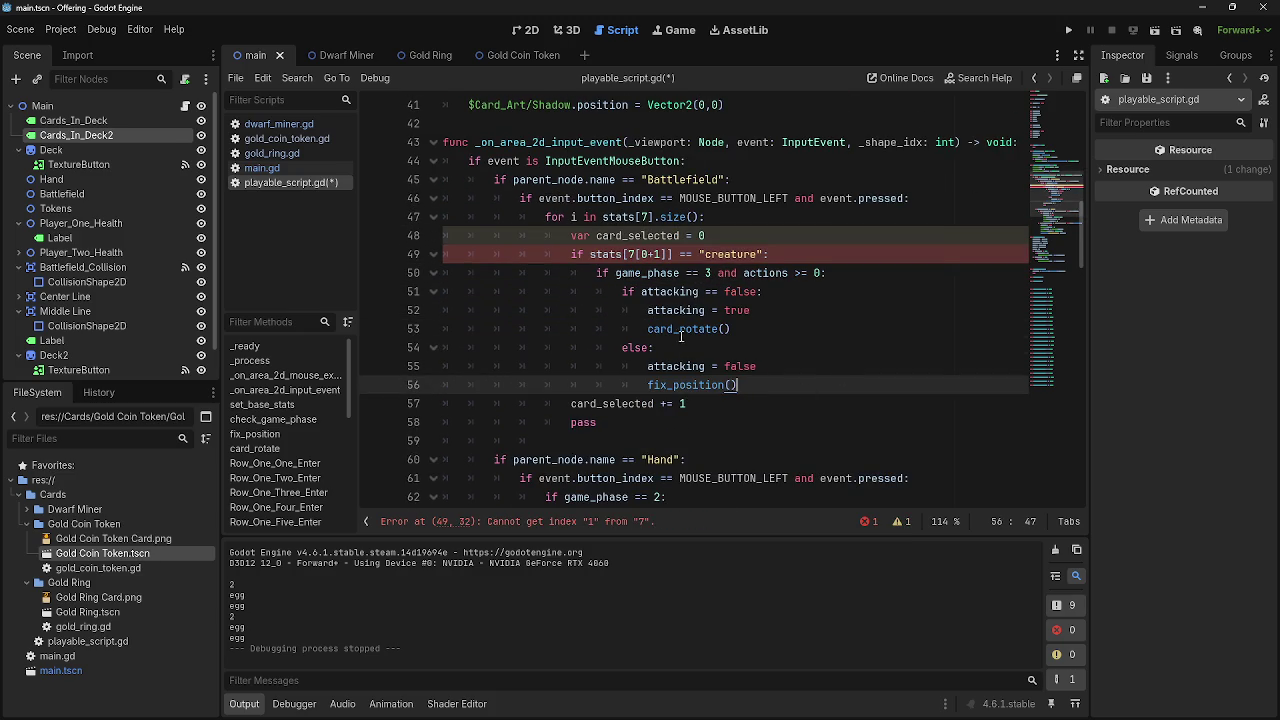
# Change the line 49 index from stats[7[0+1]] to stats[7[0]]
pyautogui.click(572, 524)
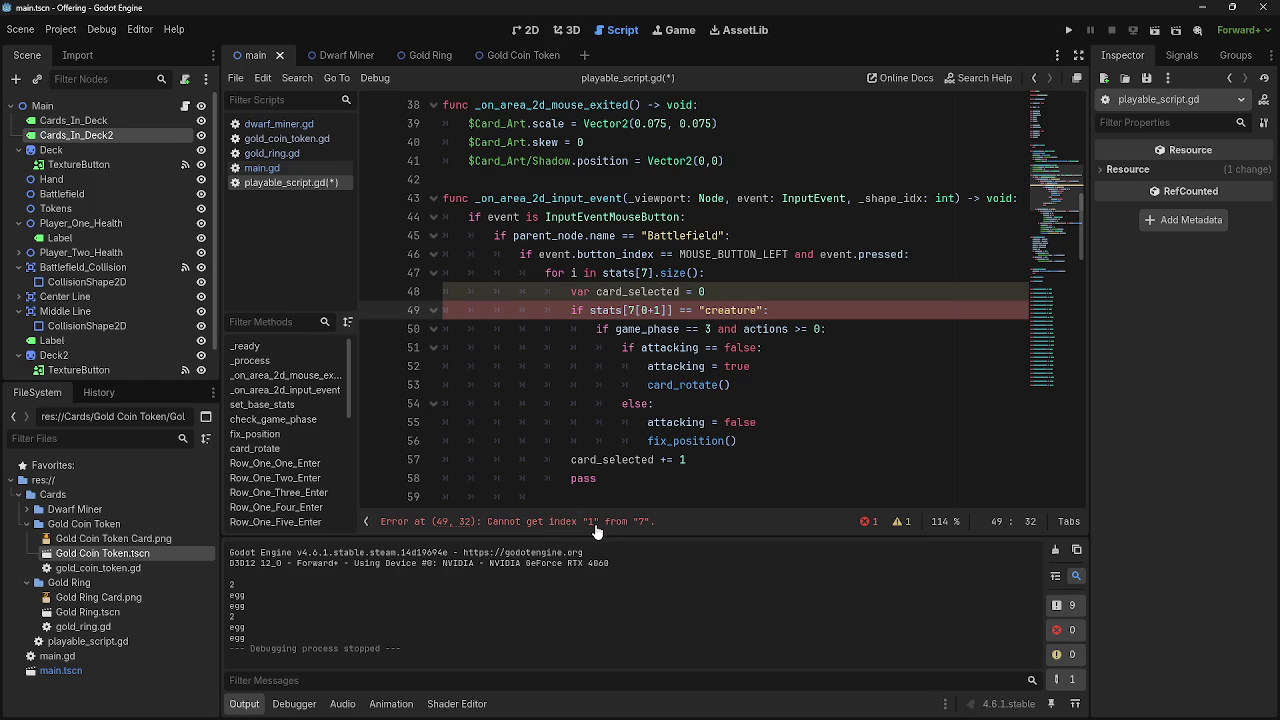
pyautogui.click(658, 312)
pyautogui.moveTo(658, 312); pyautogui.dragTo(643, 315)
pyautogui.click(629, 312)
pyautogui.click(655, 312)
pyautogui.moveTo(655, 312); pyautogui.dragTo(647, 312)
pyautogui.press('BackSpace')
# Move 'var card_selected = 0' above the for loop, then review the line 49 error
pyautogui.click(713, 299)
pyautogui.click(662, 291)
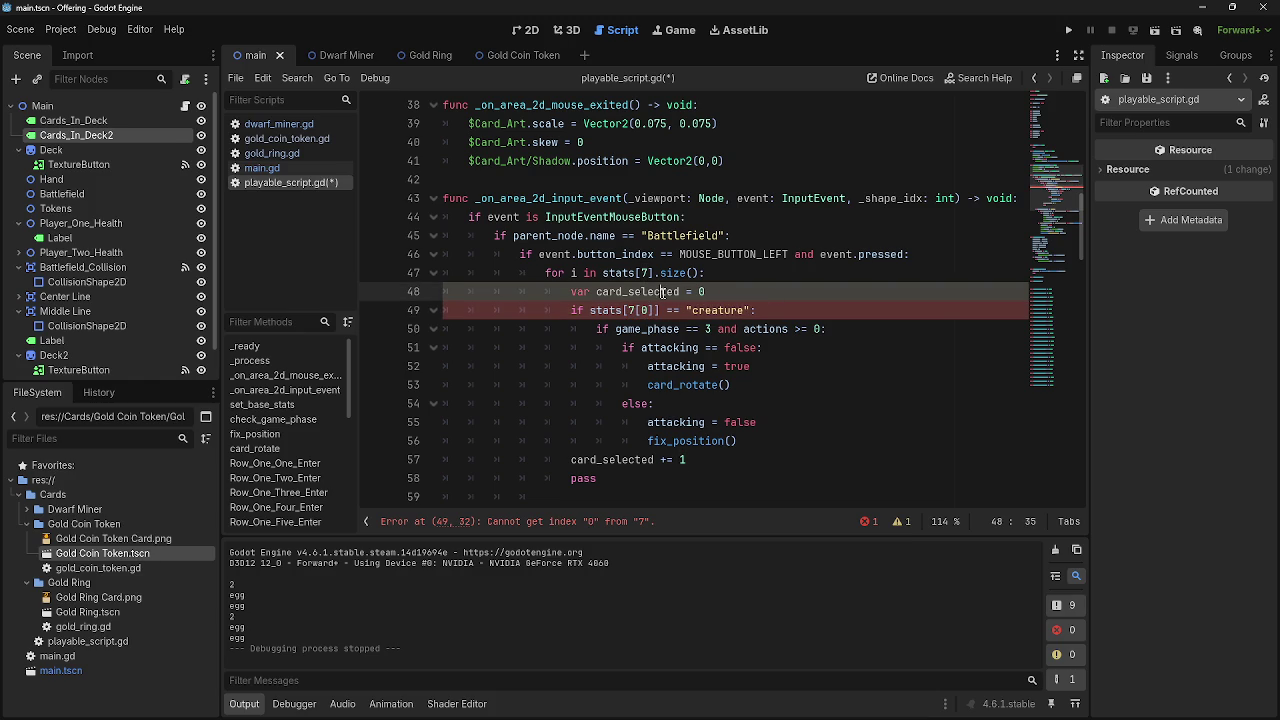
pyautogui.doubleClick(662, 291)
pyautogui.click(950, 254)
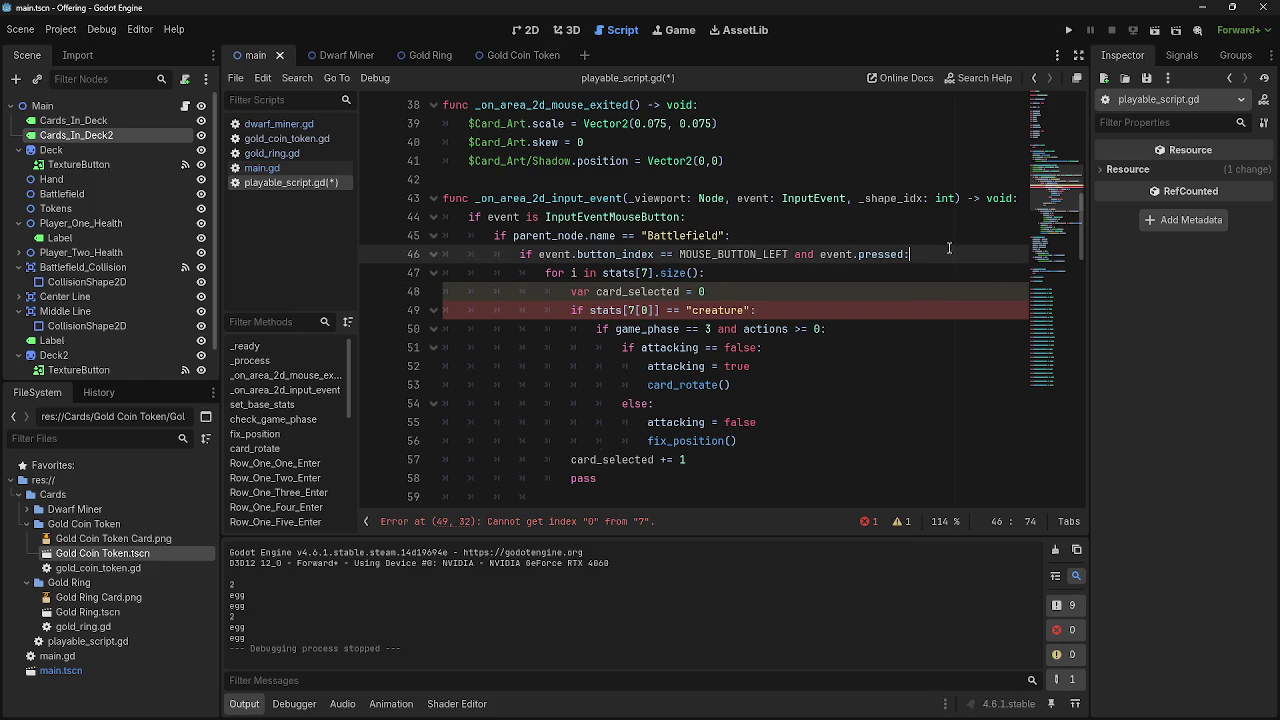
pyautogui.press('Return')
pyautogui.press('Return')
pyautogui.press('BackSpace')
pyautogui.press('BackSpace')
pyautogui.press('BackSpace')
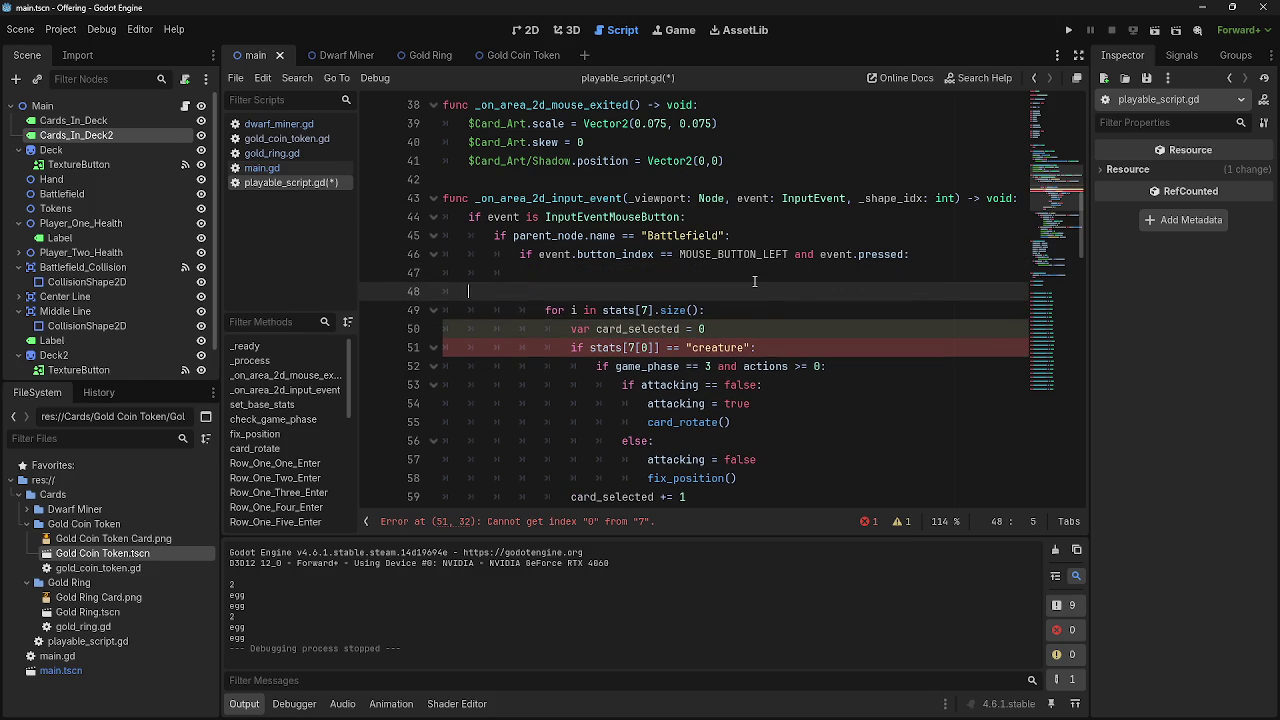
pyautogui.press('Return')
pyautogui.moveTo(705, 310)
pyautogui.mouseDown()
pyautogui.moveTo(571, 310)
pyautogui.moveTo(547, 273)
pyautogui.mouseUp()
pyautogui.press('BackSpace')
pyautogui.press('BackSpace')
pyautogui.press('BackSpace')
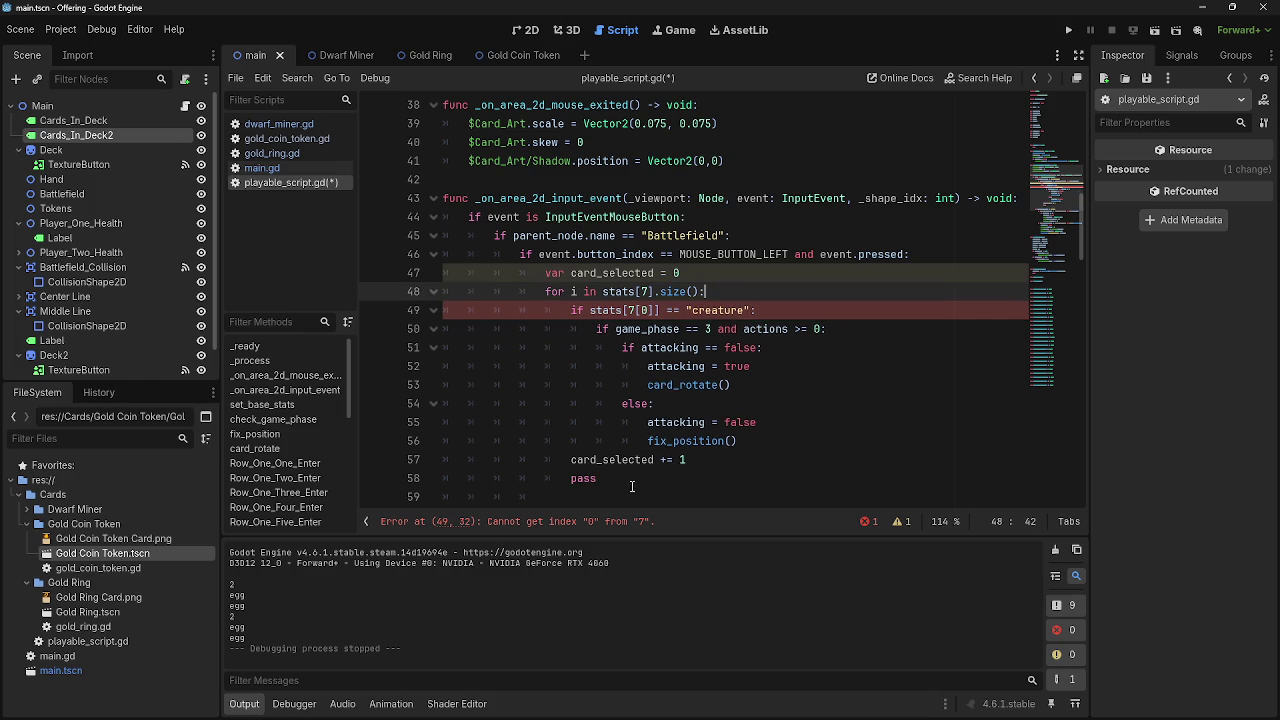
pyautogui.click(604, 524)
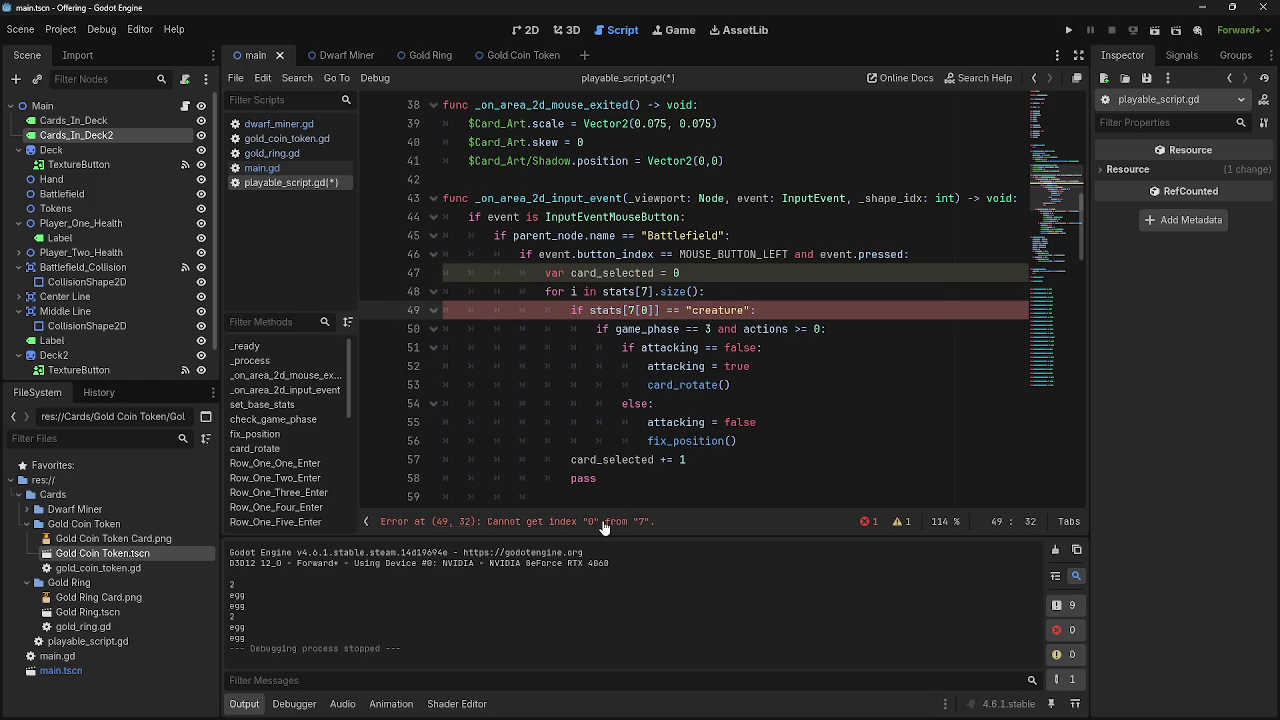
pyautogui.click(275, 138)
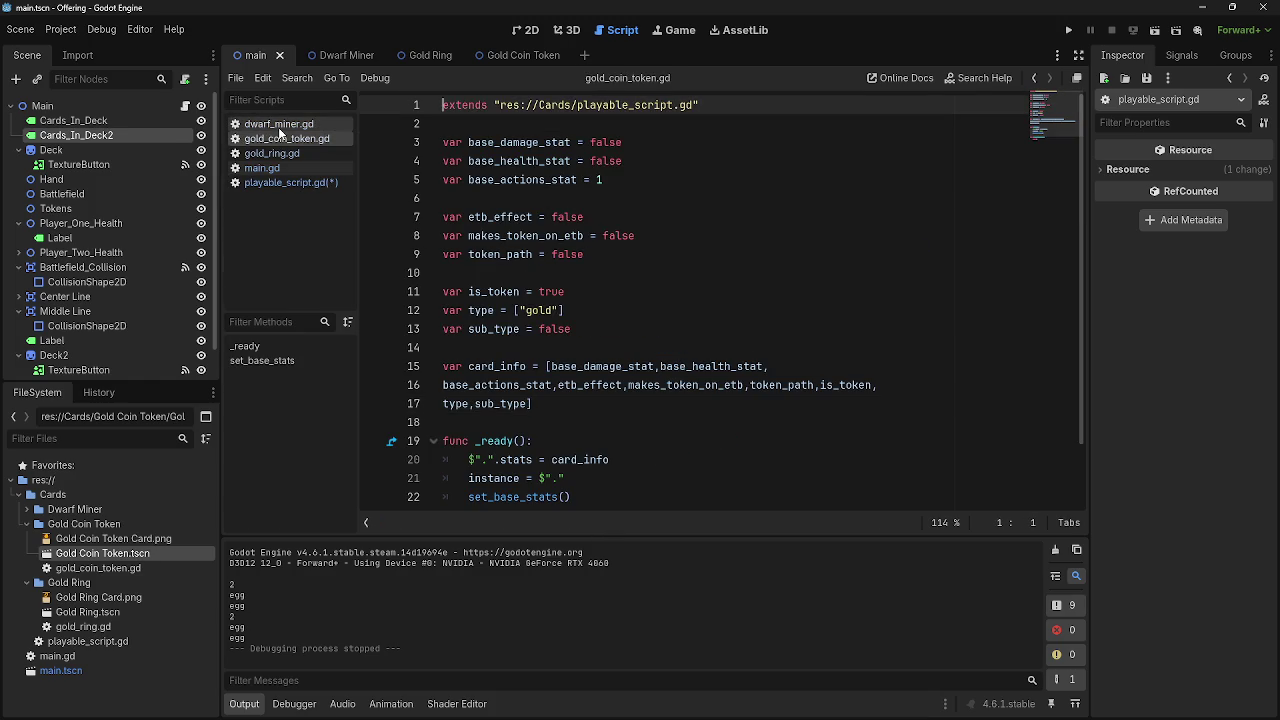
# Open dwarf_miner.gd and read its stats down to the ["creature"] type on line 12
pyautogui.click(279, 124)
pyautogui.click(490, 179)
pyautogui.click(488, 217)
pyautogui.click(487, 236)
pyautogui.click(487, 254)
pyautogui.click(487, 291)
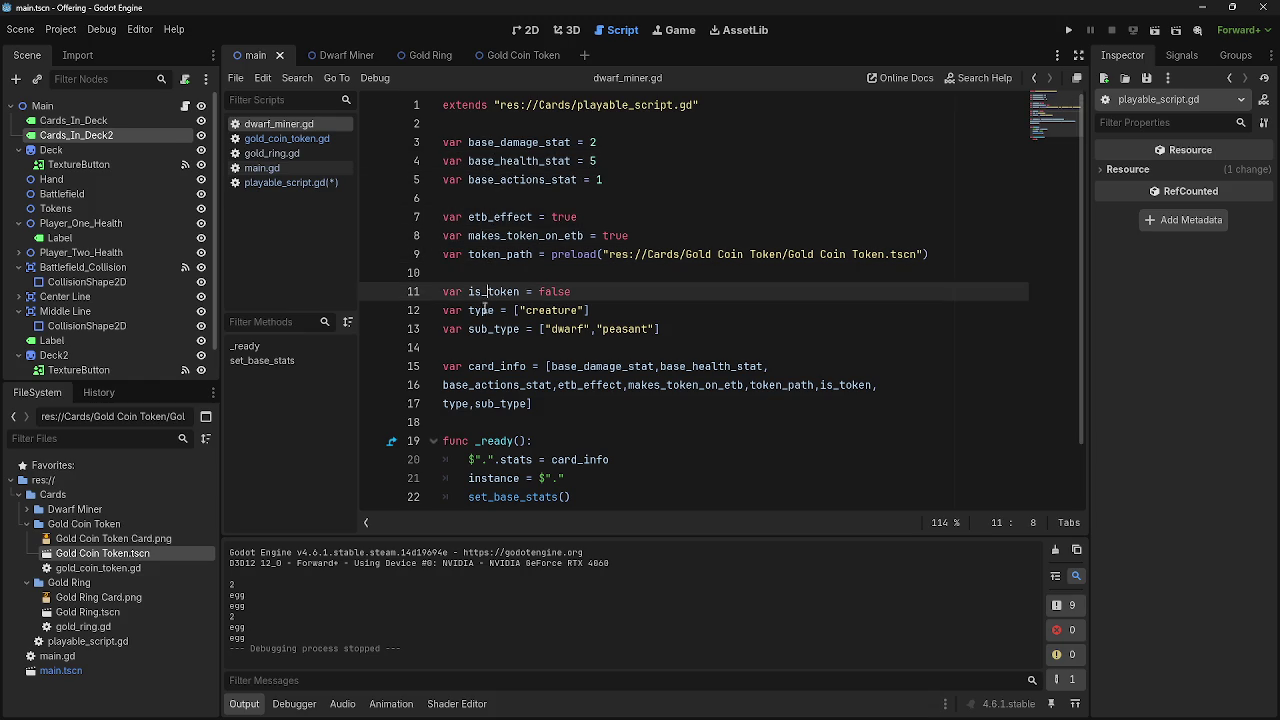
pyautogui.click(486, 310)
pyautogui.click(483, 329)
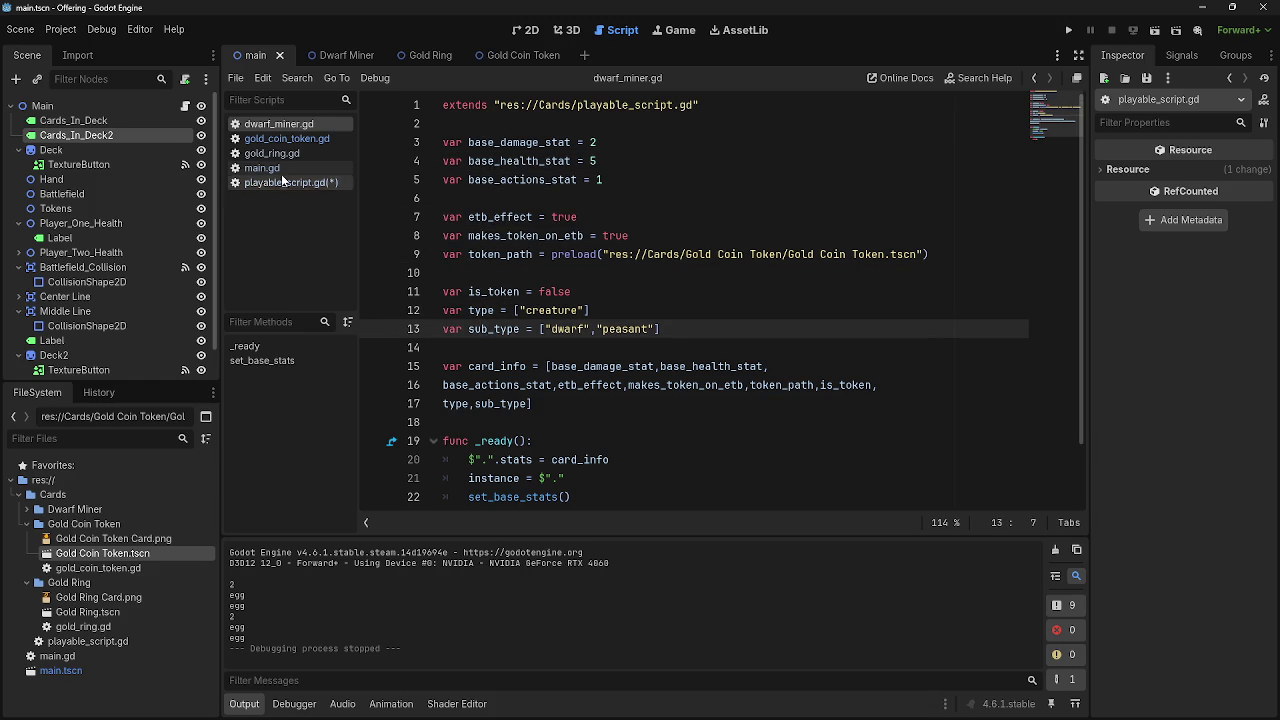
pyautogui.click(488, 310)
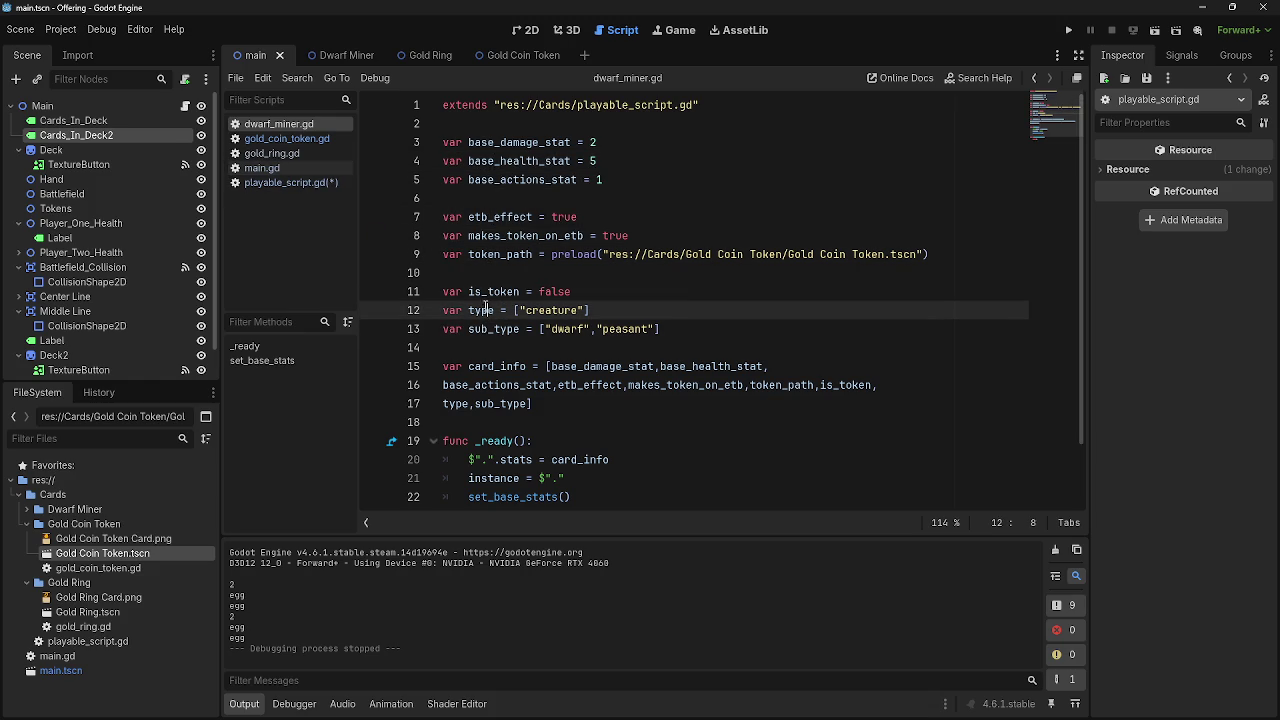
# Recheck the Dwarf Miner's base actions stat, then its creature type and sub_type lines
pyautogui.click(513, 142)
pyautogui.click(512, 161)
pyautogui.click(505, 180)
pyautogui.click(504, 217)
pyautogui.click(503, 236)
pyautogui.click(500, 254)
pyautogui.click(495, 292)
pyautogui.click(487, 310)
pyautogui.click(486, 329)
# Bring up another card script, then main.gd and playable_script.gd
pyautogui.click(285, 153)
pyautogui.click(280, 168)
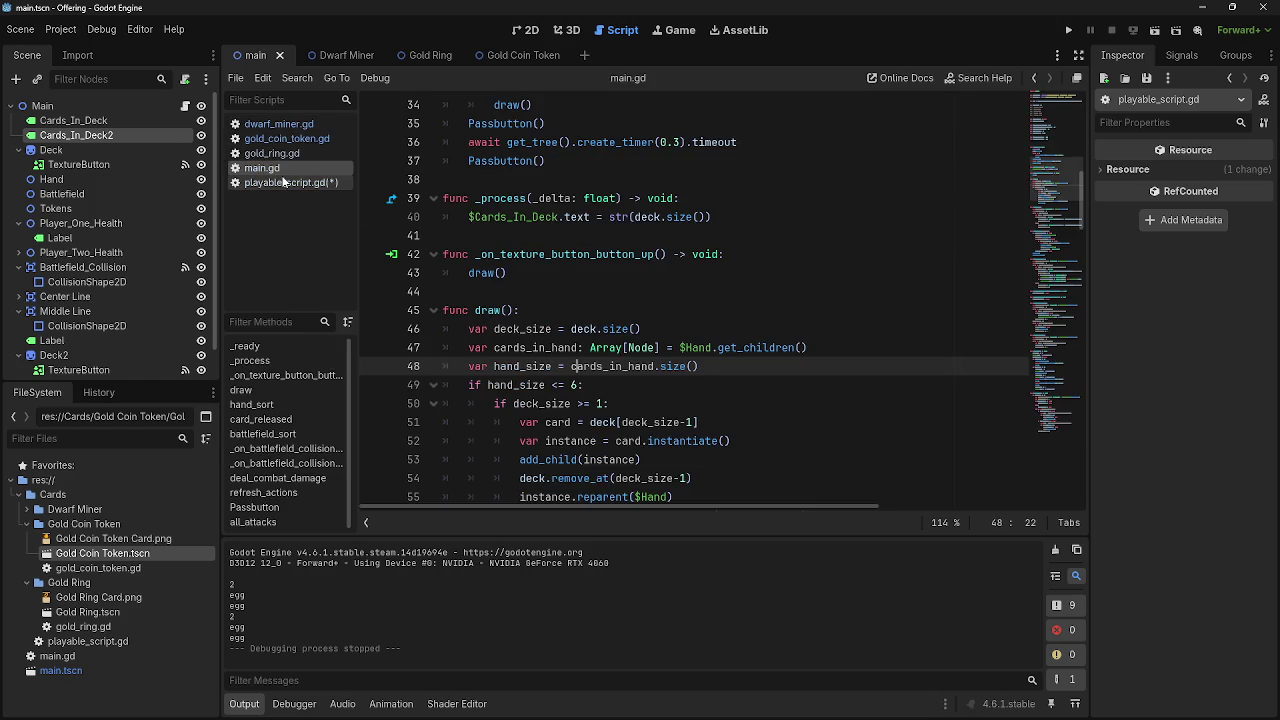
pyautogui.click(284, 182)
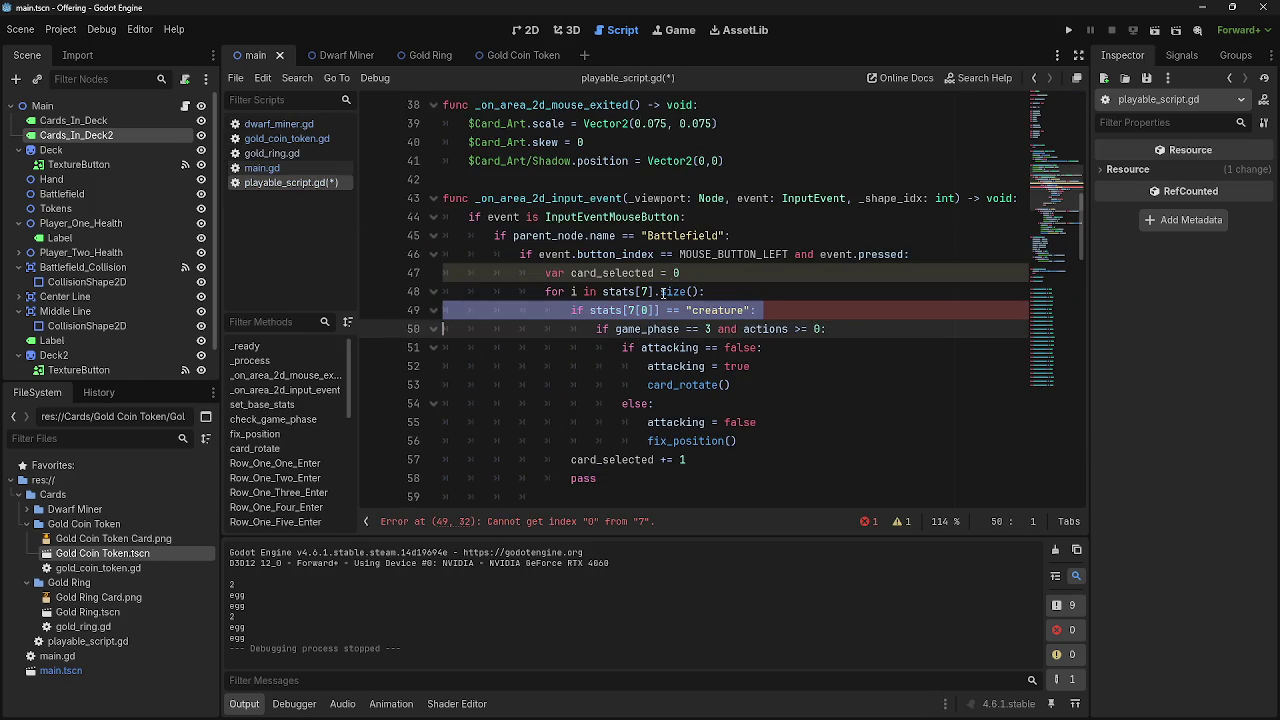
# Change the card_selected starting value from 0 to 1 on line 47
pyautogui.click(680, 273)
pyautogui.press('BackSpace')
pyautogui.write('1')
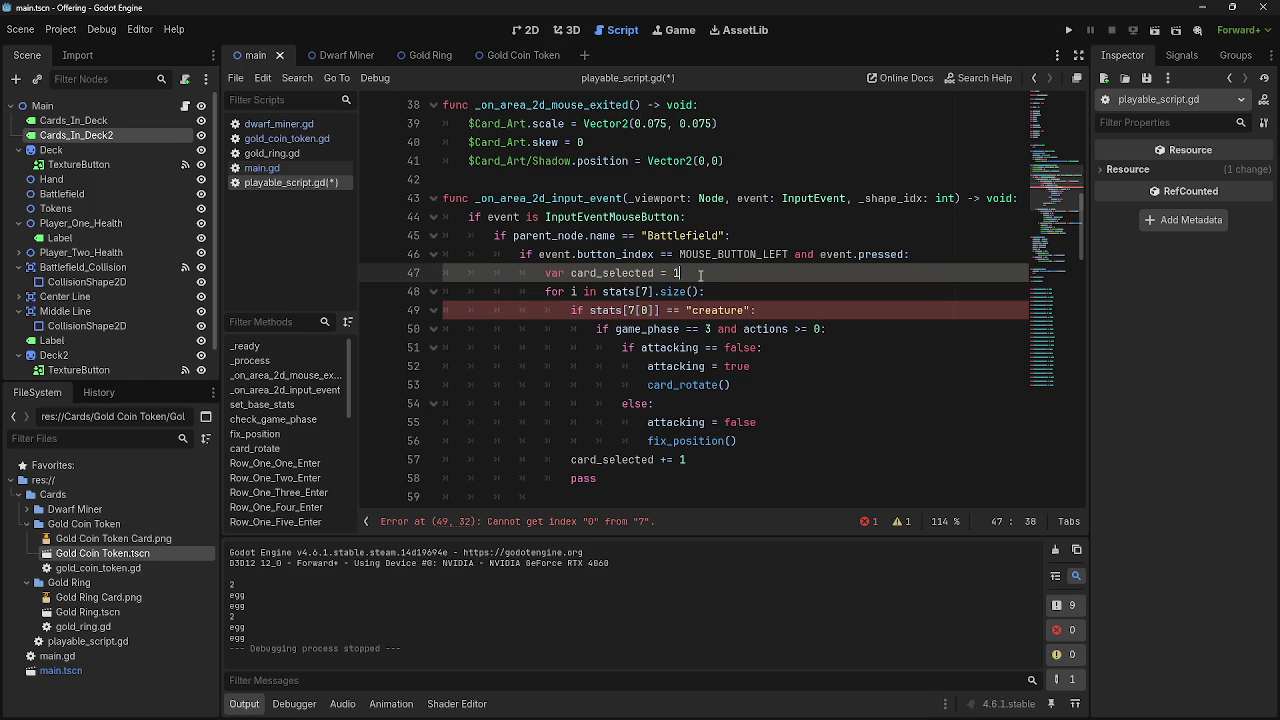
# Replace the fixed index 0 in line 49's creature check with card_selected
pyautogui.click(780, 303)
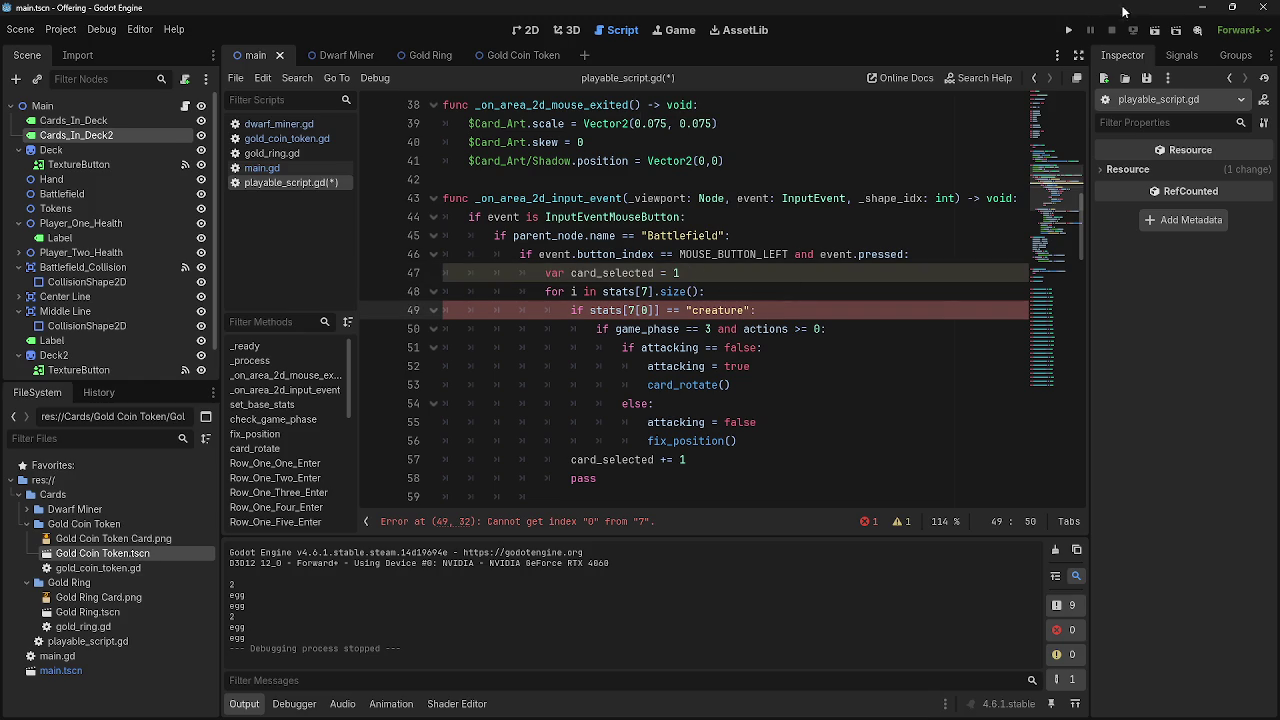
pyautogui.click(647, 311)
pyautogui.press('Delete')
pyautogui.write('card')
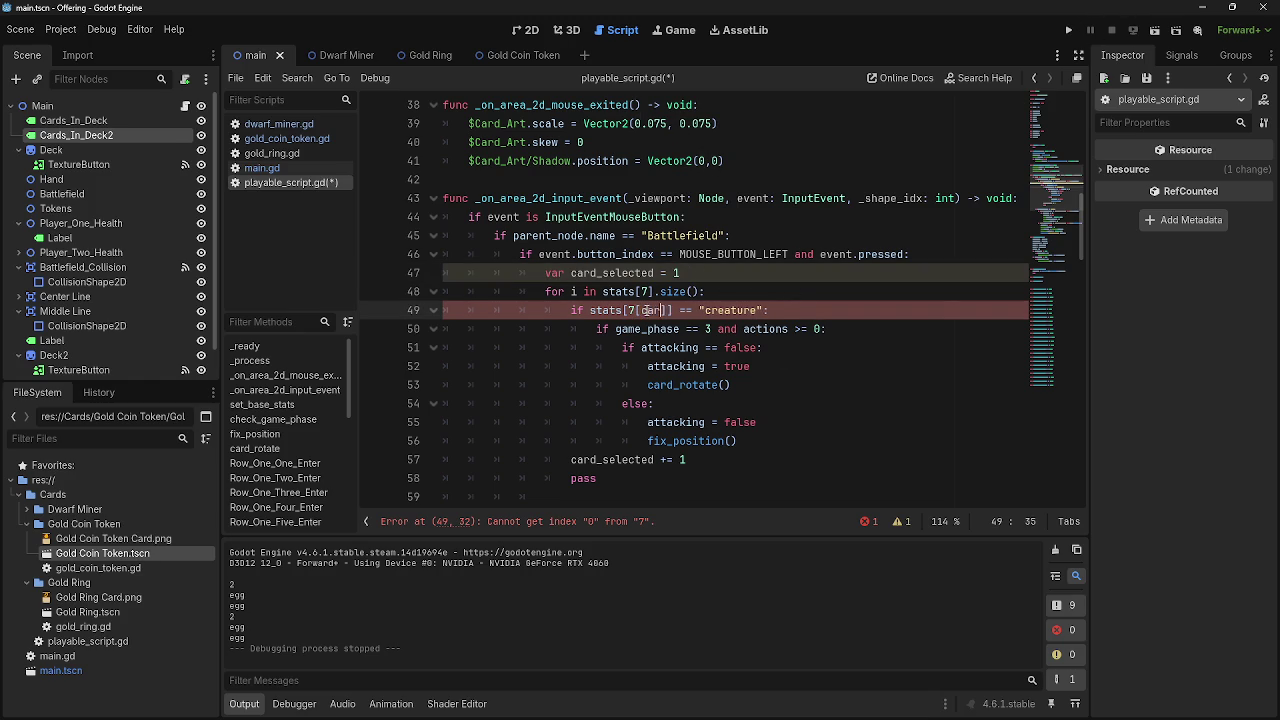
pyautogui.press('Down')
pyautogui.press('Down')
pyautogui.press('Down')
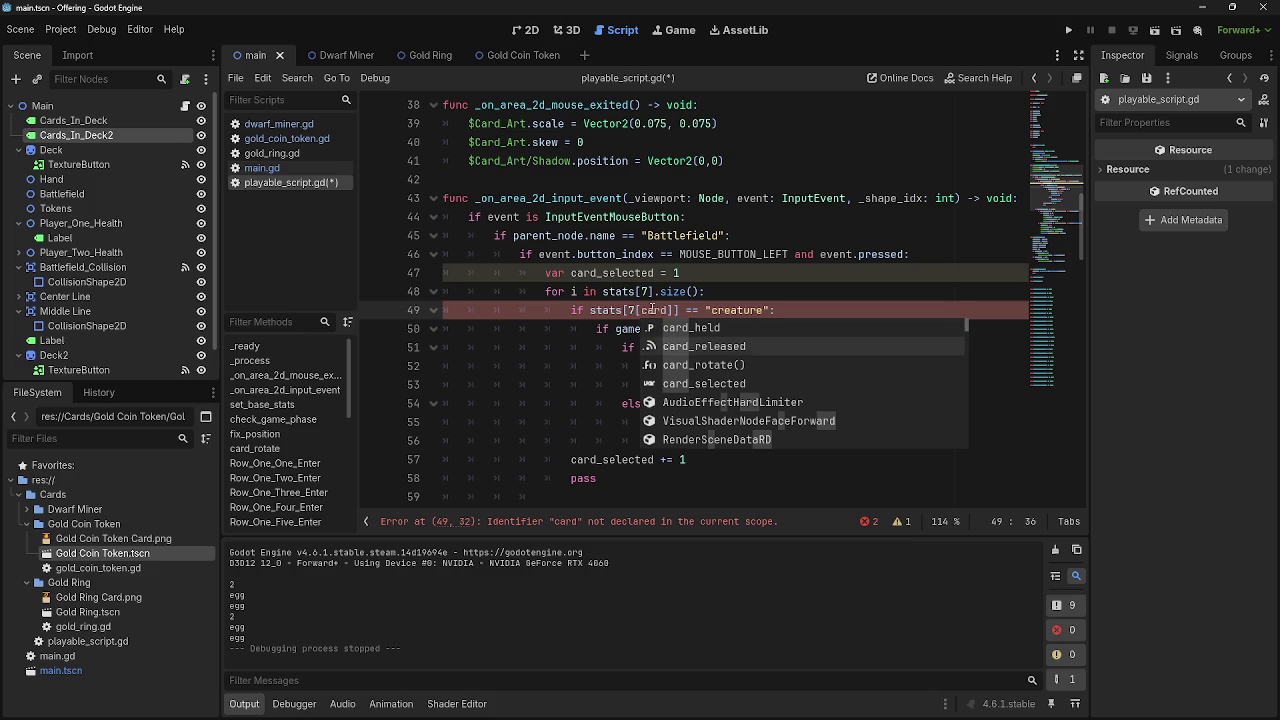
pyautogui.press('Return')
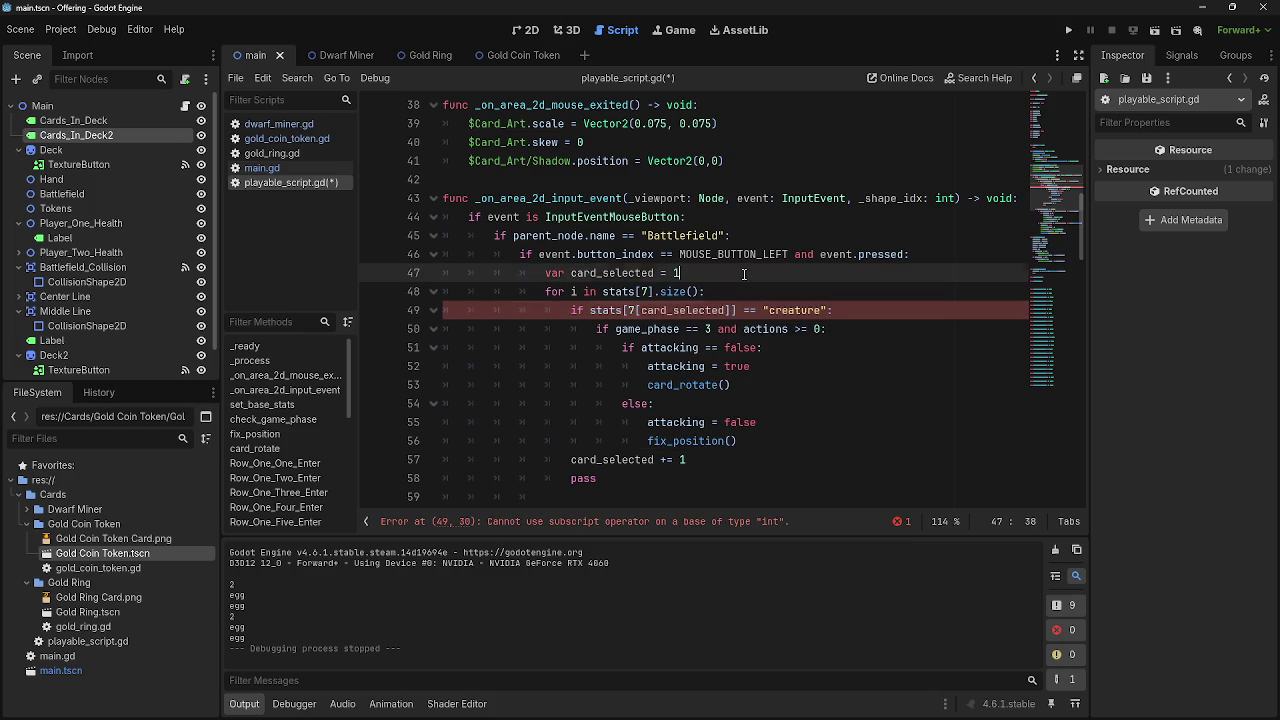
# Drop the [card_selected] index so line 49 reads if stats[7] == "creature":, then run the game
pyautogui.click(626, 524)
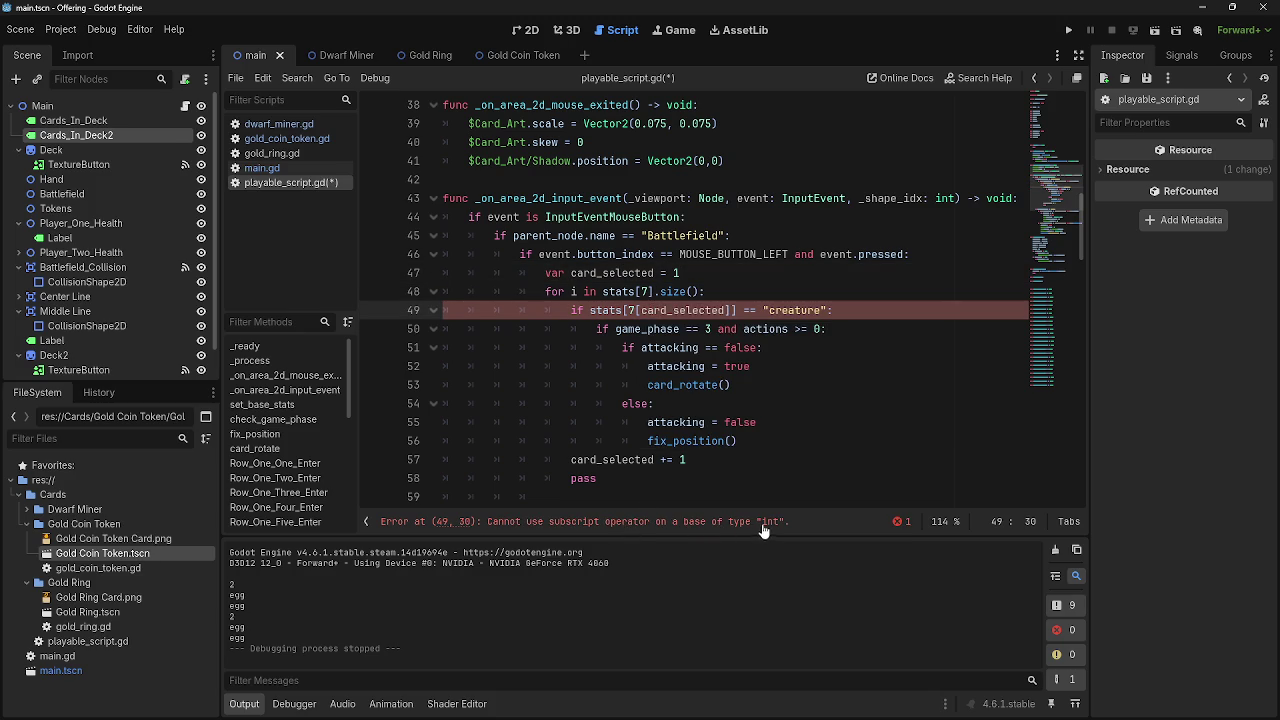
pyautogui.doubleClick(670, 310)
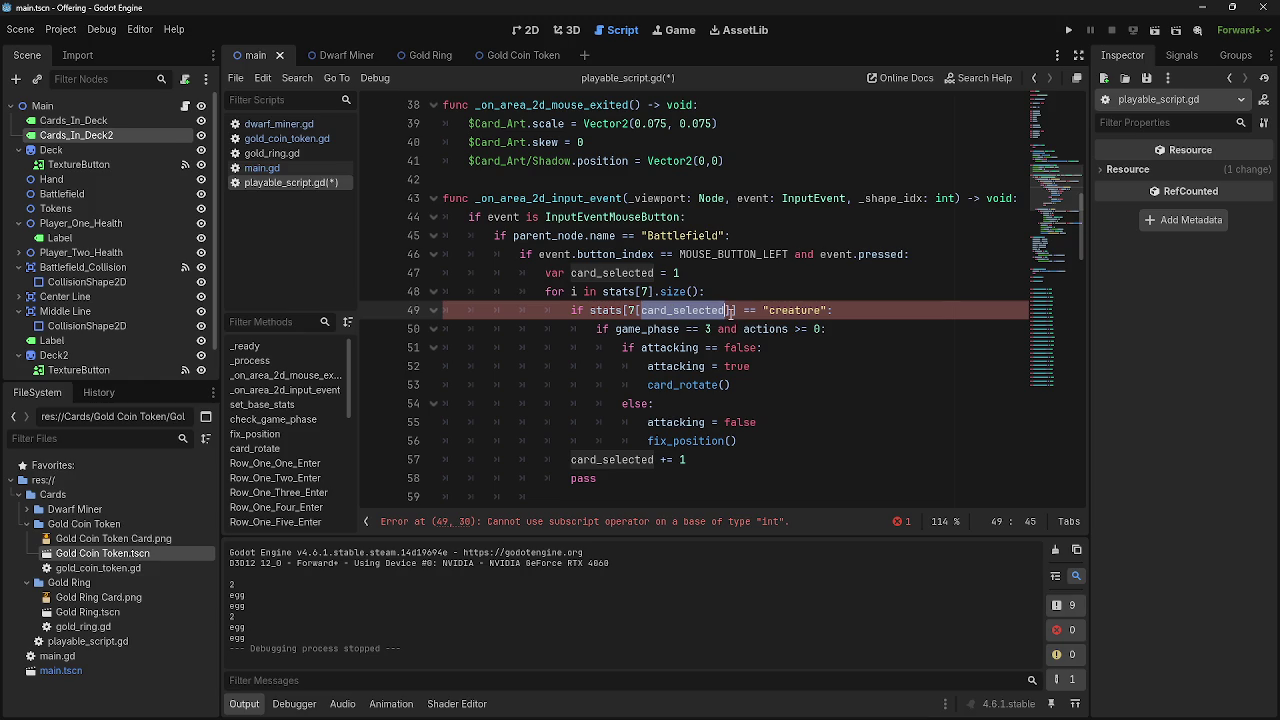
pyautogui.click(731, 312)
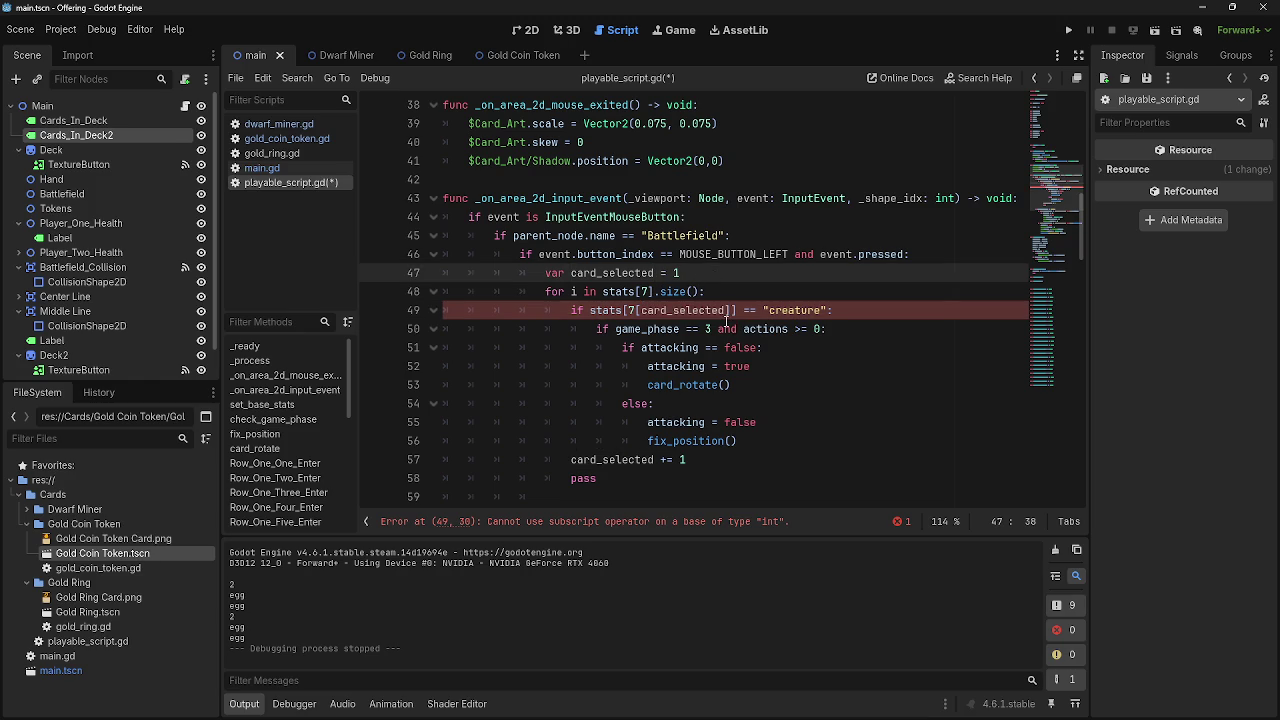
pyautogui.moveTo(731, 312); pyautogui.dragTo(637, 311)
pyautogui.press('BackSpace')
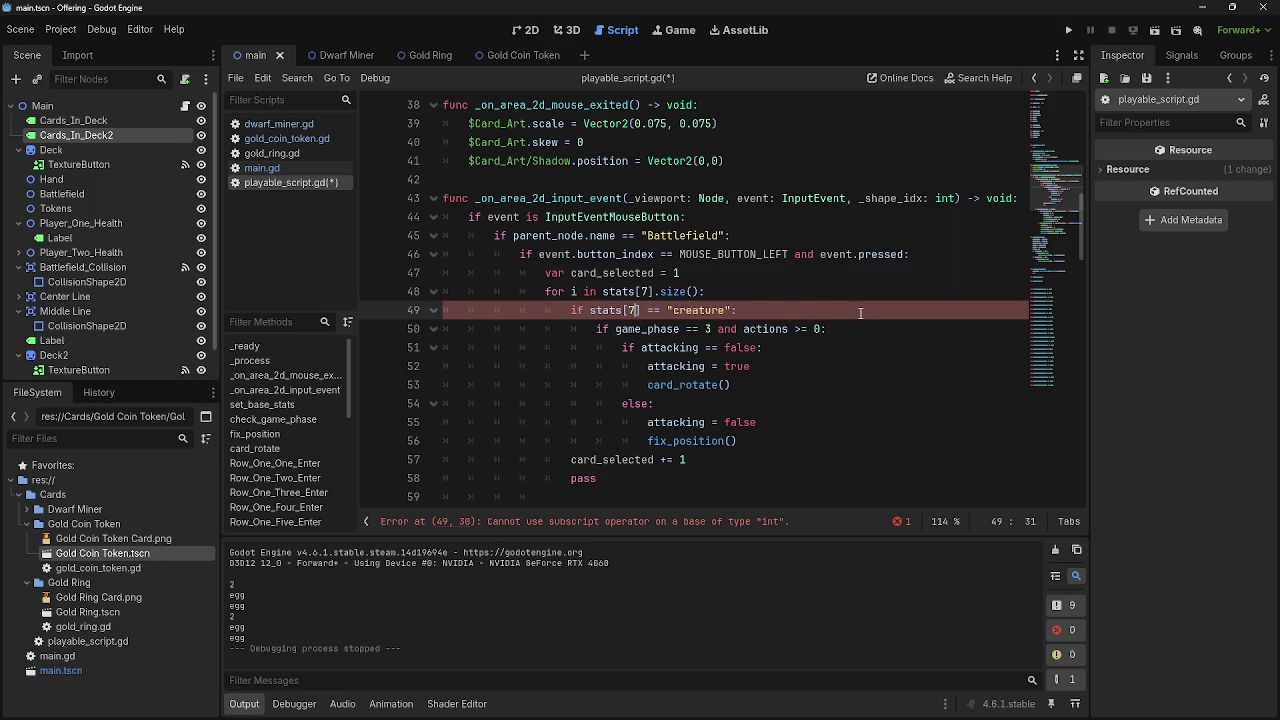
pyautogui.click(830, 311)
pyautogui.click(860, 273)
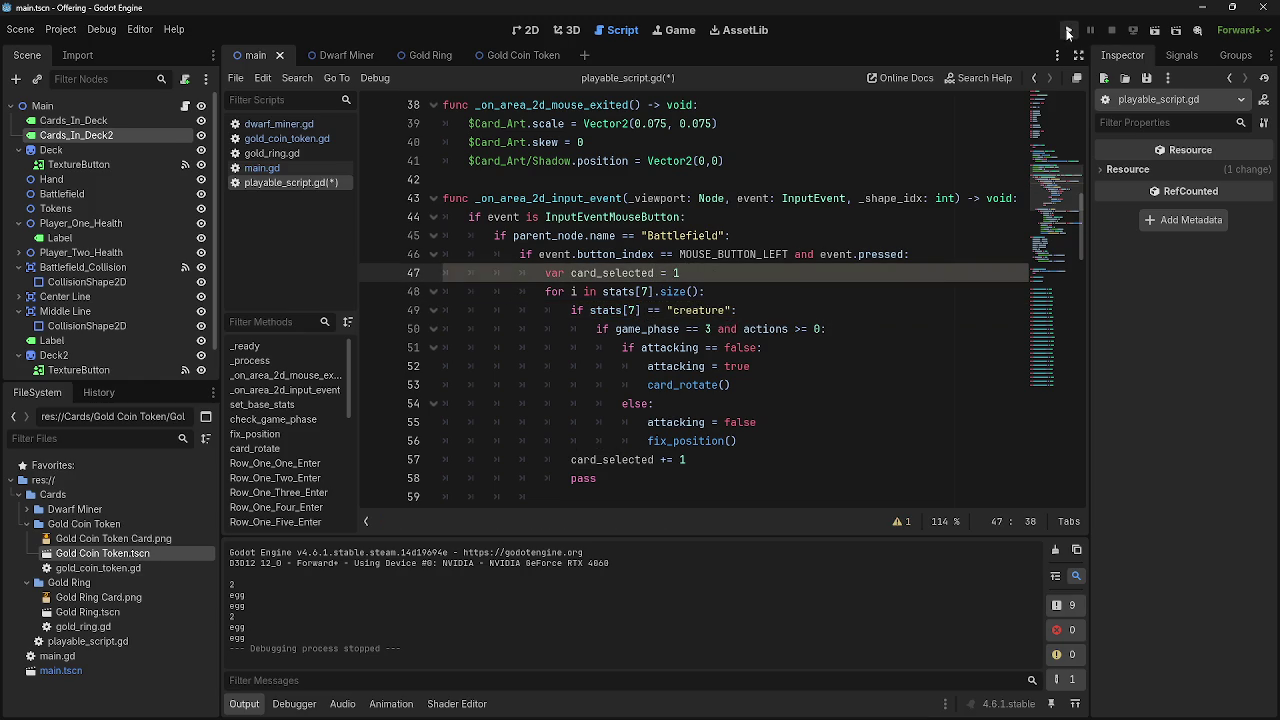
pyautogui.click(1070, 33)
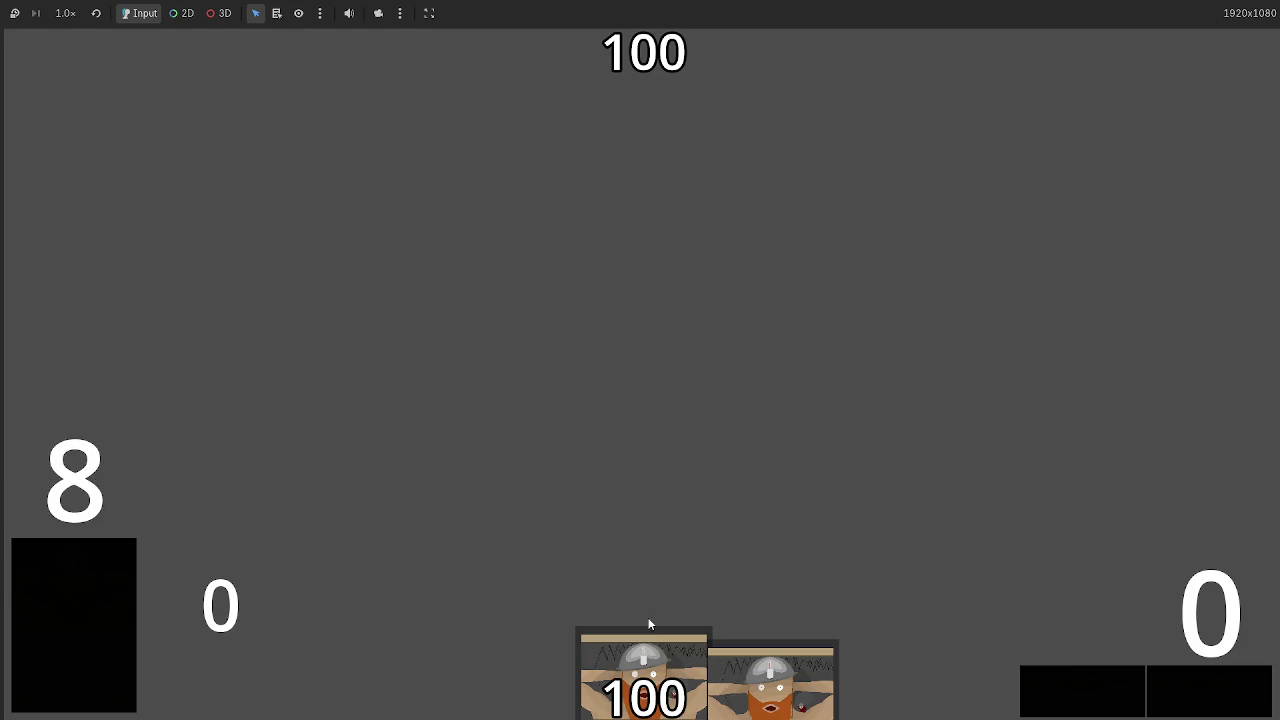
# Play the ring card, then examine stats[7] on the failing line 49 in the editor
pyautogui.moveTo(515, 660); pyautogui.dragTo(580, 383)
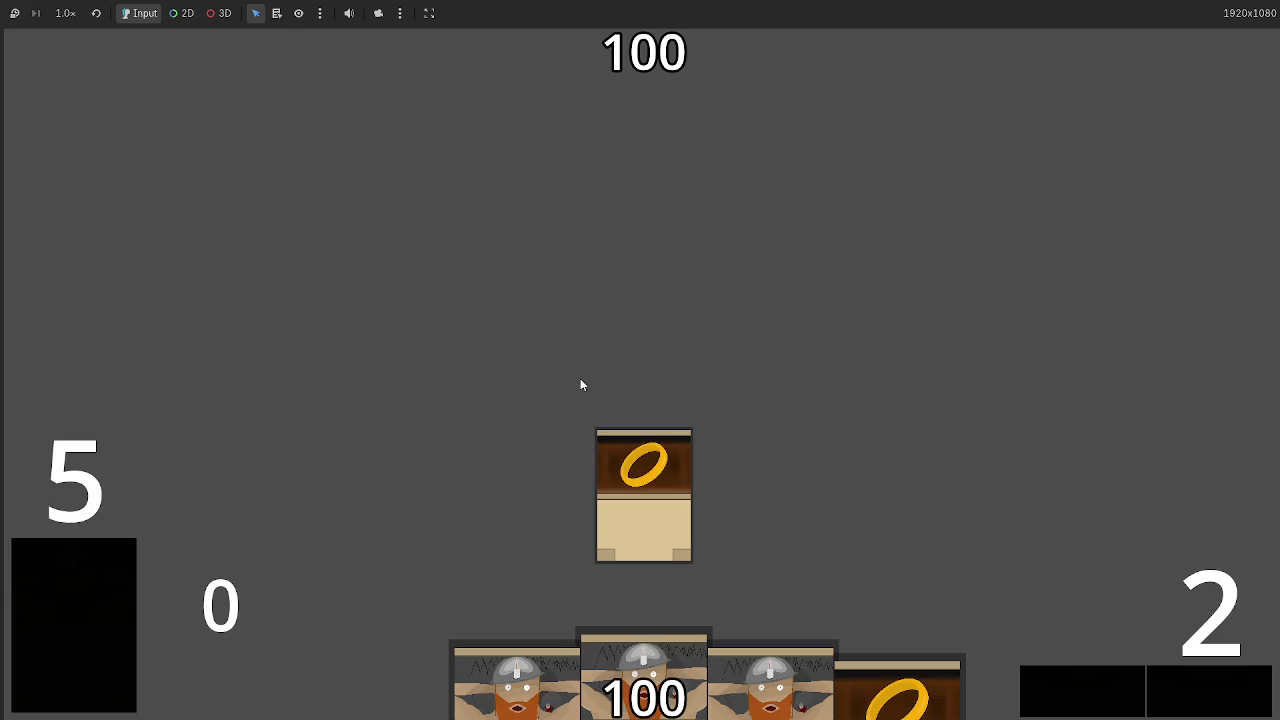
pyautogui.hotkey('alt', 'Tab')
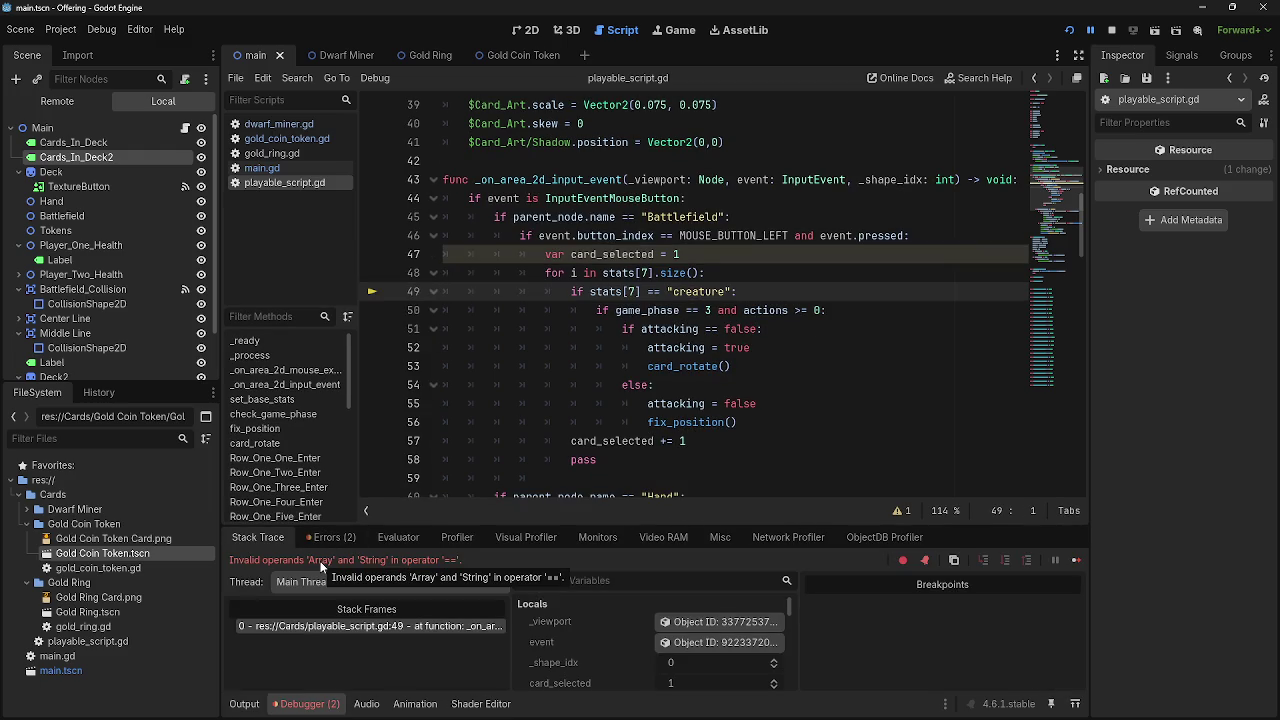
pyautogui.doubleClick(612, 292)
pyautogui.click(642, 292)
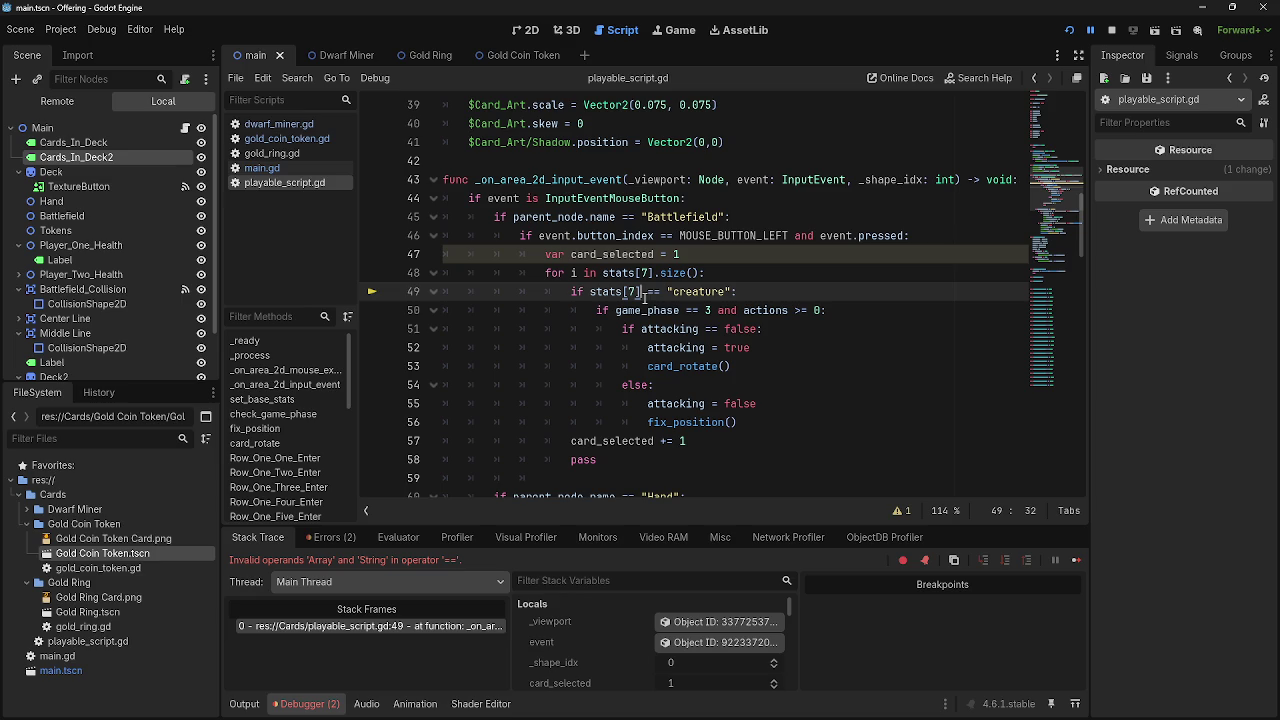
pyautogui.moveTo(643, 292); pyautogui.dragTo(623, 292)
pyautogui.click(643, 293)
# Add print(stats[7] as the first line of _on_area_2d_input_event and stop the debug session
pyautogui.click(819, 253)
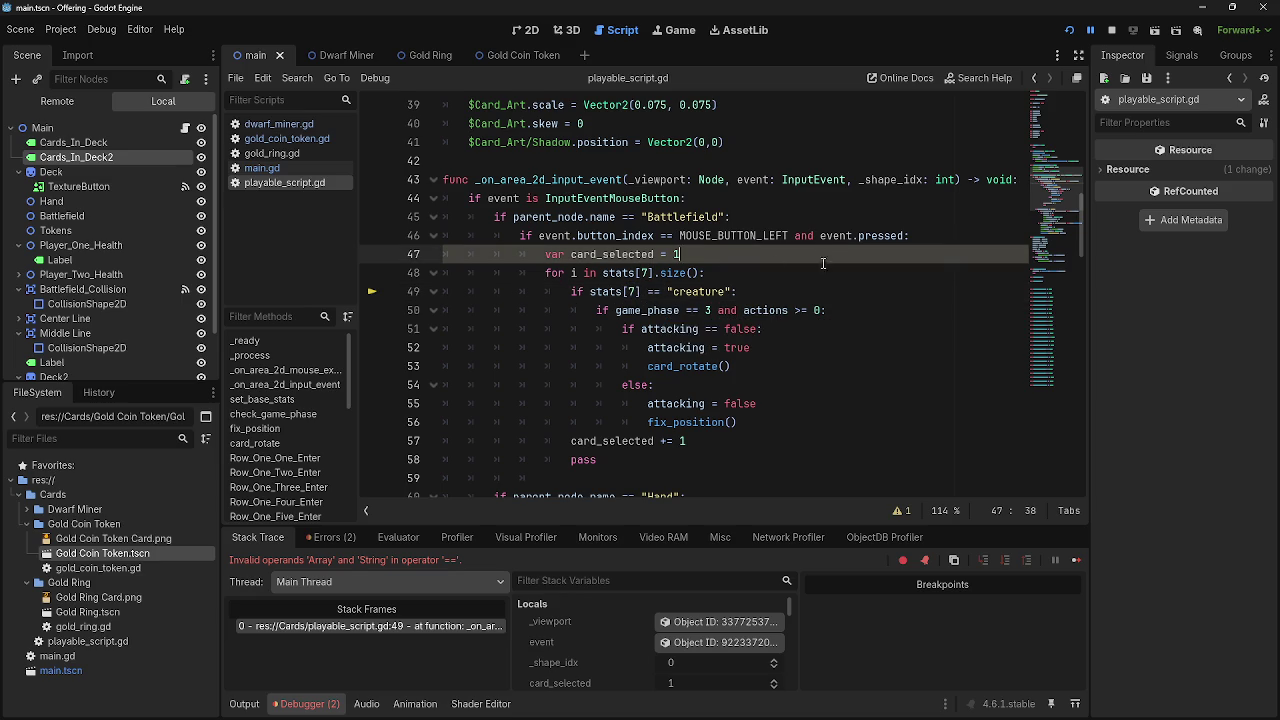
pyautogui.scroll(3, 821, 253)
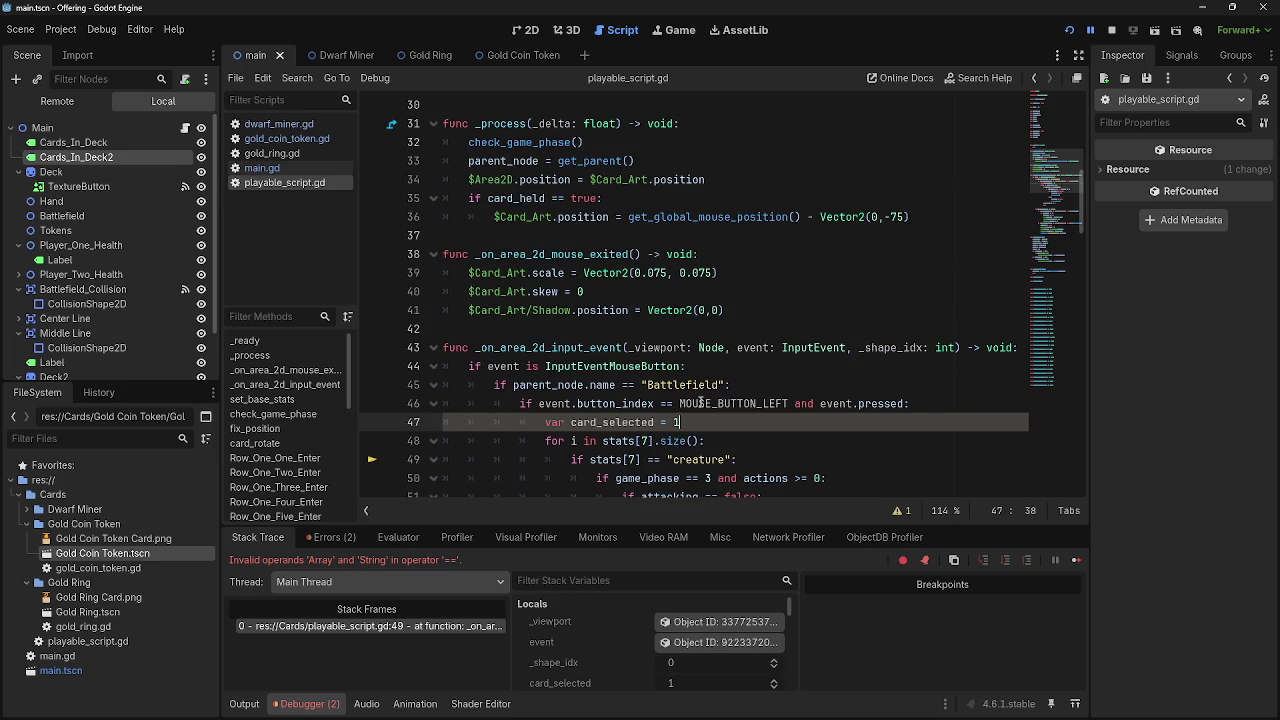
pyautogui.scroll(-1, 700, 402)
pyautogui.click(799, 308)
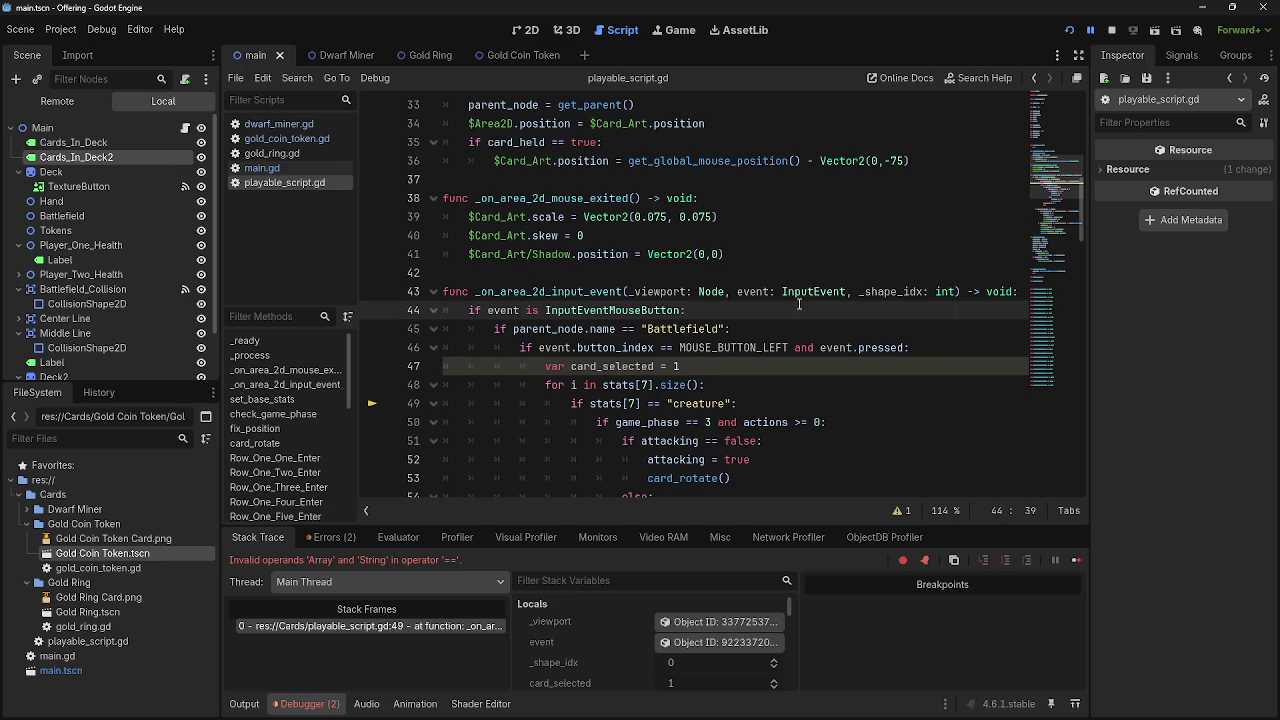
pyautogui.press('Return')
pyautogui.press('BackSpace')
pyautogui.press('BackSpace')
pyautogui.press('BackSpace')
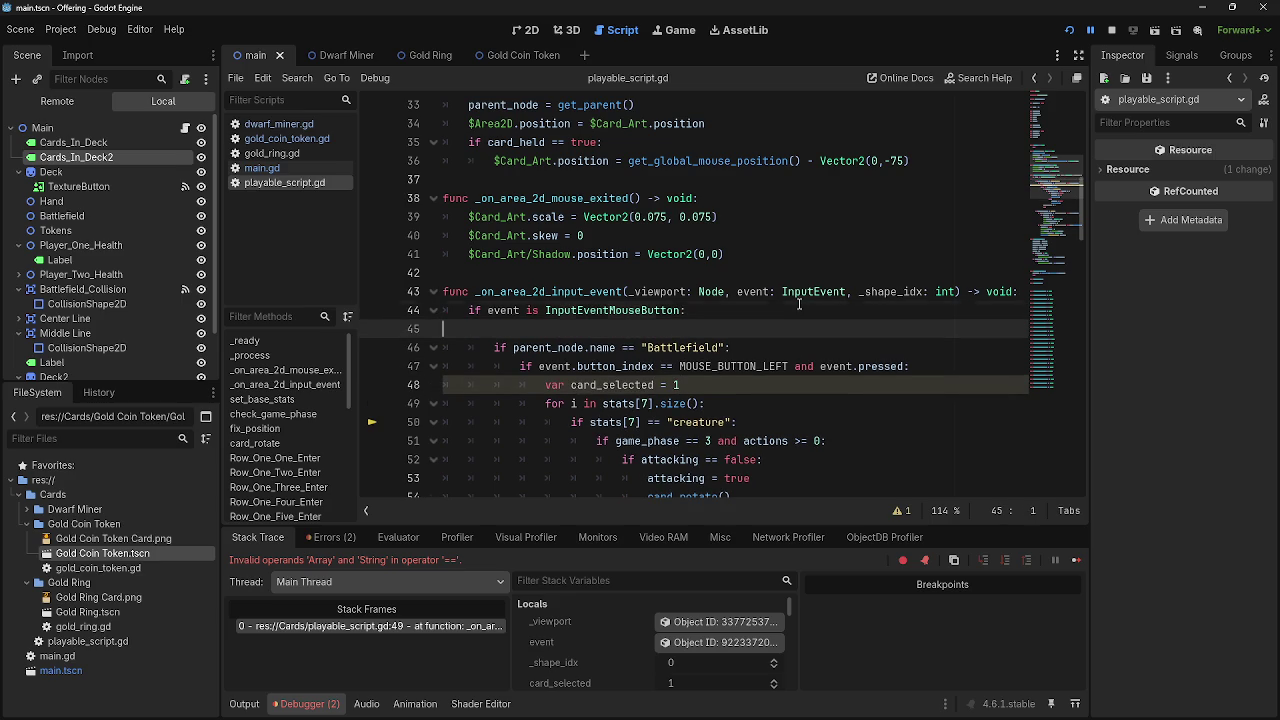
pyautogui.click(1018, 291)
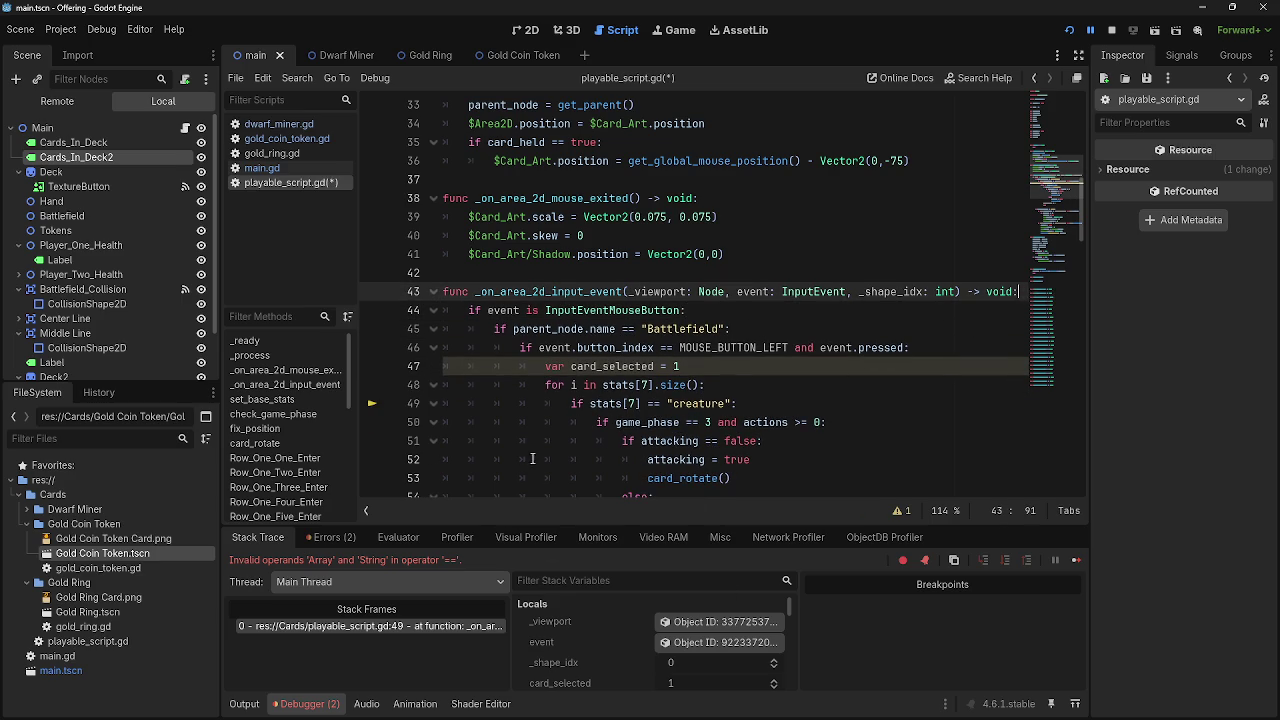
pyautogui.press('Return')
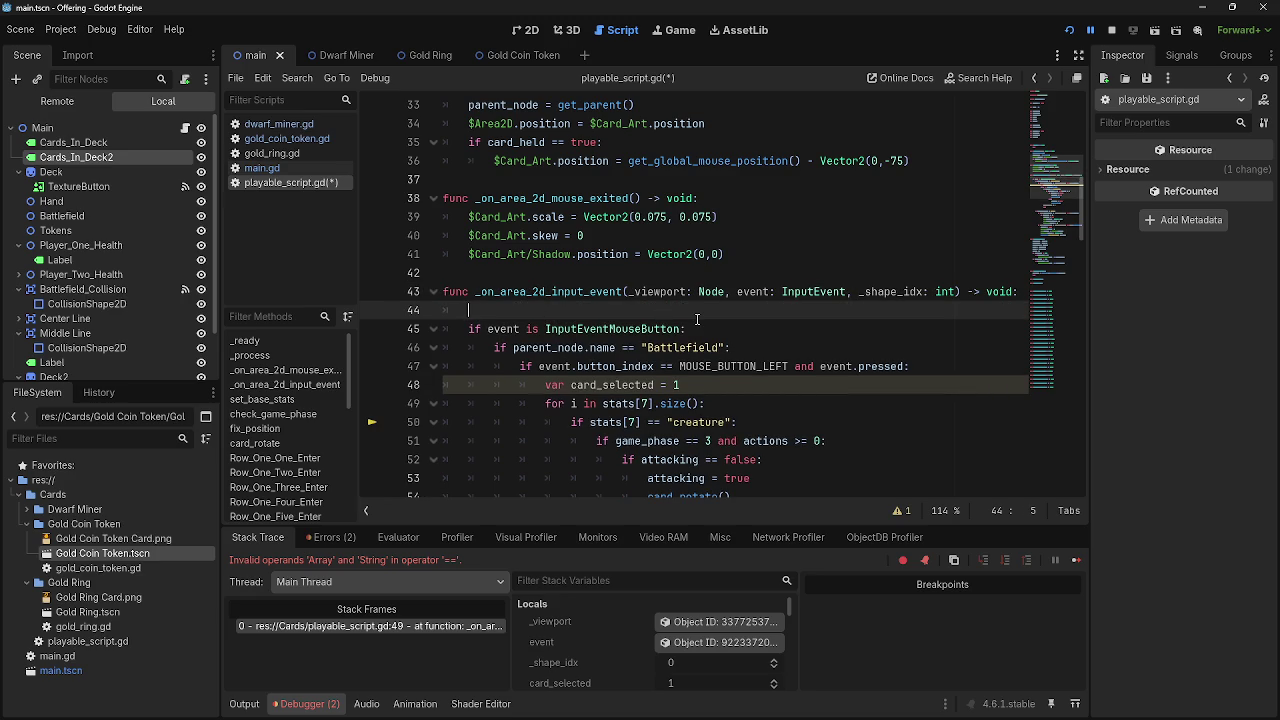
pyautogui.write('print')
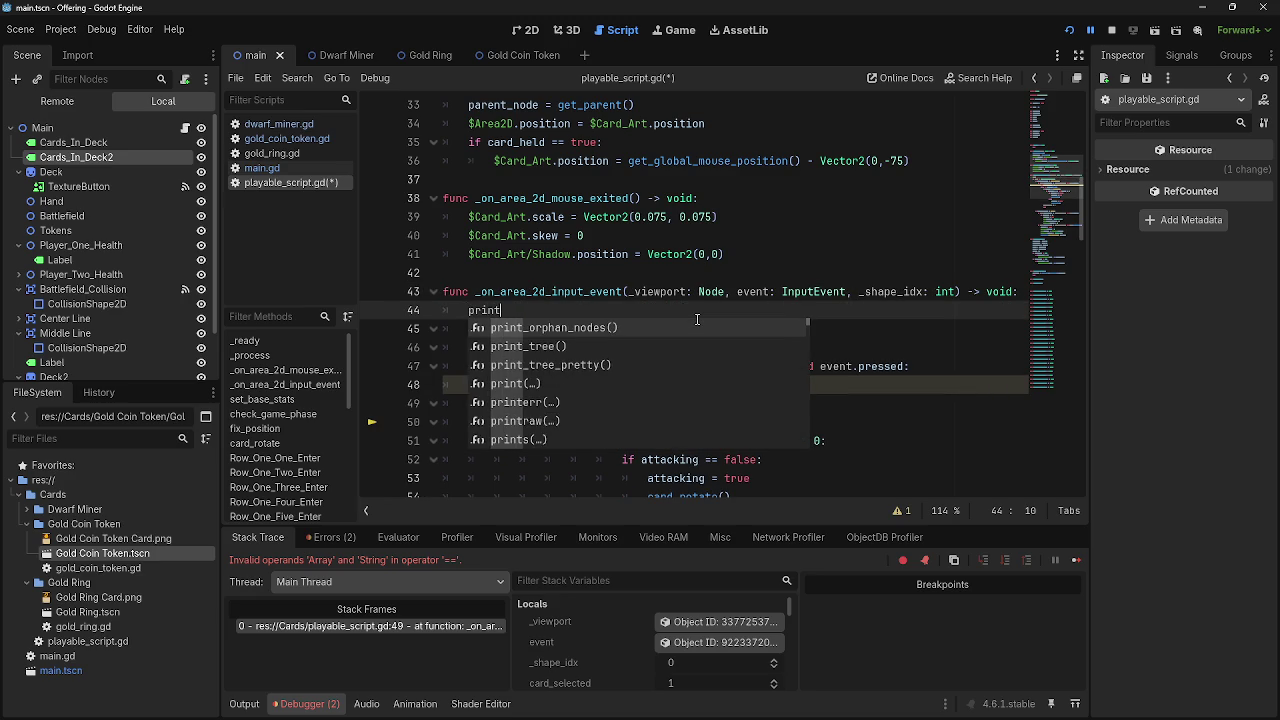
pyautogui.write('(stats')
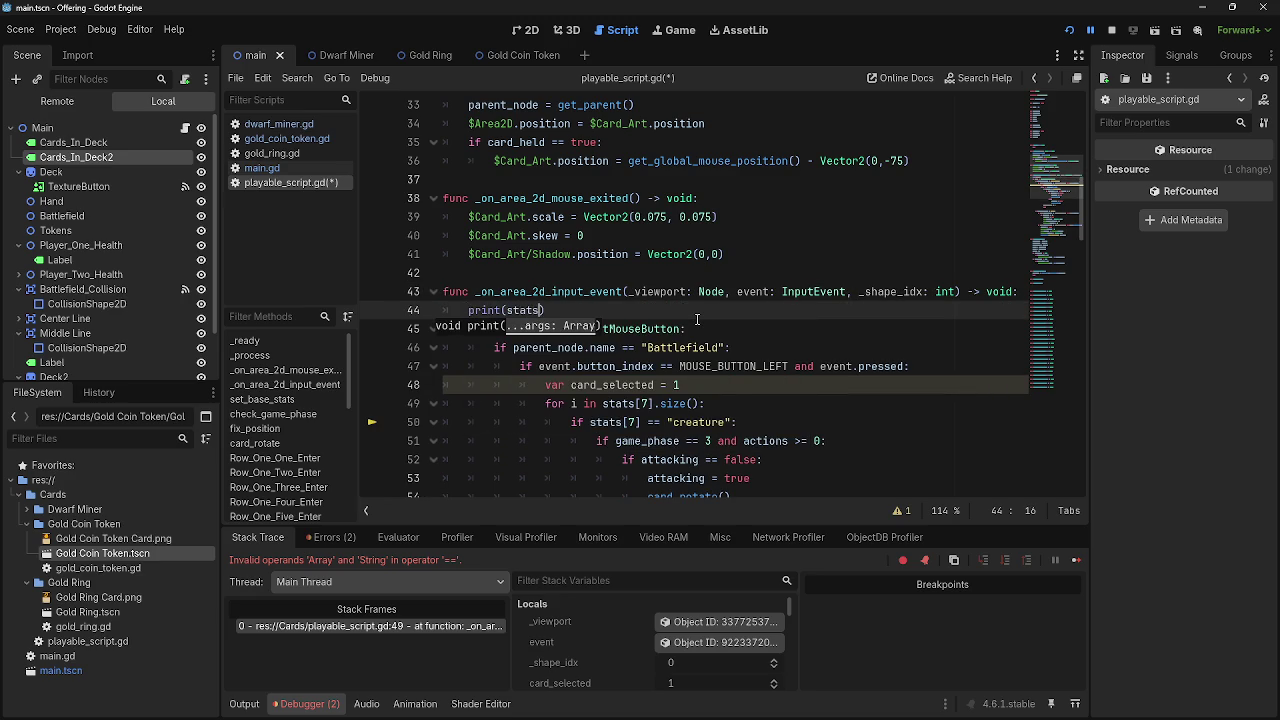
pyautogui.write('[')
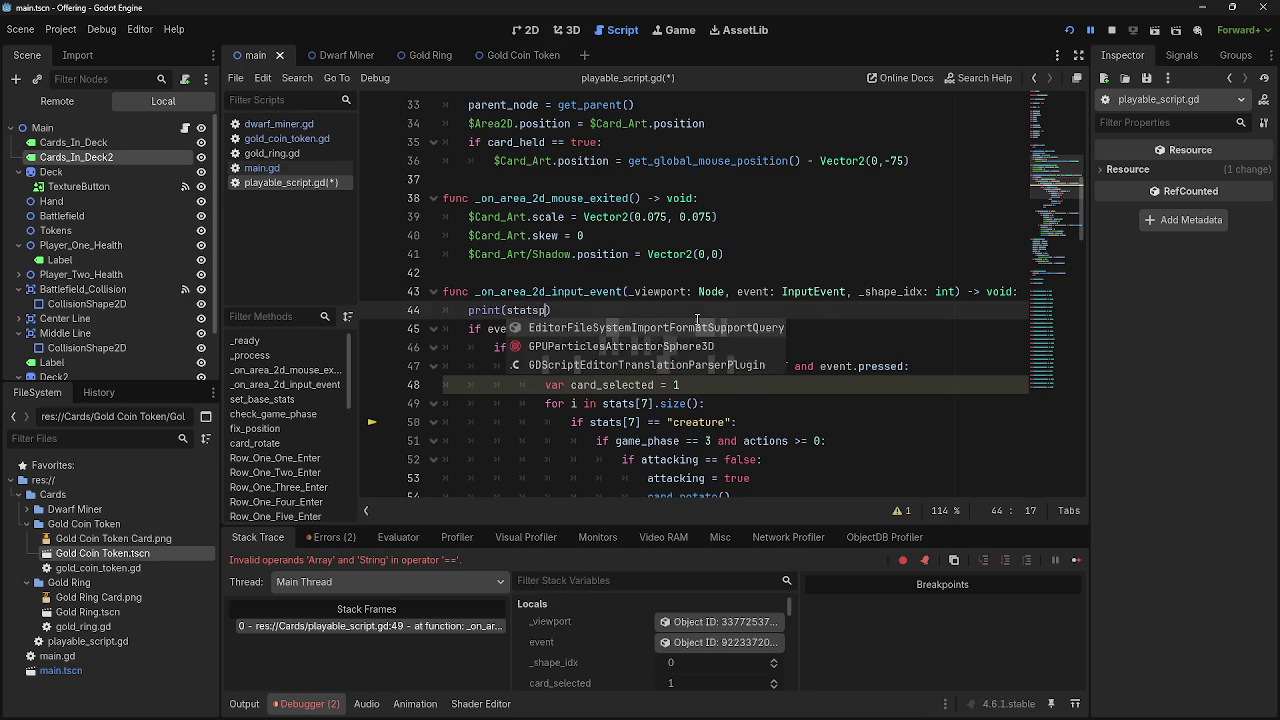
pyautogui.write('7')
pyautogui.click(1109, 31)
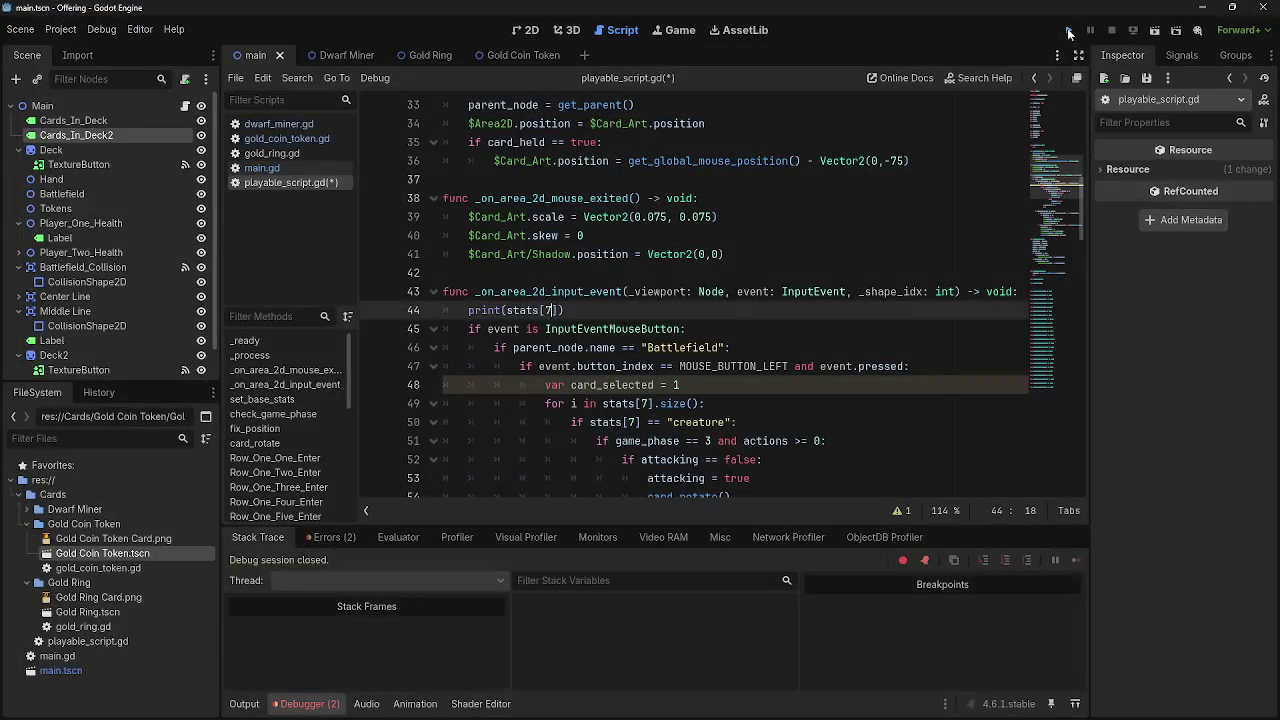
# Run the game, then examine the "creature" check block on line 50 through fix_position()
pyautogui.click(1068, 31)
pyautogui.hotkey('alt', 'Tab')
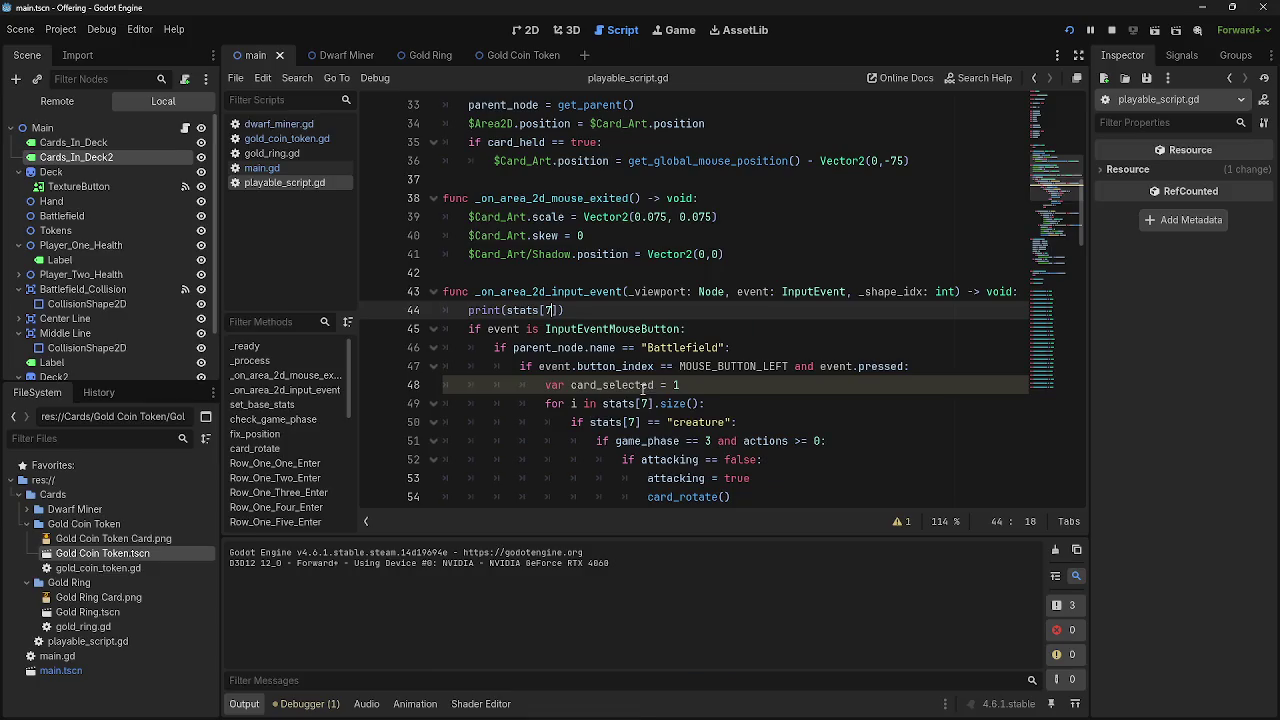
pyautogui.hotkey('alt', 'Tab')
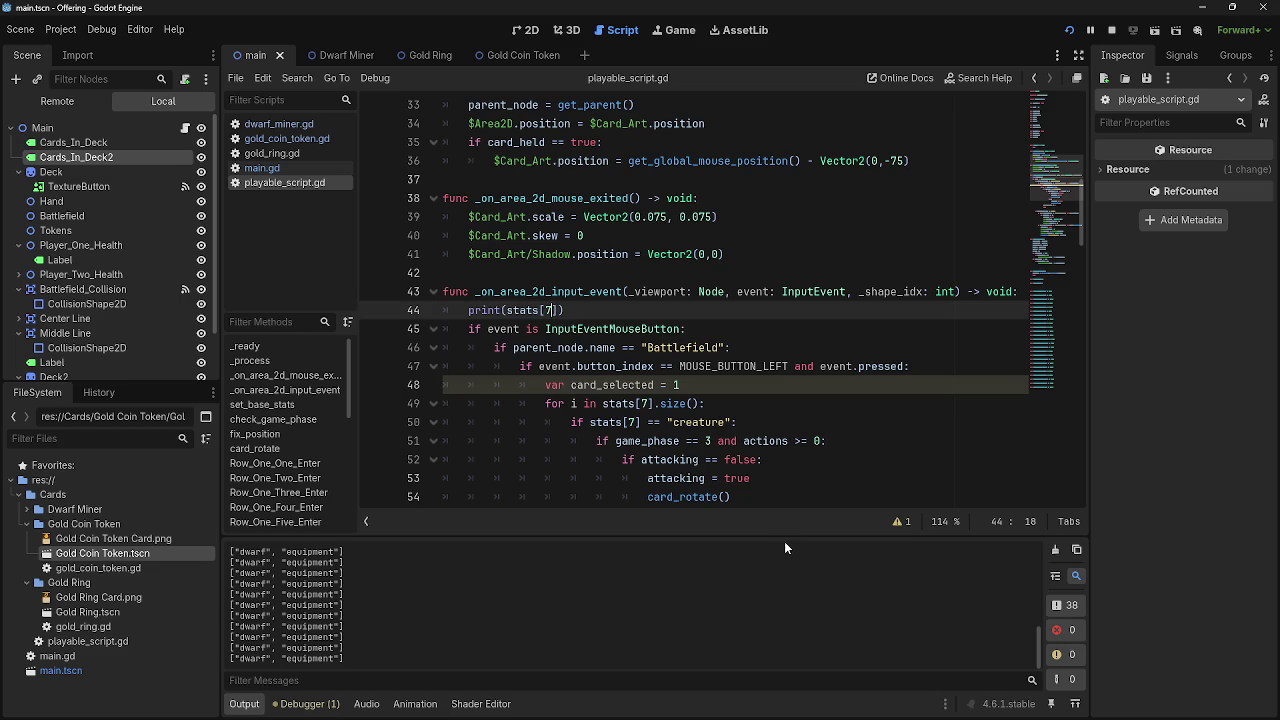
pyautogui.click(684, 422)
pyautogui.click(772, 422)
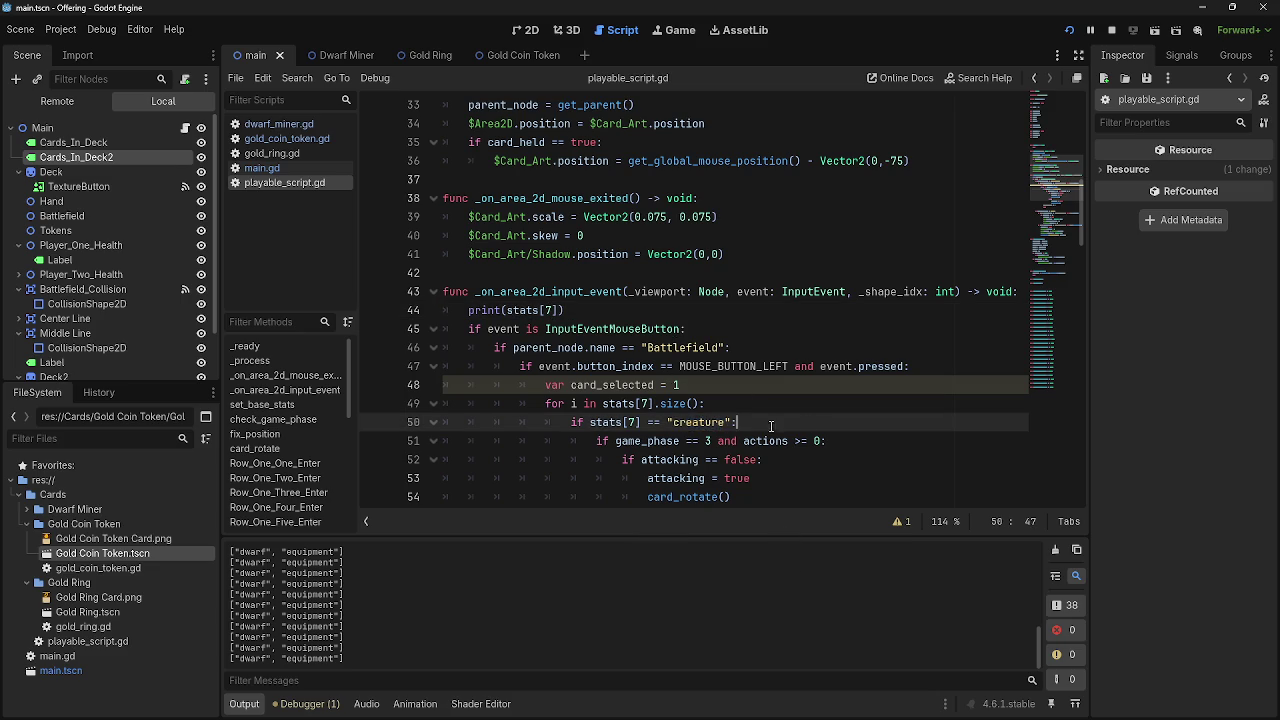
pyautogui.click(775, 420)
pyautogui.scroll(-3, 708, 424)
pyautogui.click(708, 422)
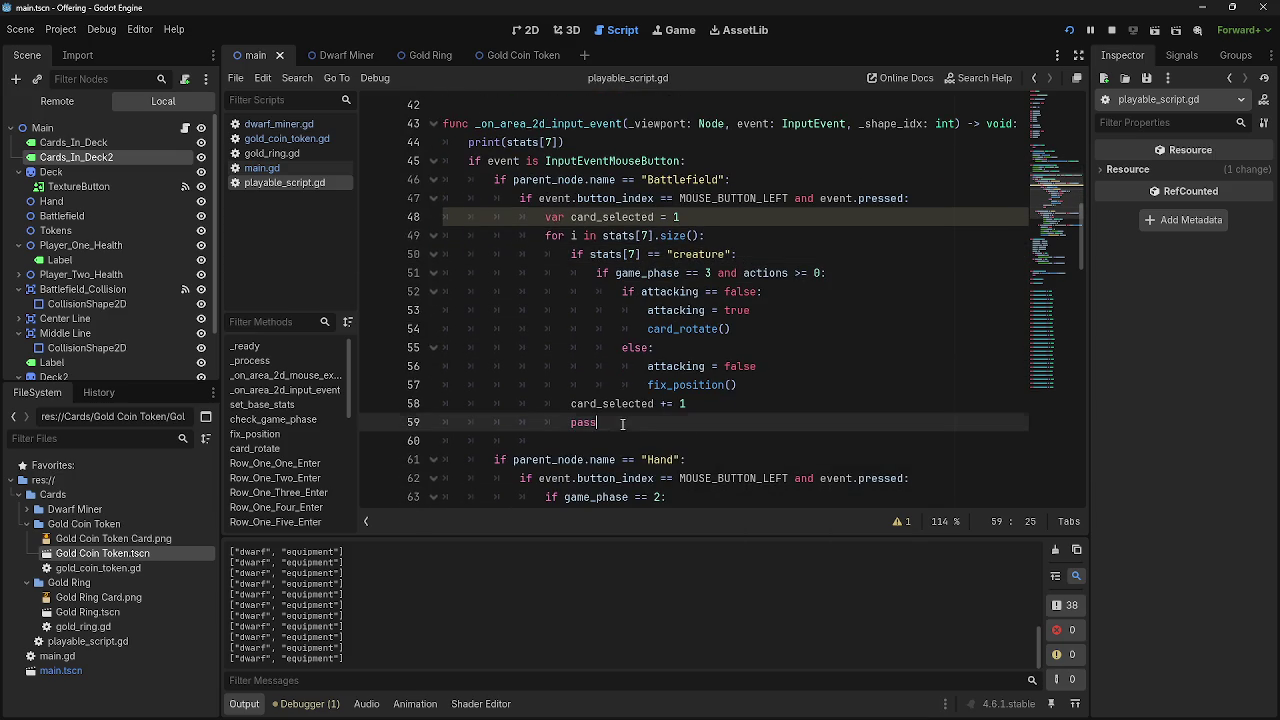
pyautogui.moveTo(571, 254); pyautogui.dragTo(780, 384)
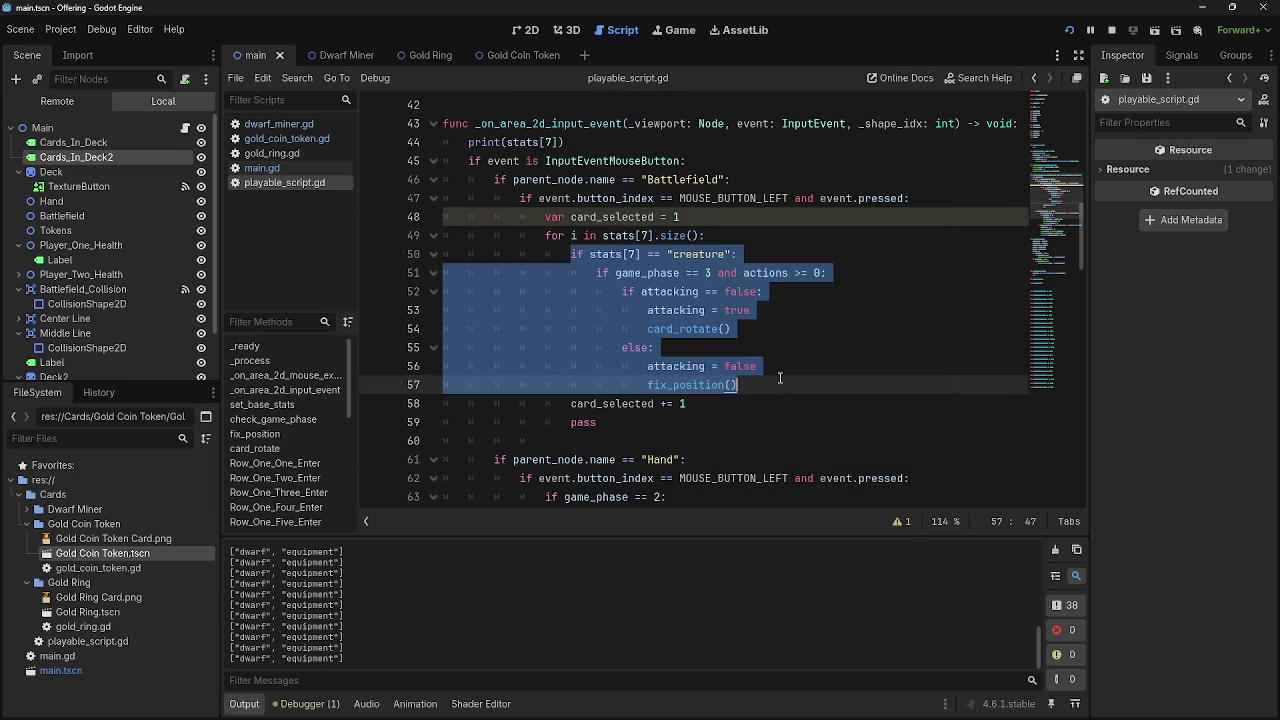
pyautogui.click(780, 384)
pyautogui.click(743, 412)
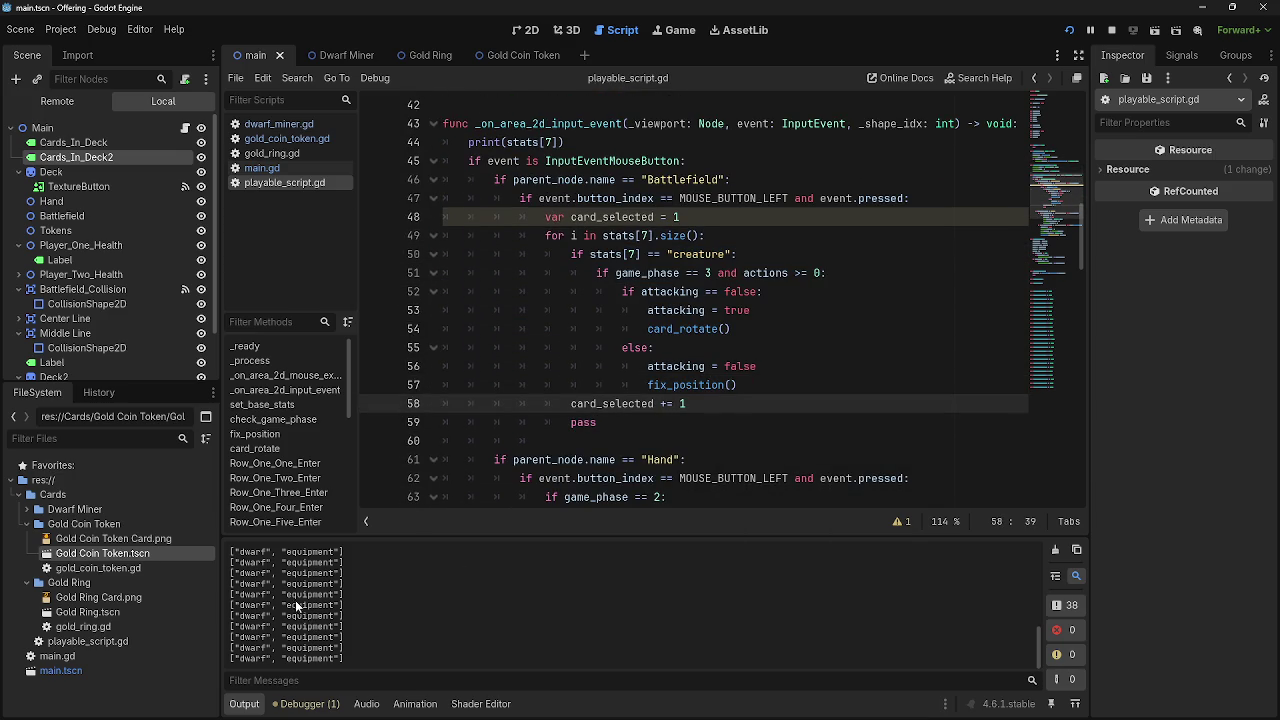
# Rerun the game, play a ring card and click it to attack
pyautogui.press('F5')
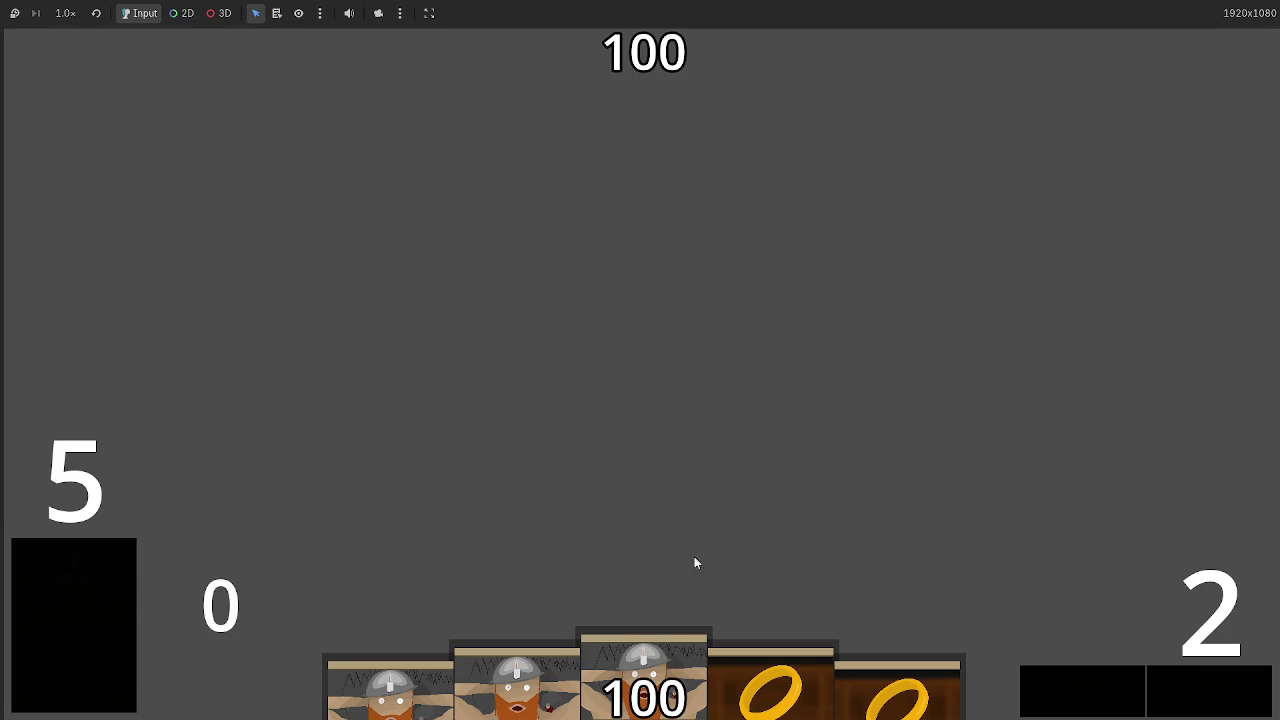
pyautogui.click(750, 685)
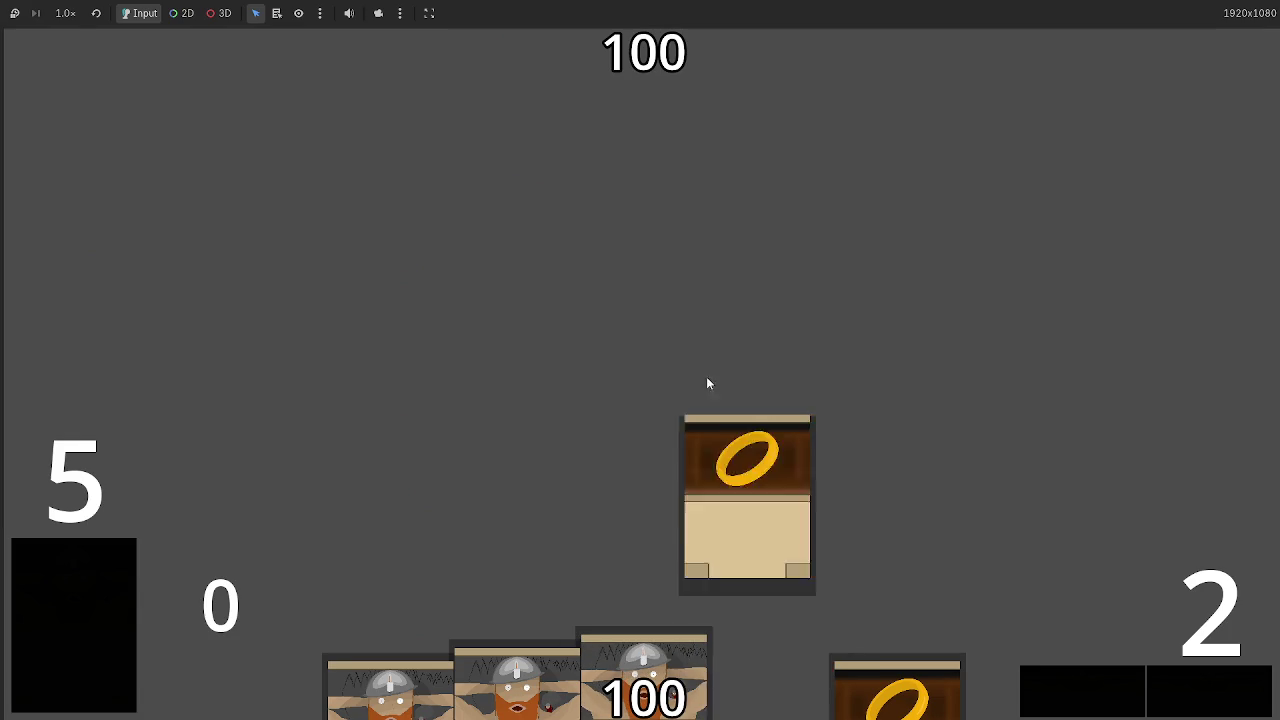
pyautogui.click(695, 476)
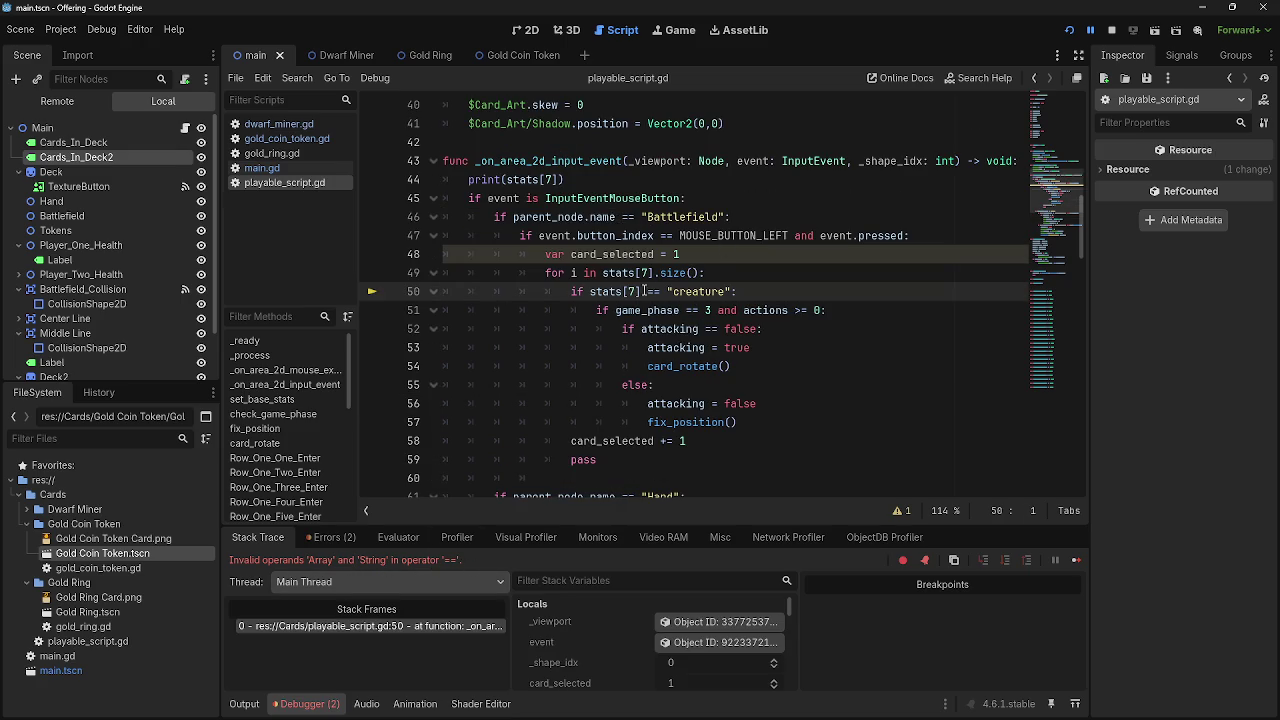
pyautogui.moveTo(604, 273); pyautogui.dragTo(691, 273)
pyautogui.moveTo(598, 293); pyautogui.dragTo(743, 292)
pyautogui.click(743, 292)
pyautogui.click(811, 289)
pyautogui.hotkey('alt', 'Tab')
pyautogui.hotkey('alt', 'Tab')
pyautogui.press('Escape')
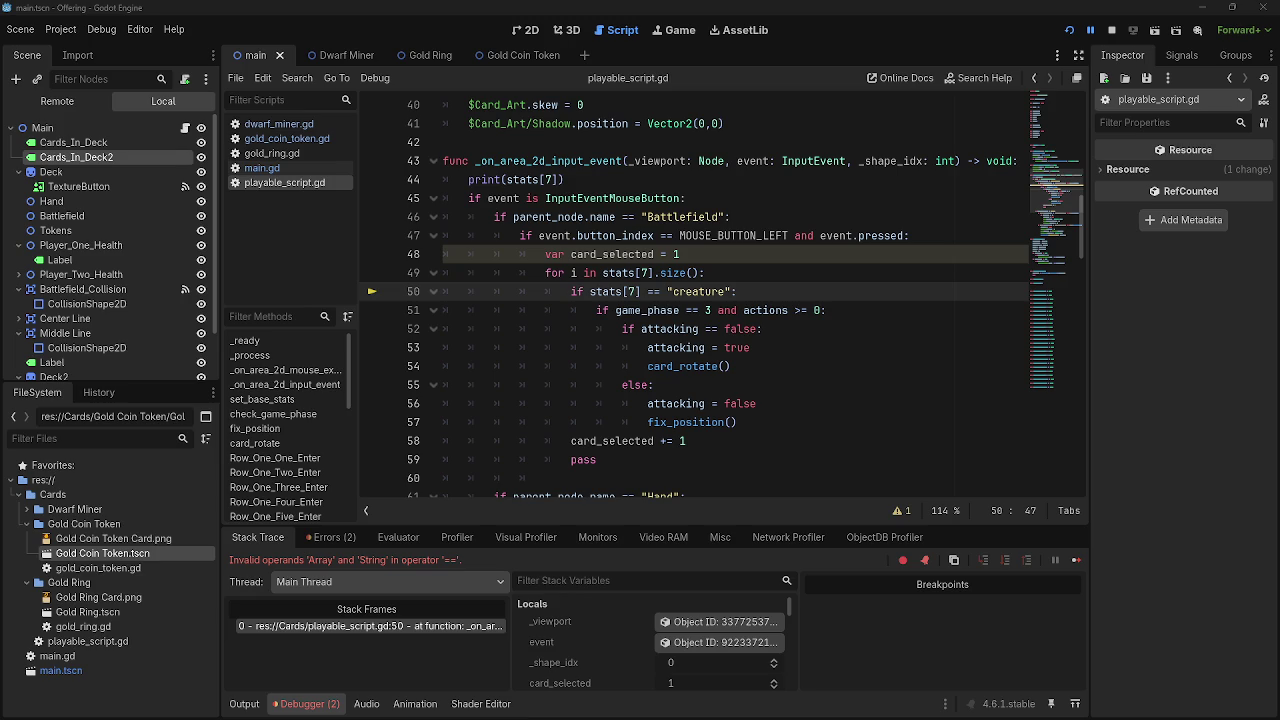
pyautogui.click(780, 272)
pyautogui.moveTo(708, 272); pyautogui.dragTo(385, 257)
# Delete the card_selected and for-loop lines and dedent the creature-check block by one level
pyautogui.press('BackSpace')
pyautogui.press('BackSpace')
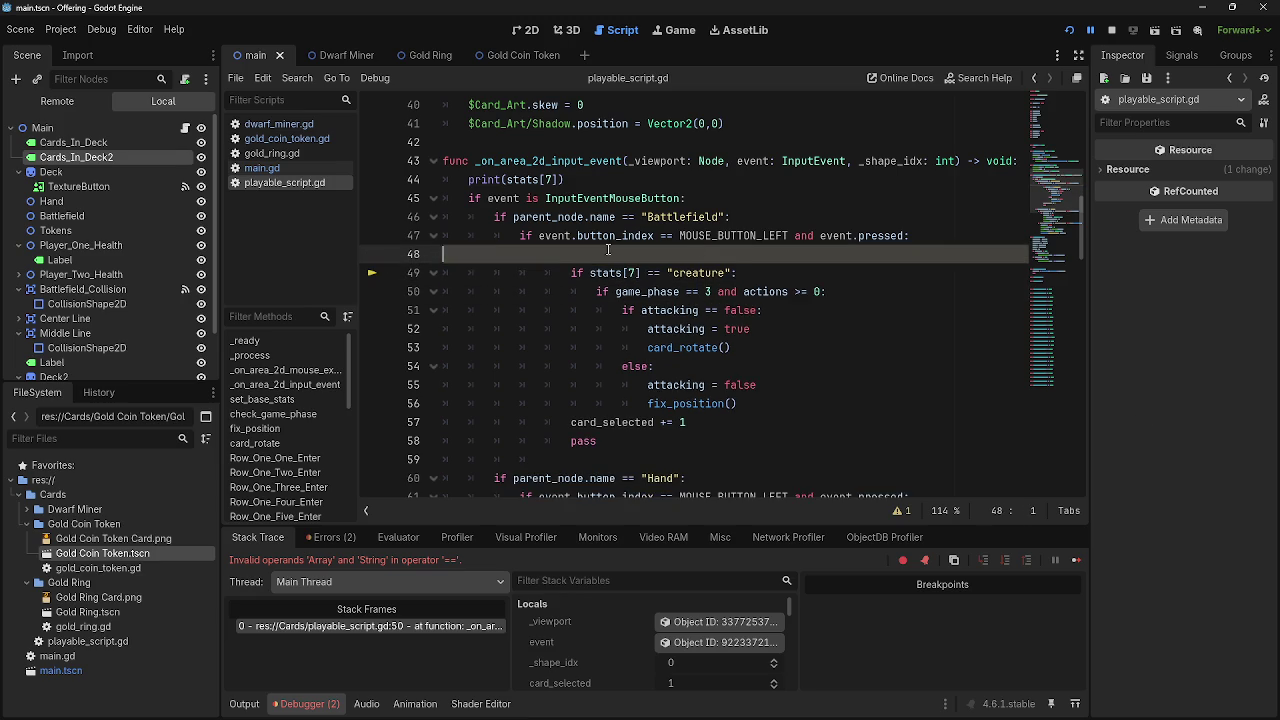
pyautogui.click(575, 254)
pyautogui.press('BackSpace')
pyautogui.click(592, 272)
pyautogui.press('BackSpace')
pyautogui.click(568, 291)
pyautogui.press('BackSpace')
pyautogui.click(565, 310)
pyautogui.press('BackSpace')
pyautogui.click(567, 328)
pyautogui.press('BackSpace')
pyautogui.click(570, 366)
pyautogui.press('BackSpace')
pyautogui.click(572, 347)
pyautogui.press('BackSpace')
# Remove the leftover card_selected += 1 line plus the pass and blank lines
pyautogui.click(767, 403)
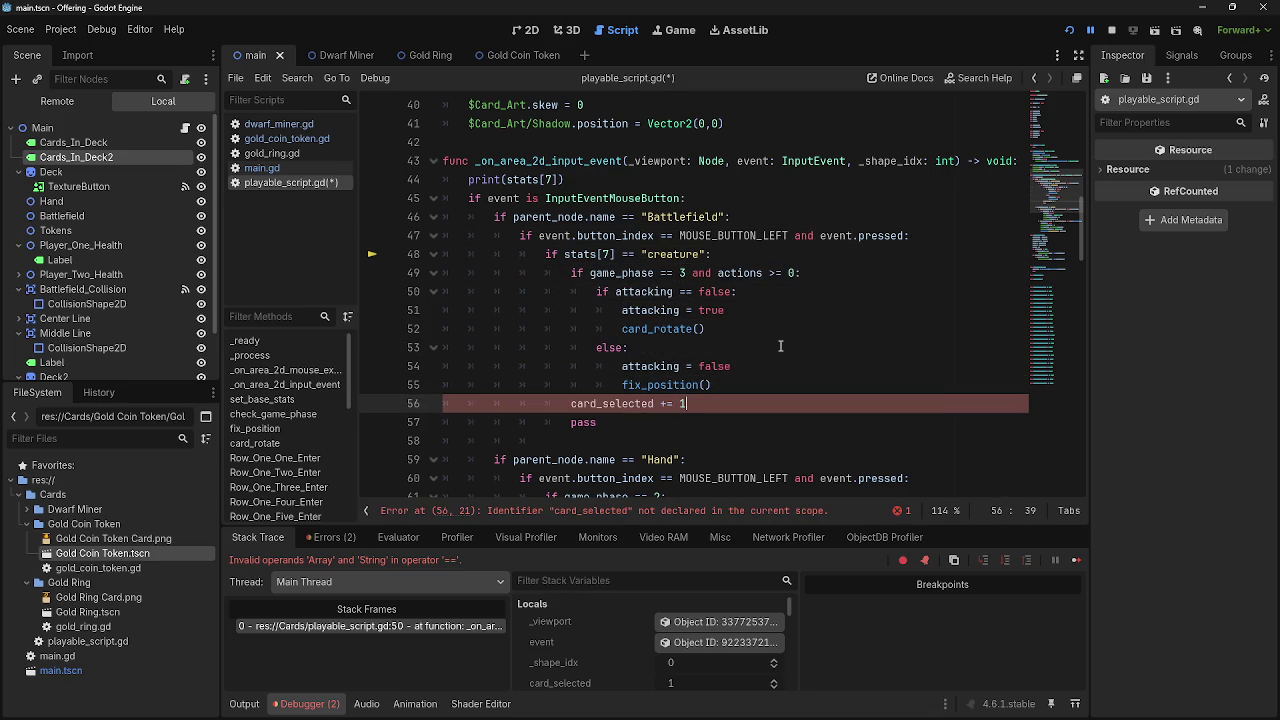
pyautogui.moveTo(688, 403); pyautogui.dragTo(445, 403)
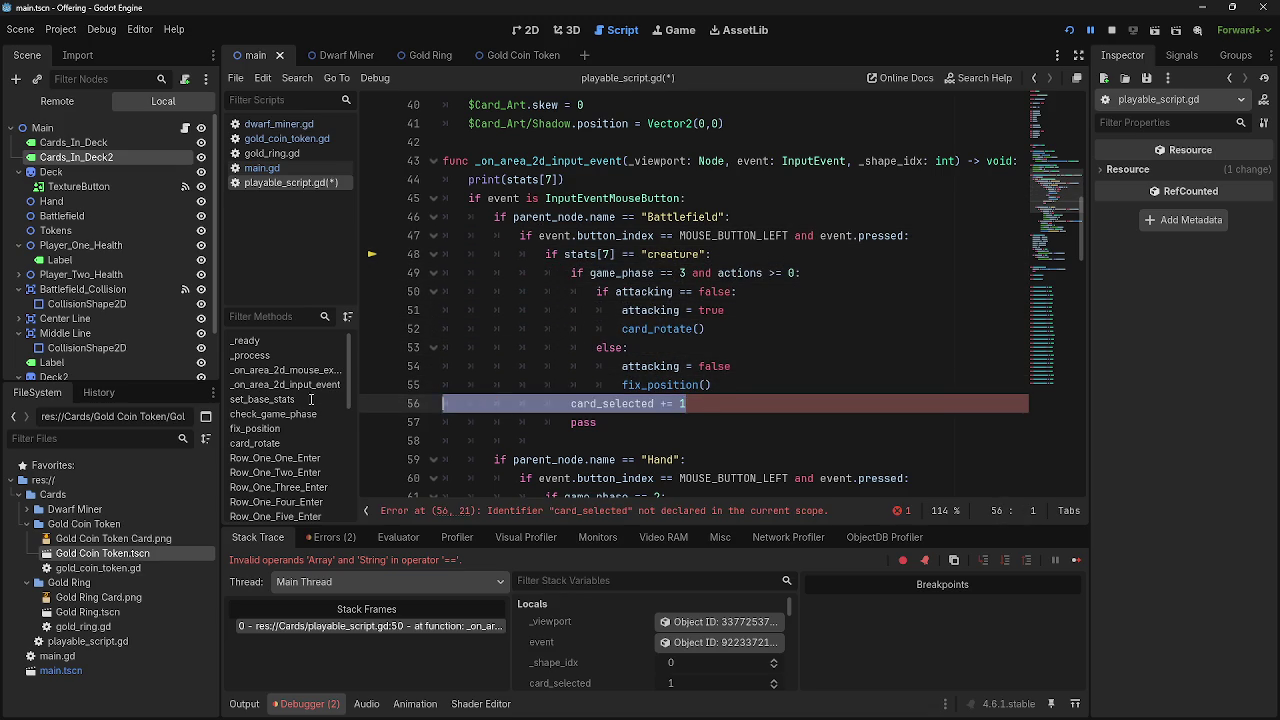
pyautogui.press('Delete')
pyautogui.press('Delete')
pyautogui.press('BackSpace')
pyautogui.press('BackSpace')
pyautogui.press('BackSpace')
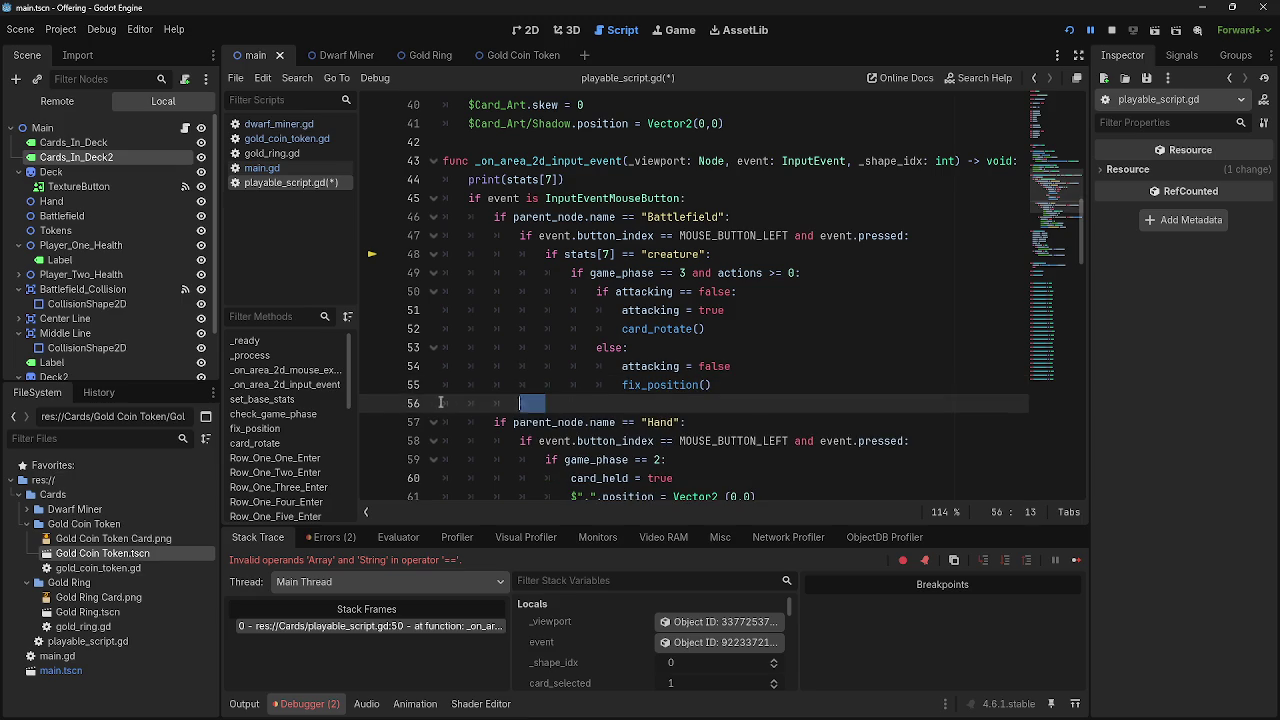
# Replace == "creature" on line 48 with .has("creature") and relaunch the game
pyautogui.click(647, 256)
pyautogui.hotkey('ctrl', 'Right')
pyautogui.hotkey('shift', 'Left')
pyautogui.hotkey('shift', 'Left')
pyautogui.hotkey('shift', 'Left')
pyautogui.moveTo(669, 261)
pyautogui.mouseDown()
pyautogui.moveTo(588, 257)
pyautogui.moveTo(618, 263)
pyautogui.mouseUp()
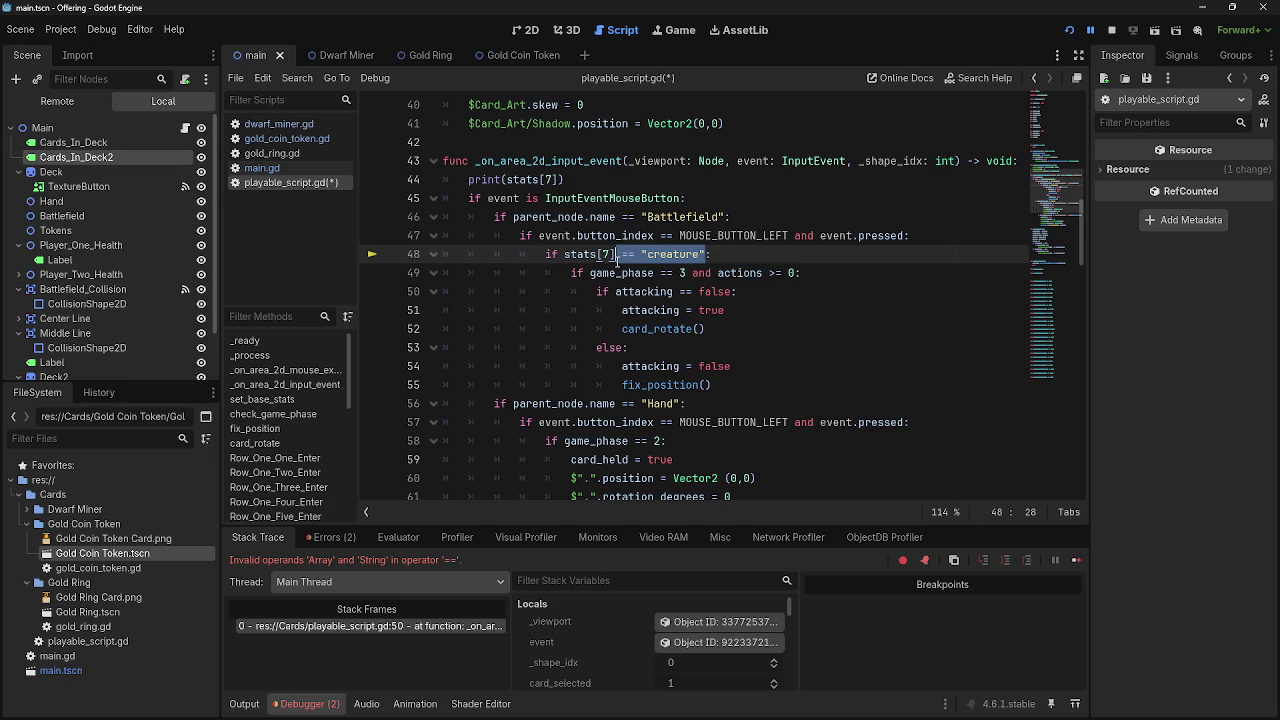
pyautogui.press('BackSpace')
pyautogui.write('.has(')
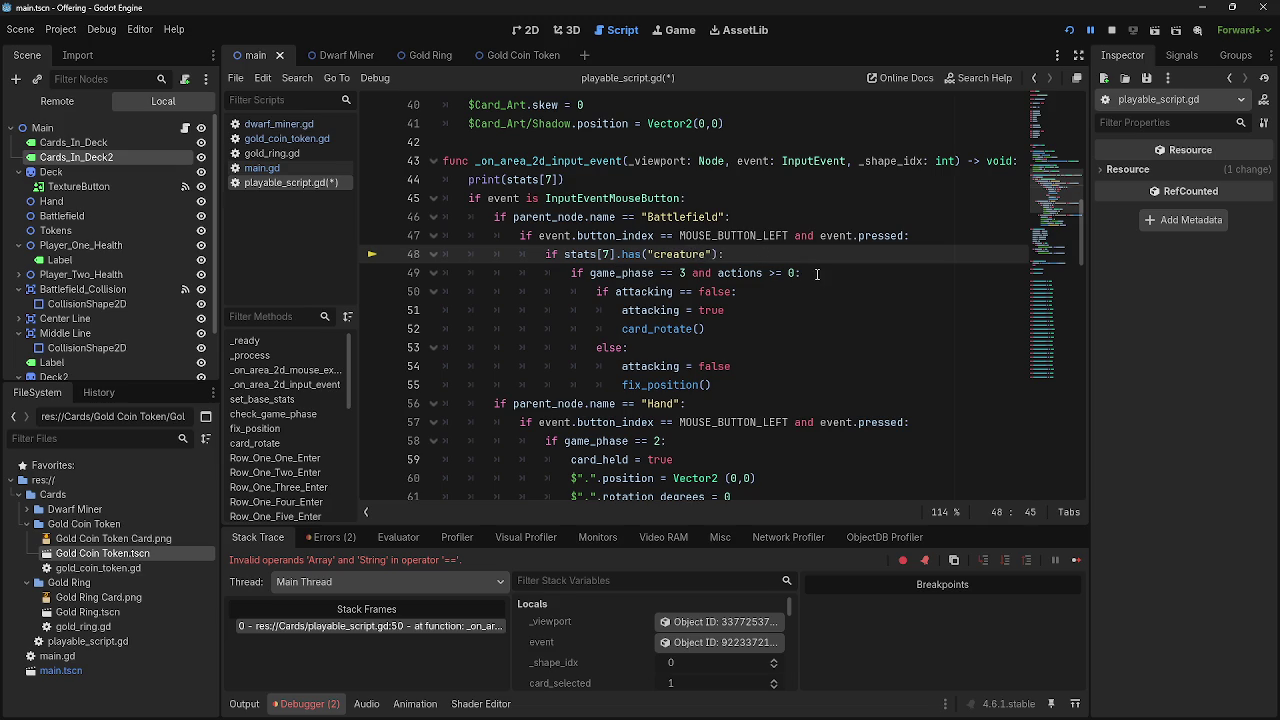
pyautogui.click(1115, 30)
pyautogui.press('F5')
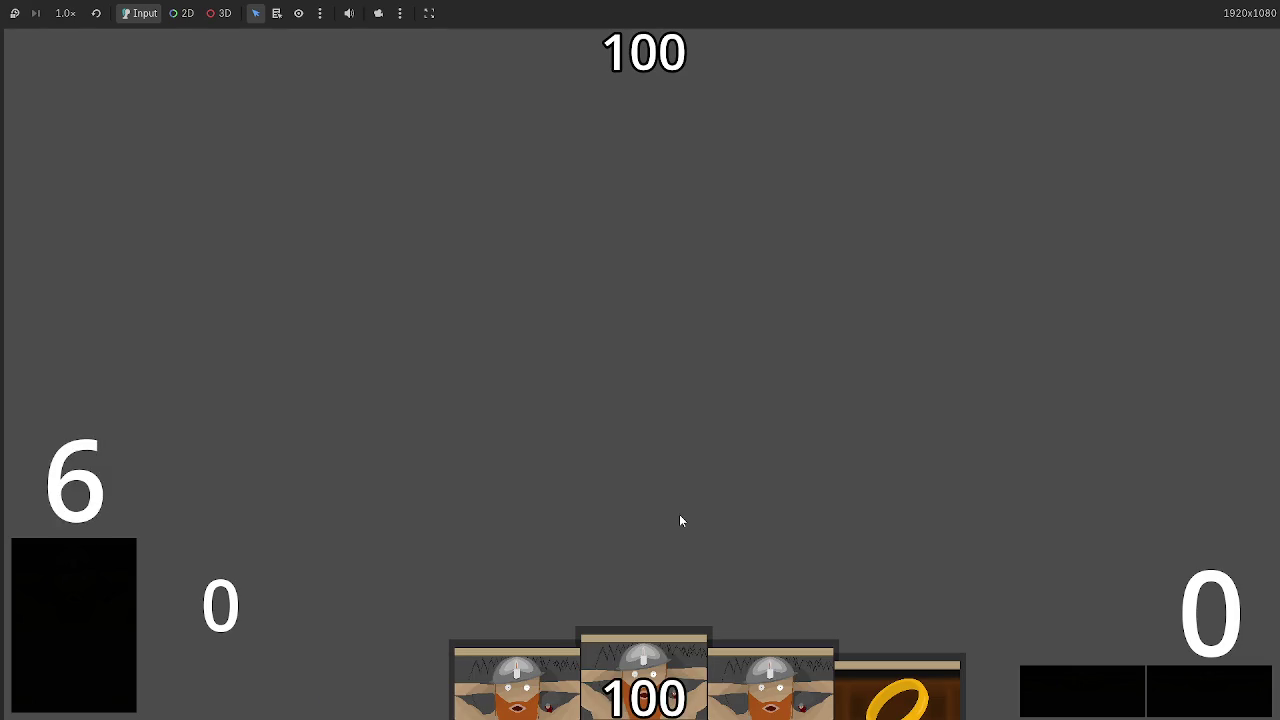
# Play a ring card, the dwarf cards and another ring card onto the battlefield
pyautogui.moveTo(897, 690); pyautogui.dragTo(757, 436)
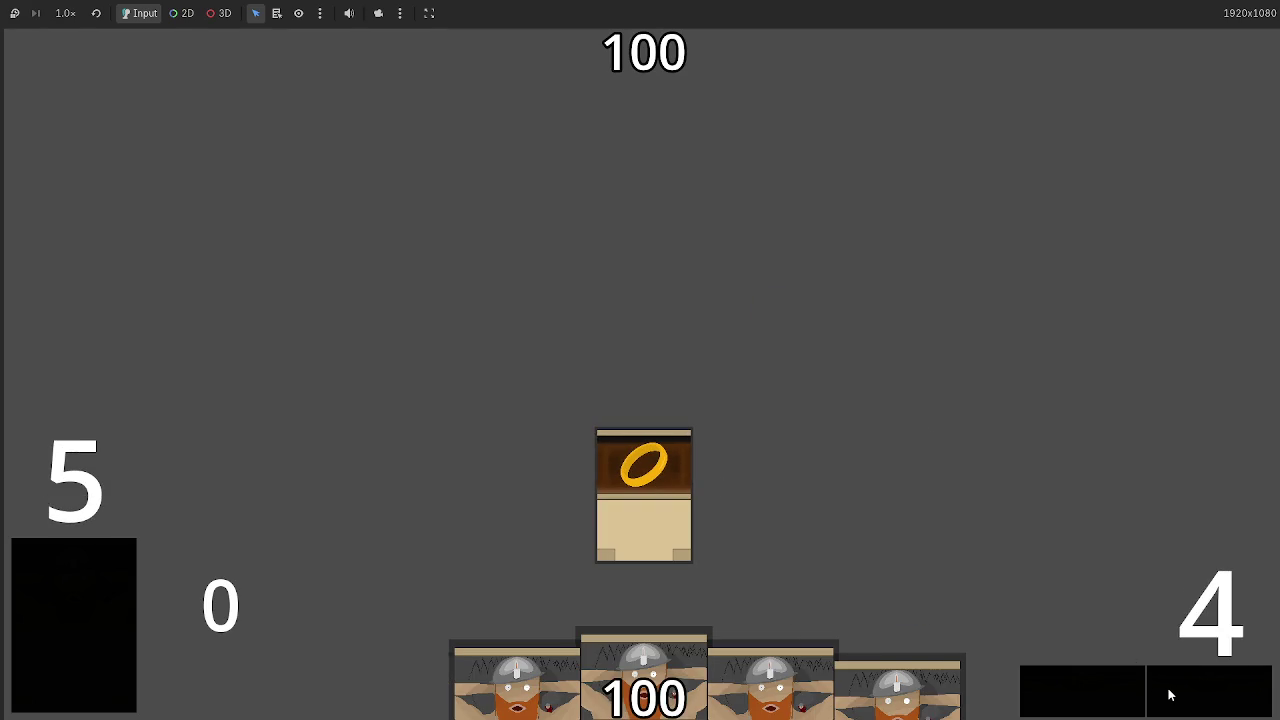
pyautogui.moveTo(814, 613)
pyautogui.mouseDown()
pyautogui.moveTo(653, 342)
pyautogui.moveTo(650, 400)
pyautogui.mouseUp()
pyautogui.moveTo(777, 690); pyautogui.dragTo(750, 400)
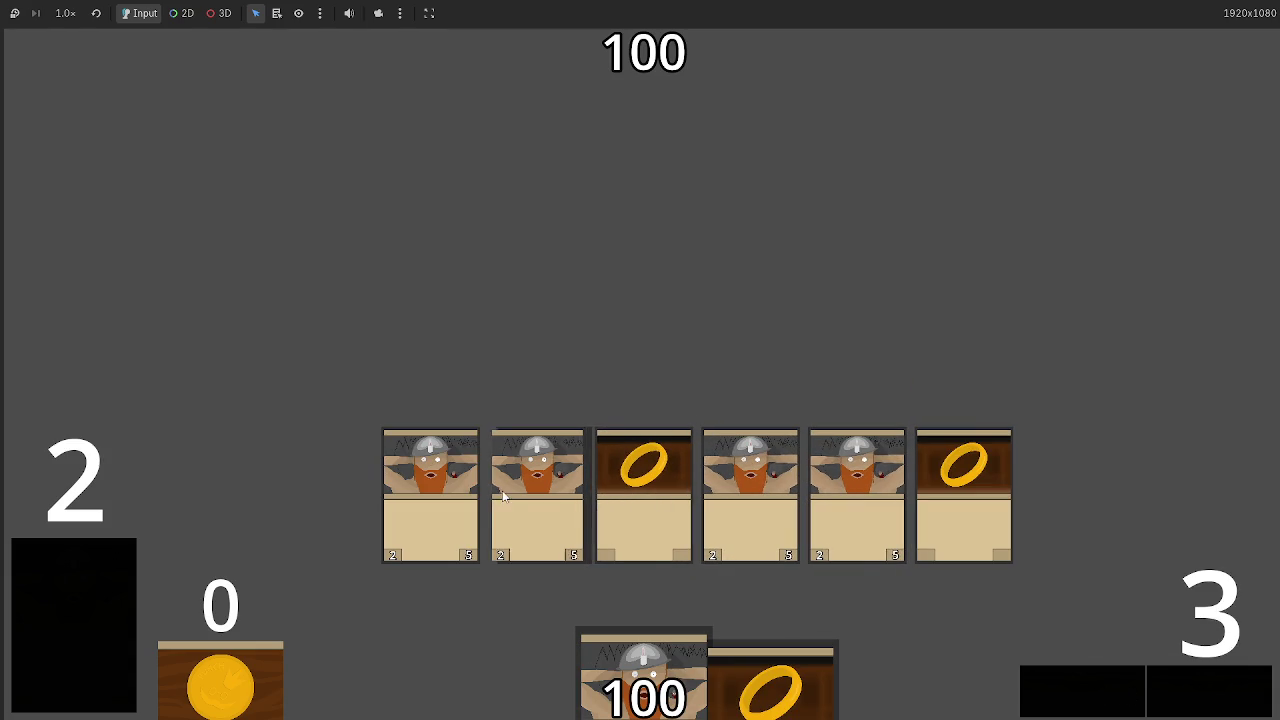
# Attack with dwarves to lower the opponent's score to 92 then 90, then stop with F8
pyautogui.click(470, 498)
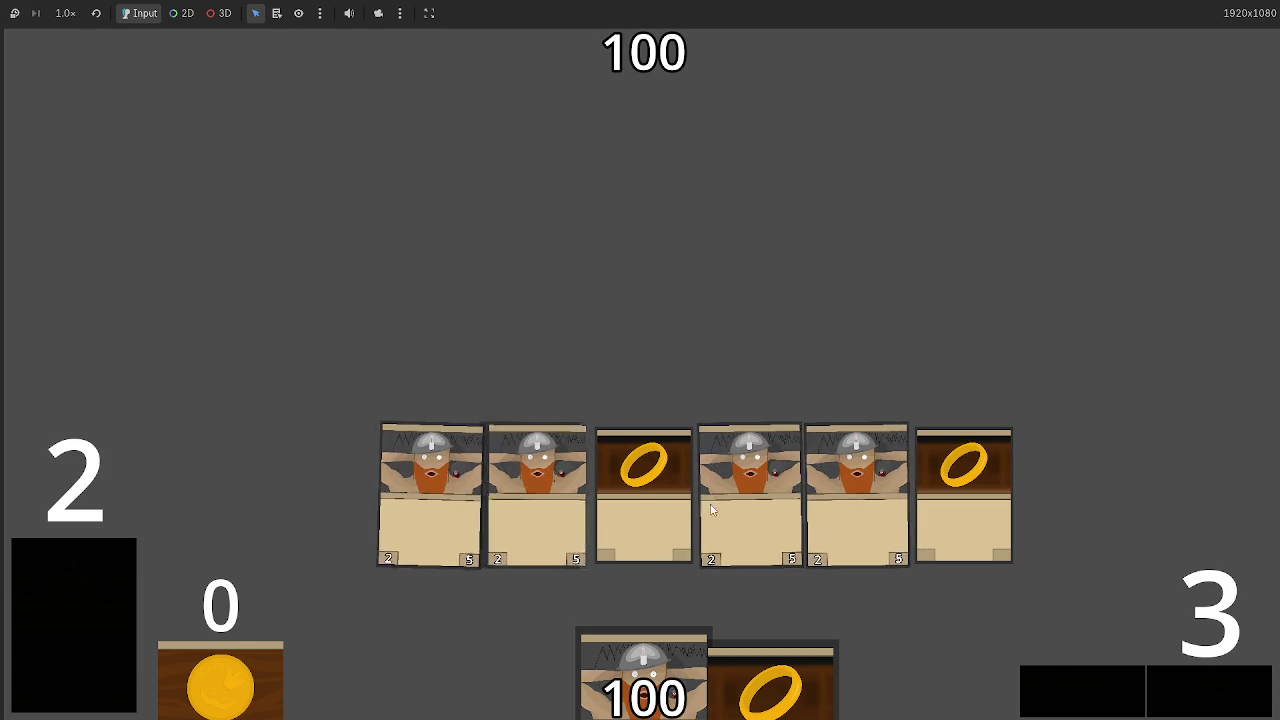
pyautogui.click(1198, 698)
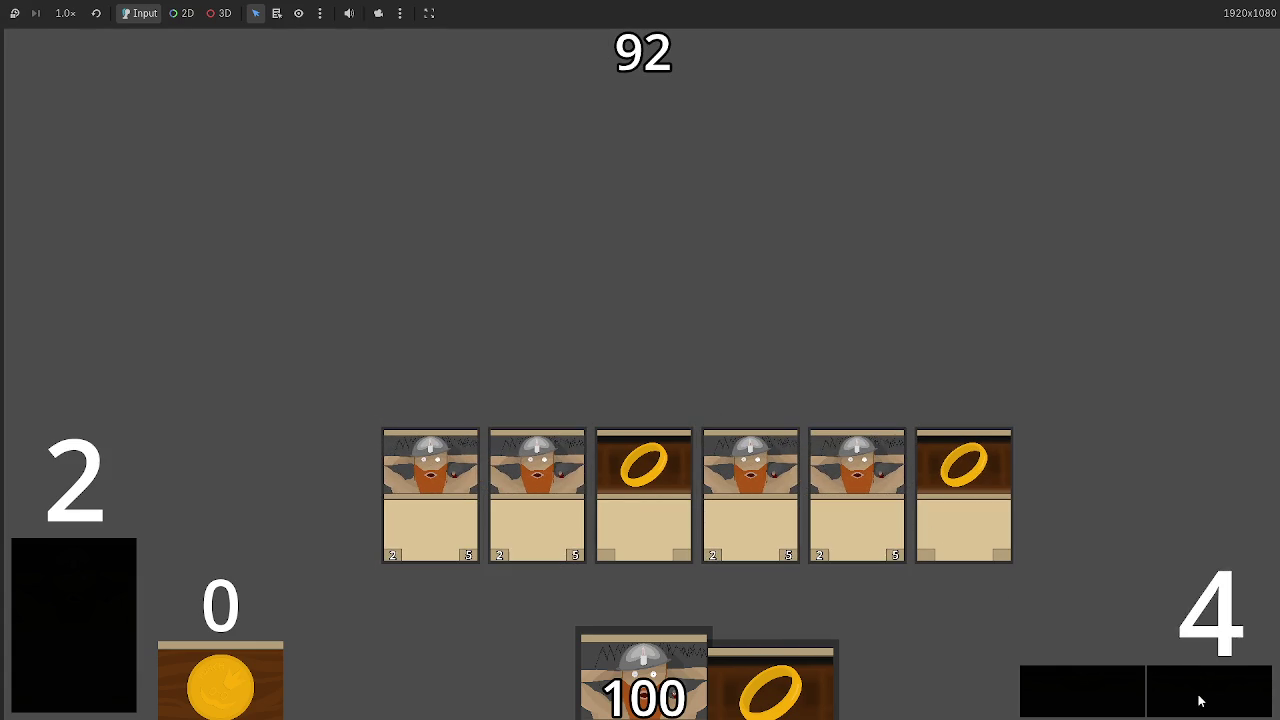
pyautogui.click(1192, 695)
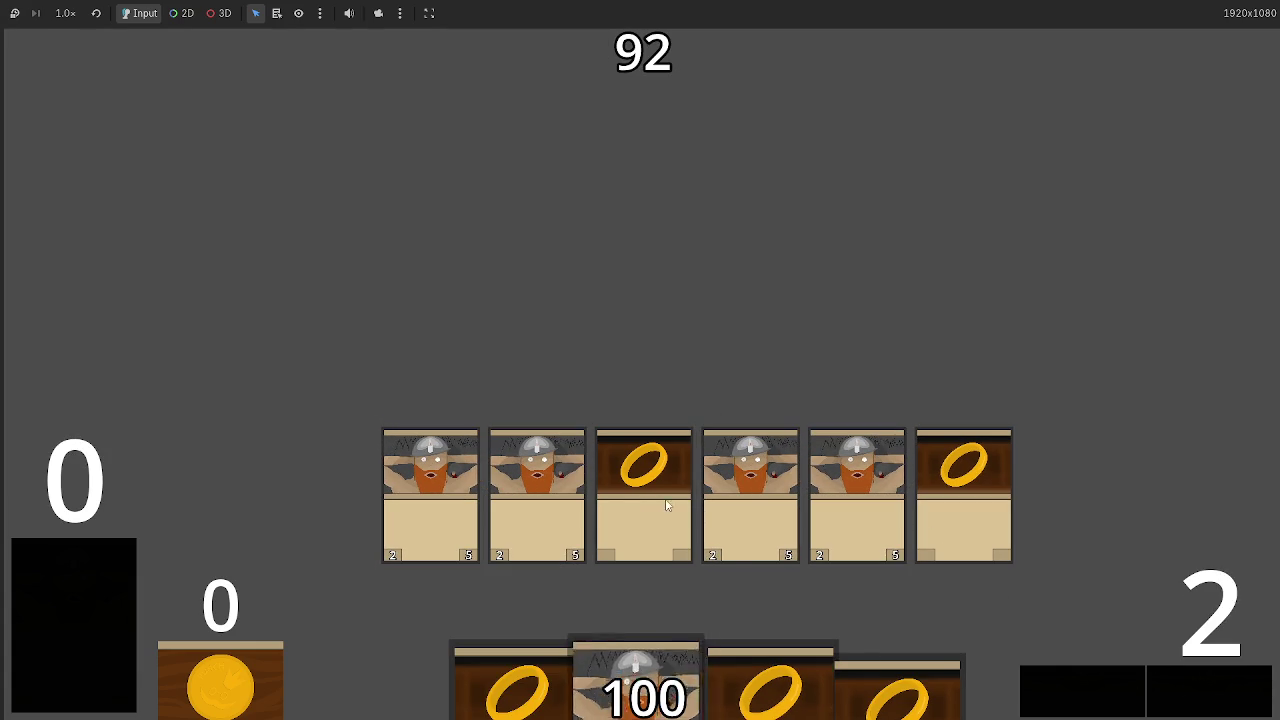
pyautogui.click(645, 614)
pyautogui.click(1200, 698)
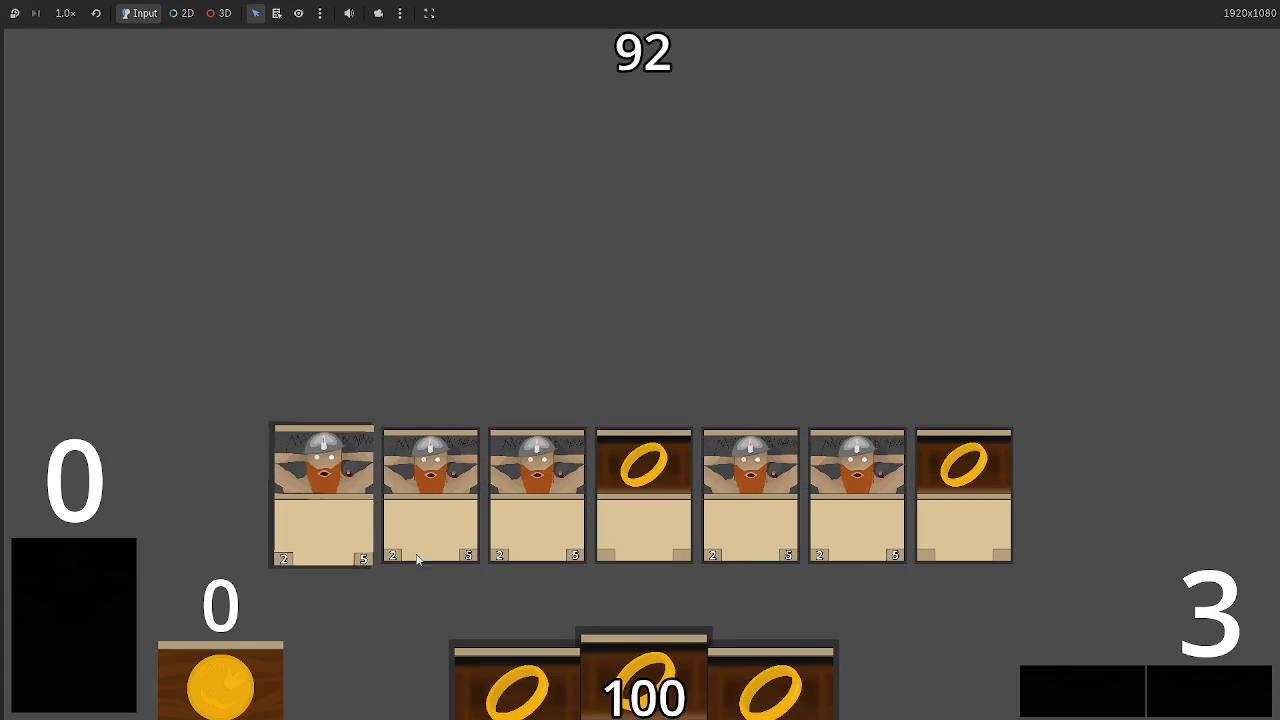
pyautogui.click(1093, 681)
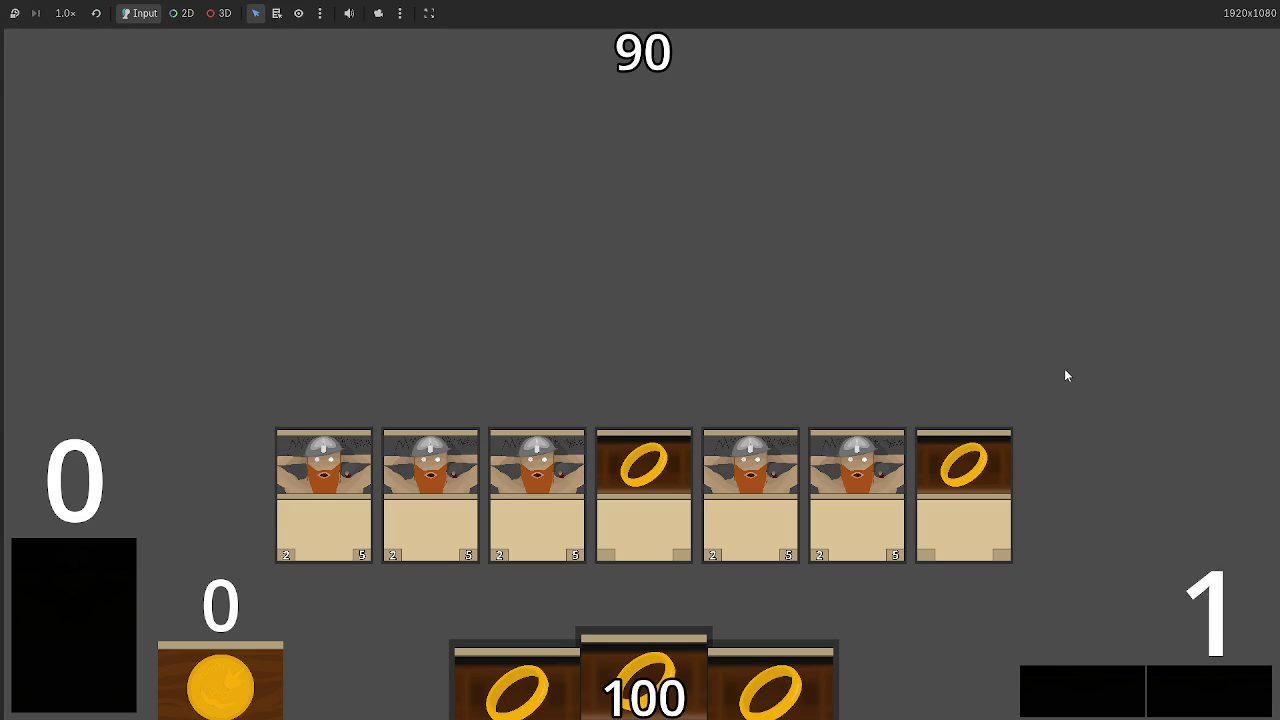
pyautogui.press('F8')
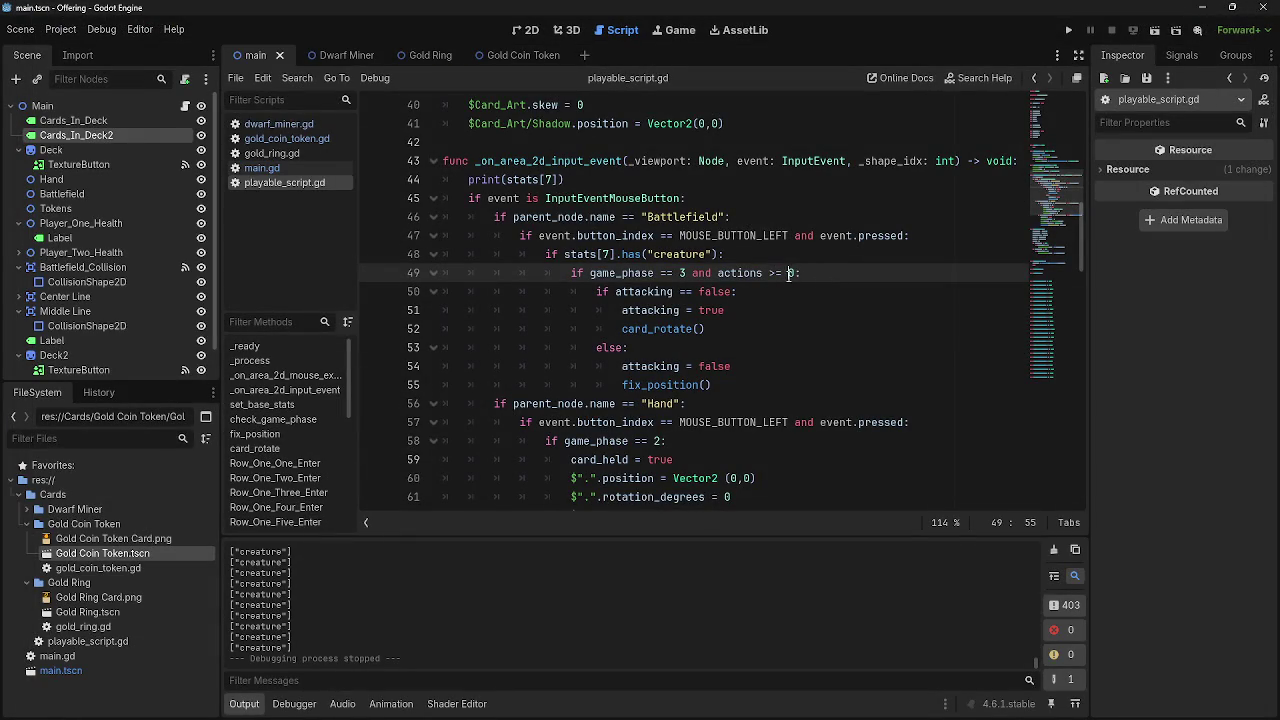
# Review the creature check on line 49 and line 55 in the script
pyautogui.click(823, 279)
pyautogui.click(813, 273)
pyautogui.scroll(2, 813, 273)
pyautogui.scroll(-3, 813, 273)
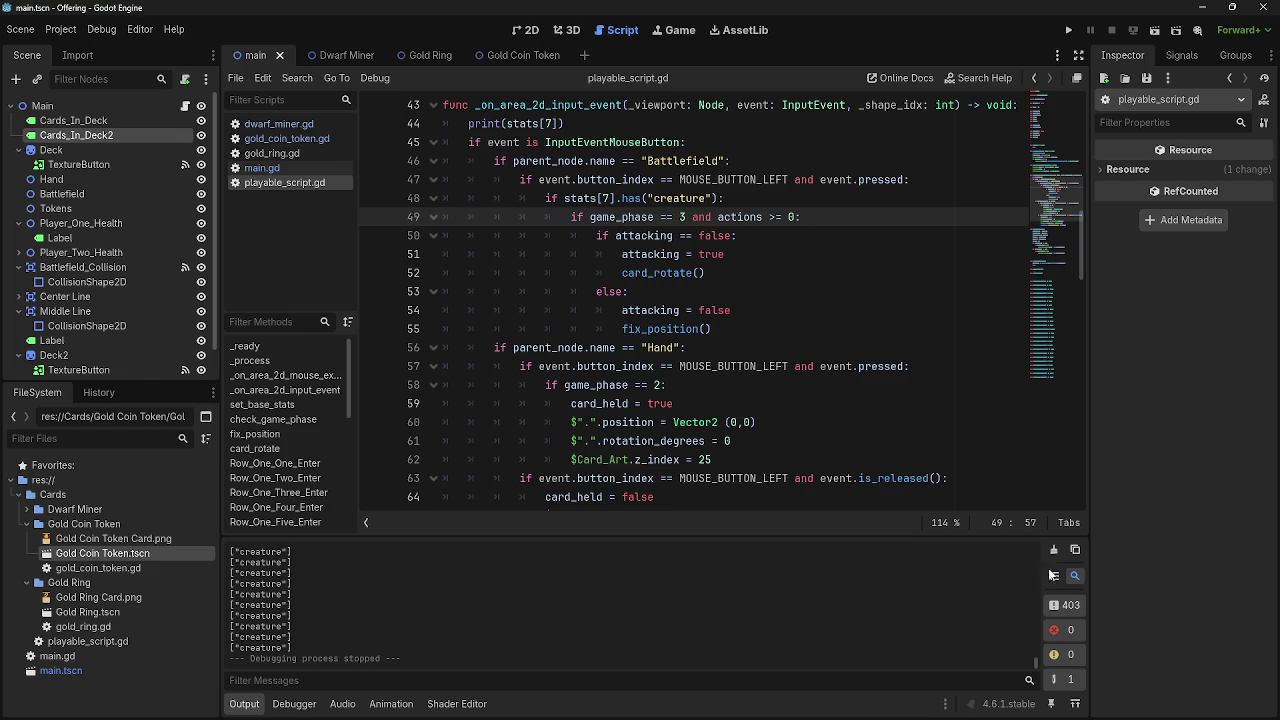
pyautogui.click(756, 332)
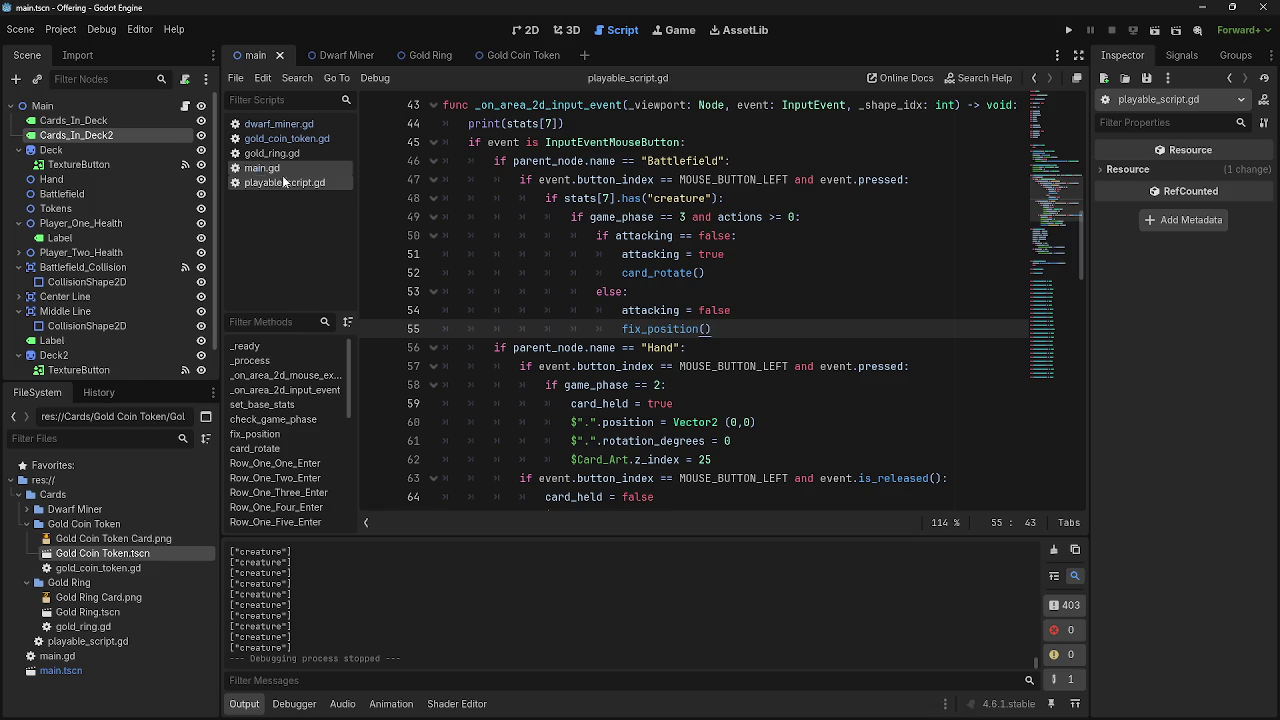
# Run the game, play a ring card and pass phases until combat breaks at main.gd line 113
pyautogui.click(1069, 33)
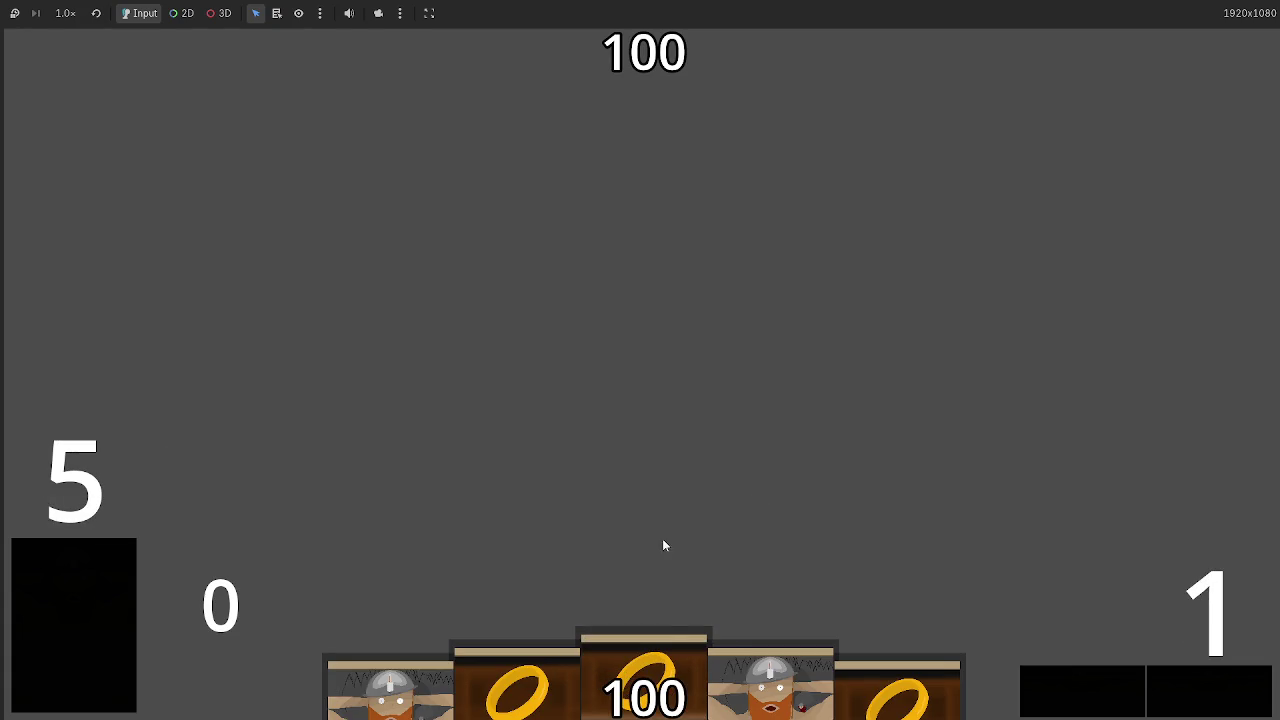
pyautogui.click(668, 659)
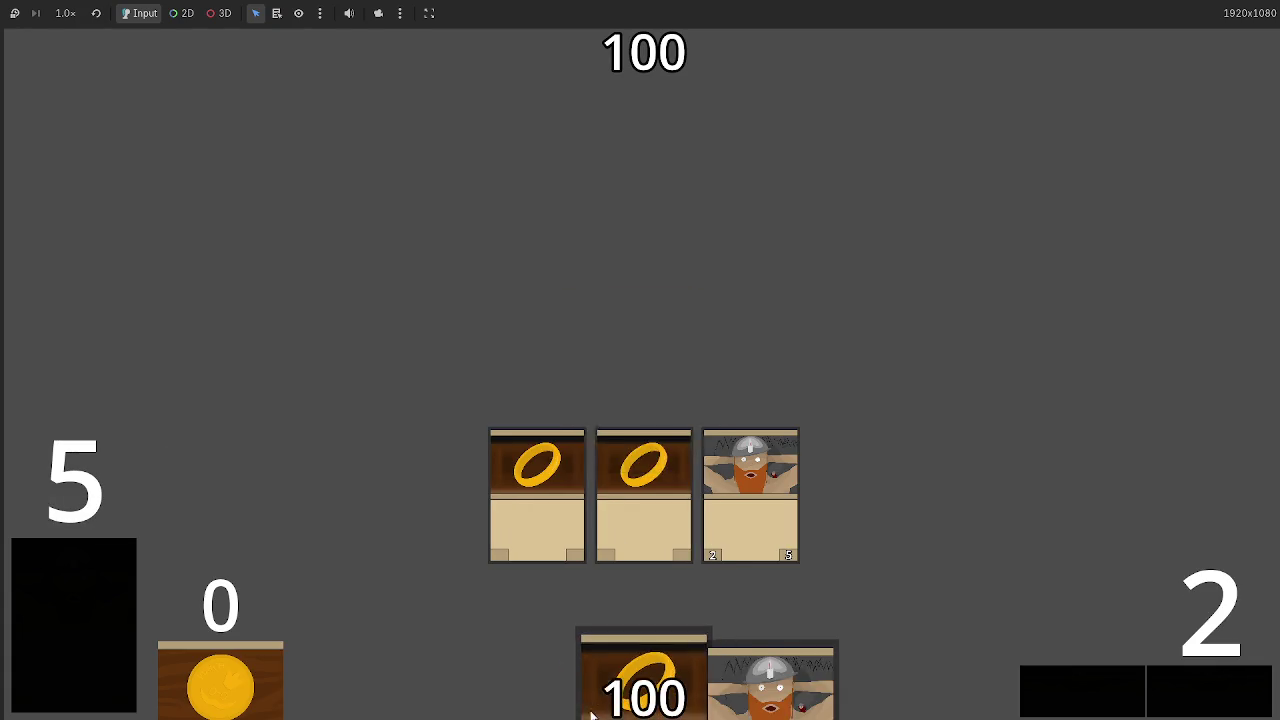
pyautogui.click(1210, 708)
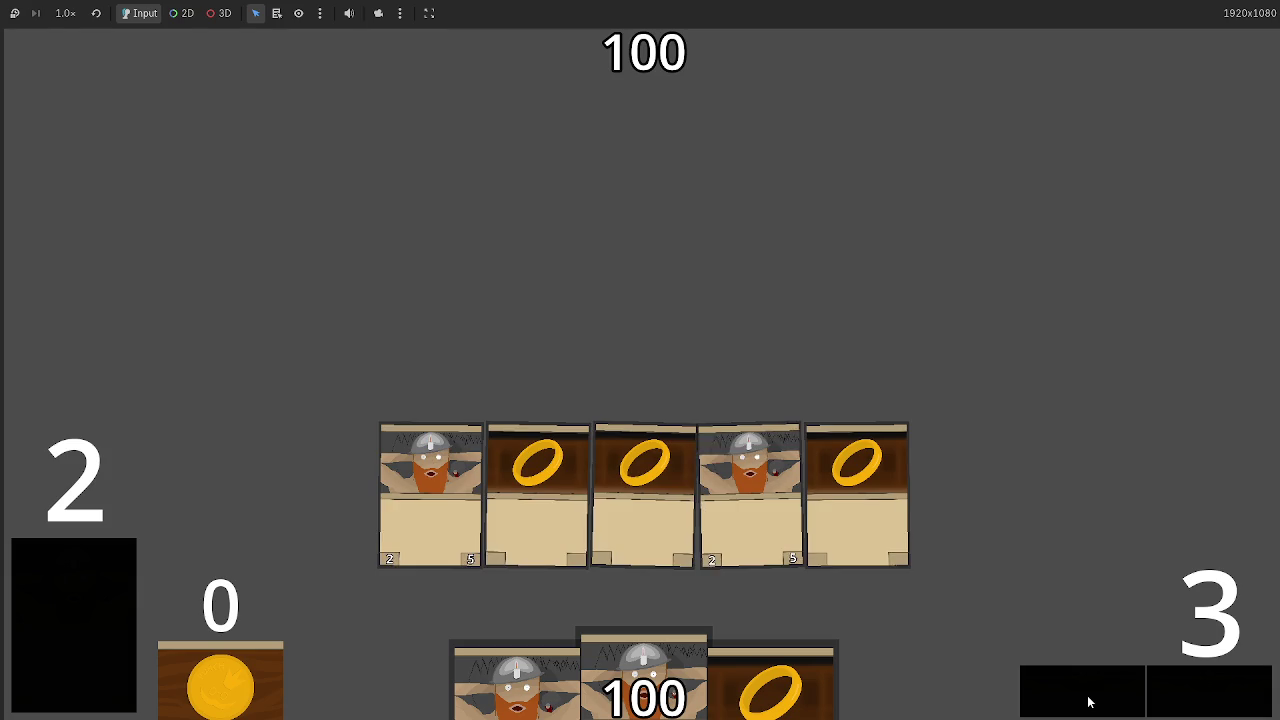
pyautogui.click(1210, 705)
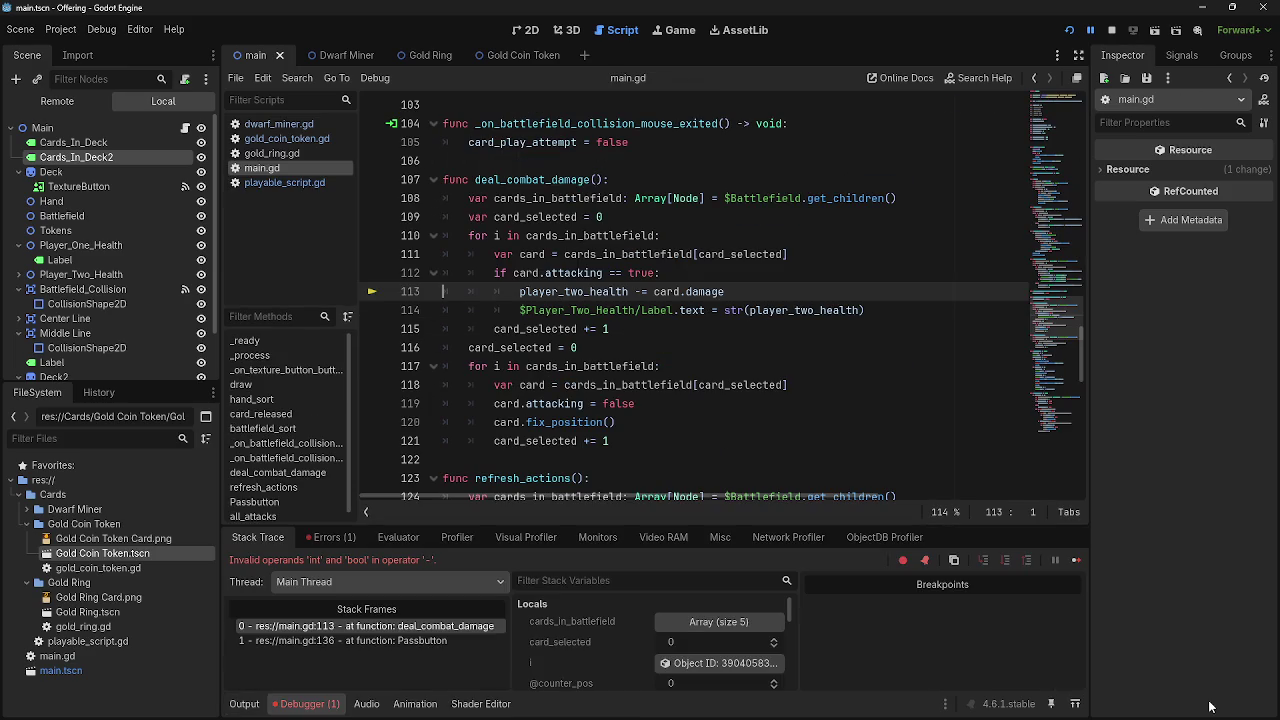
# Examine the player_two_health damage line 113 and health label update on line 114
pyautogui.click(797, 306)
pyautogui.moveTo(752, 310); pyautogui.dragTo(494, 310)
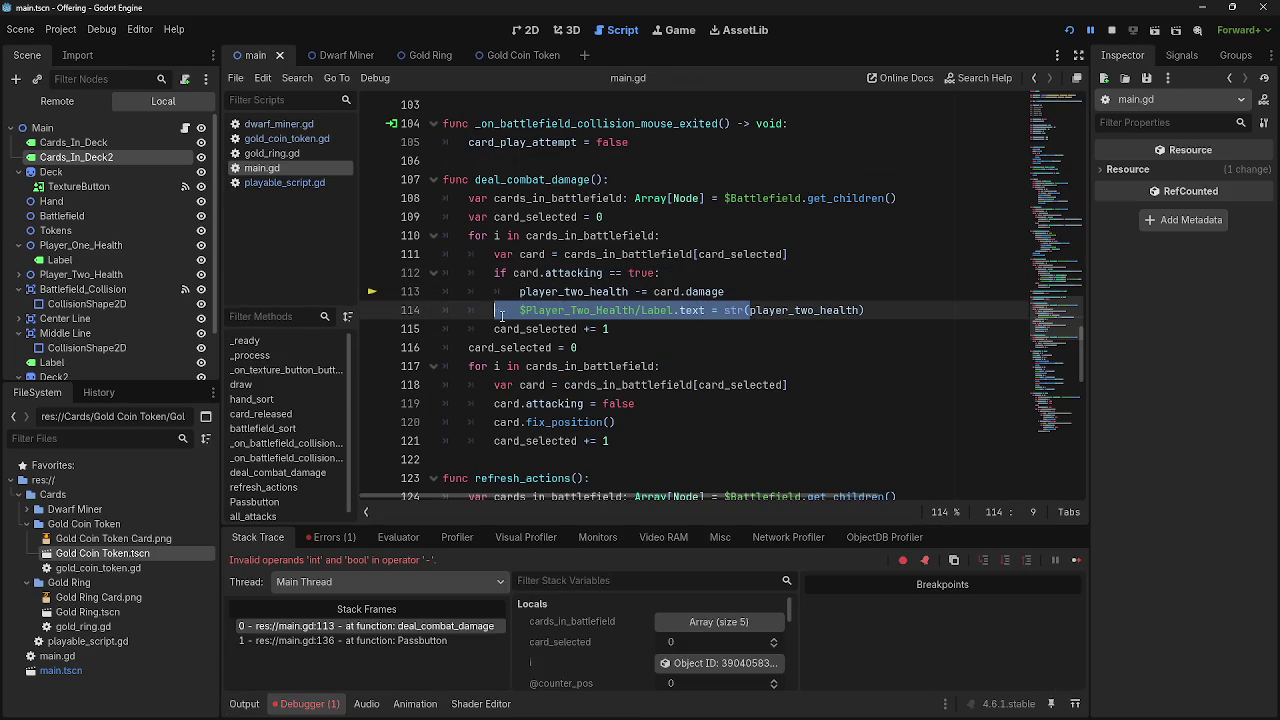
pyautogui.click(797, 323)
pyautogui.moveTo(726, 291); pyautogui.dragTo(614, 291)
pyautogui.click(632, 291)
pyautogui.tripleClick(648, 291)
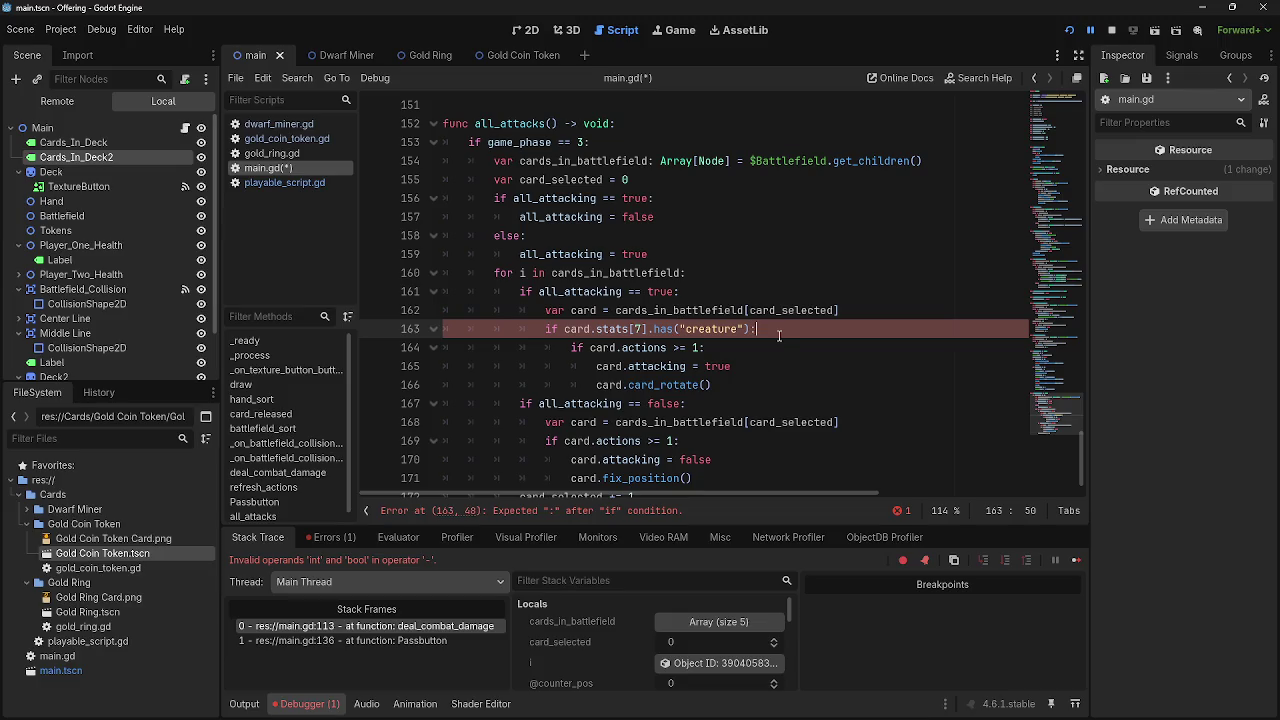
# Copy line 163's creature check onto line 169 and indent the actions, attacking and fix_position lines beneath it
pyautogui.moveTo(766, 333); pyautogui.dragTo(530, 336)
pyautogui.hotkey('ctrl', 'c')
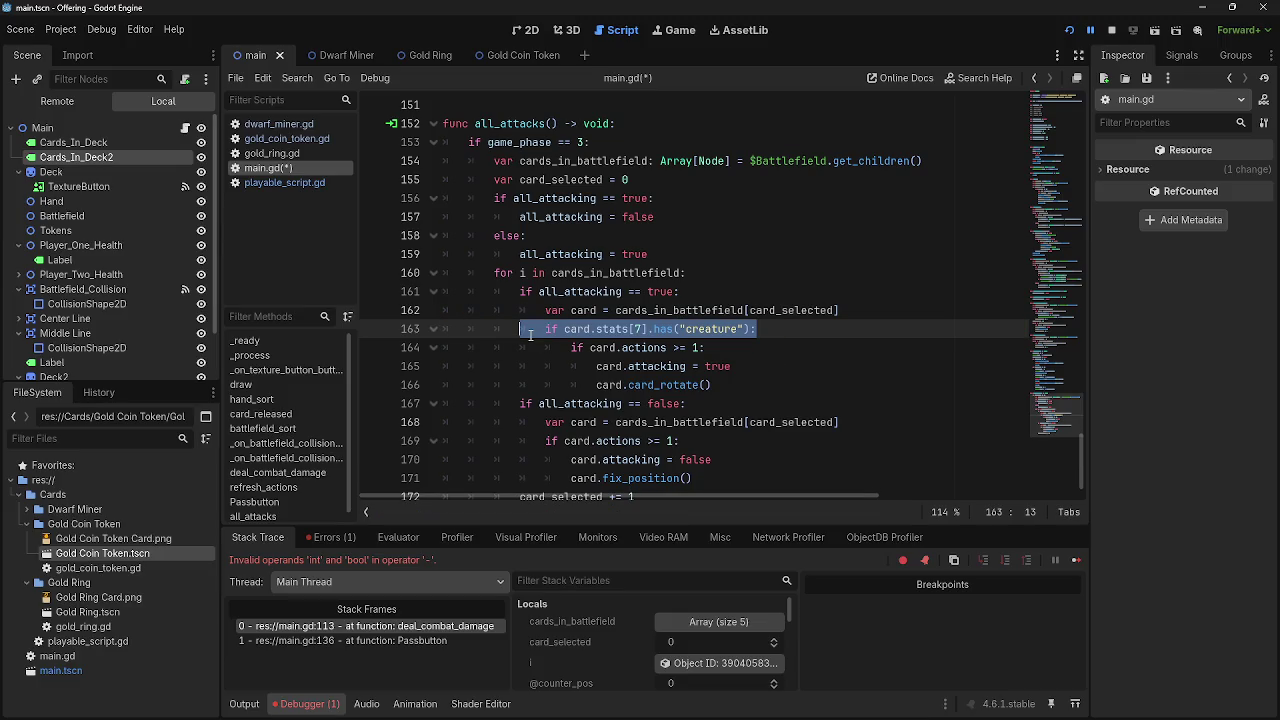
pyautogui.click(887, 423)
pyautogui.press('Return')
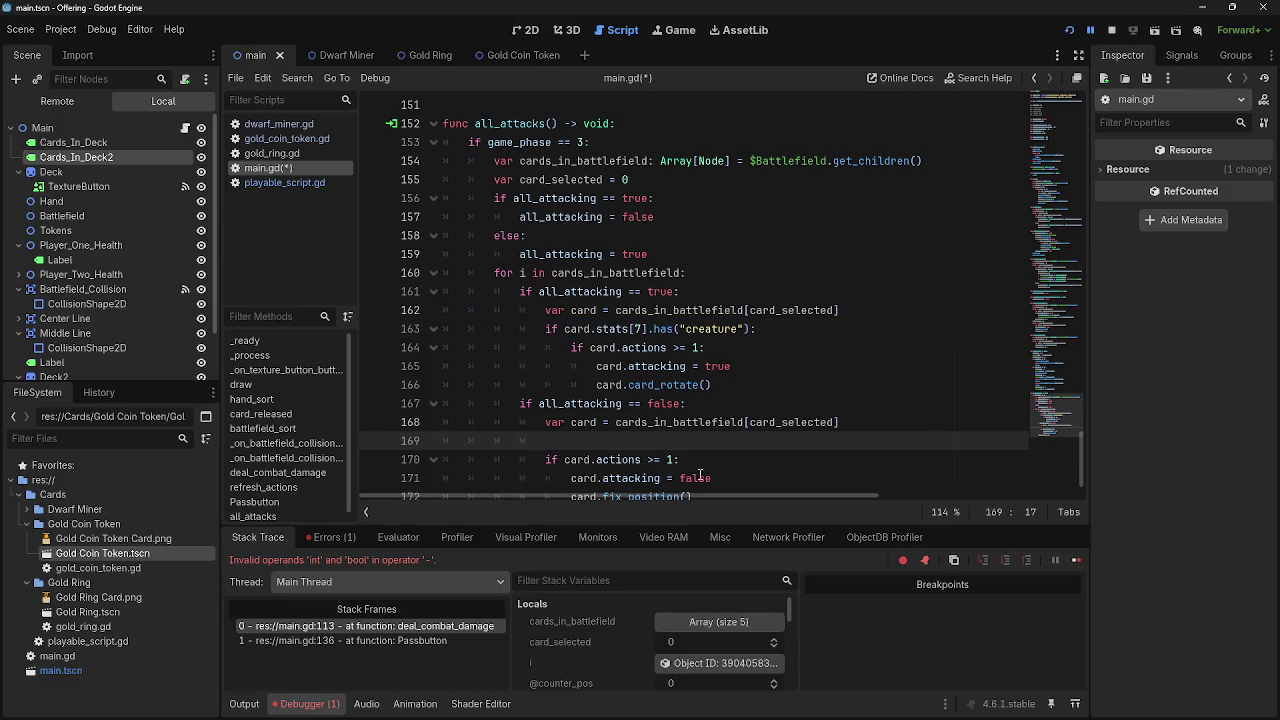
pyautogui.hotkey('ctrl', 'v')
pyautogui.press('Delete')
pyautogui.press('Down')
pyautogui.press('Tab')
pyautogui.press('Down')
pyautogui.press('Tab')
pyautogui.press('Down')
pyautogui.press('Tab')
# Launch the game again to test the all_attacks change
pyautogui.click(766, 478)
pyautogui.scroll(-1, 776, 443)
pyautogui.click(1110, 30)
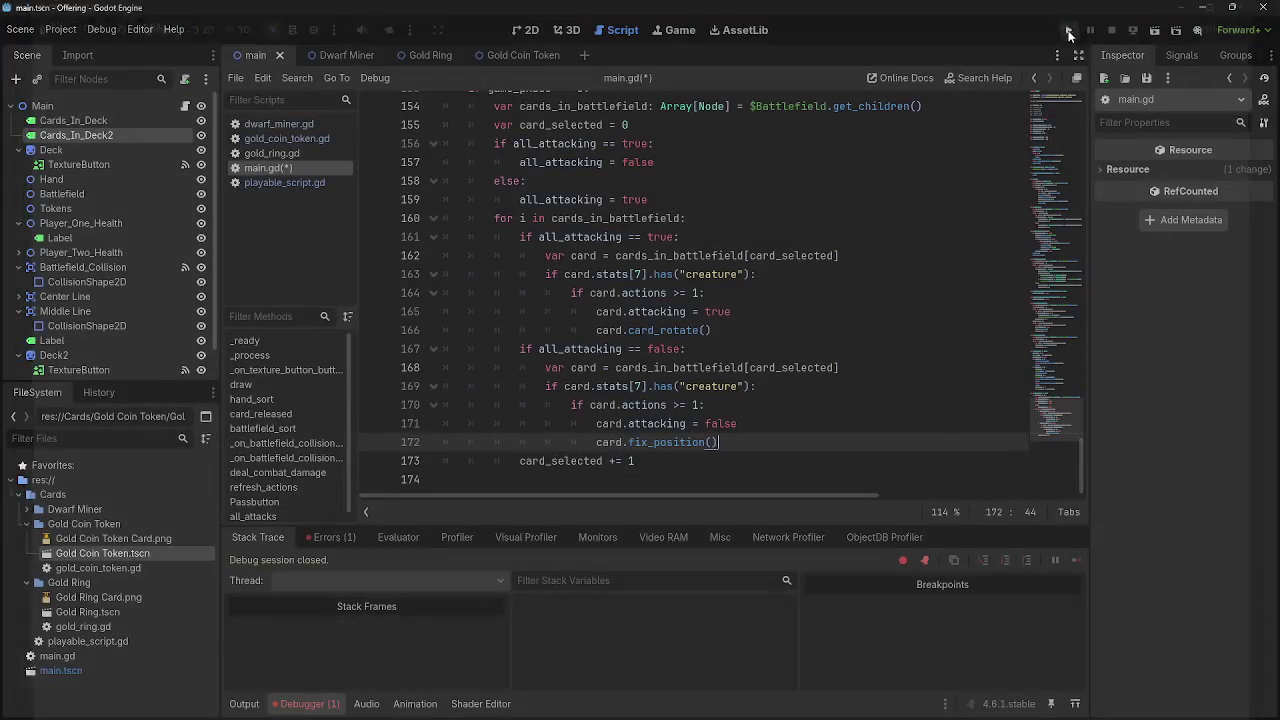
pyautogui.press('F5')
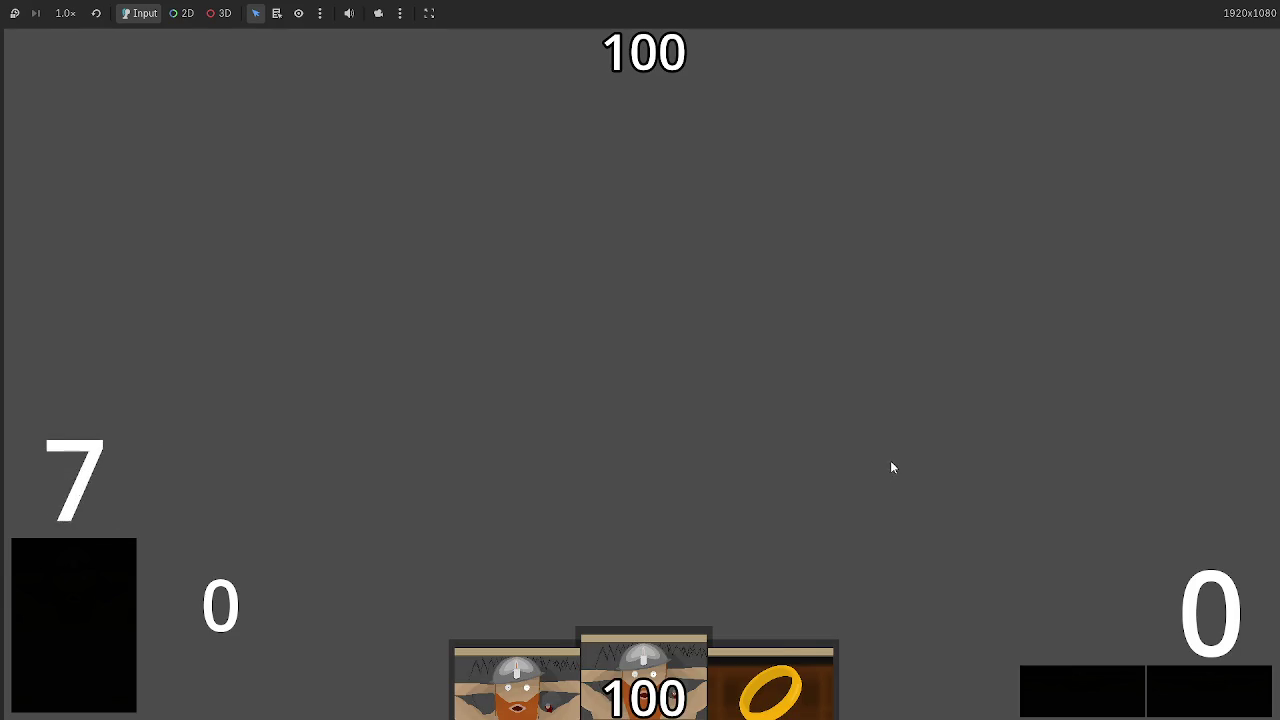
# Play the dwarf cards from the hand onto the centre of the battlefield
pyautogui.moveTo(652, 670)
pyautogui.mouseDown()
pyautogui.moveTo(607, 337)
pyautogui.moveTo(623, 256)
pyautogui.moveTo(572, 149)
pyautogui.mouseUp()
pyautogui.moveTo(515, 680)
pyautogui.mouseDown()
pyautogui.moveTo(554, 329)
pyautogui.moveTo(588, 361)
pyautogui.mouseUp()
pyautogui.moveTo(644, 680)
pyautogui.mouseDown()
pyautogui.moveTo(646, 440)
pyautogui.moveTo(666, 440)
pyautogui.mouseUp()
# Pass through the phases so the dwarfs attack, dropping the opponent to 94 then 88, and stop the game
pyautogui.click(1203, 681)
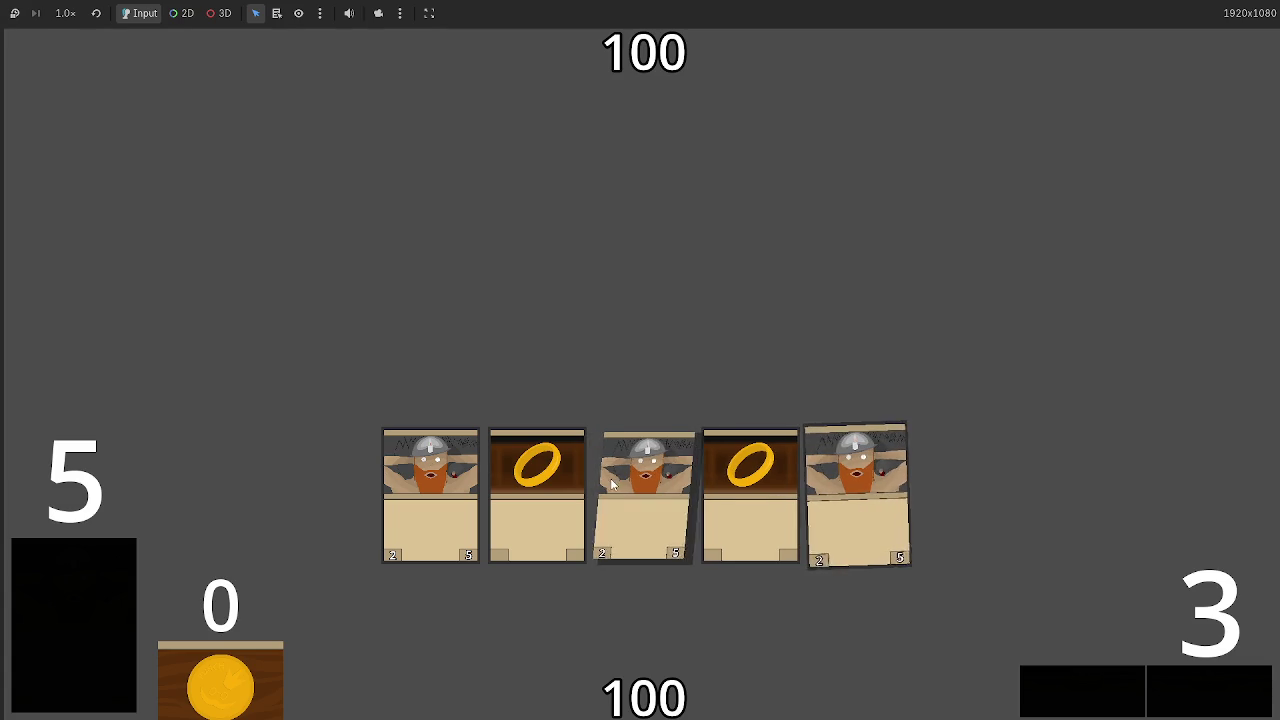
pyautogui.click(1149, 686)
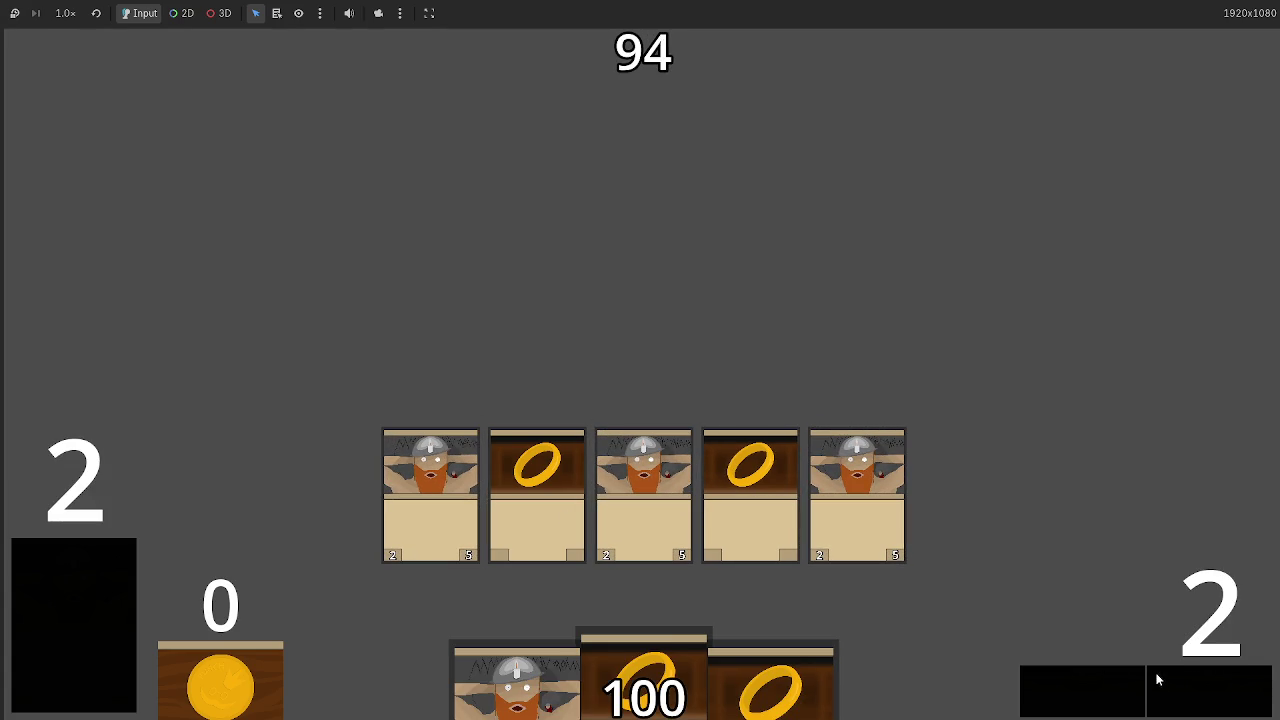
pyautogui.click(1199, 679)
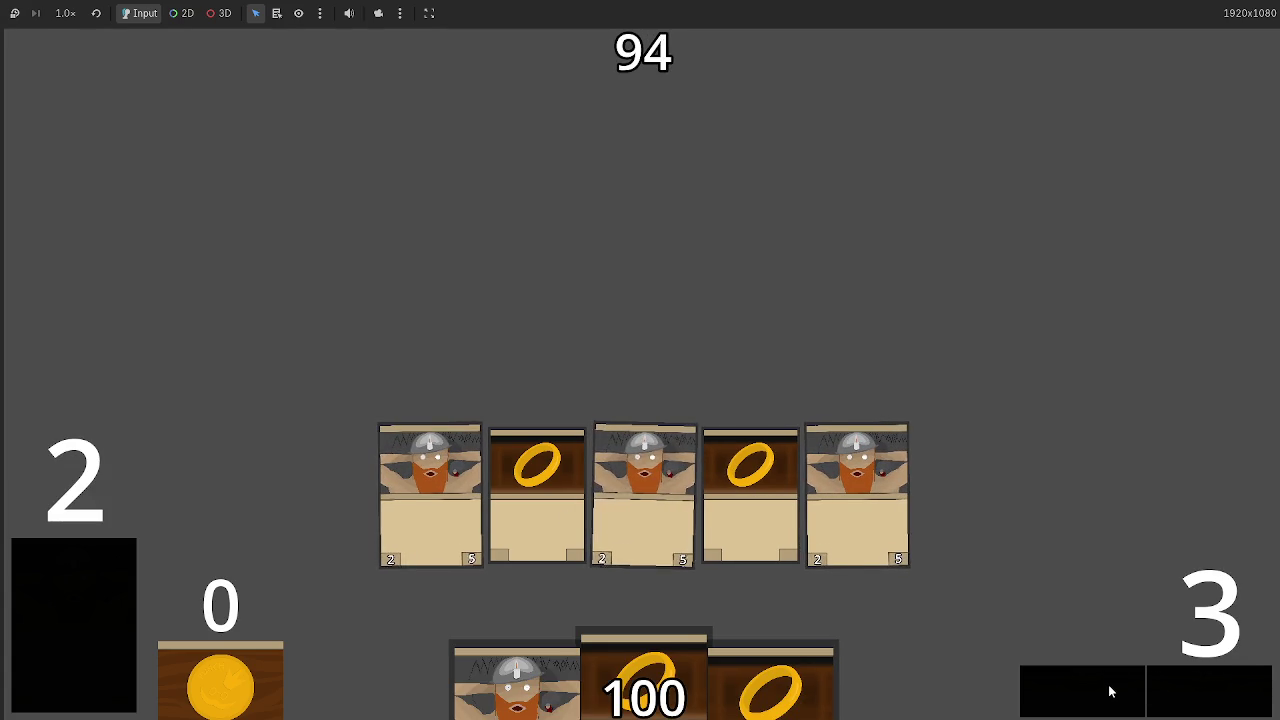
pyautogui.click(1203, 694)
pyautogui.press('F8')
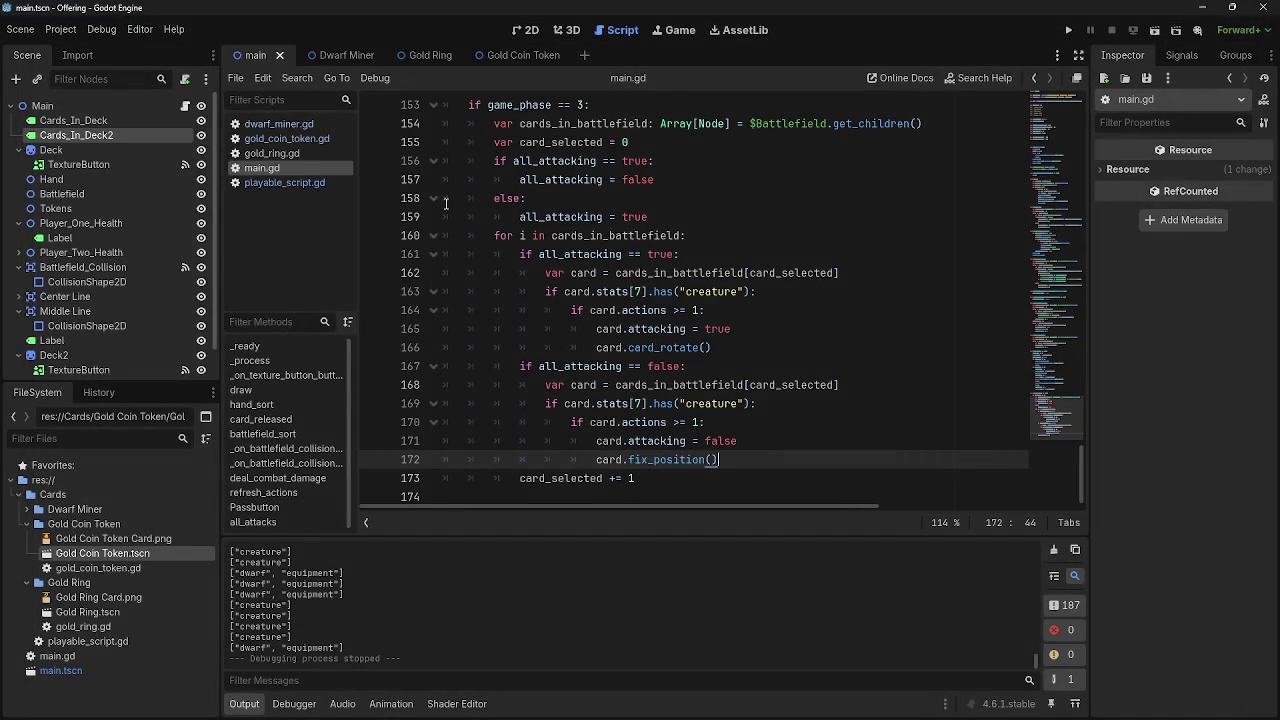
# In gold_ring.gd, delete "dwarf" from the line 12 type array, leaving only equipment
pyautogui.click(270, 153)
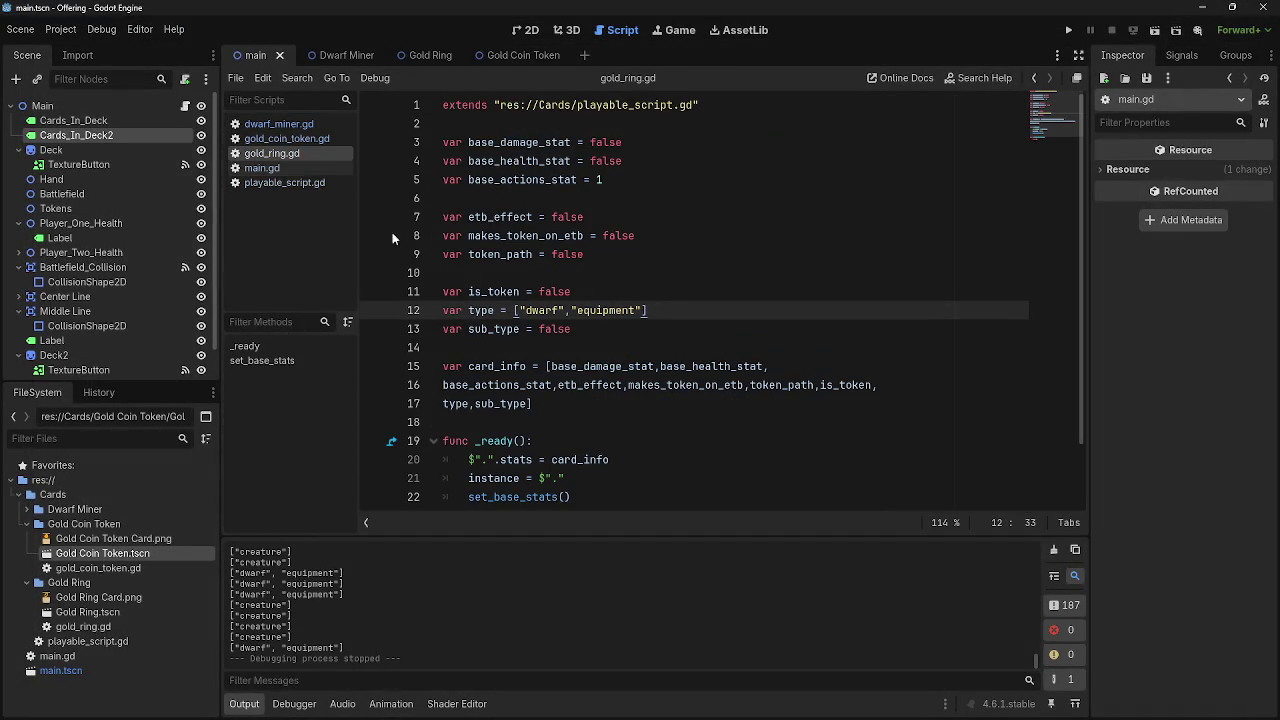
pyautogui.moveTo(571, 312); pyautogui.dragTo(518, 311)
pyautogui.press('BackSpace')
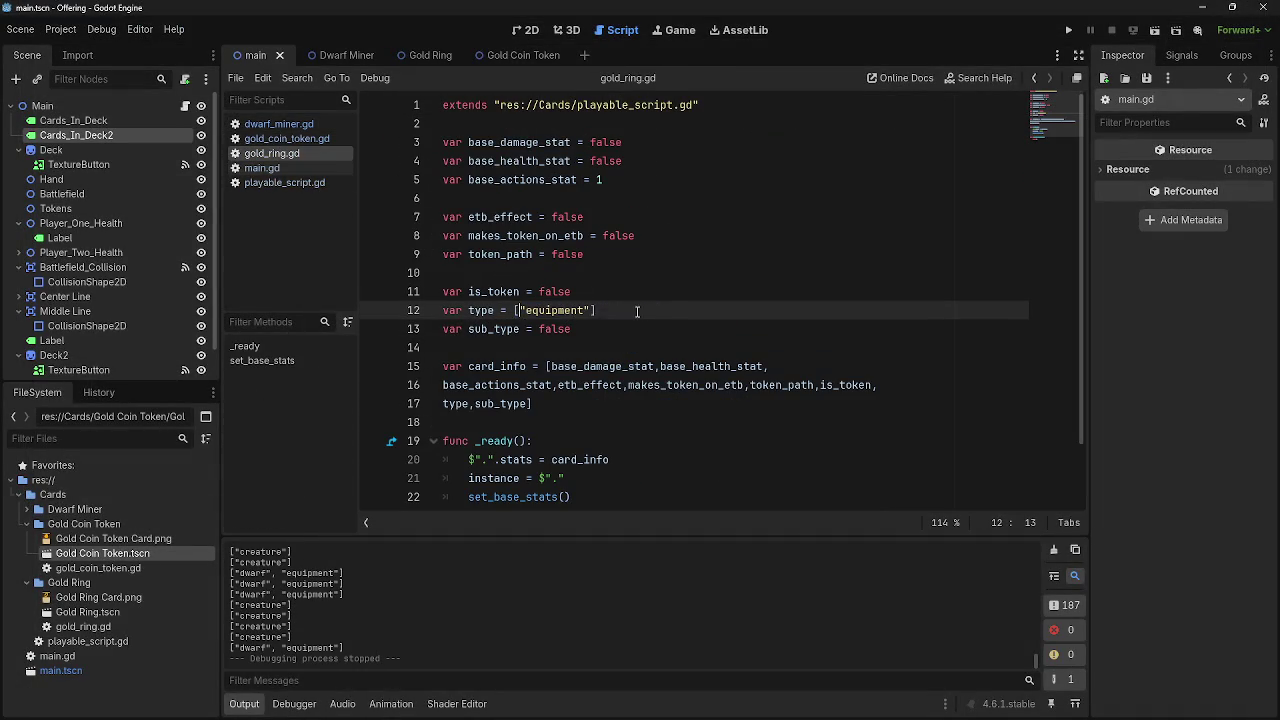
# Glance through gold_coin_token.gd, dwarf_miner.gd and playable_script.gd, ending back in main.gd
pyautogui.click(287, 138)
pyautogui.click(279, 124)
pyautogui.click(281, 155)
pyautogui.click(279, 168)
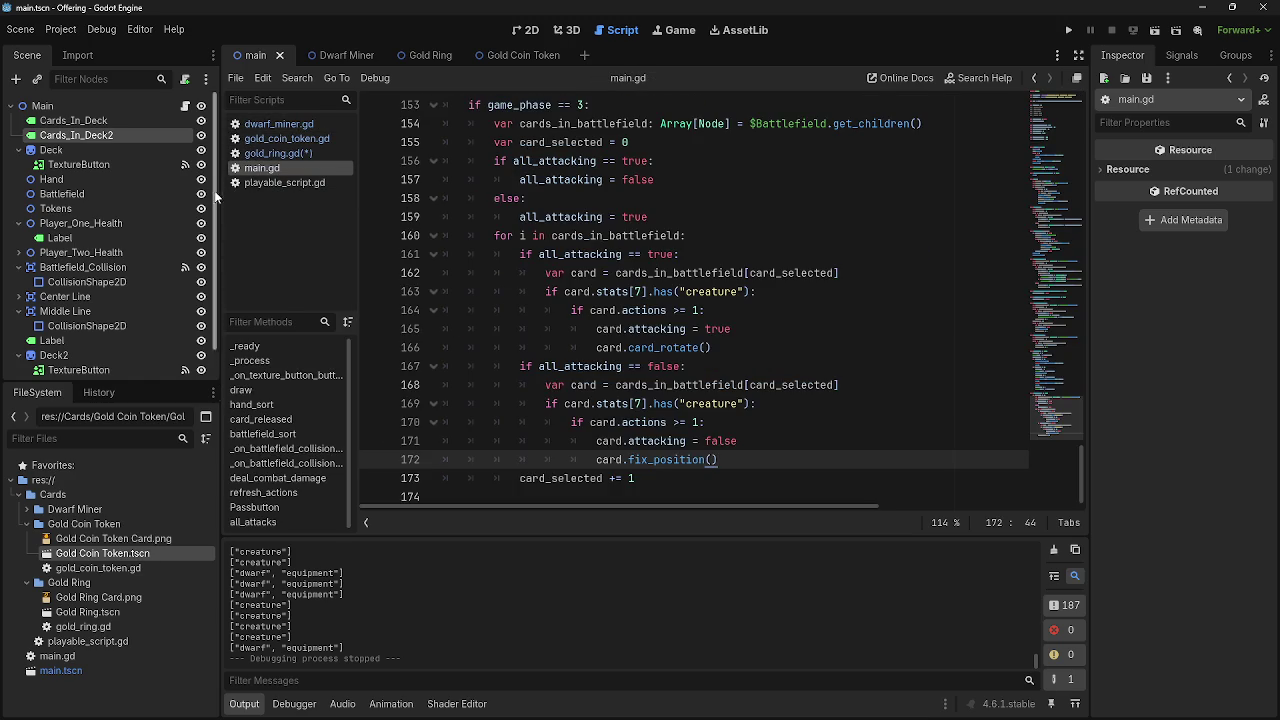
pyautogui.click(262, 182)
pyautogui.click(266, 170)
# Review main.gd's damage line 113 and the uses of player_two_health in the combat code
pyautogui.scroll(10, 676, 240)
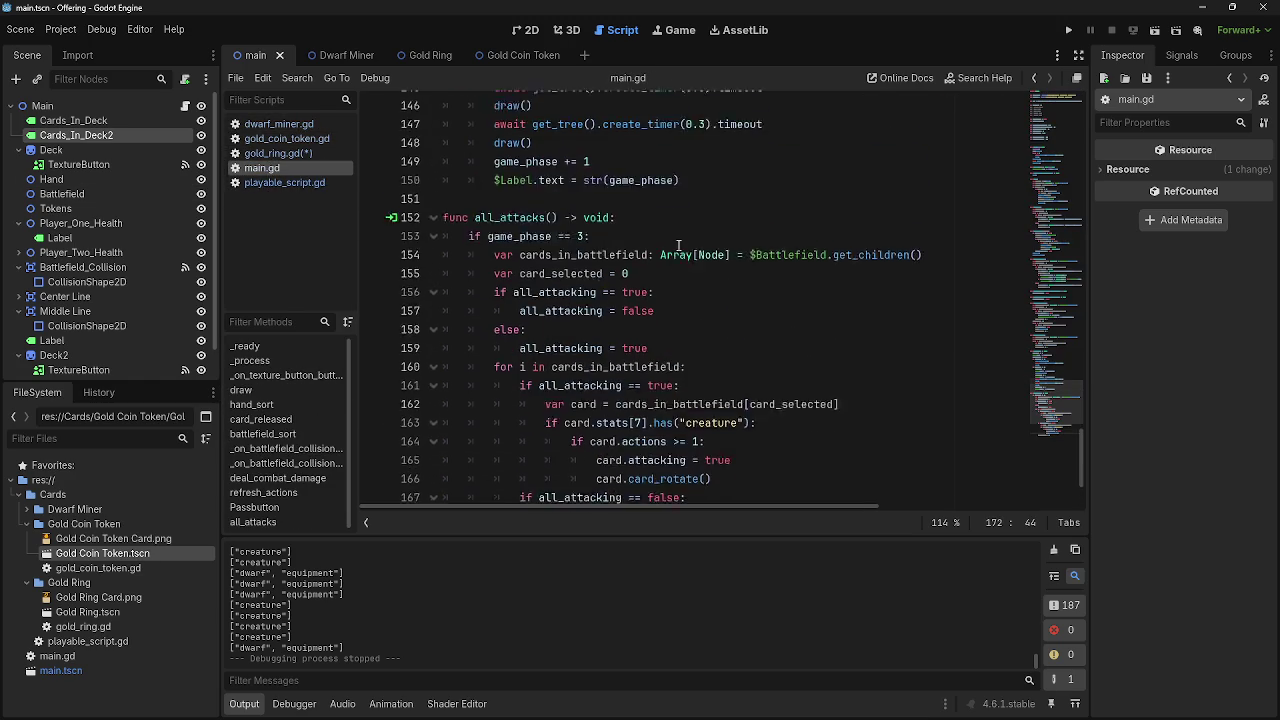
pyautogui.scroll(5, 680, 340)
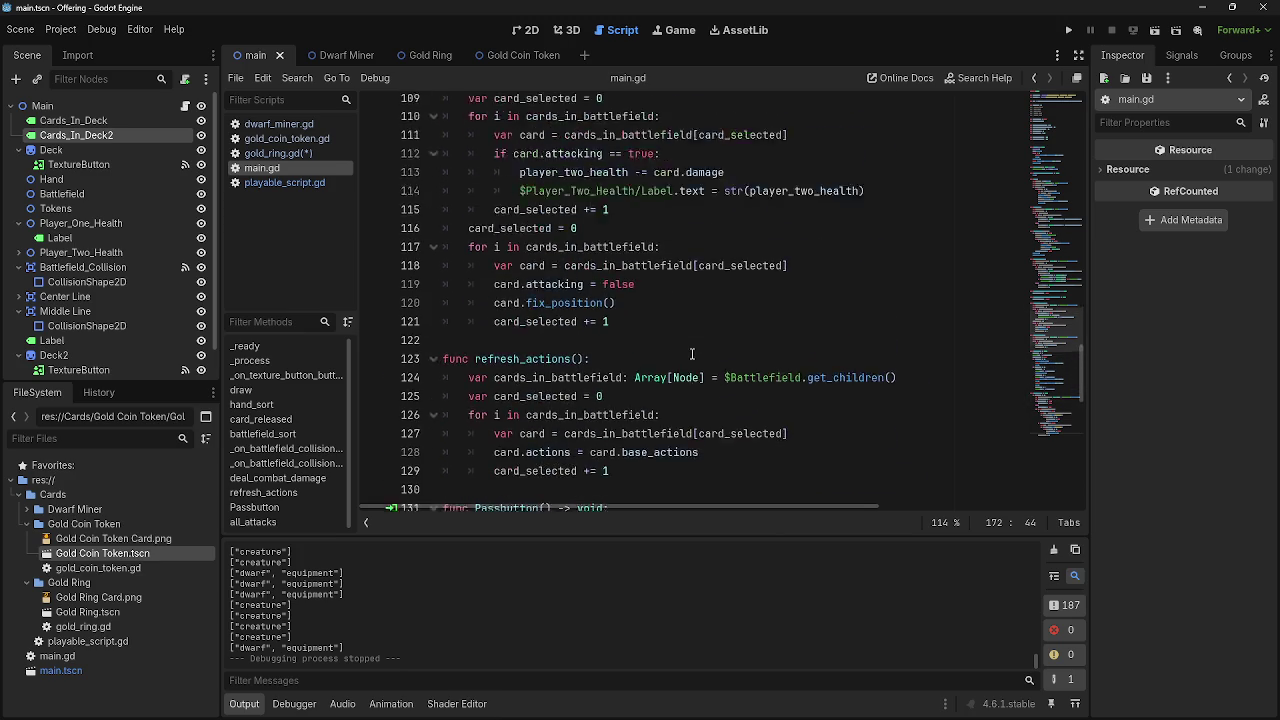
pyautogui.click(663, 365)
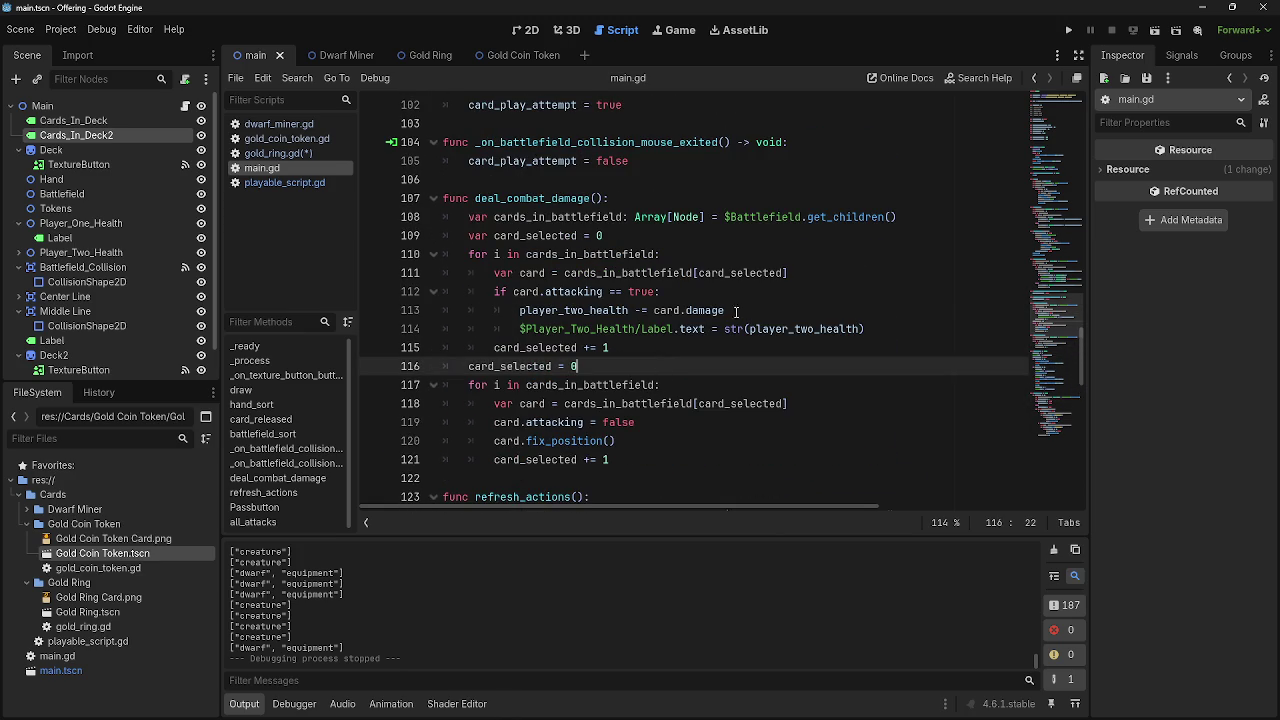
pyautogui.click(733, 311)
pyautogui.doubleClick(524, 311)
pyautogui.click(765, 311)
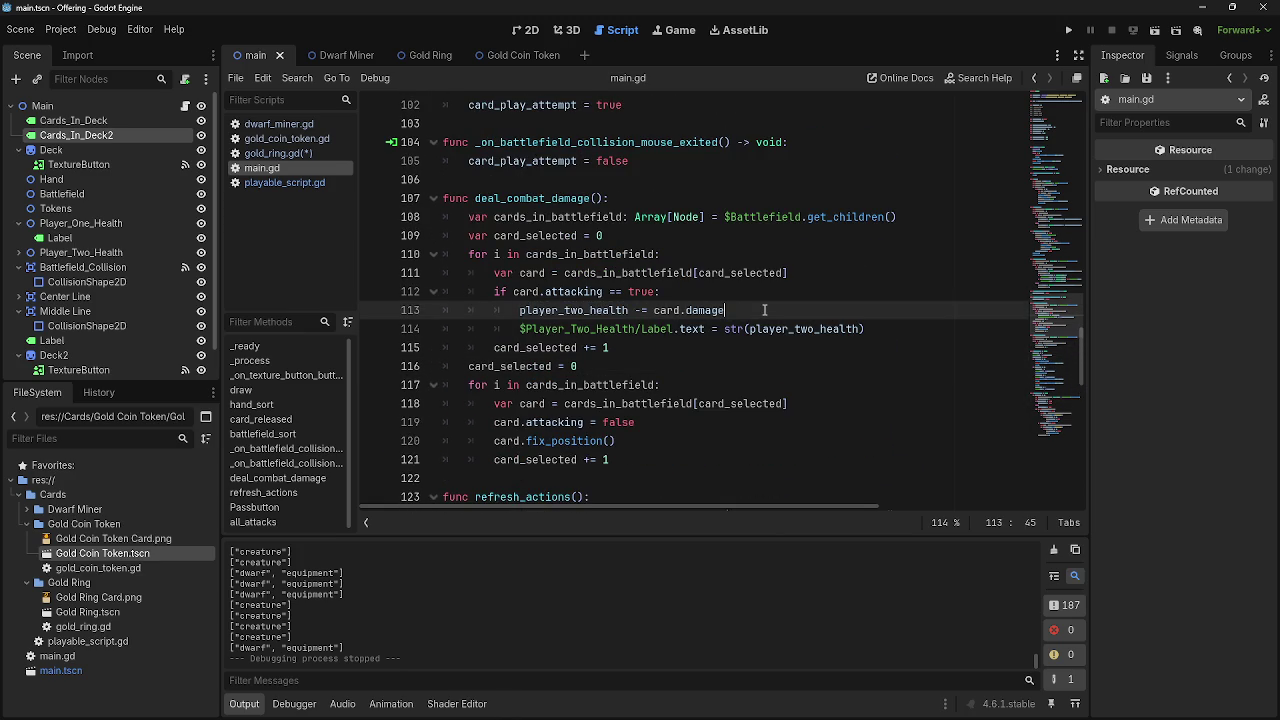
pyautogui.scroll(-10, 765, 311)
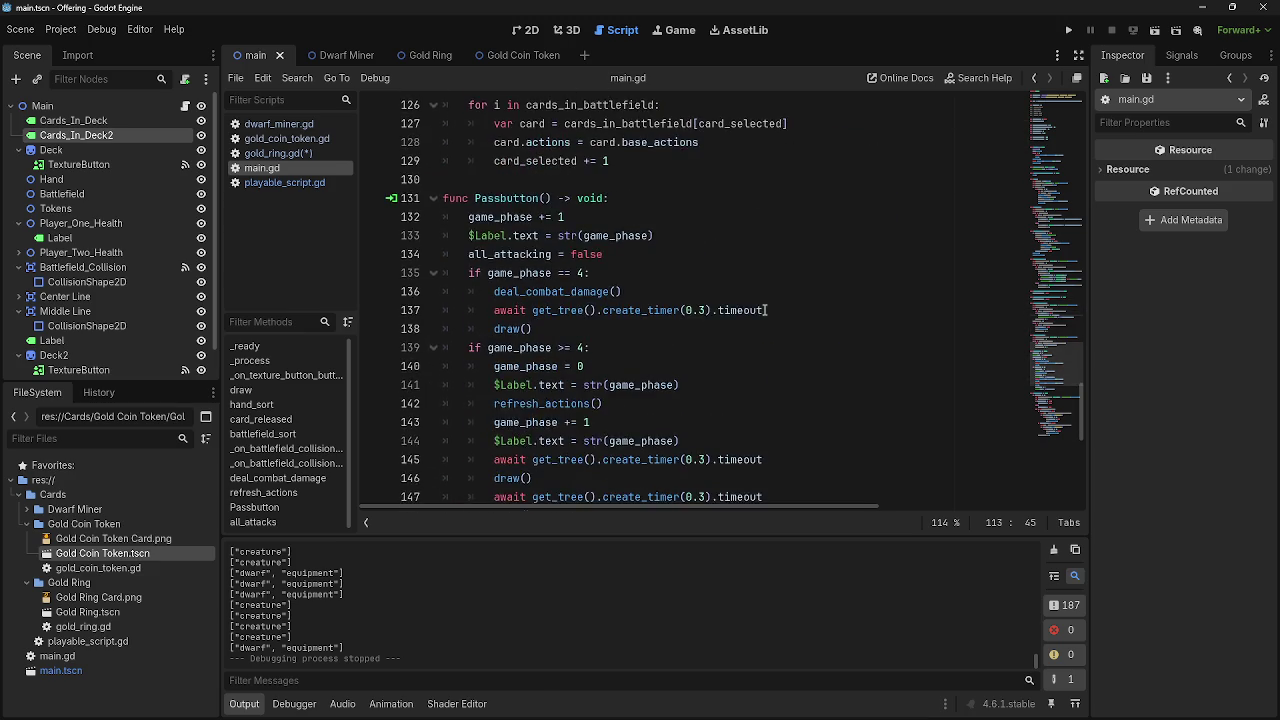
pyautogui.scroll(-4, 765, 311)
pyautogui.scroll(-2, 765, 311)
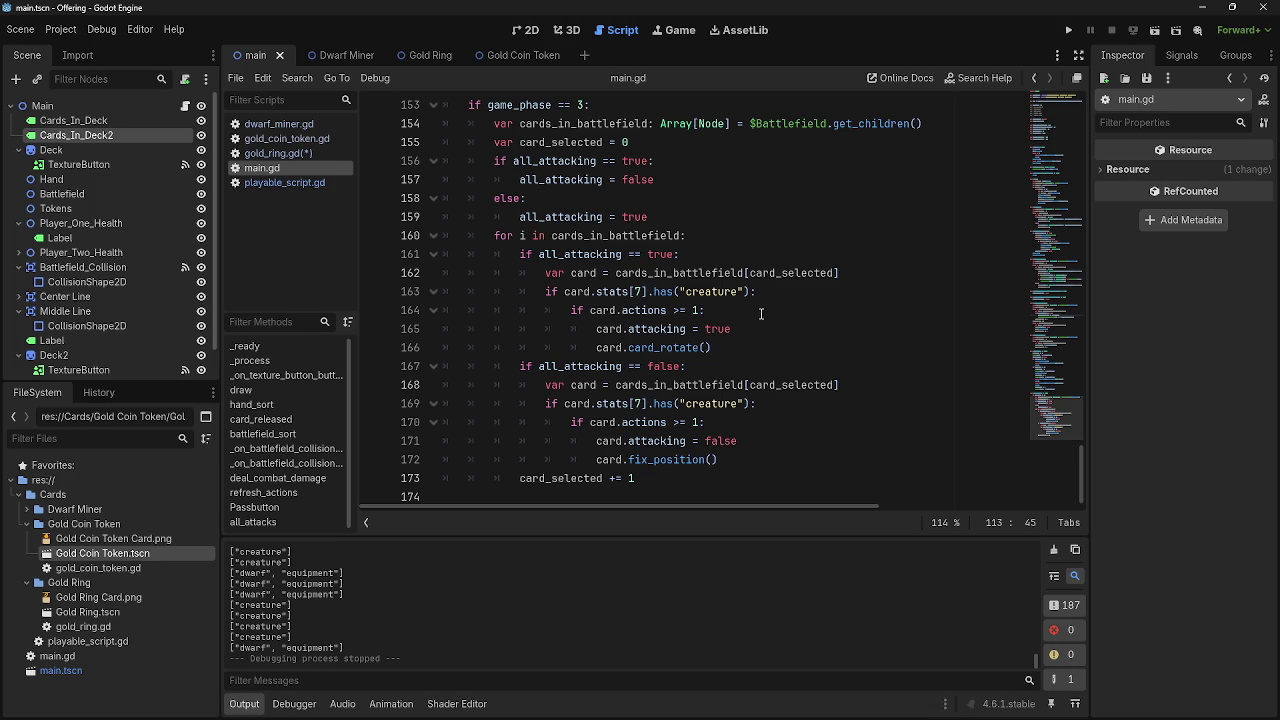
# Inspect the battlefield-card loop inside all_attacks in main.gd
pyautogui.scroll(5, 729, 328)
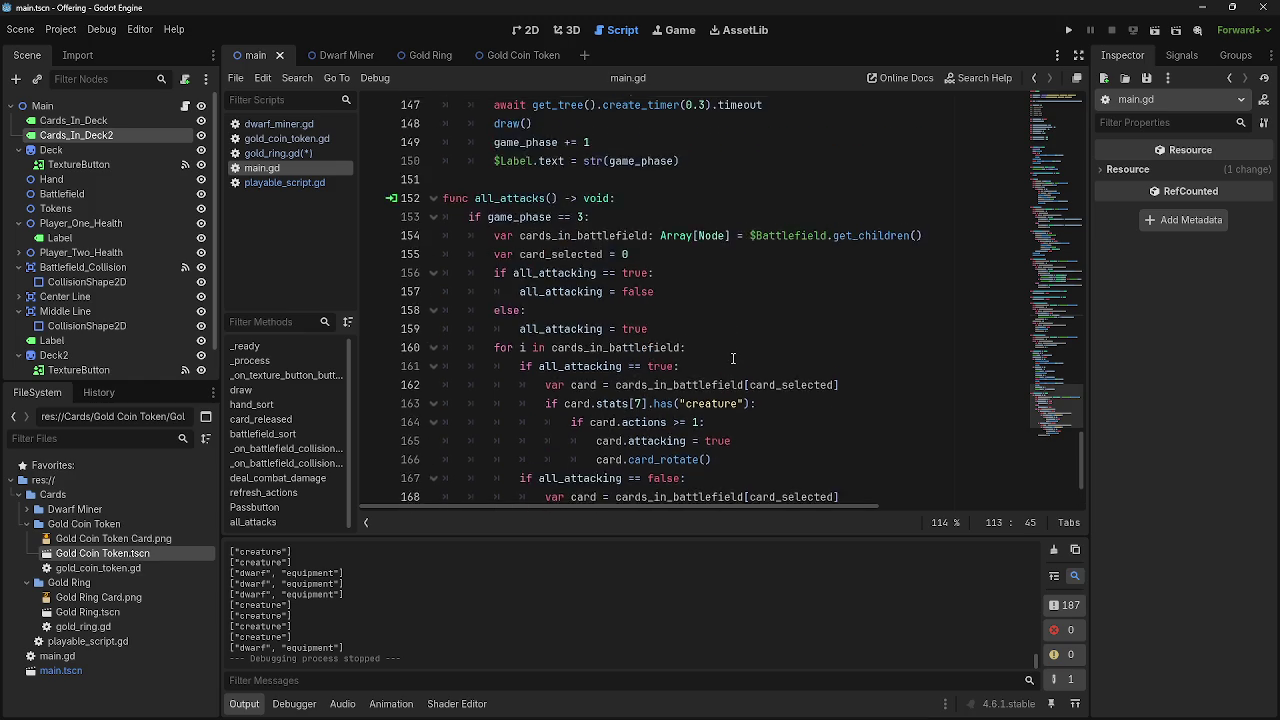
pyautogui.scroll(-5, 749, 384)
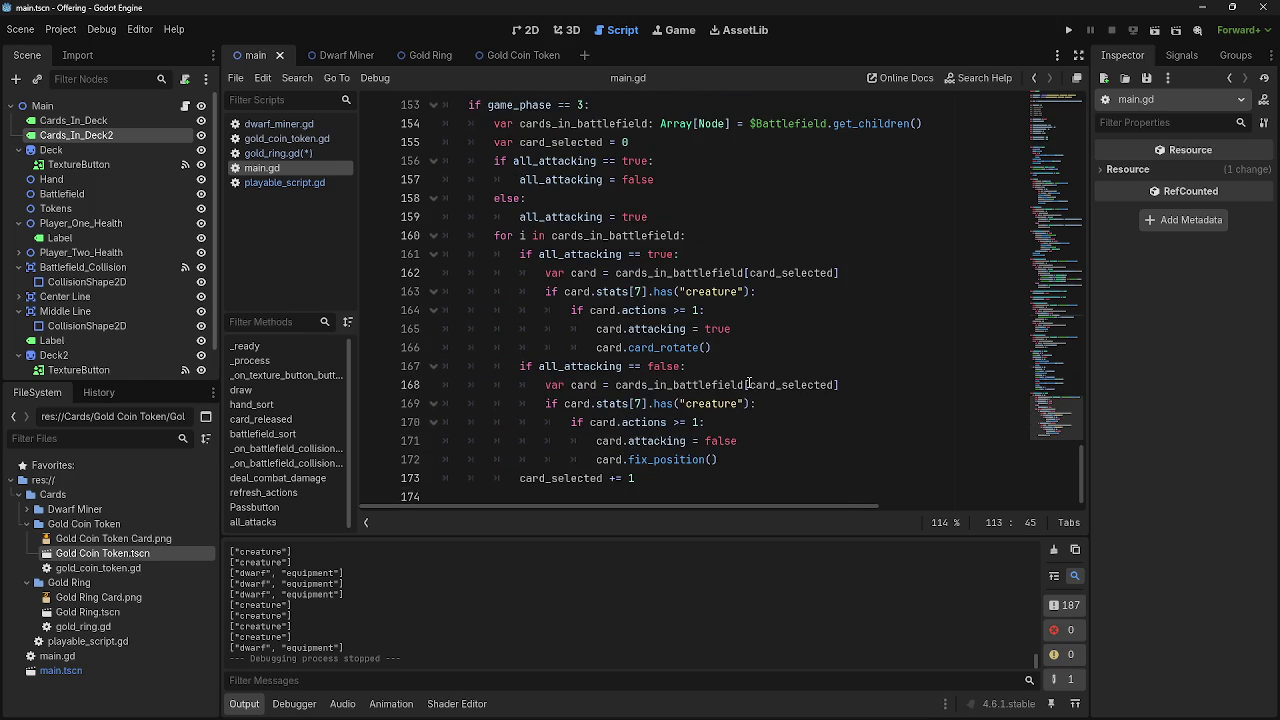
pyautogui.click(556, 197)
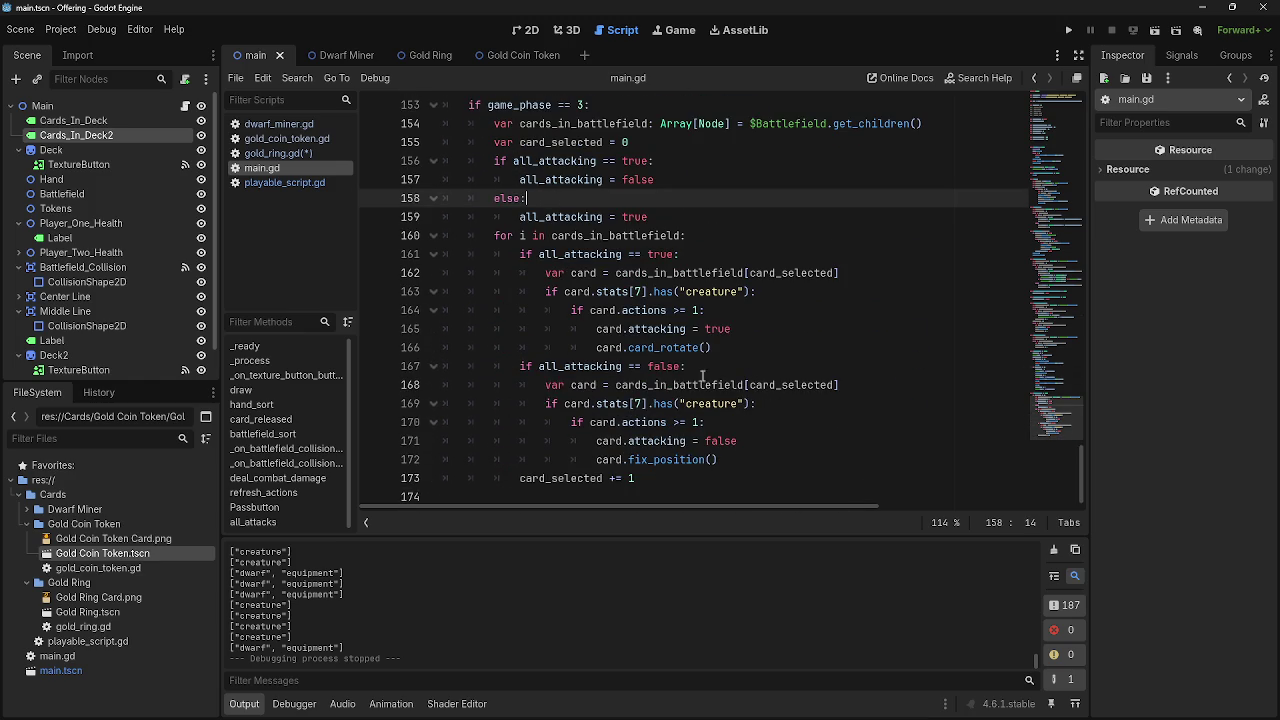
pyautogui.tripleClick(708, 239)
pyautogui.hotkey('shift', 'Right')
pyautogui.click(691, 237)
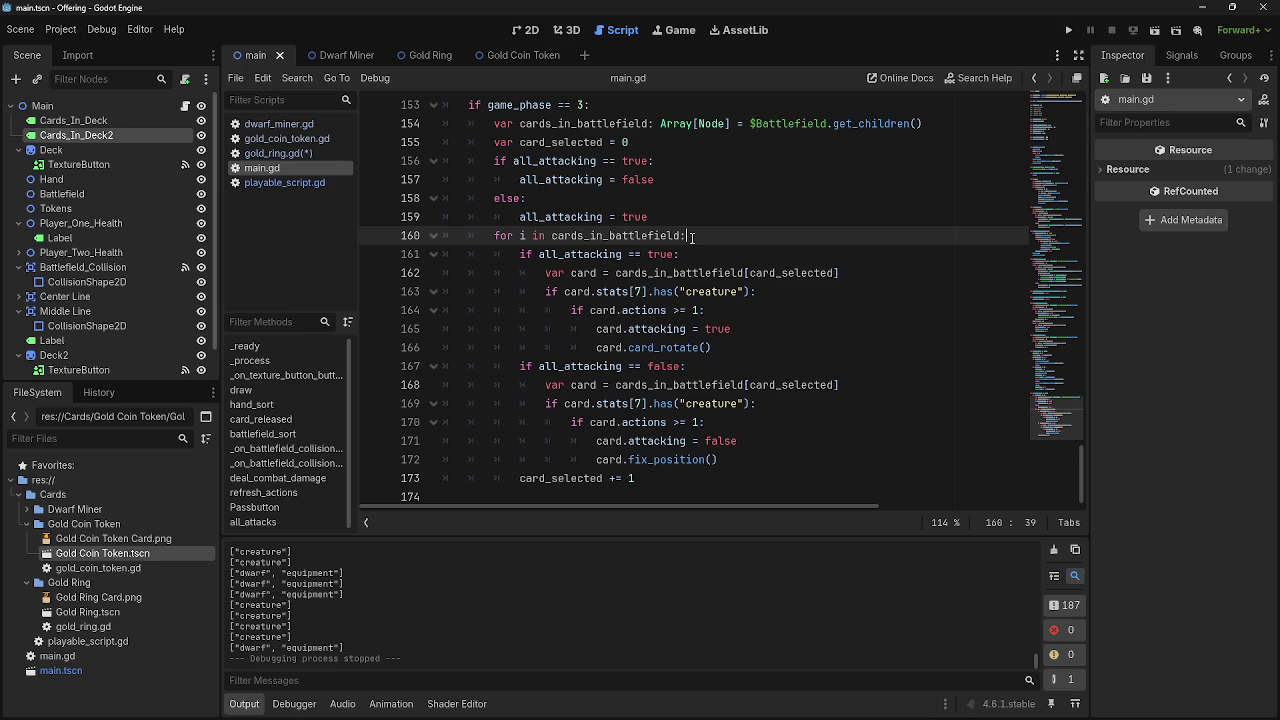
pyautogui.click(781, 366)
pyautogui.click(713, 235)
# Review the hand_sort and card-sorting functions, then switch to playable_script.gd
pyautogui.scroll(10, 780, 364)
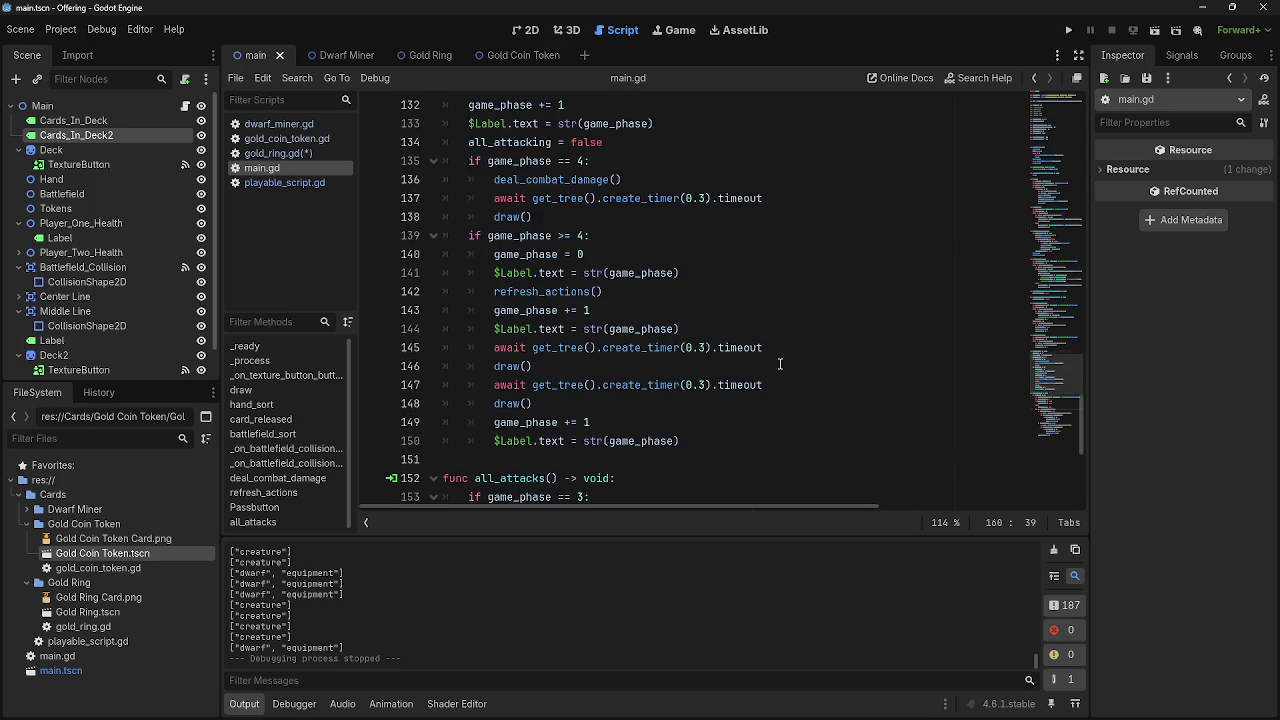
pyautogui.scroll(8, 780, 364)
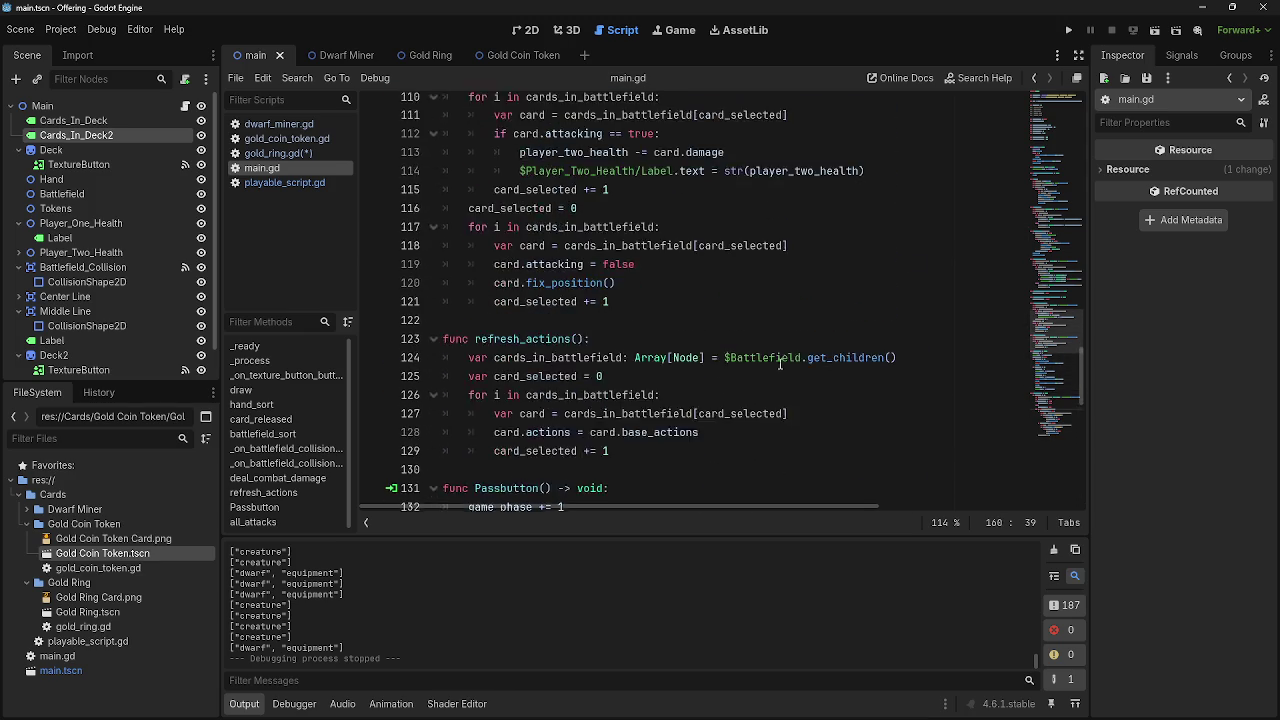
pyautogui.scroll(7, 780, 364)
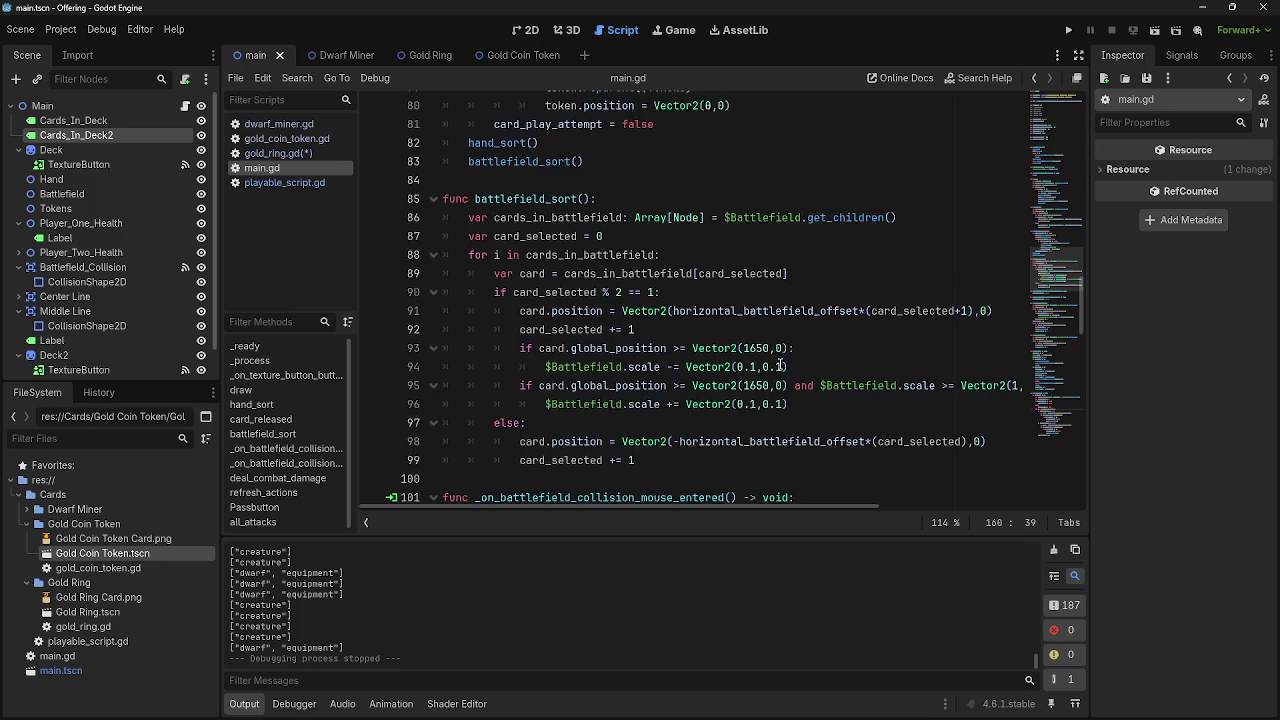
pyautogui.scroll(11, 780, 365)
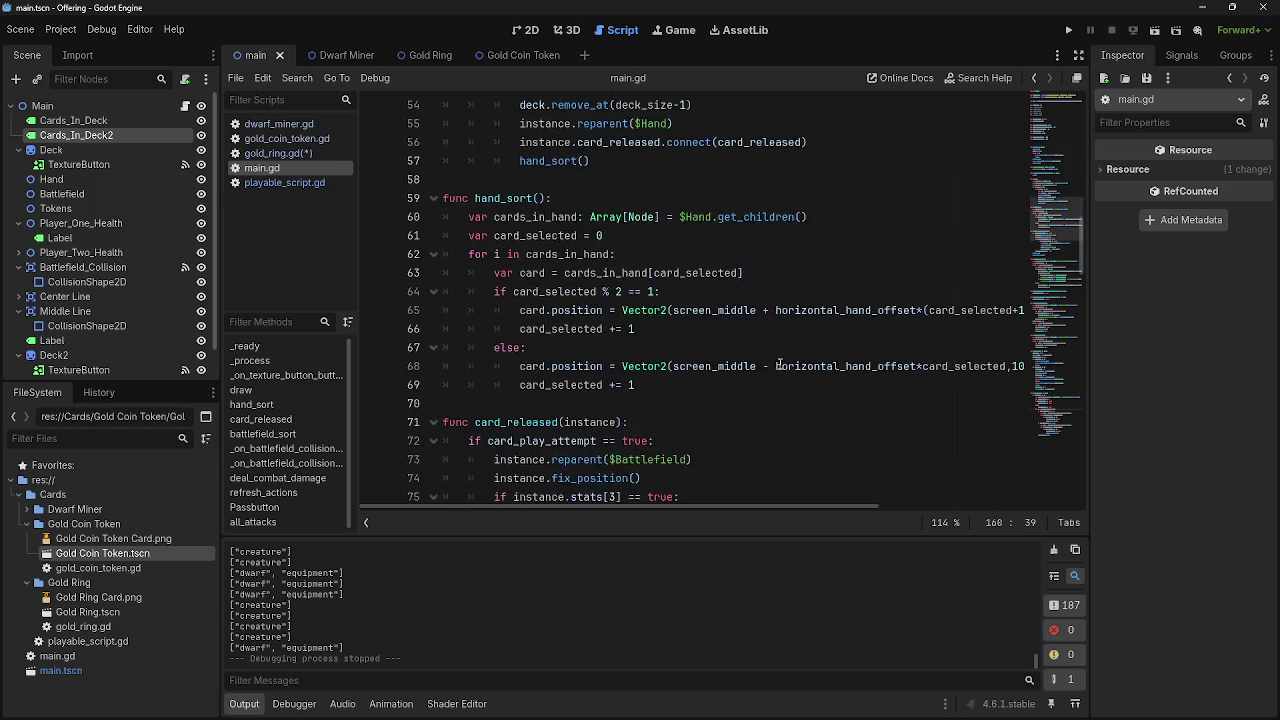
pyautogui.scroll(-3, 782, 370)
pyautogui.click(607, 291)
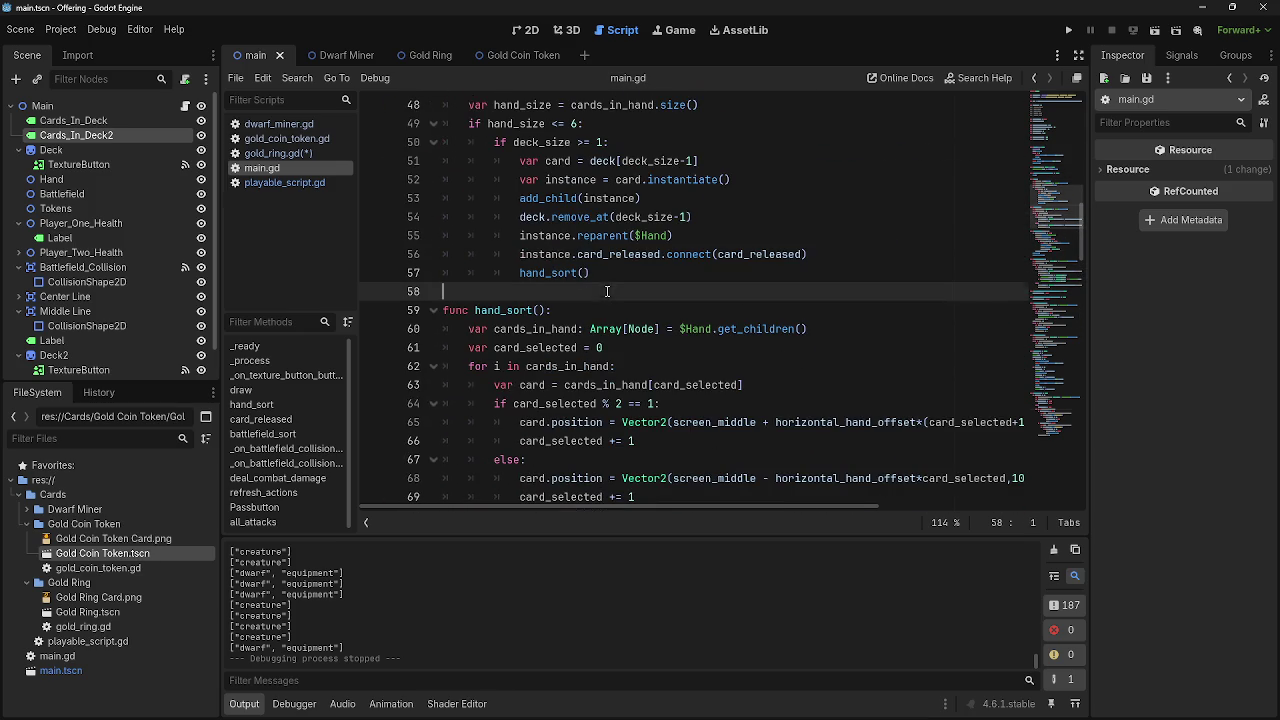
pyautogui.scroll(-9, 658, 455)
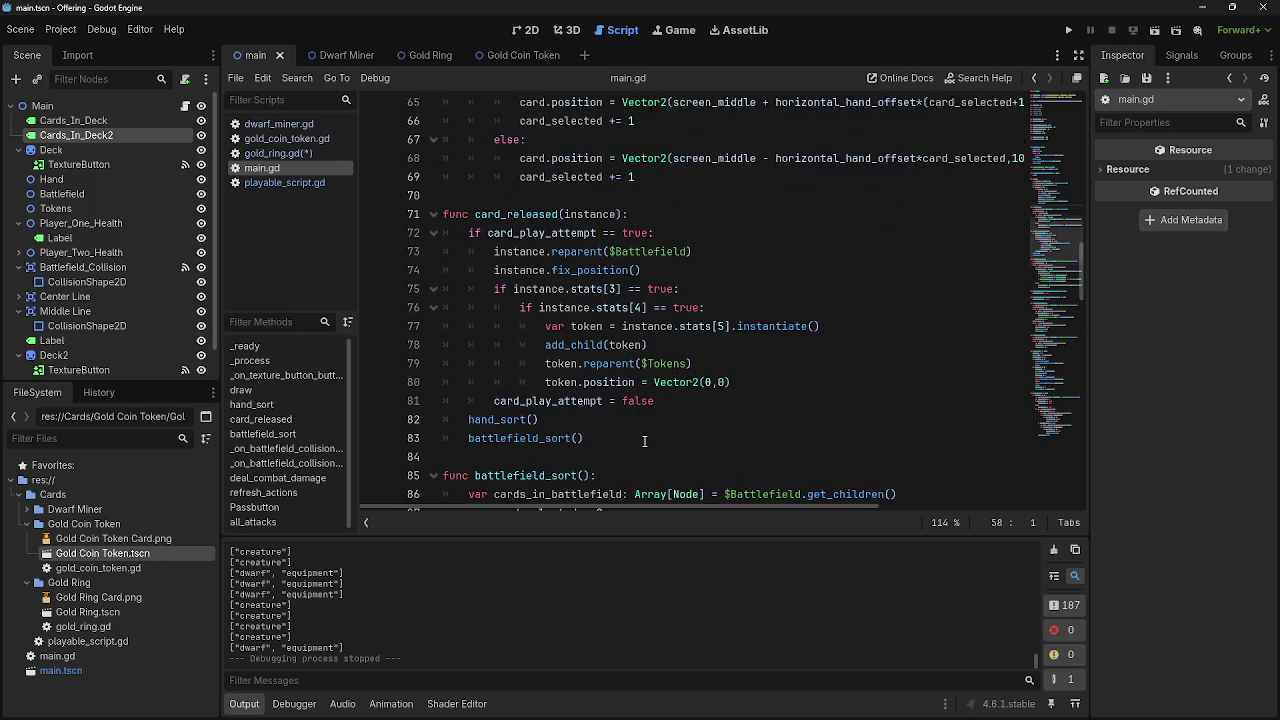
pyautogui.scroll(-2, 650, 440)
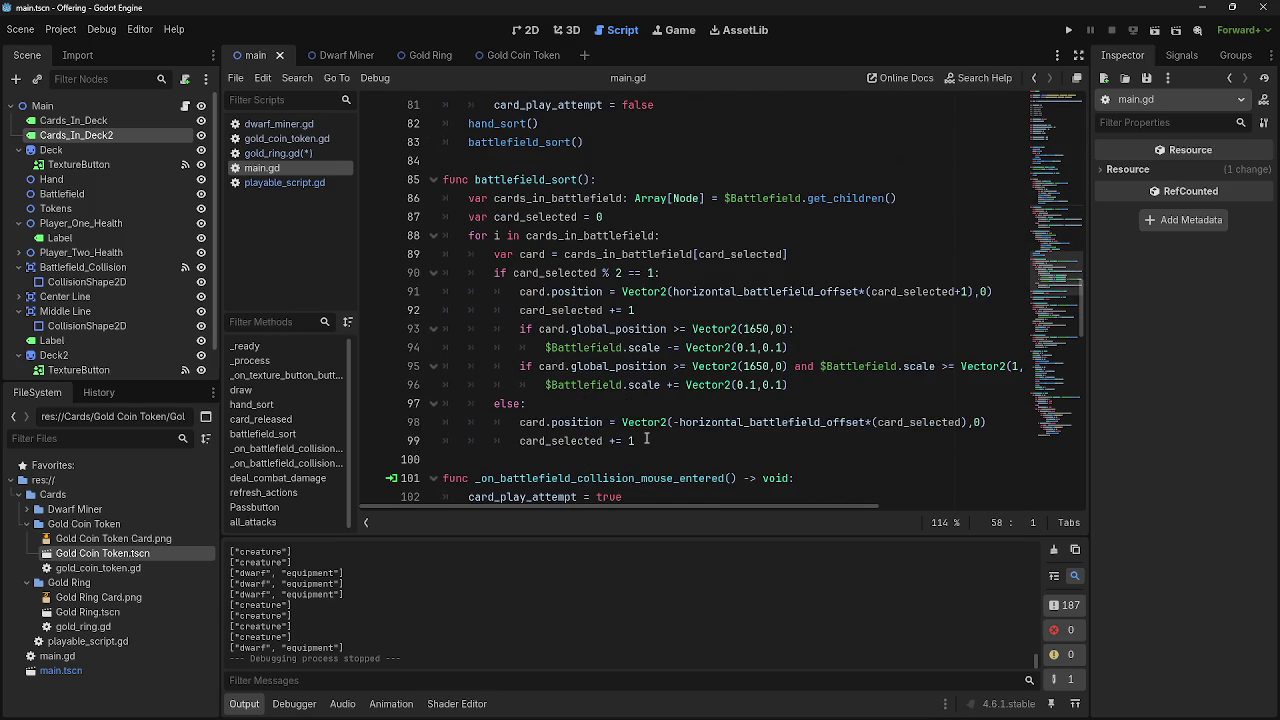
pyautogui.scroll(-13, 646, 437)
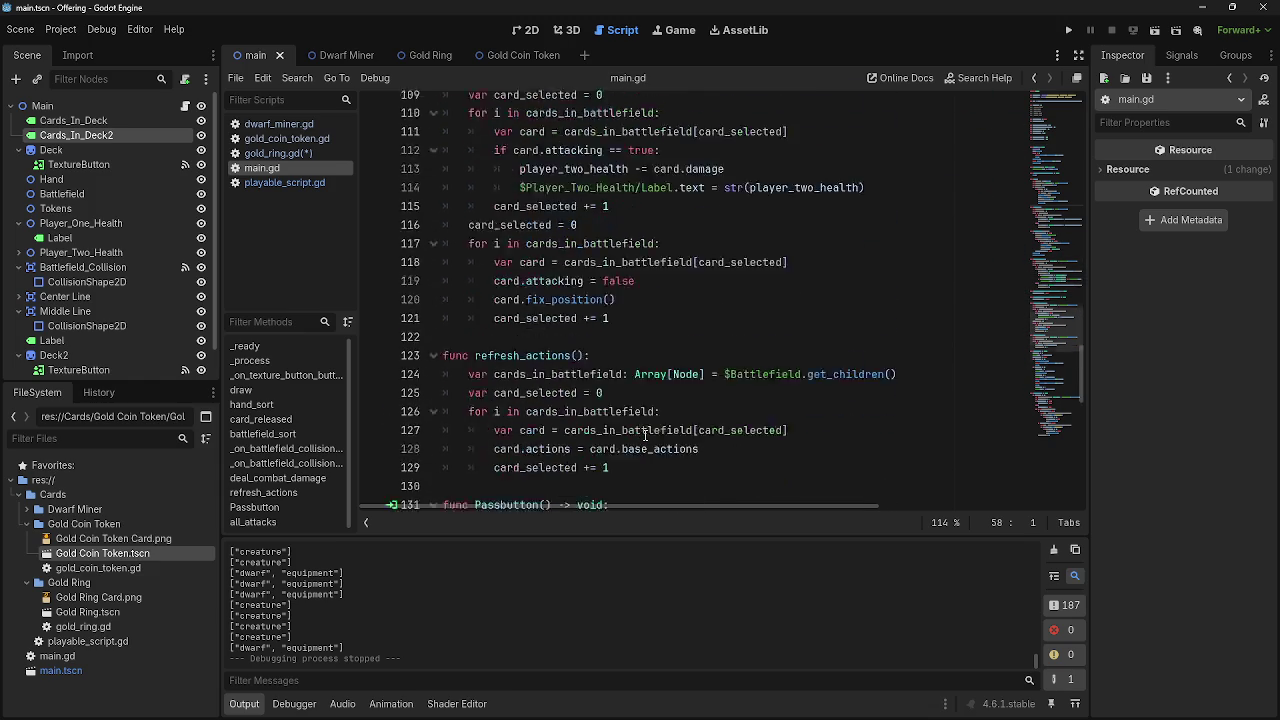
pyautogui.scroll(-11, 645, 437)
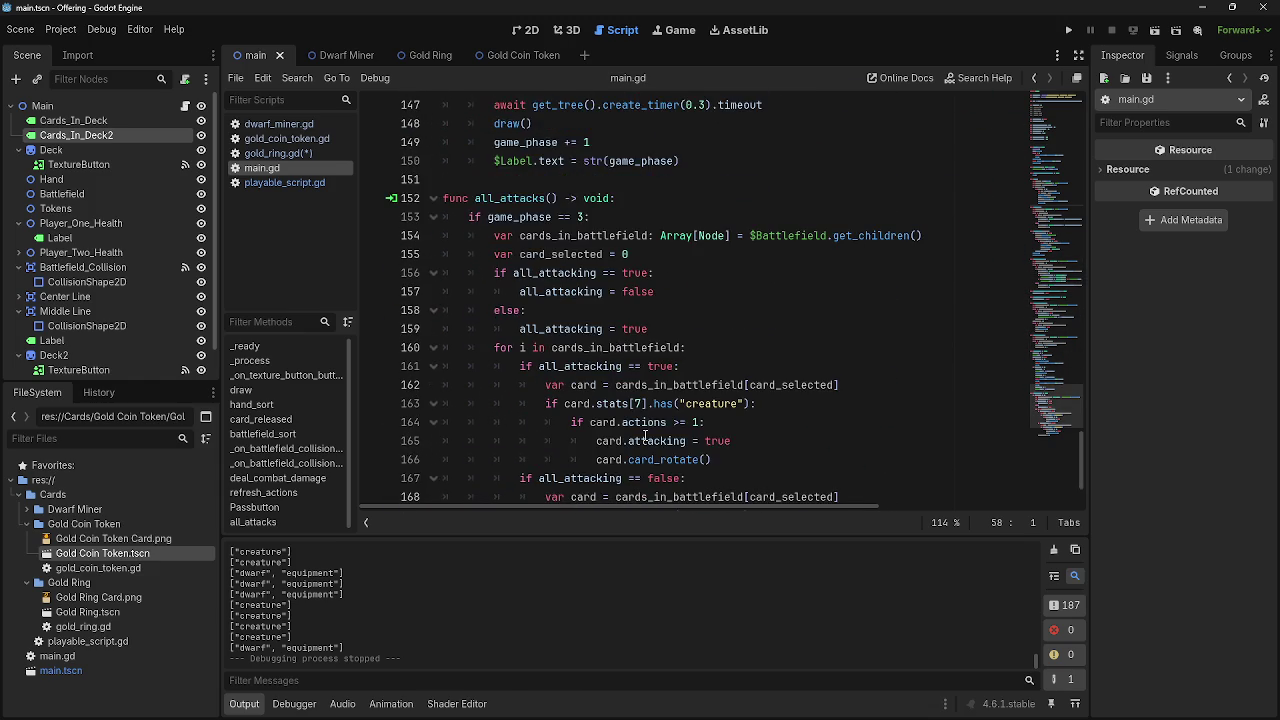
pyautogui.scroll(10, 645, 437)
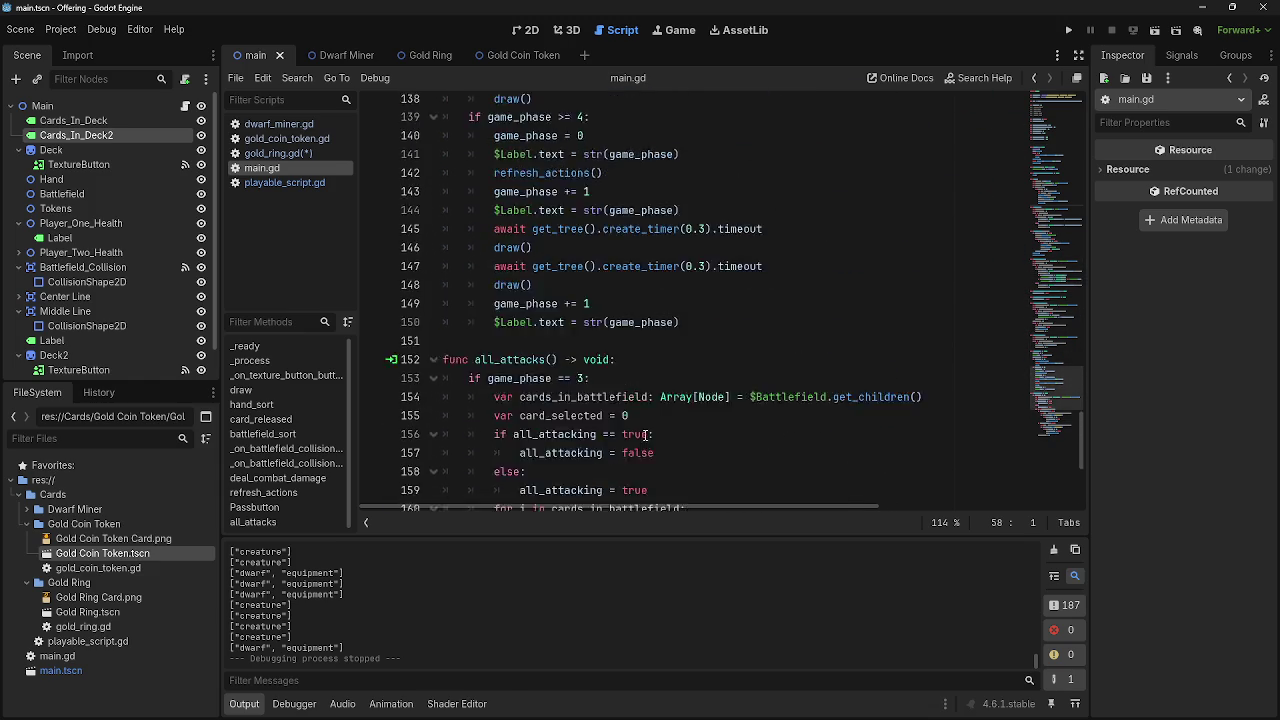
pyautogui.click(290, 182)
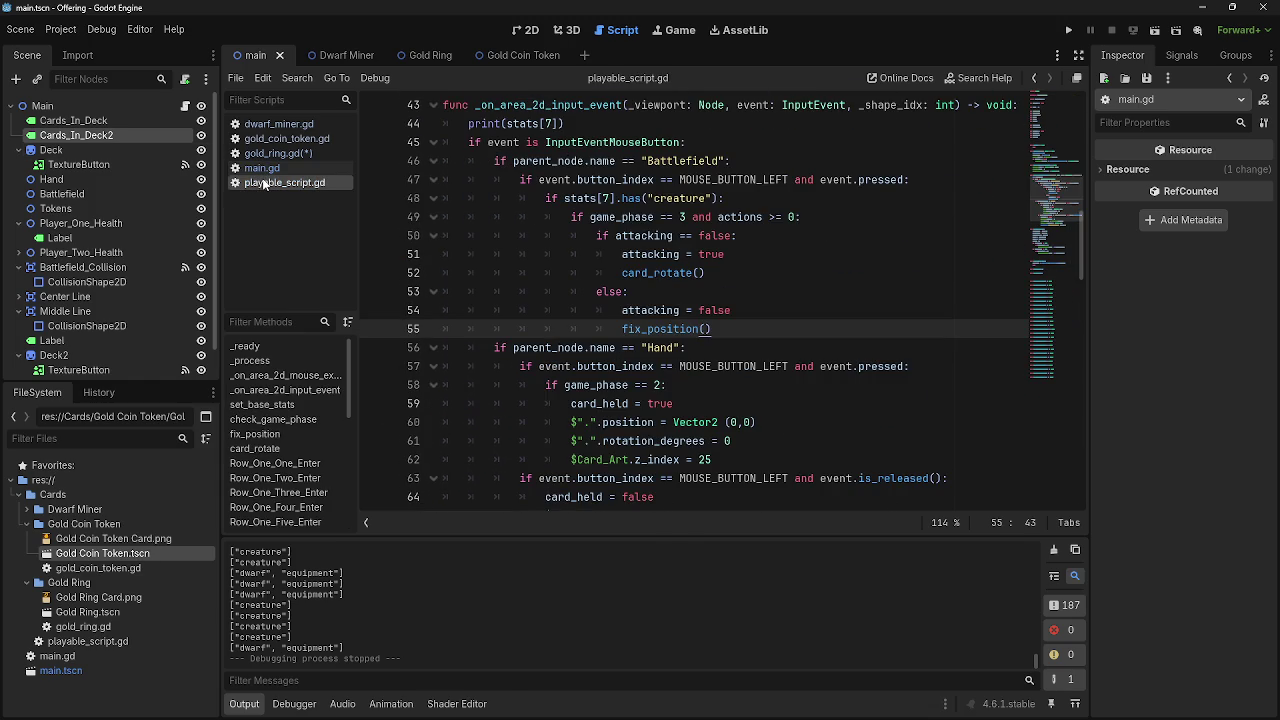
# Test-run the game by playing a Dwarf Miner card onto the battlefield, then stop it
pyautogui.click(1069, 31)
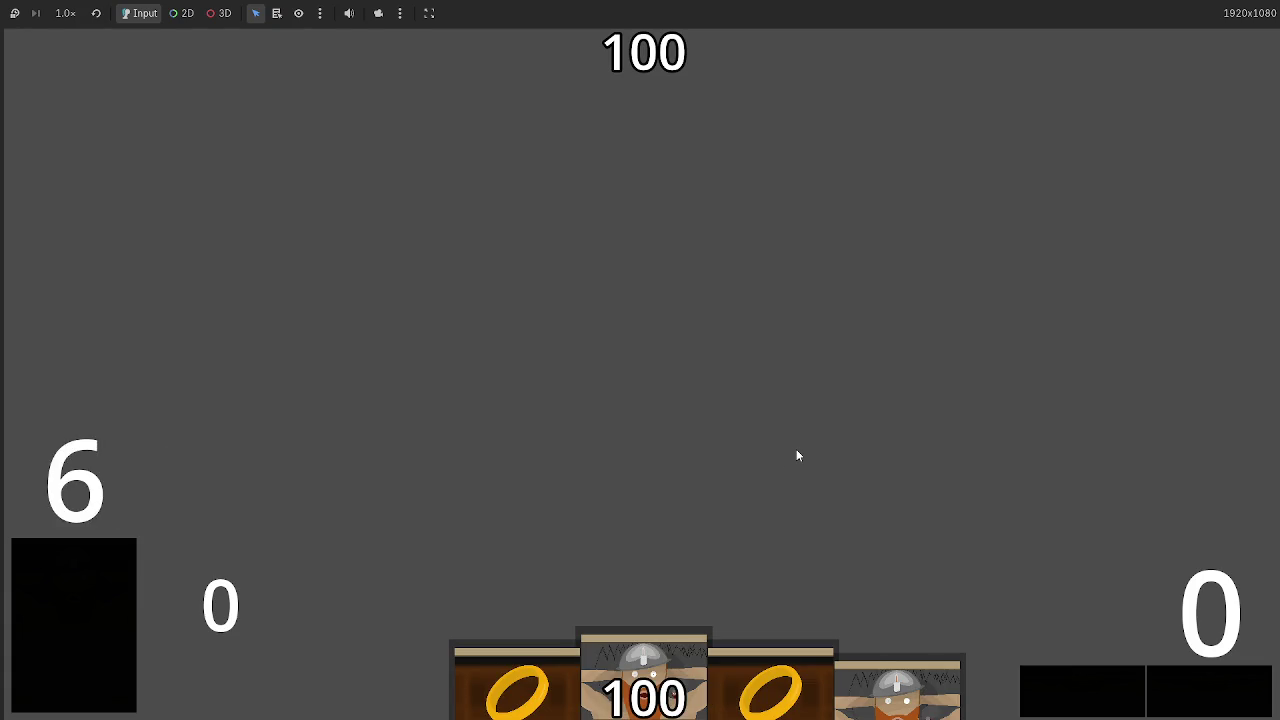
pyautogui.moveTo(514, 640); pyautogui.dragTo(630, 425)
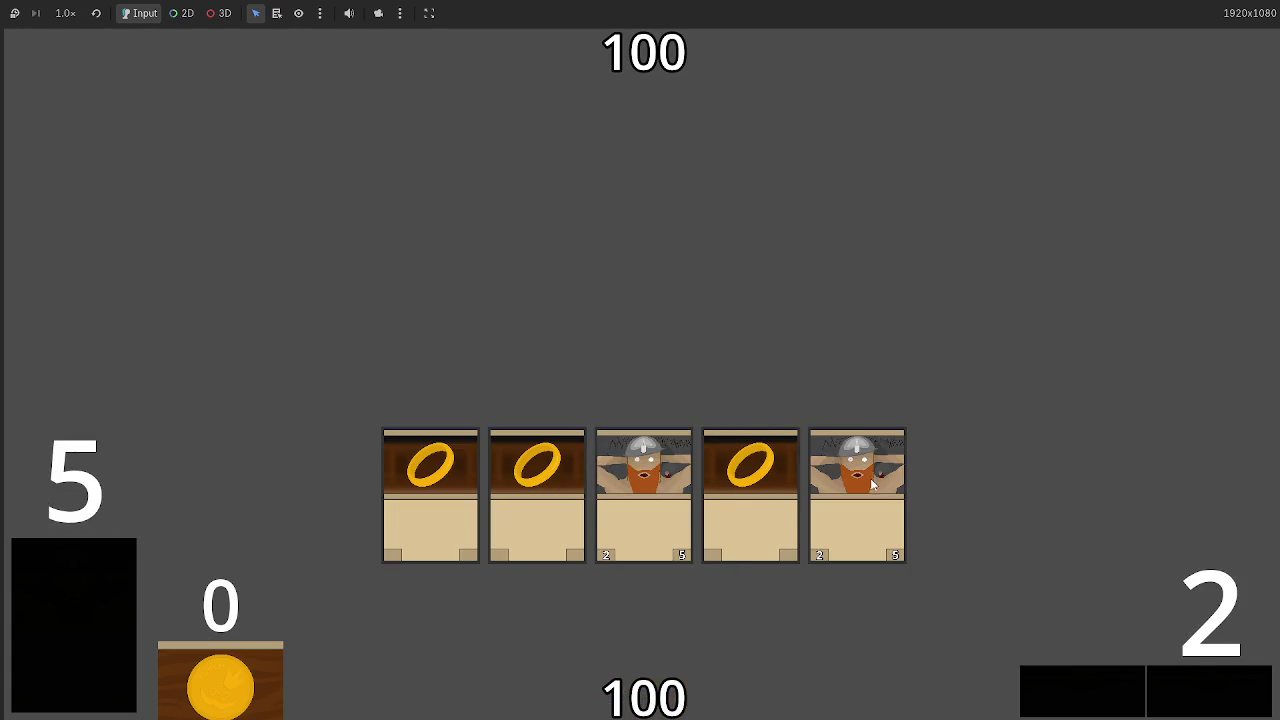
pyautogui.press('F8')
# Replace stats[7] with actions in the card handler's debug print
pyautogui.scroll(2, 731, 295)
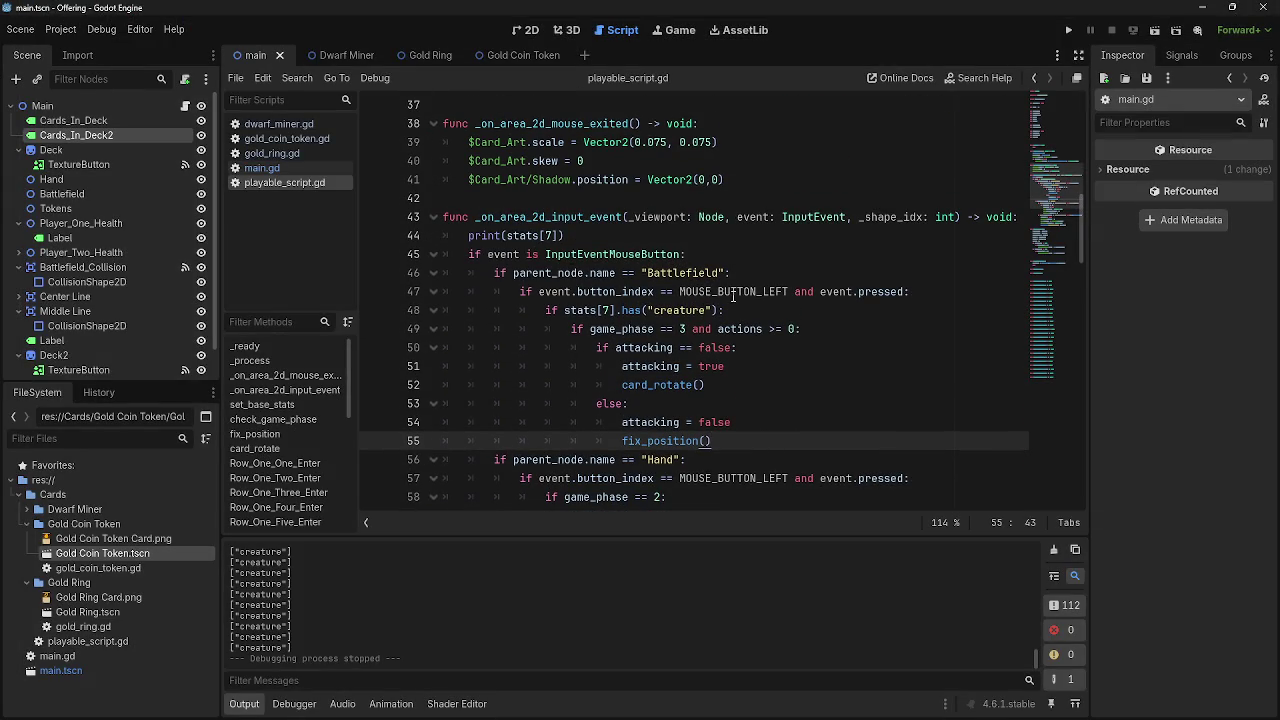
pyautogui.click(270, 168)
pyautogui.click(285, 183)
pyautogui.moveTo(620, 237)
pyautogui.mouseDown()
pyautogui.moveTo(488, 236)
pyautogui.moveTo(513, 236)
pyautogui.mouseUp()
pyautogui.click(508, 236)
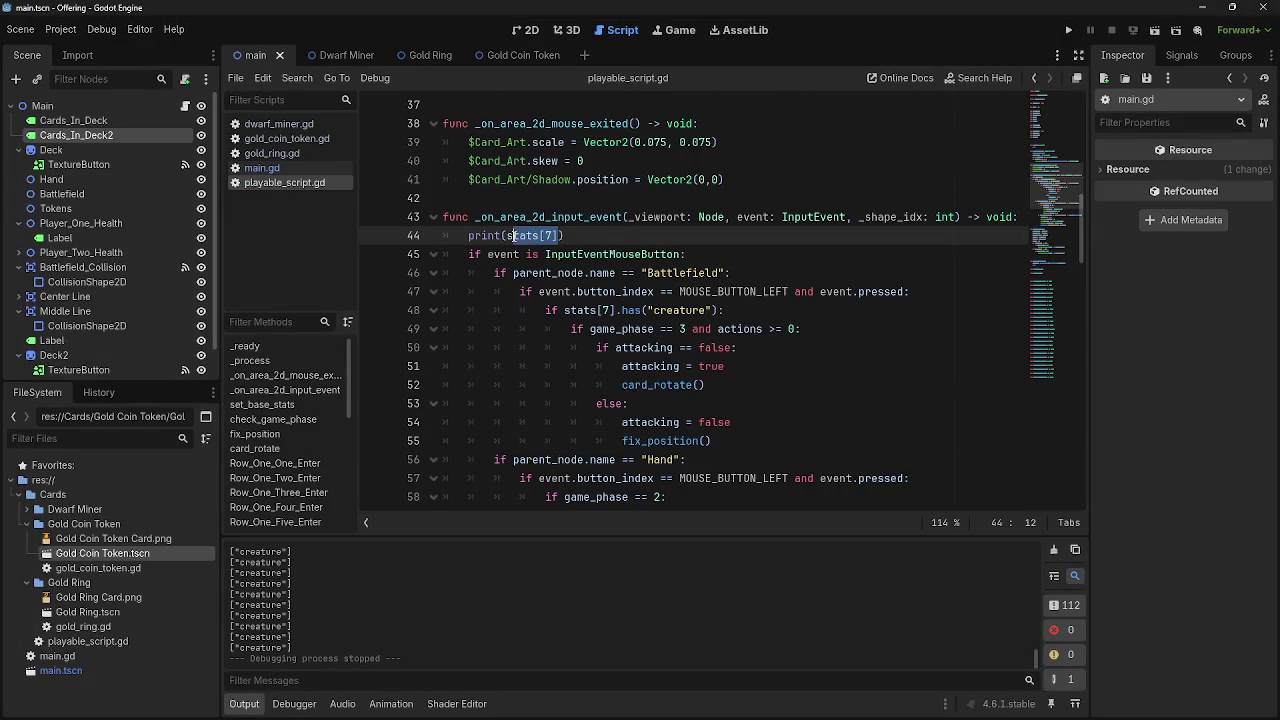
pyautogui.write('sa')
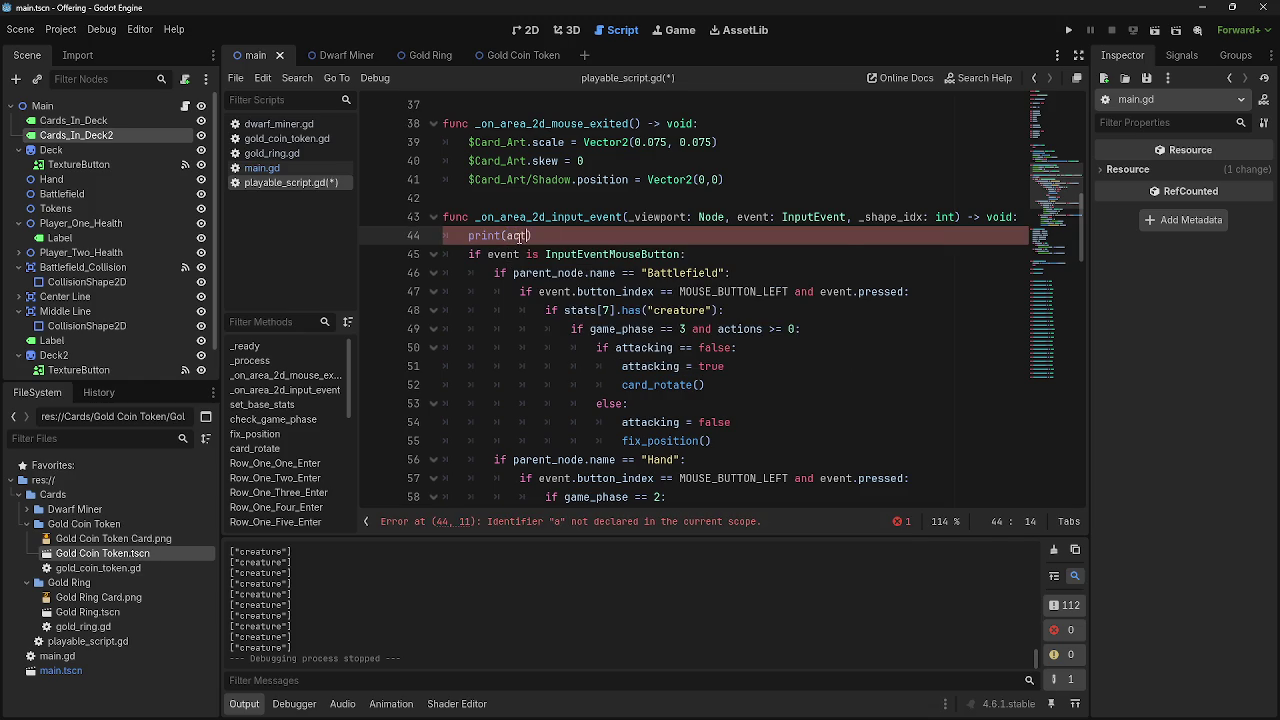
pyautogui.write('ions')
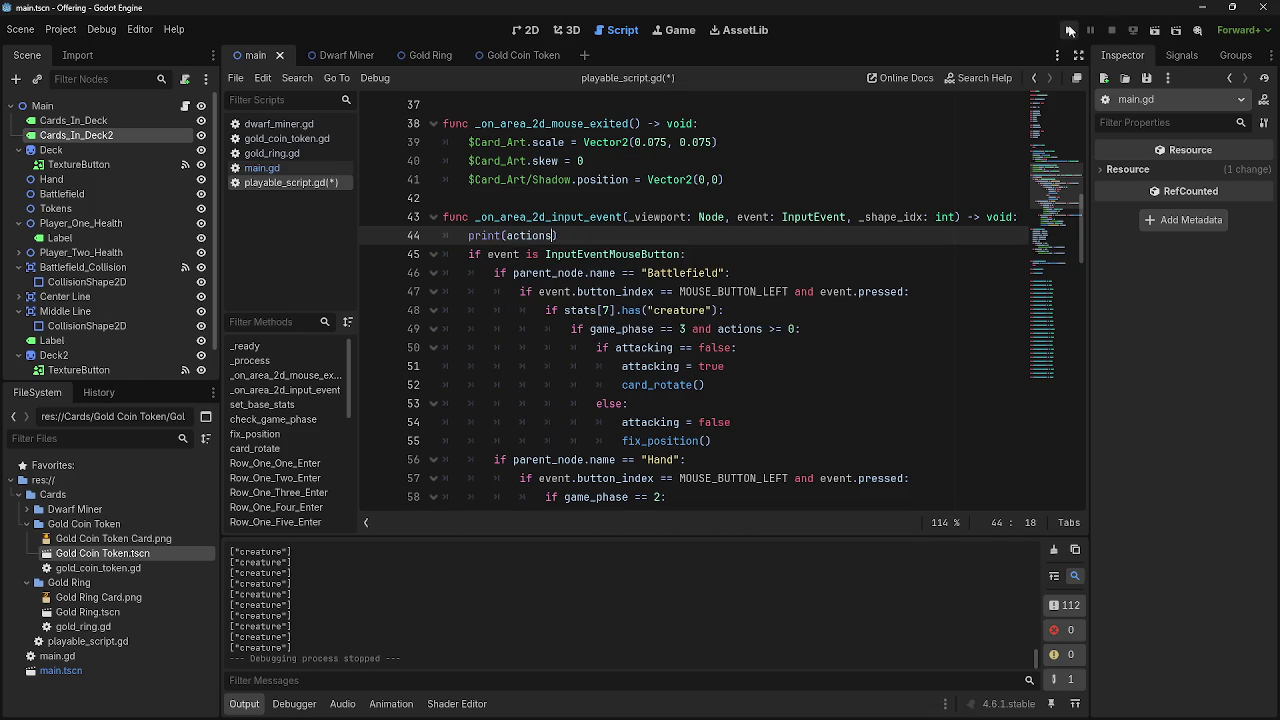
# Rerun the game, play a dwarf card, and inspect the actions >= 0 condition on line 49
pyautogui.click(1069, 31)
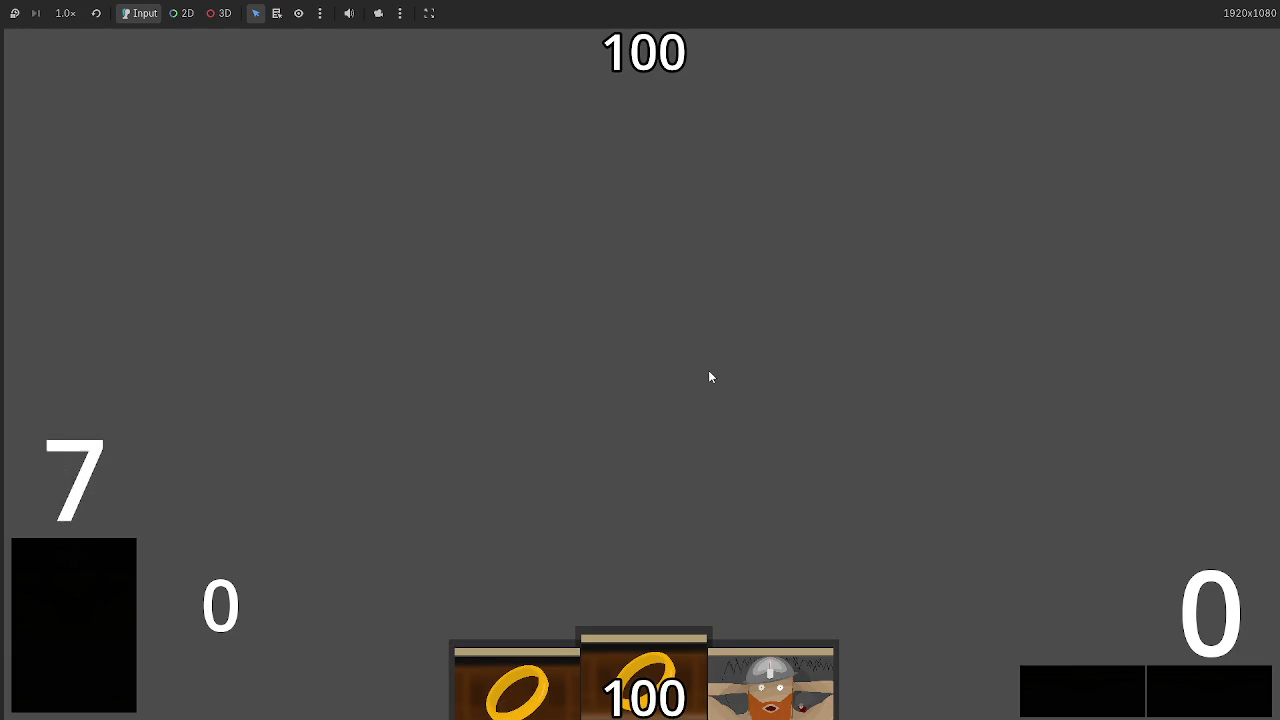
pyautogui.hotkey('alt', 'Tab')
pyautogui.hotkey('alt', 'Tab')
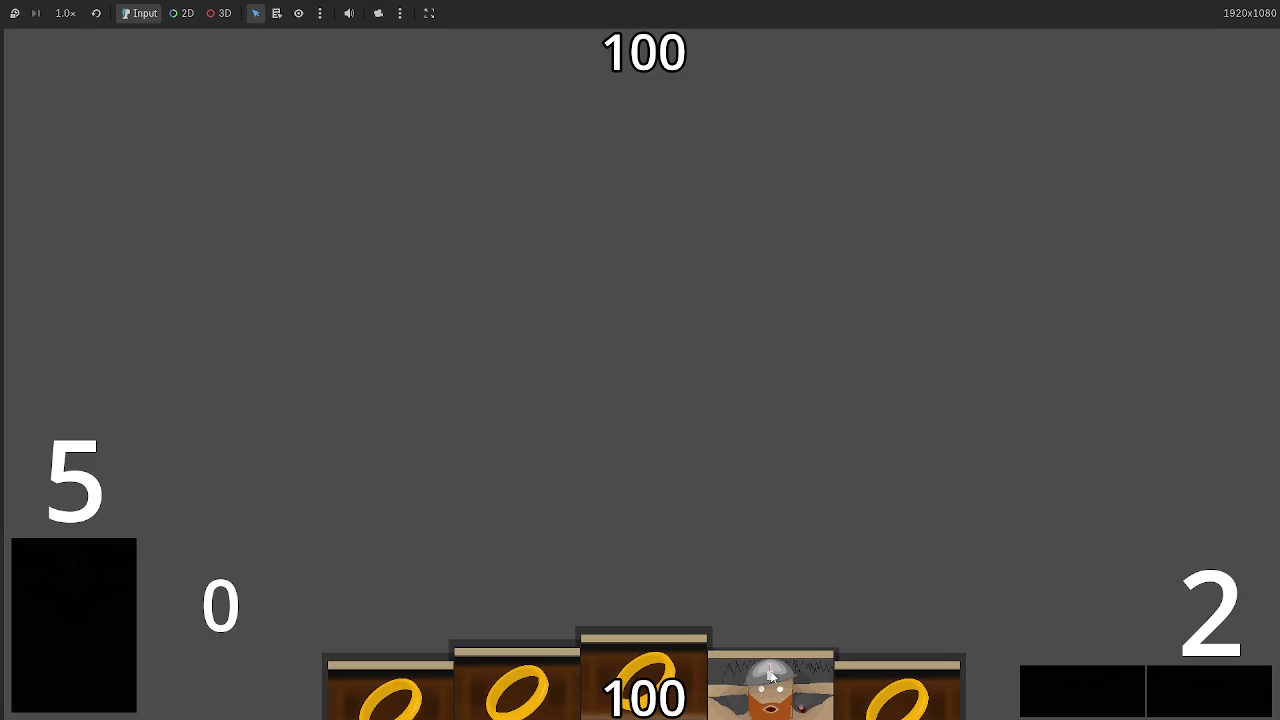
pyautogui.click(769, 707)
pyautogui.hotkey('alt', 'Tab')
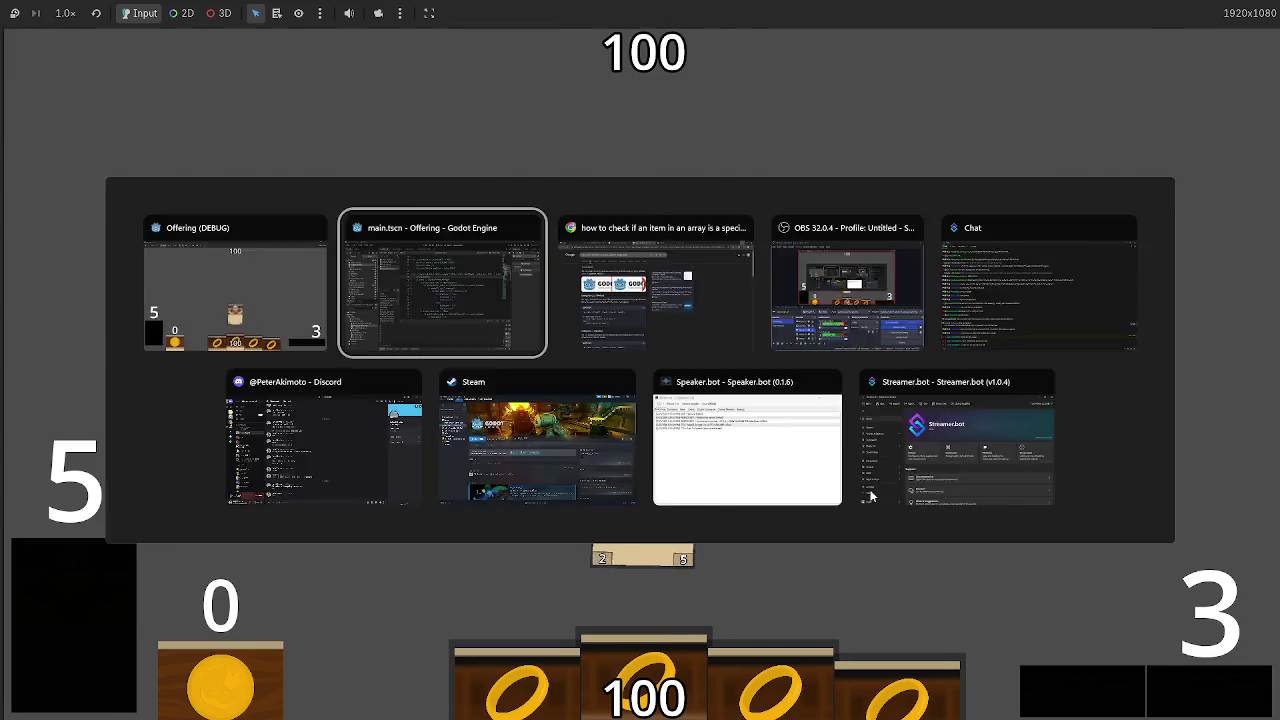
pyautogui.moveTo(718, 329); pyautogui.dragTo(797, 329)
pyautogui.click(796, 332)
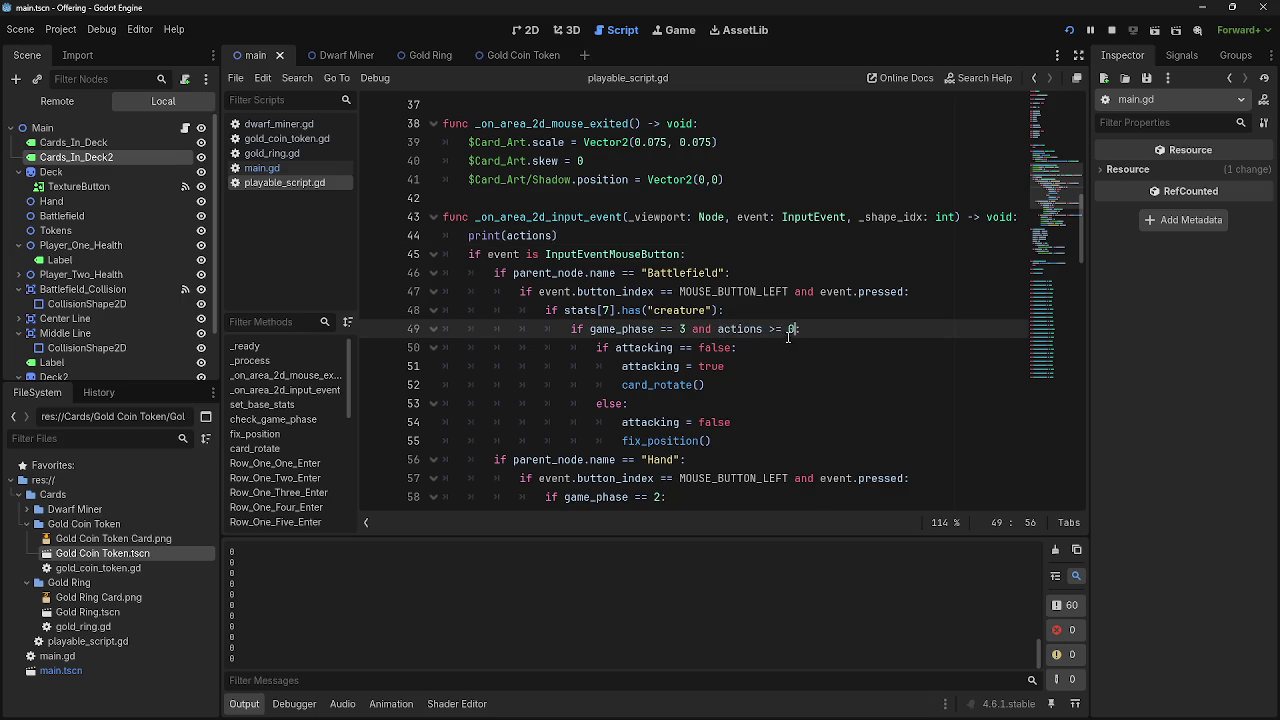
# Raise the attack check to actions >= 1 and rerun the game, playing a dwarf card
pyautogui.click(770, 329)
pyautogui.click(789, 329)
pyautogui.click(1091, 30)
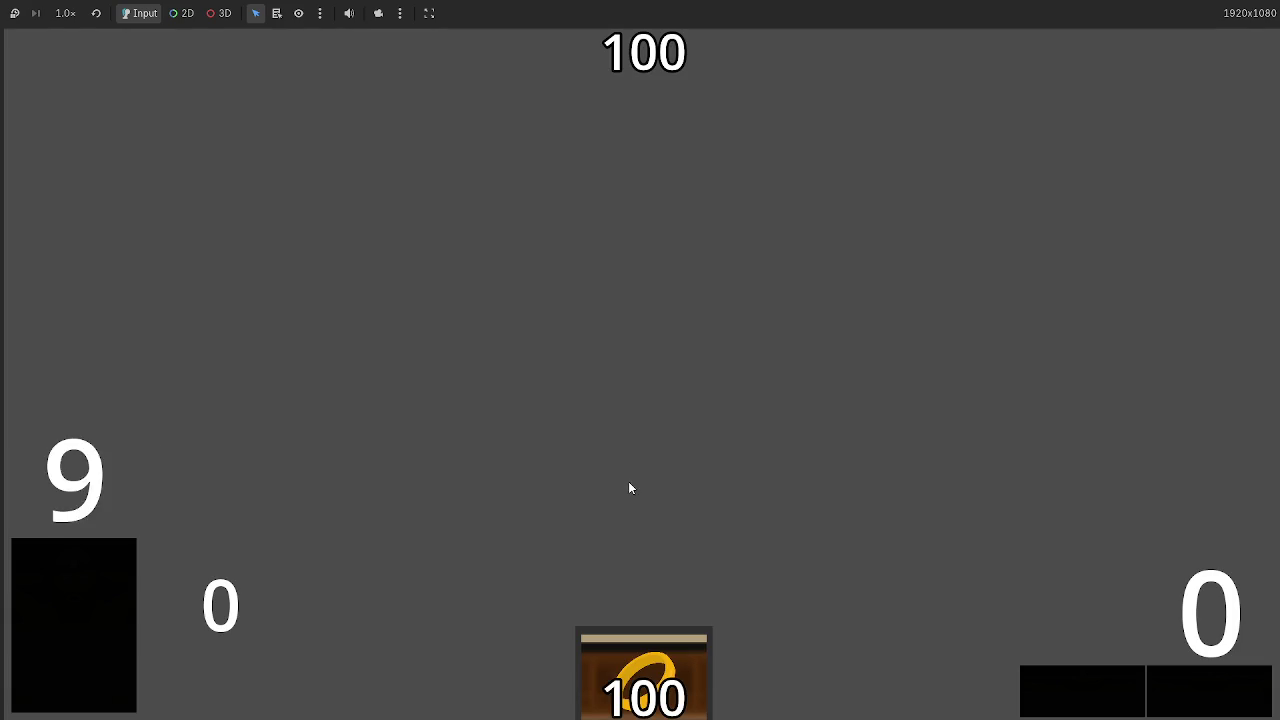
pyautogui.click(770, 610)
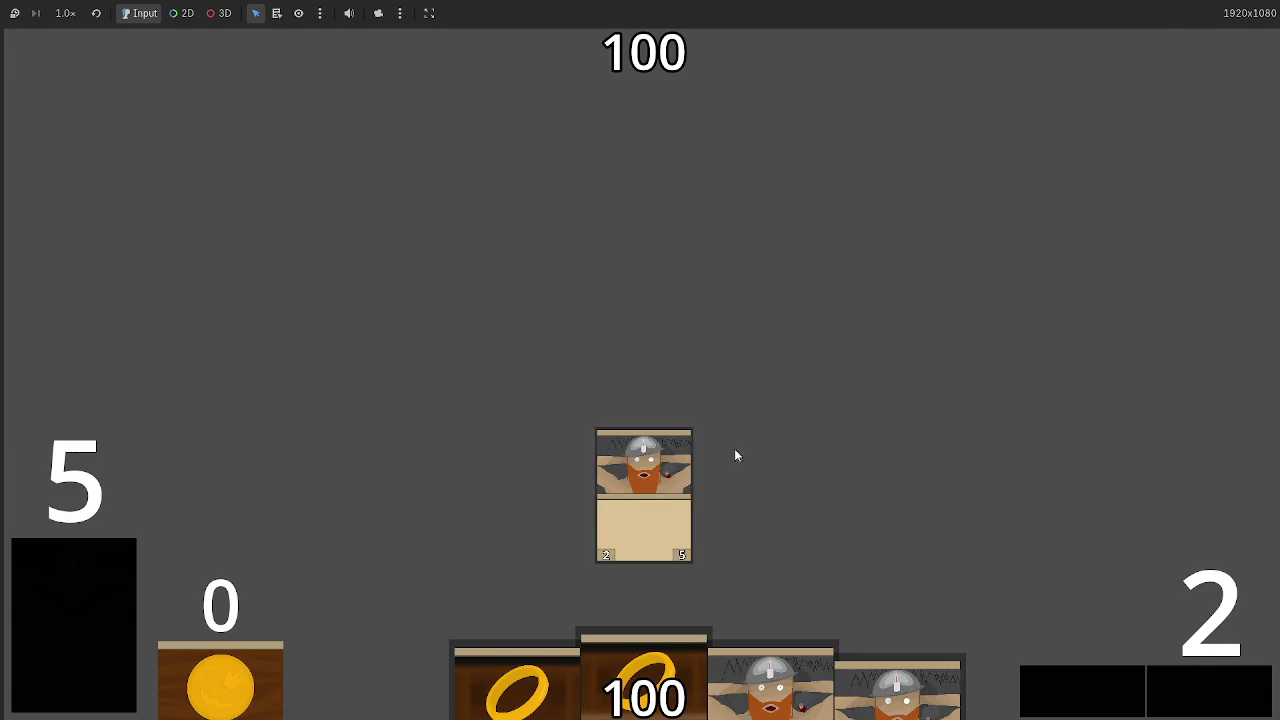
pyautogui.press('F8')
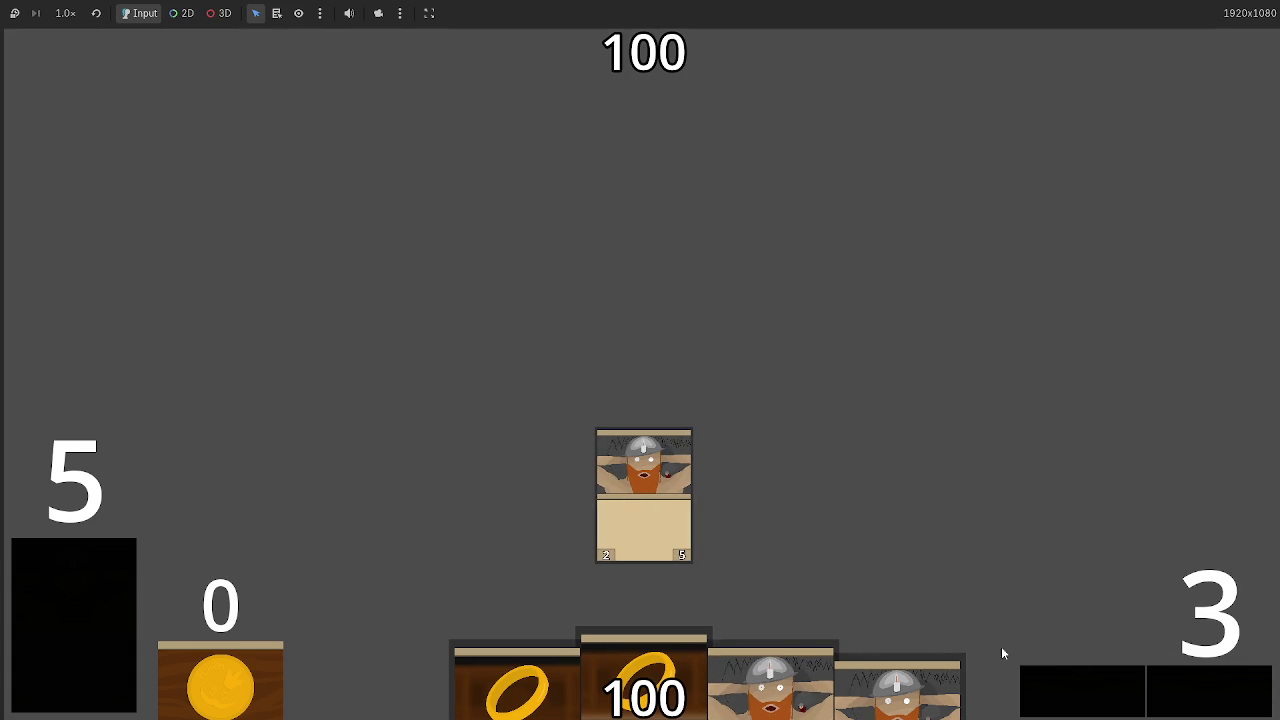
# Advance to combat, attack with the Dwarf Miner card, and return to the editor
pyautogui.click(1182, 685)
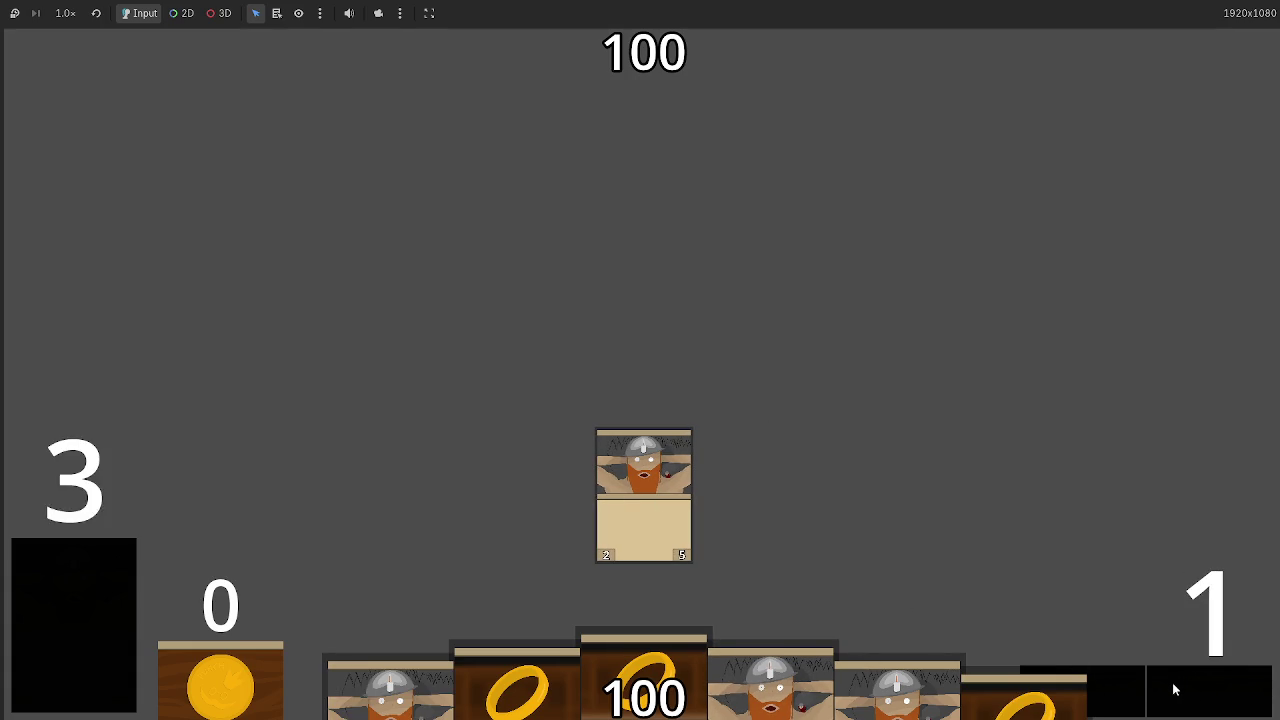
pyautogui.click(1121, 685)
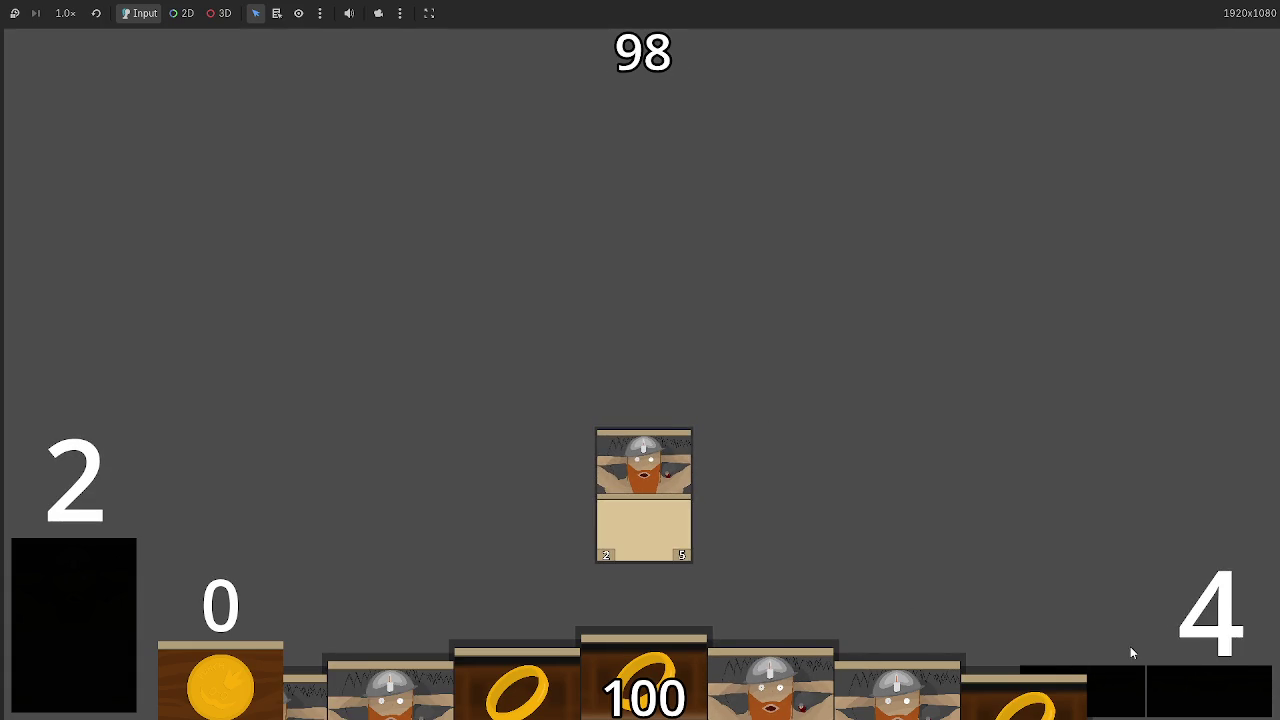
pyautogui.hotkey('alt', 'Tab')
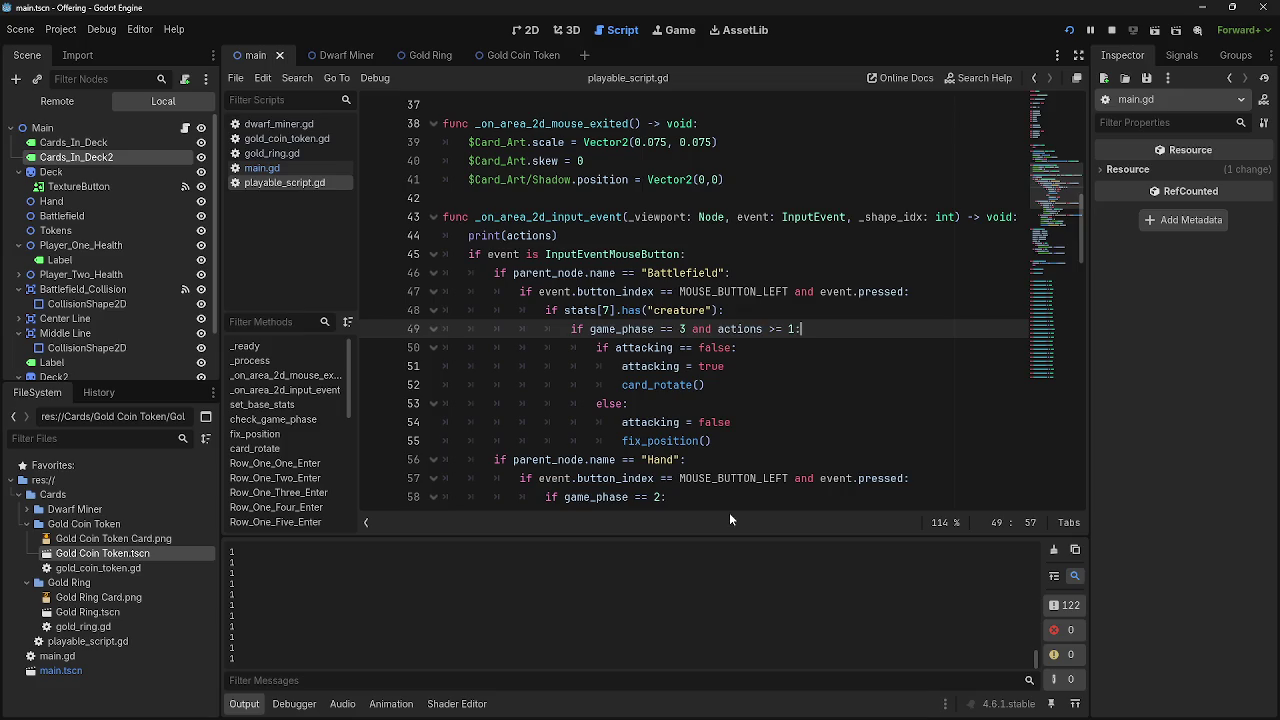
pyautogui.hotkey('alt', 'Tab')
pyautogui.hotkey('alt', 'Tab')
pyautogui.hotkey('alt', 'Tab')
pyautogui.click(1108, 686)
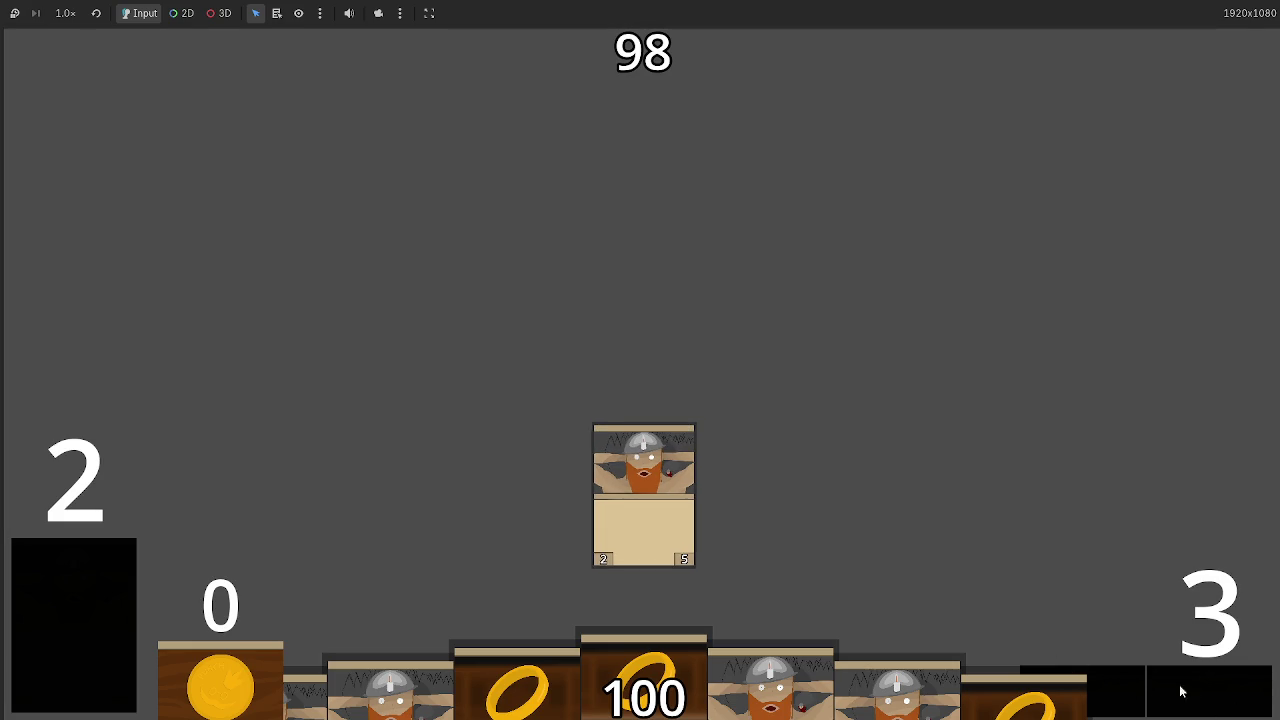
pyautogui.hotkey('alt', 'Tab')
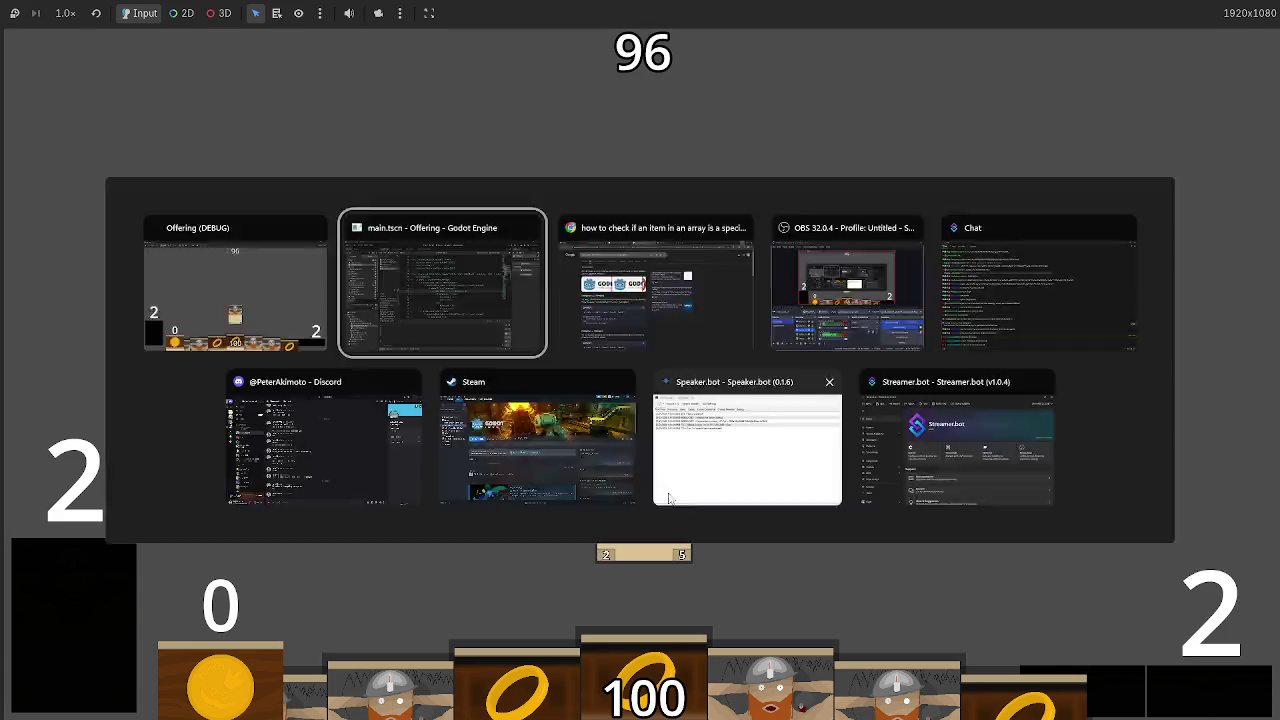
pyautogui.hotkey('alt', 'Tab')
pyautogui.hotkey('alt', 'Tab')
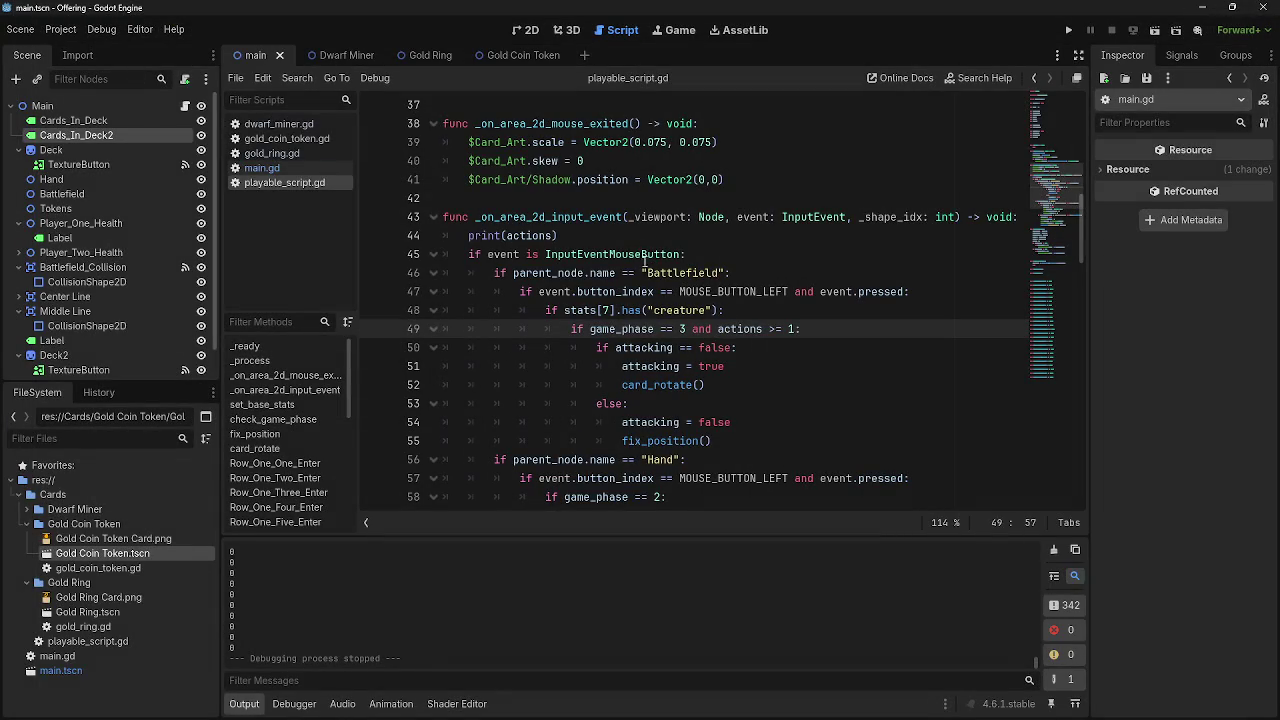
# Step through the attack conditions, then review all_attacks around line 170 in main.gd
pyautogui.press('Down')
pyautogui.press('Down')
pyautogui.press('Up')
pyautogui.press('Up')
pyautogui.press('Up')
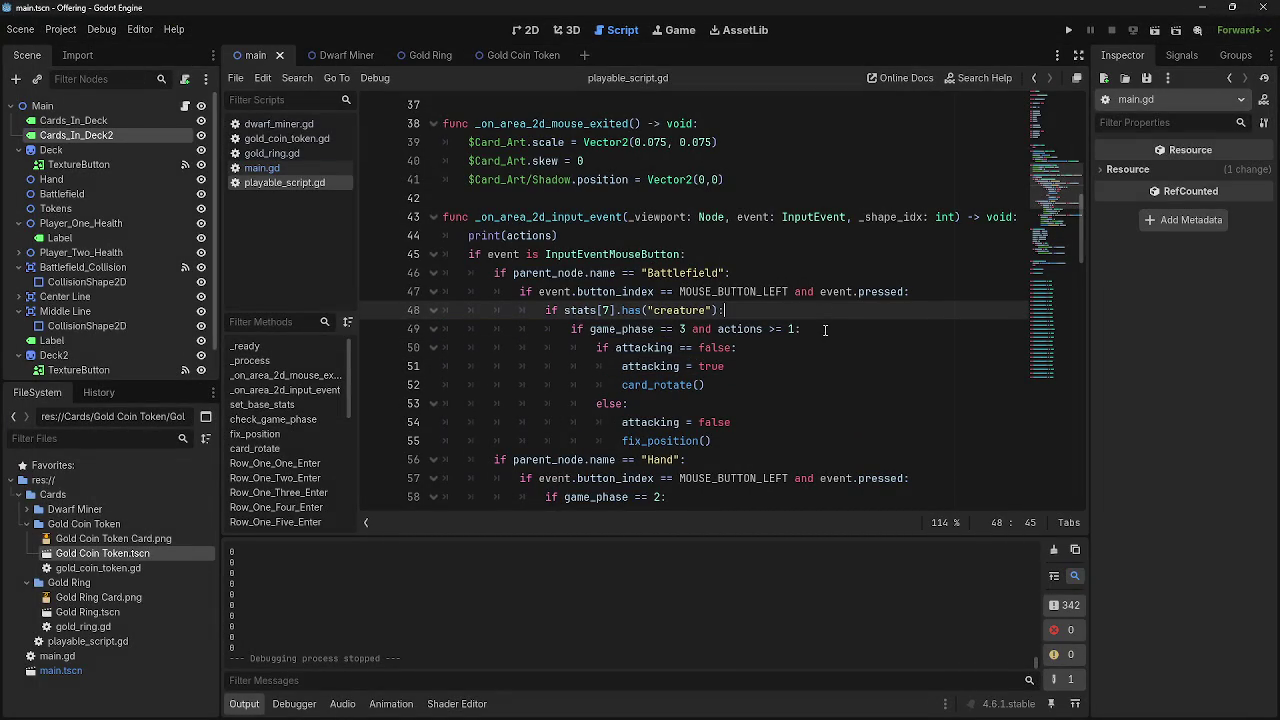
pyautogui.press('Down')
pyautogui.press('Down')
pyautogui.press('Up')
pyautogui.click(262, 168)
pyautogui.scroll(-9, 568, 403)
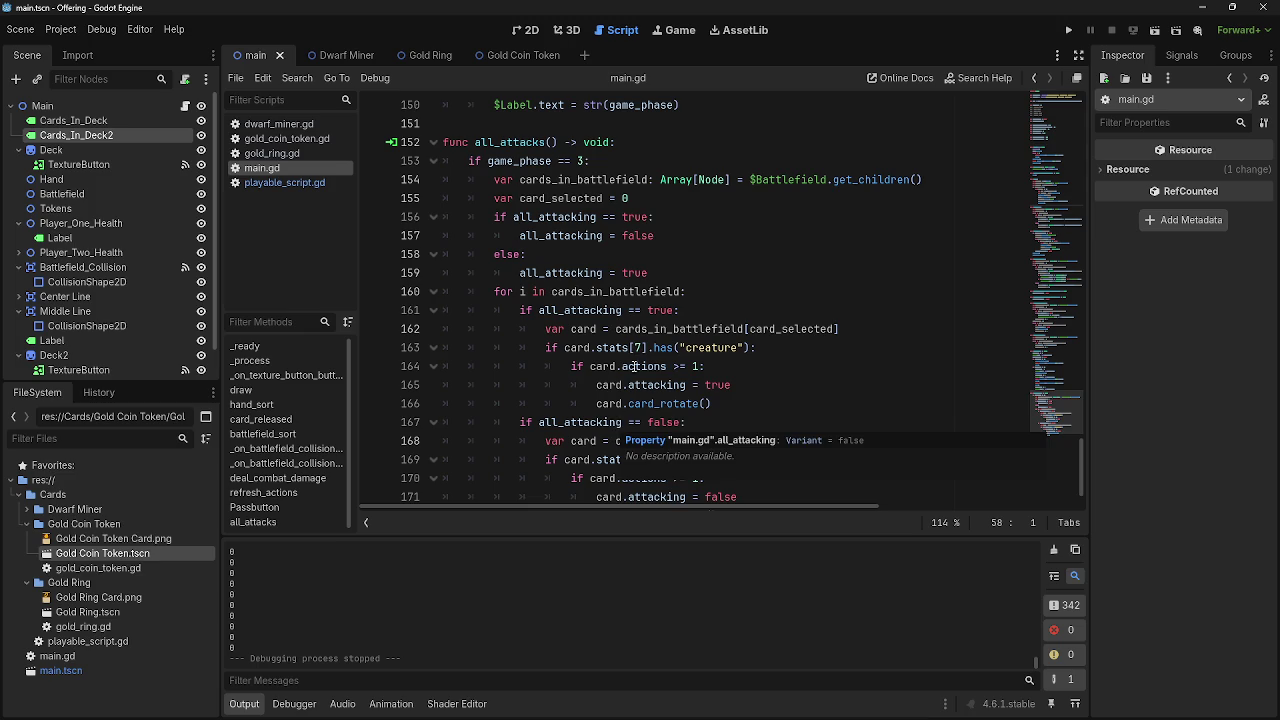
pyautogui.scroll(-1, 619, 250)
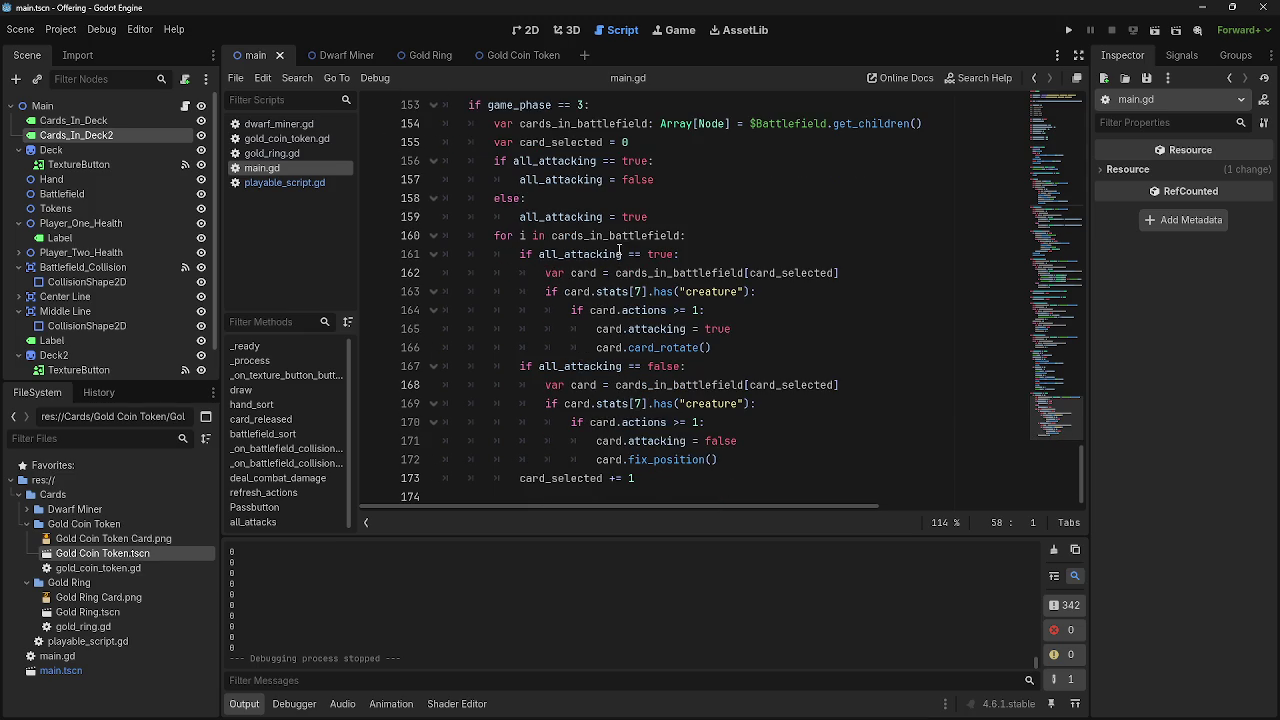
pyautogui.click(710, 422)
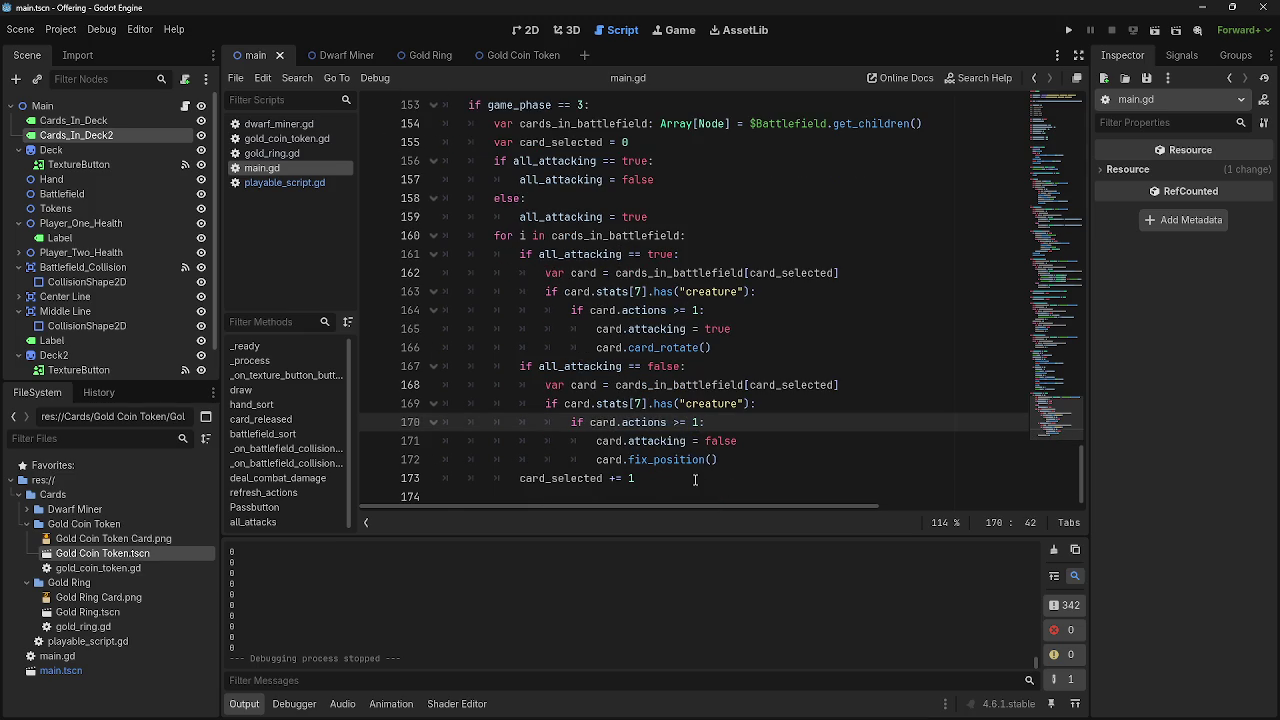
pyautogui.scroll(2, 695, 480)
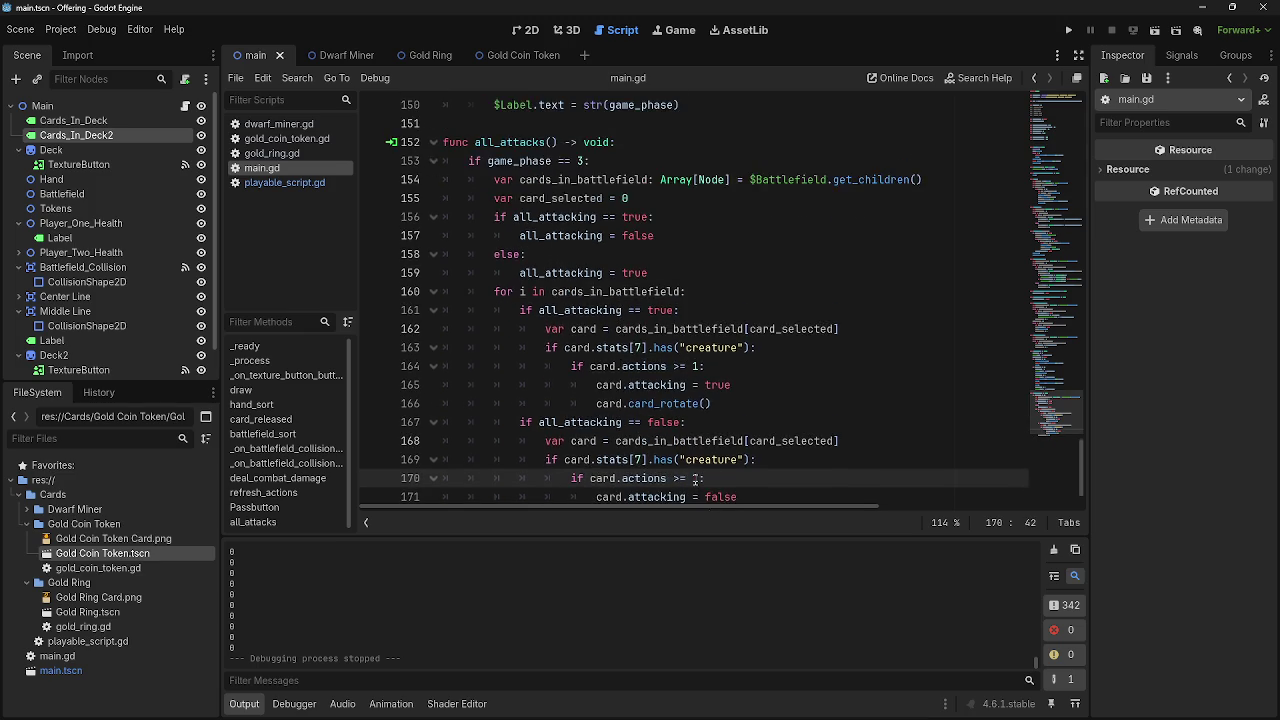
# Compare dwarf_miner.gd, gold_coin_token.gd and gold_ring.gd, settling on gold_ring.gd
pyautogui.click(265, 155)
pyautogui.click(250, 124)
pyautogui.click(258, 138)
pyautogui.click(262, 153)
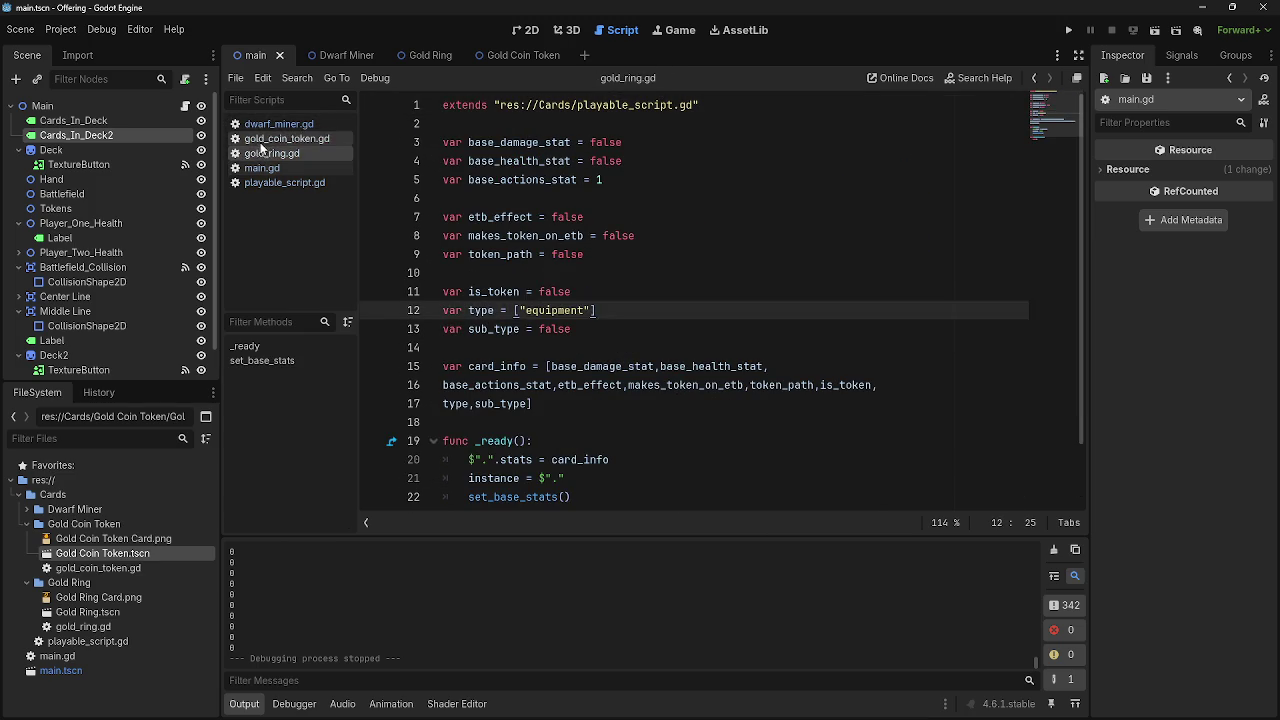
pyautogui.click(258, 138)
pyautogui.click(255, 124)
pyautogui.click(262, 153)
pyautogui.click(260, 138)
pyautogui.click(263, 124)
pyautogui.click(258, 153)
pyautogui.scroll(-2, 560, 440)
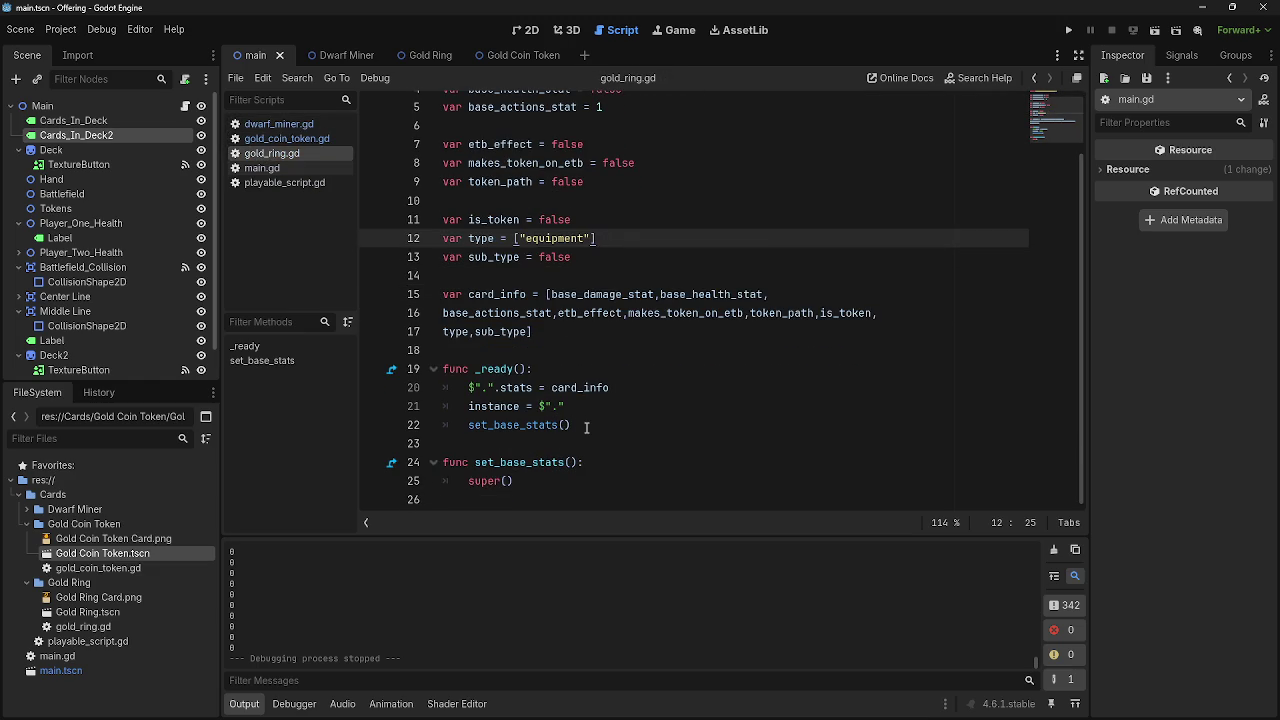
pyautogui.scroll(2, 587, 427)
pyautogui.click(260, 138)
pyautogui.click(280, 124)
pyautogui.click(282, 138)
pyautogui.click(282, 153)
pyautogui.click(284, 138)
pyautogui.click(283, 124)
pyautogui.click(282, 138)
pyautogui.click(282, 153)
pyautogui.click(280, 124)
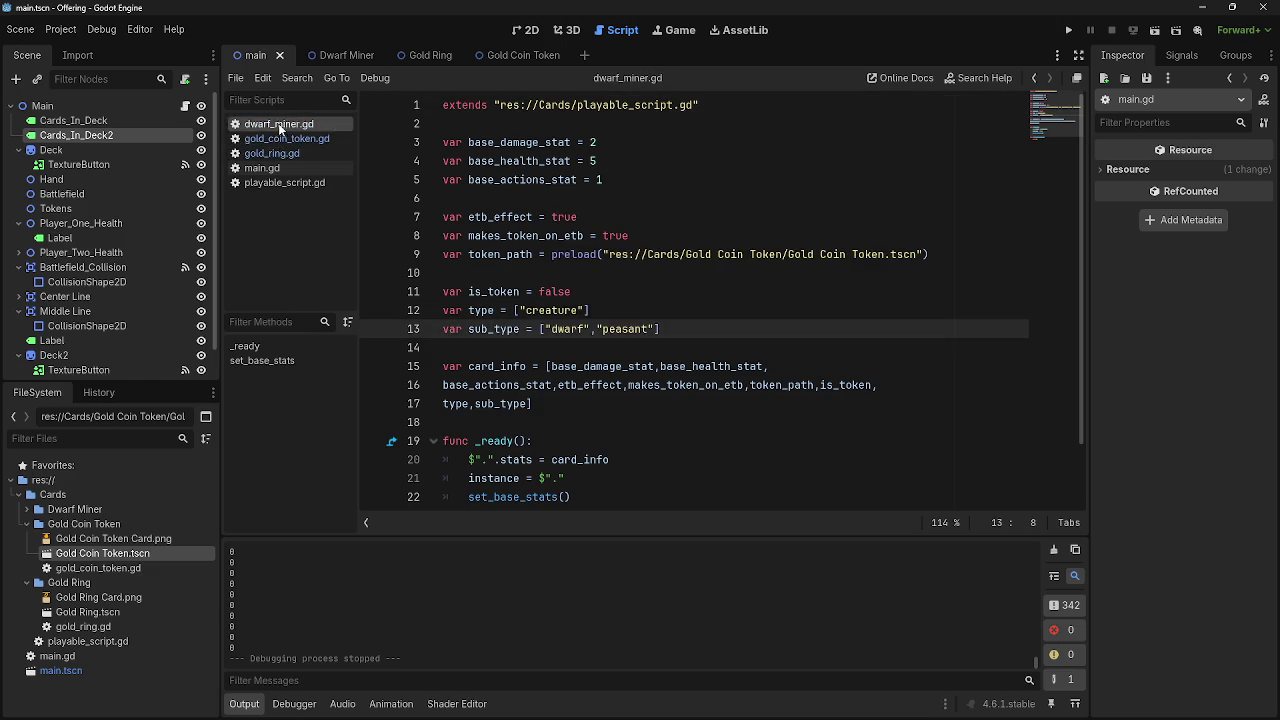
pyautogui.click(282, 138)
pyautogui.click(282, 153)
pyautogui.click(282, 138)
pyautogui.click(280, 124)
pyautogui.click(282, 138)
pyautogui.click(275, 153)
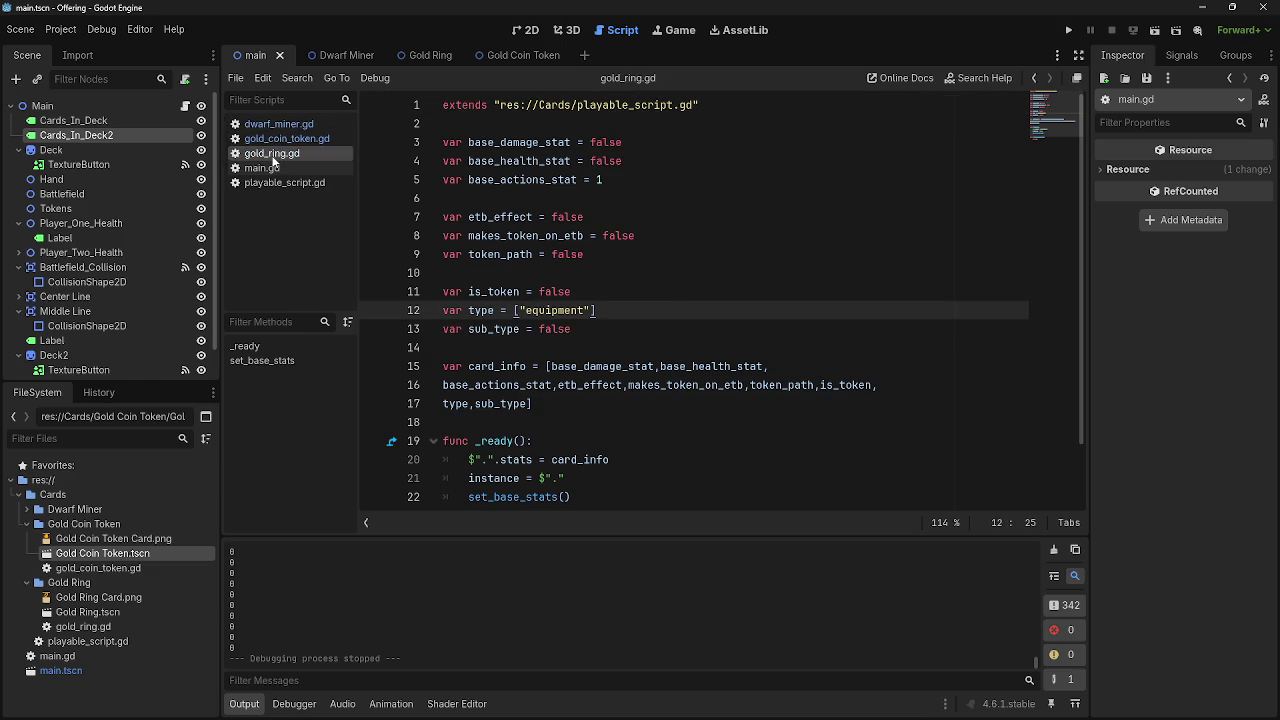
pyautogui.click(615, 278)
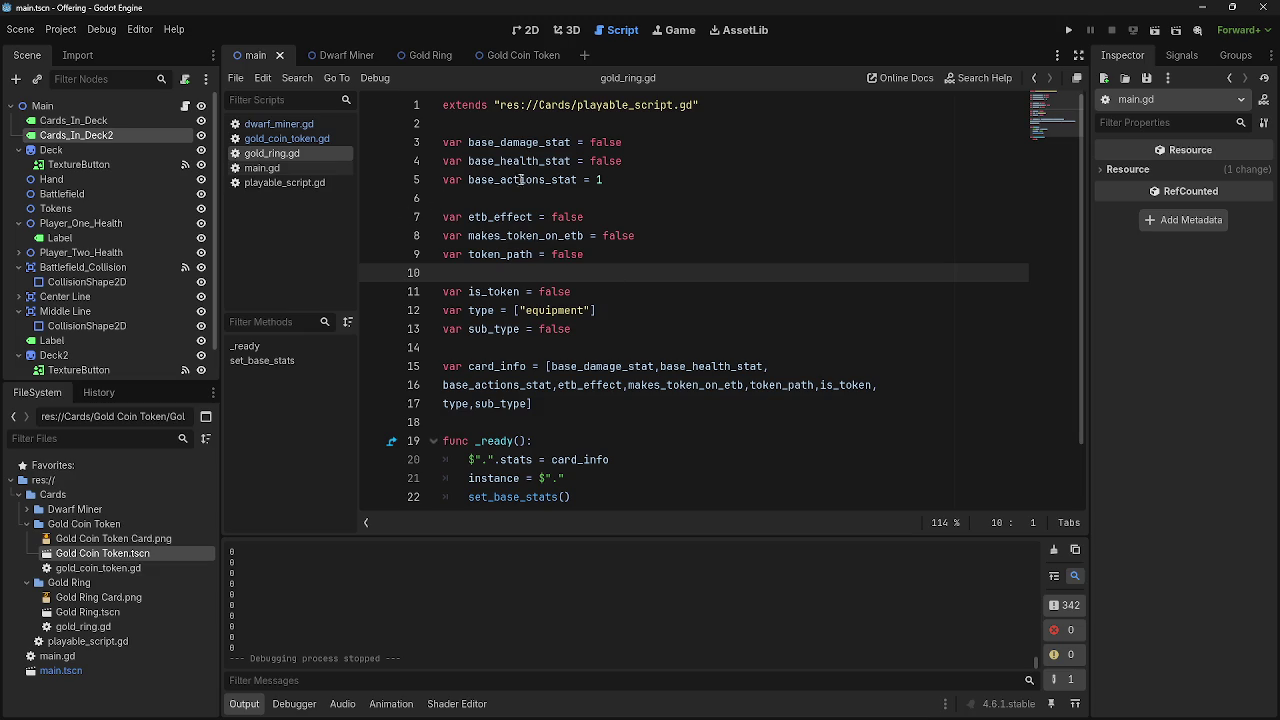
pyautogui.click(1066, 29)
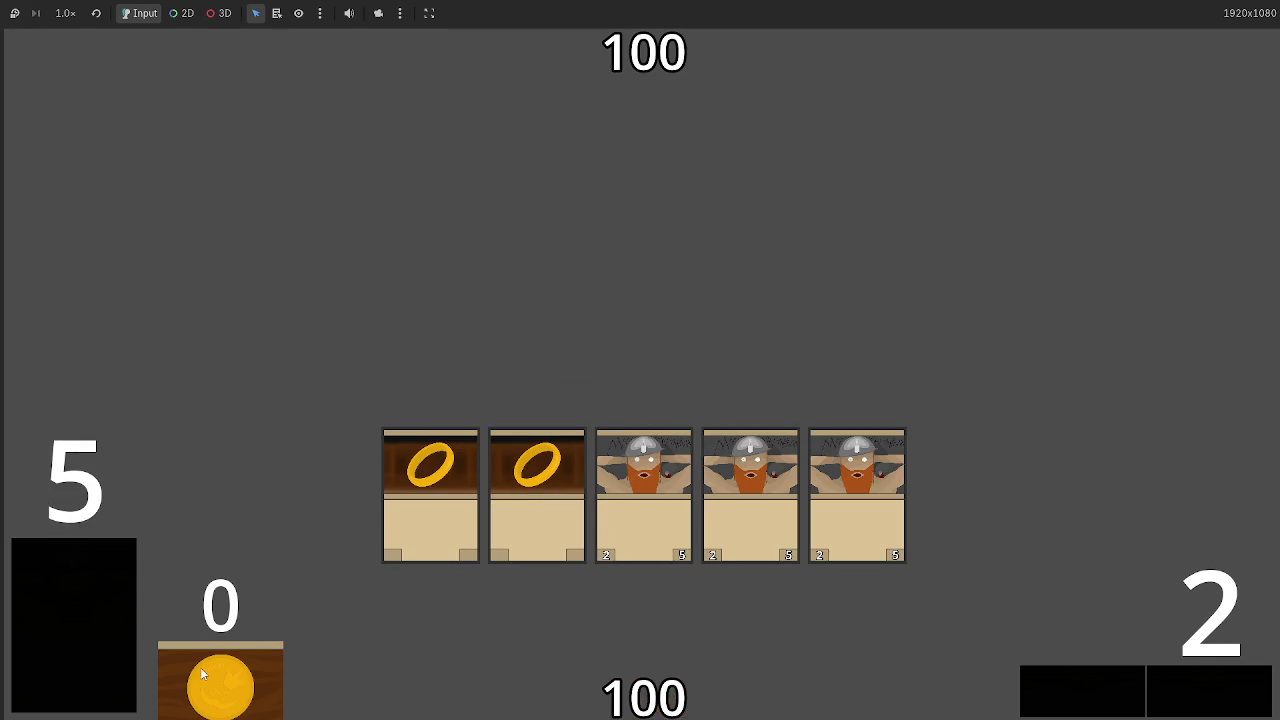
pyautogui.press('F8')
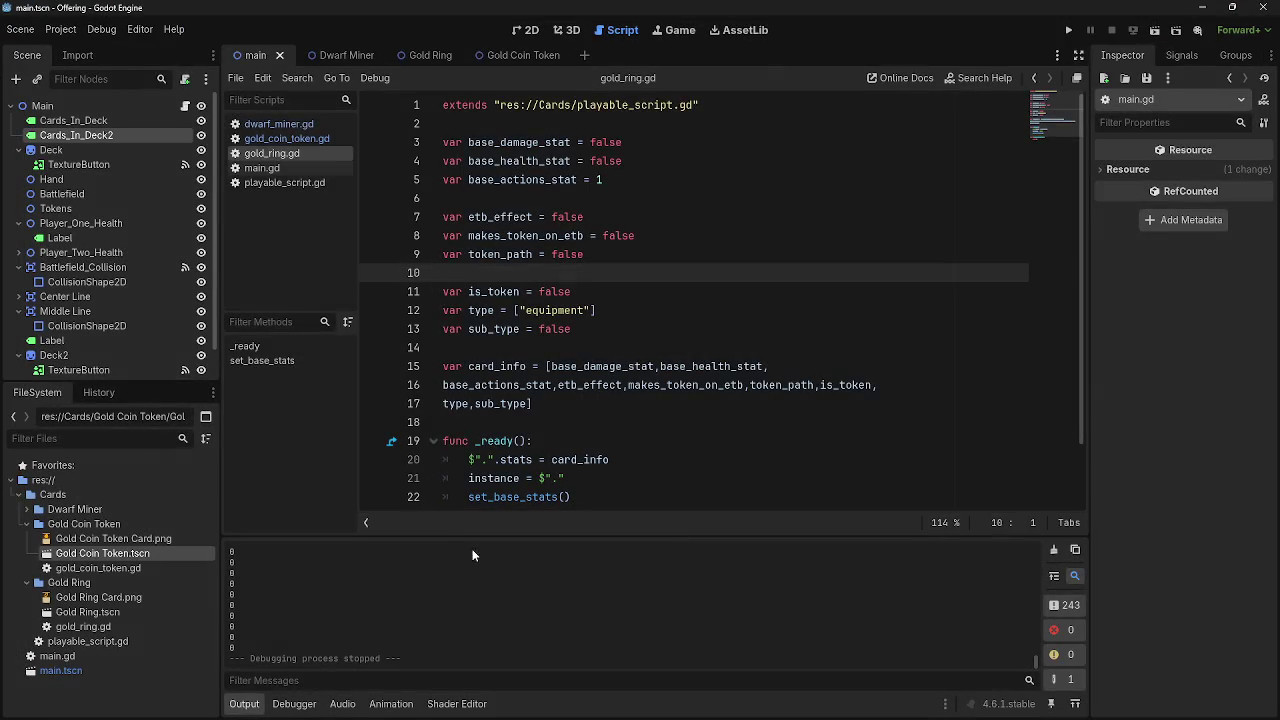
pyautogui.click(507, 55)
# Go to the token-spawning code in main.gd's card_released
pyautogui.click(526, 30)
pyautogui.click(617, 30)
pyautogui.click(265, 168)
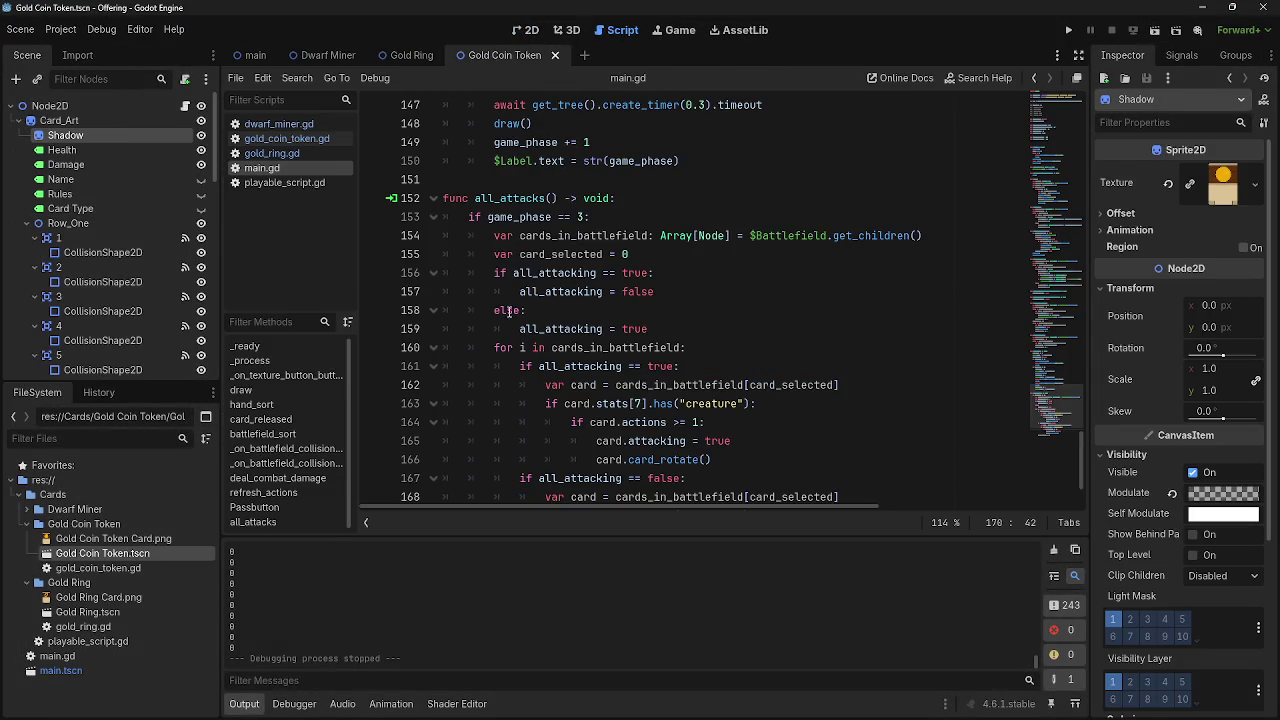
pyautogui.scroll(13, 510, 311)
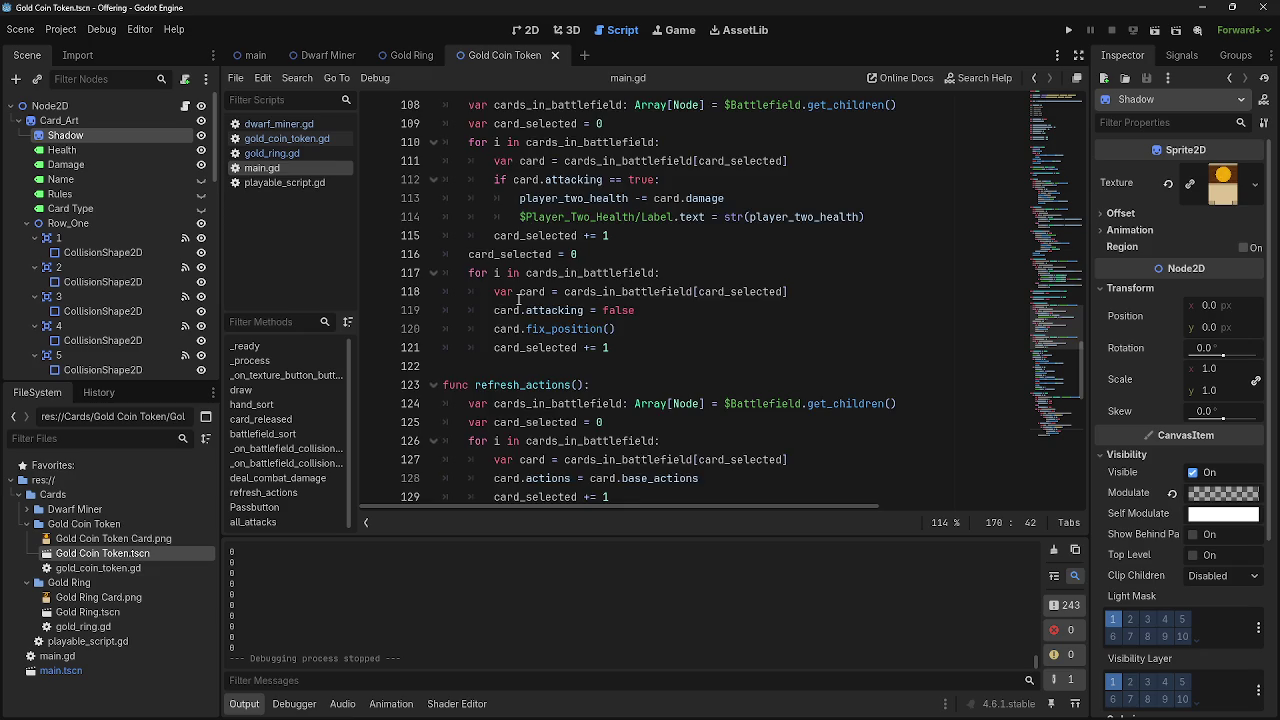
pyautogui.scroll(10, 518, 298)
pyautogui.scroll(4, 518, 297)
pyautogui.click(798, 372)
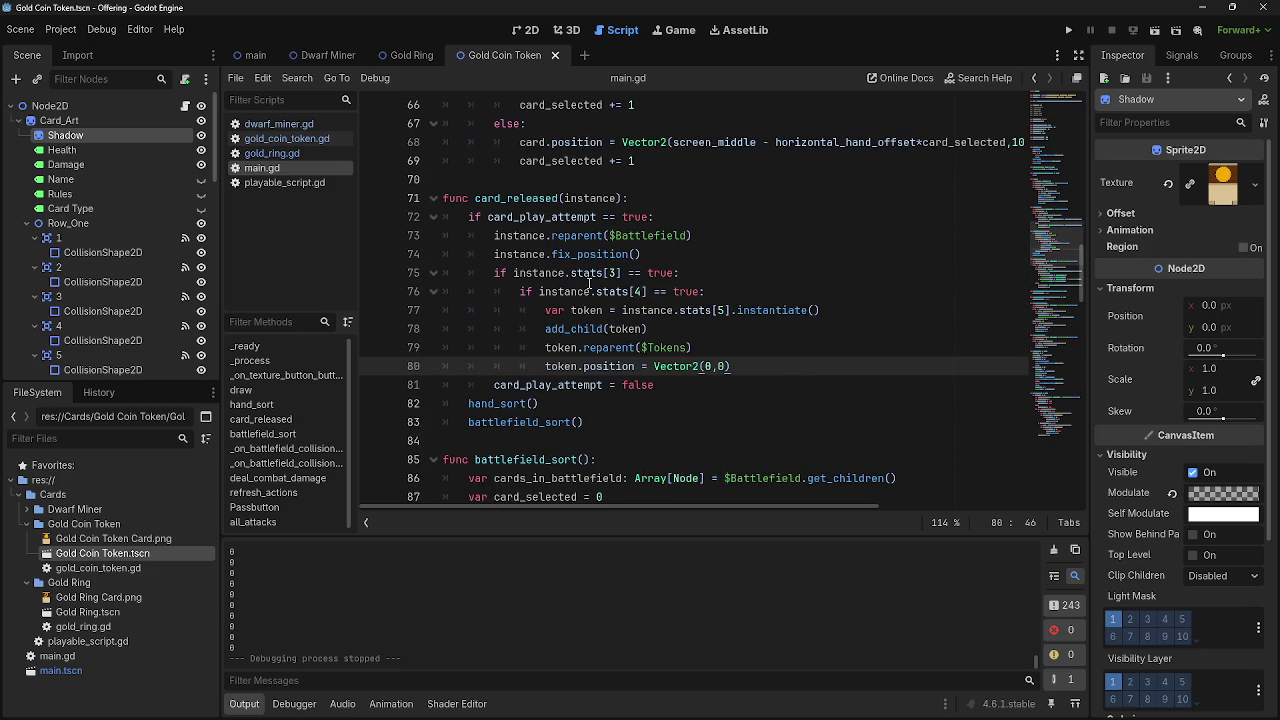
# Insert an indented blank line after the token.position line and return to the main scene
pyautogui.click(744, 290)
pyautogui.moveTo(491, 279); pyautogui.dragTo(710, 347)
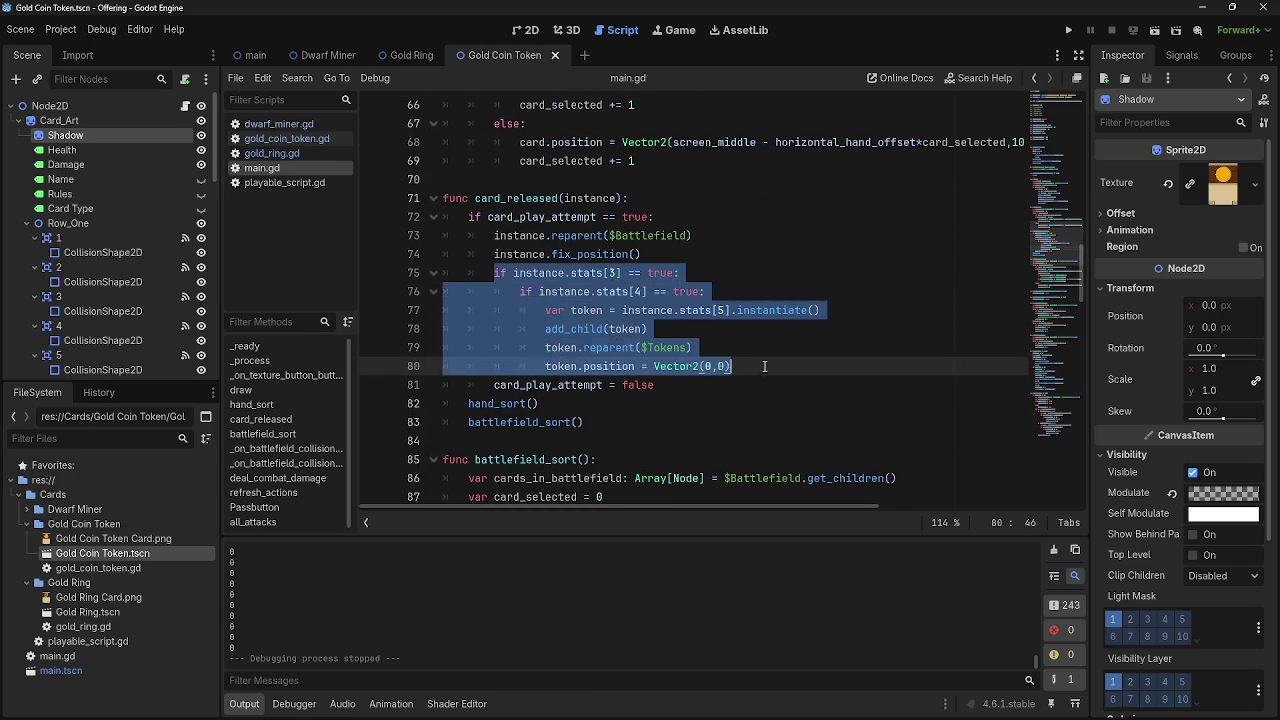
pyautogui.moveTo(515, 290)
pyautogui.mouseDown()
pyautogui.moveTo(545, 312)
pyautogui.moveTo(740, 366)
pyautogui.mouseUp()
pyautogui.click(758, 366)
pyautogui.press('Return')
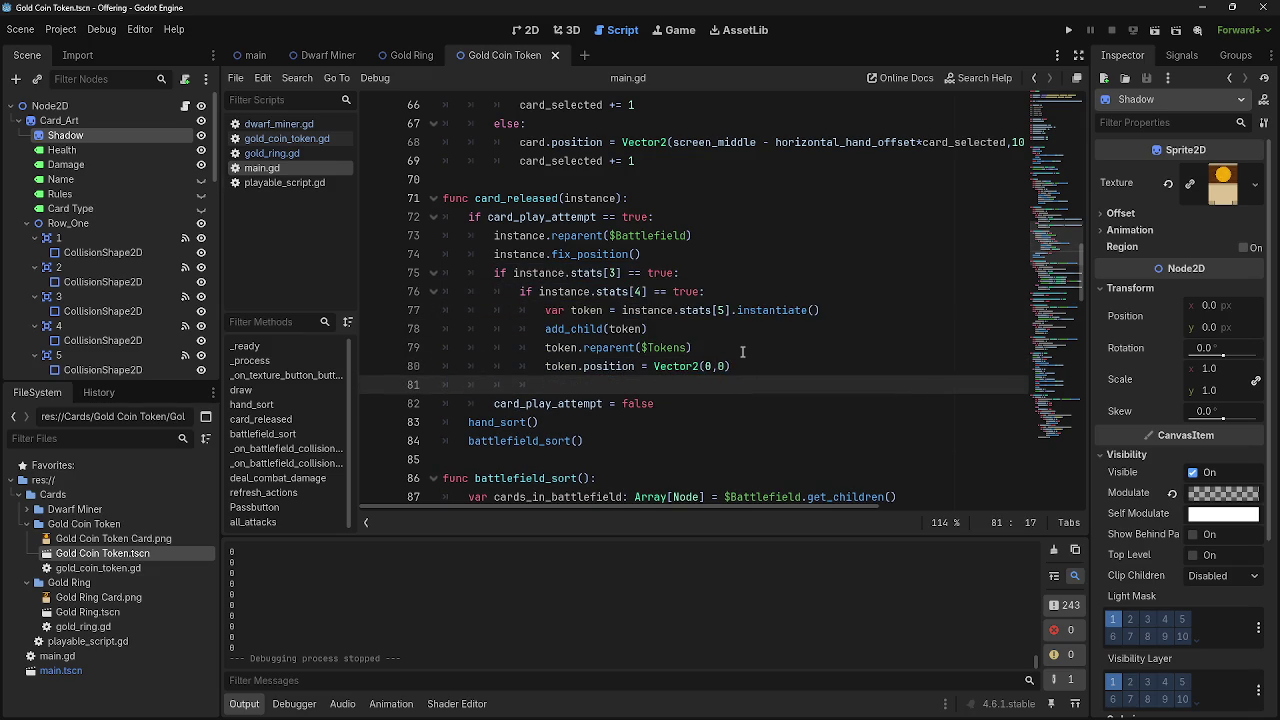
pyautogui.press('BackSpace')
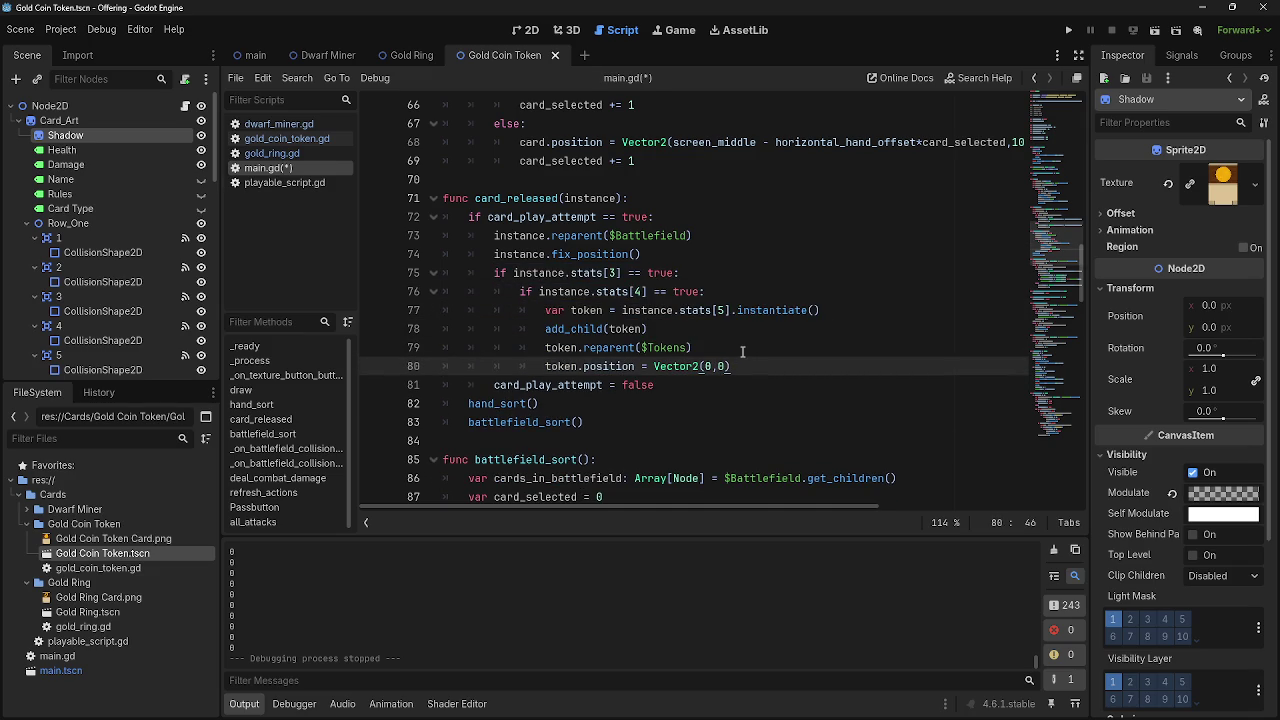
pyautogui.press('Return')
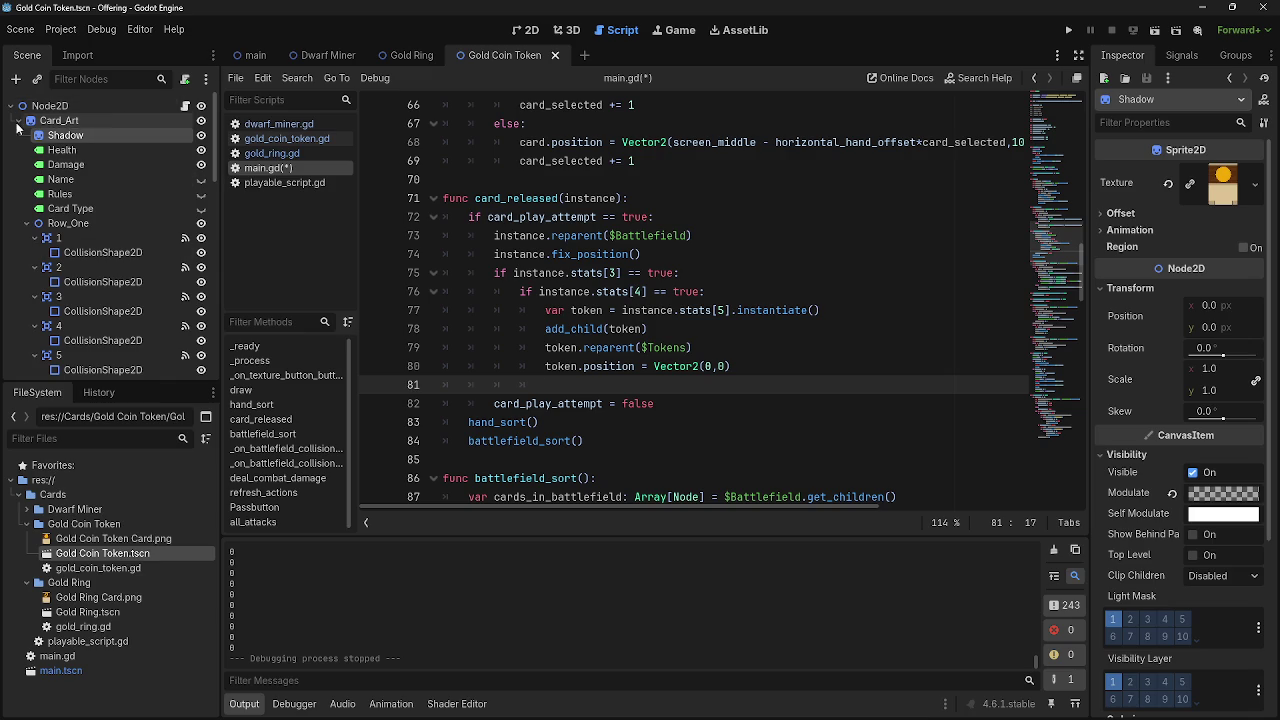
pyautogui.click(250, 55)
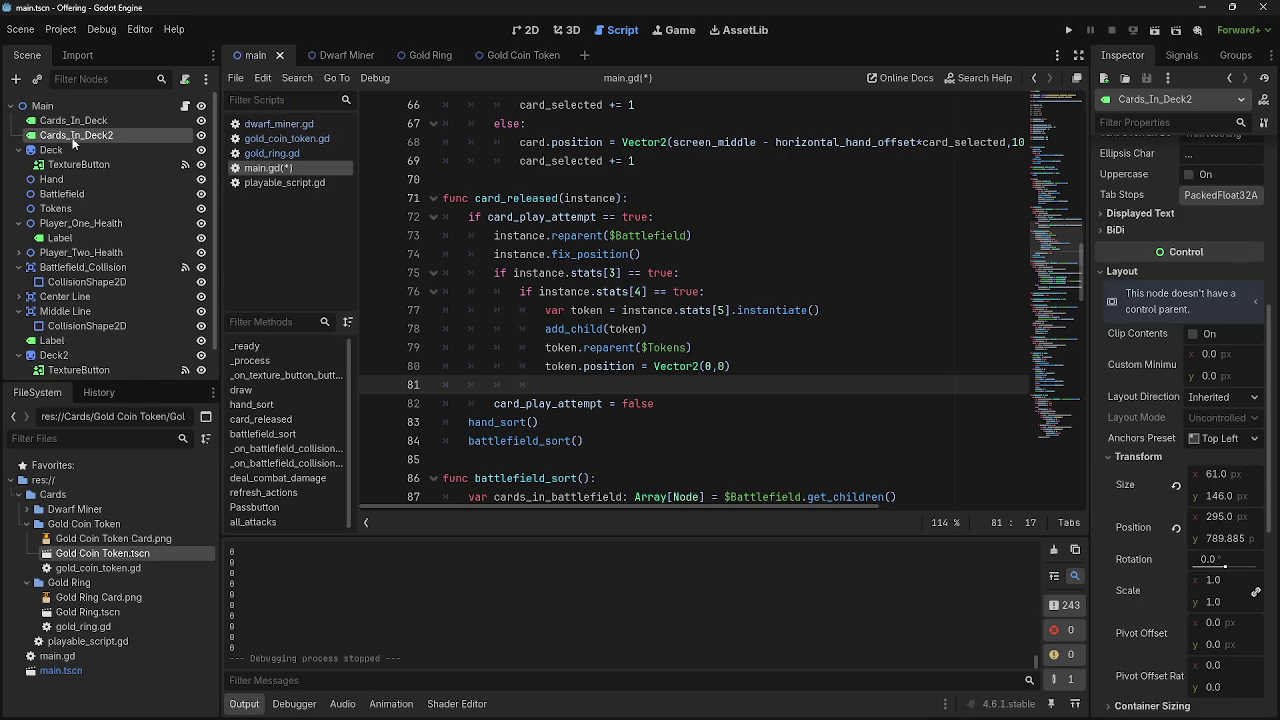
# Rename the scene nodes to Tokens and Token_Counter, and drop their references into a str() assignment on line 81
pyautogui.doubleClick(74, 134)
pyautogui.write('Tok')
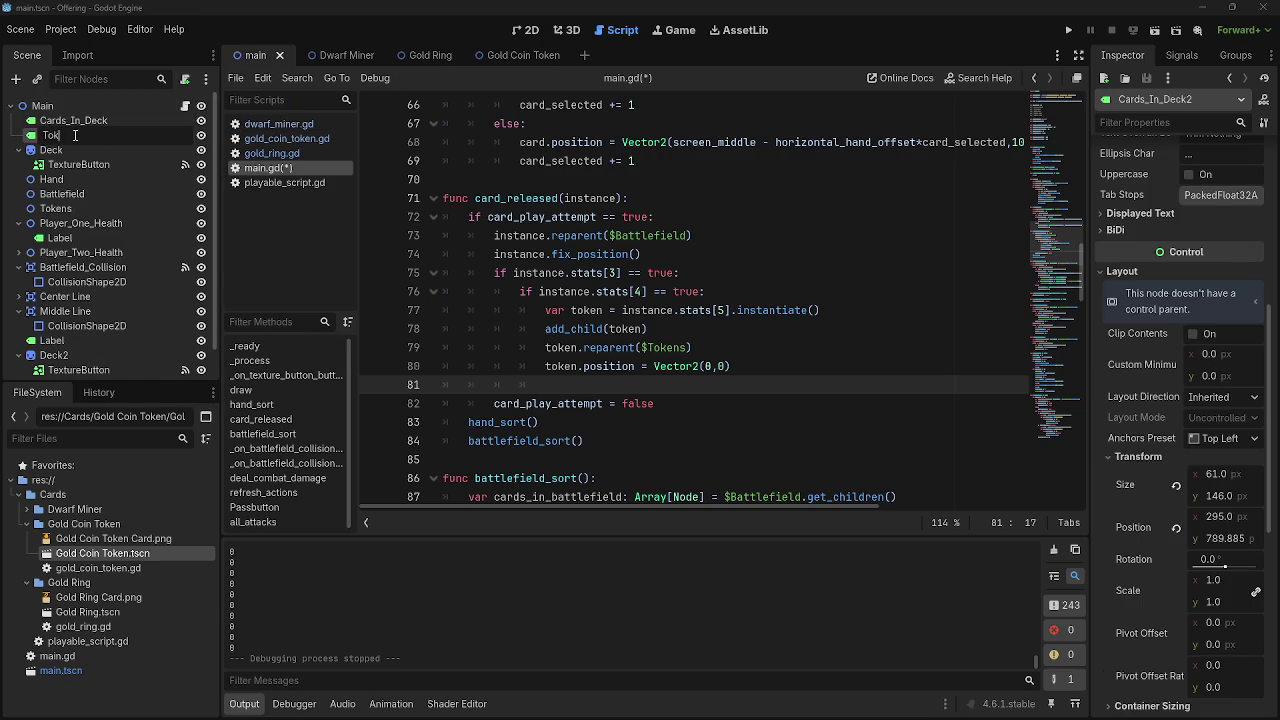
pyautogui.write('ens')
pyautogui.press('Return')
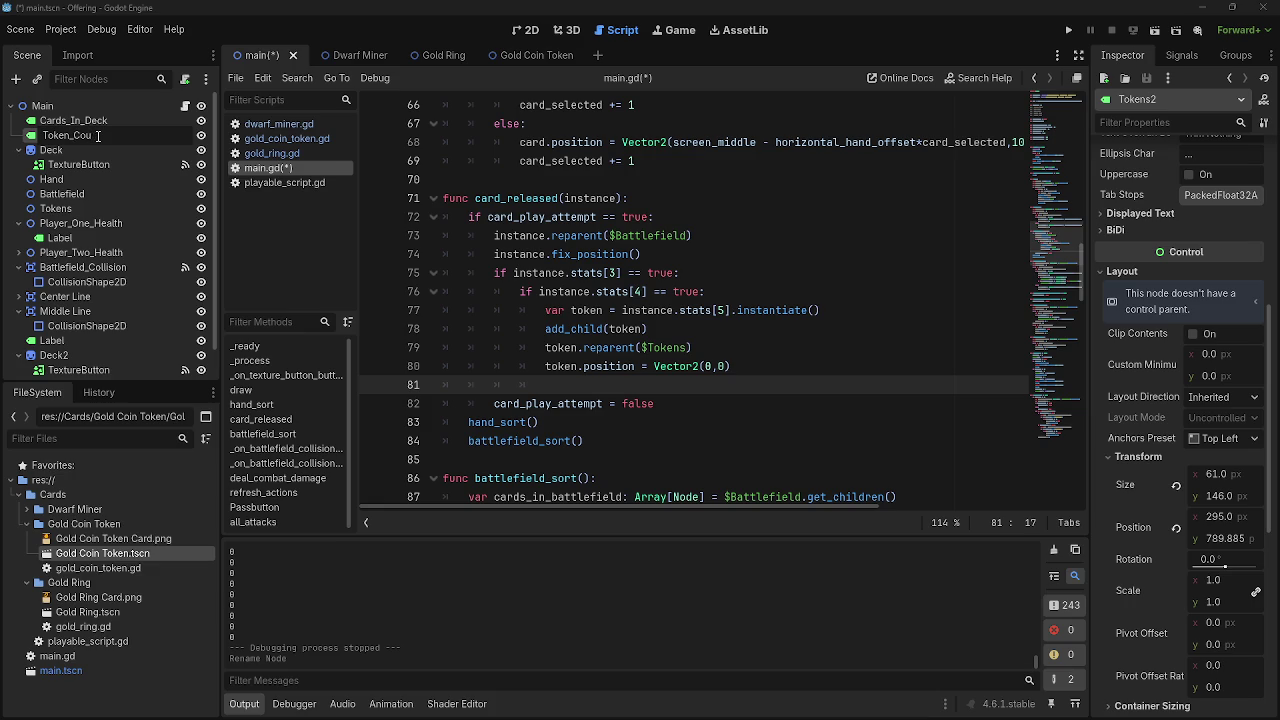
pyautogui.press('Return')
pyautogui.moveTo(94, 133)
pyautogui.mouseDown()
pyautogui.moveTo(229, 171)
pyautogui.moveTo(600, 385)
pyautogui.moveTo(680, 392)
pyautogui.mouseUp()
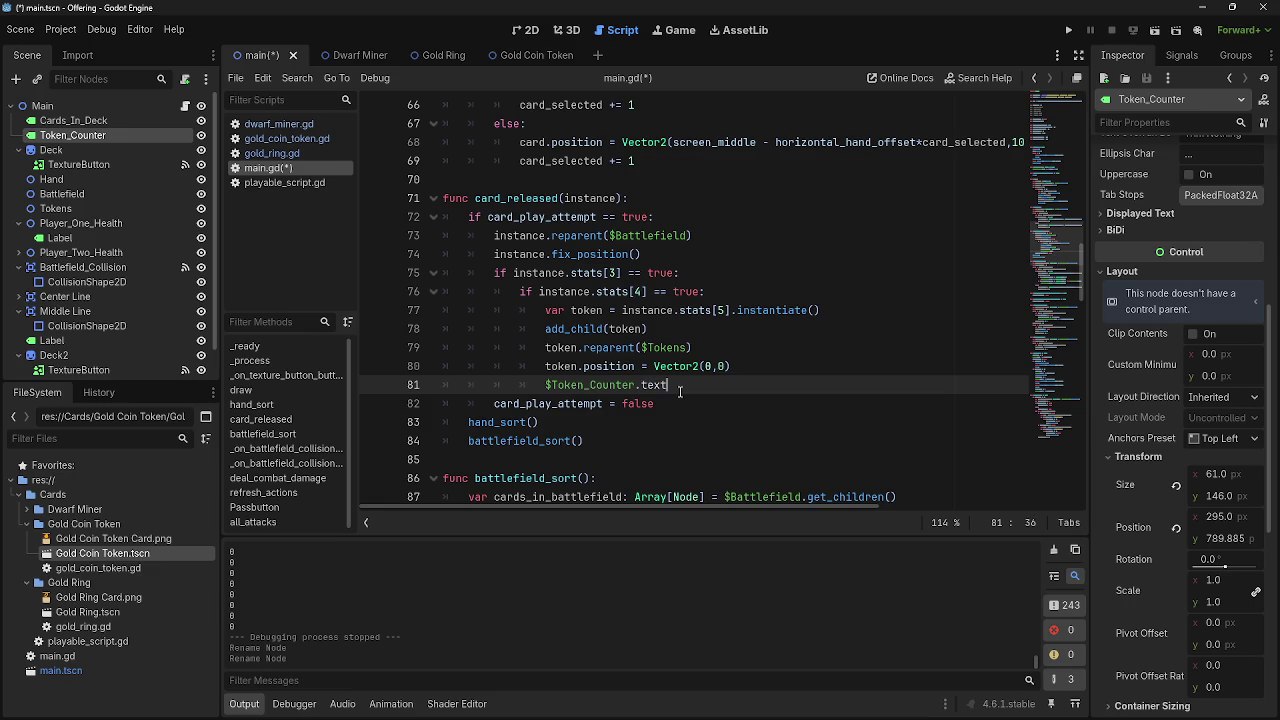
pyautogui.write(' = ')
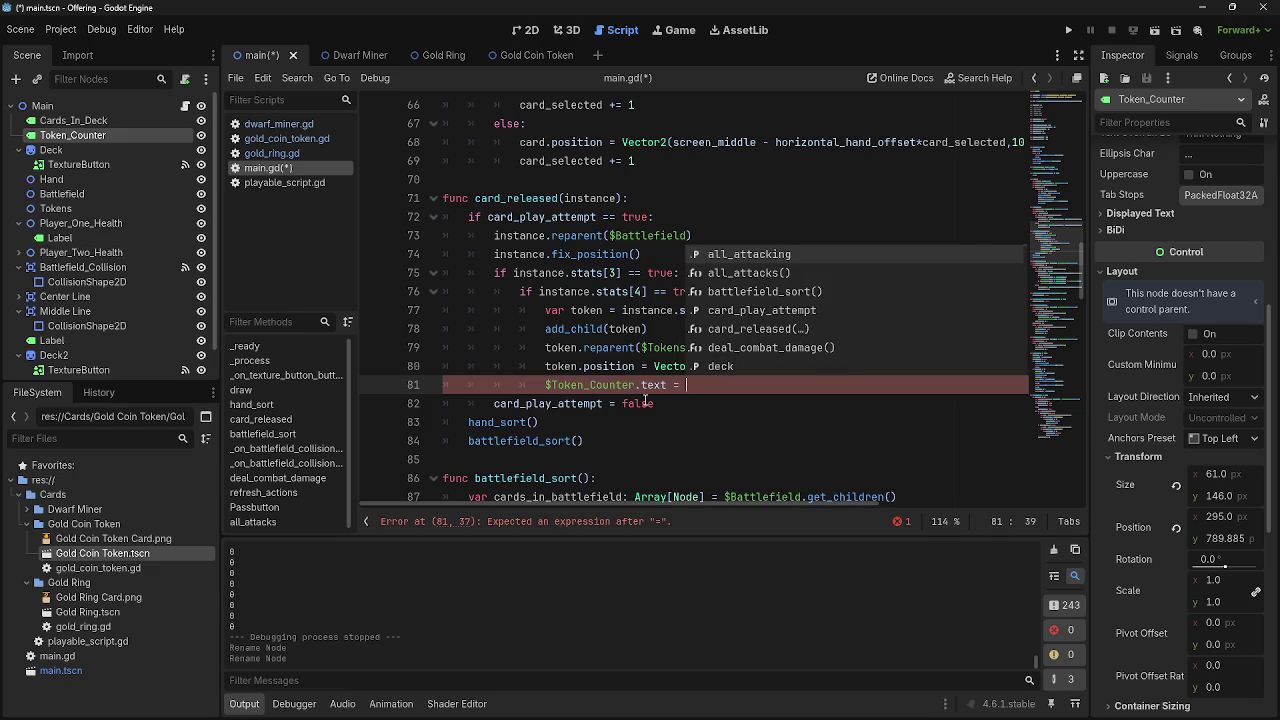
pyautogui.write('str(')
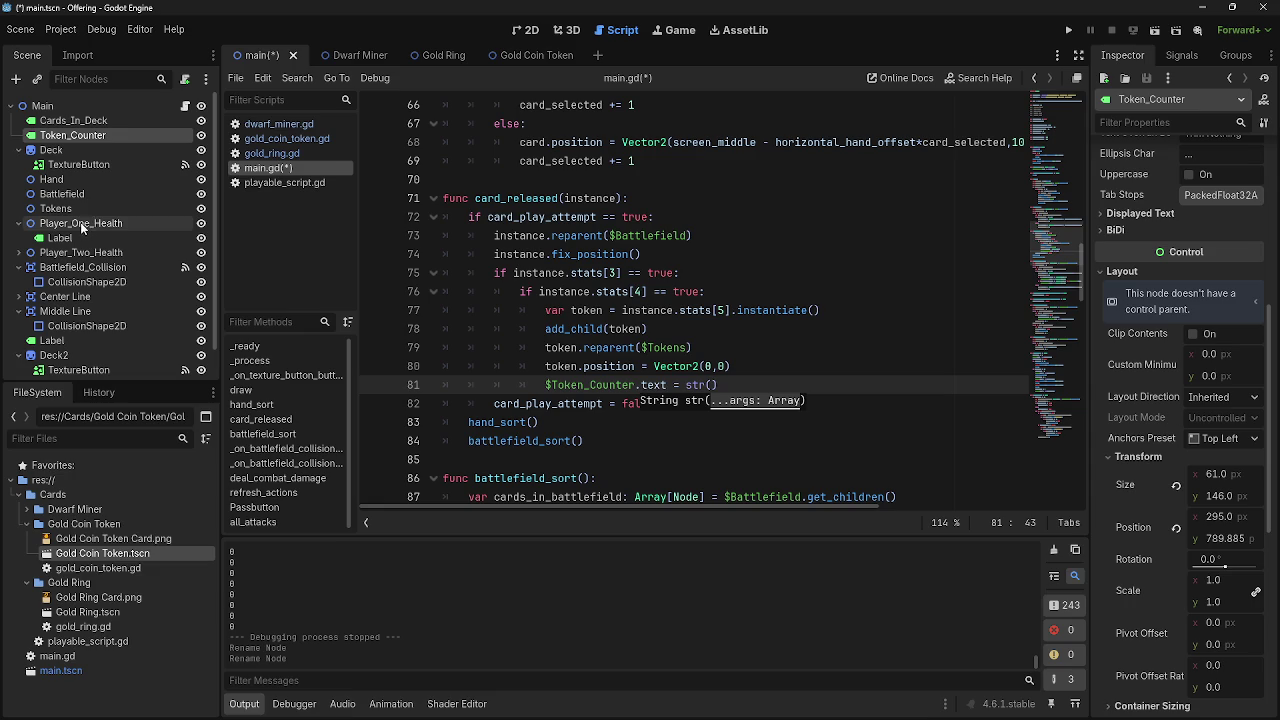
pyautogui.moveTo(55, 208)
pyautogui.mouseDown()
pyautogui.moveTo(760, 414)
pyautogui.moveTo(714, 385)
pyautogui.mouseUp()
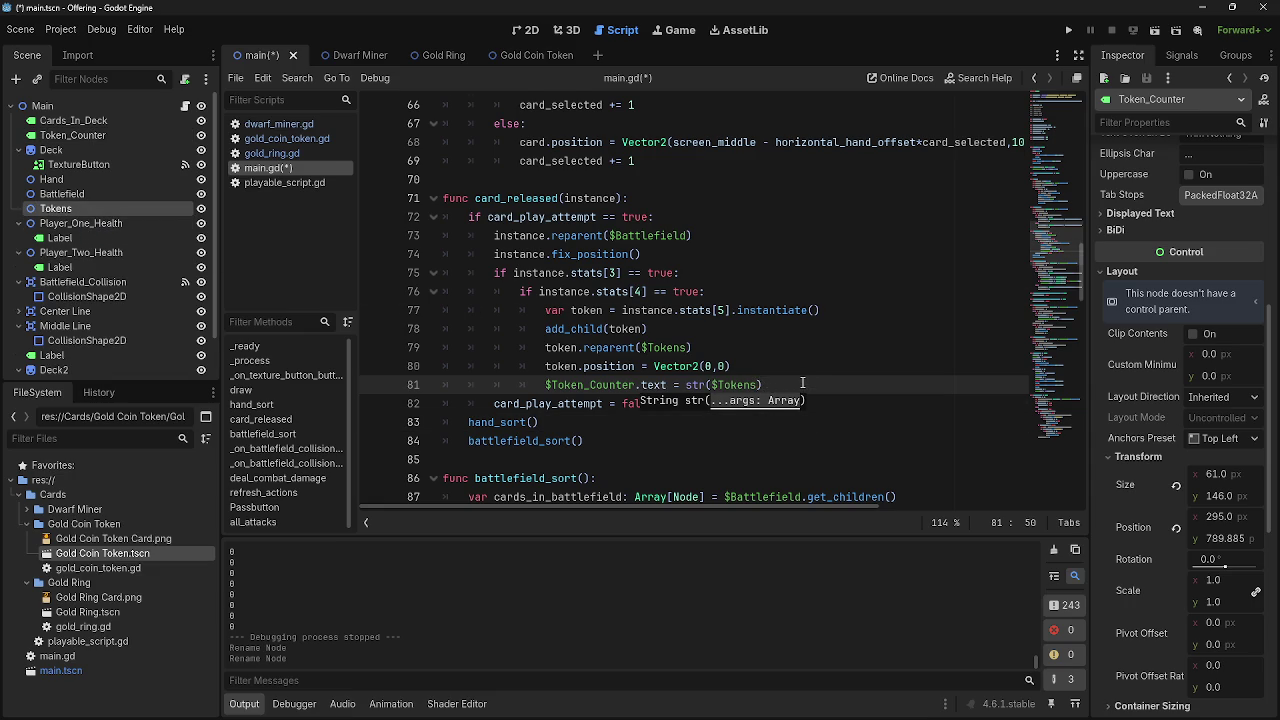
# Copy the cards_in_hand get_children line and paste it below the token position line
pyautogui.scroll(3, 802, 383)
pyautogui.scroll(-2, 802, 383)
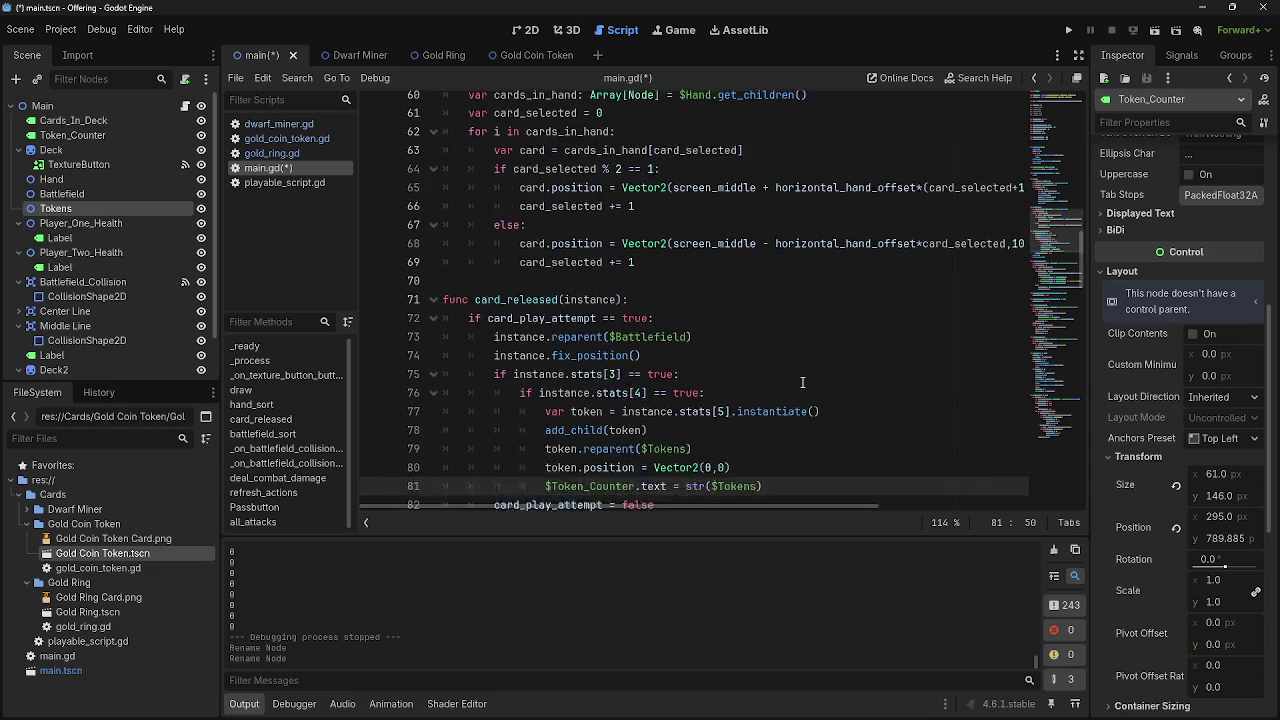
pyautogui.scroll(1, 802, 383)
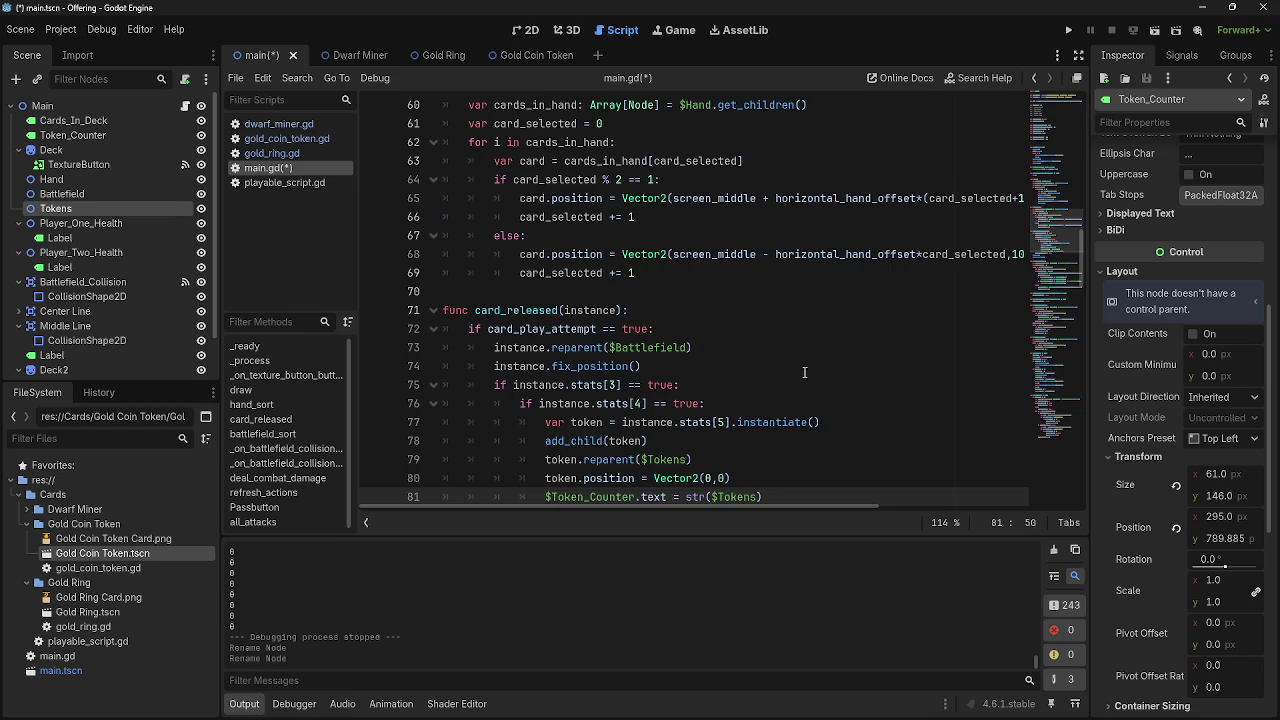
pyautogui.scroll(2, 803, 382)
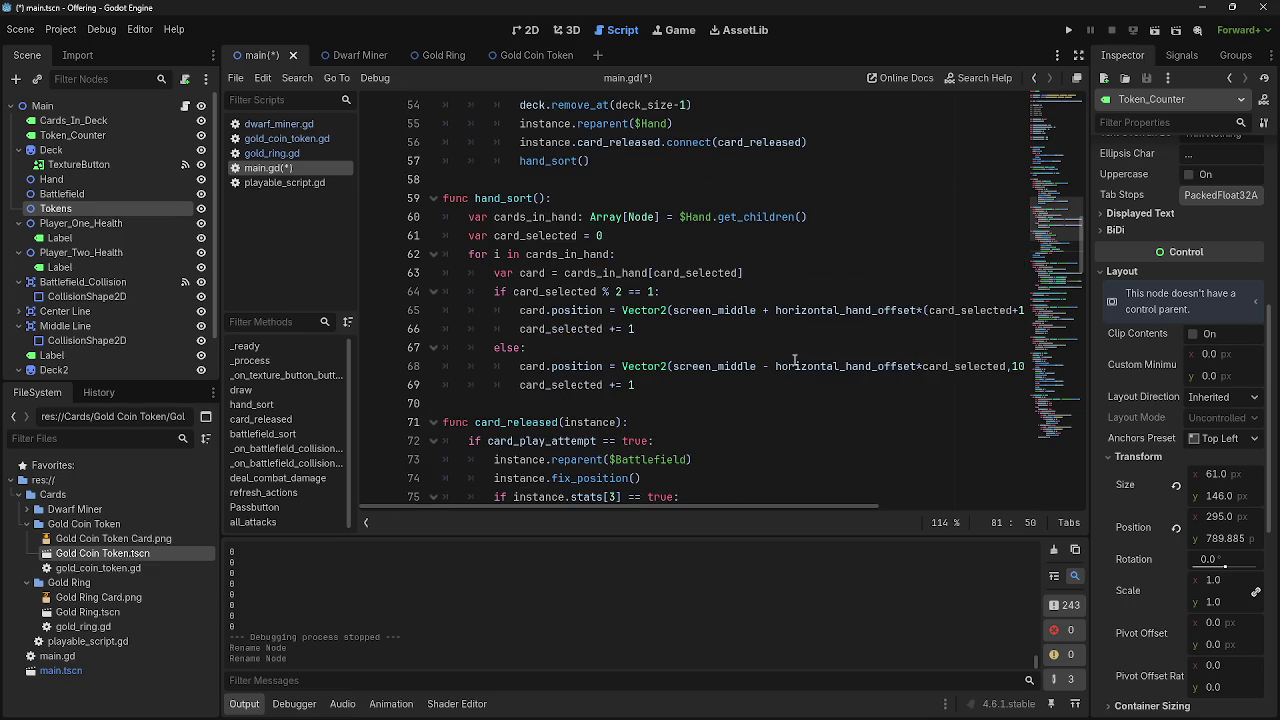
pyautogui.scroll(-1, 795, 360)
pyautogui.scroll(3, 794, 360)
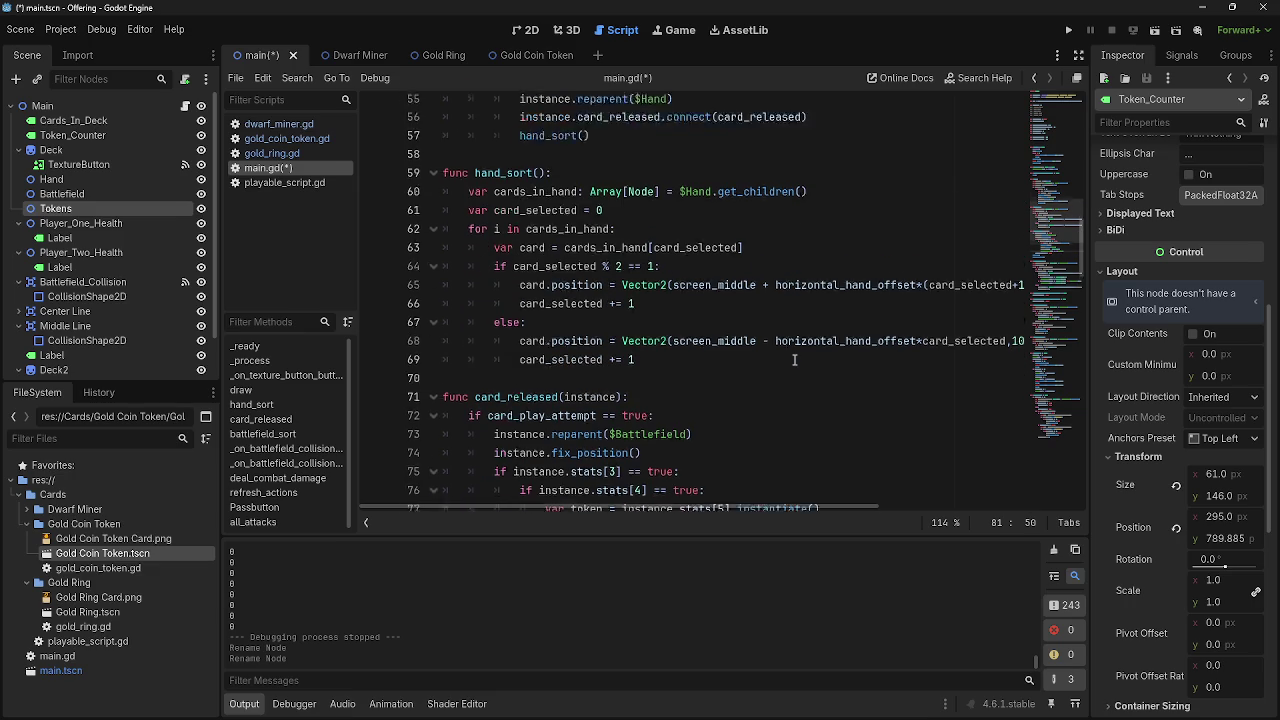
pyautogui.scroll(3, 642, 353)
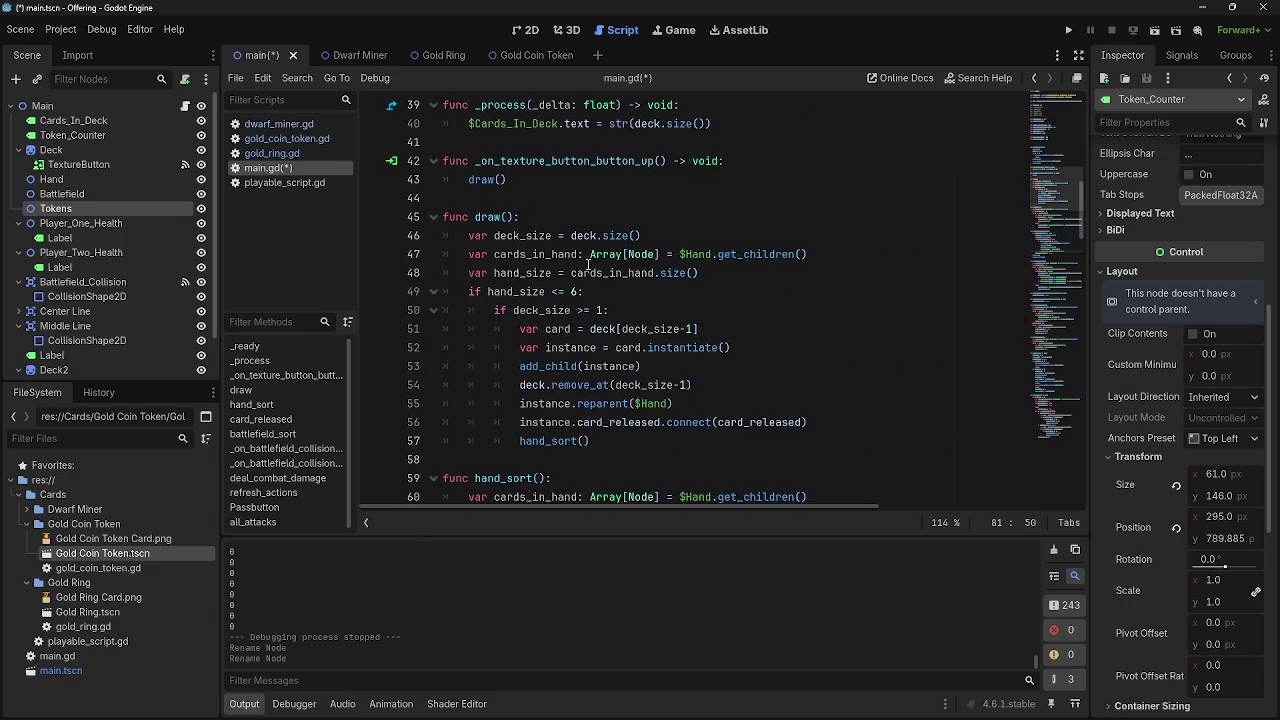
pyautogui.scroll(-5, 593, 332)
pyautogui.scroll(3, 594, 331)
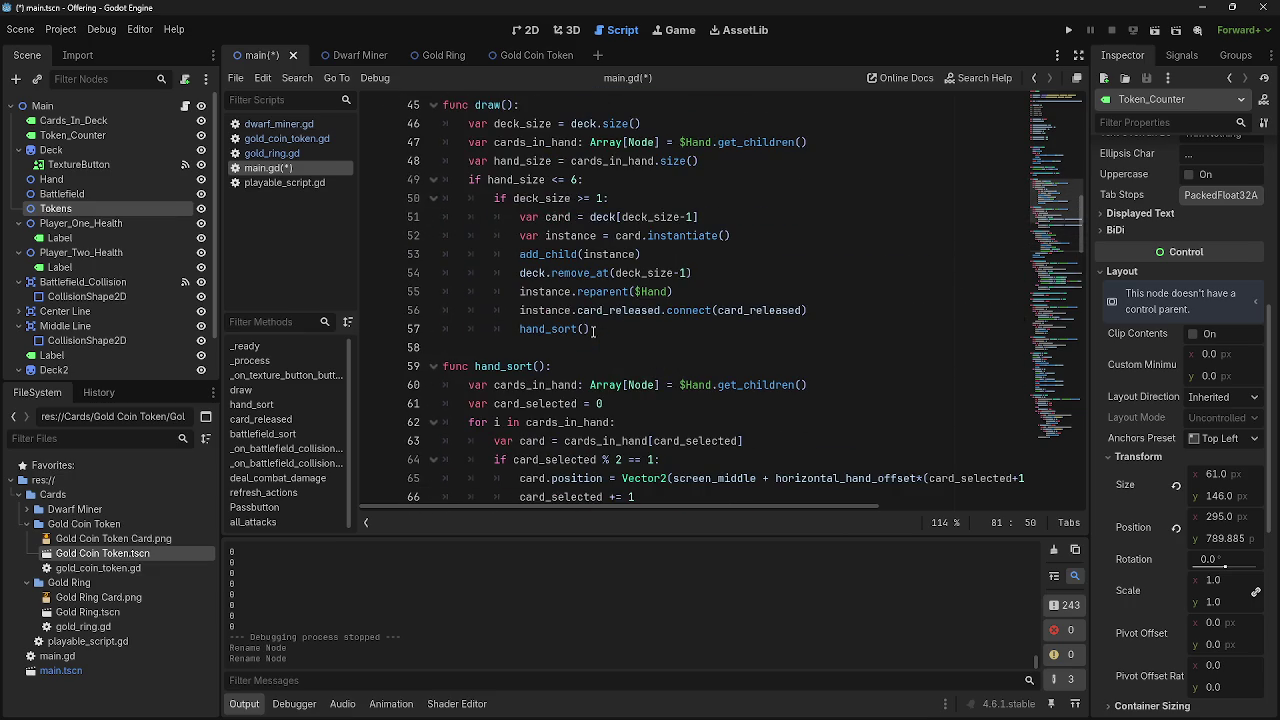
pyautogui.moveTo(846, 140); pyautogui.dragTo(468, 142)
pyautogui.hotkey('ctrl', 'c')
pyautogui.scroll(-2, 780, 345)
pyautogui.scroll(-5, 780, 345)
pyautogui.click(822, 367)
pyautogui.press('Return')
pyautogui.hotkey('ctrl', 'v')
# Turn the pasted line into token_count = $Tokens.get_children() and pass token_count into str()
pyautogui.doubleClick(613, 386)
pyautogui.write('token_count')
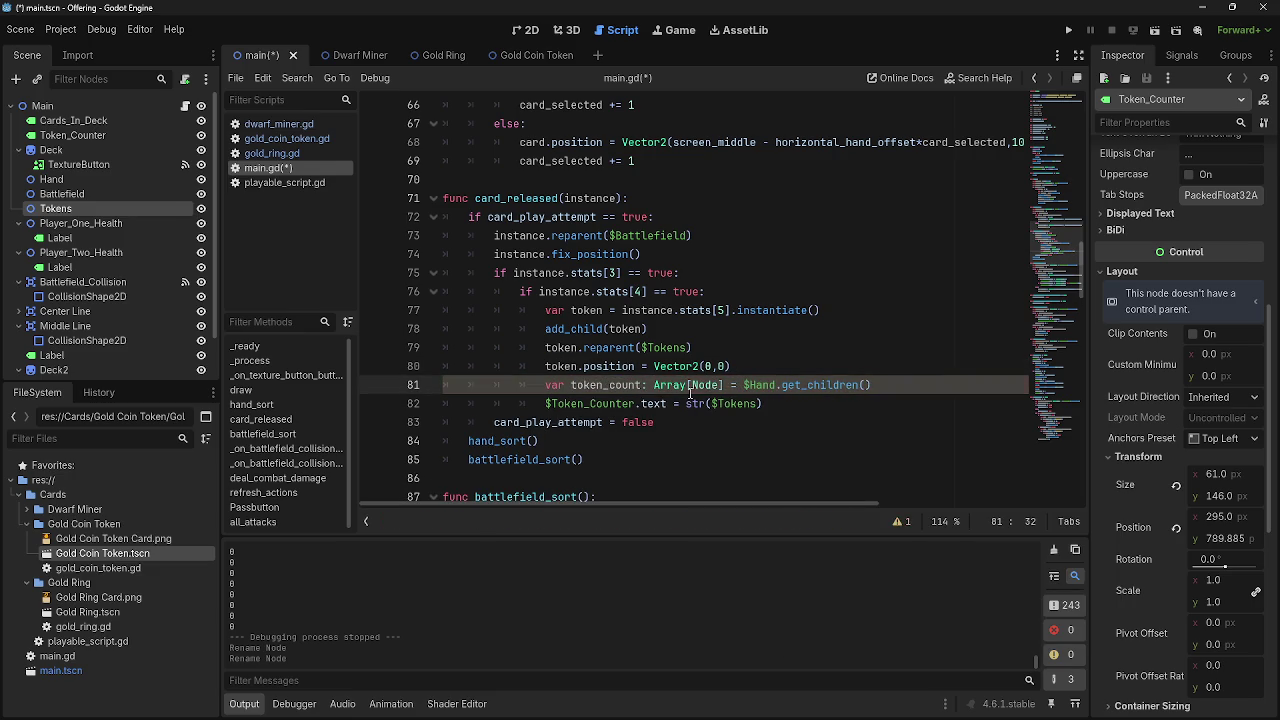
pyautogui.doubleClick(771, 385)
pyautogui.write('Toke')
pyautogui.write('ns')
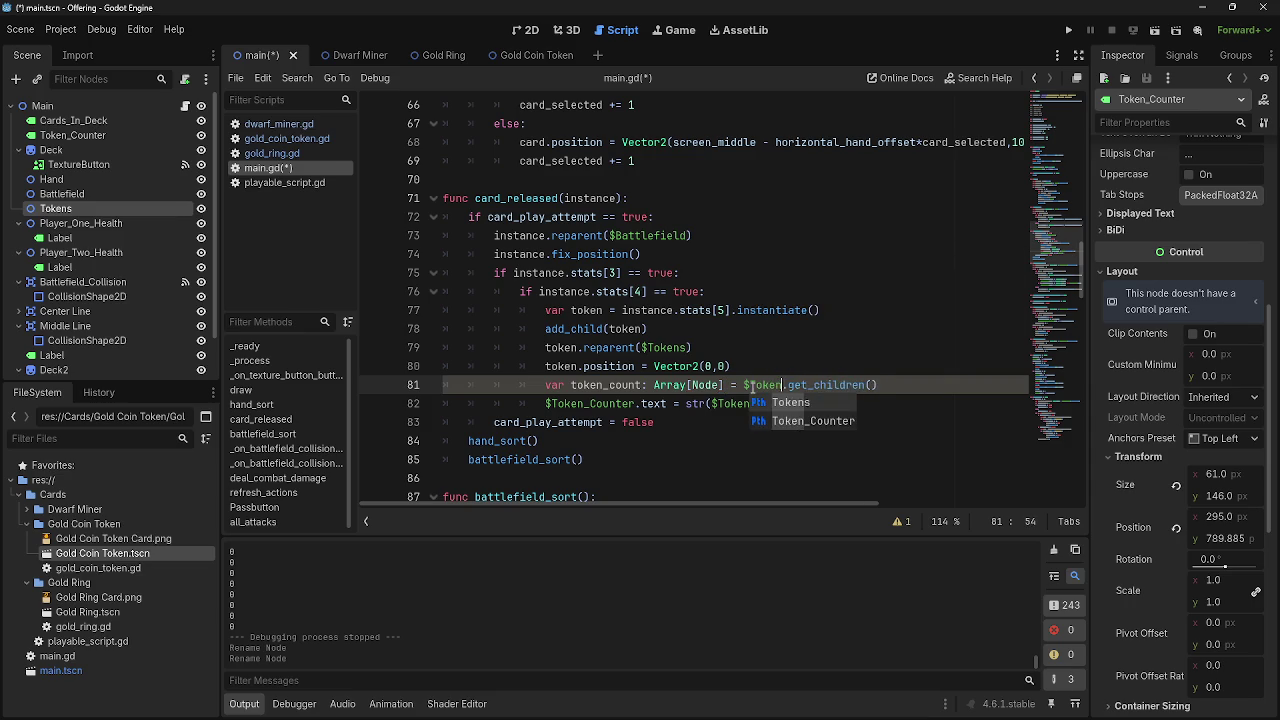
pyautogui.doubleClick(751, 404)
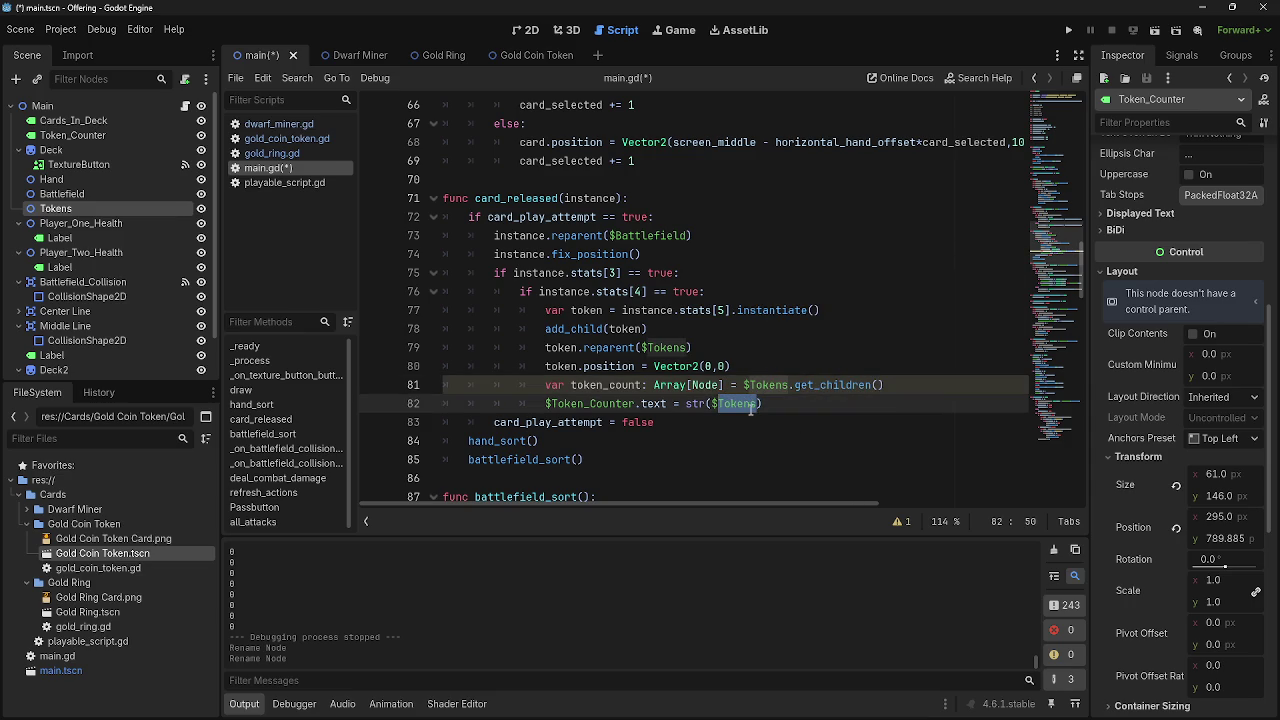
pyautogui.write('t')
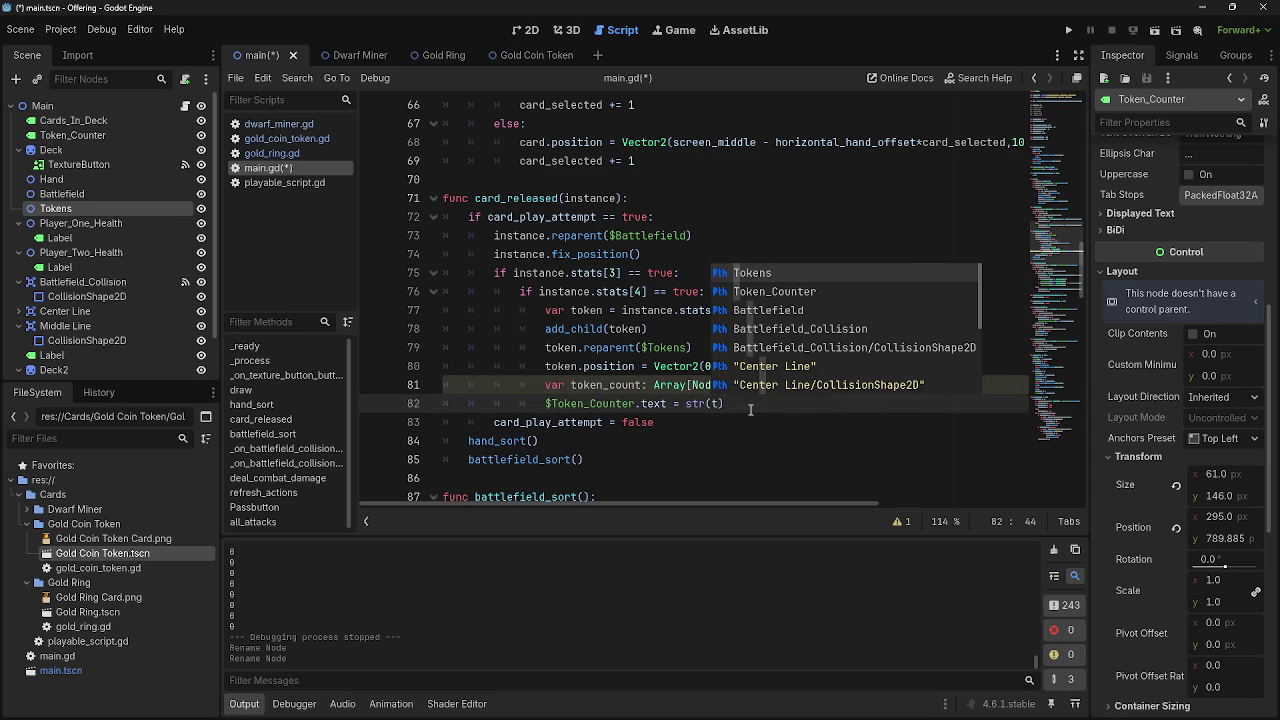
pyautogui.write('oke')
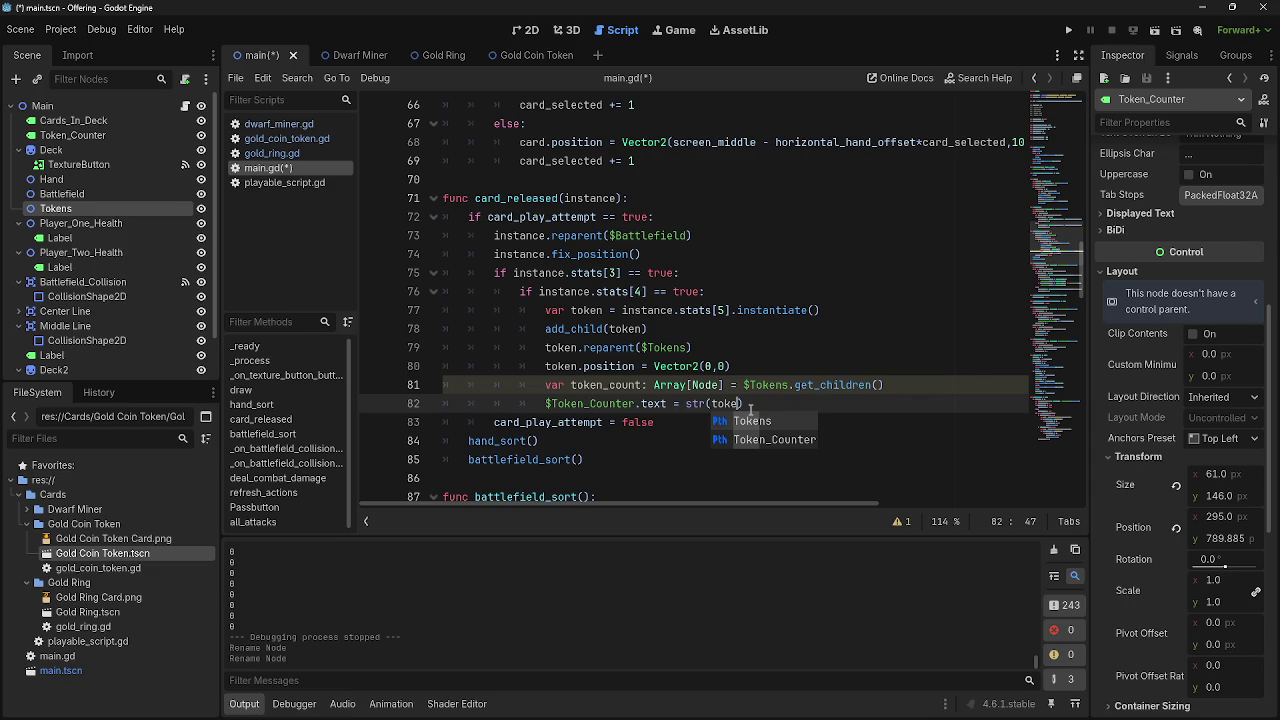
pyautogui.press('BackSpace')
pyautogui.press('BackSpace')
pyautogui.press('BackSpace')
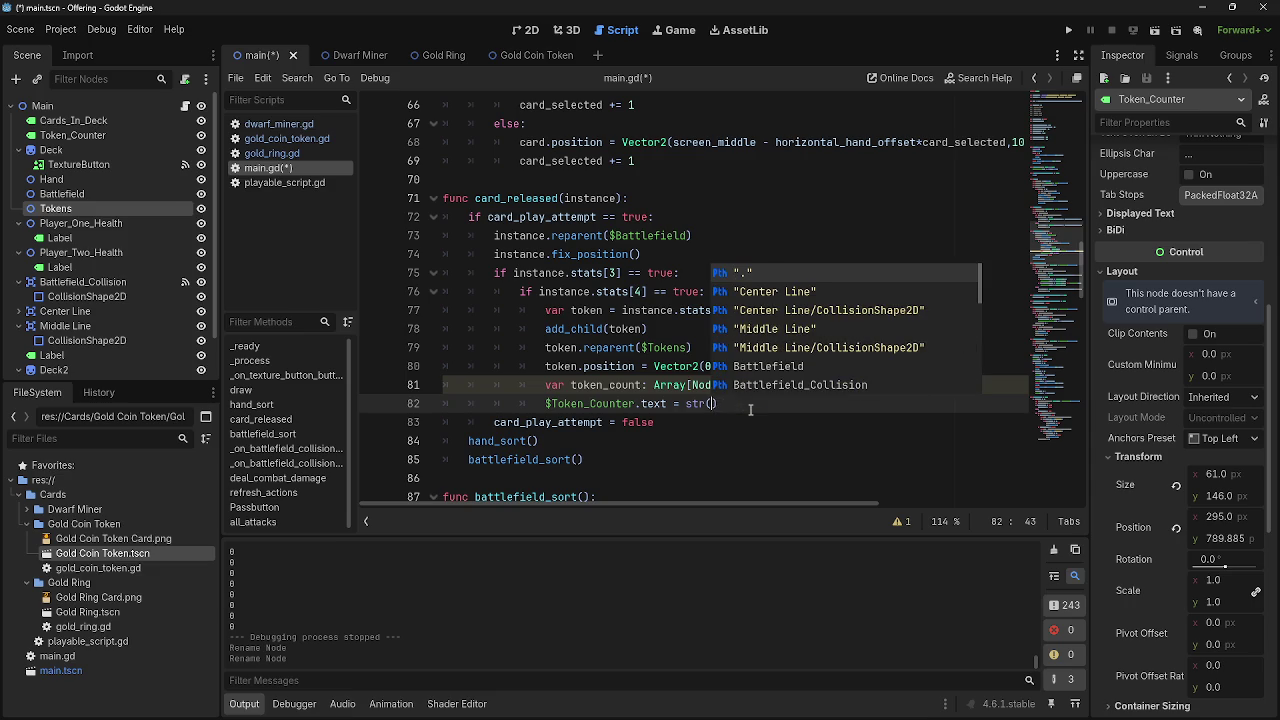
pyautogui.write('Tokeu')
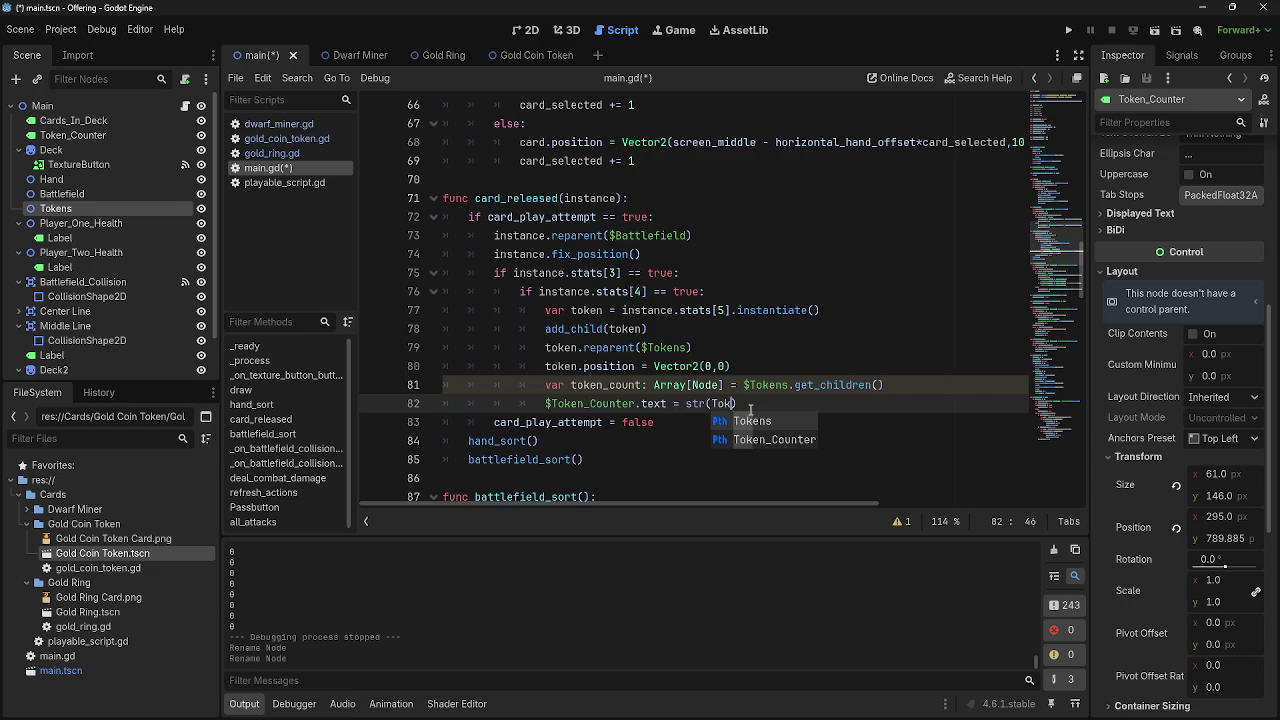
pyautogui.press('BackSpace')
pyautogui.press('BackSpace')
pyautogui.press('BackSpace')
pyautogui.write('ti')
pyautogui.press('BackSpace')
pyautogui.write('oken)')
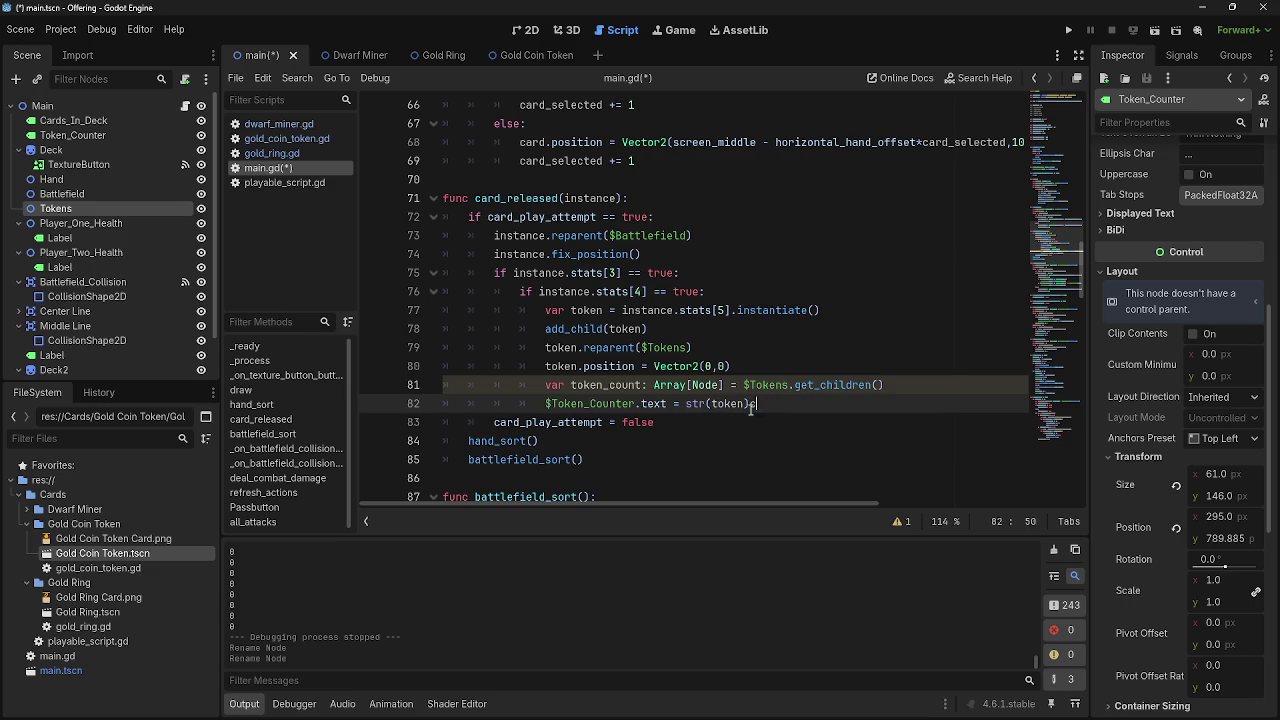
pyautogui.write('n_count')
# Test-run the game and play a Dwarf Miner card to see the printed node list
pyautogui.press('F5')
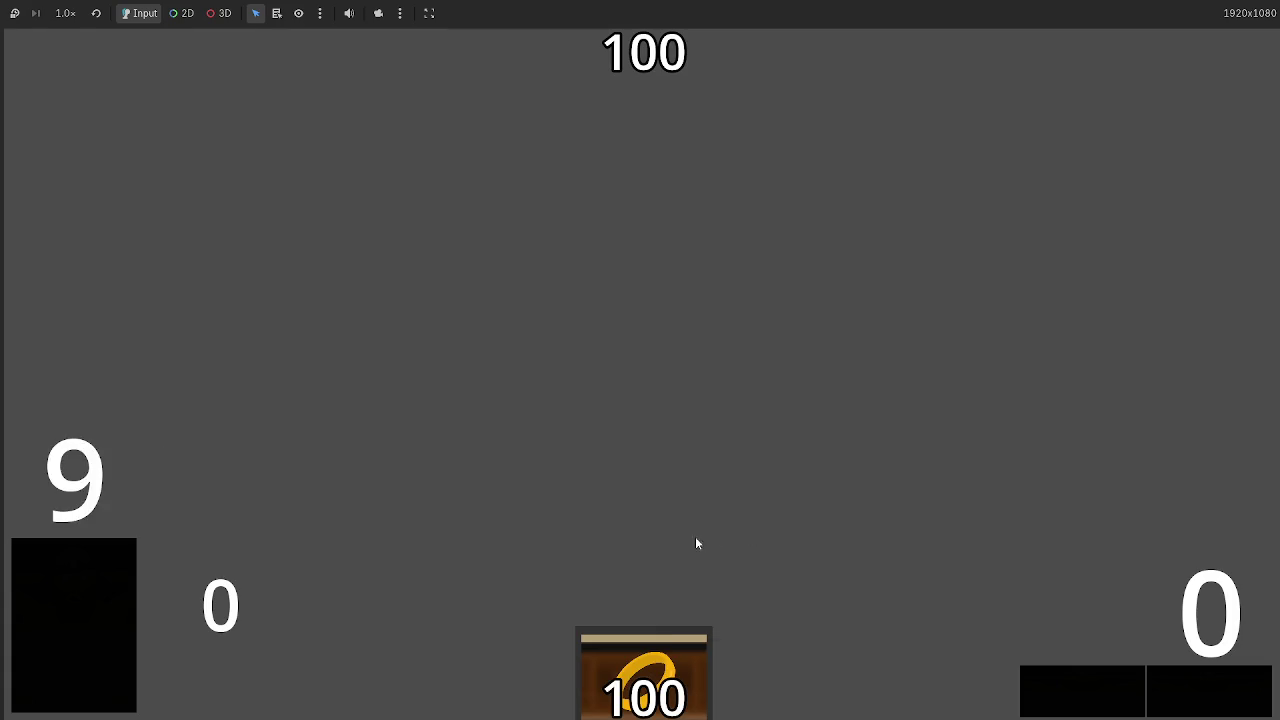
pyautogui.moveTo(897, 690); pyautogui.dragTo(823, 366)
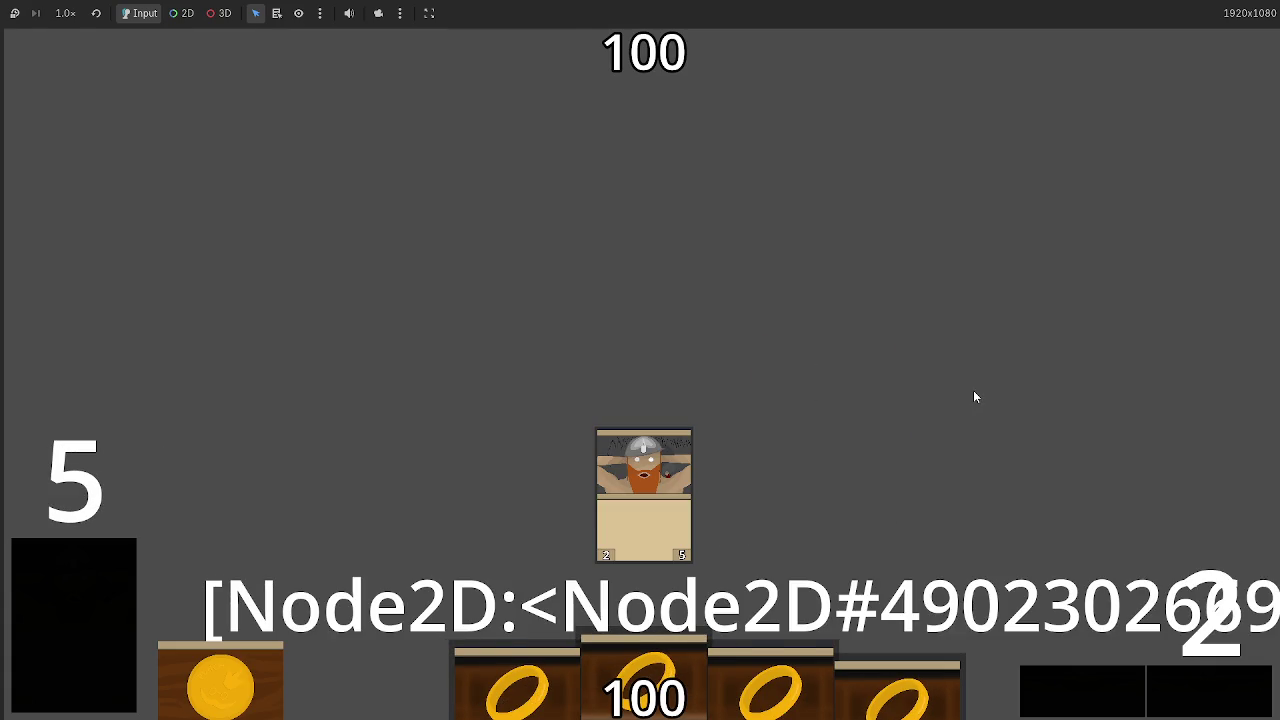
pyautogui.press('F8')
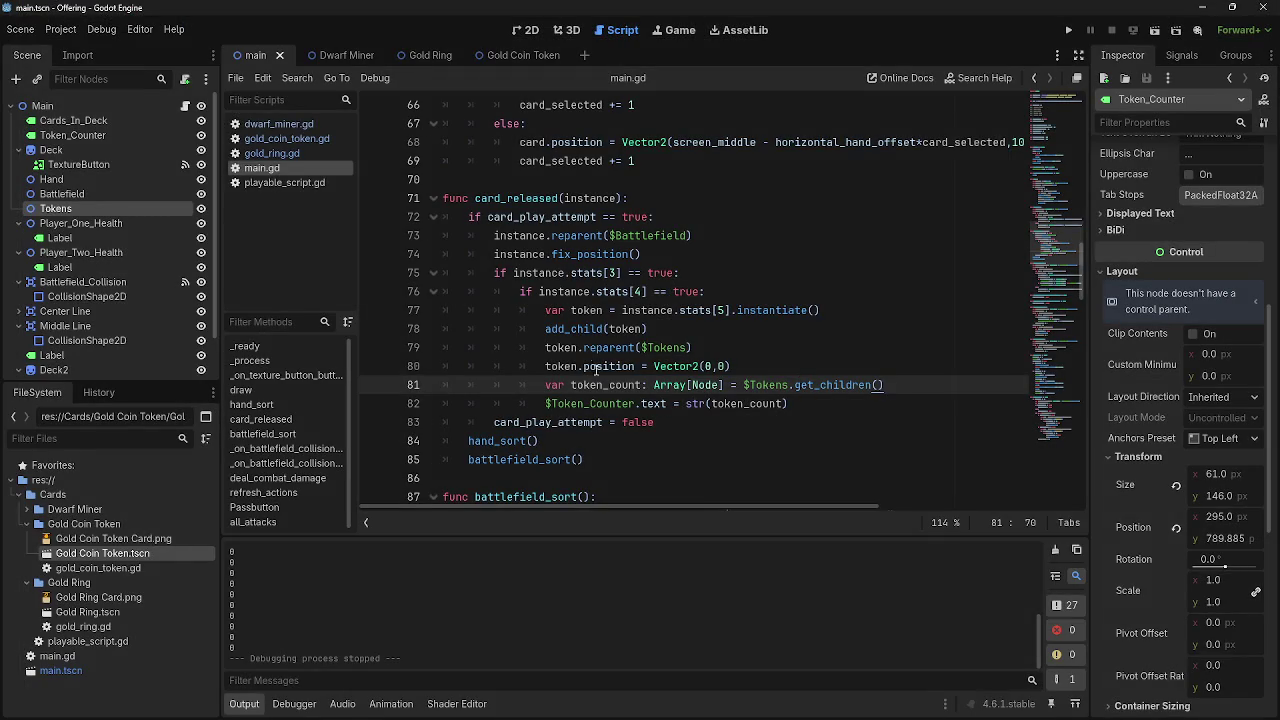
# Add an empty line 82 below the token_count line 81
pyautogui.doubleClick(592, 366)
pyautogui.doubleClick(615, 385)
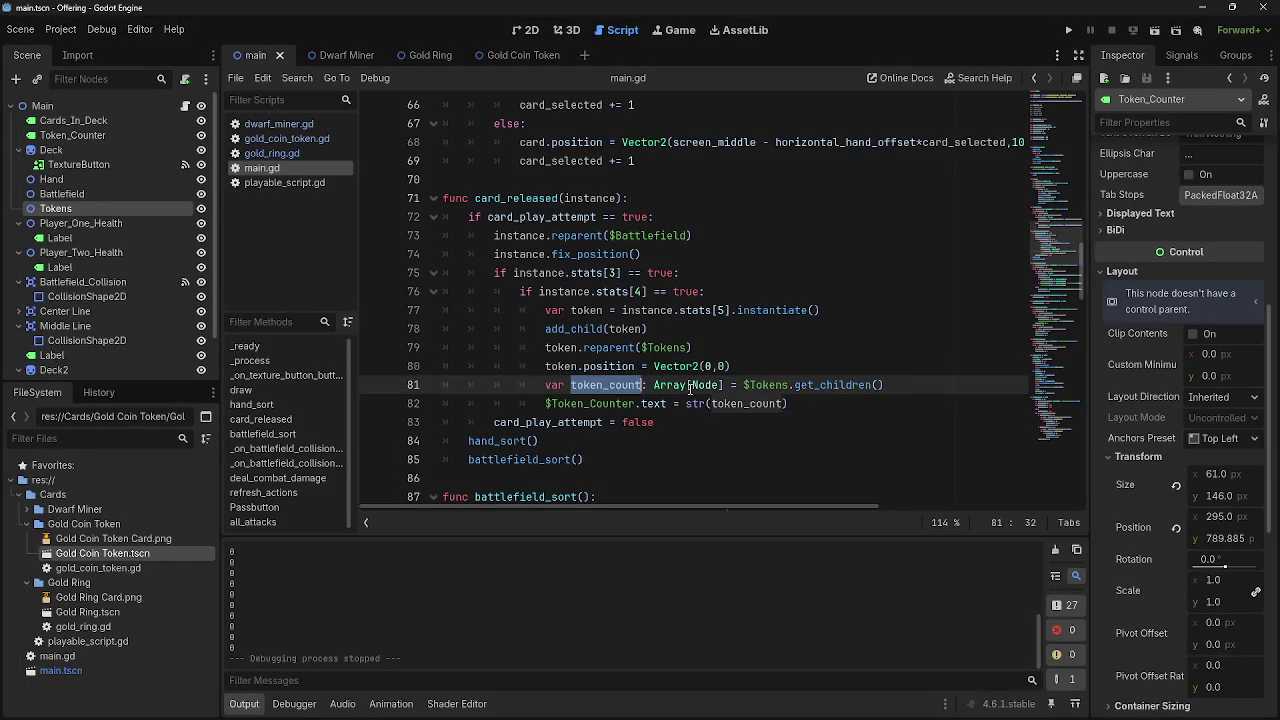
pyautogui.click(918, 385)
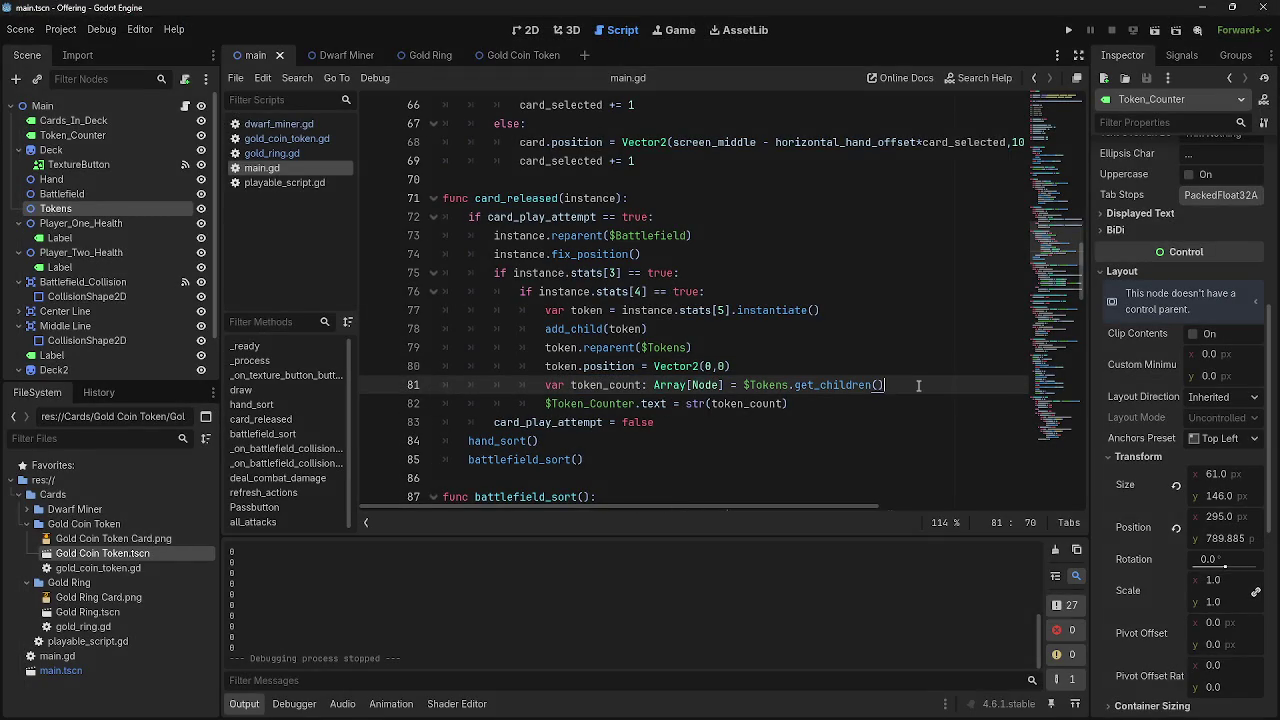
pyautogui.press('Return')
pyautogui.moveTo(838, 394)
pyautogui.doubleClick(602, 390)
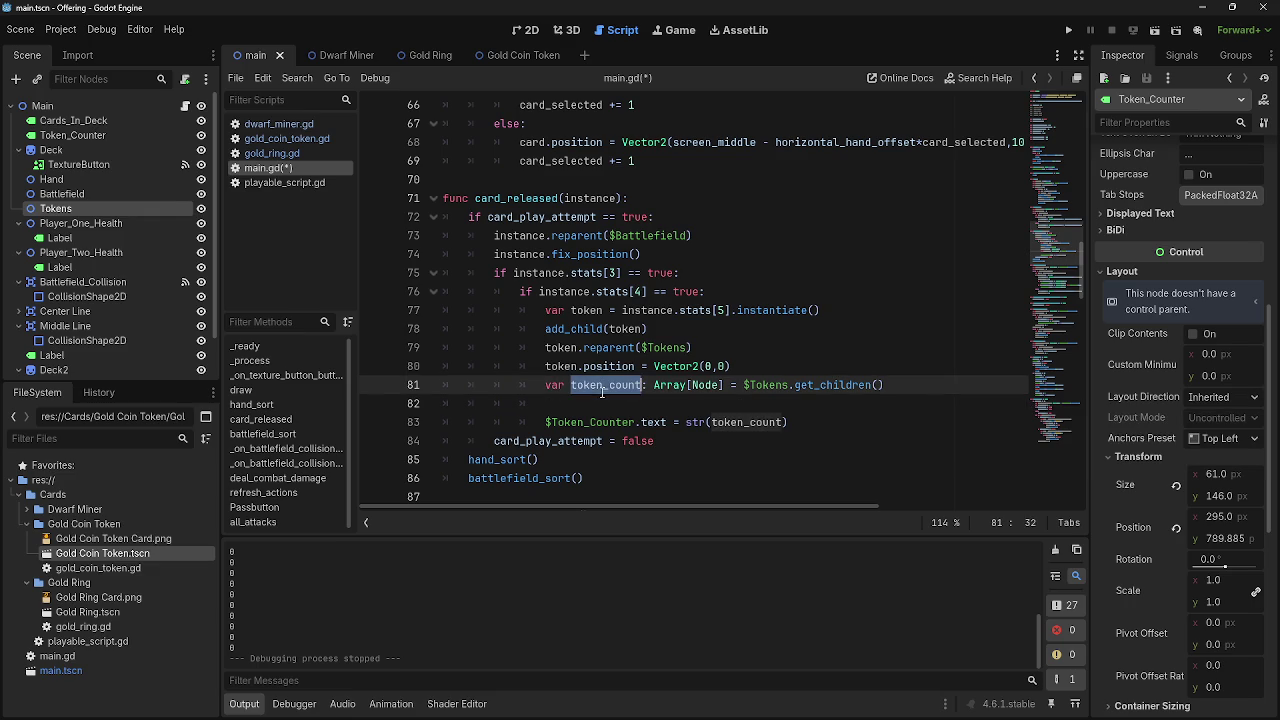
pyautogui.click(616, 407)
pyautogui.scroll(7, 822, 413)
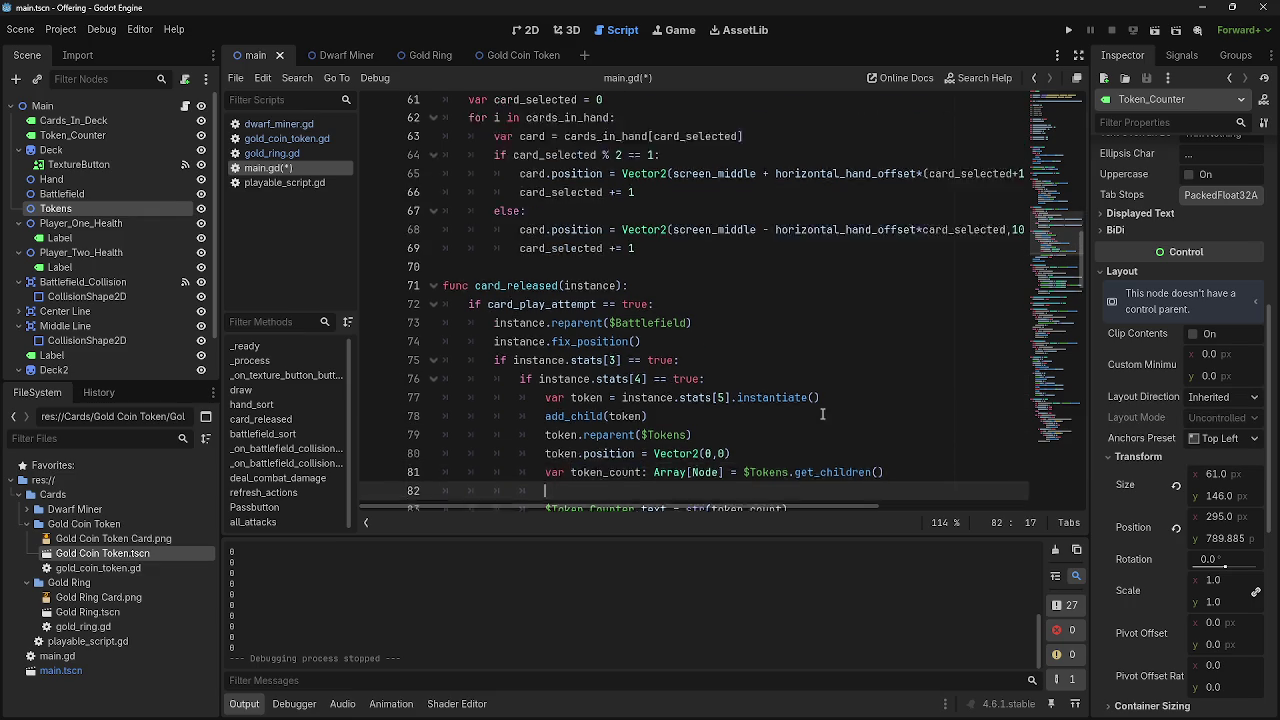
pyautogui.scroll(1, 822, 413)
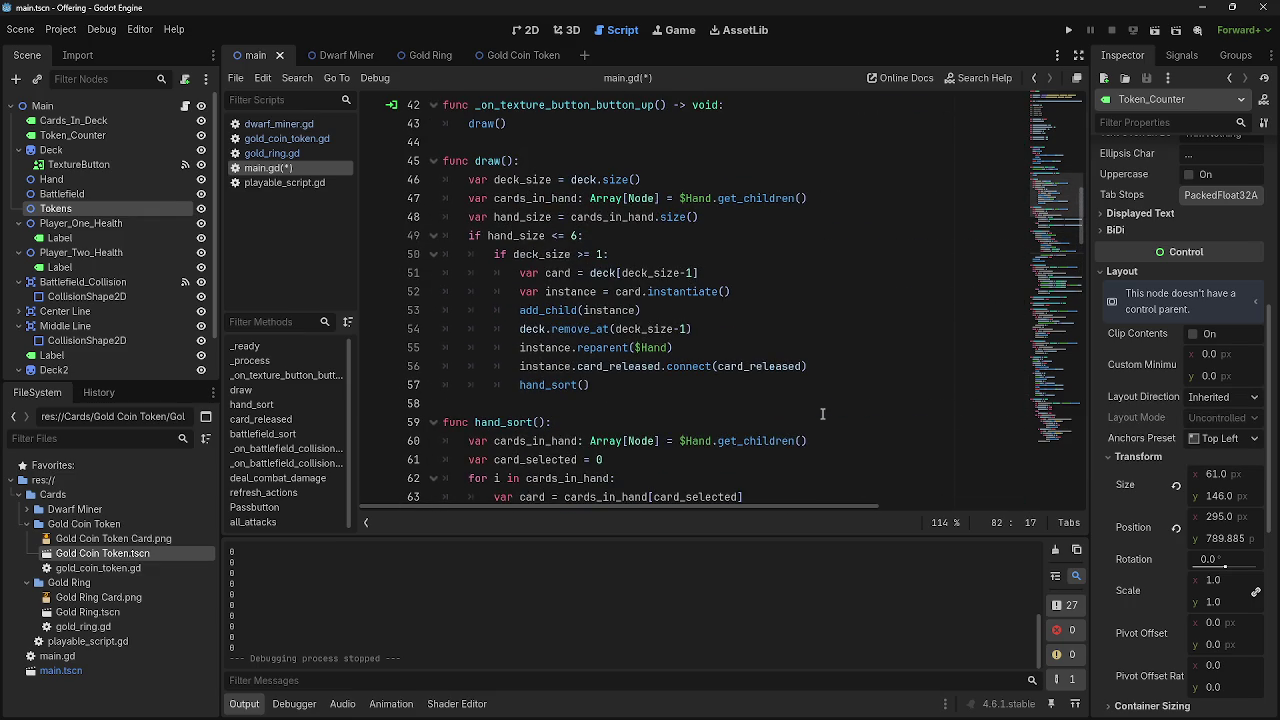
pyautogui.scroll(-9, 822, 413)
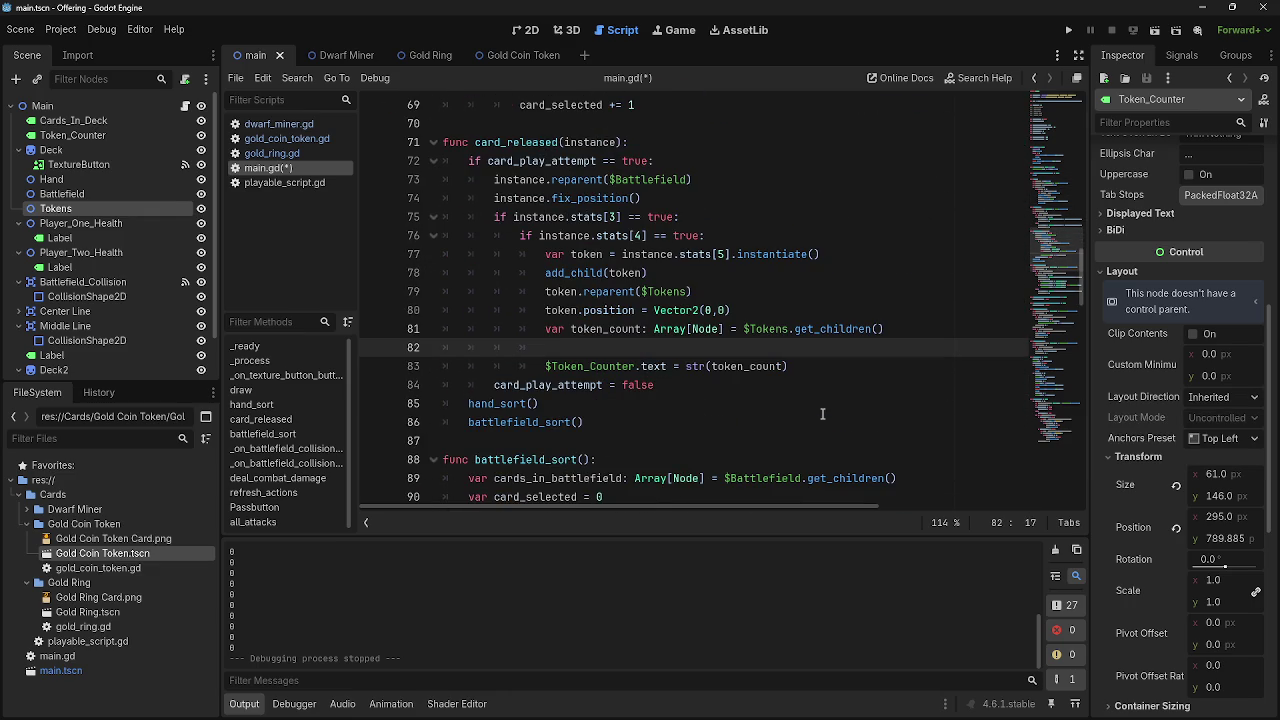
# Rename the array to tokens, add var token_count = tokens.size(), and run the game again
pyautogui.doubleClick(610, 333)
pyautogui.write('Tokens')
pyautogui.click(578, 330)
pyautogui.press('BackSpace')
pyautogui.write('t')
pyautogui.click(634, 352)
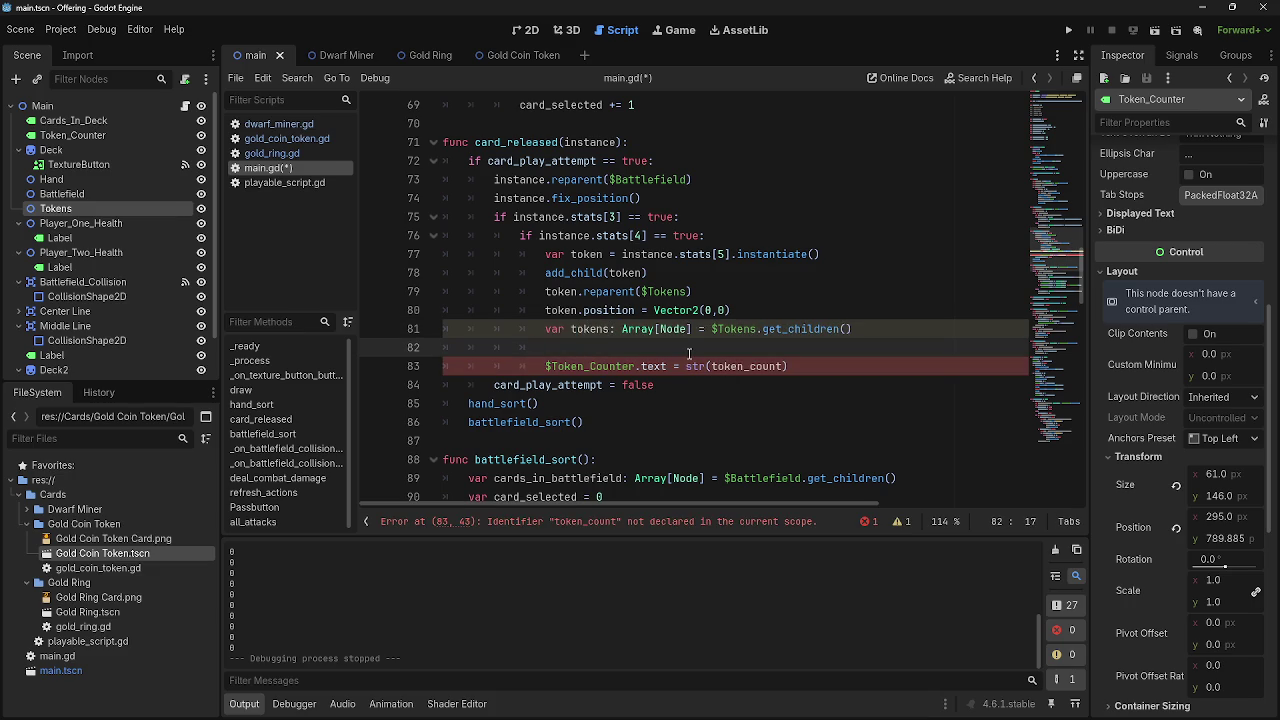
pyautogui.write('var token')
pyautogui.write('_count= tokens')
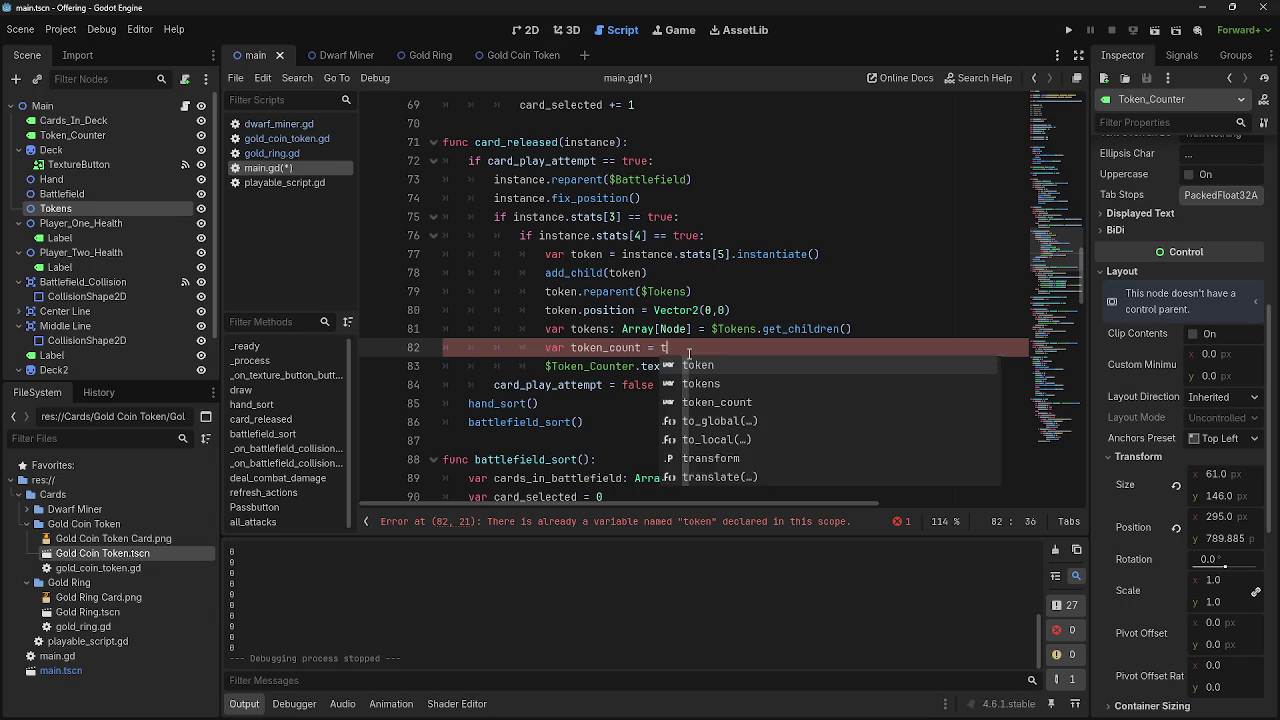
pyautogui.write('.')
pyautogui.write('.si')
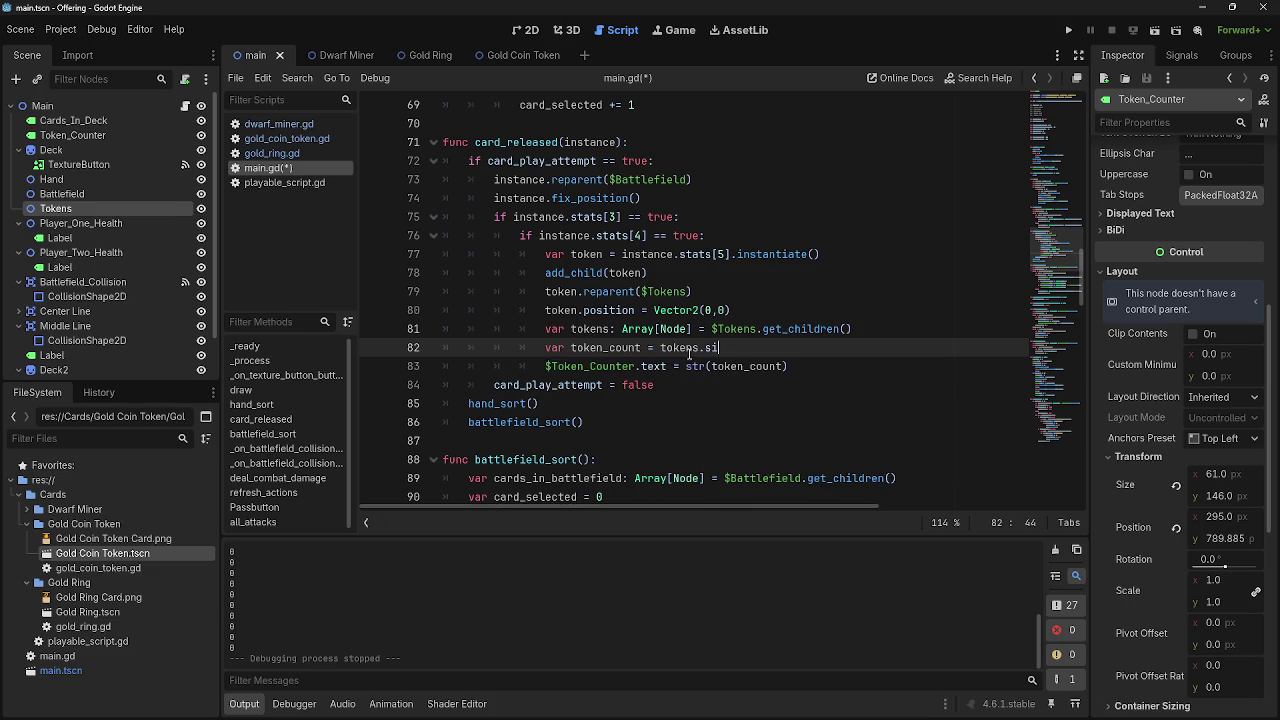
pyautogui.write('ze(')
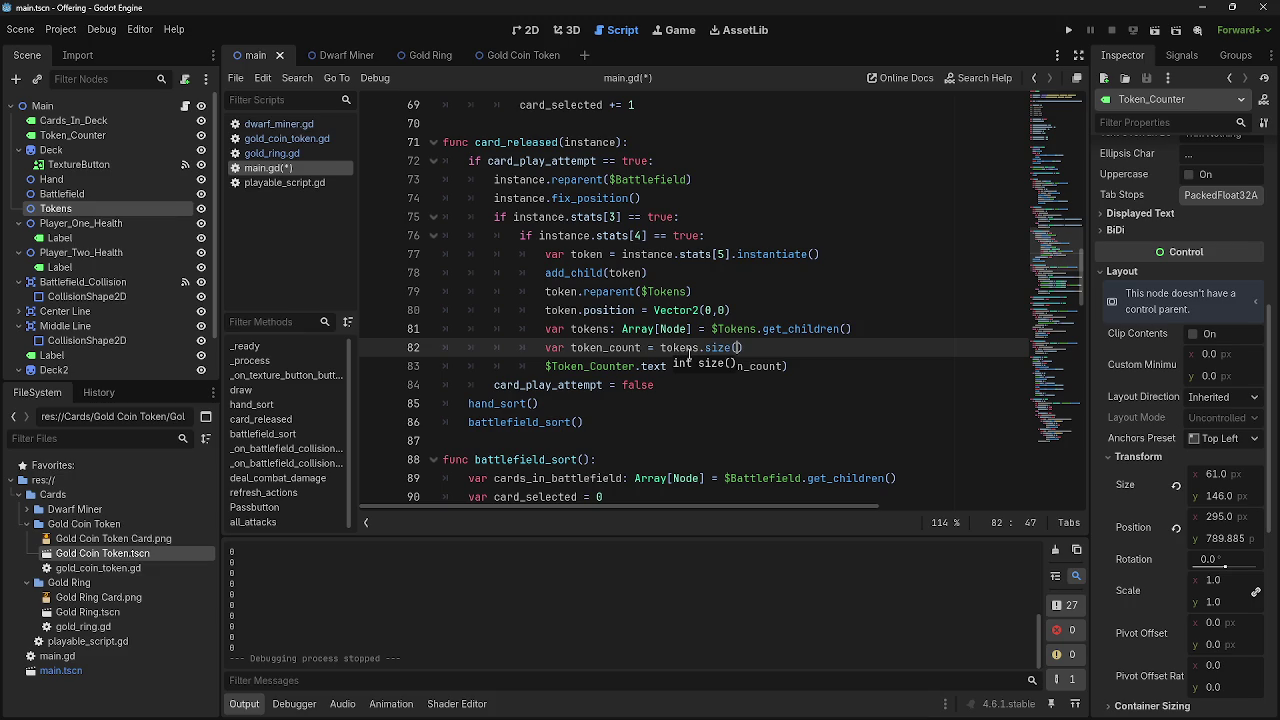
pyautogui.click(1068, 30)
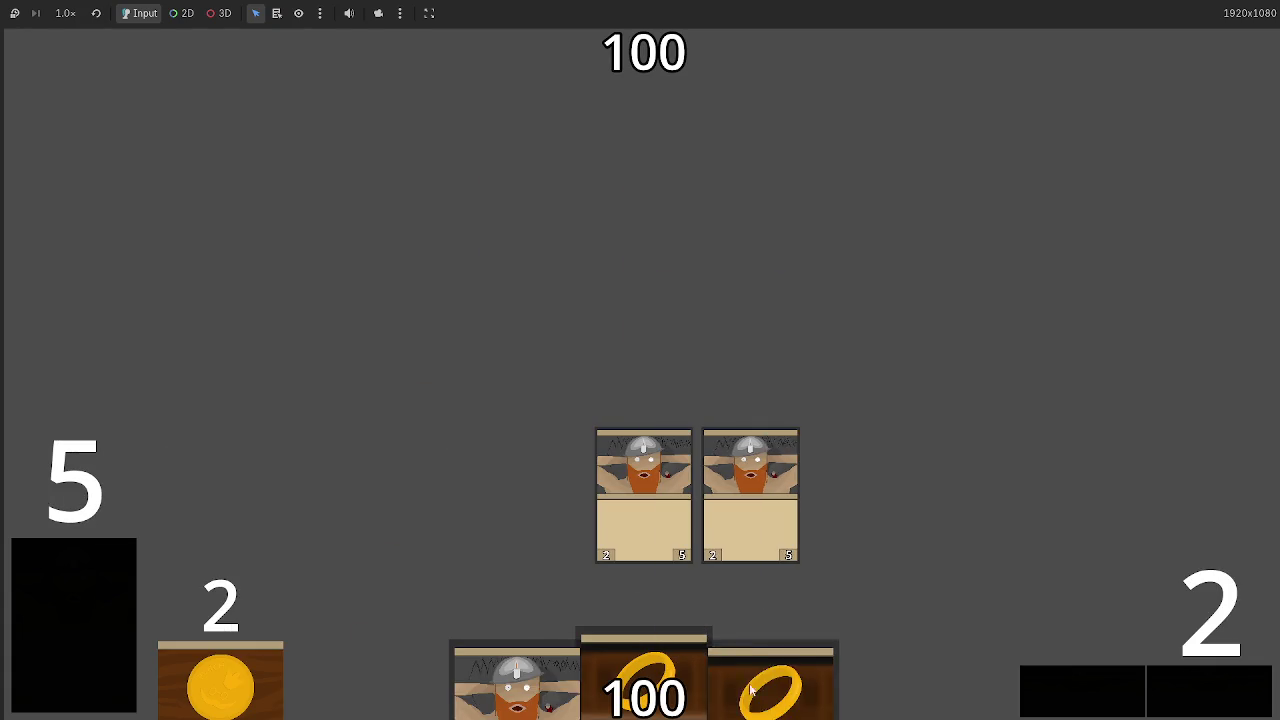
# Play hand cards, including a Dwarf Miner and a ring, passing phases to draw more cards
pyautogui.moveTo(643, 670); pyautogui.dragTo(648, 320)
pyautogui.click(1170, 672)
pyautogui.click(1192, 682)
pyautogui.click(1184, 690)
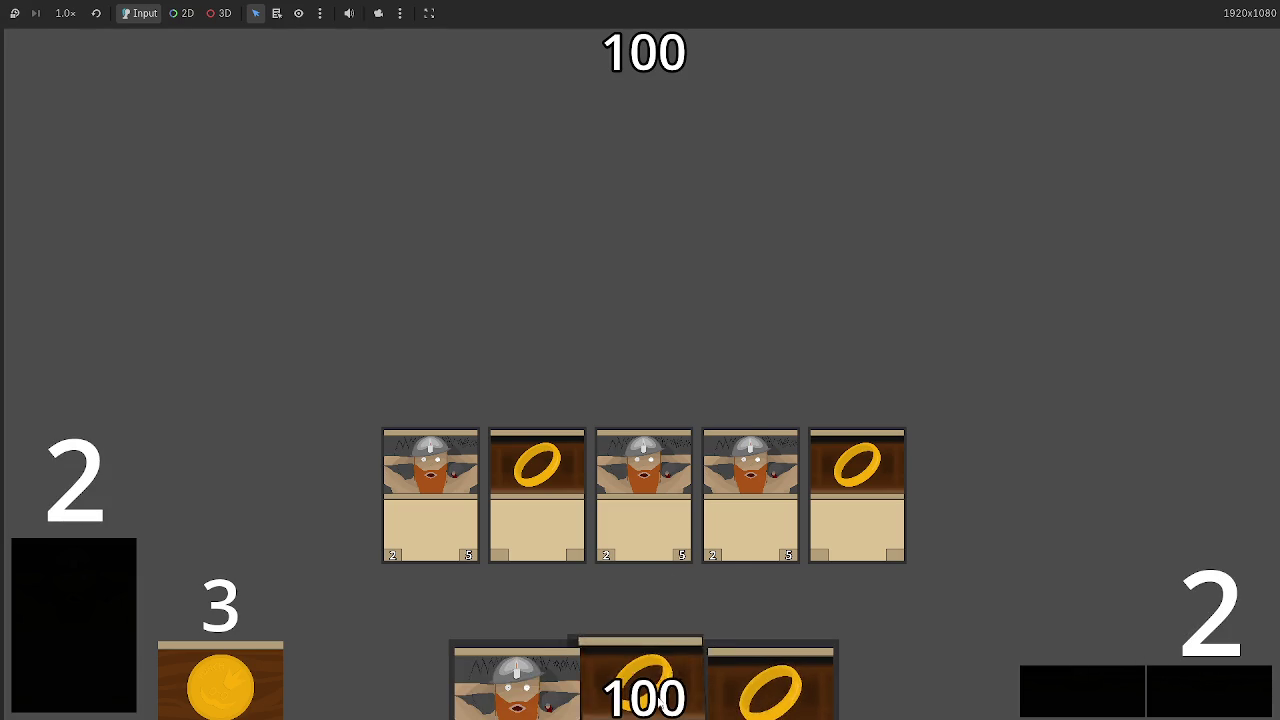
pyautogui.moveTo(665, 700); pyautogui.dragTo(679, 339)
pyautogui.click(1231, 697)
pyautogui.click(1231, 695)
pyautogui.click(1231, 695)
pyautogui.moveTo(770, 690); pyautogui.dragTo(732, 258)
pyautogui.moveTo(644, 680); pyautogui.dragTo(639, 230)
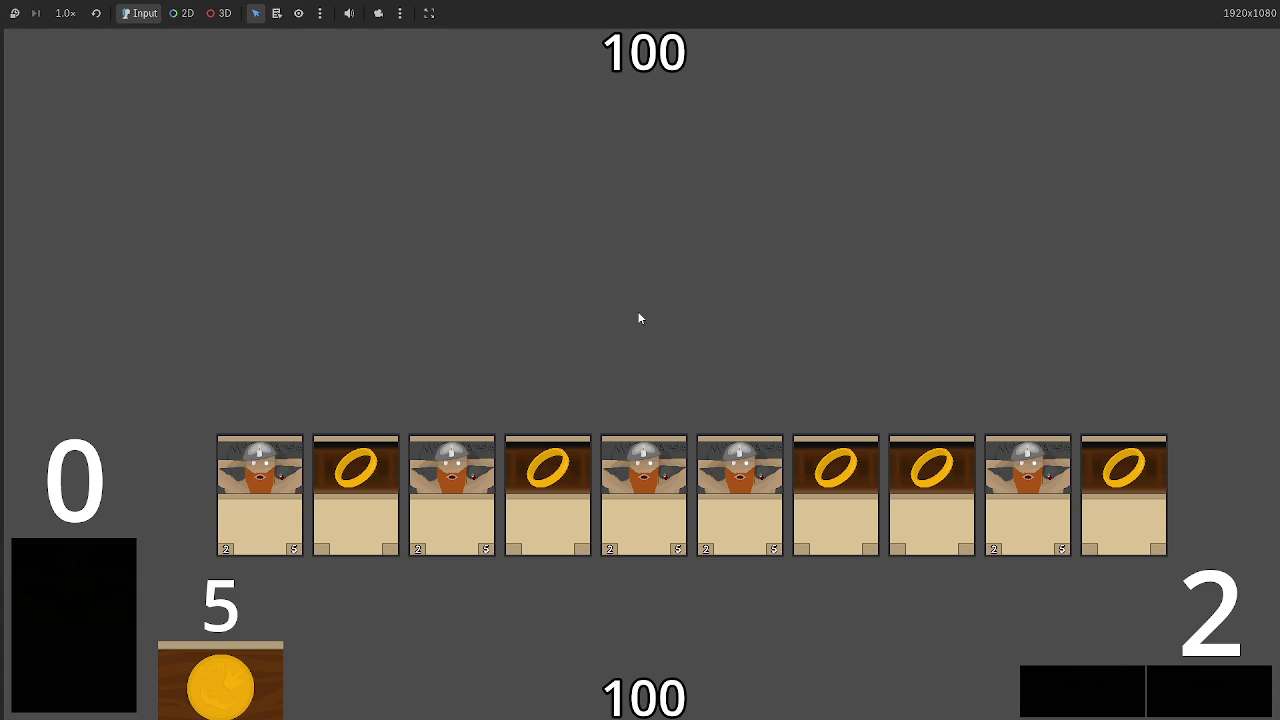
# Stop the game with F8 and launch a fresh test run
pyautogui.press('F8')
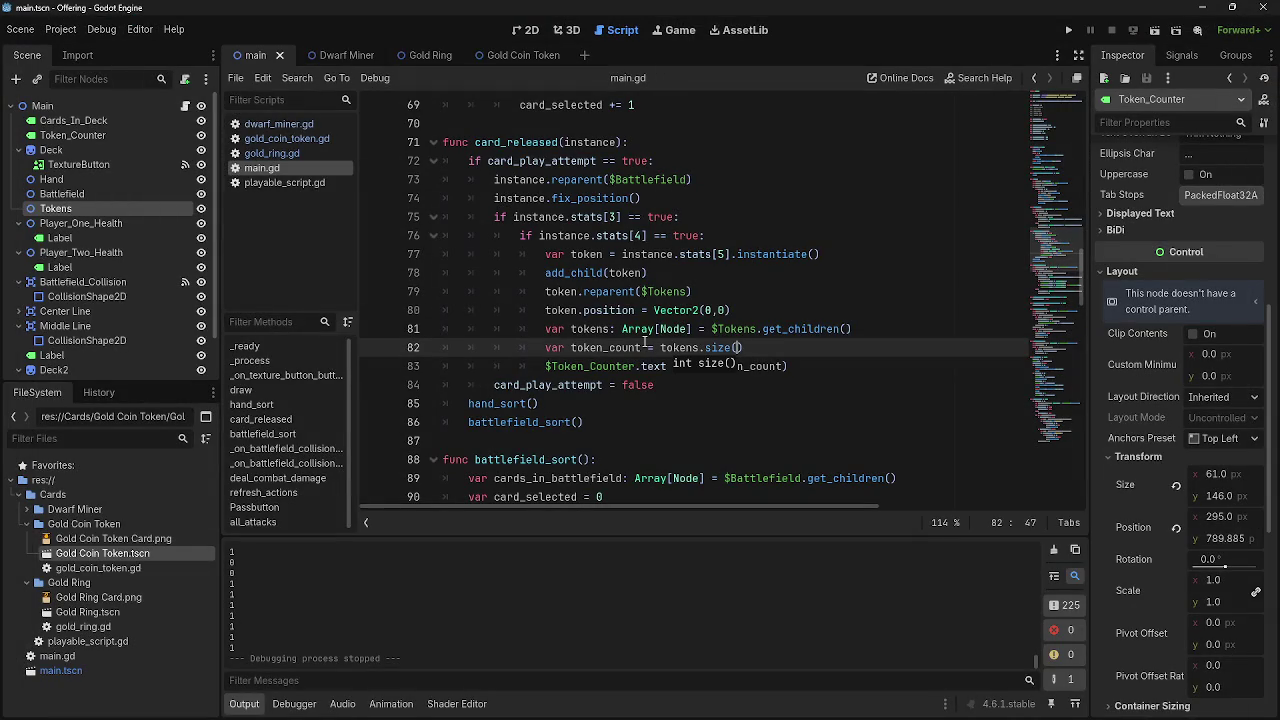
pyautogui.scroll(15, 644, 347)
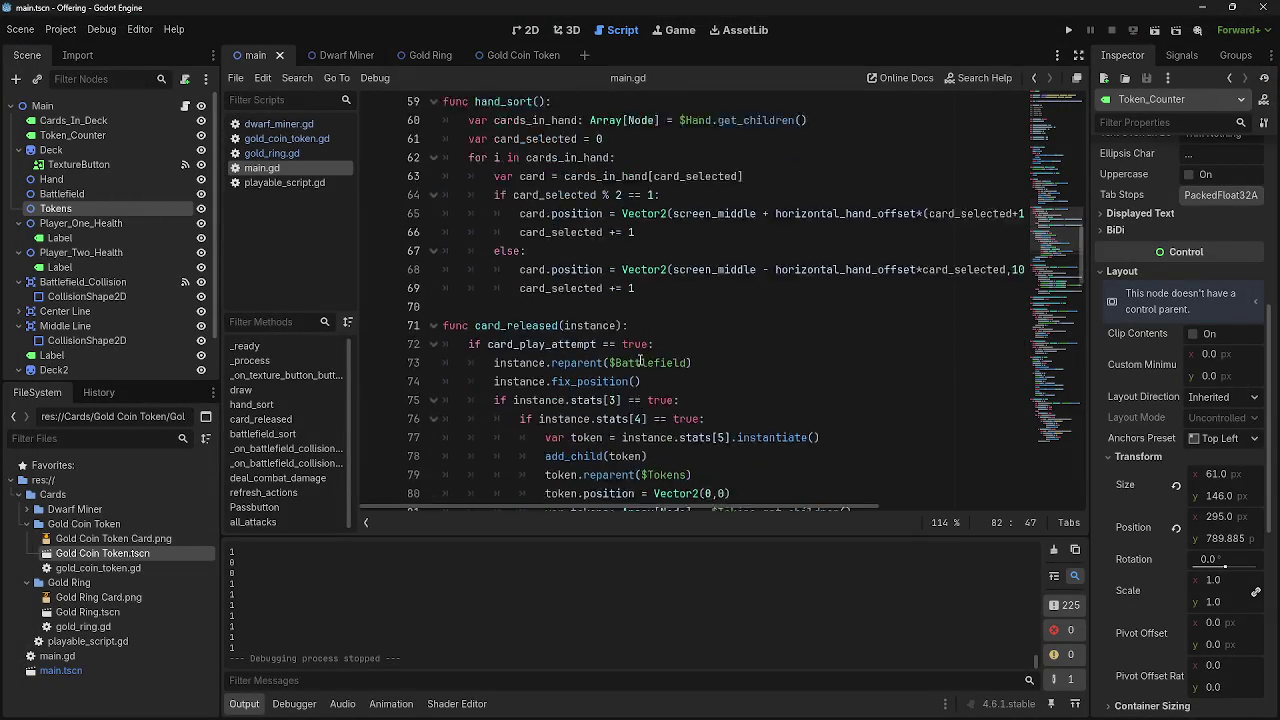
pyautogui.scroll(8, 634, 216)
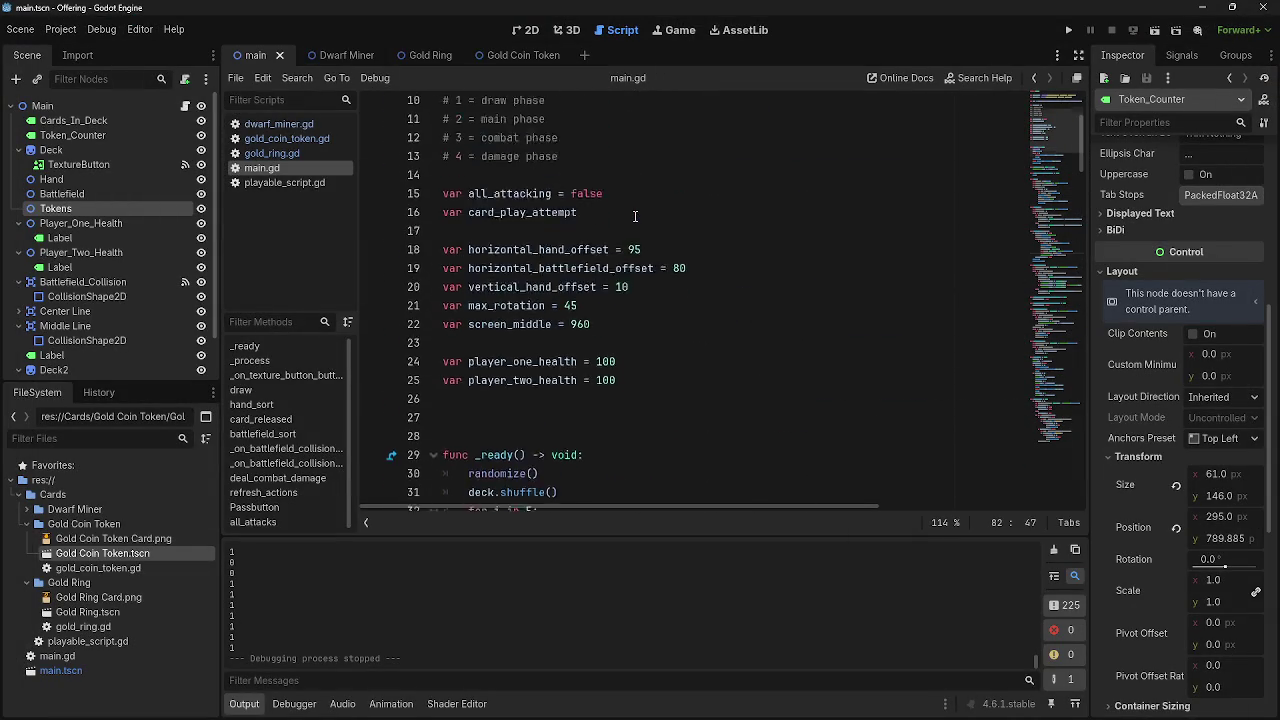
pyautogui.click(1072, 31)
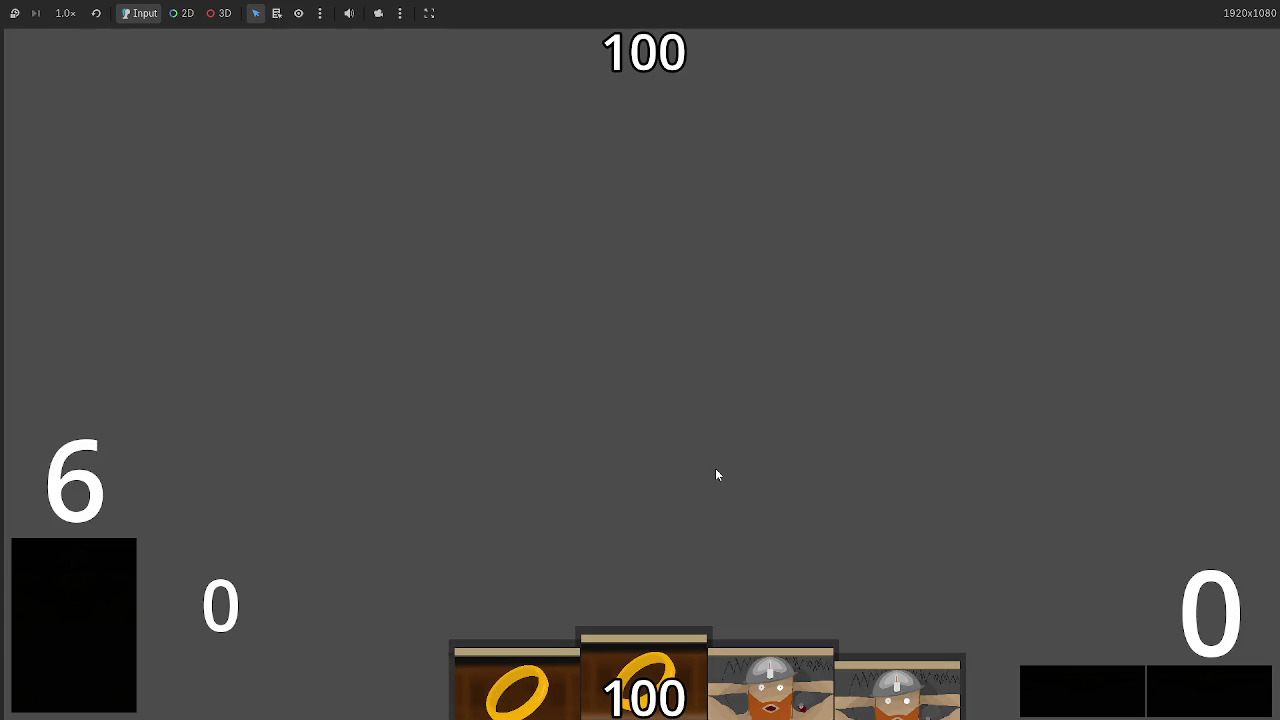
# Play a ring card and three more hand cards, then pass phases to draw new cards
pyautogui.click(625, 620)
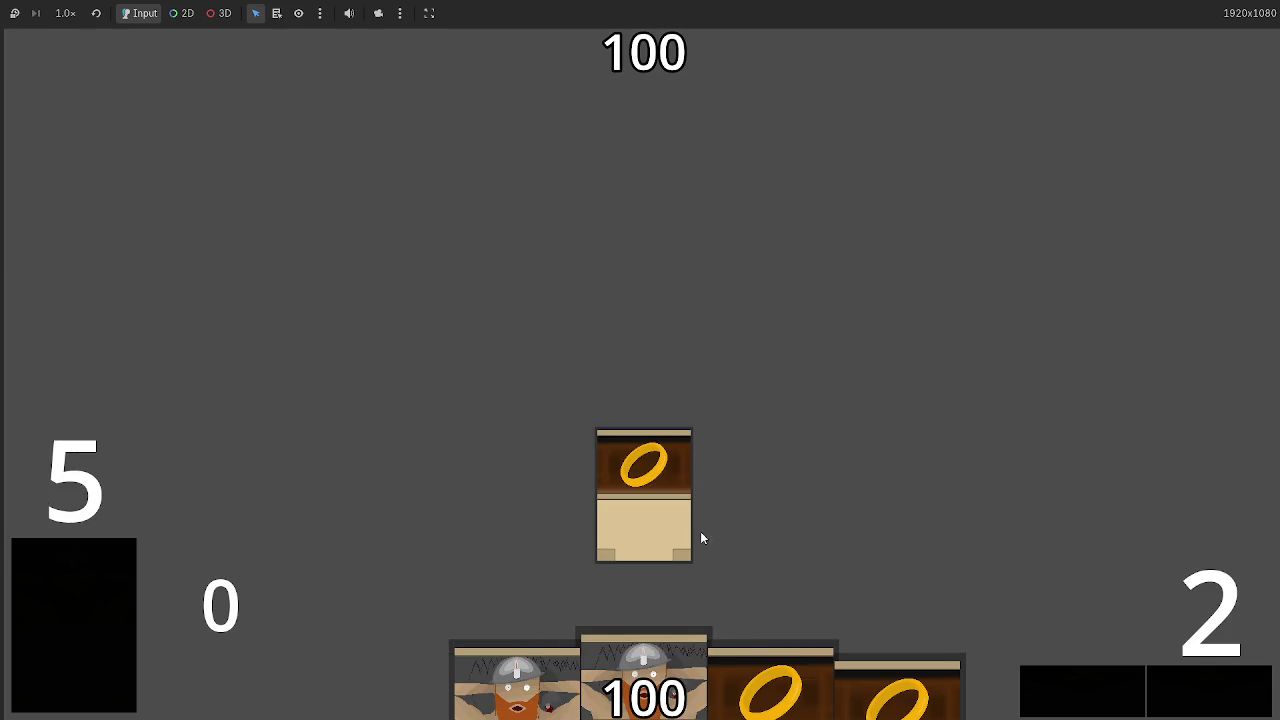
pyautogui.click(644, 665)
pyautogui.click(644, 665)
pyautogui.click(770, 675)
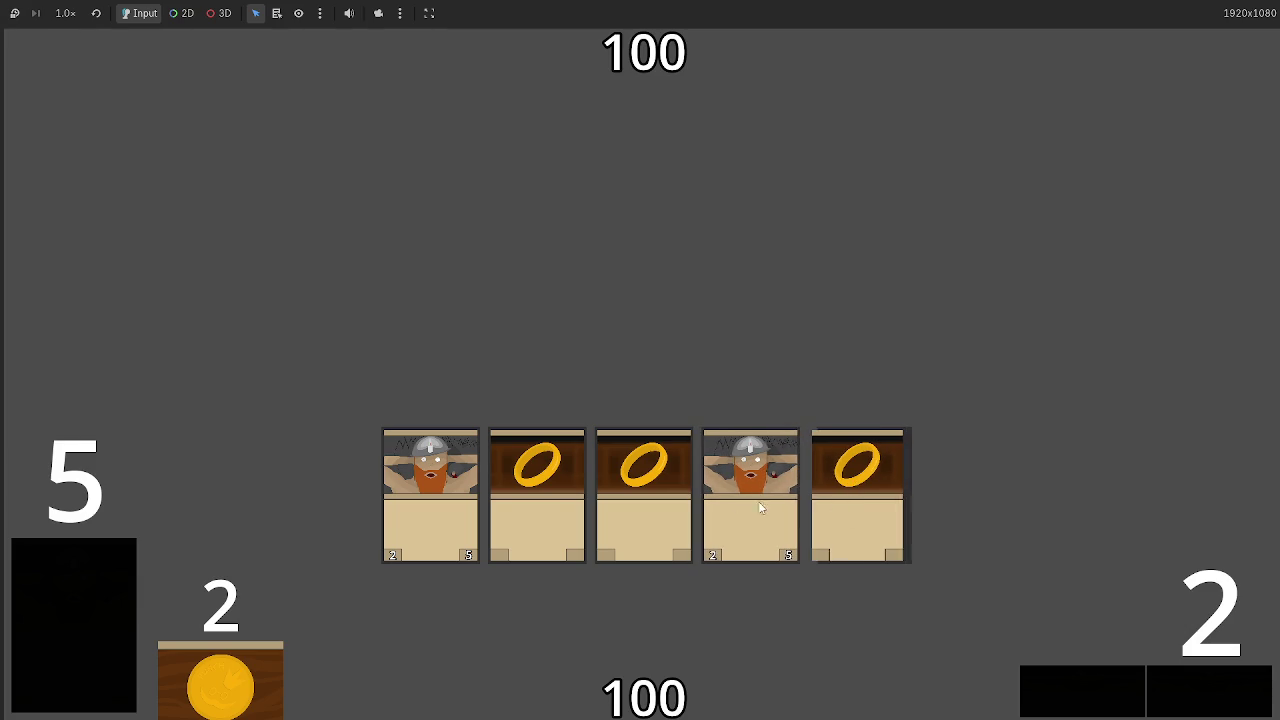
pyautogui.click(1171, 674)
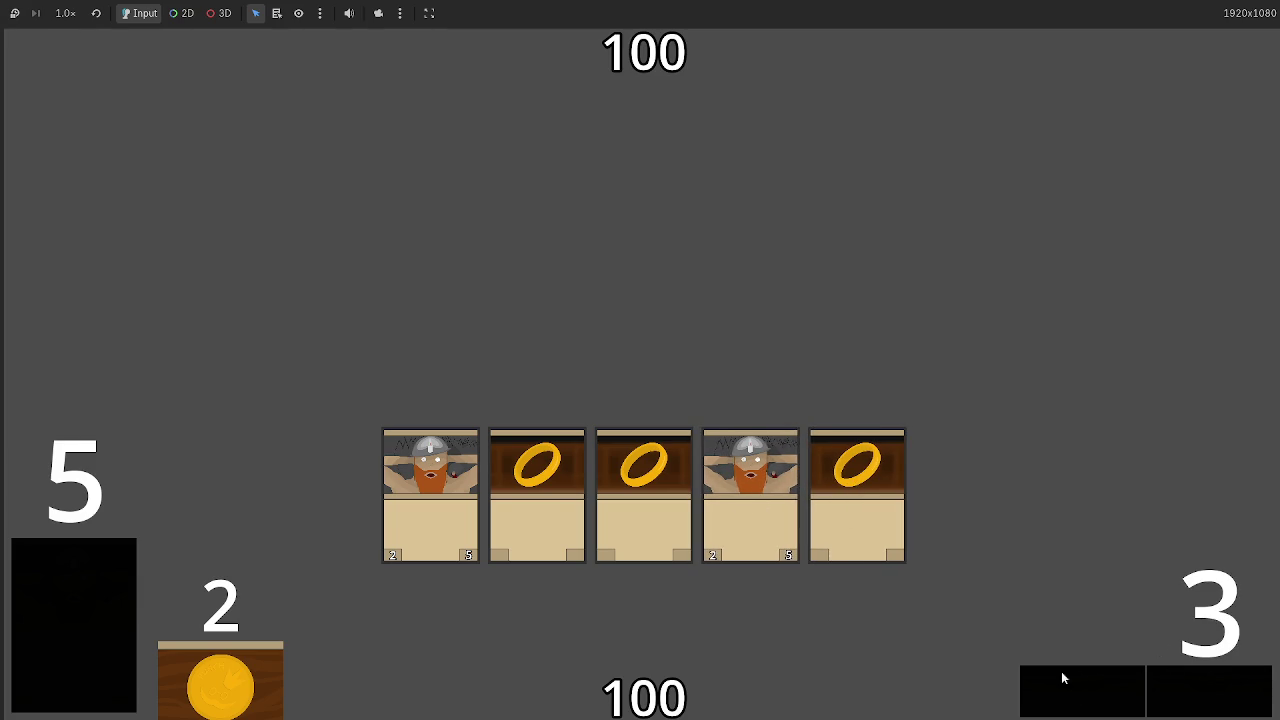
pyautogui.click(1233, 692)
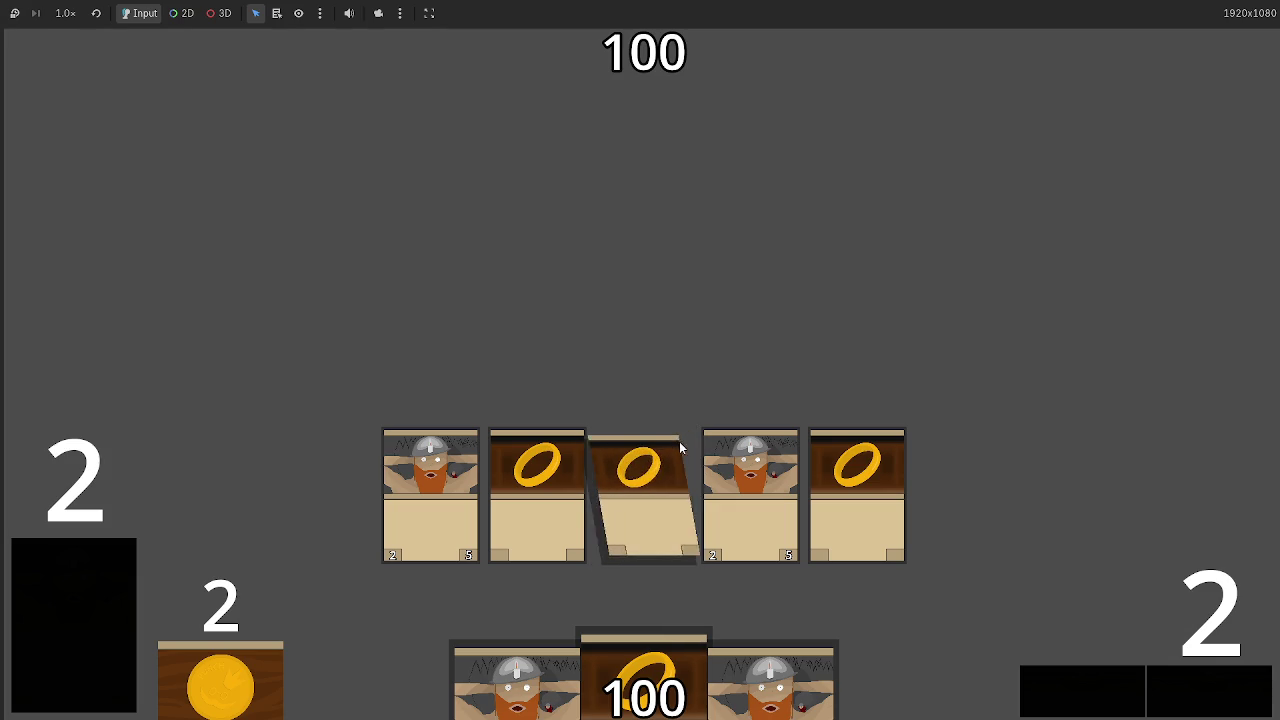
# Play the gold ring and two Dwarf Miners, pass to the next turn, and play another ring
pyautogui.click(647, 447)
pyautogui.click(726, 640)
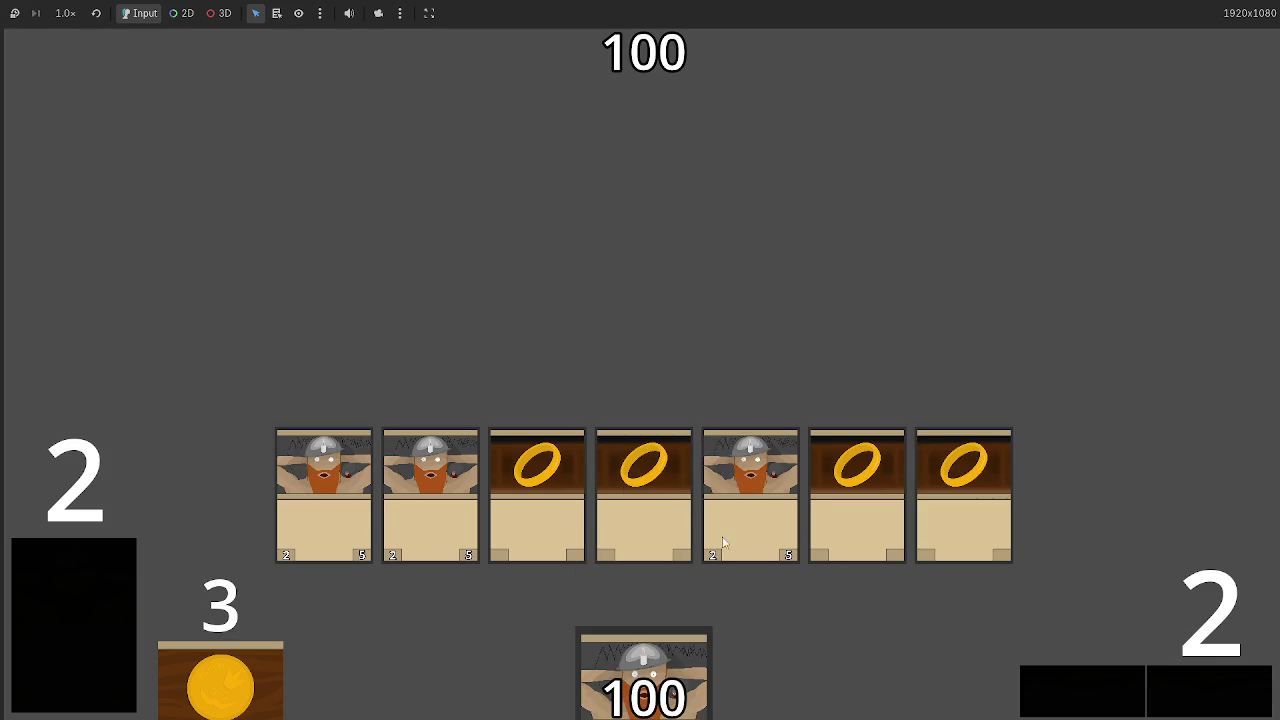
pyautogui.click(677, 651)
pyautogui.click(1189, 686)
pyautogui.click(1189, 686)
pyautogui.click(1189, 686)
pyautogui.click(640, 665)
pyautogui.moveTo(643, 680)
pyautogui.mouseDown()
pyautogui.moveTo(615, 360)
pyautogui.moveTo(660, 345)
pyautogui.mouseUp()
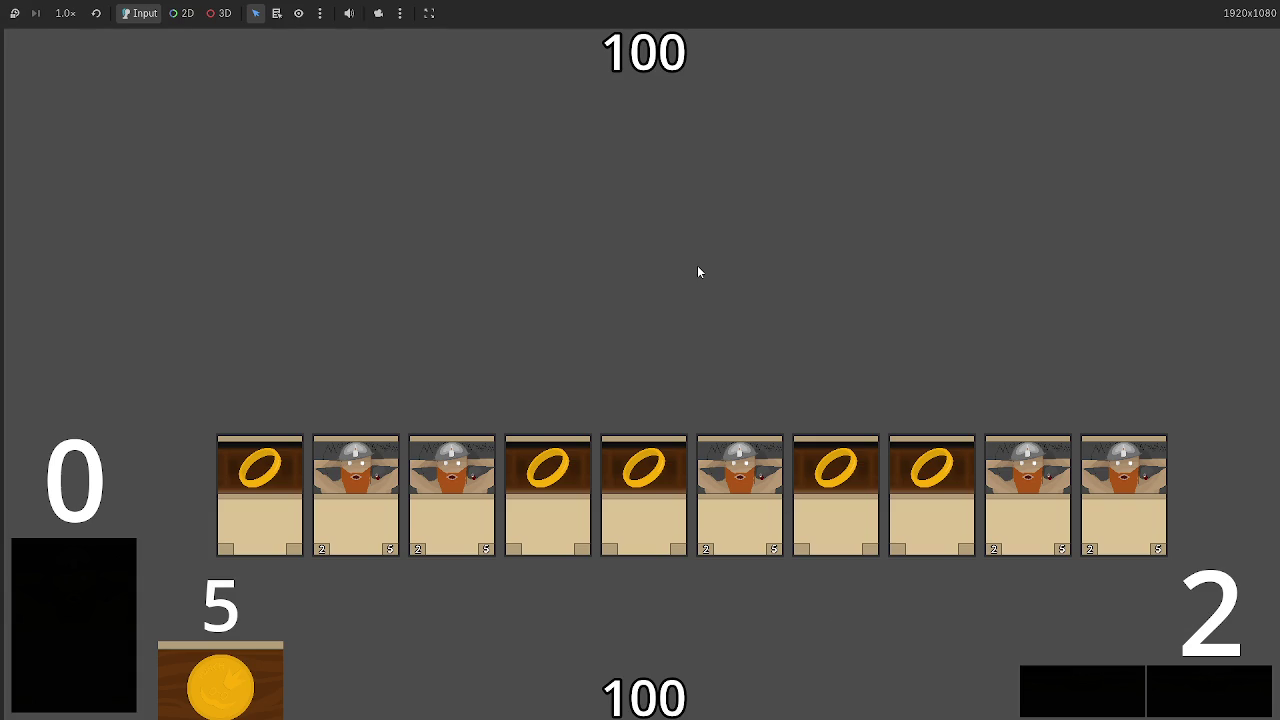
# Close the game window with Alt+F4 and return to the Godot editor
pyautogui.hotkey('alt', 'F4')
pyautogui.hotkey('alt', 'Tab')
pyautogui.press('Escape')
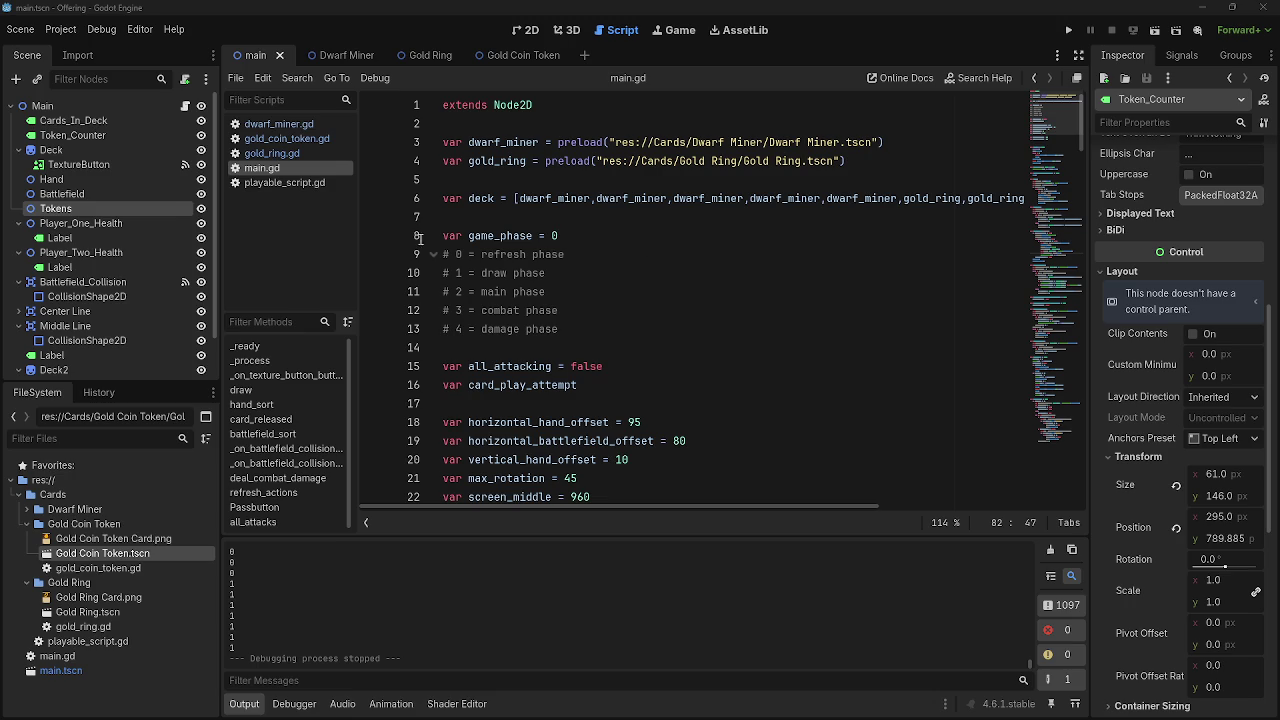
# Delete the print(actions) line 44 from playable_script.gd and switch back to main.gd
pyautogui.moveTo(528, 198)
pyautogui.mouseDown()
pyautogui.moveTo(1030, 198)
pyautogui.moveTo(808, 198)
pyautogui.mouseUp()
pyautogui.moveTo(597, 197)
pyautogui.mouseDown()
pyautogui.moveTo(380, 198)
pyautogui.moveTo(1030, 198)
pyautogui.moveTo(444, 204)
pyautogui.moveTo(515, 198)
pyautogui.mouseUp()
pyautogui.click(515, 198)
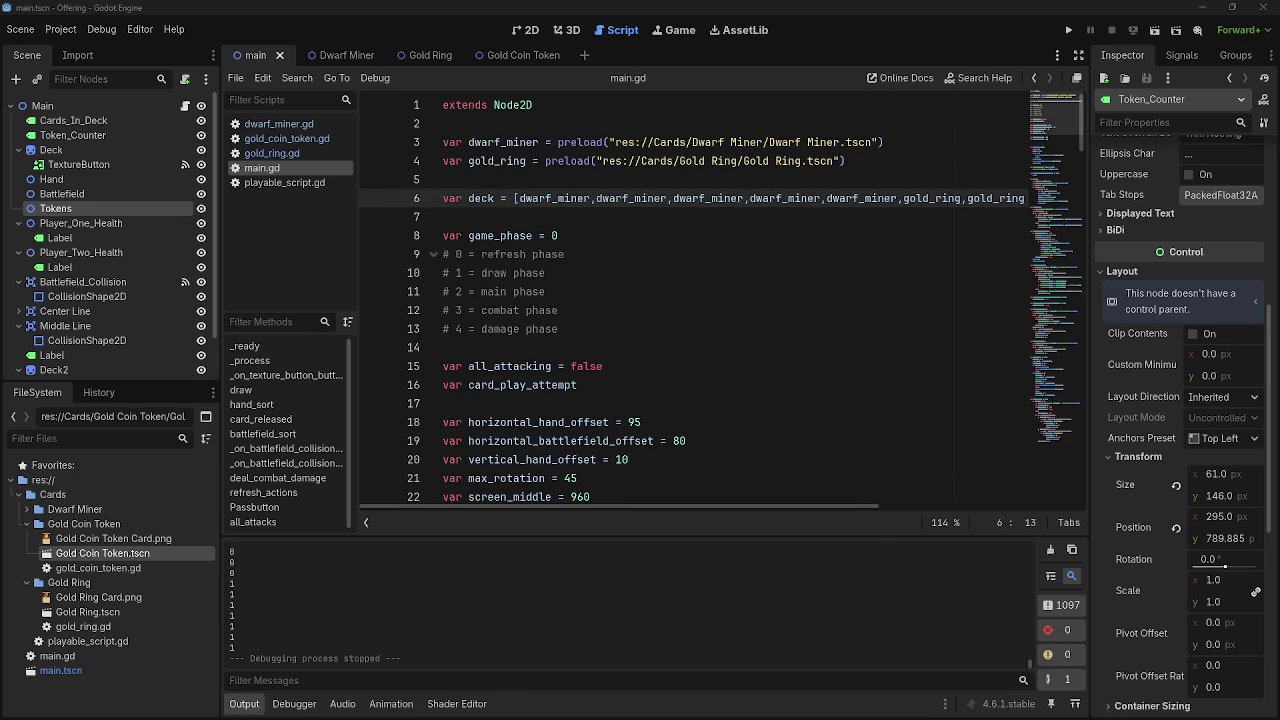
pyautogui.click(284, 182)
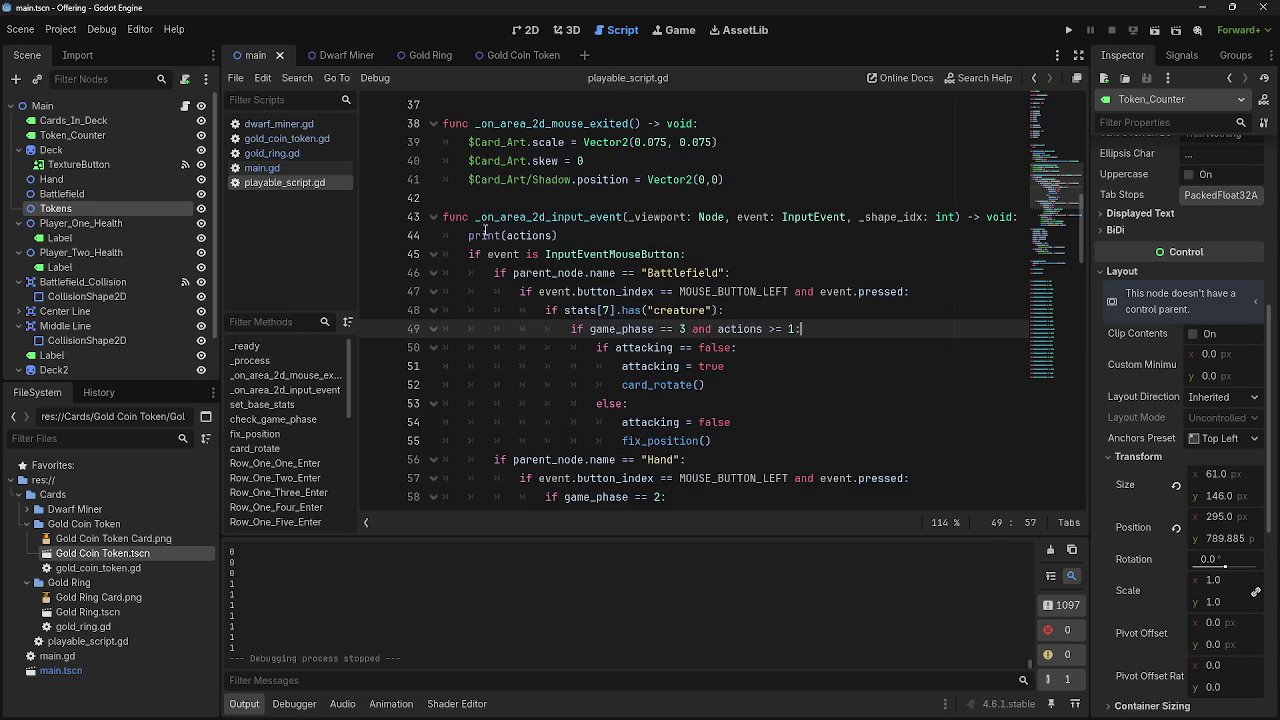
pyautogui.tripleClick(560, 237)
pyautogui.press('BackSpace')
pyautogui.press('BackSpace')
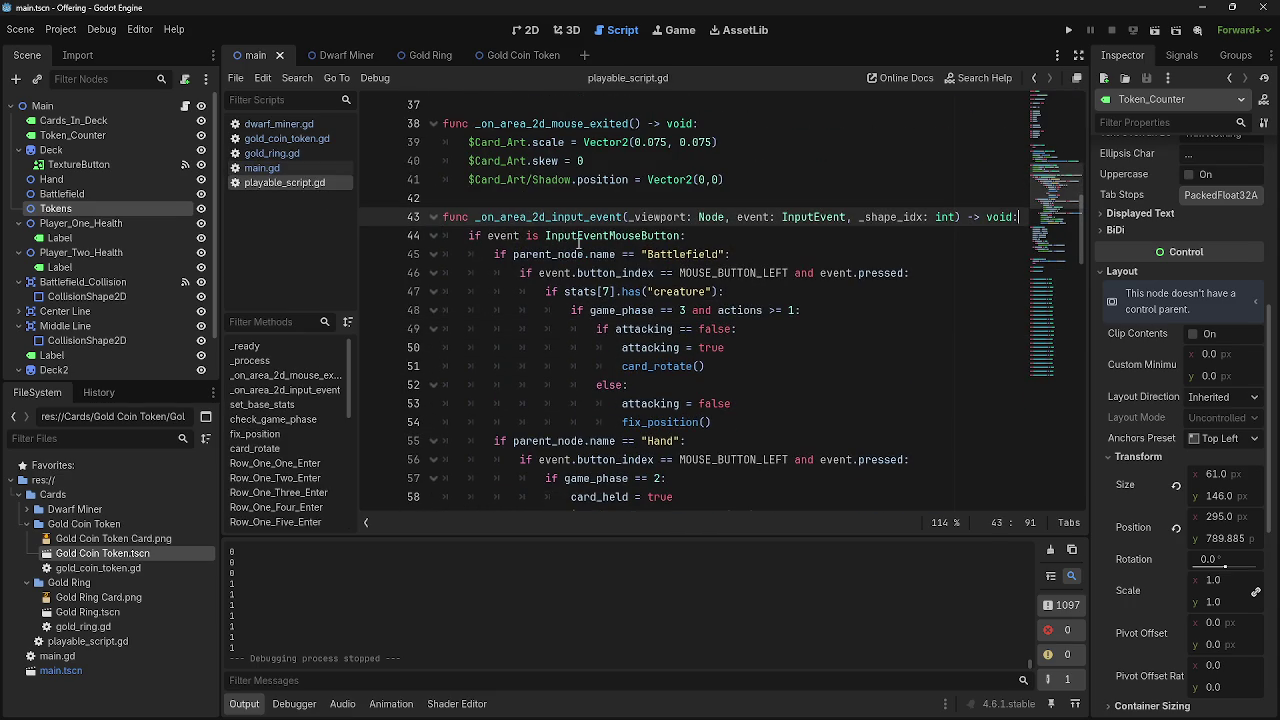
pyautogui.click(263, 170)
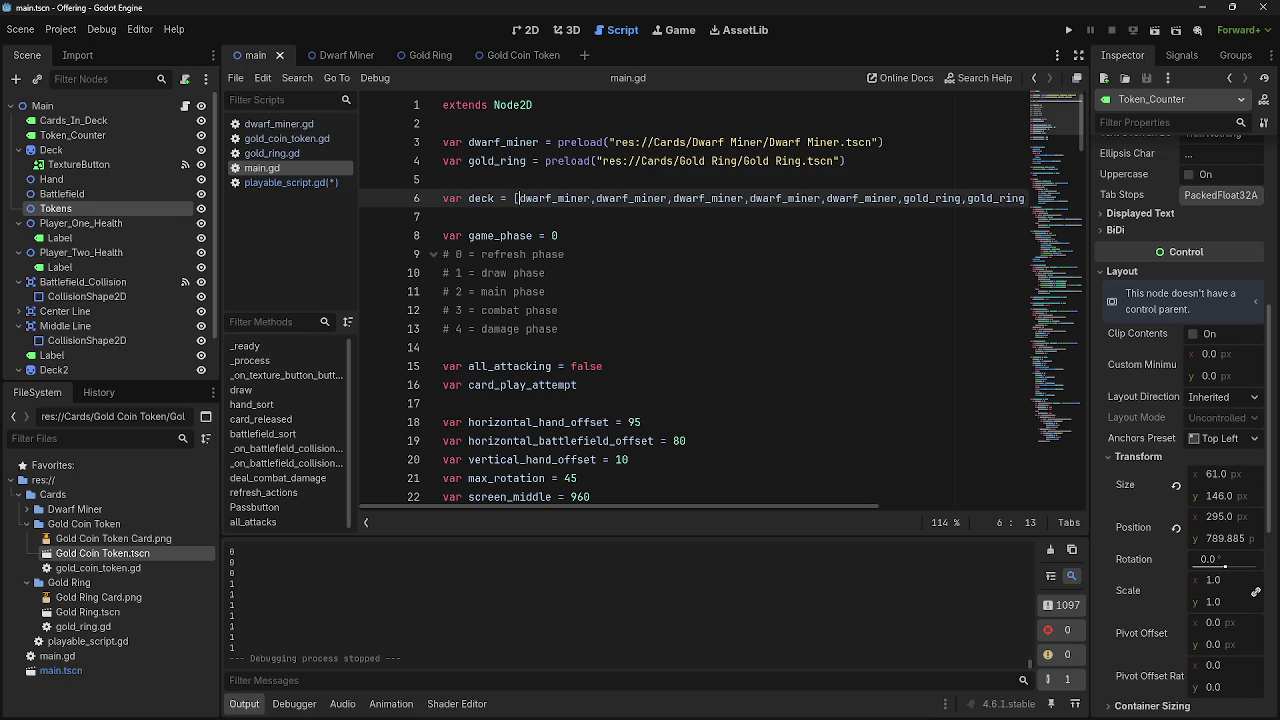
# Look over main.gd's deck array and blank lines, then run the project with F5
pyautogui.click(644, 352)
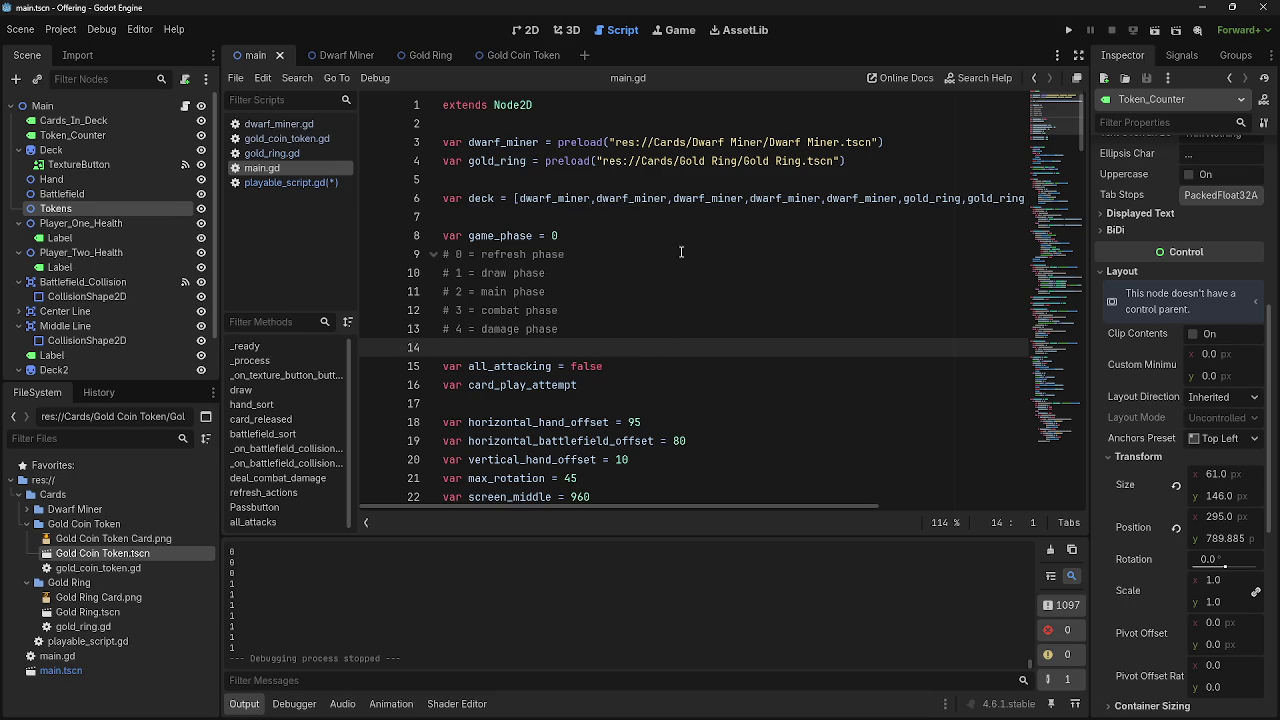
pyautogui.moveTo(549, 197); pyautogui.dragTo(1028, 198)
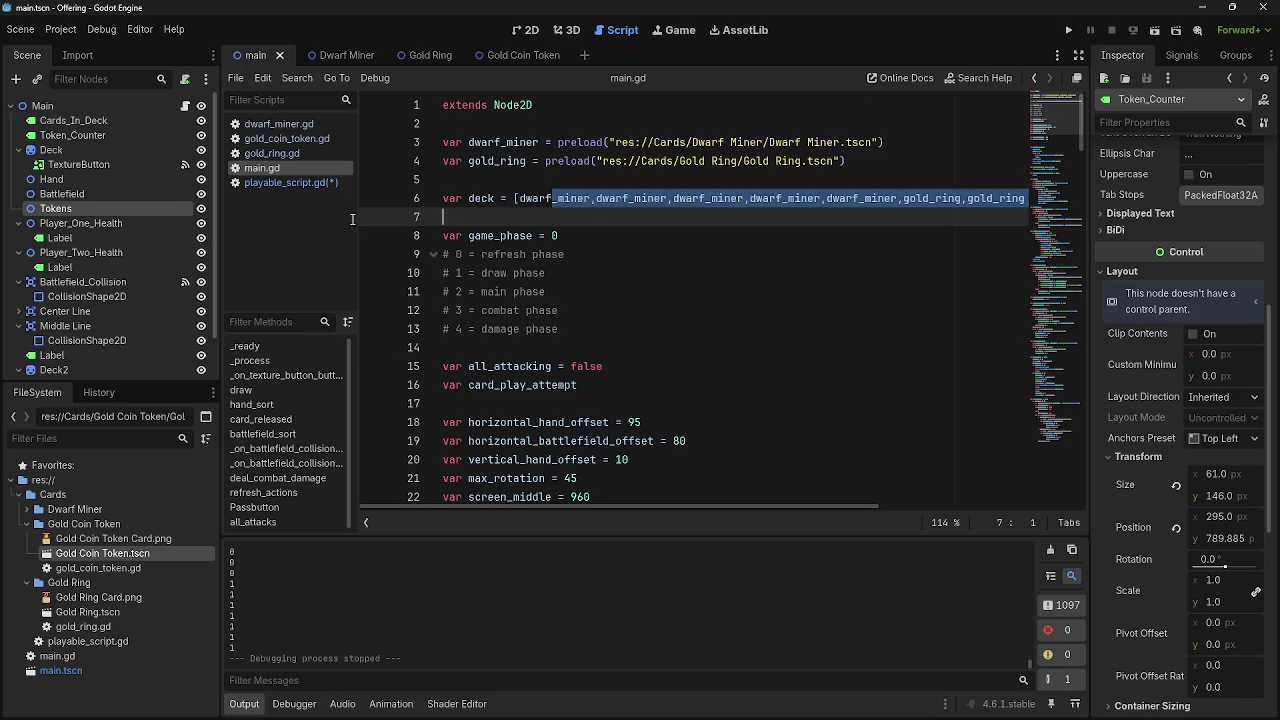
pyautogui.click(482, 222)
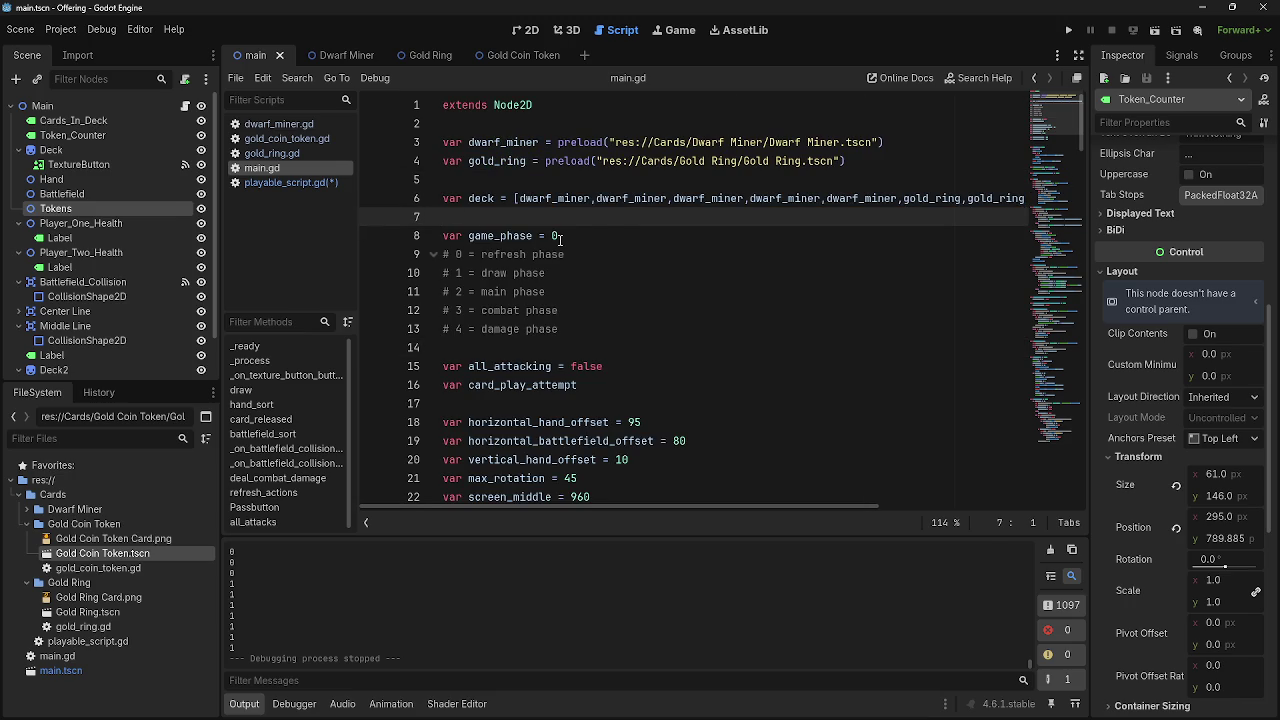
pyautogui.scroll(-8, 544, 253)
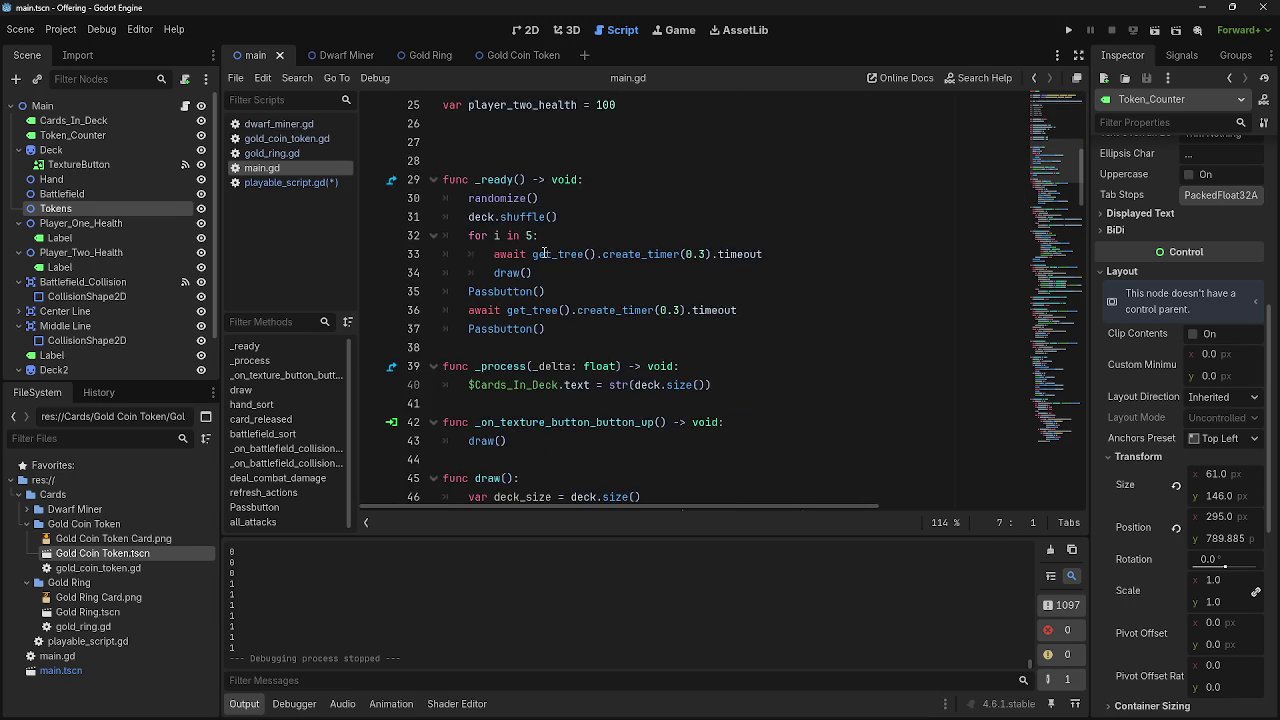
pyautogui.scroll(1, 544, 253)
pyautogui.click(550, 198)
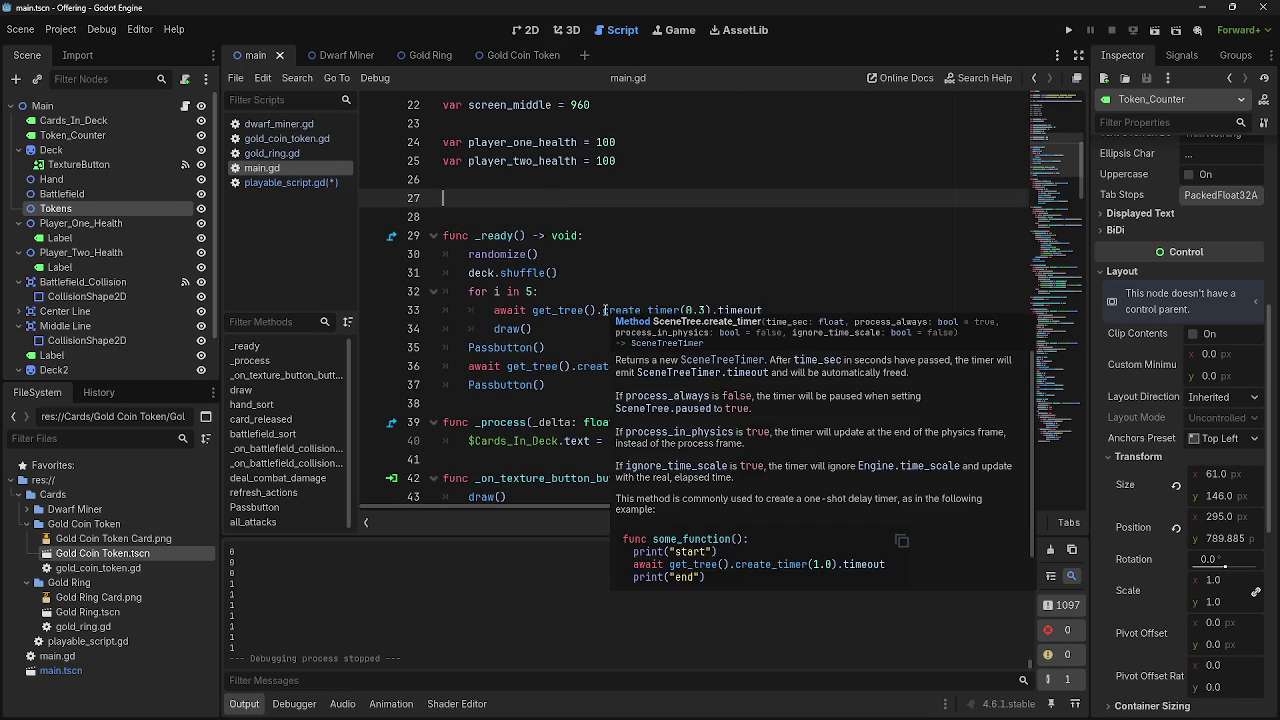
pyautogui.scroll(-3, 557, 246)
pyautogui.click(543, 235)
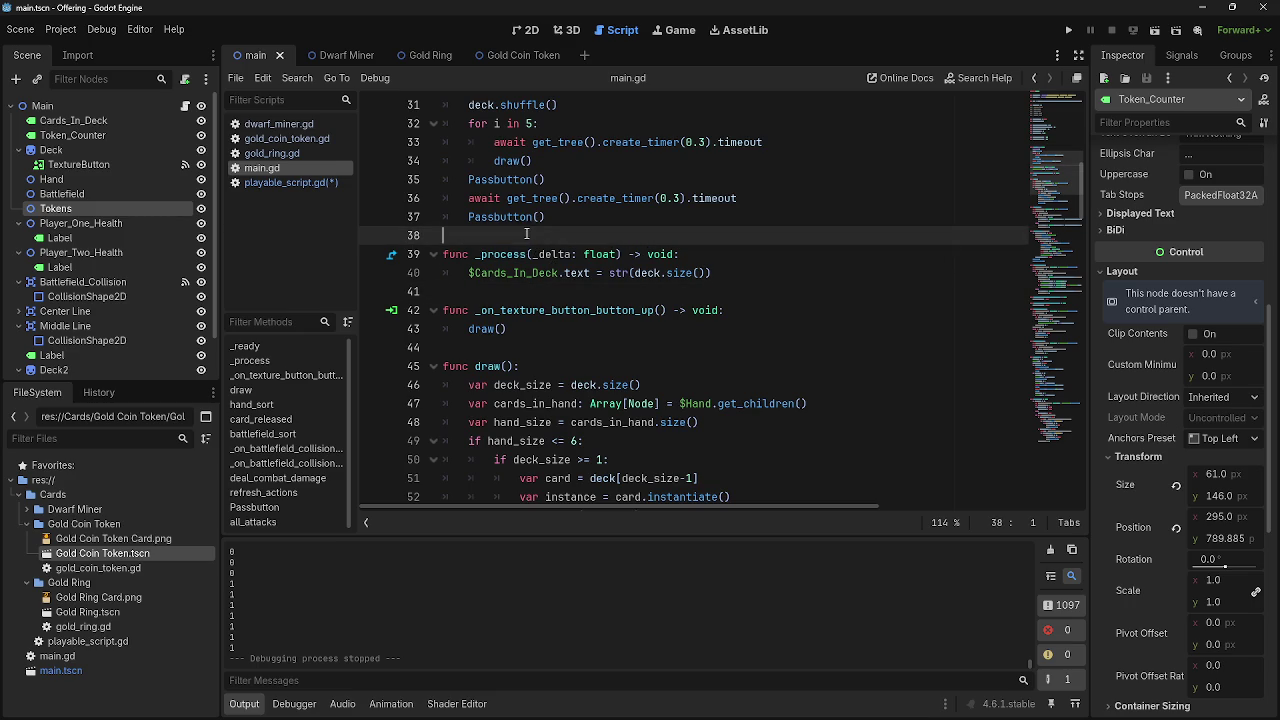
pyautogui.click(516, 291)
pyautogui.scroll(-2, 516, 291)
pyautogui.scroll(-3, 525, 290)
pyautogui.click(518, 328)
pyautogui.scroll(-2, 518, 326)
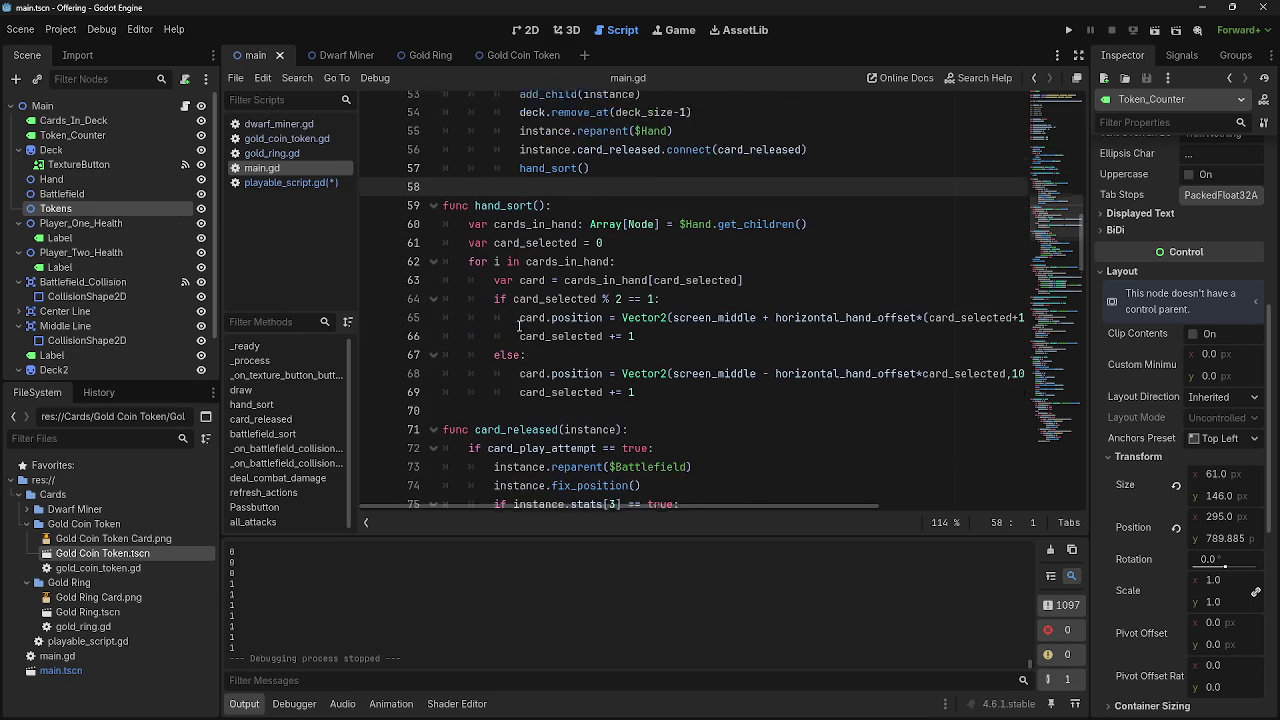
pyautogui.scroll(-2, 518, 326)
pyautogui.press('F5')
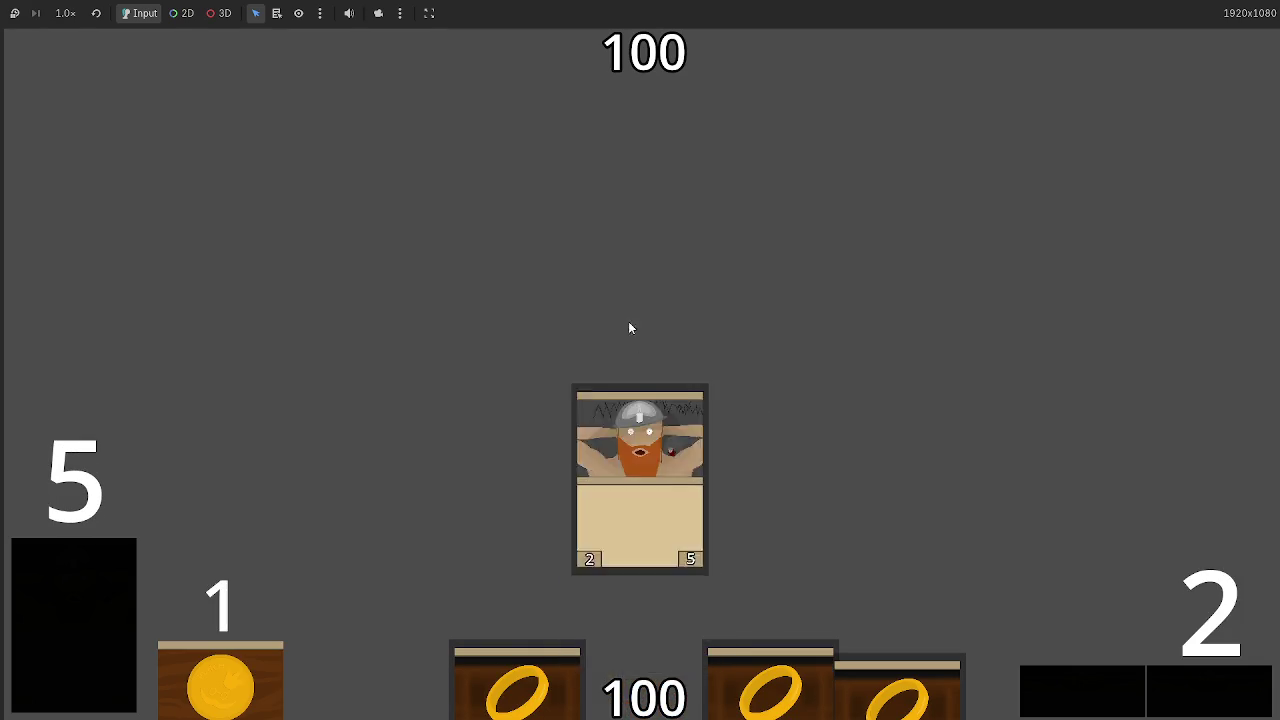
# Play the gold ring, pass to the next turn, play three hand cards, then stop with F8
pyautogui.click(663, 447)
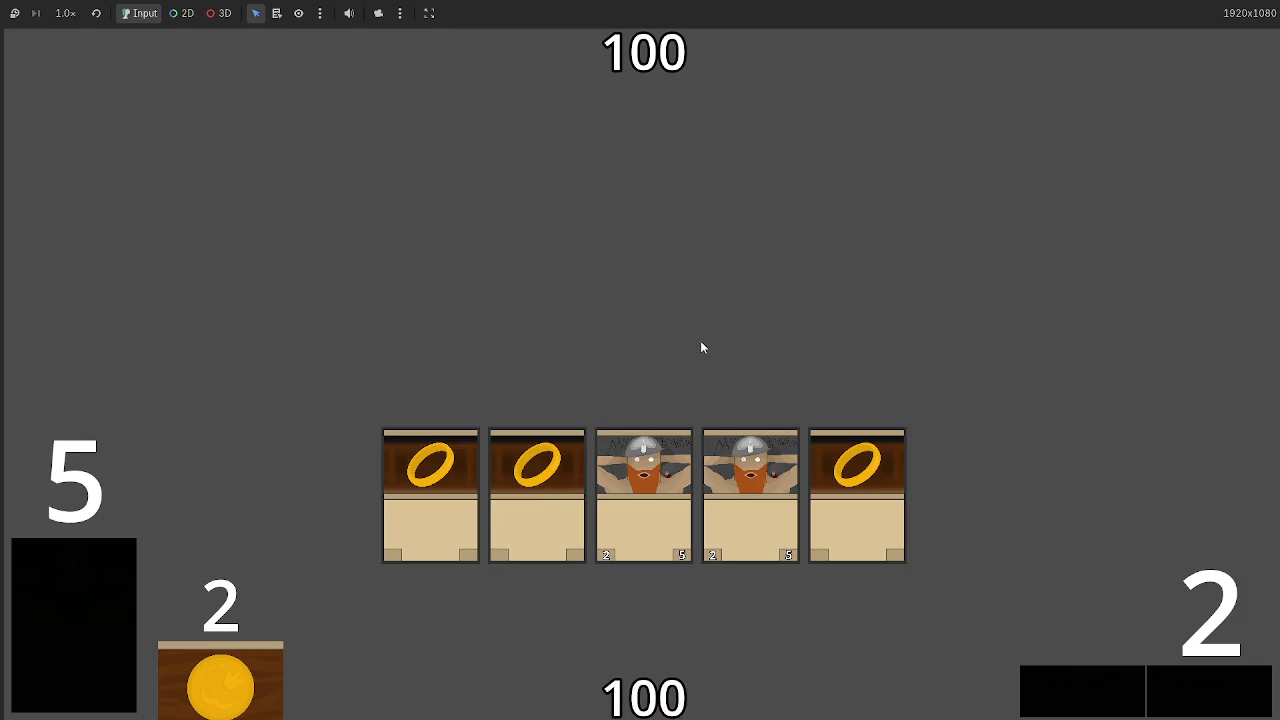
pyautogui.click(1199, 688)
pyautogui.click(1199, 688)
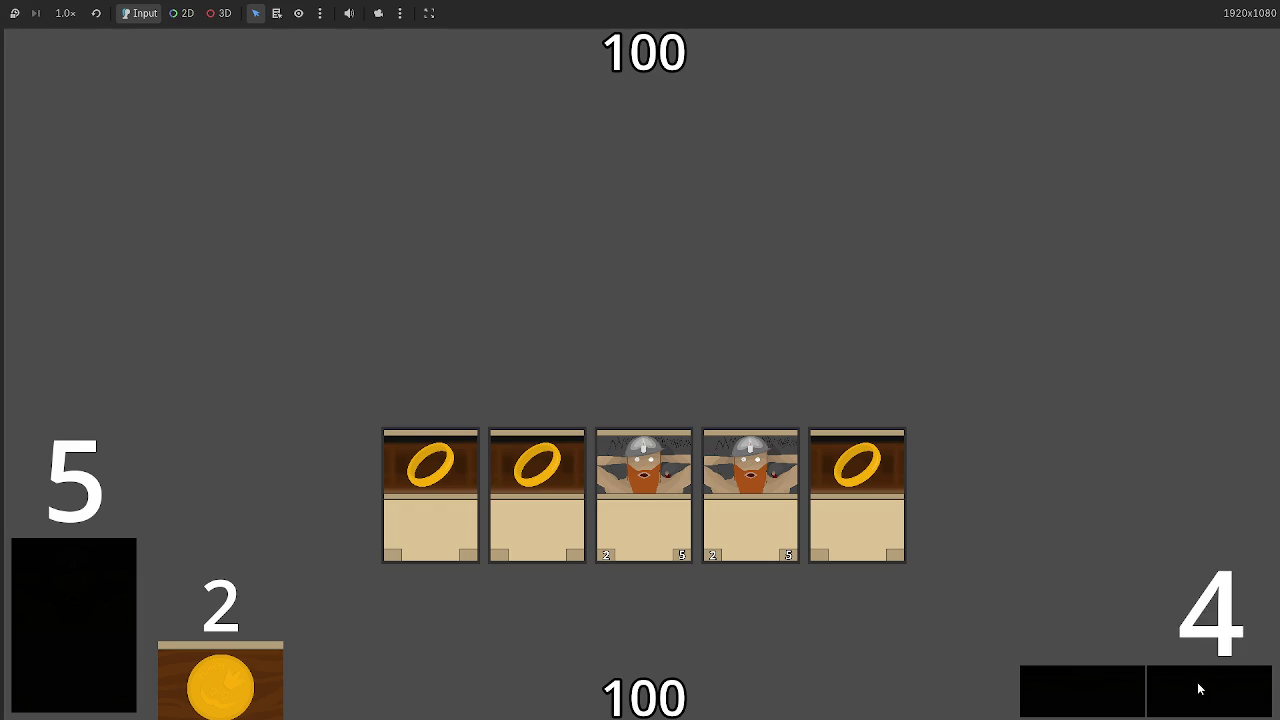
pyautogui.click(1199, 688)
pyautogui.click(646, 680)
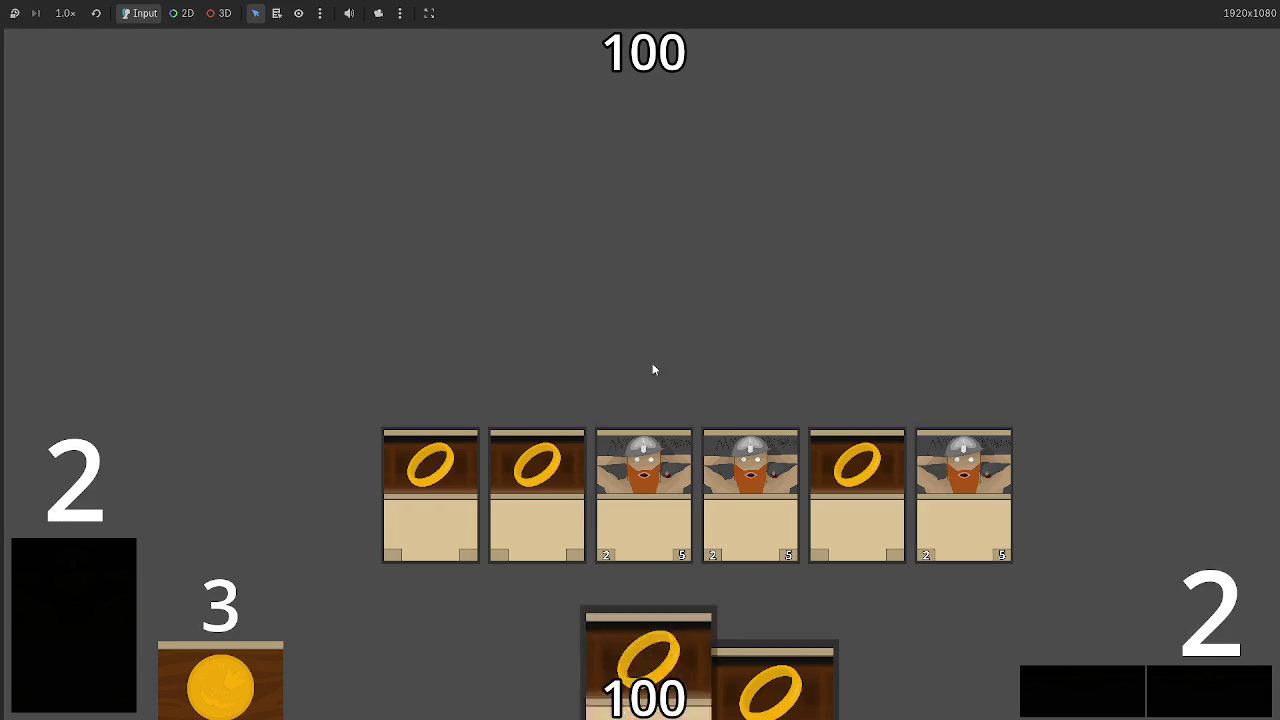
pyautogui.click(771, 680)
pyautogui.click(668, 640)
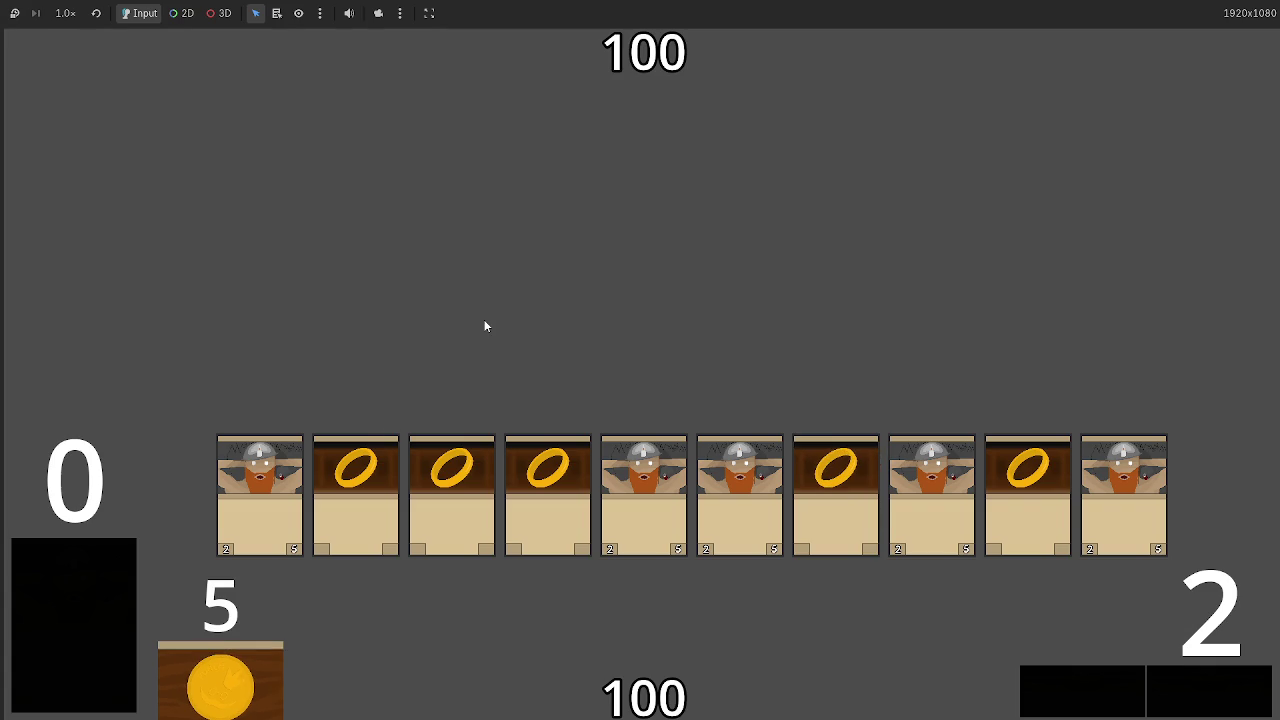
pyautogui.press('F8')
# Flip through the card scripts, ending at the creature check on line 47 of playable_script.gd
pyautogui.click(527, 30)
pyautogui.click(617, 30)
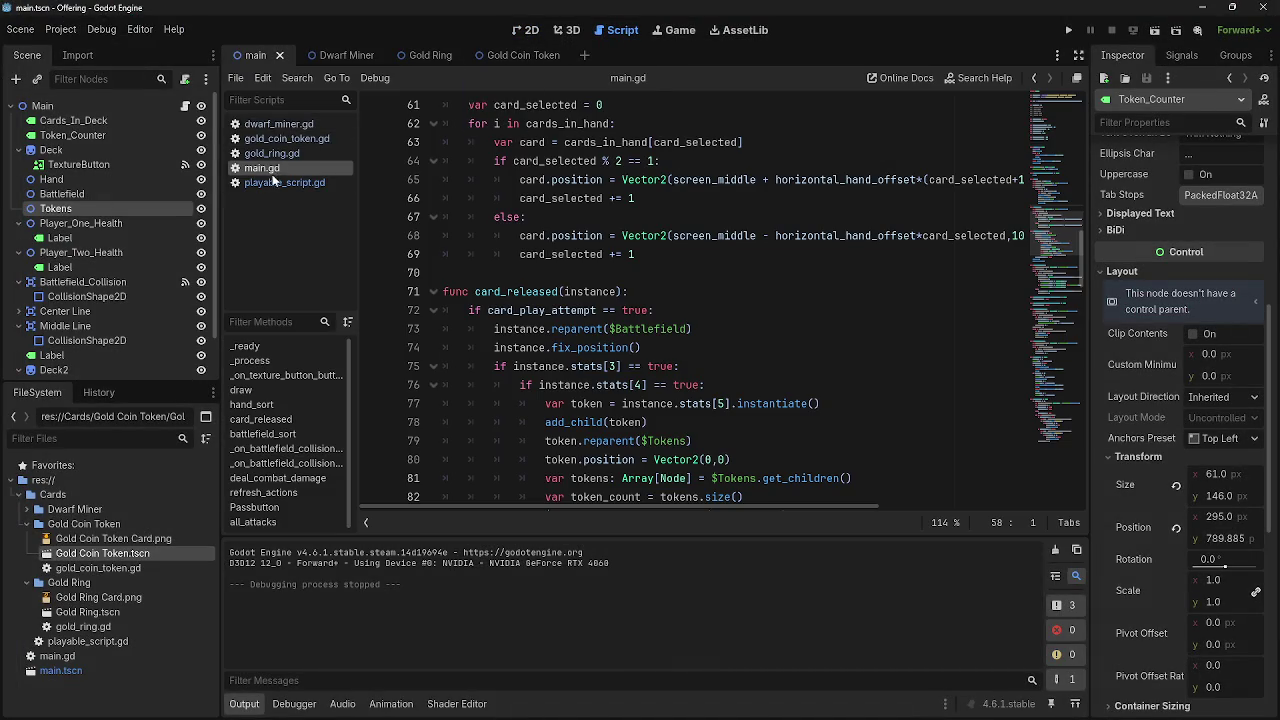
pyautogui.click(278, 155)
pyautogui.click(275, 124)
pyautogui.click(281, 139)
pyautogui.click(280, 123)
pyautogui.press('Down')
pyautogui.press('Down')
pyautogui.click(280, 126)
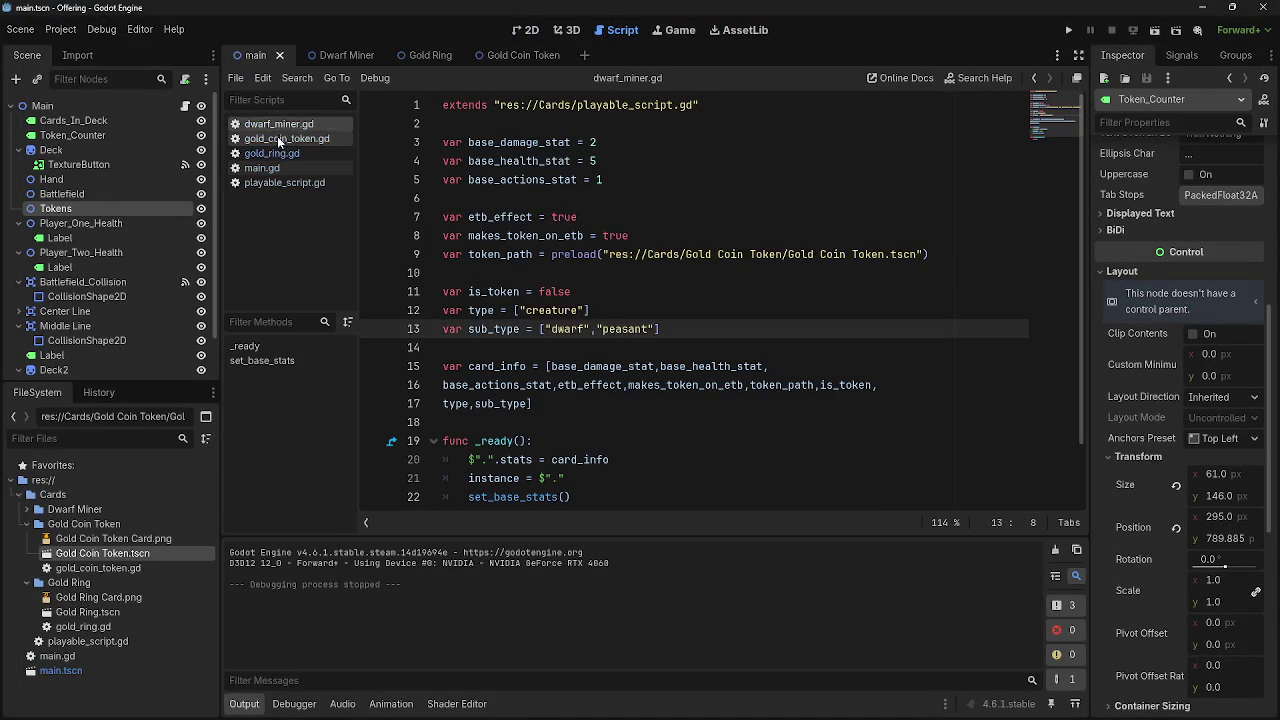
pyautogui.click(281, 139)
pyautogui.click(280, 153)
pyautogui.click(278, 168)
pyautogui.click(281, 184)
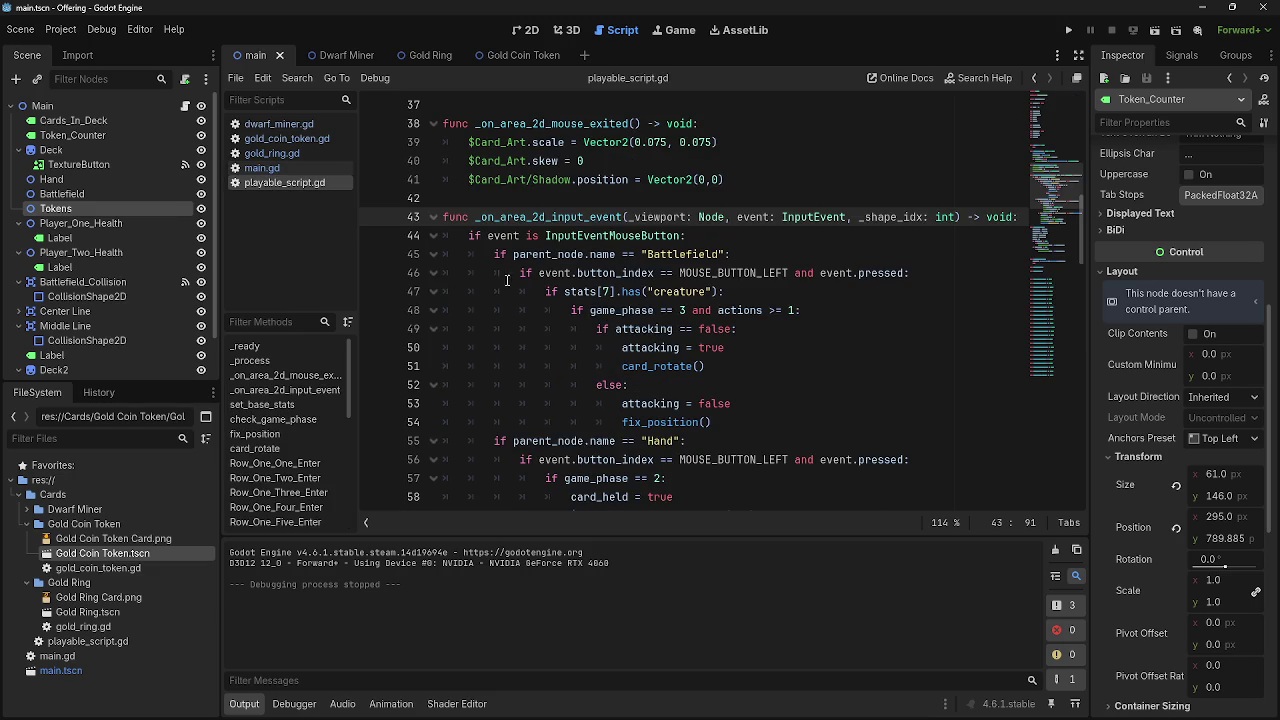
pyautogui.click(607, 291)
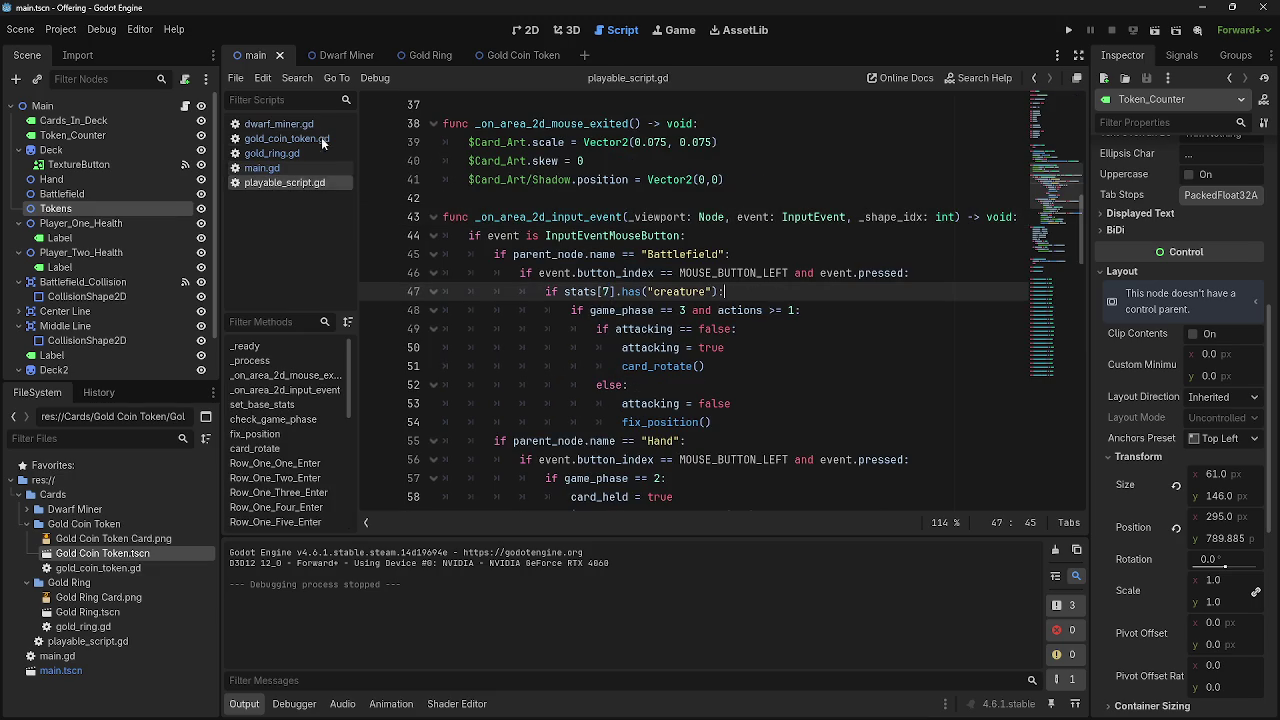
# Review dwarf_miner.gd, gold_coin_token.gd and gold_ring.gd, then the stats[3] check on main.gd line 75
pyautogui.click(279, 124)
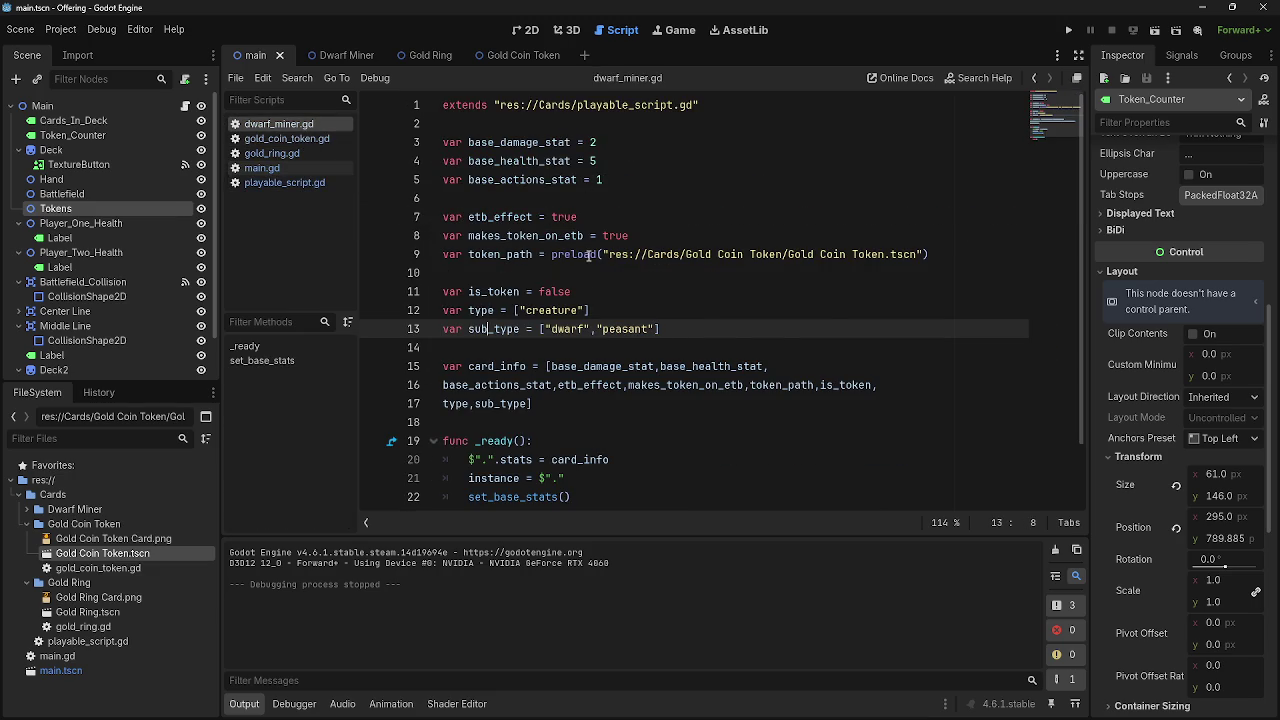
pyautogui.moveTo(589, 254)
pyautogui.click(489, 272)
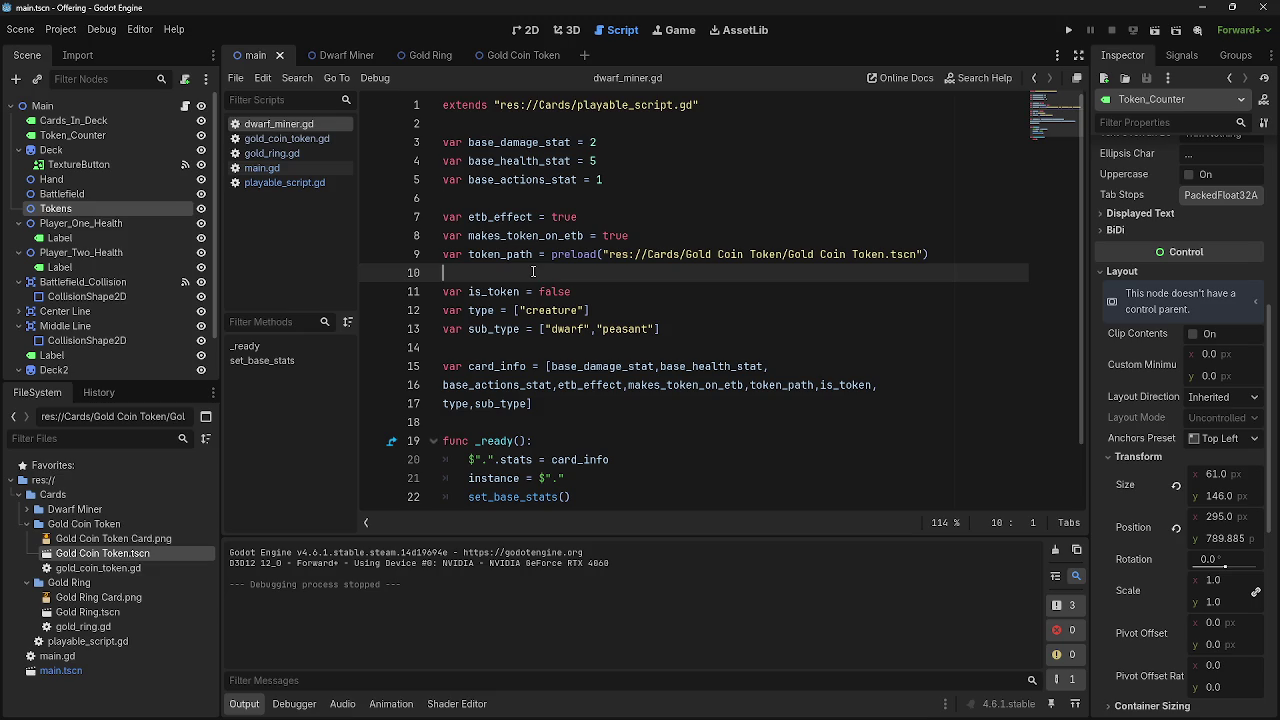
pyautogui.click(286, 138)
pyautogui.click(272, 153)
pyautogui.click(284, 175)
pyautogui.scroll(-3, 665, 296)
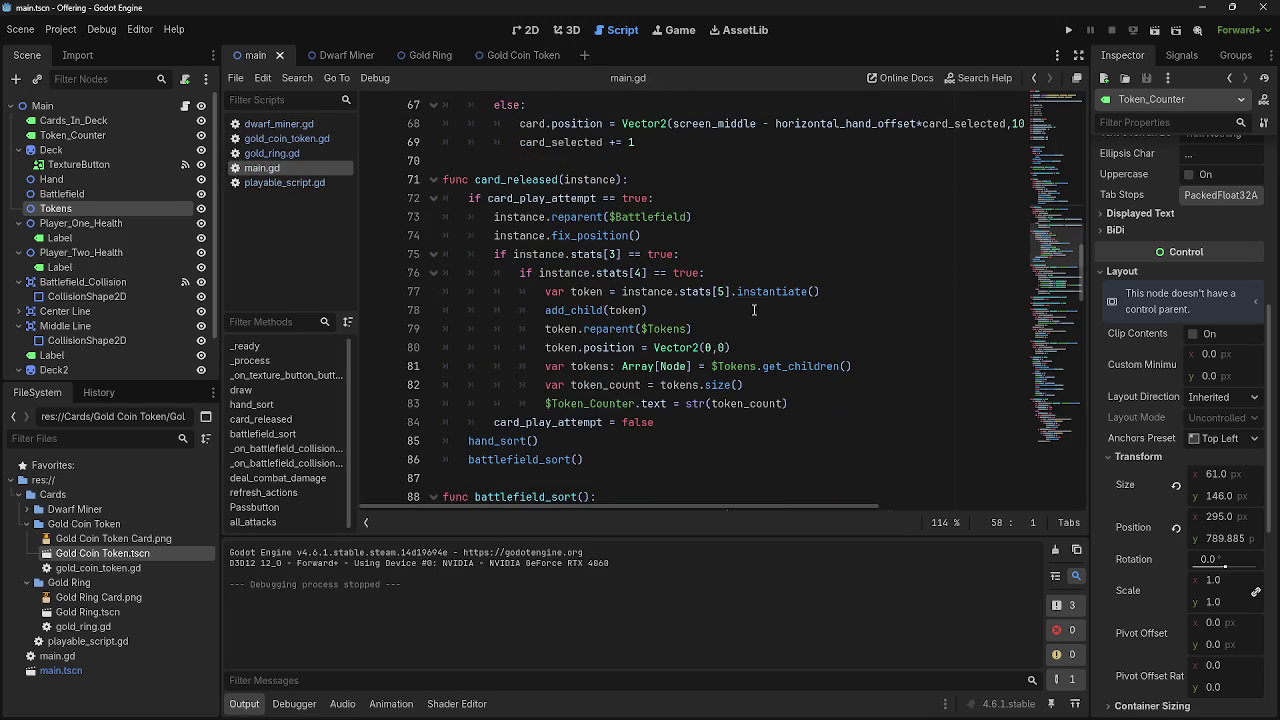
pyautogui.click(614, 254)
pyautogui.click(750, 254)
pyautogui.scroll(-2, 702, 303)
pyautogui.scroll(-6, 702, 303)
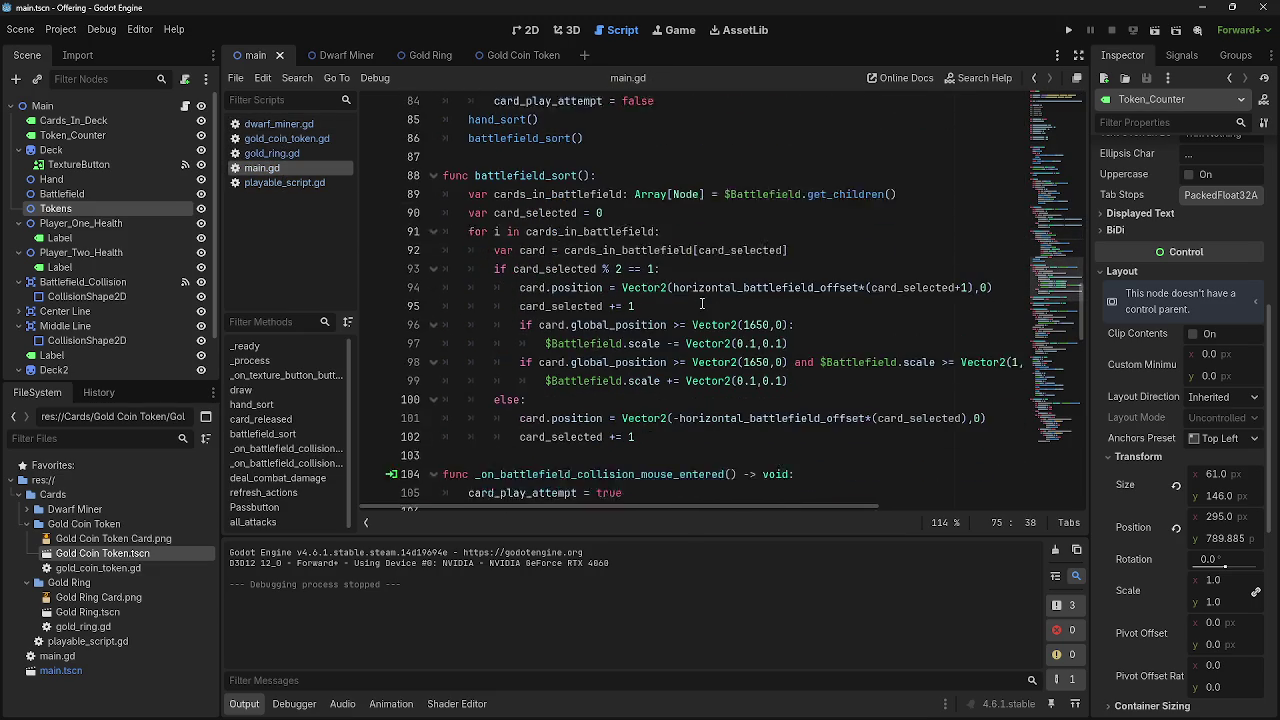
pyautogui.scroll(7, 702, 303)
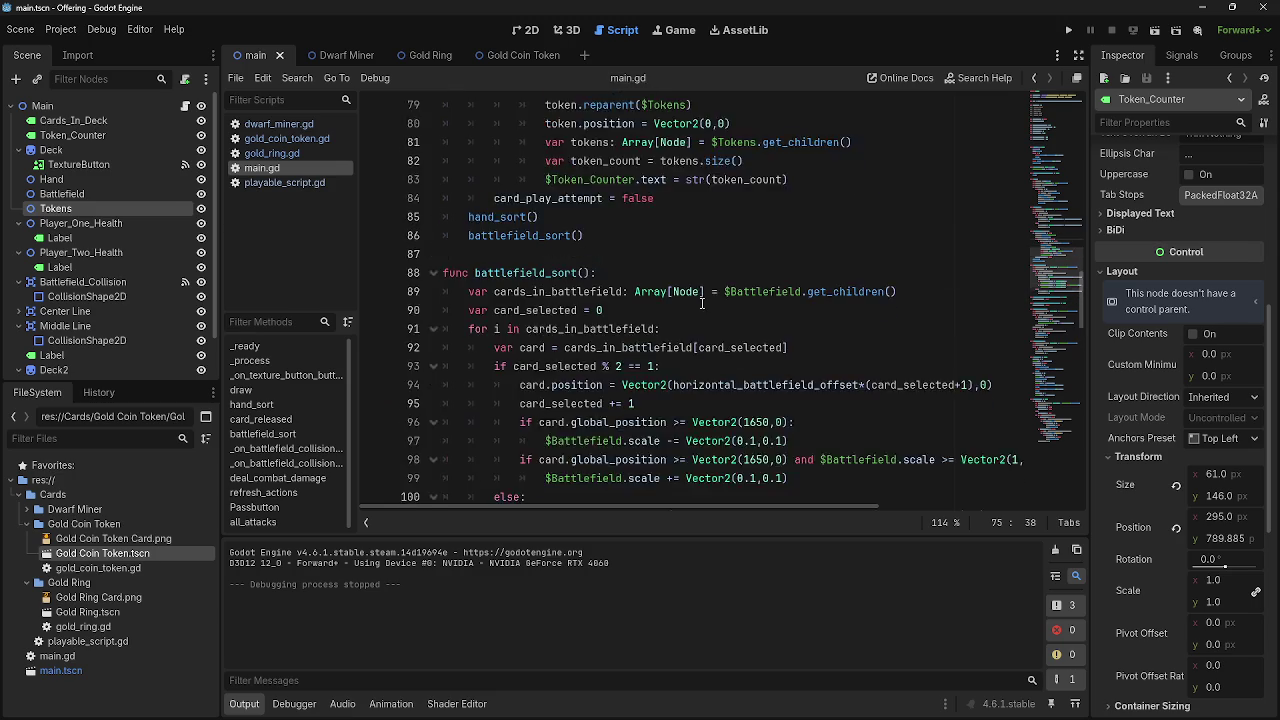
pyautogui.scroll(9, 702, 303)
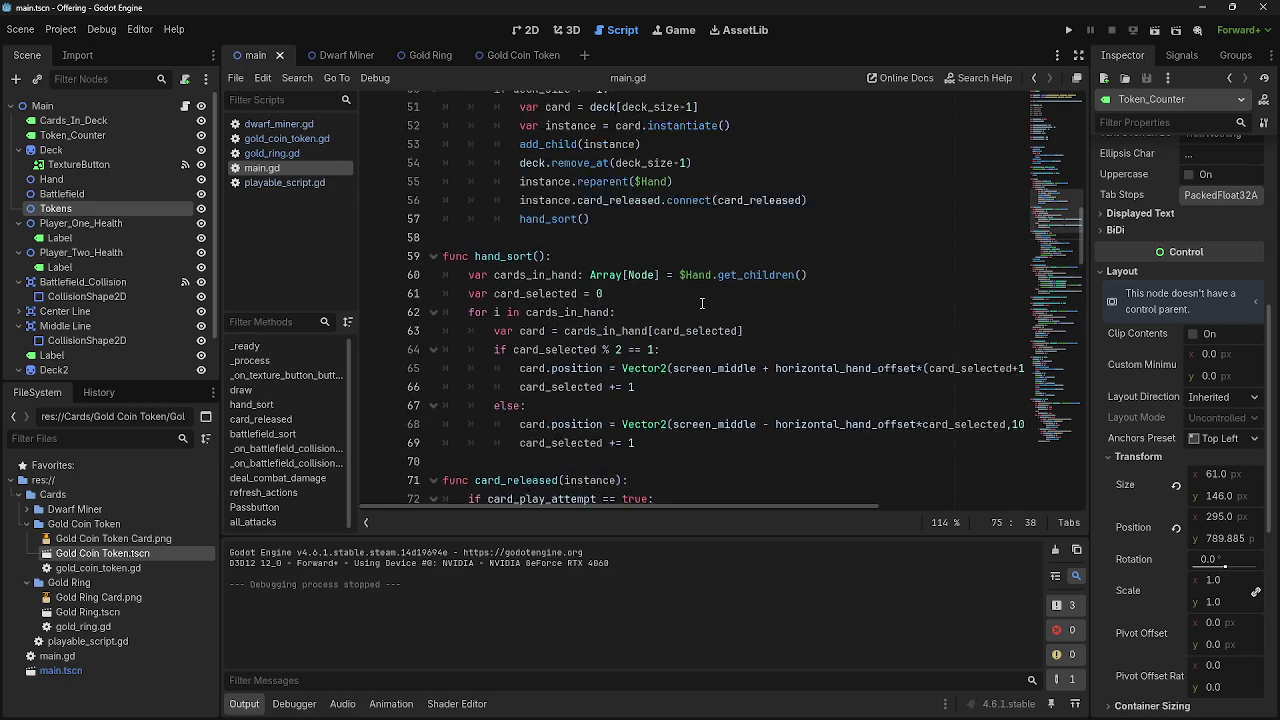
pyautogui.scroll(1, 702, 303)
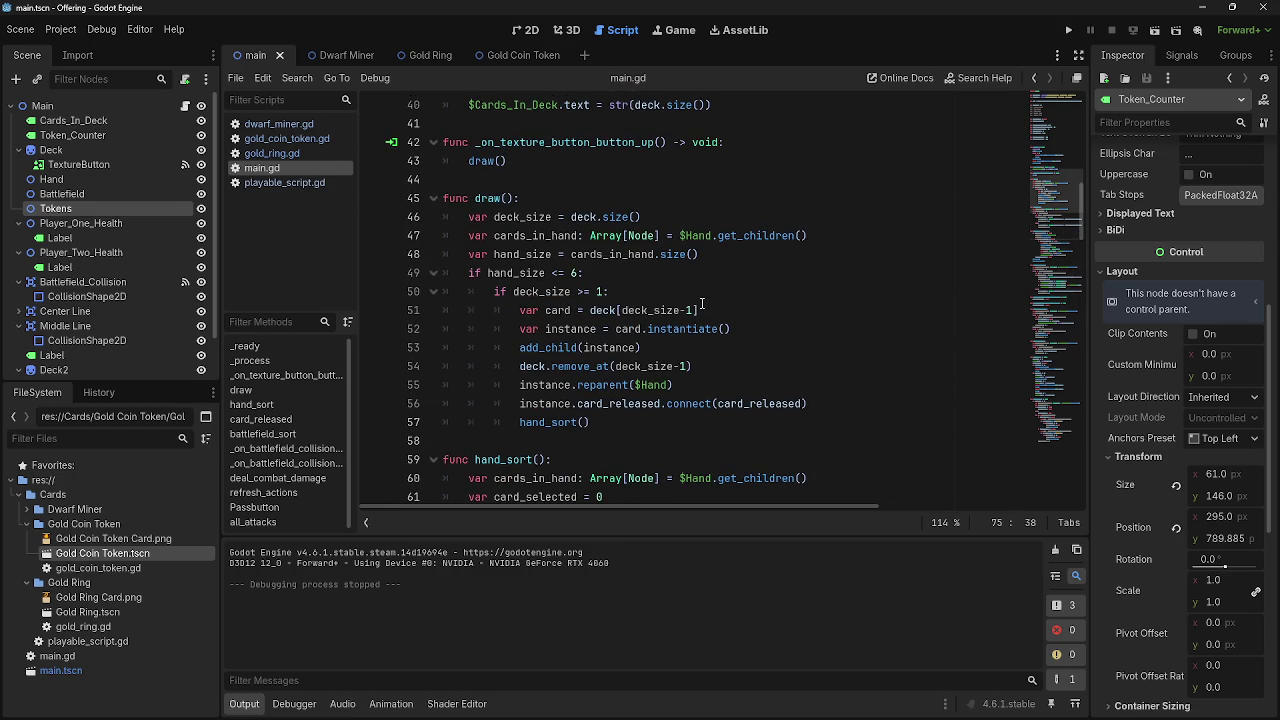
pyautogui.scroll(3, 702, 303)
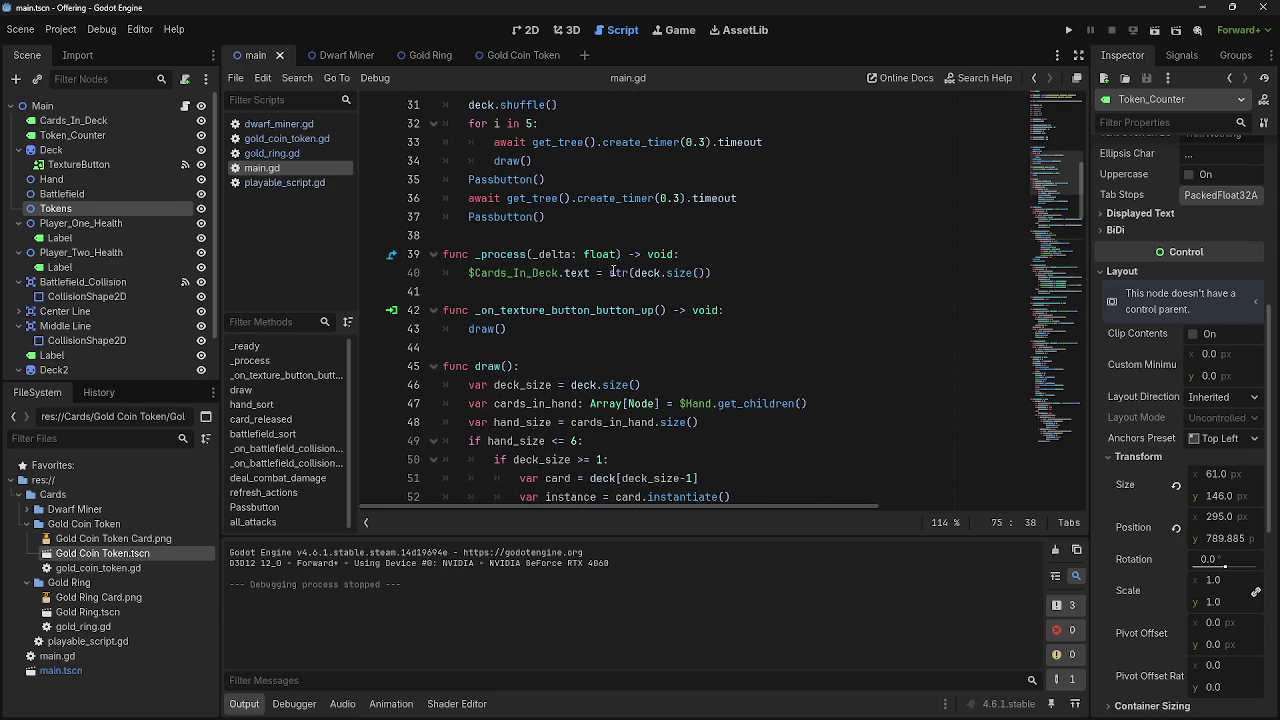
# Open dwarf_miner.gd and add blank lines below its extends line
pyautogui.click(284, 182)
pyautogui.click(270, 168)
pyautogui.click(278, 124)
pyautogui.click(280, 168)
pyautogui.click(284, 182)
pyautogui.click(279, 166)
pyautogui.click(276, 153)
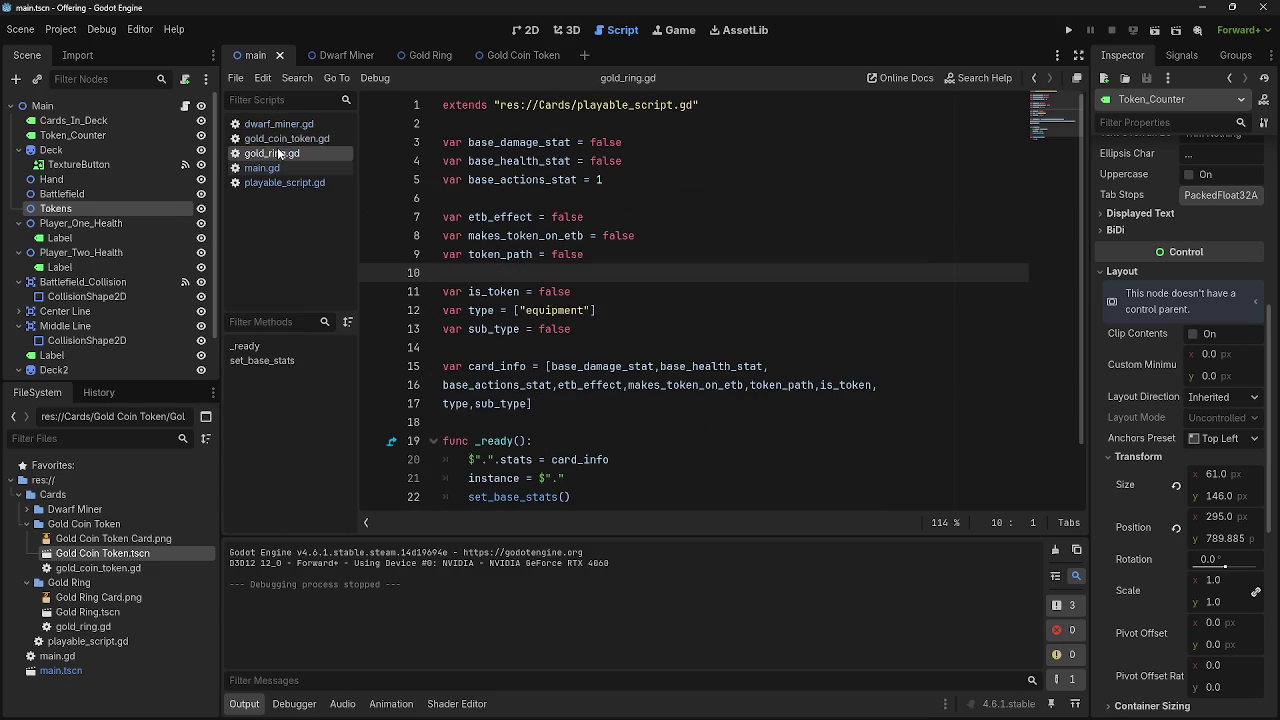
pyautogui.click(276, 124)
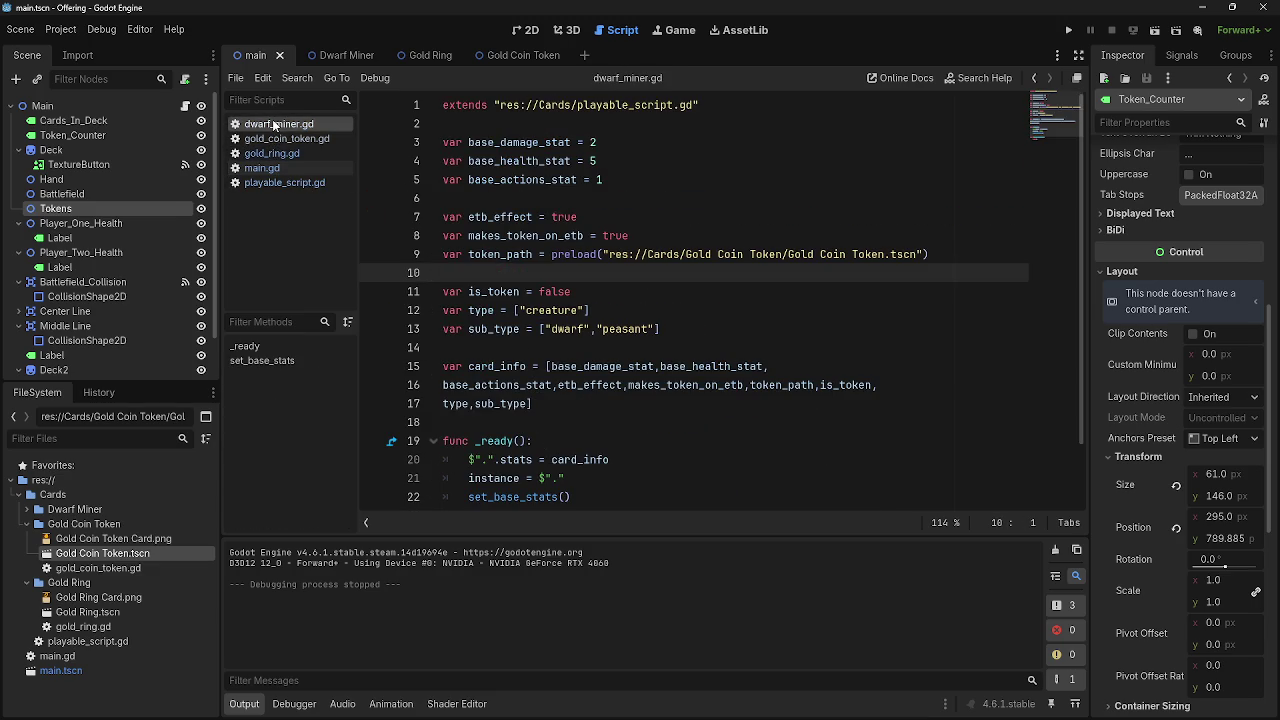
pyautogui.click(634, 128)
pyautogui.press('Return')
pyautogui.press('Return')
pyautogui.click(616, 145)
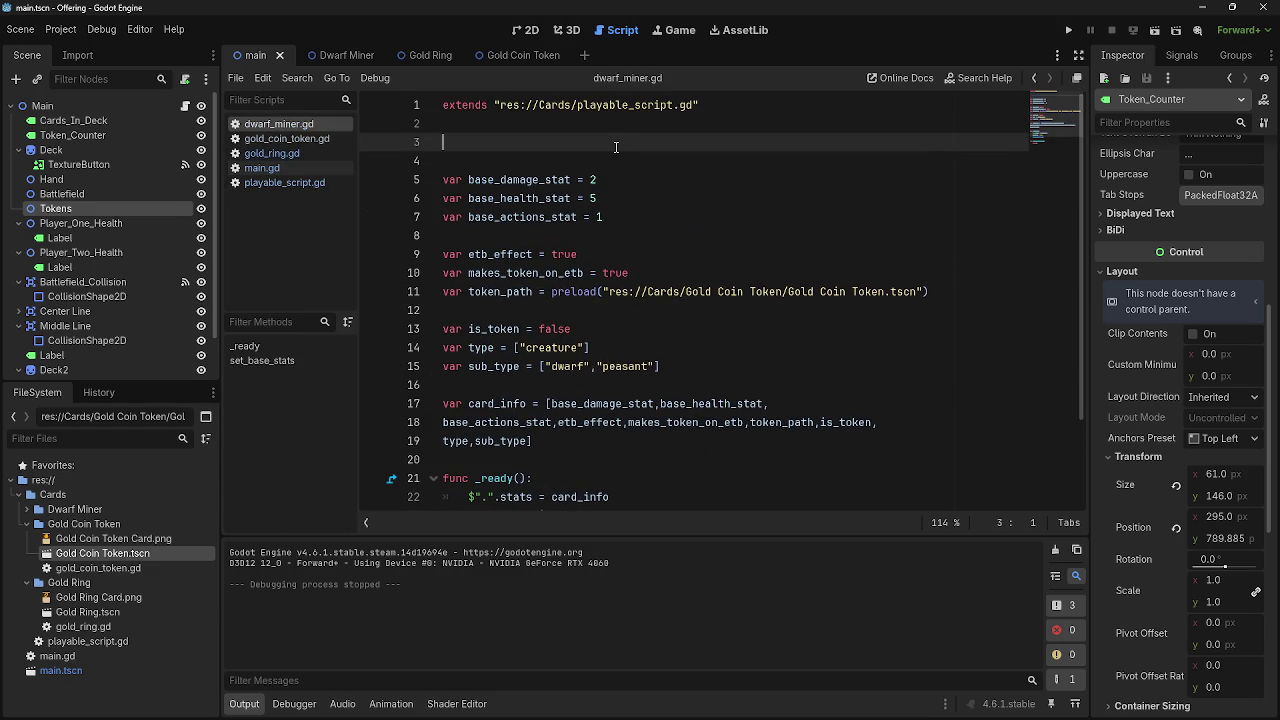
# Declare var owner = 0 in dwarf_miner.gd and rename it to card_owner
pyautogui.write('va')
pyautogui.write('r owner =')
pyautogui.write(' 0')
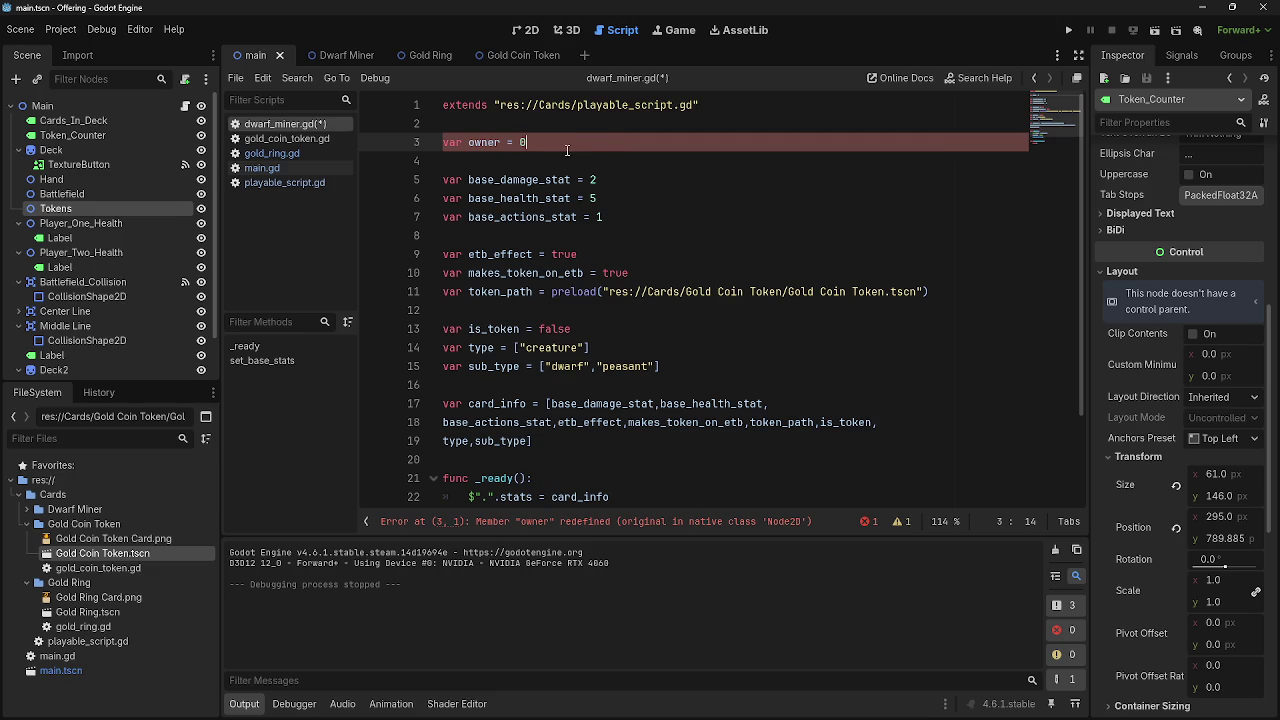
pyautogui.click(518, 524)
pyautogui.doubleClick(484, 142)
pyautogui.write('card_owner')
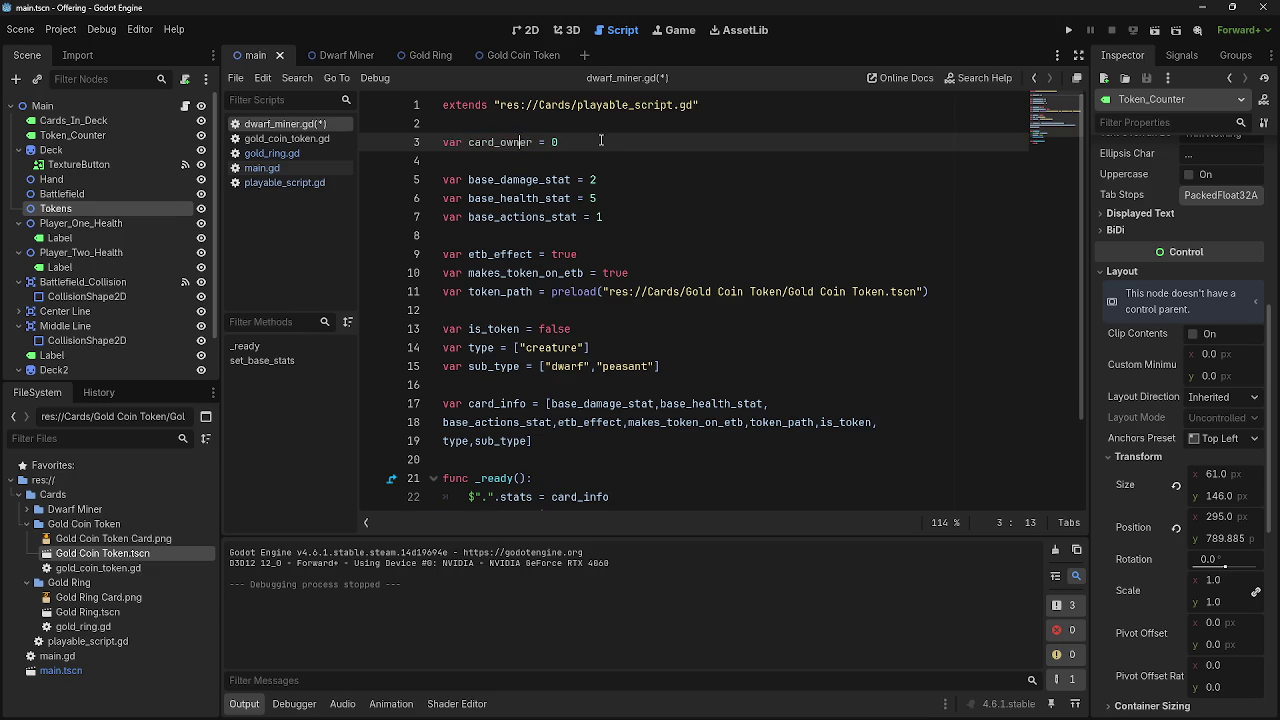
# Add card_owner as an extra entry in the card_info array
pyautogui.scroll(-2, 580, 362)
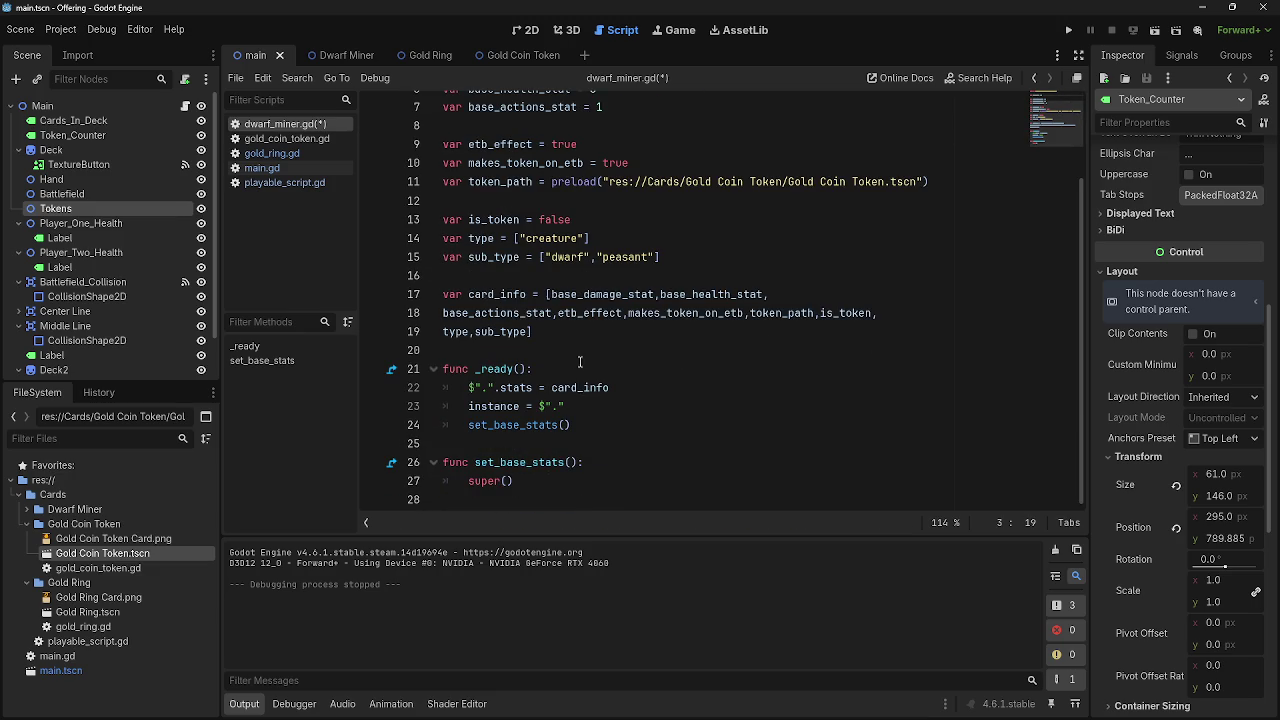
pyautogui.click(548, 294)
pyautogui.scroll(1, 548, 297)
pyautogui.write(',')
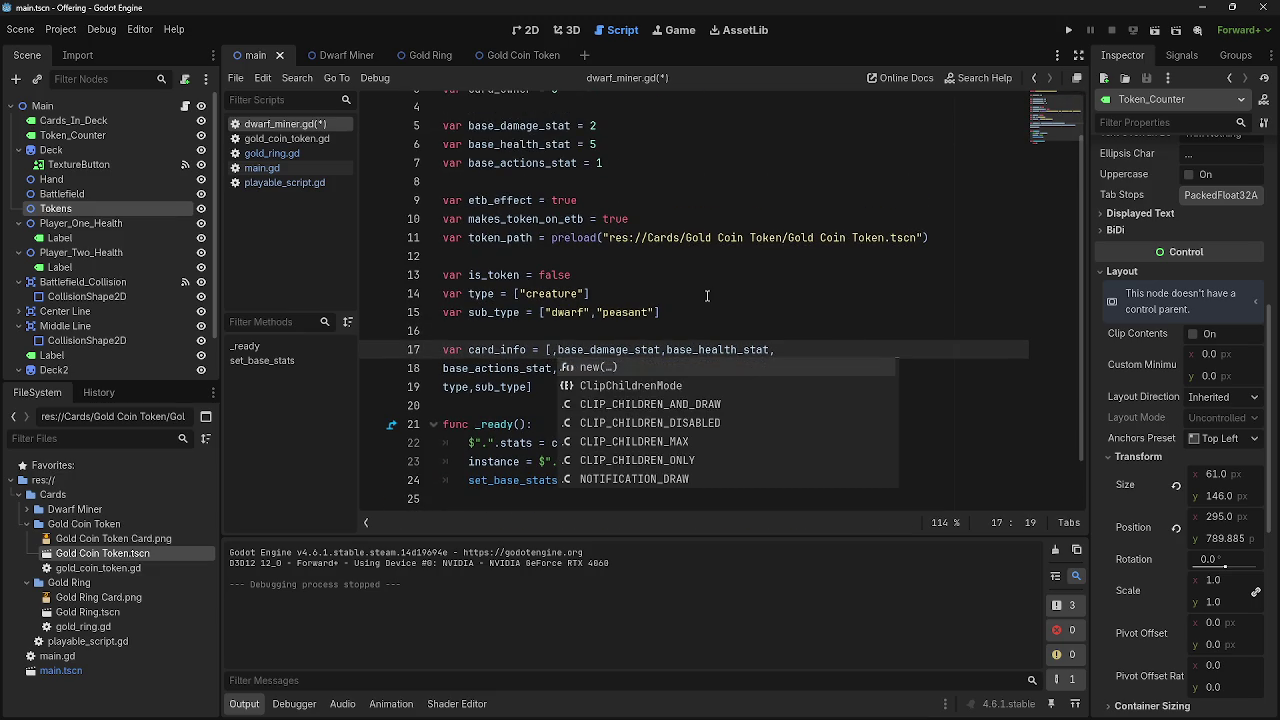
pyautogui.scroll(1, 710, 294)
pyautogui.press('Left')
pyautogui.write('ca')
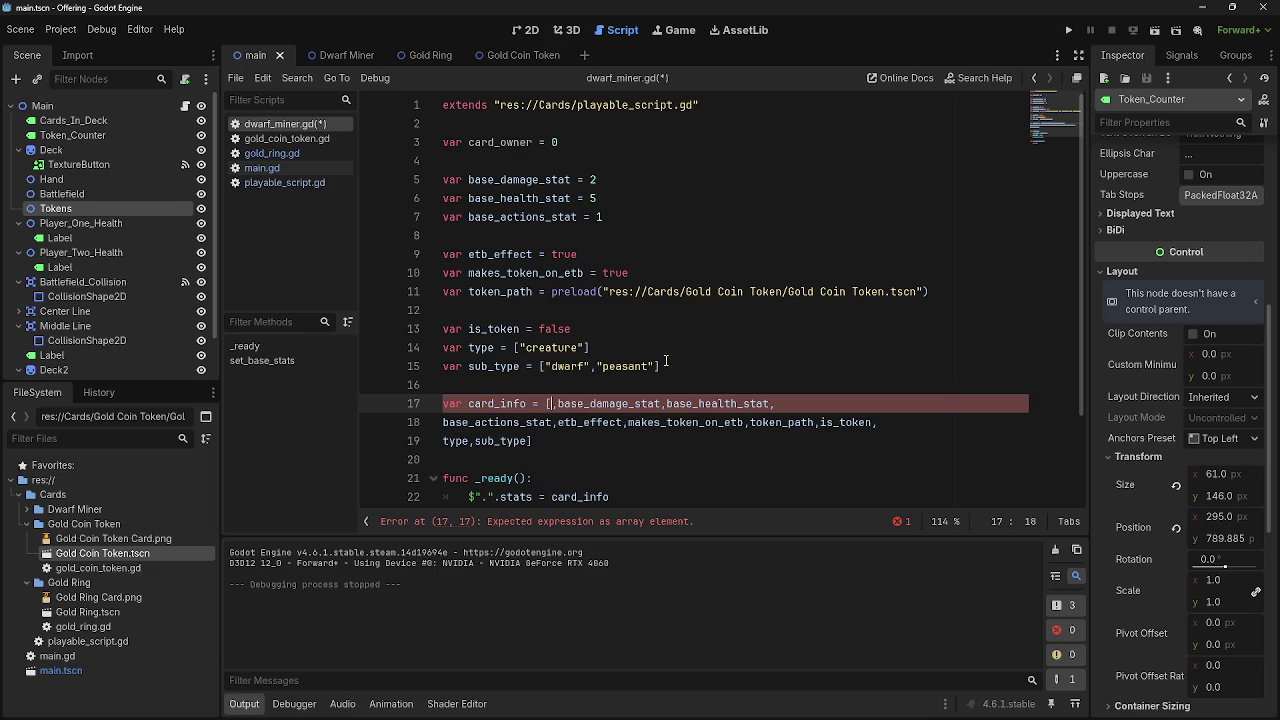
pyautogui.write('rd_owne')
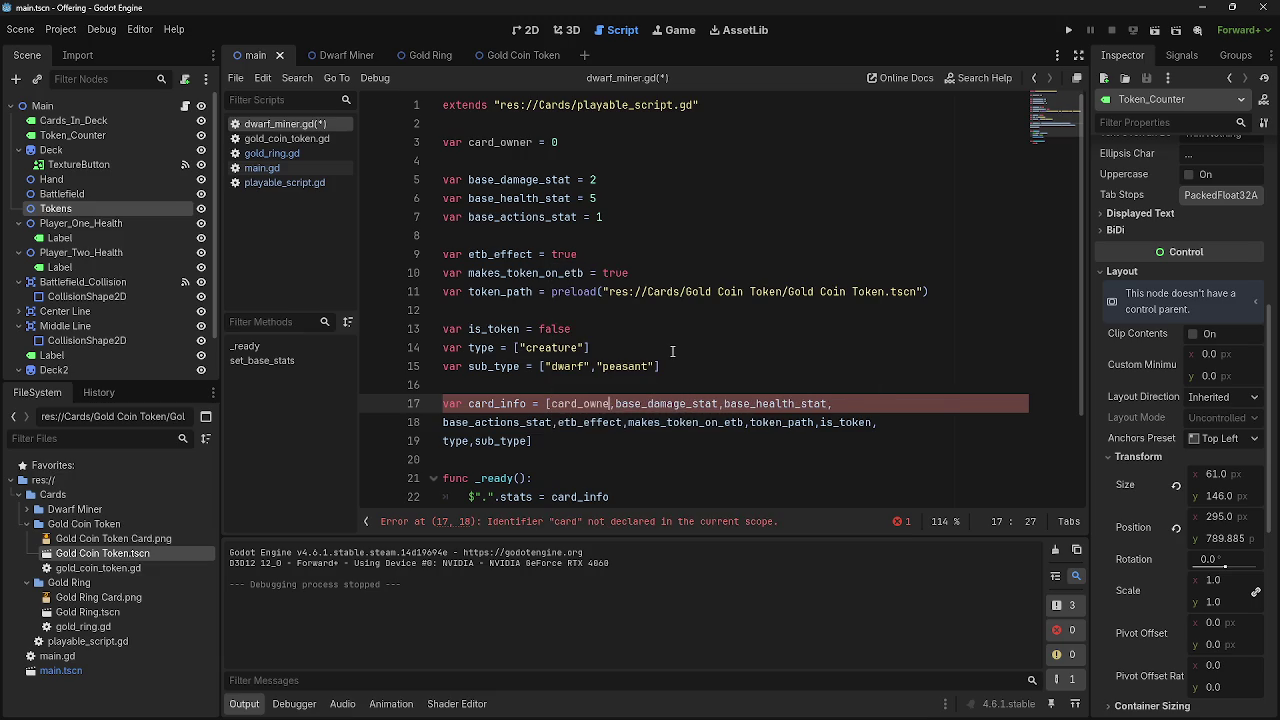
pyautogui.write('r')
pyautogui.click(680, 381)
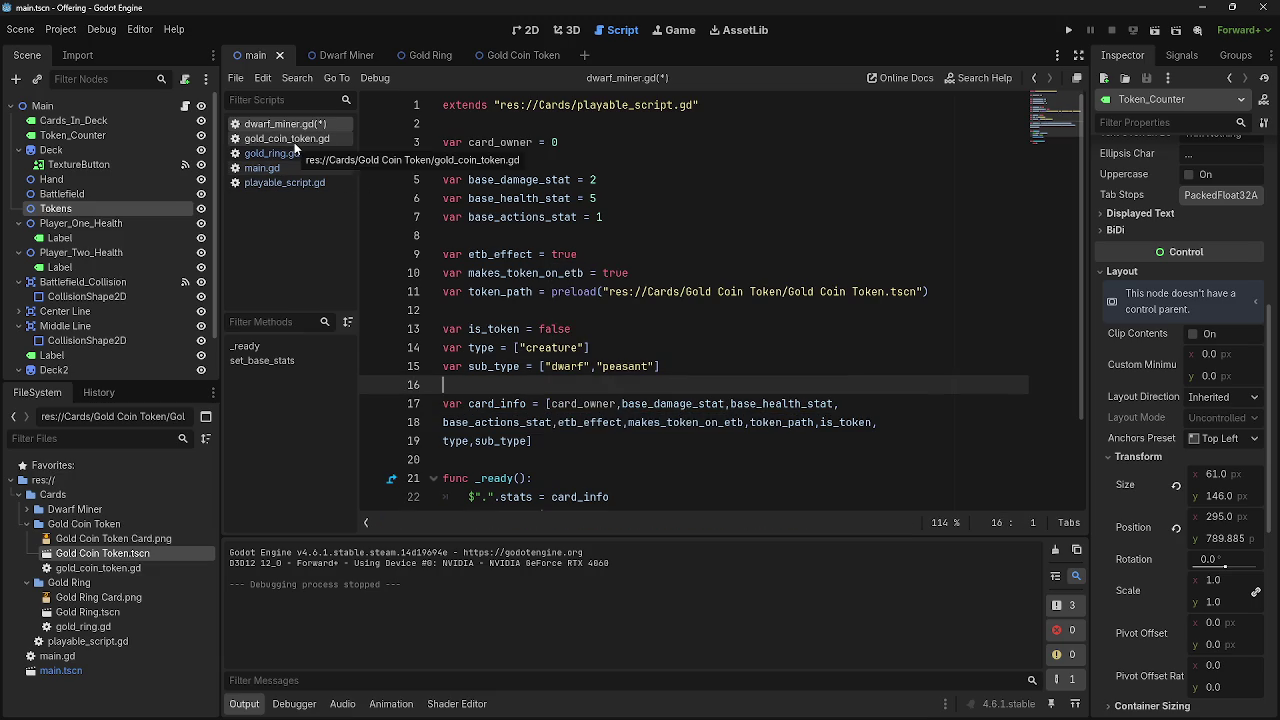
# Delete card_owner from card_info and remove its declaration line
pyautogui.moveTo(622, 406); pyautogui.dragTo(549, 404)
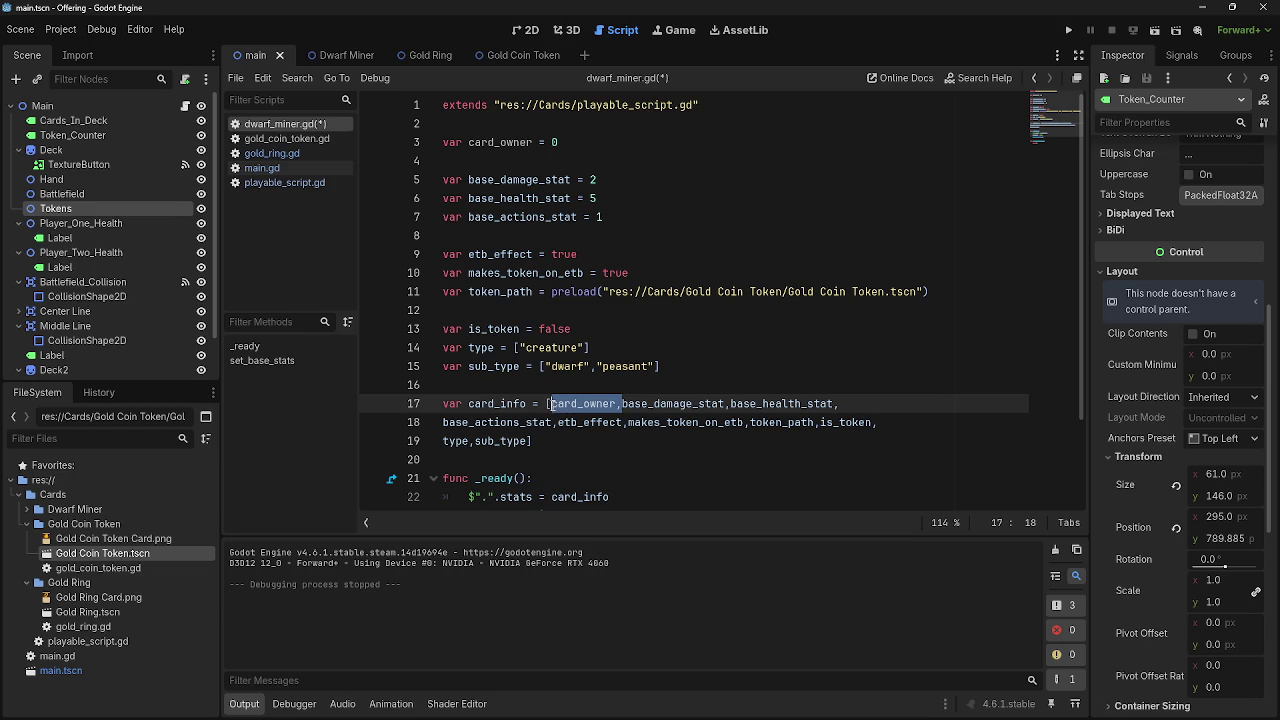
pyautogui.press('BackSpace')
pyautogui.moveTo(573, 142); pyautogui.dragTo(700, 105)
pyautogui.press('BackSpace')
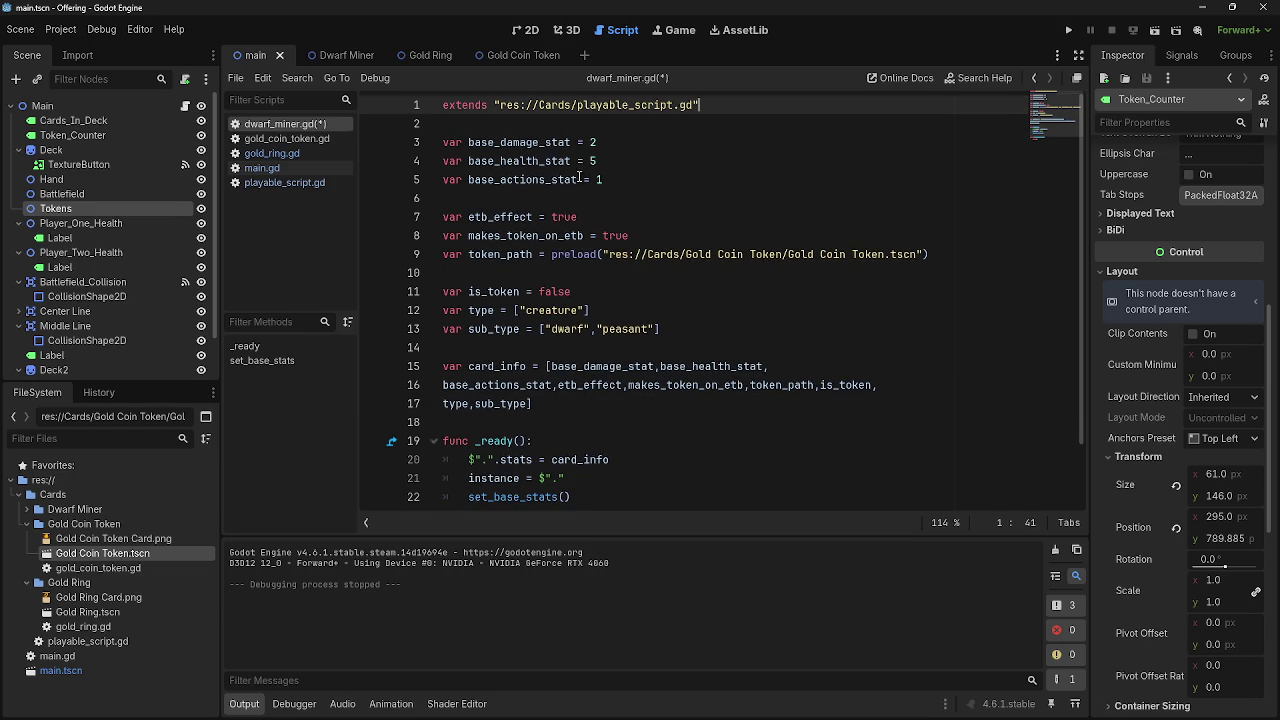
pyautogui.press('Down')
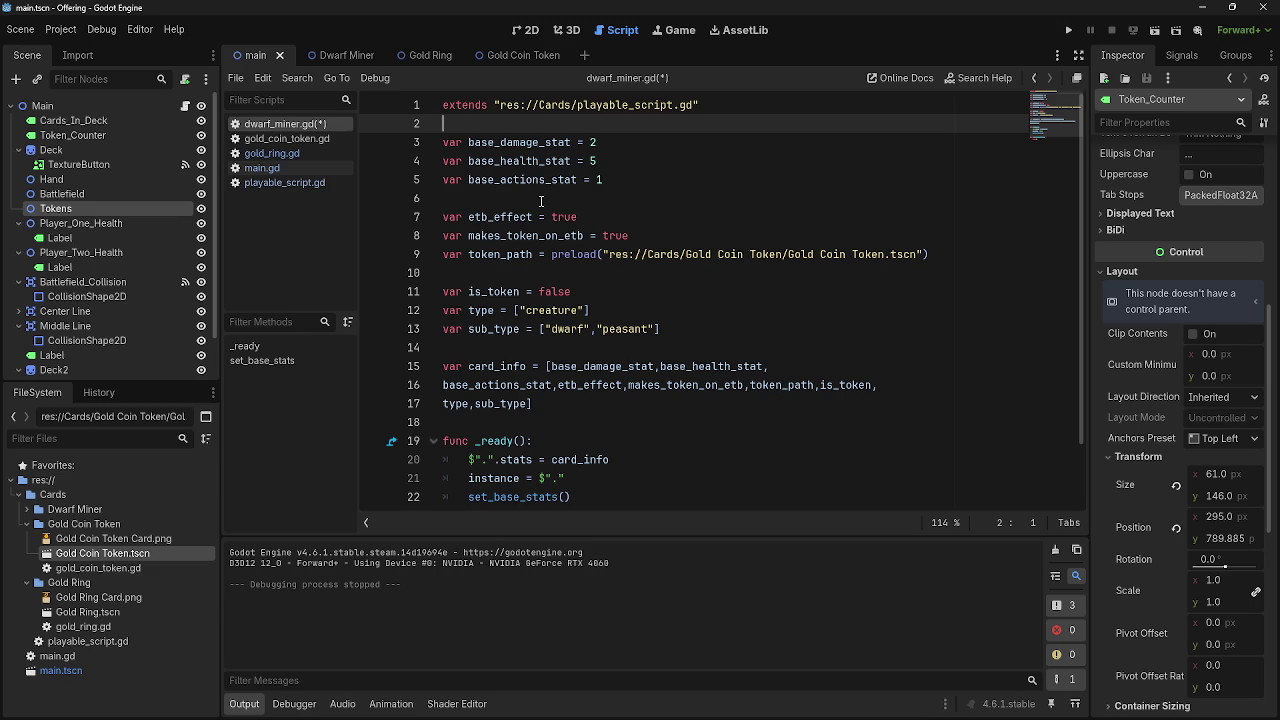
pyautogui.scroll(-2, 565, 225)
pyautogui.scroll(2, 572, 229)
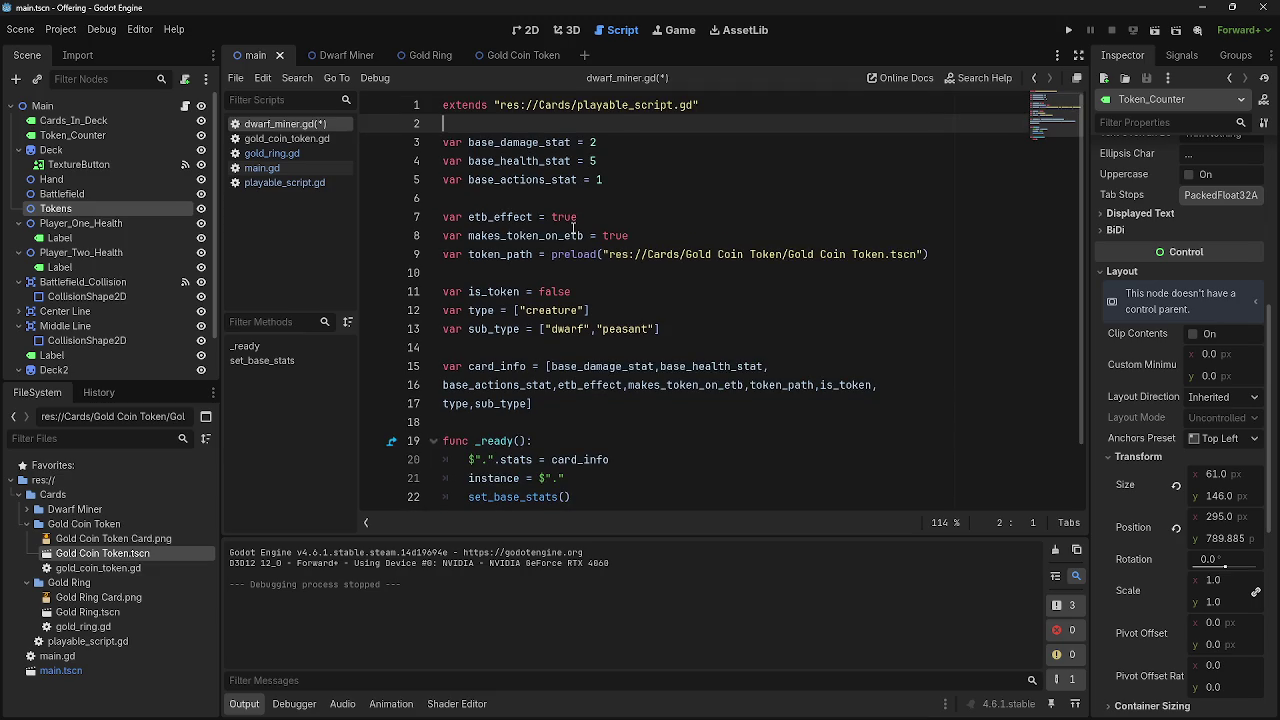
pyautogui.click(280, 138)
pyautogui.click(270, 153)
pyautogui.click(275, 138)
pyautogui.click(270, 124)
pyautogui.click(272, 138)
pyautogui.click(270, 153)
pyautogui.click(272, 139)
pyautogui.click(274, 124)
pyautogui.click(276, 138)
pyautogui.click(276, 124)
pyautogui.click(279, 141)
pyautogui.click(272, 153)
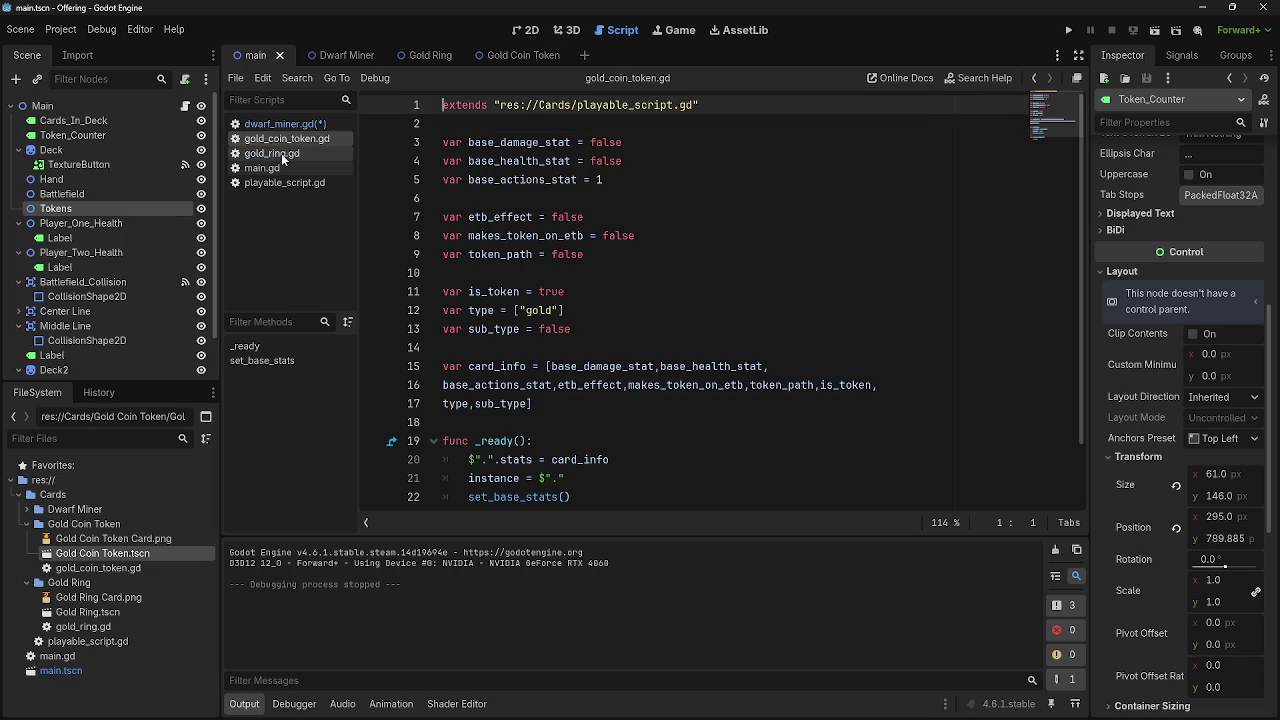
pyautogui.click(272, 139)
pyautogui.click(276, 124)
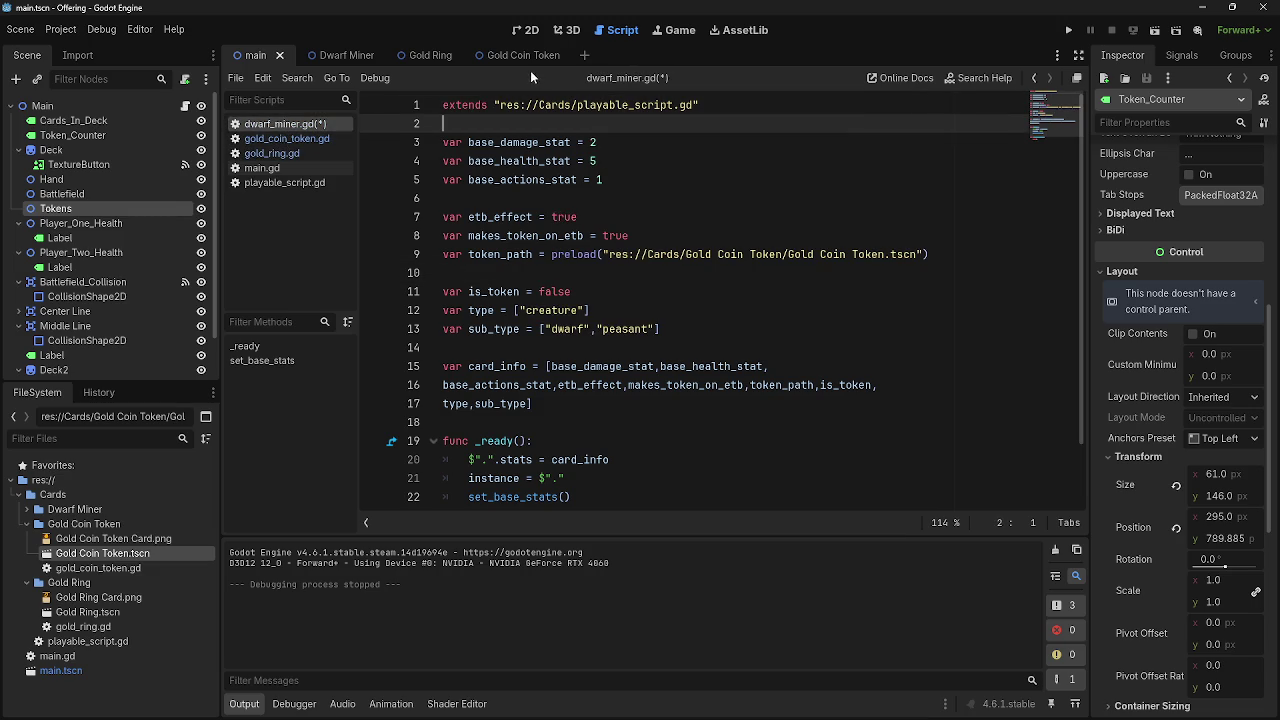
pyautogui.click(262, 168)
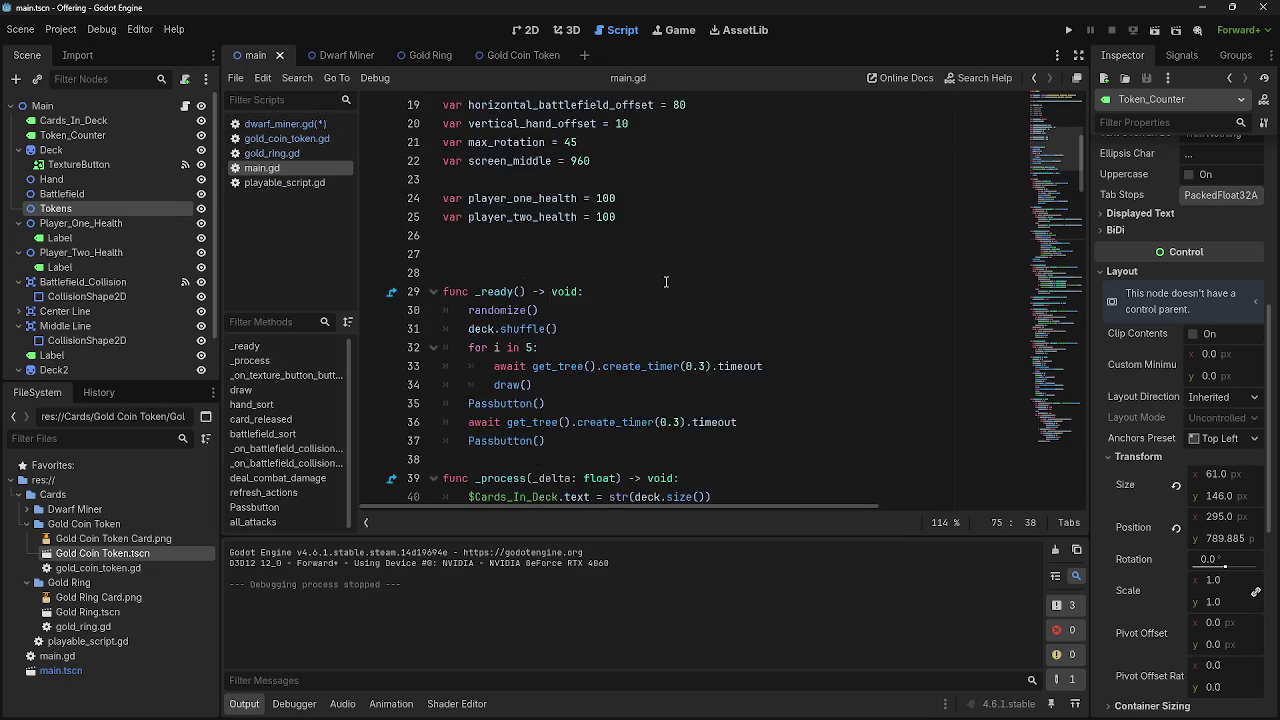
# Review the draw() body in main.gd, which instantiates the top deck card and reparents it to $Hand
pyautogui.scroll(6, 666, 282)
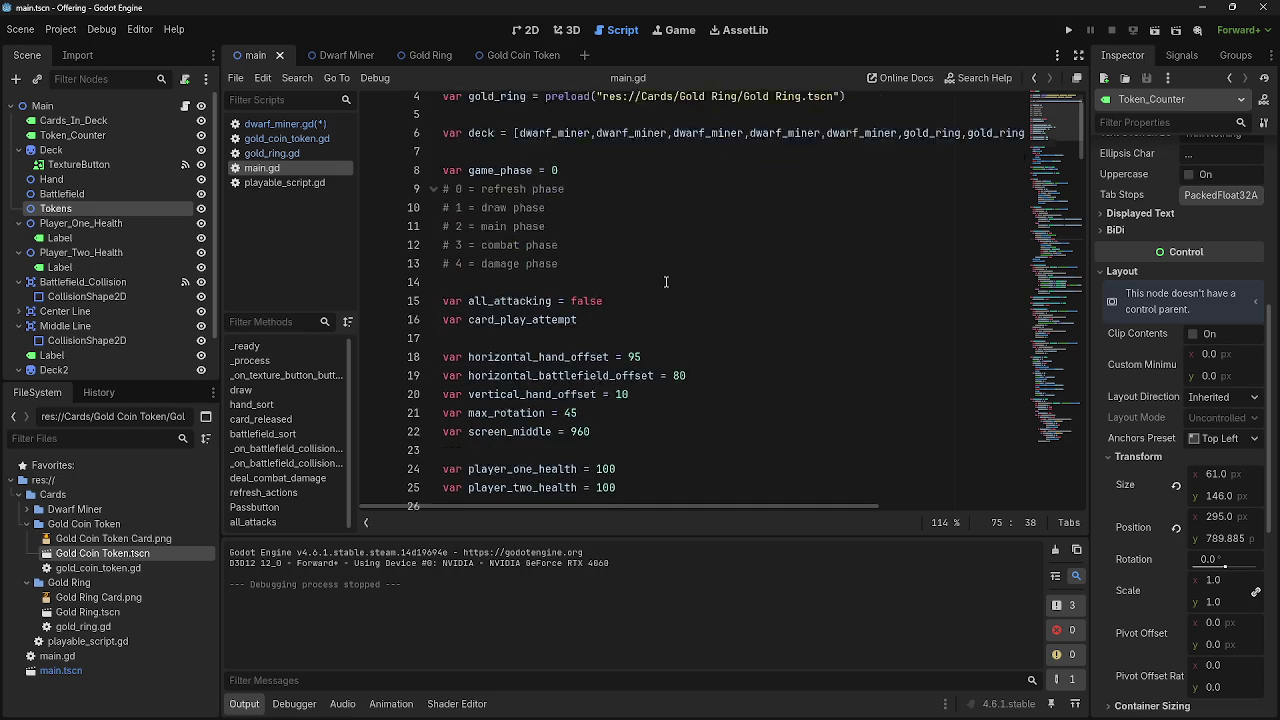
pyautogui.scroll(-10, 666, 282)
pyautogui.scroll(-2, 666, 282)
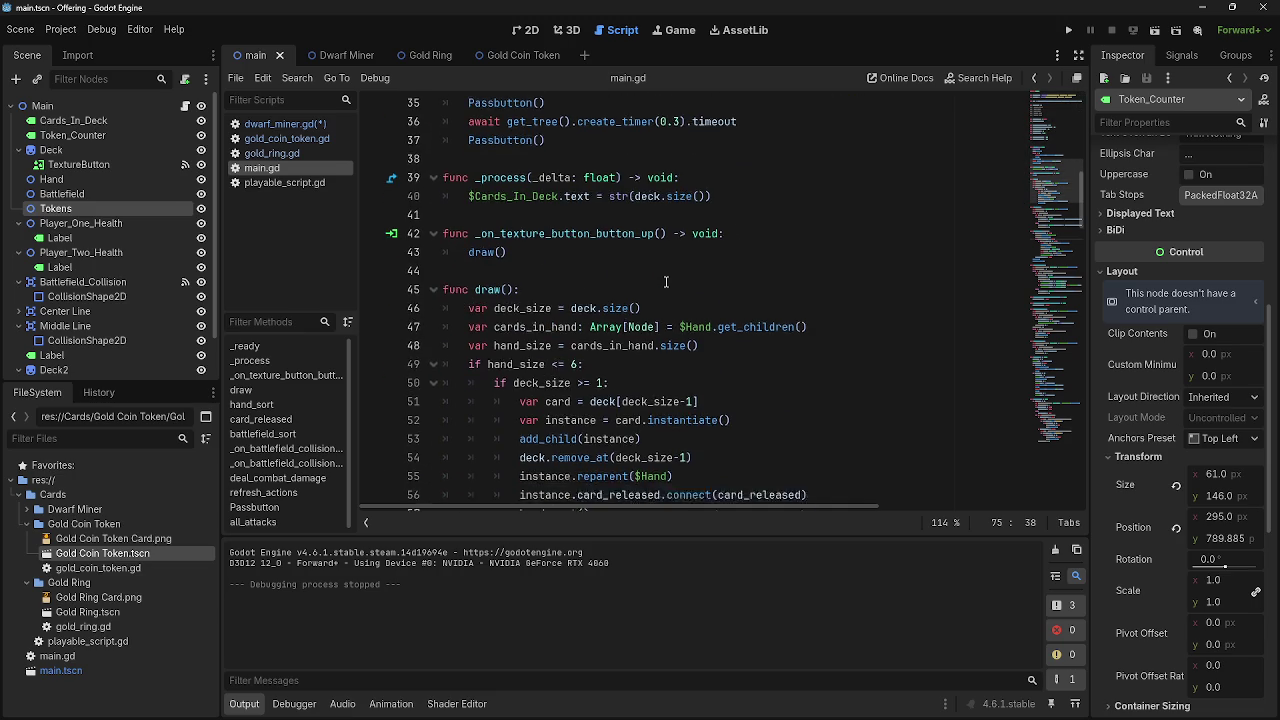
pyautogui.scroll(-3, 666, 282)
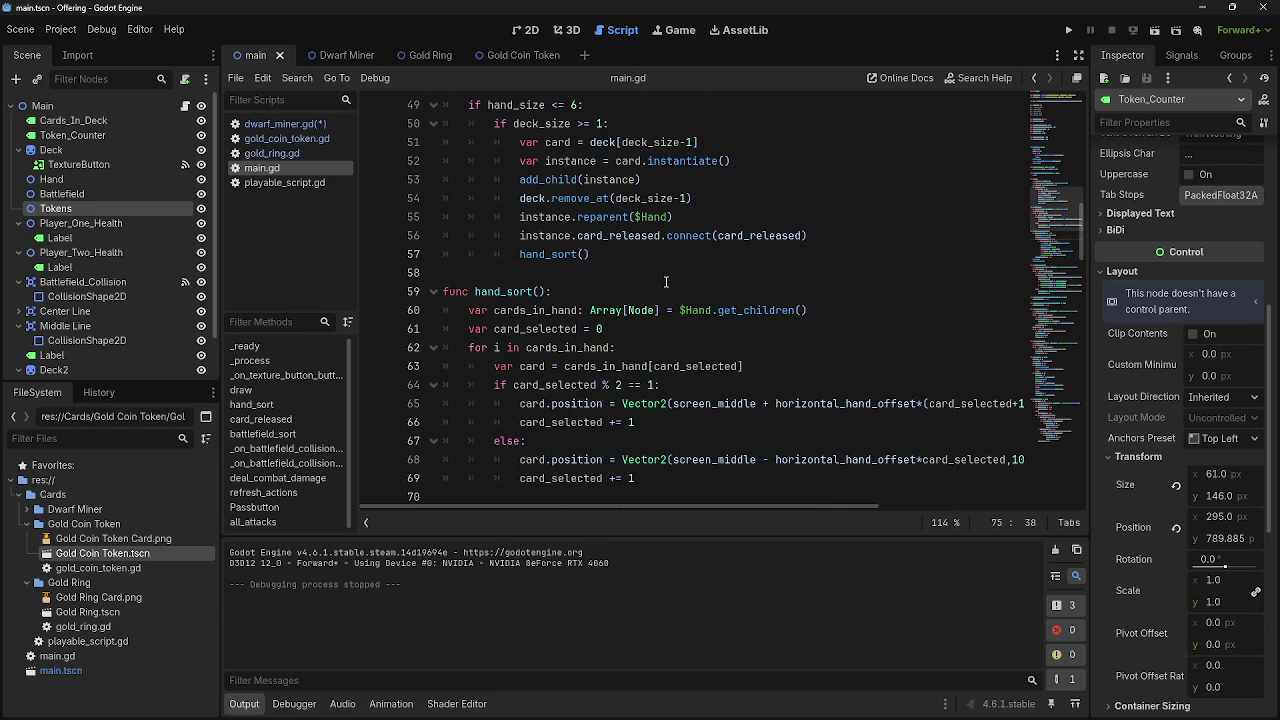
pyautogui.scroll(2, 666, 282)
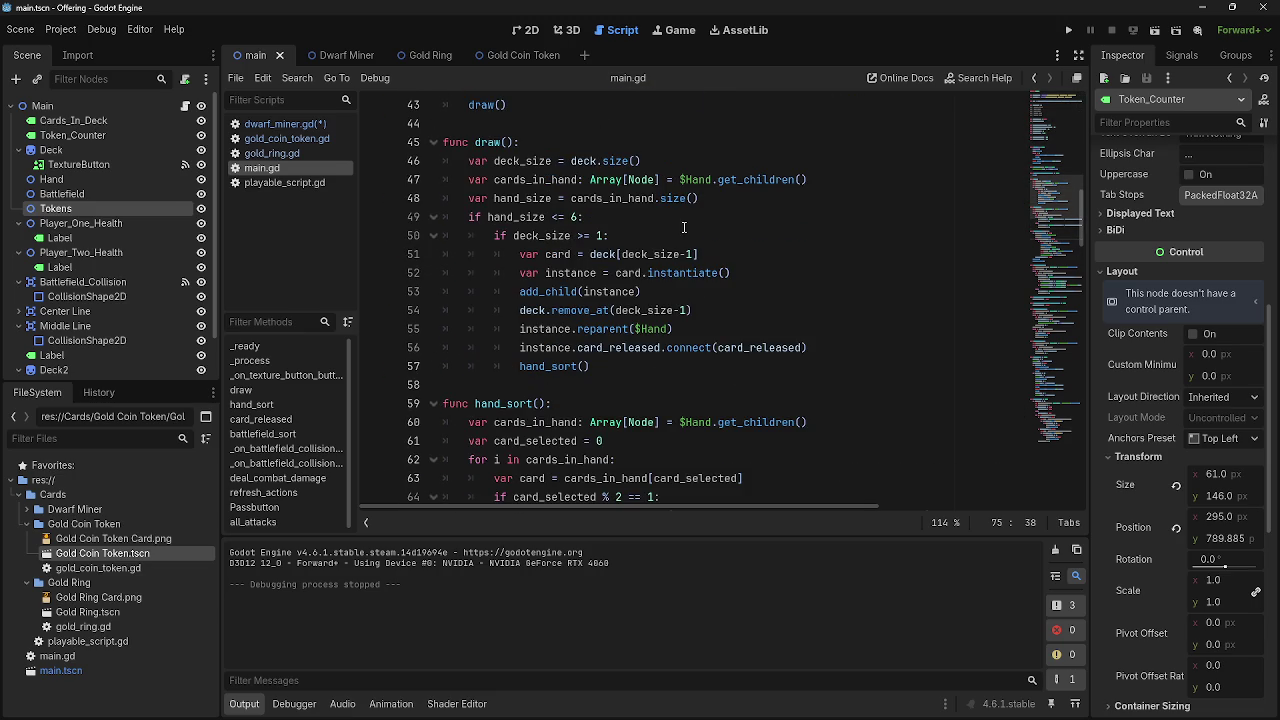
pyautogui.moveTo(474, 160)
pyautogui.mouseDown()
pyautogui.moveTo(560, 182)
pyautogui.moveTo(631, 372)
pyautogui.moveTo(515, 291)
pyautogui.moveTo(413, 165)
pyautogui.mouseUp()
pyautogui.click(631, 372)
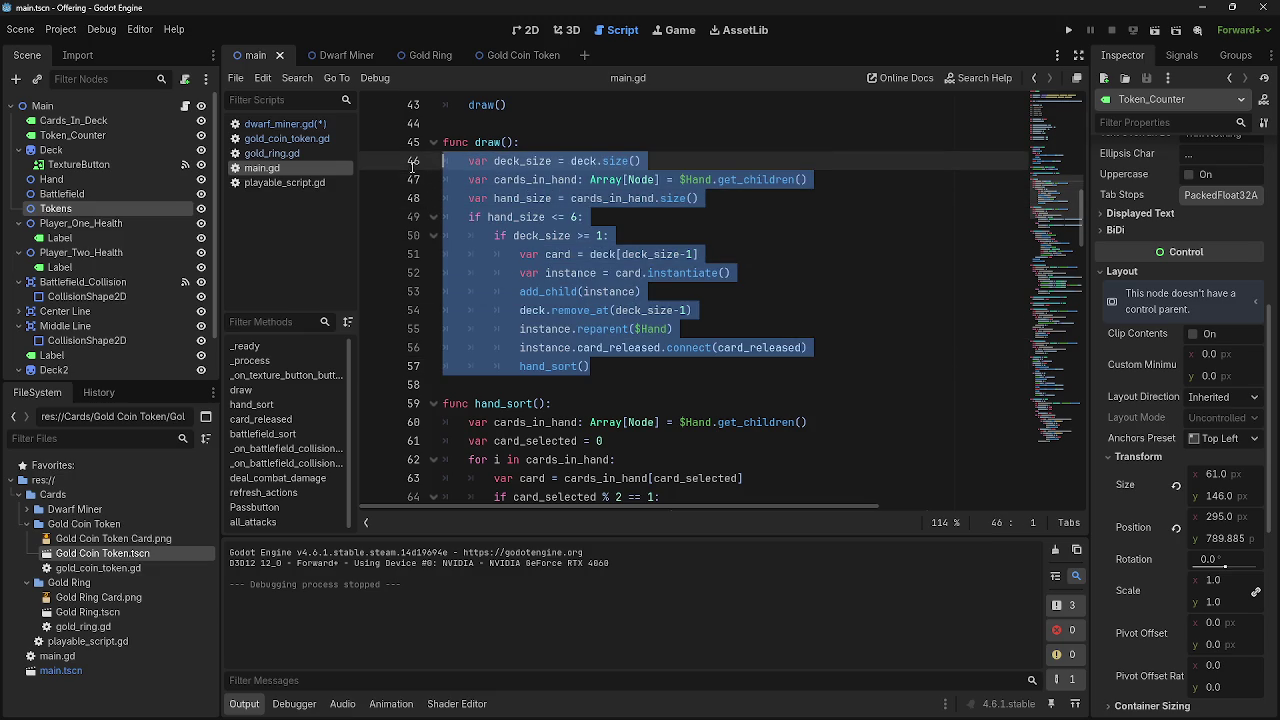
pyautogui.moveTo(680, 365)
pyautogui.mouseDown()
pyautogui.moveTo(445, 180)
pyautogui.moveTo(442, 163)
pyautogui.mouseUp()
pyautogui.click(698, 368)
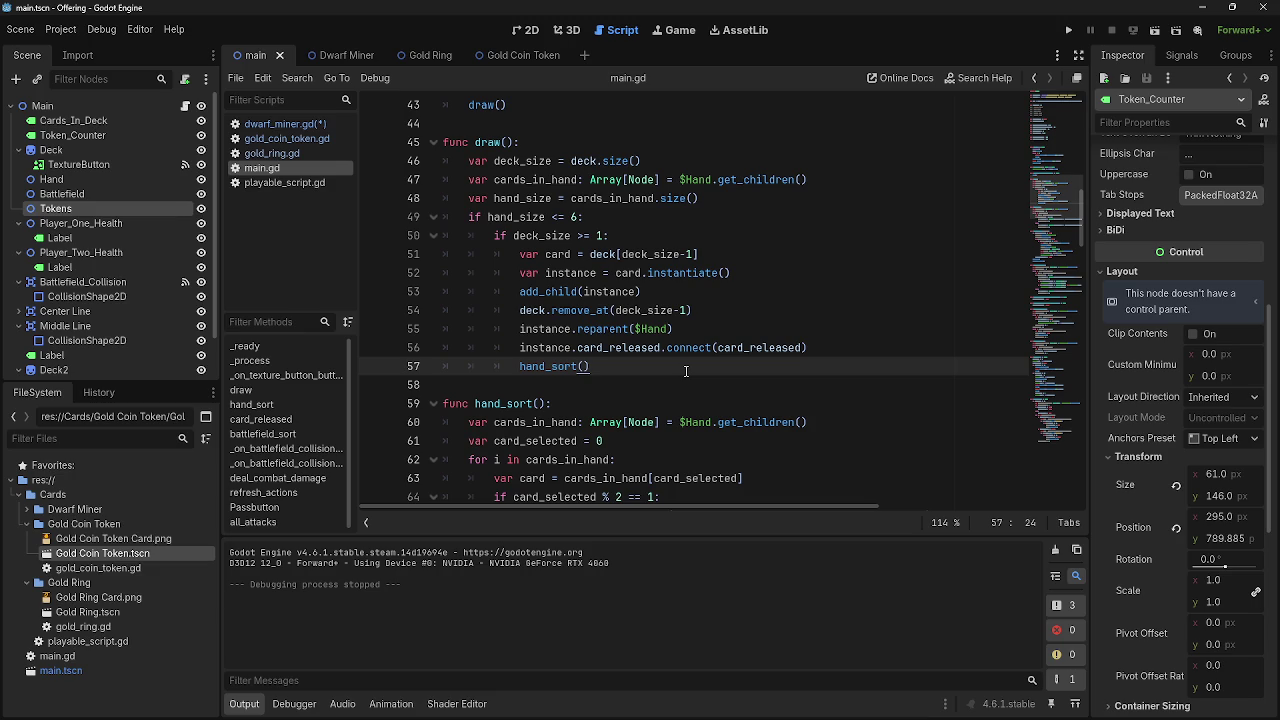
# Return to the top of main.gd and select the Hand node in the scene tree
pyautogui.scroll(13, 686, 371)
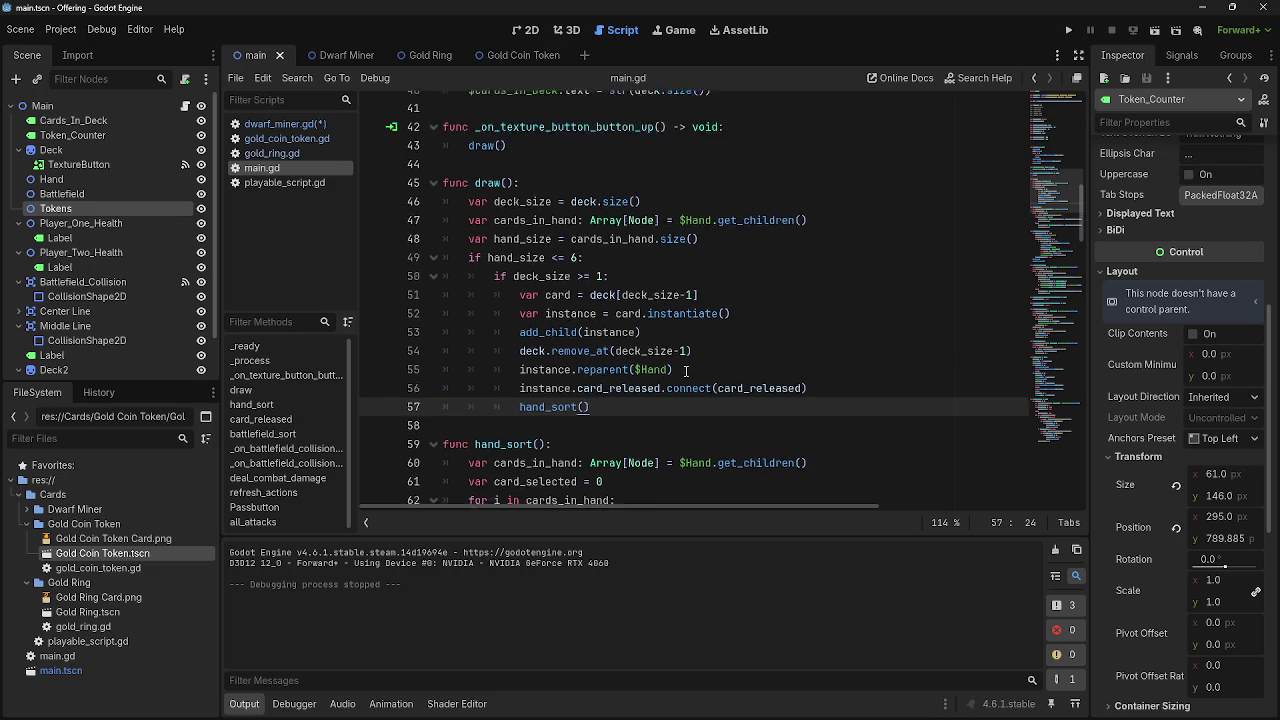
pyautogui.scroll(1, 686, 371)
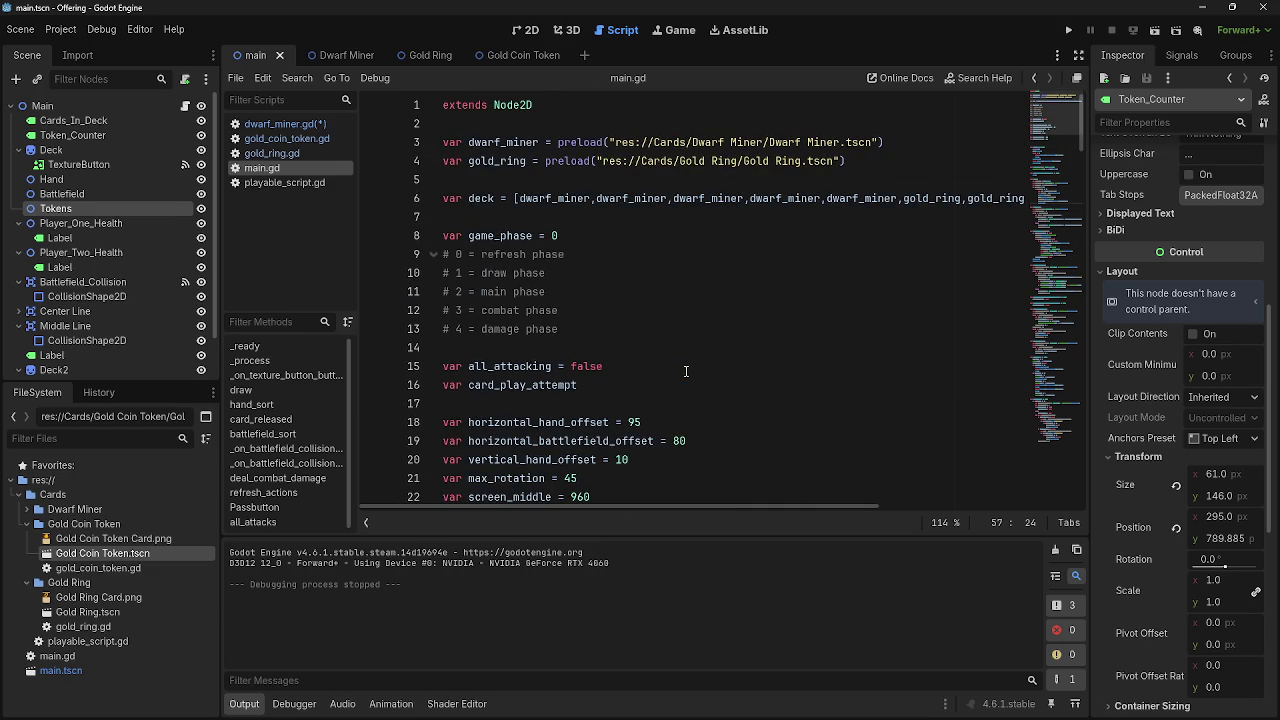
pyautogui.click(66, 181)
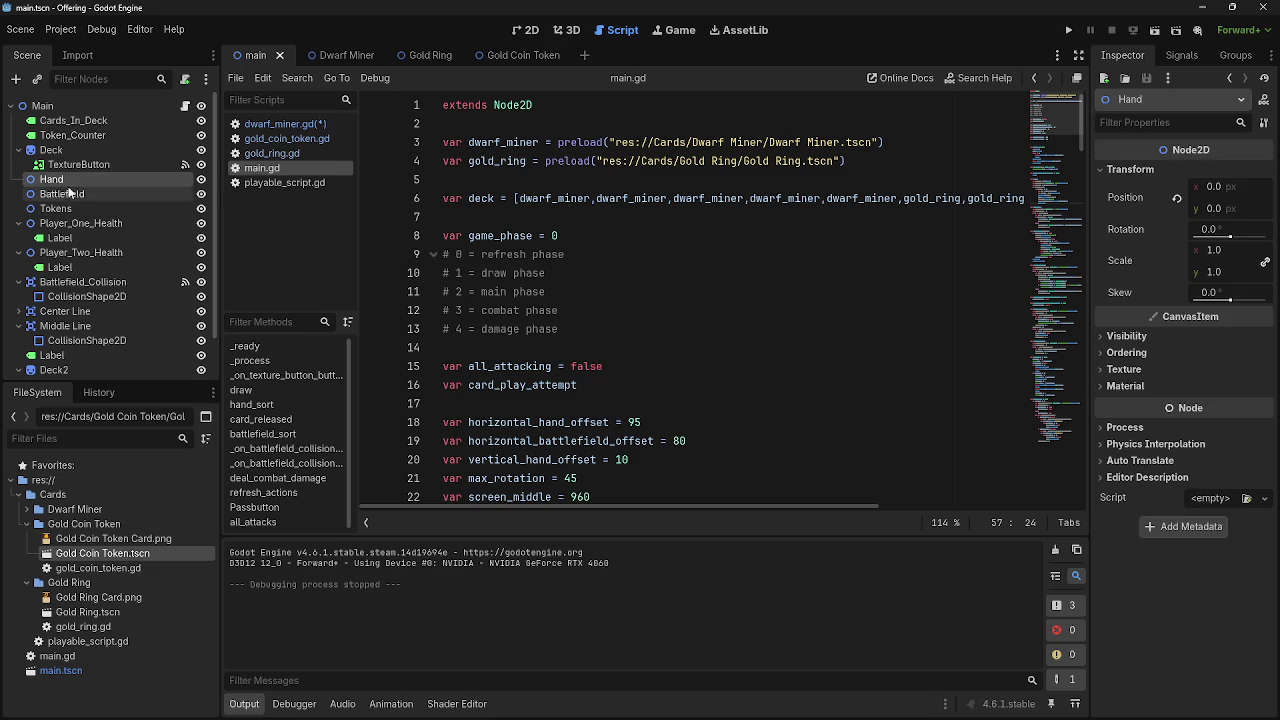
# Add a new Node2D child under Main and move it just below Tokens
pyautogui.click(62, 102)
pyautogui.click(16, 78)
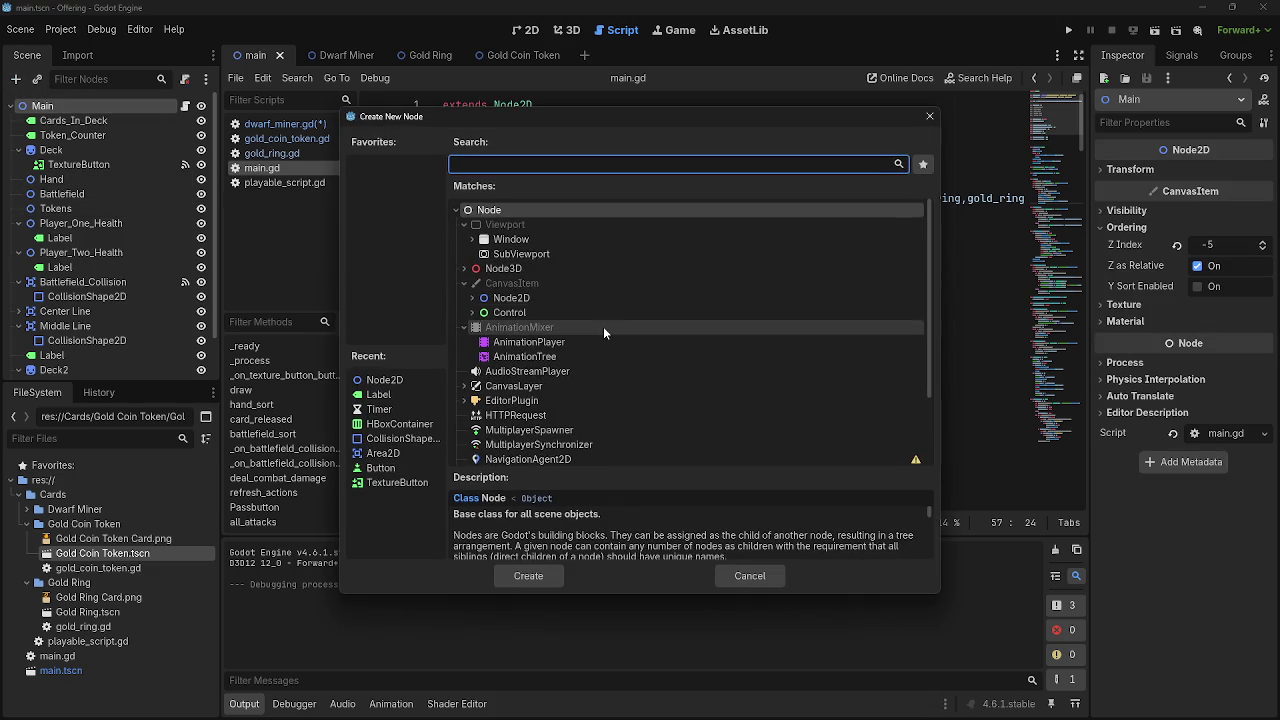
pyautogui.click(500, 298)
pyautogui.click(529, 578)
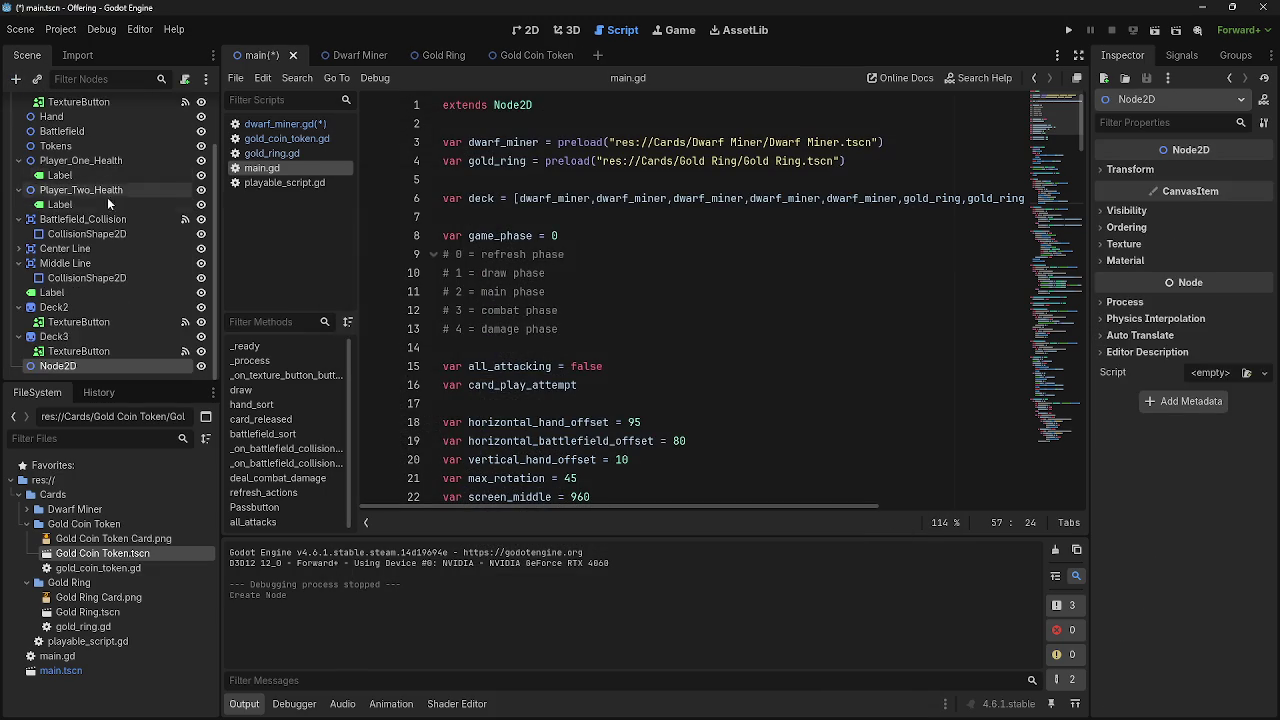
pyautogui.moveTo(104, 366); pyautogui.dragTo(98, 215)
# Collapse the health, Battlefield_Collision and Middle Line branches, leaving Deck2 and Deck3 expanded
pyautogui.click(30, 240)
pyautogui.click(18, 240)
pyautogui.click(18, 253)
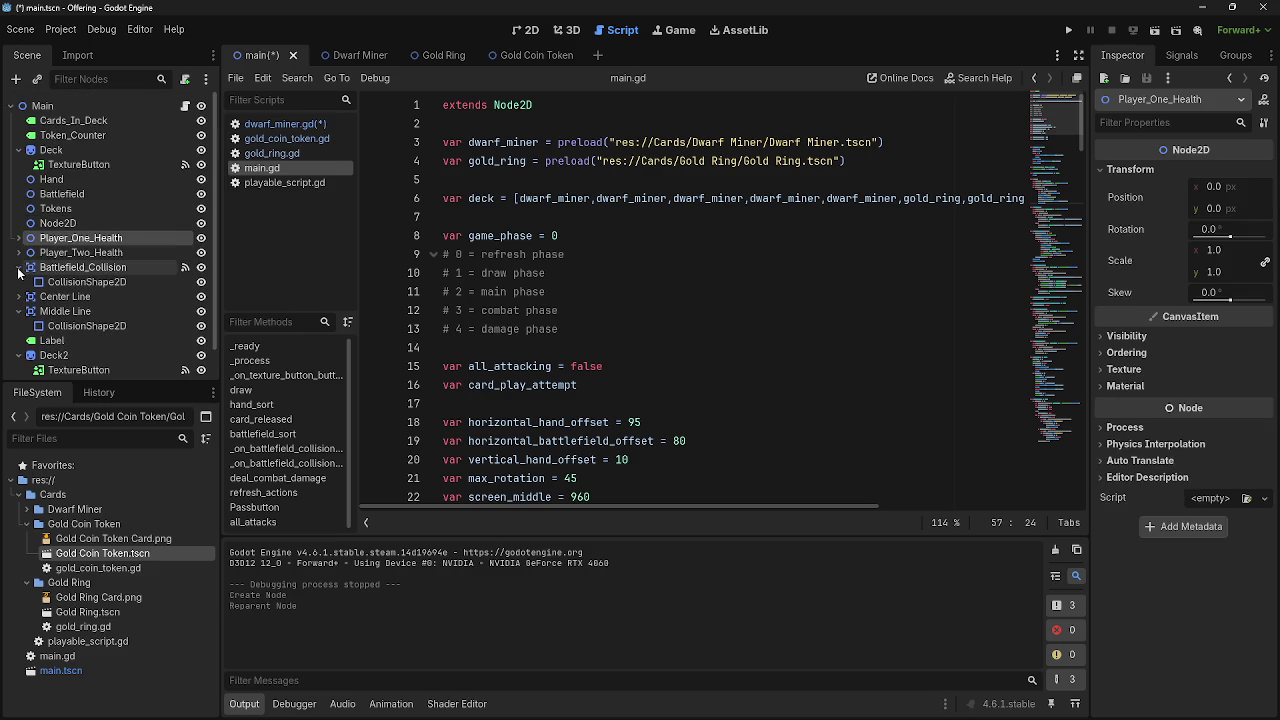
pyautogui.click(18, 267)
pyautogui.click(19, 293)
pyautogui.click(18, 322)
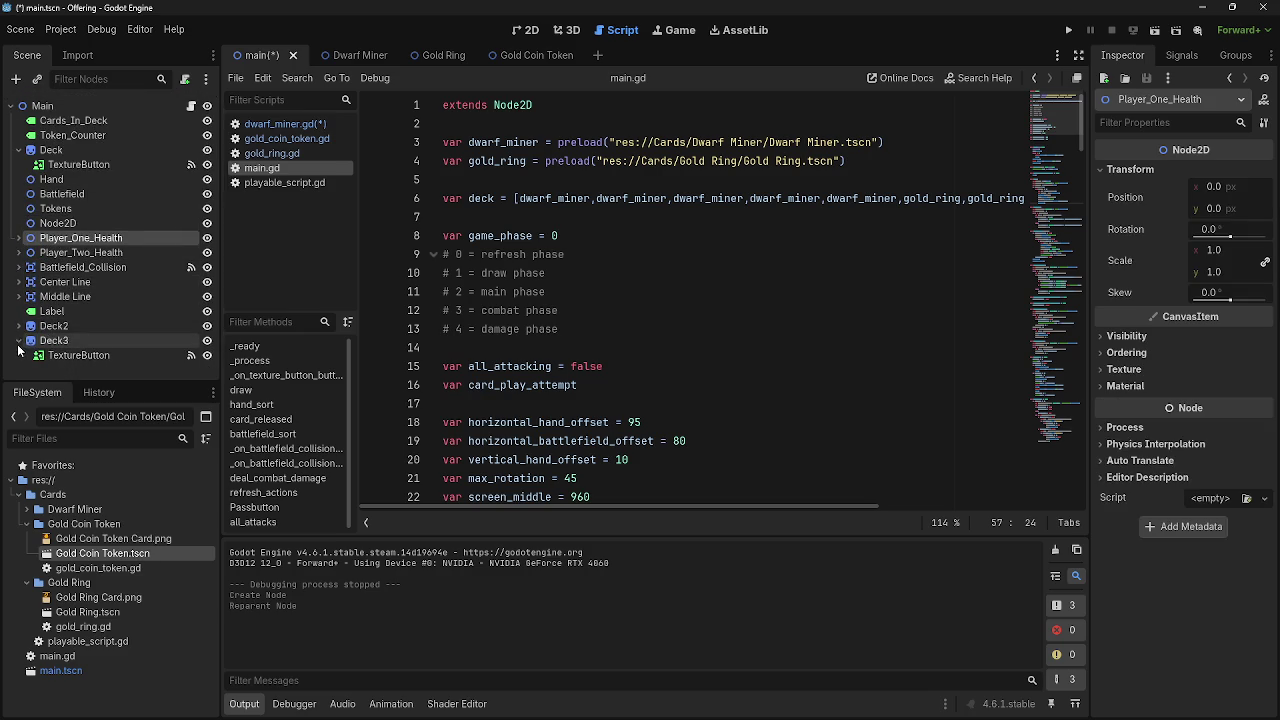
pyautogui.click(18, 341)
pyautogui.click(19, 326)
pyautogui.click(19, 355)
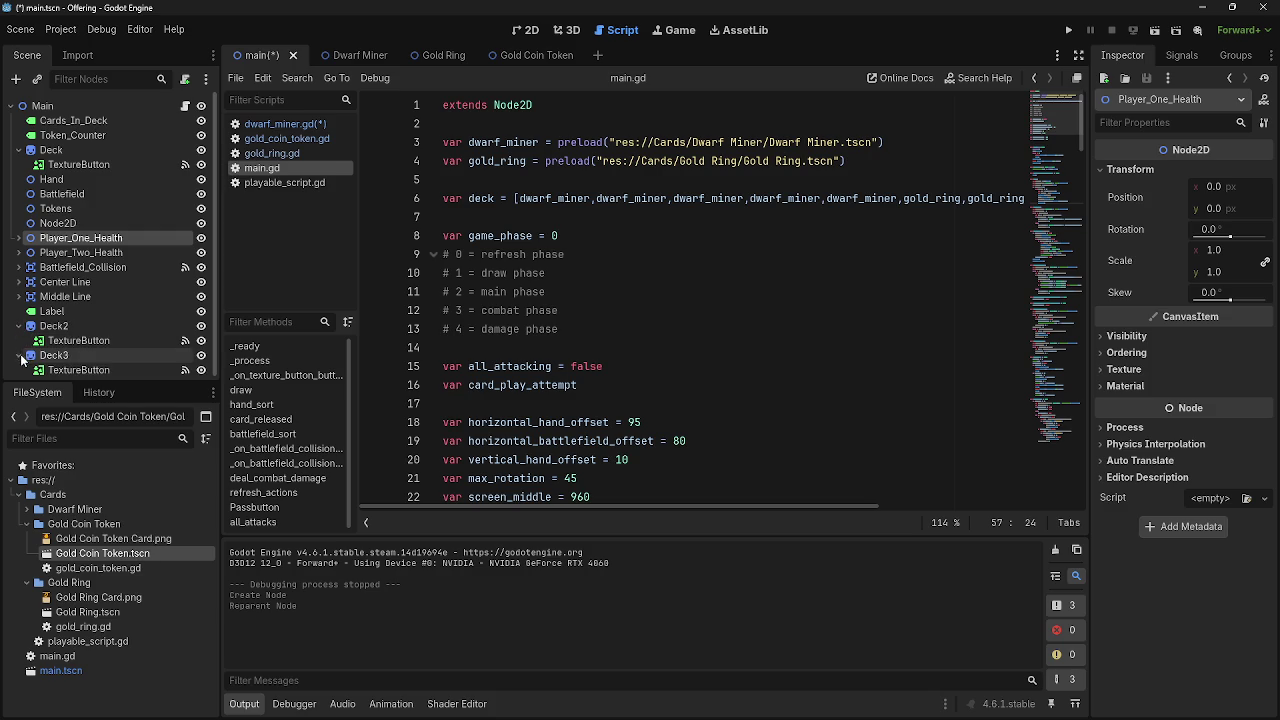
# Rename the Deck2 node to Pass_Button
pyautogui.click(71, 328)
pyautogui.click(528, 30)
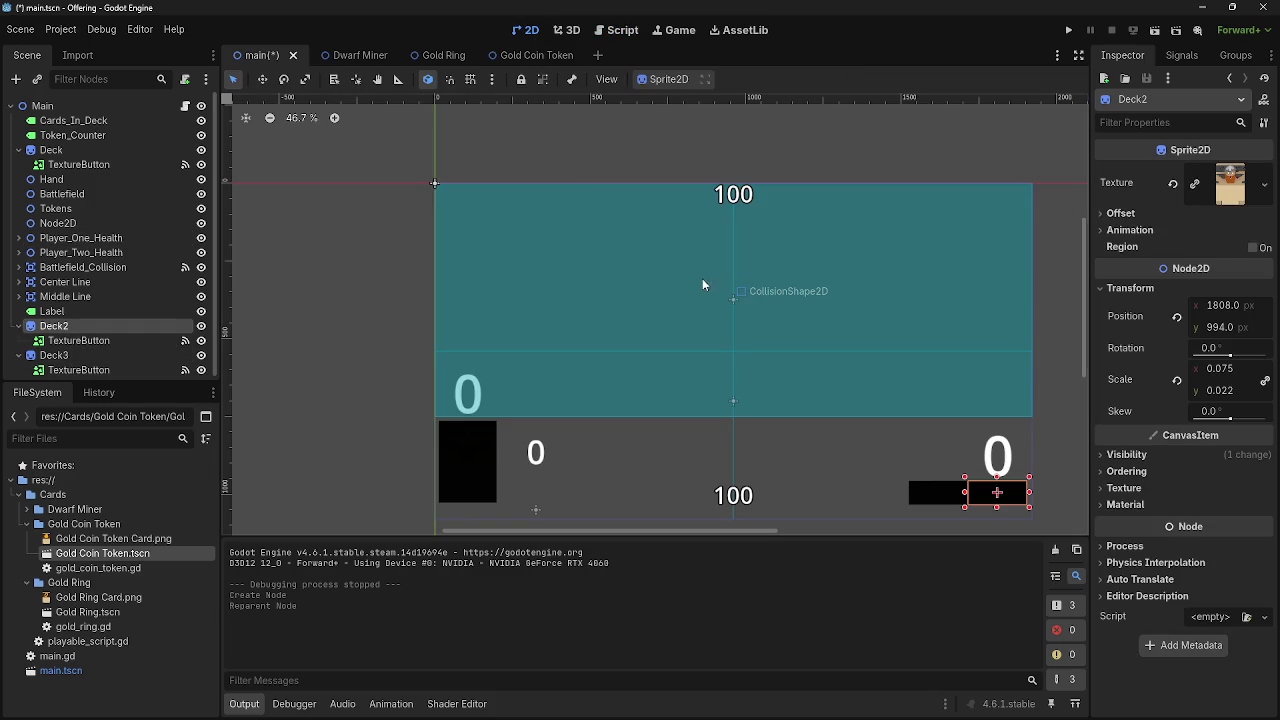
pyautogui.click(70, 355)
pyautogui.click(74, 326)
pyautogui.click(76, 324)
pyautogui.write('Pass_Button')
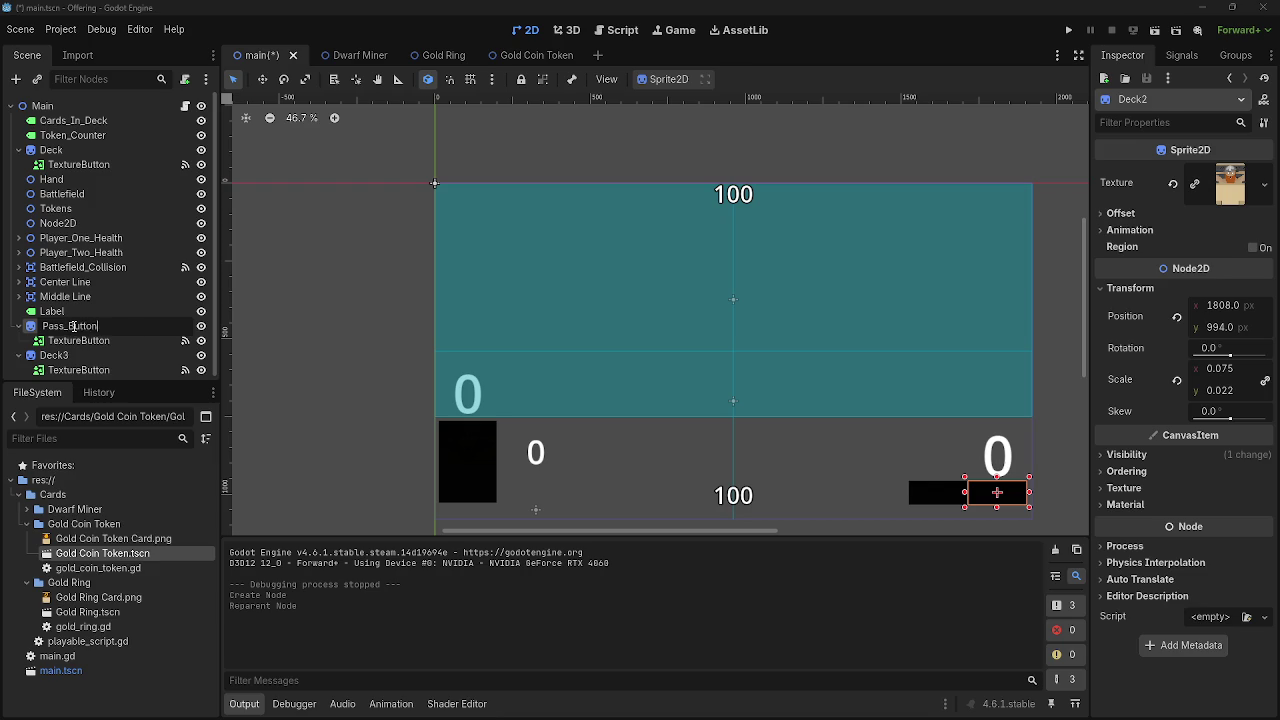
pyautogui.press('Return')
# Rename the new Node2D to Hand_Two, correcting the lowercase t
pyautogui.click(67, 224)
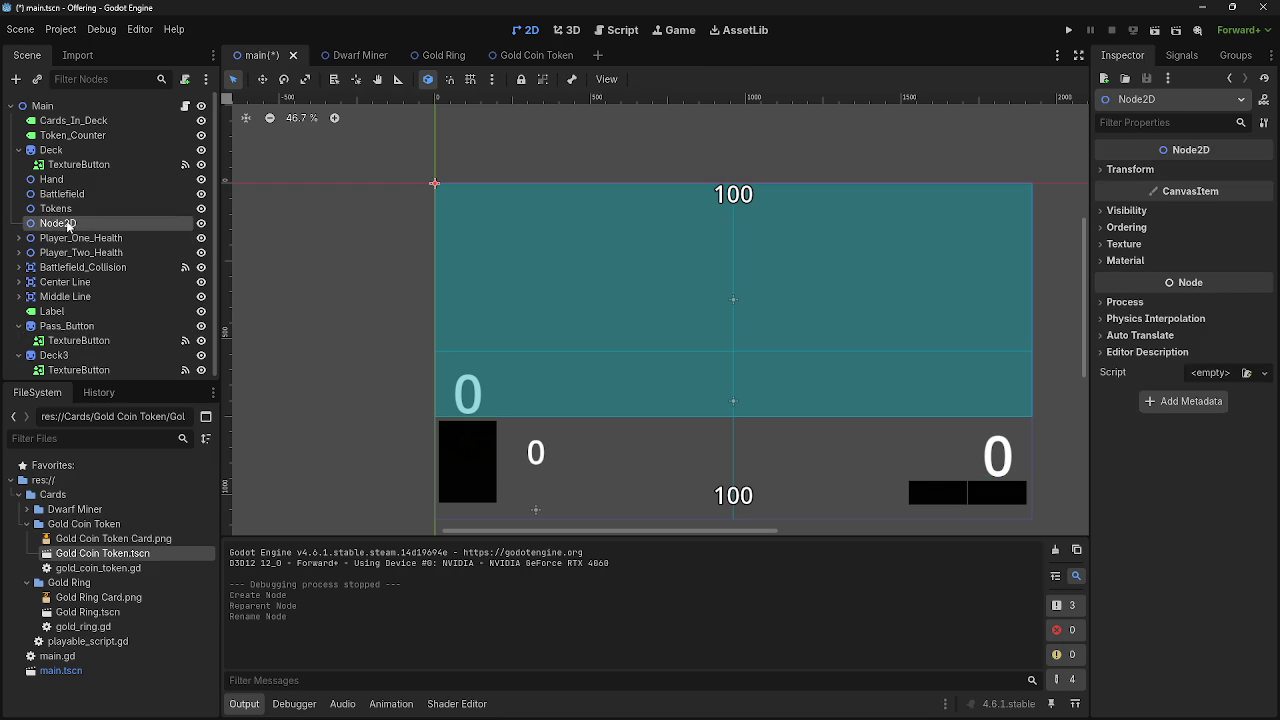
pyautogui.click(67, 224)
pyautogui.write('Ha')
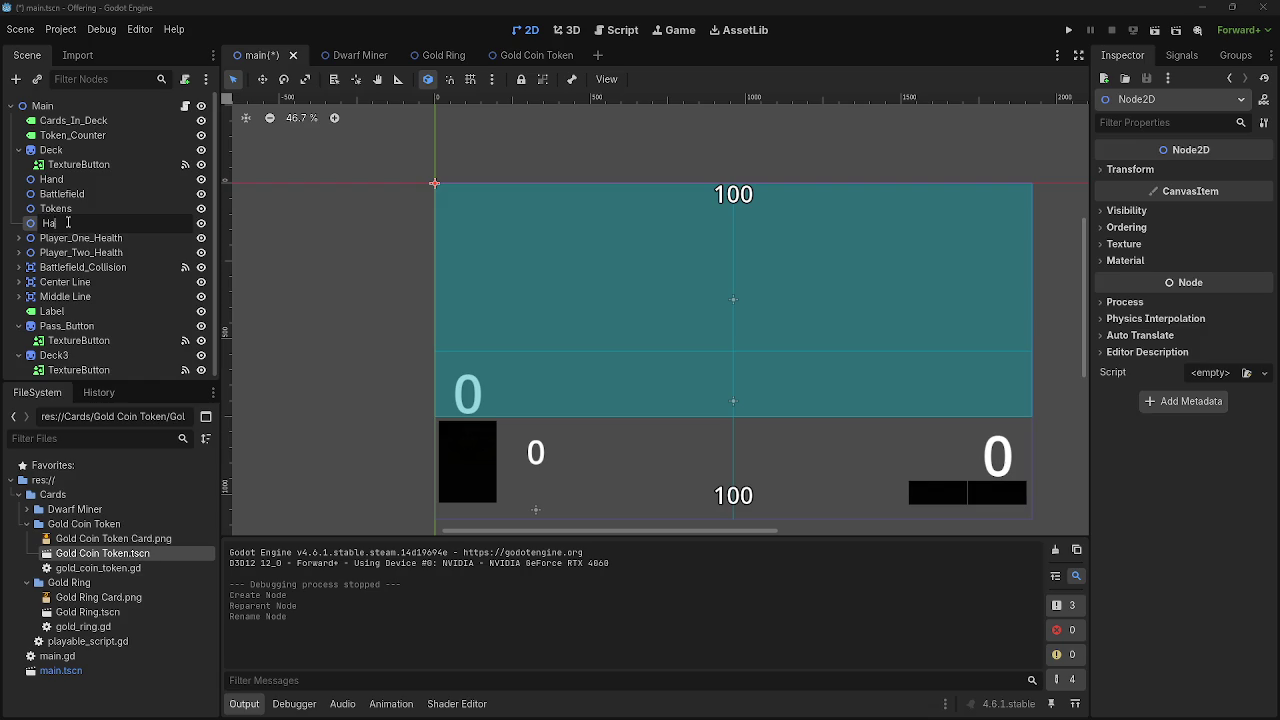
pyautogui.write('nd_two')
pyautogui.press('Return')
pyautogui.click(75, 226)
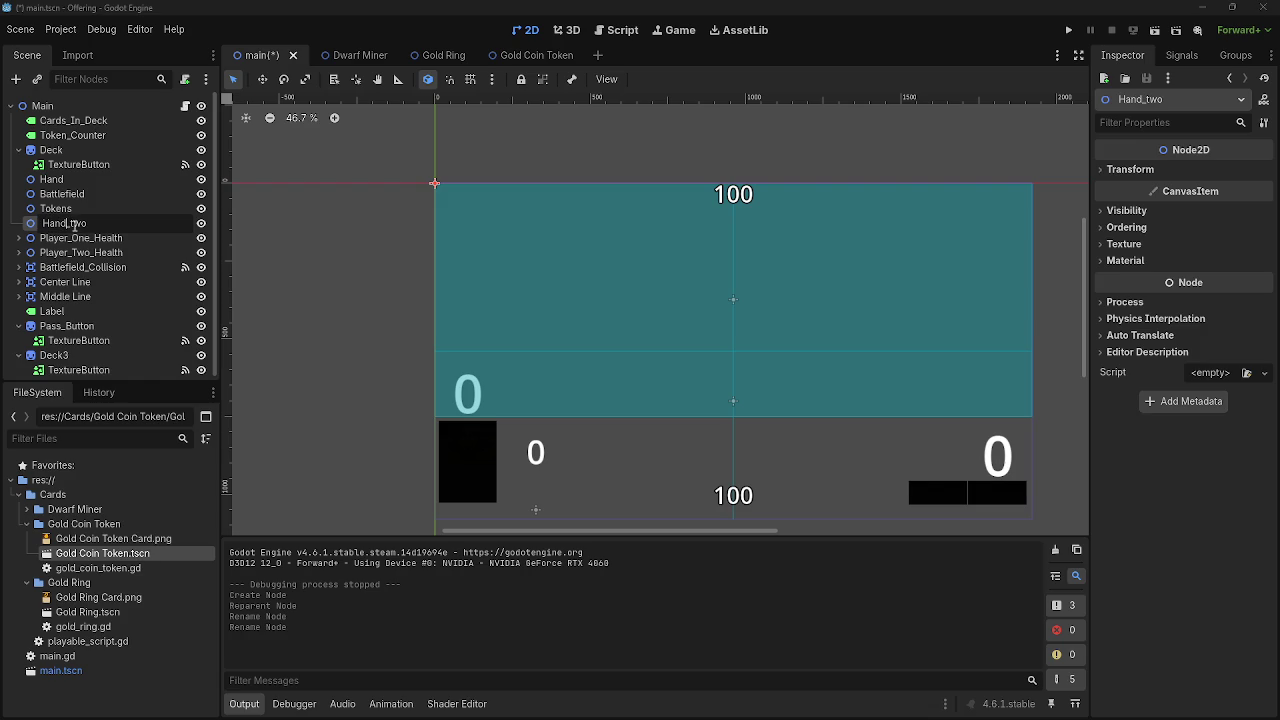
pyautogui.press('BackSpace')
pyautogui.write('T')
# Rename the Deck3 node to All_Attacks
pyautogui.click(82, 354)
pyautogui.click(82, 352)
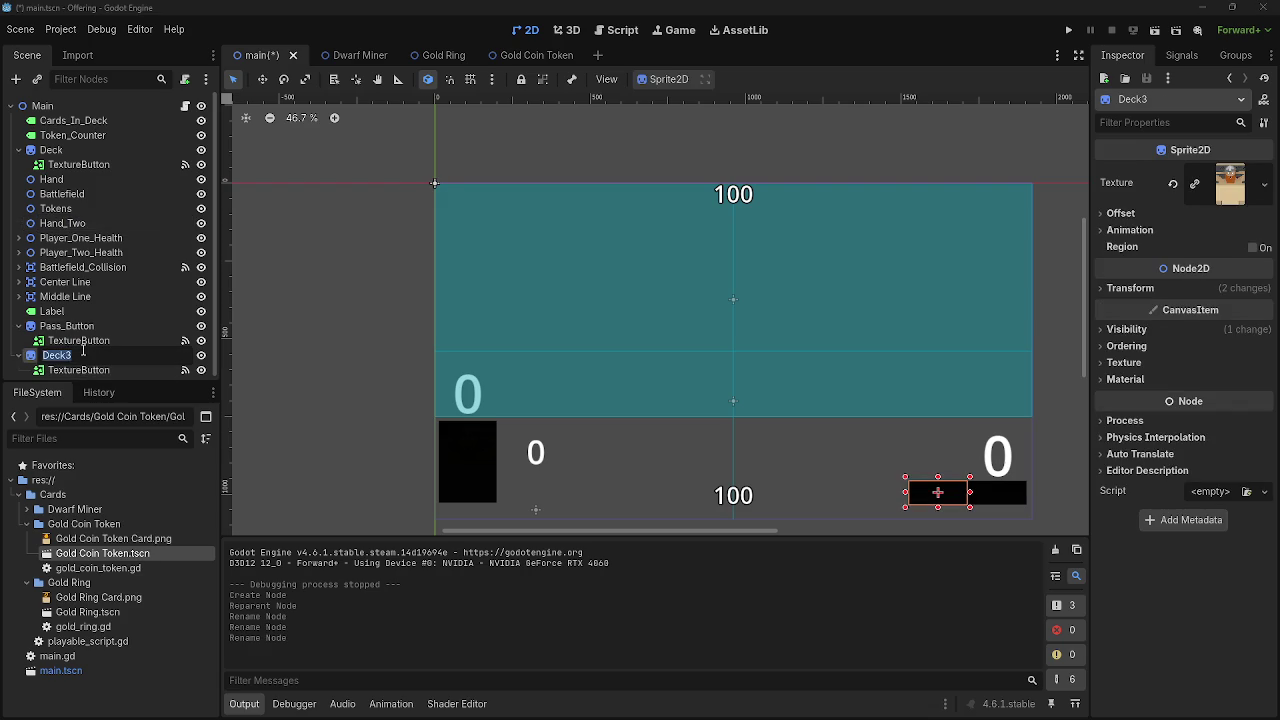
pyautogui.write('All_Attac')
pyautogui.press('Return')
pyautogui.click(93, 354)
pyautogui.press('End')
pyautogui.write('s')
pyautogui.press('Return')
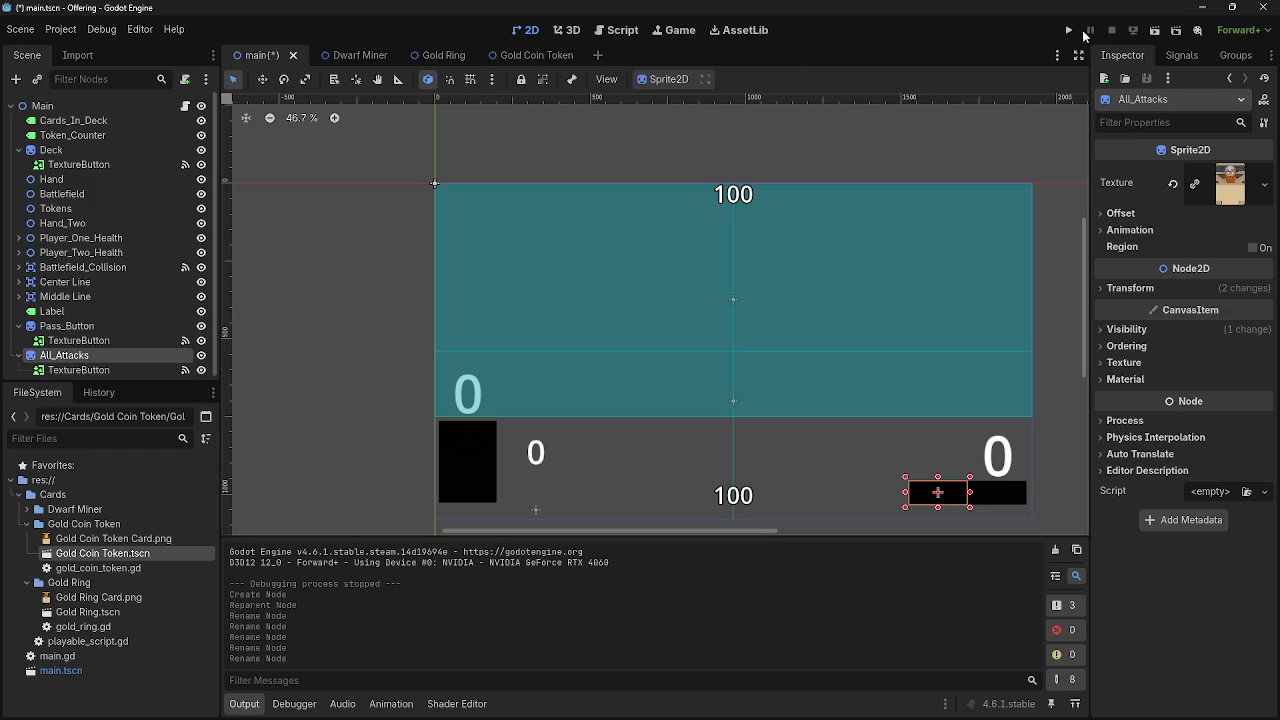
# Save and run the game, step through draw and combat phases, then stop it with F8
pyautogui.click(600, 36)
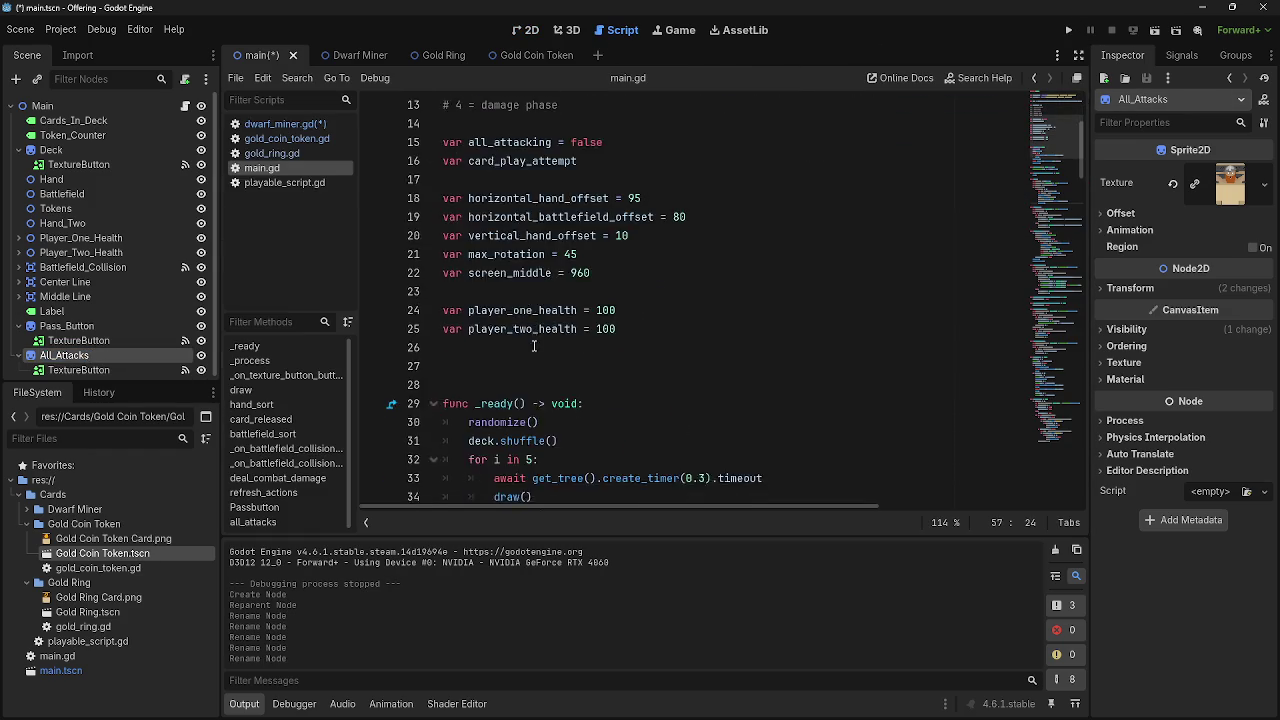
pyautogui.scroll(-6, 534, 346)
pyautogui.click(1068, 30)
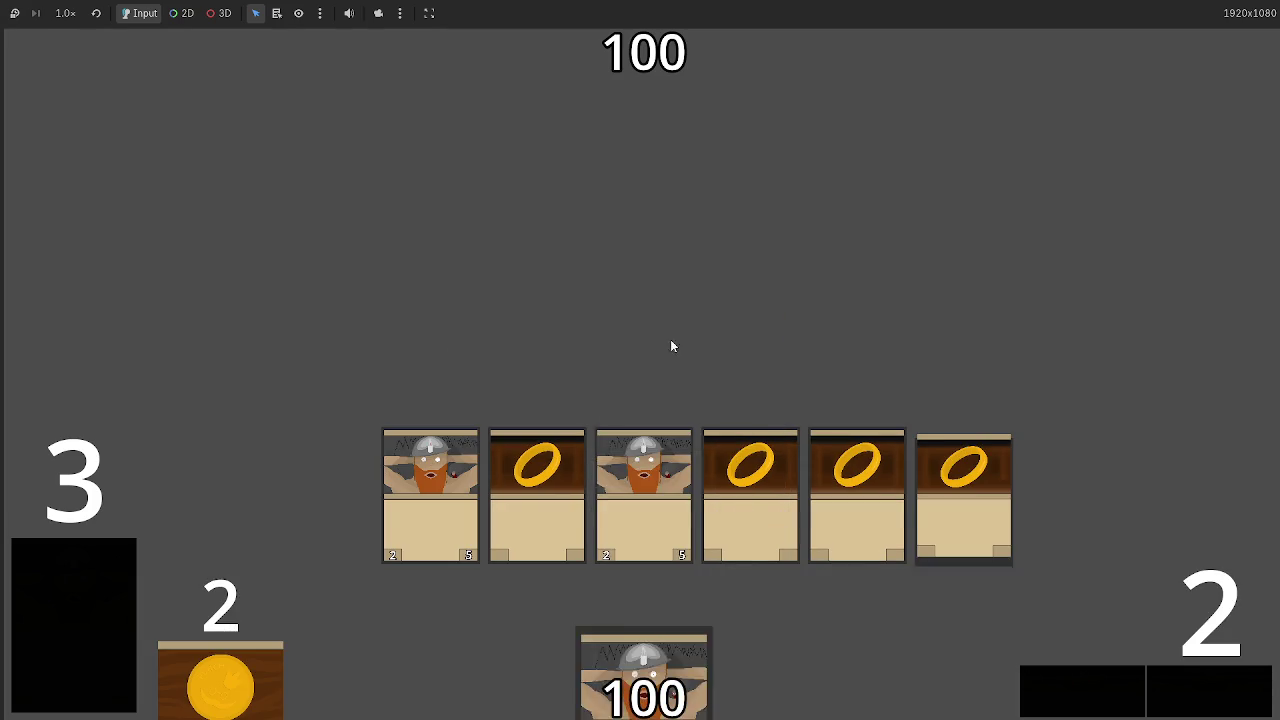
pyautogui.click(1183, 712)
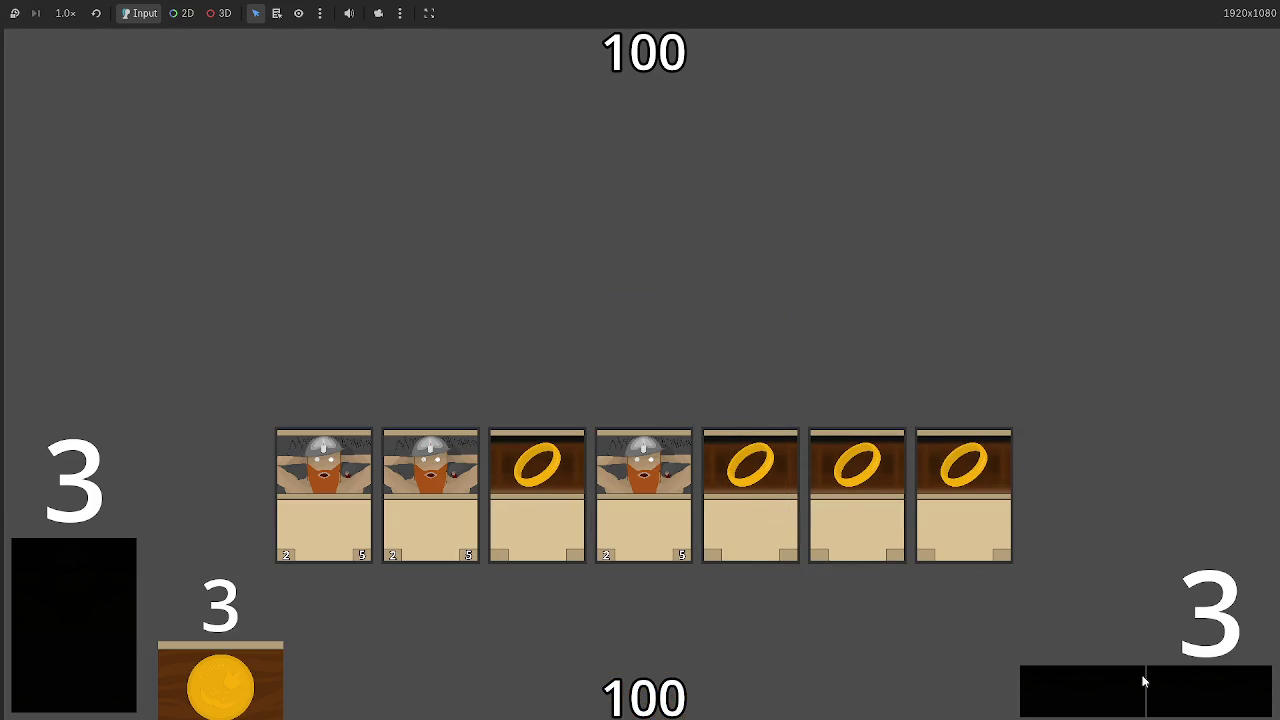
pyautogui.click(1189, 681)
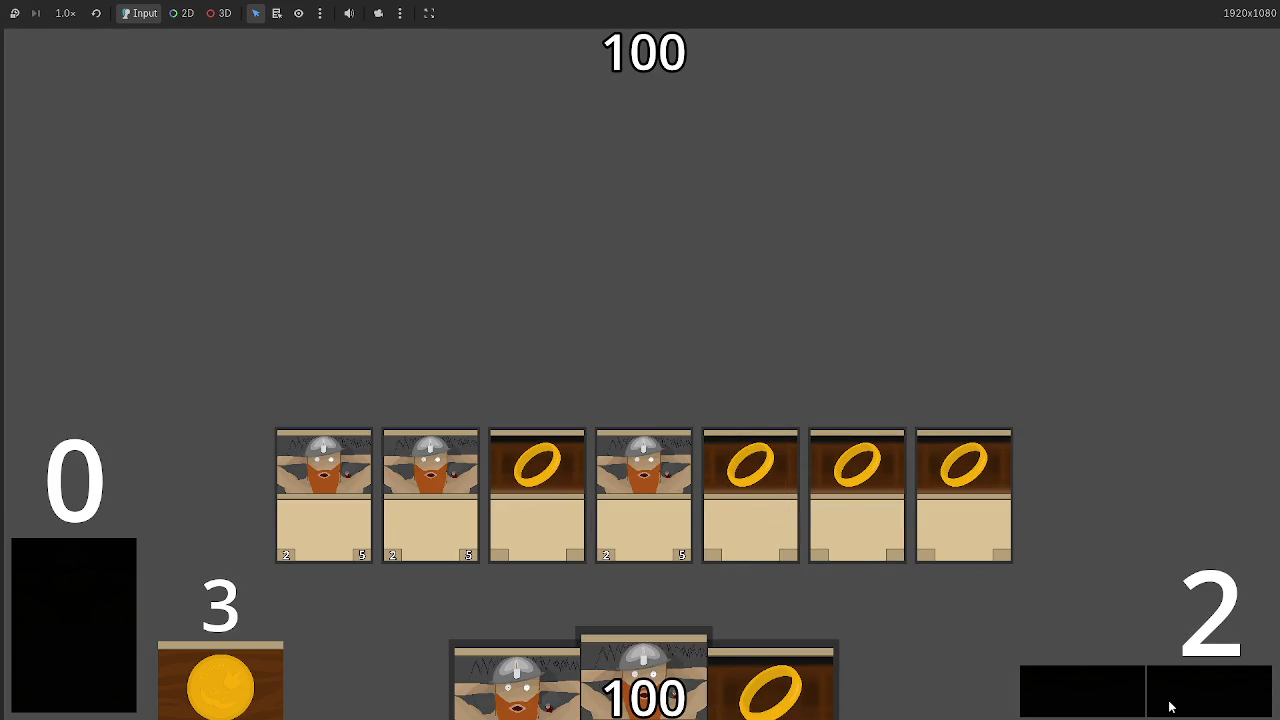
pyautogui.click(1190, 688)
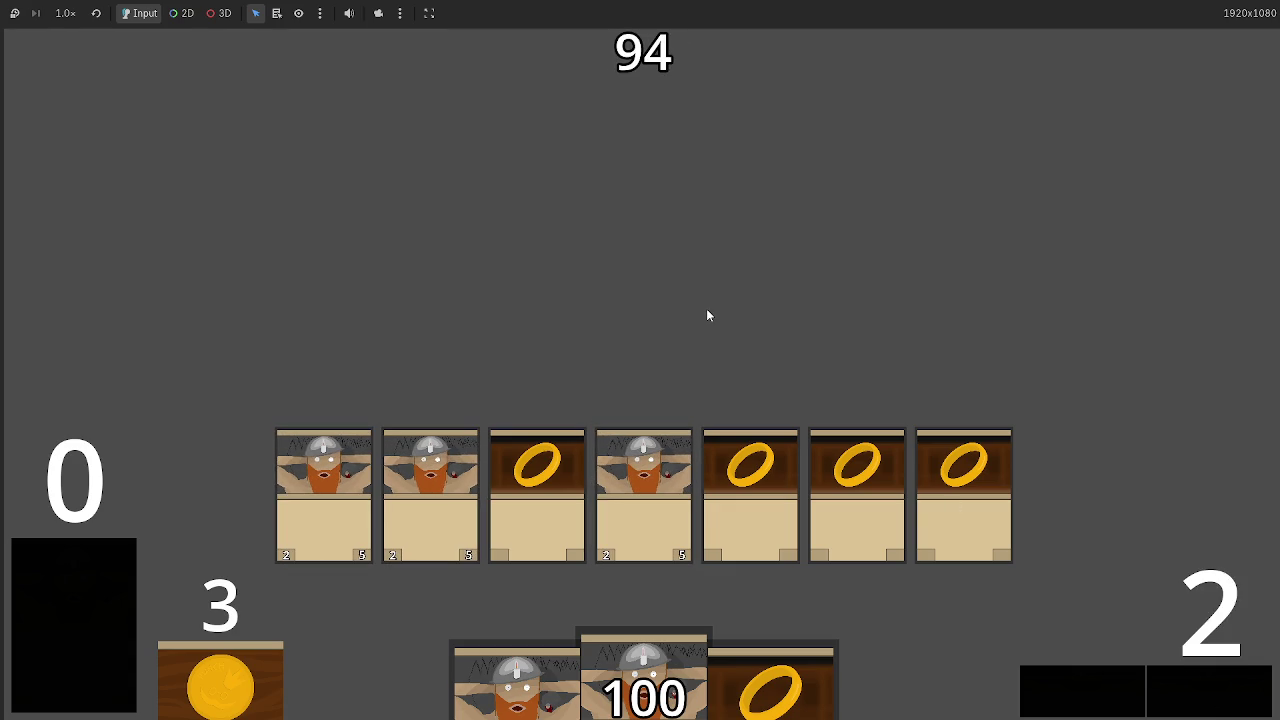
pyautogui.press('F8')
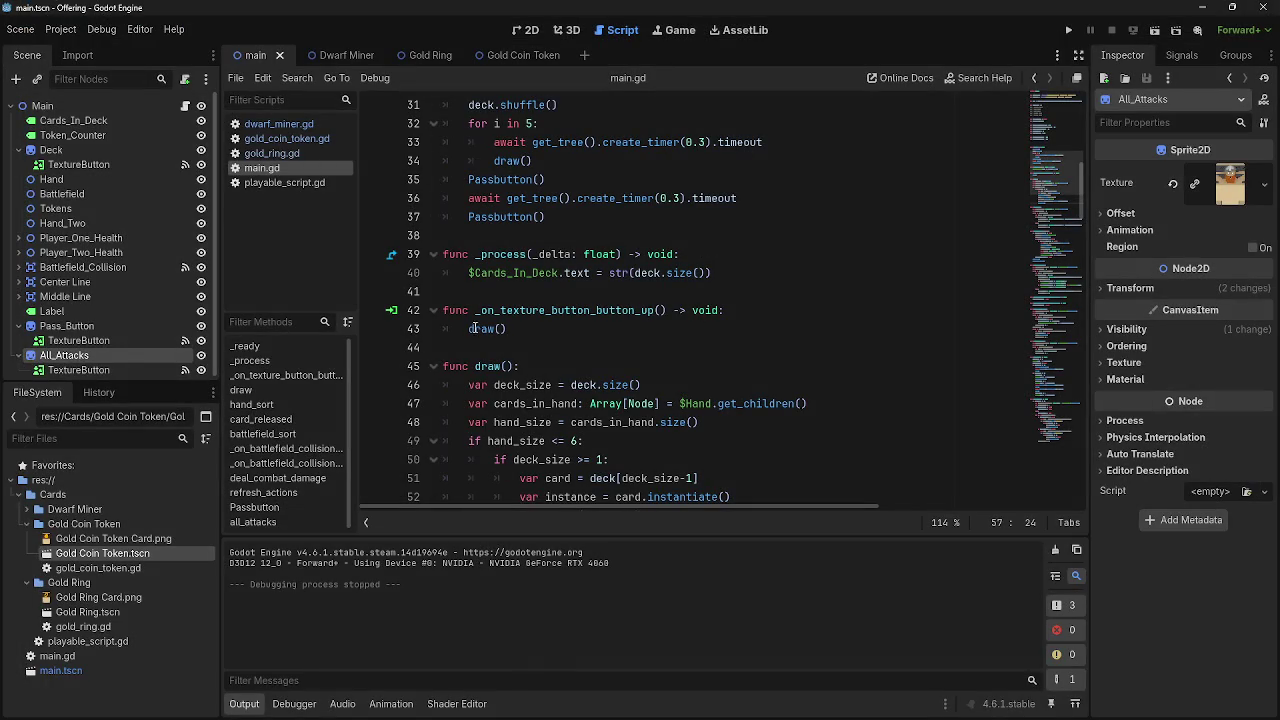
# Move through main.gd from lines 43 and 44 up to lines 38 and 27
pyautogui.click(560, 331)
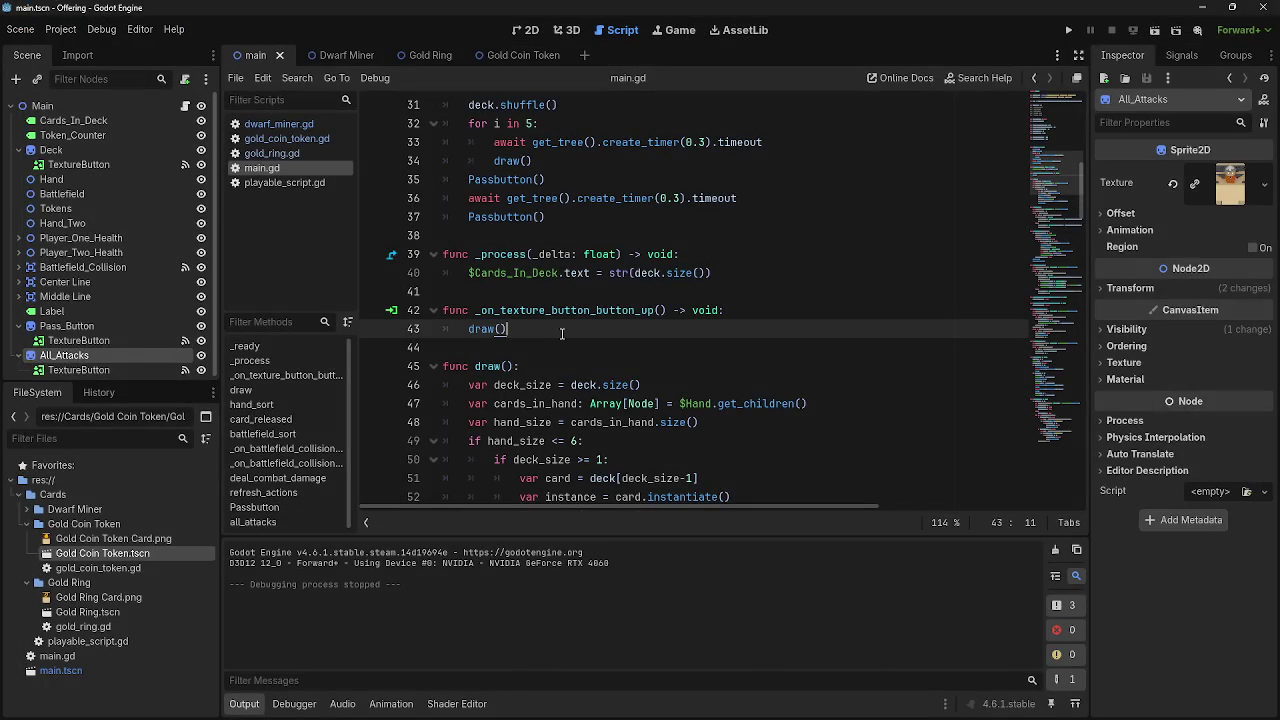
pyautogui.hotkey('alt', 'Tab')
pyautogui.hotkey('alt', 'Tab')
pyautogui.hotkey('alt', 'Tab')
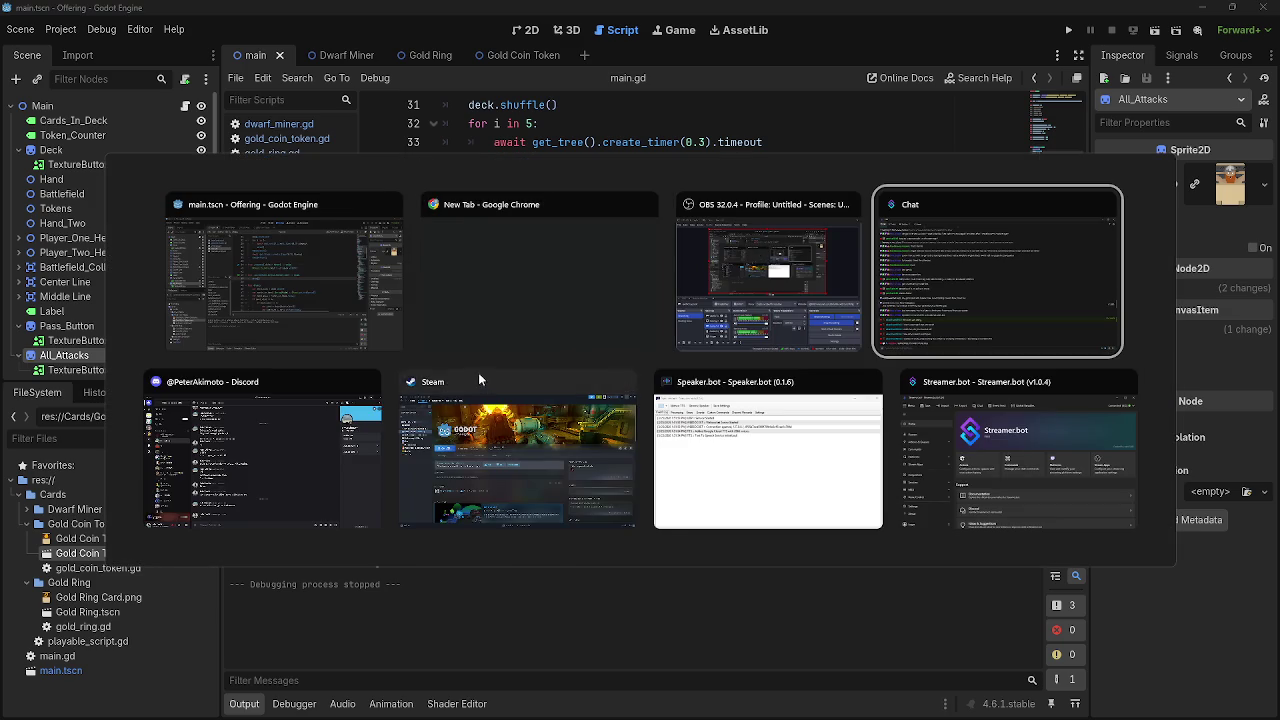
pyautogui.press('Escape')
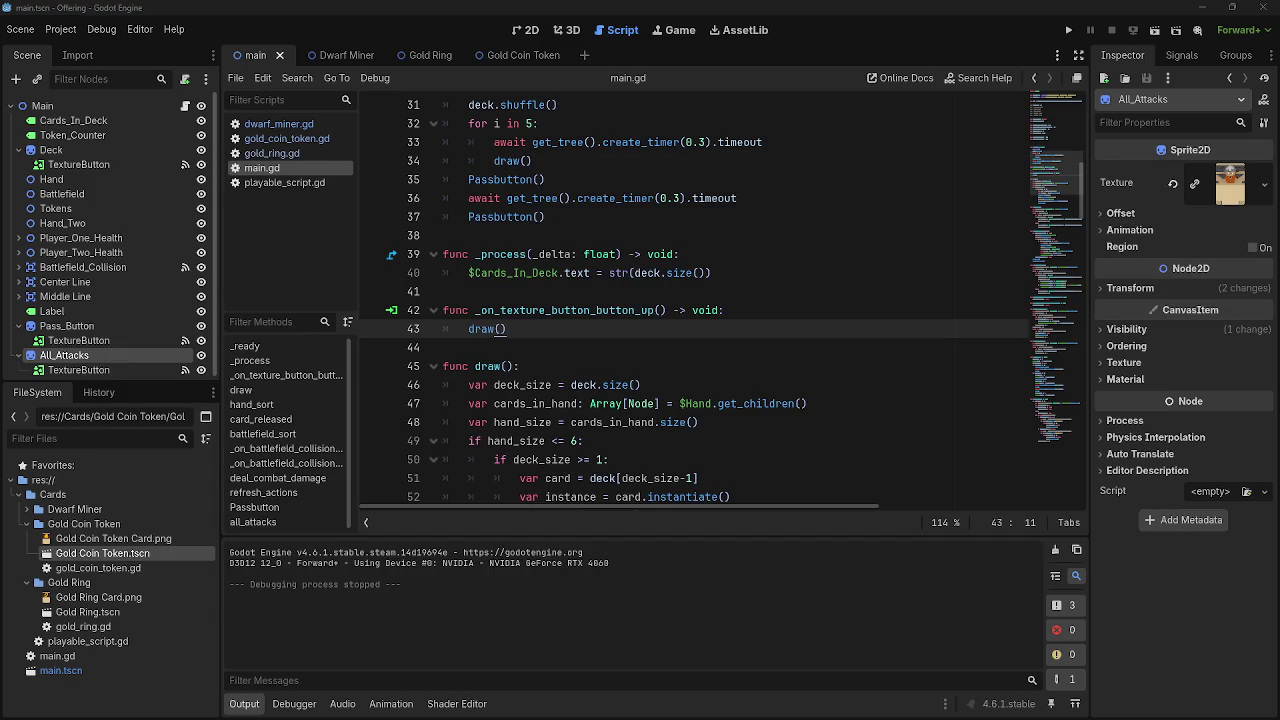
pyautogui.click(610, 347)
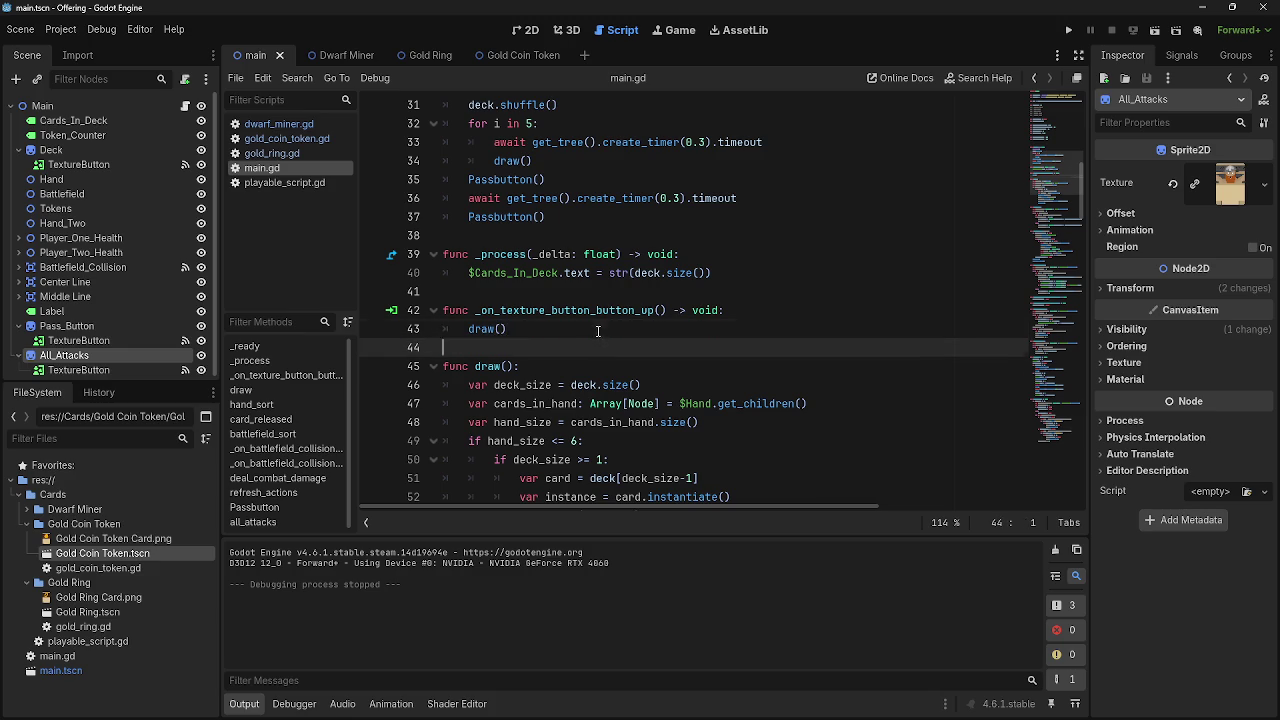
pyautogui.click(597, 300)
pyautogui.click(596, 237)
pyautogui.scroll(2, 620, 380)
pyautogui.scroll(3, 620, 380)
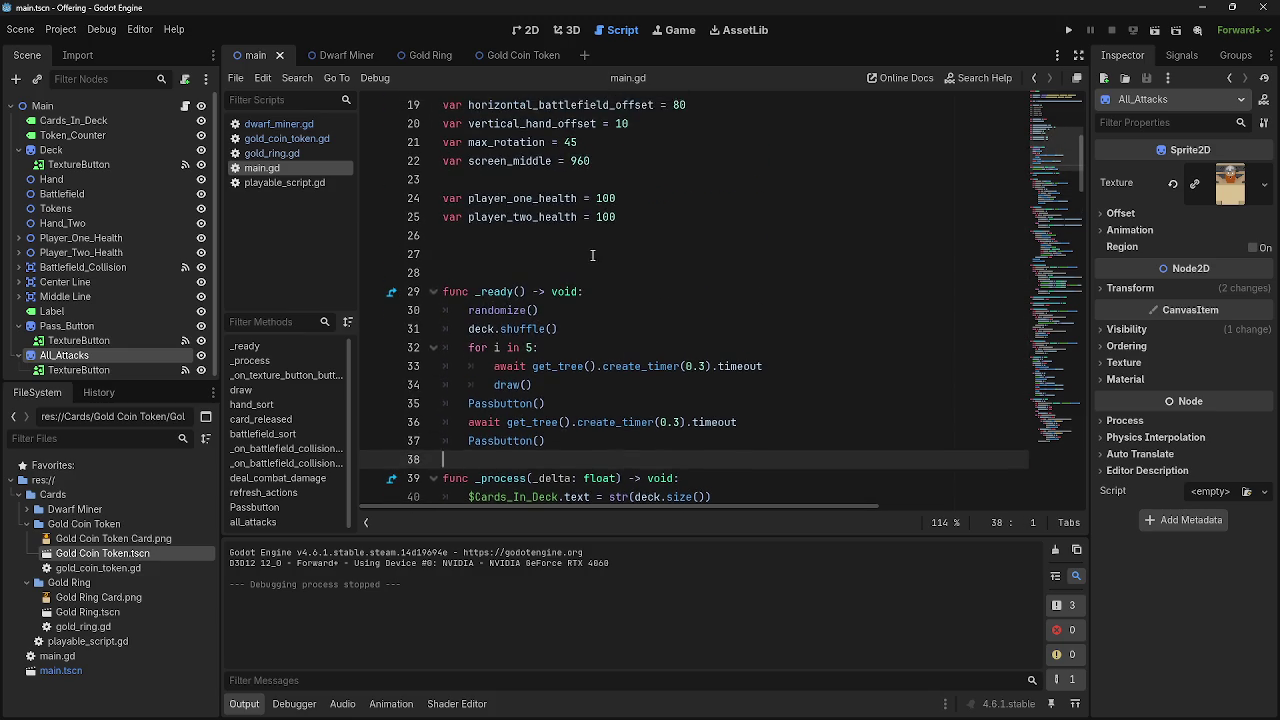
pyautogui.click(630, 398)
# Scroll back and forth through main.gd, then launch the game again to playtest
pyautogui.scroll(-10, 630, 398)
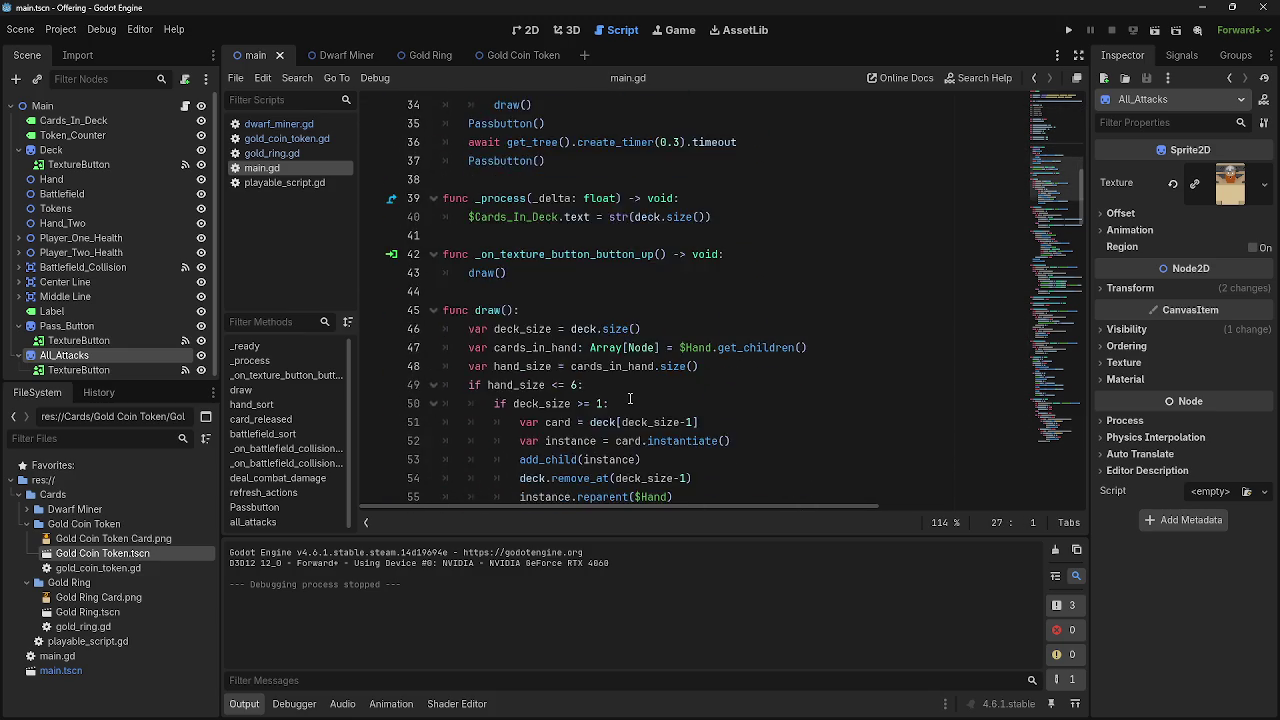
pyautogui.scroll(4, 630, 399)
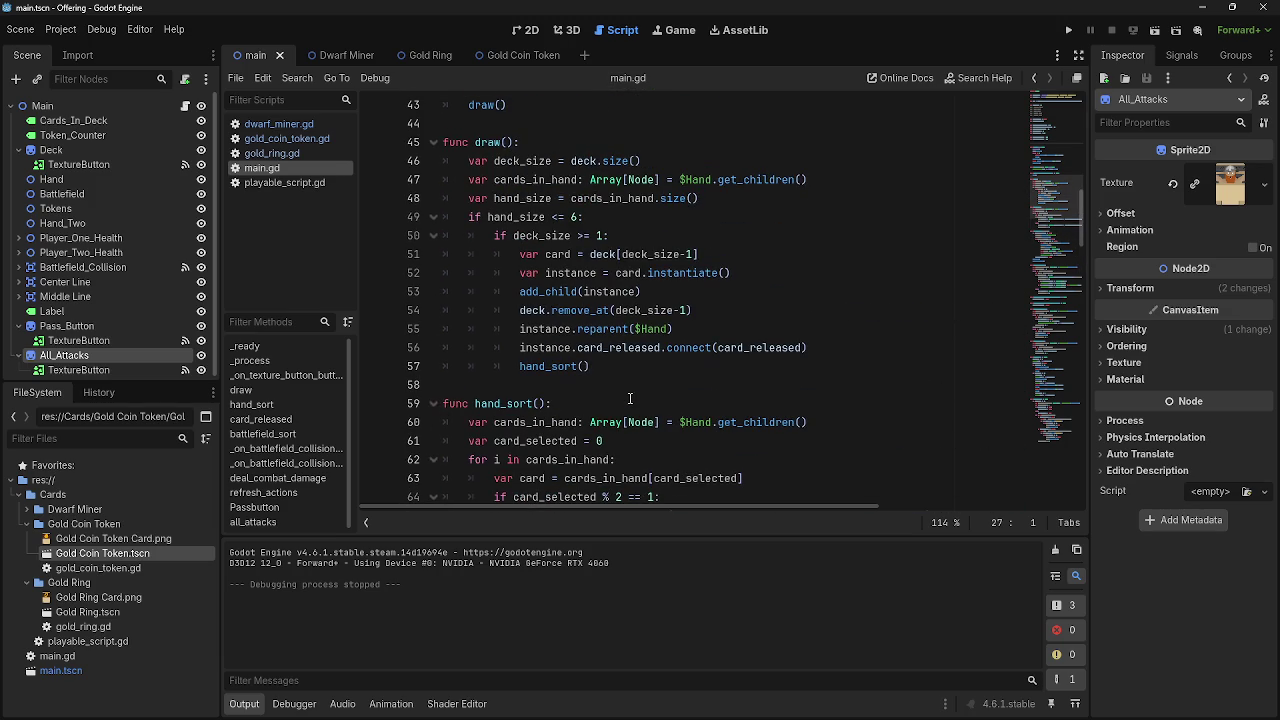
pyautogui.scroll(-4, 630, 399)
pyautogui.scroll(4, 630, 399)
pyautogui.scroll(-5, 630, 399)
pyautogui.scroll(12, 630, 399)
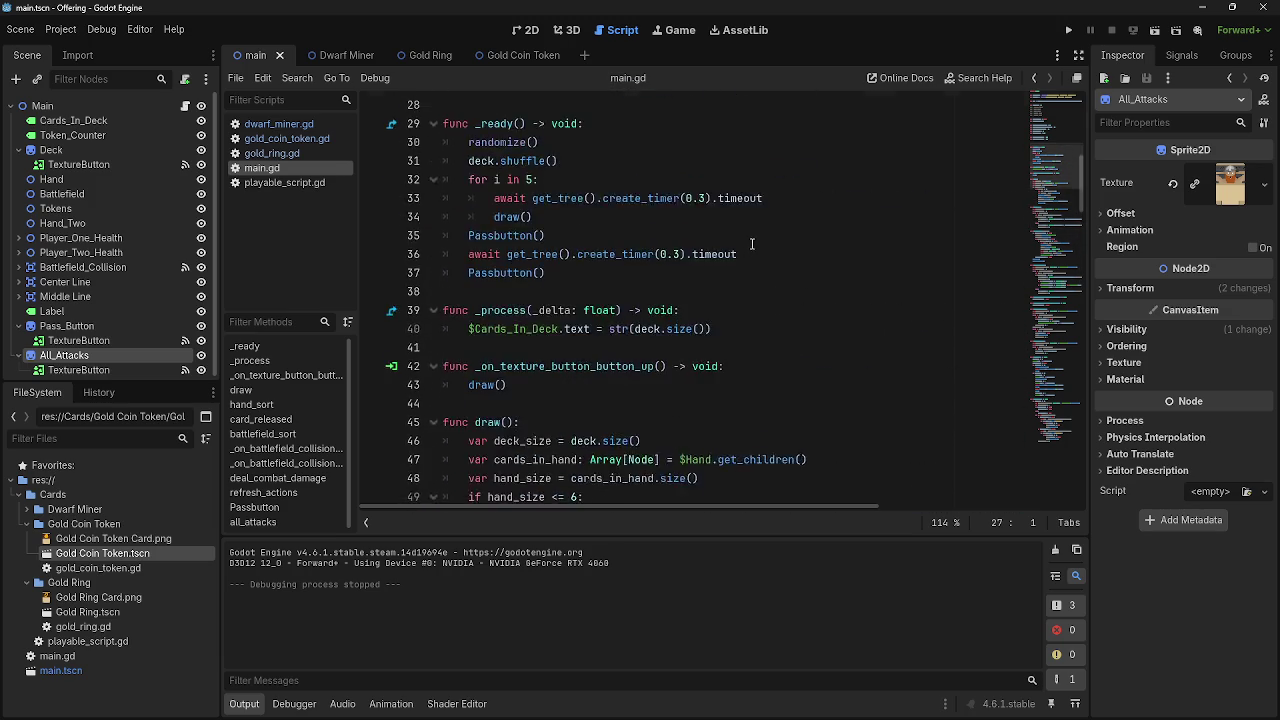
pyautogui.scroll(6, 497, 179)
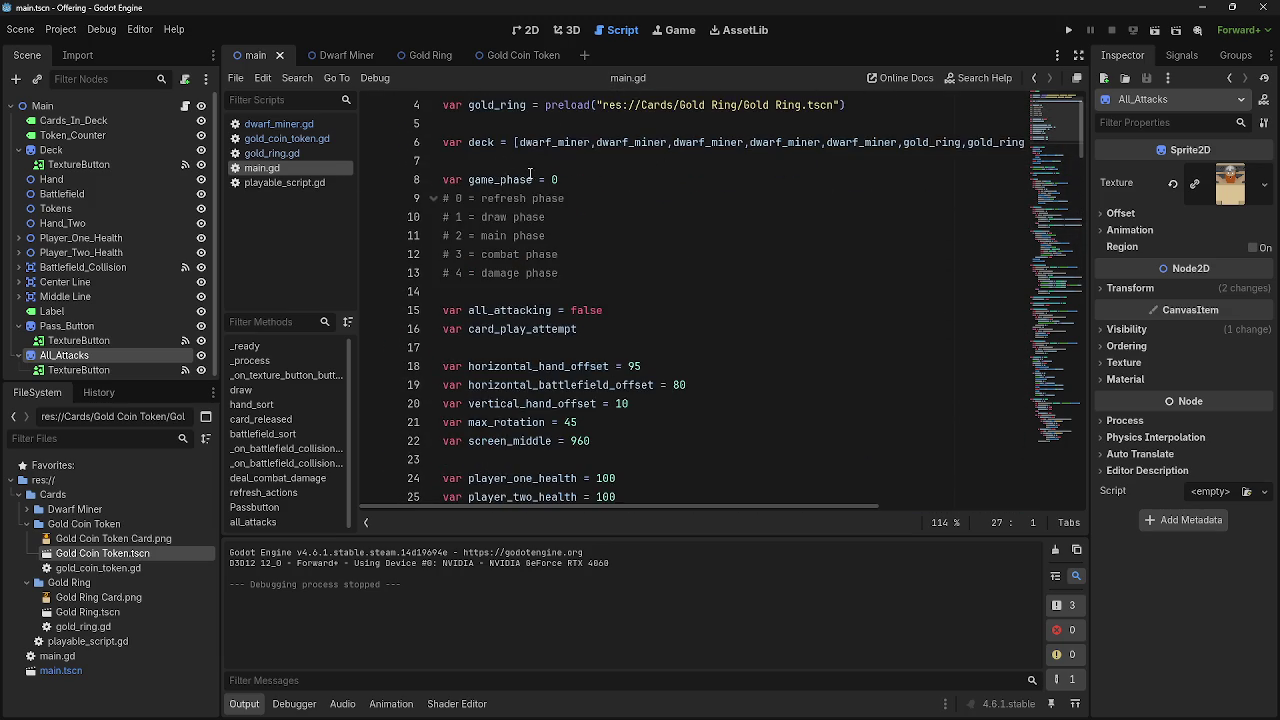
pyautogui.scroll(-5, 553, 226)
pyautogui.scroll(-13, 553, 226)
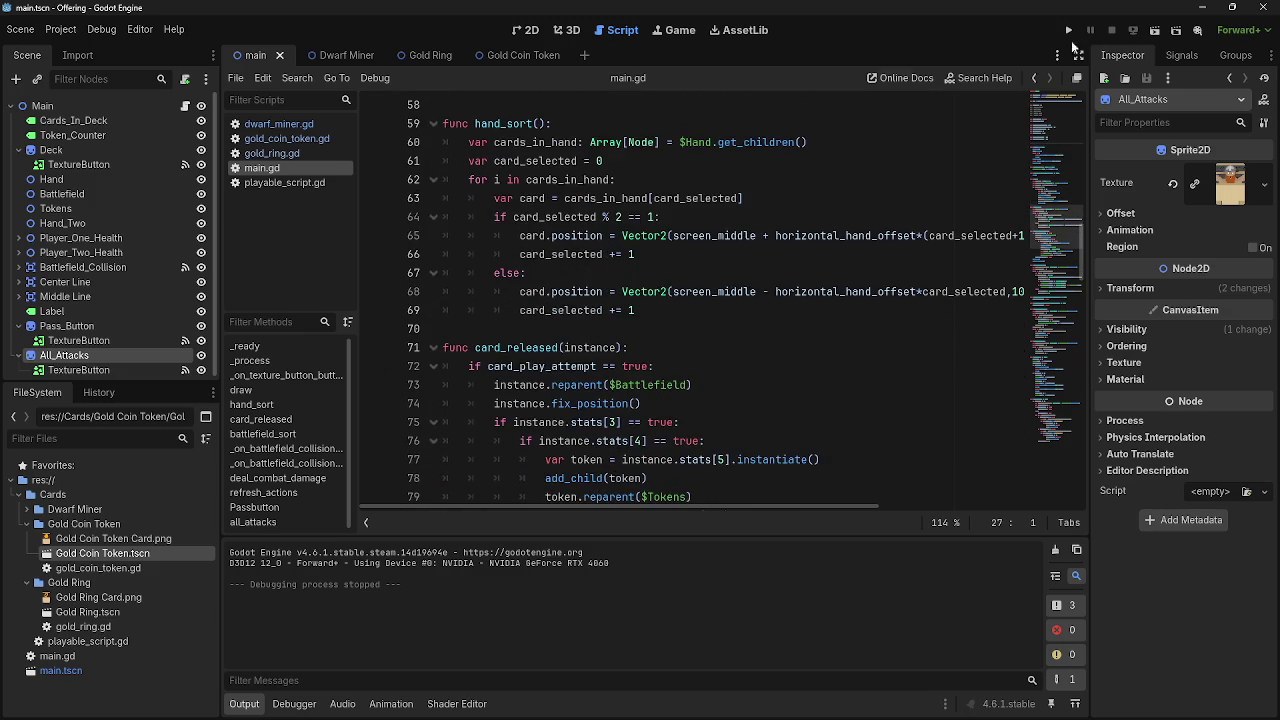
pyautogui.click(1069, 31)
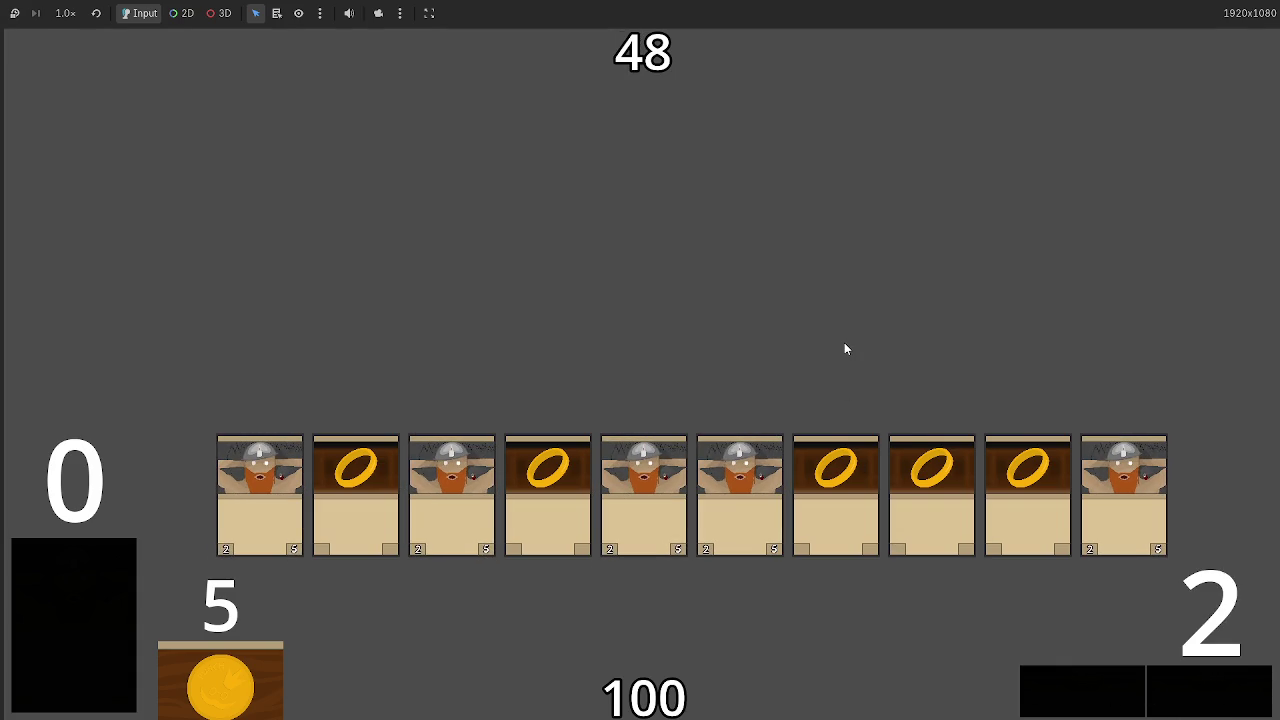
pyautogui.press('F8')
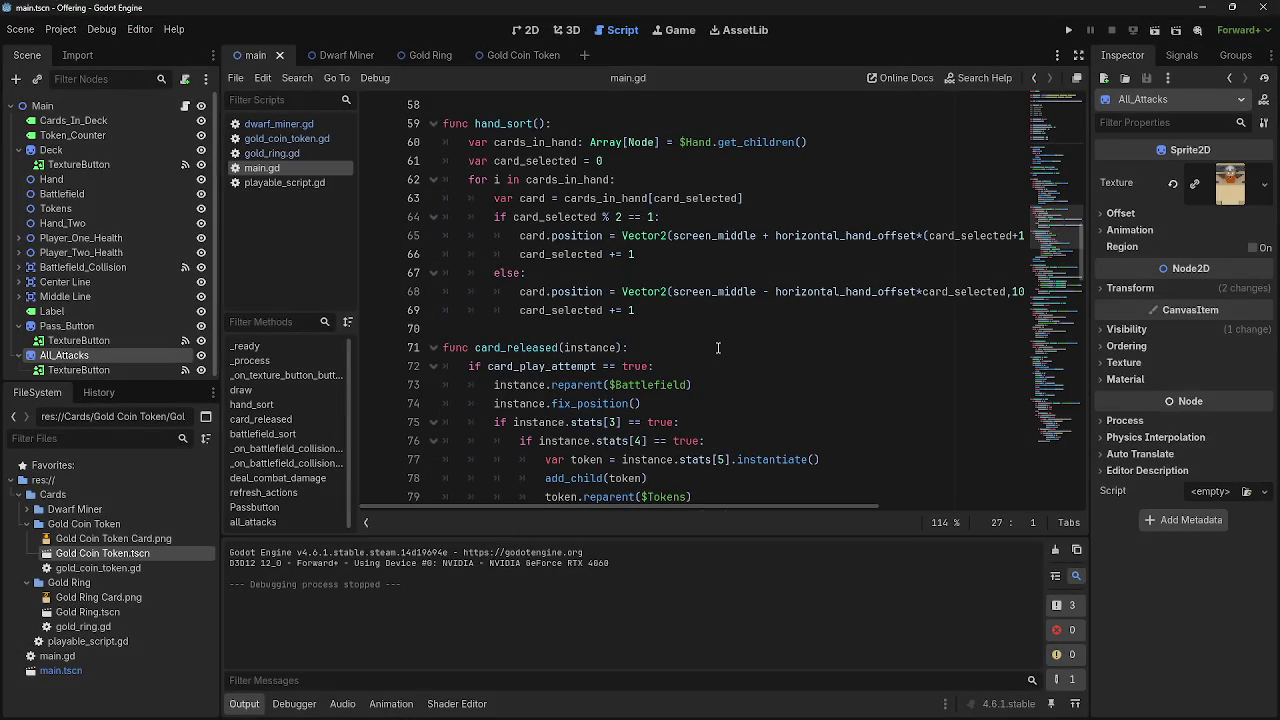
# Scroll up through main.gd to the empty line 7 below the deck array
pyautogui.scroll(5, 700, 362)
pyautogui.click(636, 385)
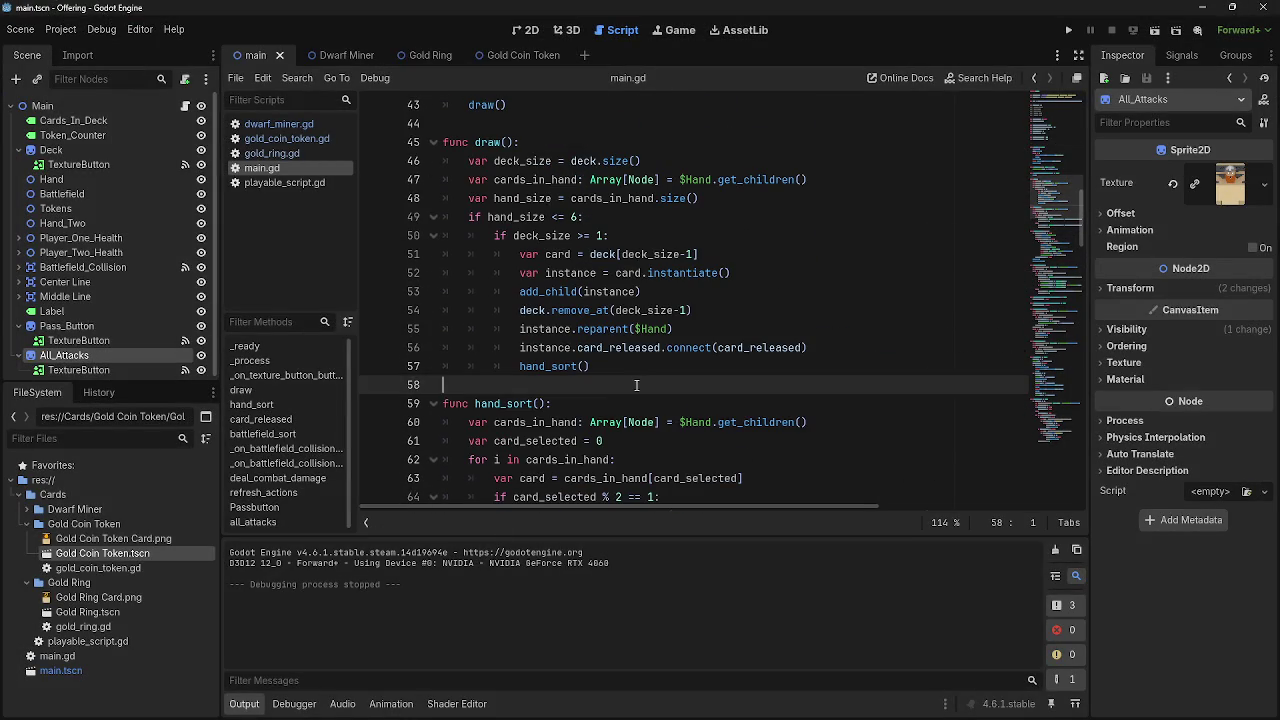
pyautogui.scroll(4, 636, 385)
pyautogui.click(615, 287)
pyautogui.scroll(2, 615, 287)
pyautogui.click(587, 350)
pyautogui.click(587, 142)
pyautogui.scroll(3, 587, 142)
pyautogui.scroll(-13, 593, 402)
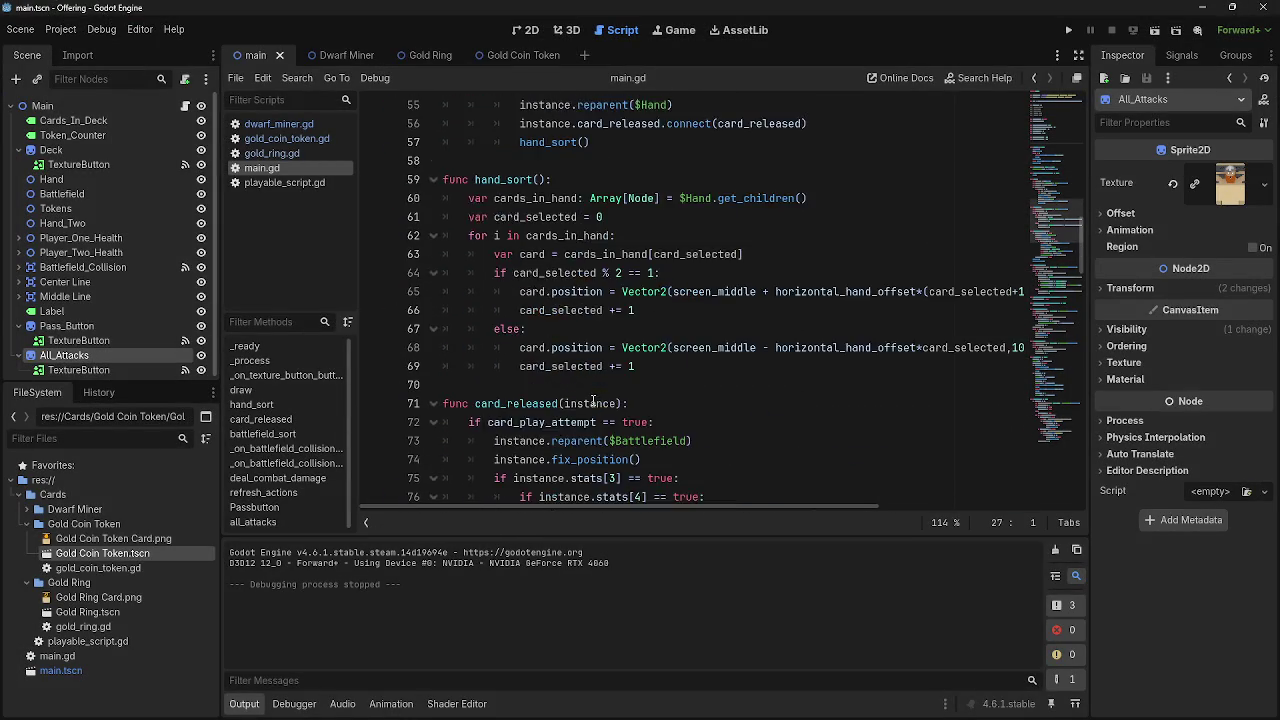
pyautogui.scroll(-14, 593, 402)
pyautogui.scroll(-5, 593, 402)
pyautogui.scroll(5, 593, 402)
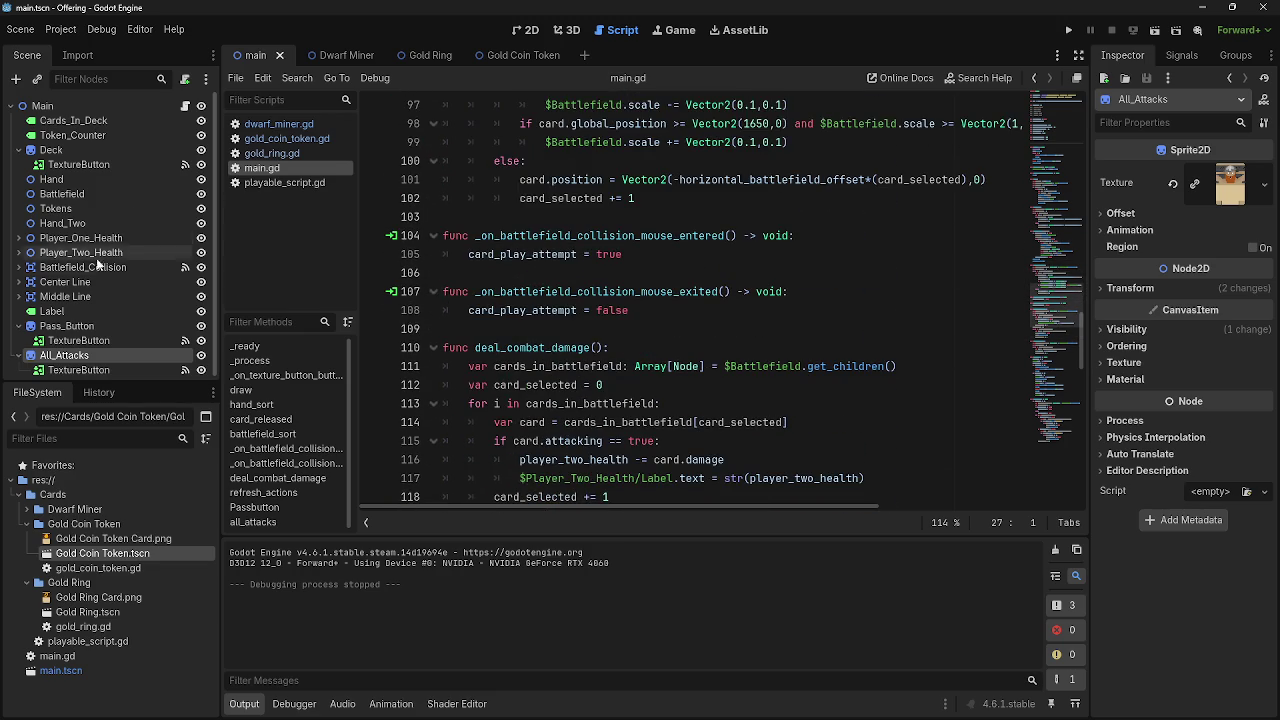
pyautogui.scroll(20, 611, 364)
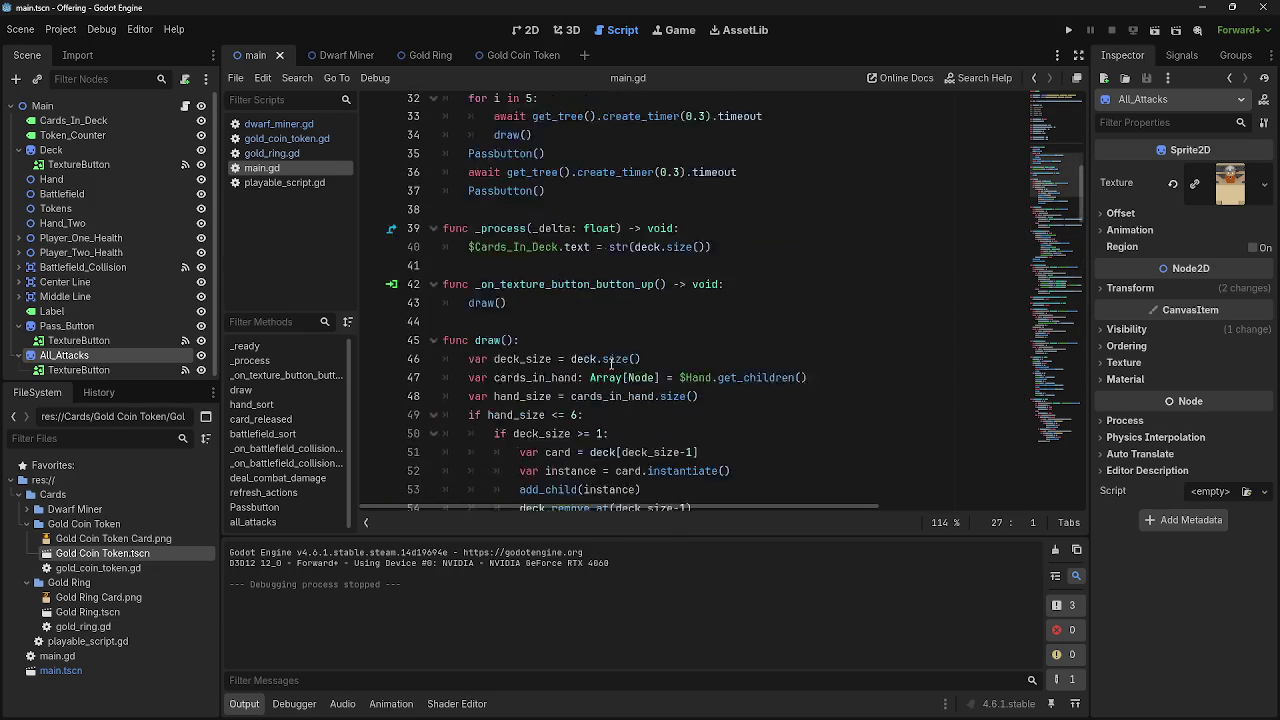
pyautogui.scroll(11, 611, 364)
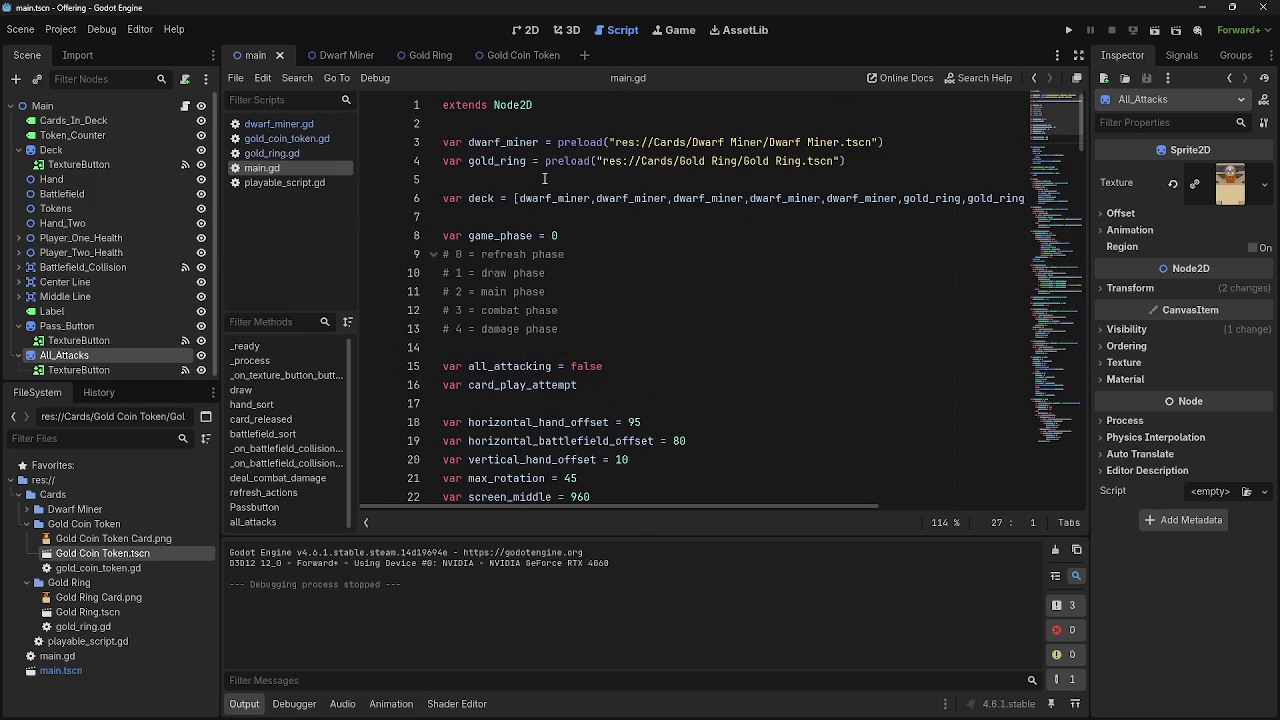
pyautogui.click(521, 219)
# Declare 'var deck_two = ' and paste in a copy of the deck's card list
pyautogui.press('Return')
pyautogui.press('Return')
pyautogui.click(510, 240)
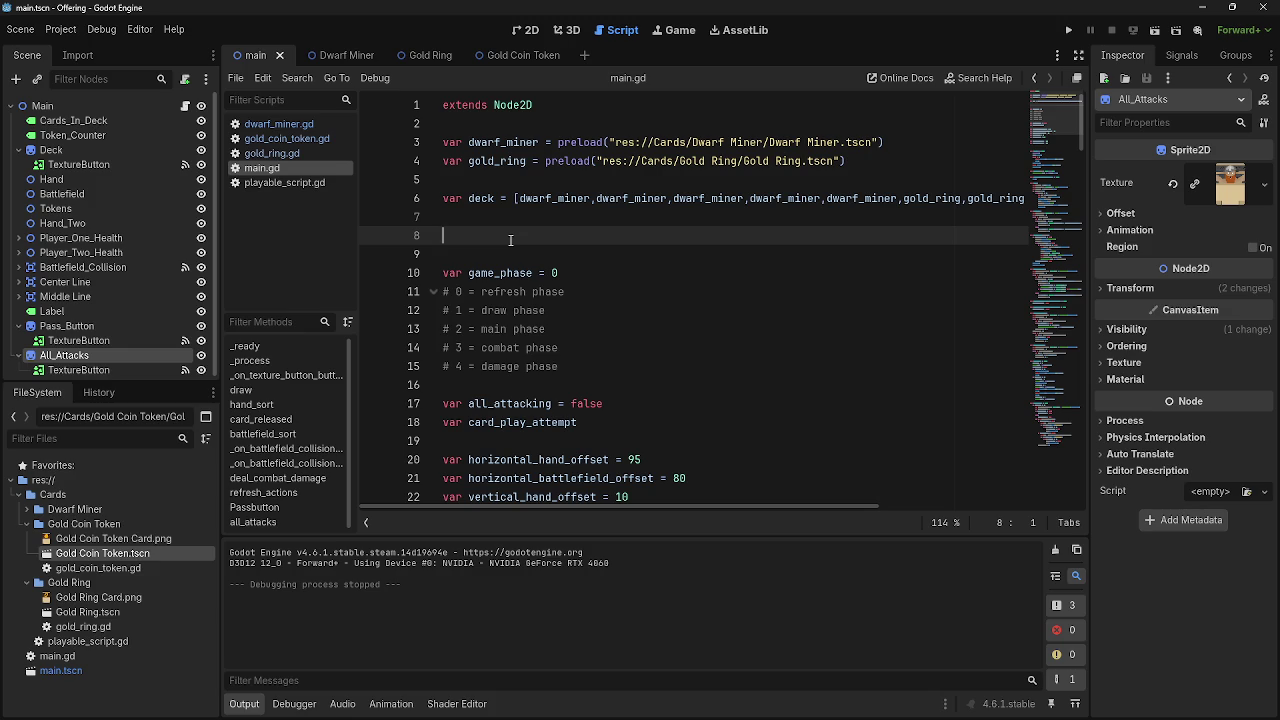
pyautogui.write('var deck_two')
pyautogui.press('Return')
pyautogui.press('Return')
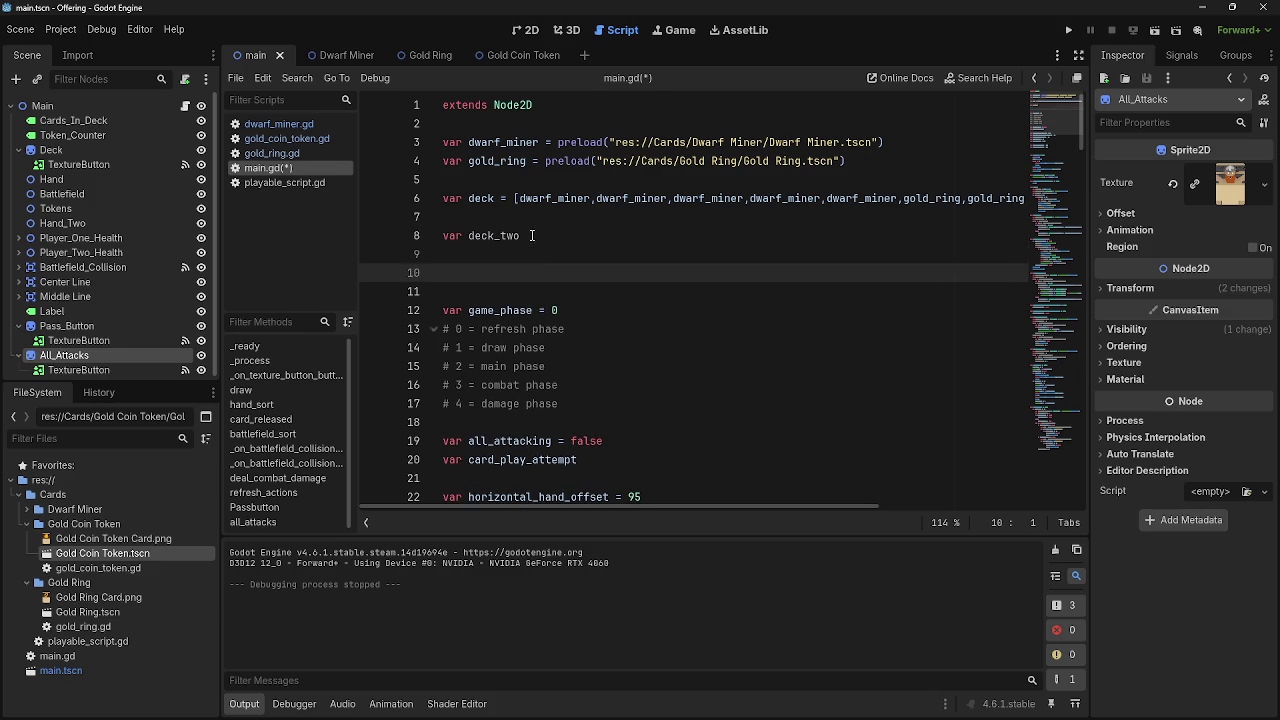
pyautogui.press('BackSpace')
pyautogui.press('BackSpace')
pyautogui.click(516, 183)
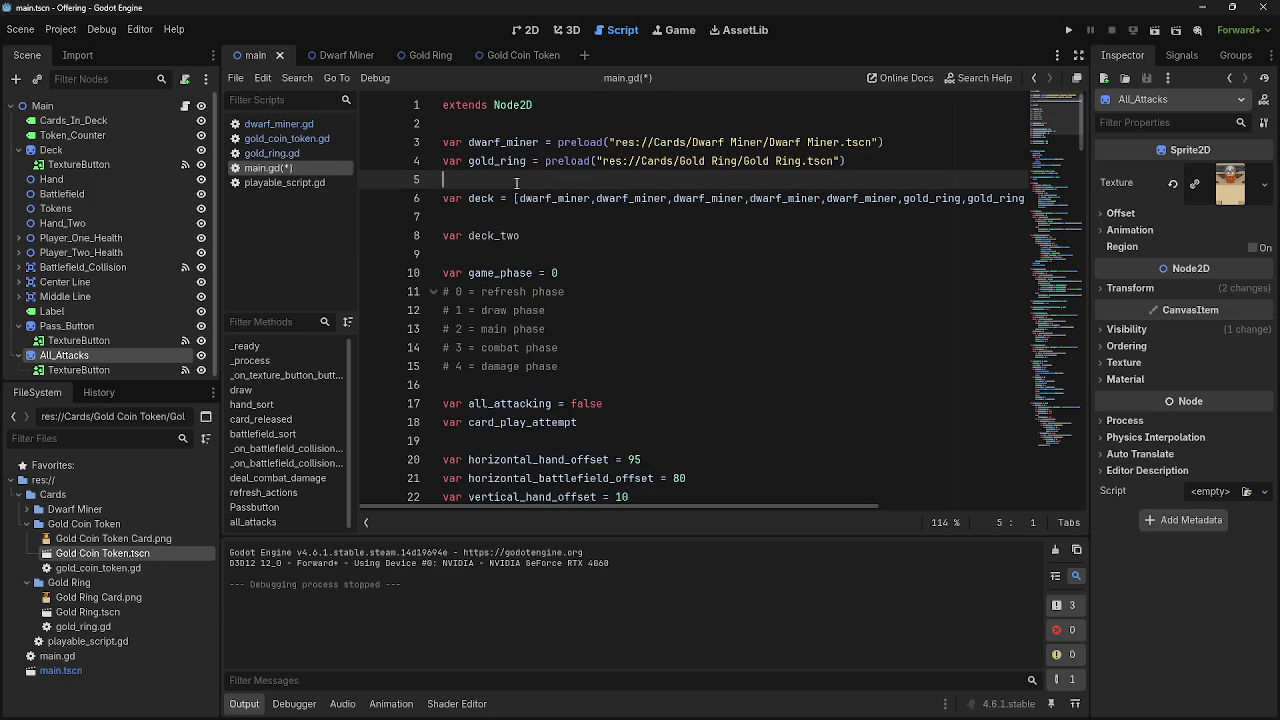
pyautogui.click(549, 235)
pyautogui.moveTo(500, 198)
pyautogui.mouseDown()
pyautogui.moveTo(1019, 188)
pyautogui.moveTo(1146, 200)
pyautogui.mouseUp()
pyautogui.click(498, 239)
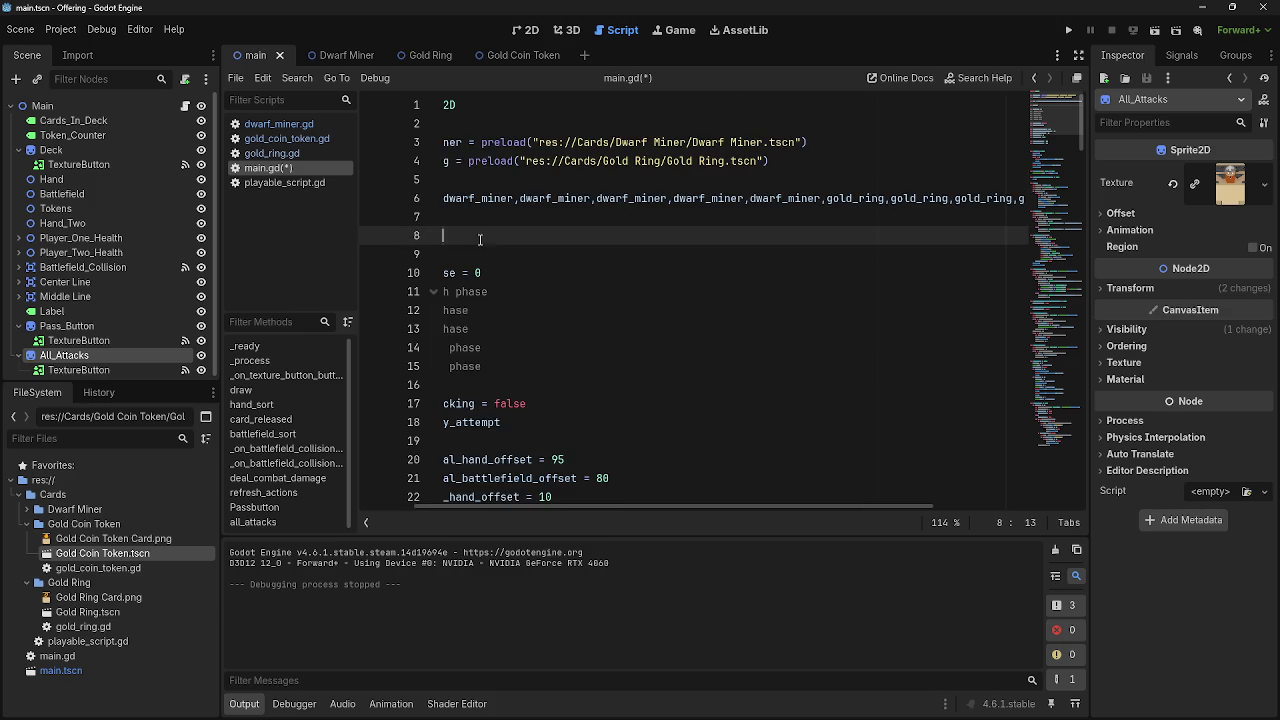
pyautogui.write('= [dwarf_miner,dwarf_miner,dwarf_miner,dwarf_miner,dwarf_miner,gold_ring,gold_ring,gold_ring,gold_ring,gold_ring]')
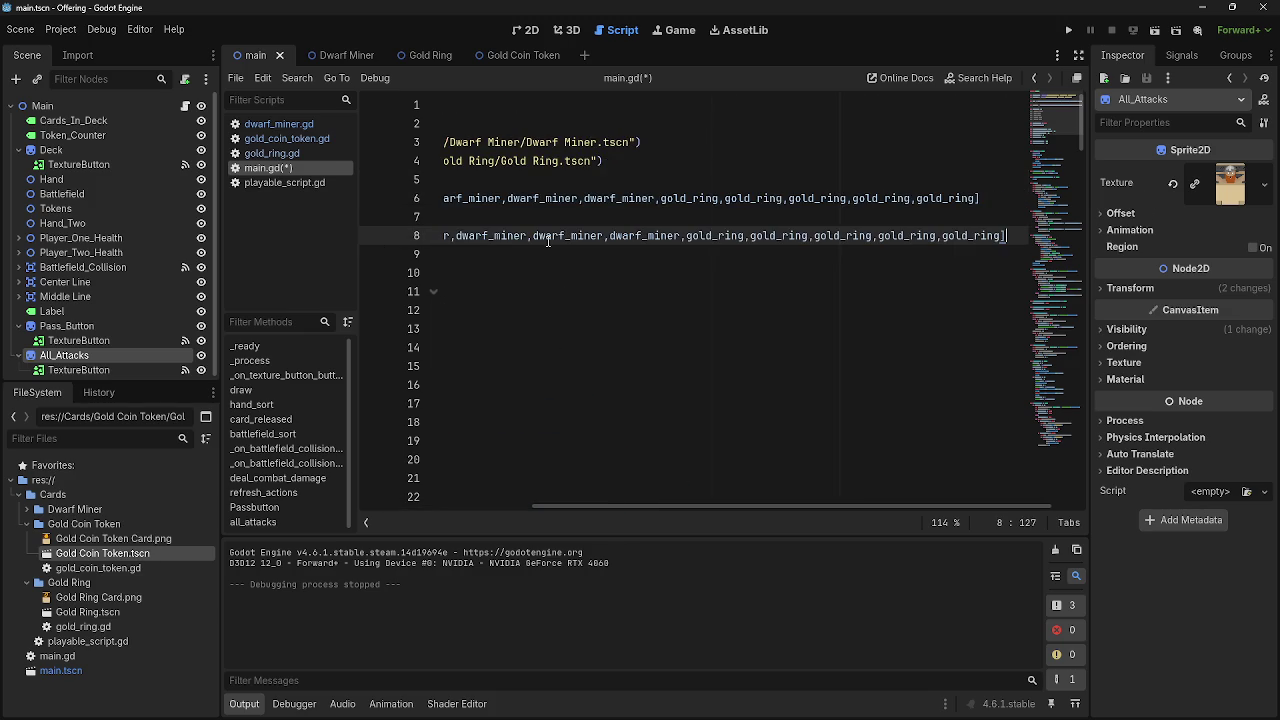
# Wrap both deck arrays onto two lines after their last dwarf_miner entry
pyautogui.click(538, 257)
pyautogui.click(533, 218)
pyautogui.click(522, 257)
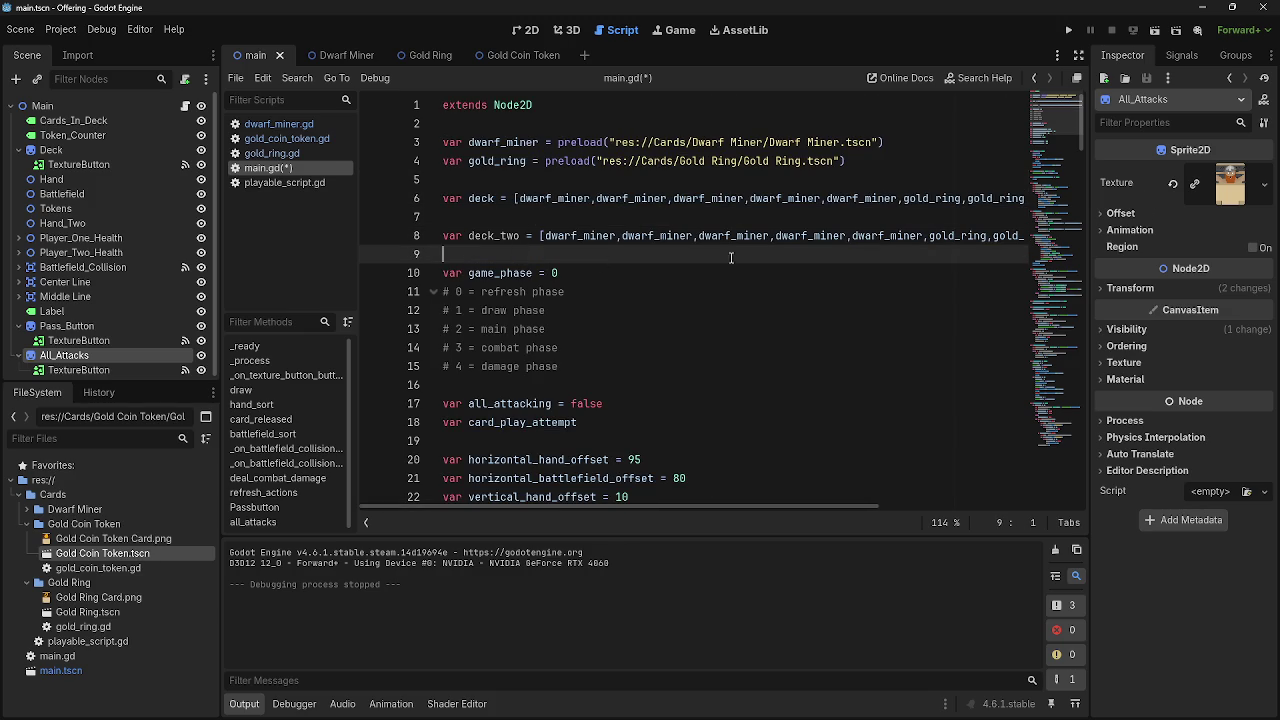
pyautogui.click(930, 237)
pyautogui.press('Return')
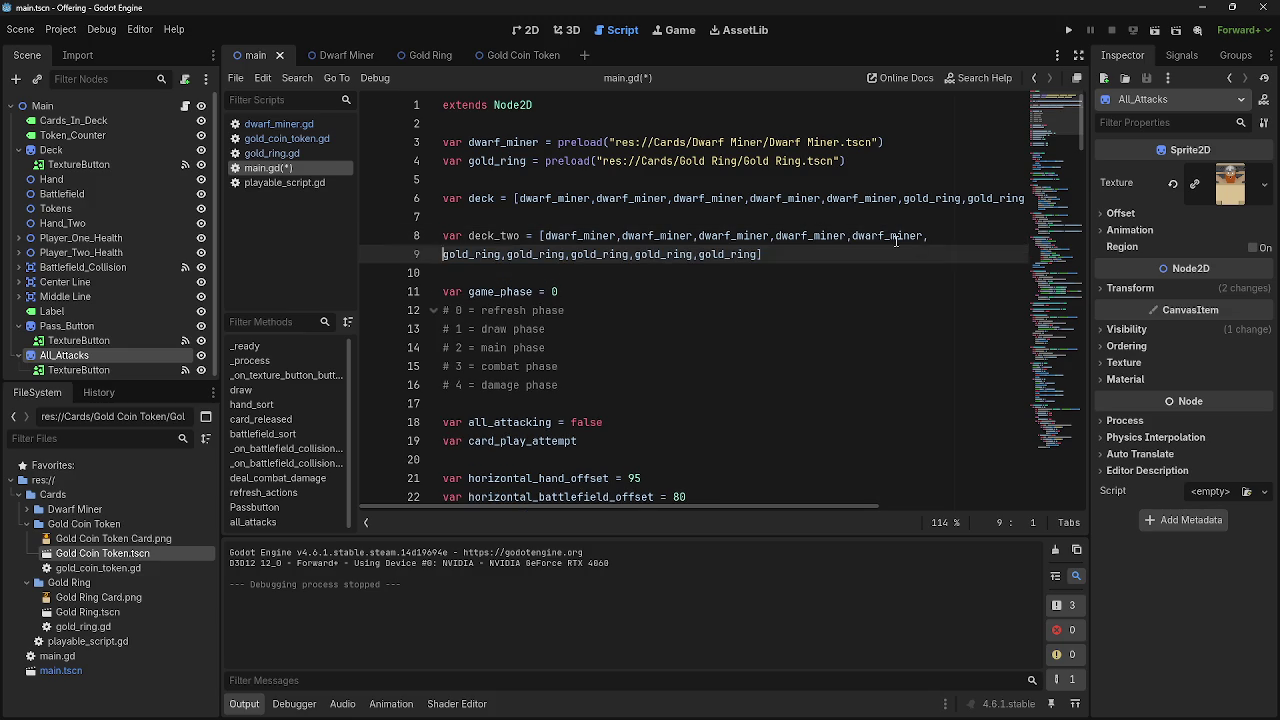
pyautogui.click(904, 202)
pyautogui.press('Return')
# Check deck_two's five dwarf_miner and five gold_ring entries by highlighting them
pyautogui.click(875, 235)
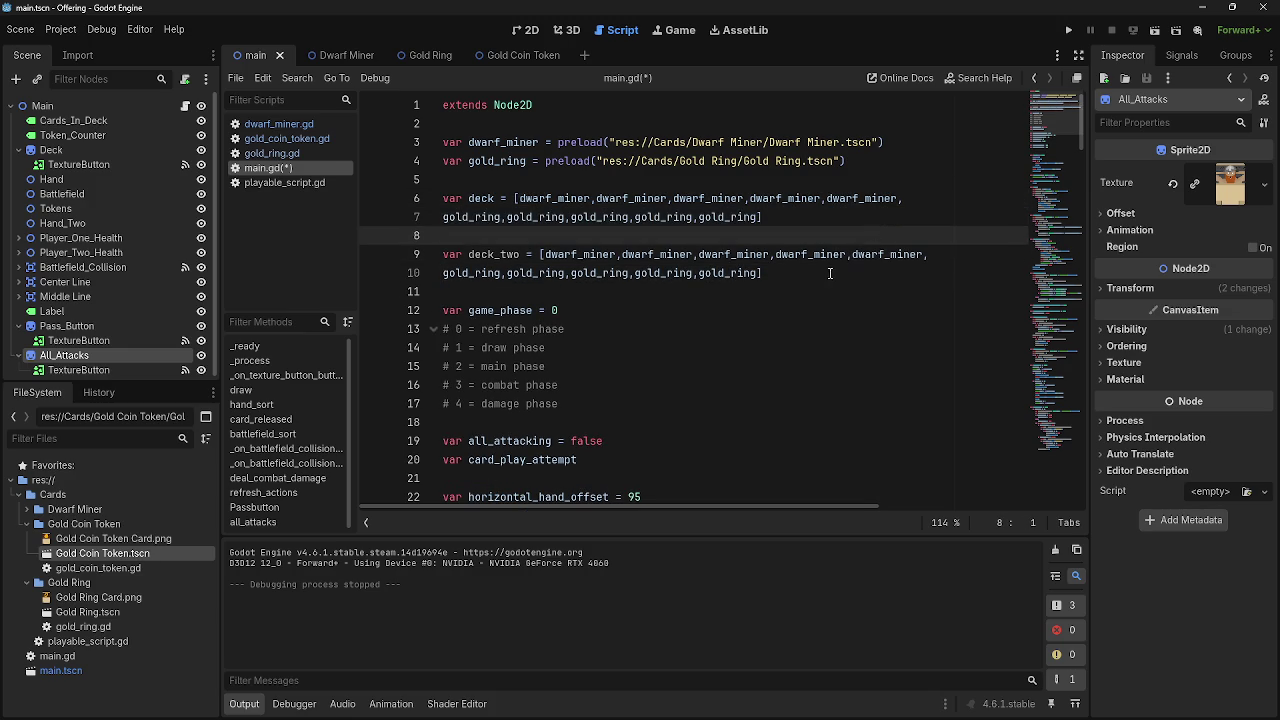
pyautogui.click(830, 278)
pyautogui.moveTo(810, 277); pyautogui.dragTo(392, 271)
pyautogui.moveTo(929, 254)
pyautogui.mouseDown()
pyautogui.moveTo(545, 254)
pyautogui.moveTo(928, 254)
pyautogui.mouseUp()
pyautogui.moveTo(762, 278); pyautogui.dragTo(443, 275)
pyautogui.click(701, 276)
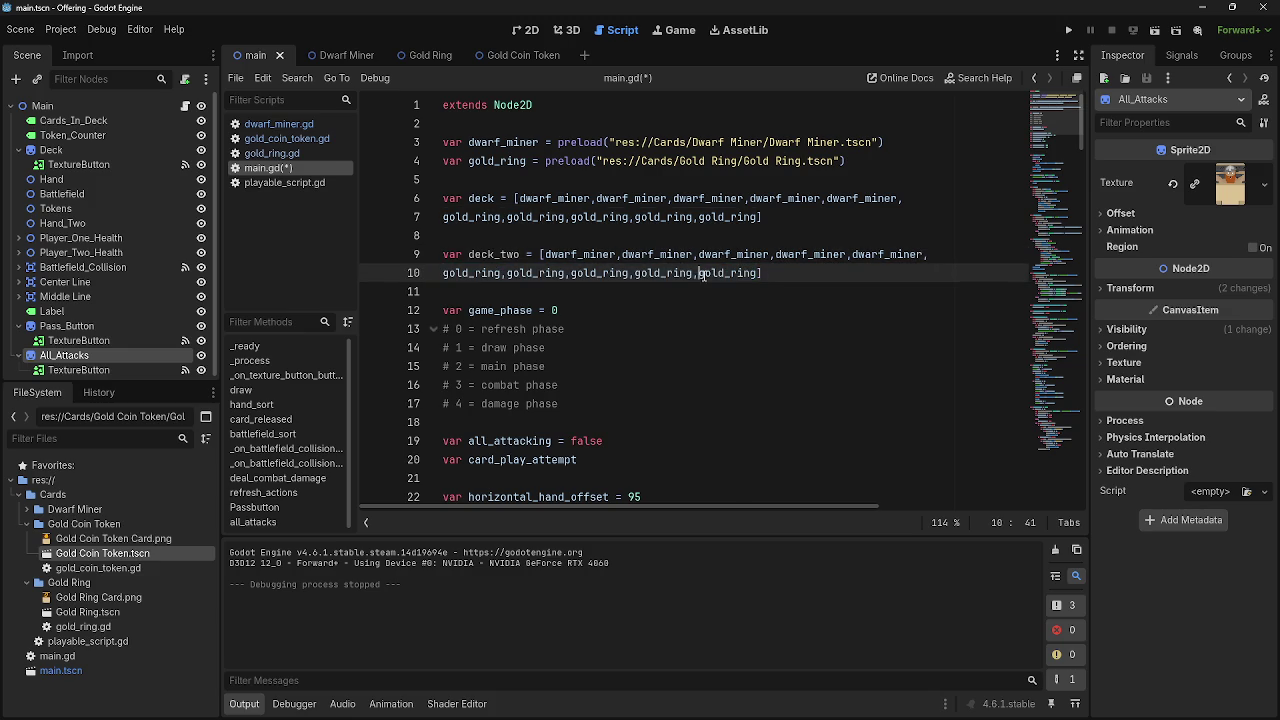
pyautogui.click(698, 287)
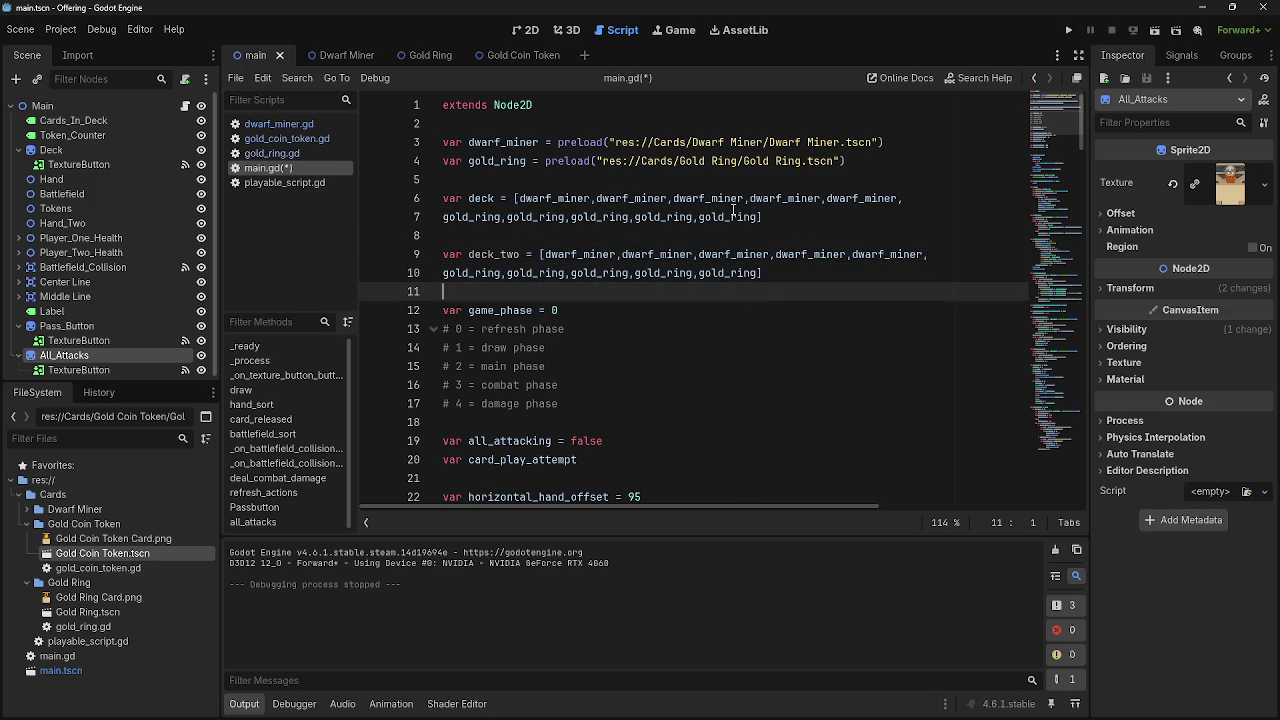
pyautogui.click(724, 176)
pyautogui.doubleClick(495, 256)
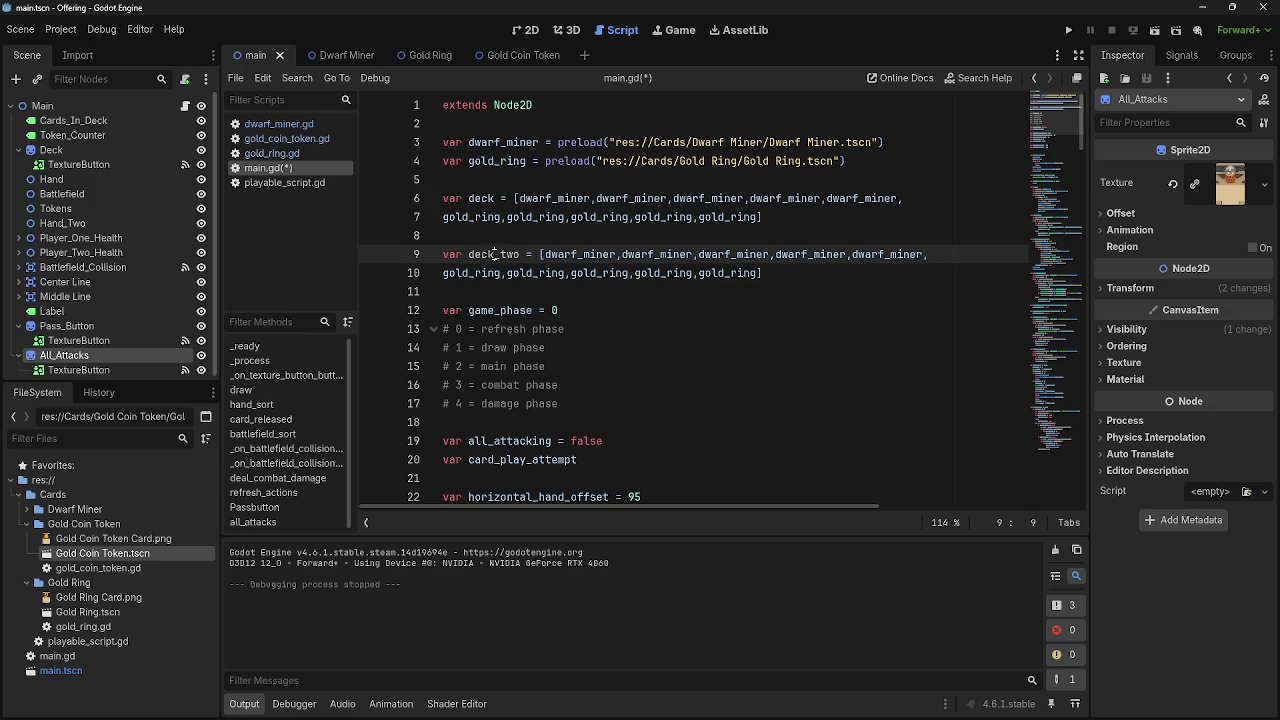
pyautogui.click(559, 290)
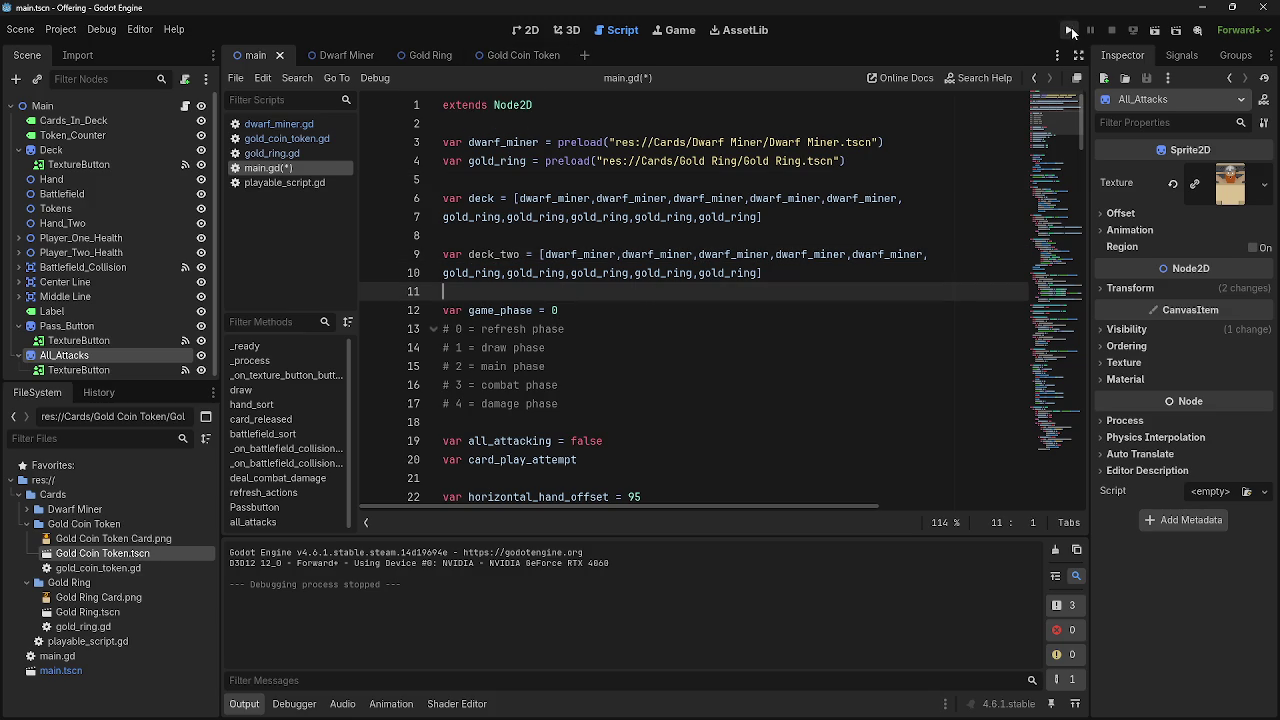
# Run the game, play a Gold Ring and a Dwarf Miner, draw twice and play the hand
pyautogui.click(1065, 31)
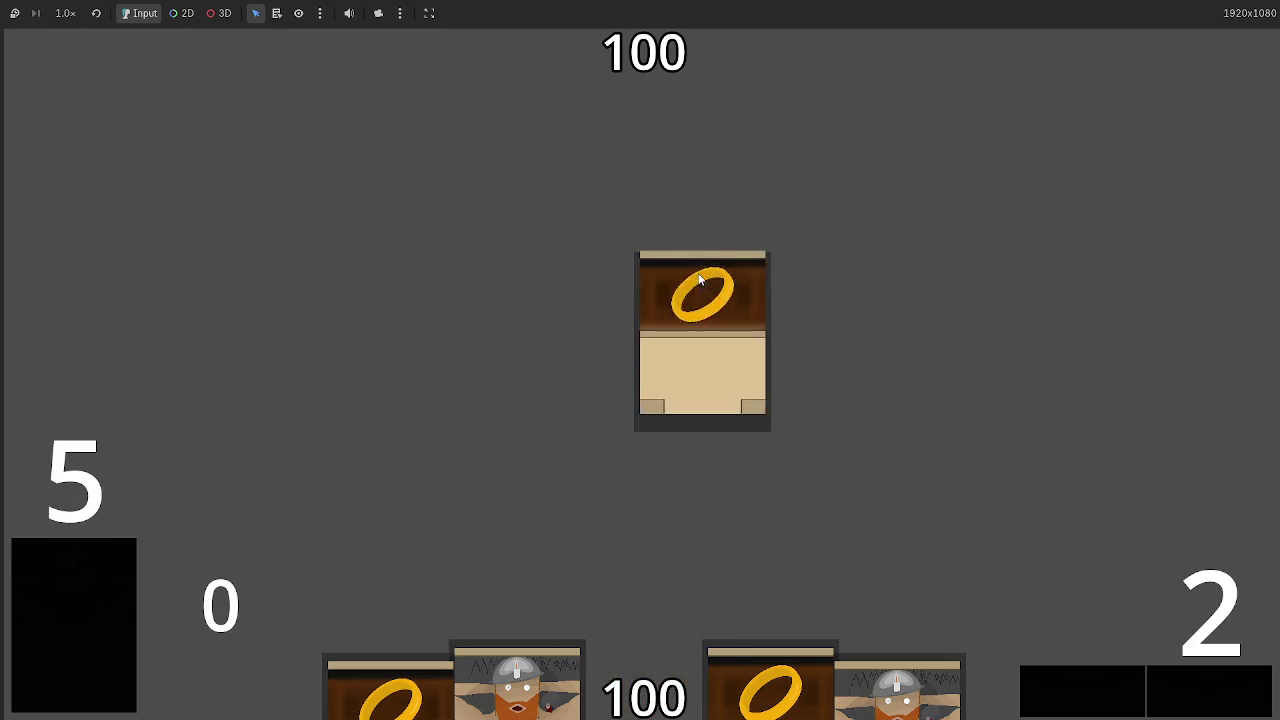
pyautogui.moveTo(640, 650)
pyautogui.mouseDown()
pyautogui.moveTo(613, 352)
pyautogui.moveTo(634, 486)
pyautogui.mouseUp()
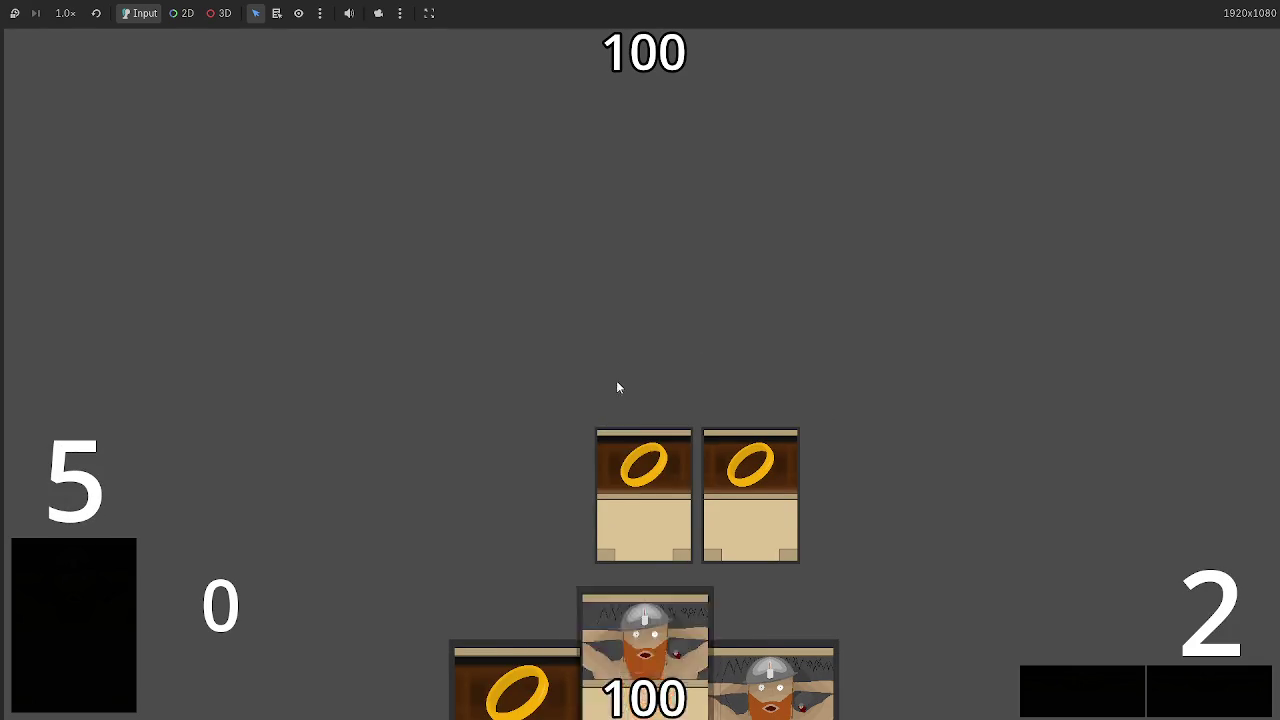
pyautogui.moveTo(670, 680); pyautogui.dragTo(534, 410)
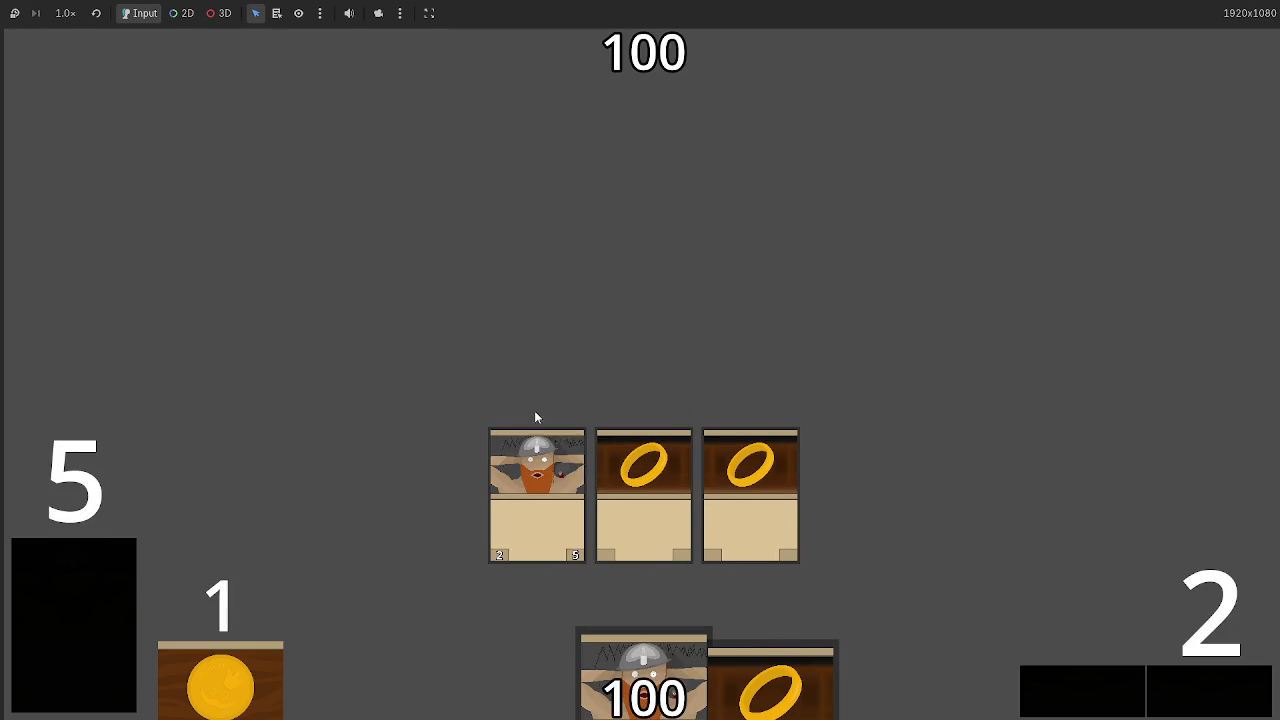
pyautogui.click(67, 596)
pyautogui.click(64, 596)
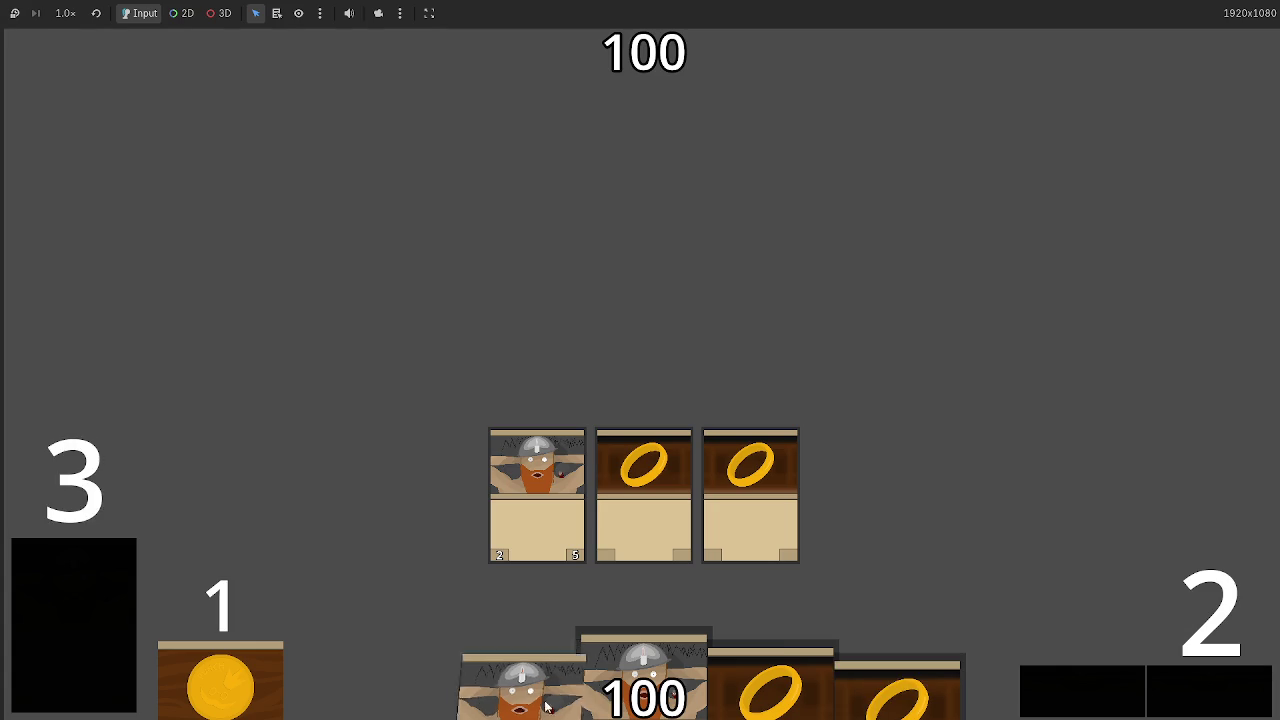
pyautogui.moveTo(536, 697); pyautogui.dragTo(530, 414)
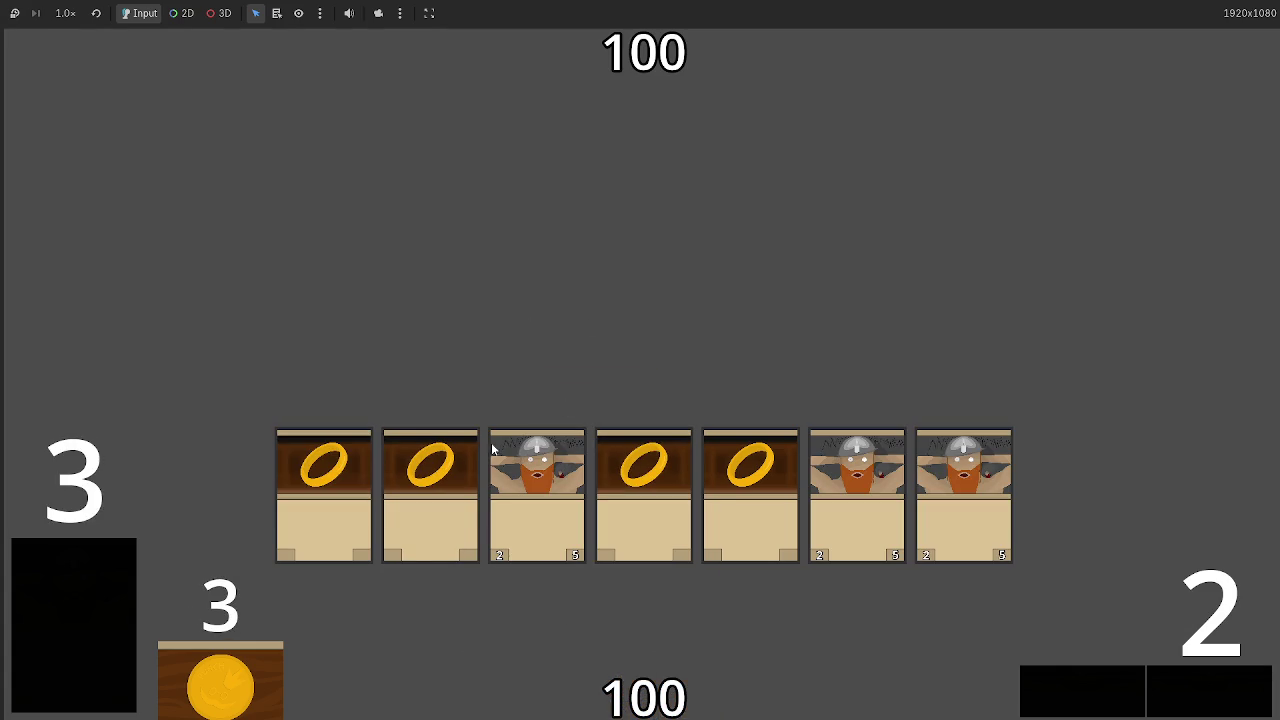
# Draw the remaining deck cards and play the last Dwarf Miner and Gold Ring cards
pyautogui.doubleClick(59, 600)
pyautogui.click(59, 600)
pyautogui.moveTo(520, 690); pyautogui.dragTo(1070, 490)
pyautogui.moveTo(643, 690); pyautogui.dragTo(655, 327)
pyautogui.moveTo(770, 690)
pyautogui.mouseDown()
pyautogui.moveTo(649, 266)
pyautogui.moveTo(649, 280)
pyautogui.mouseUp()
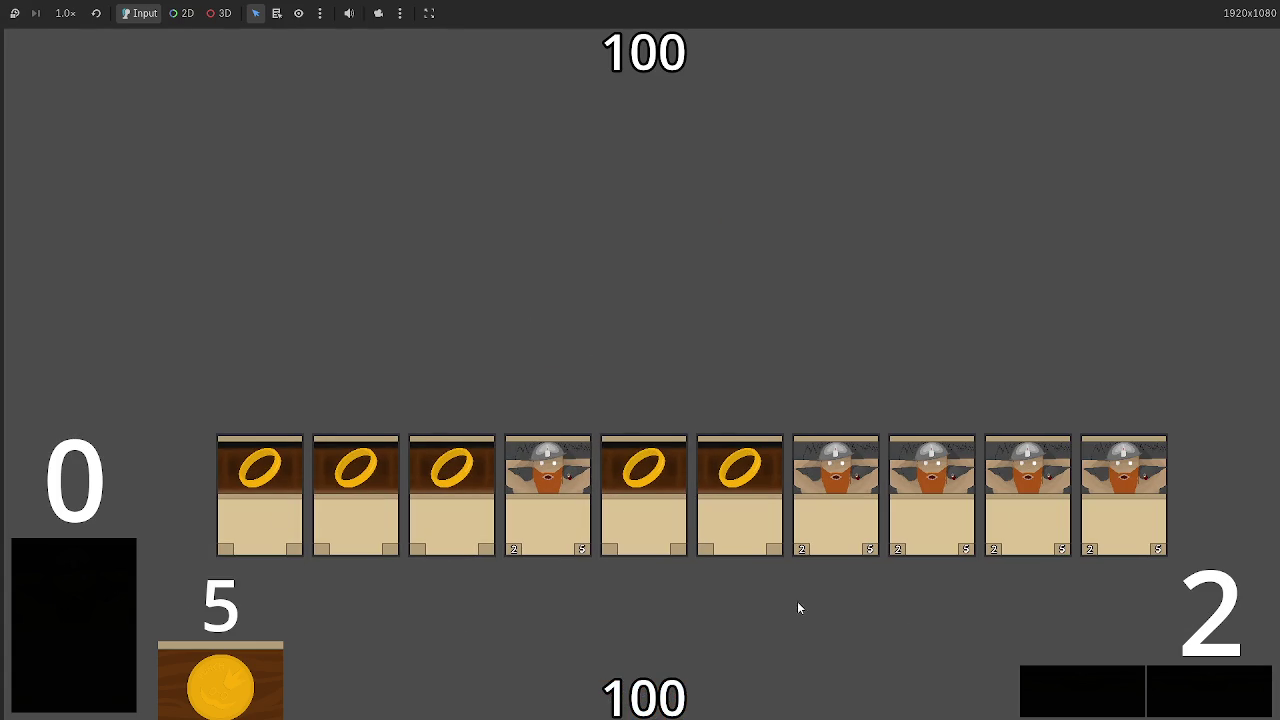
# Pass through the phases into combat, dropping opponent health to 90, then stop with F8
pyautogui.click(1150, 702)
pyautogui.doubleClick(1219, 702)
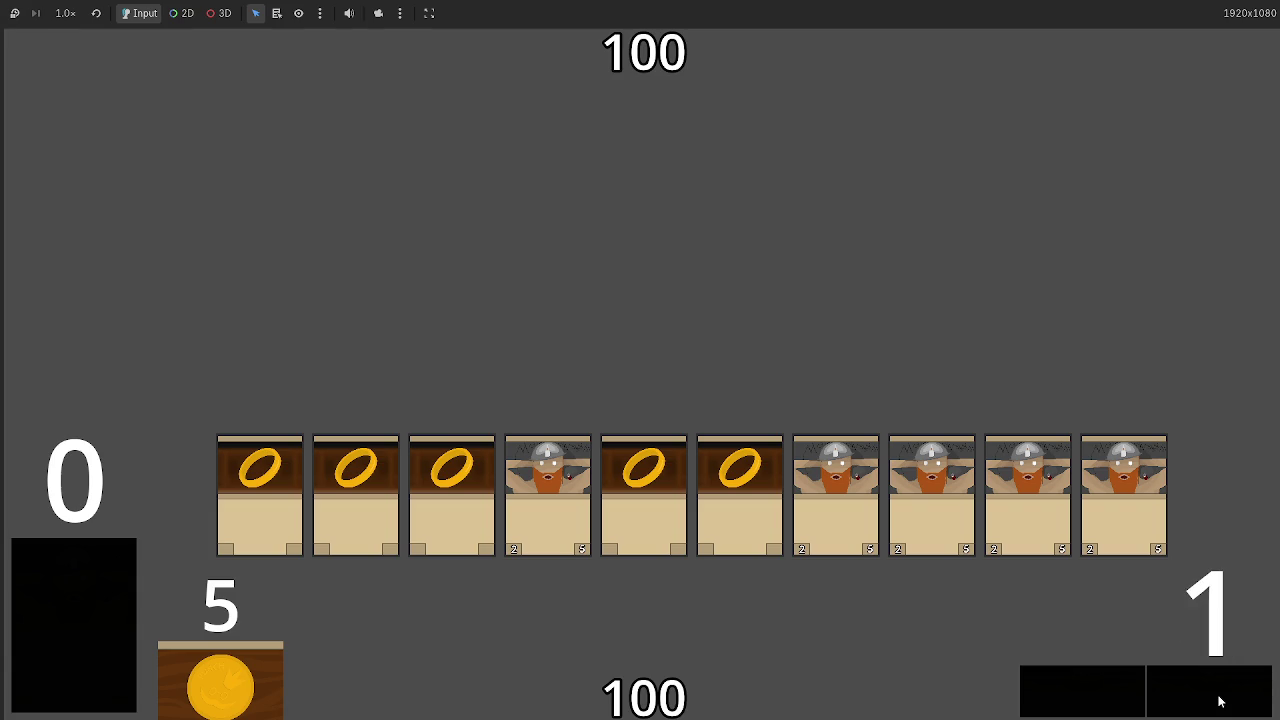
pyautogui.click(1219, 700)
pyautogui.click(1143, 700)
pyautogui.click(1191, 700)
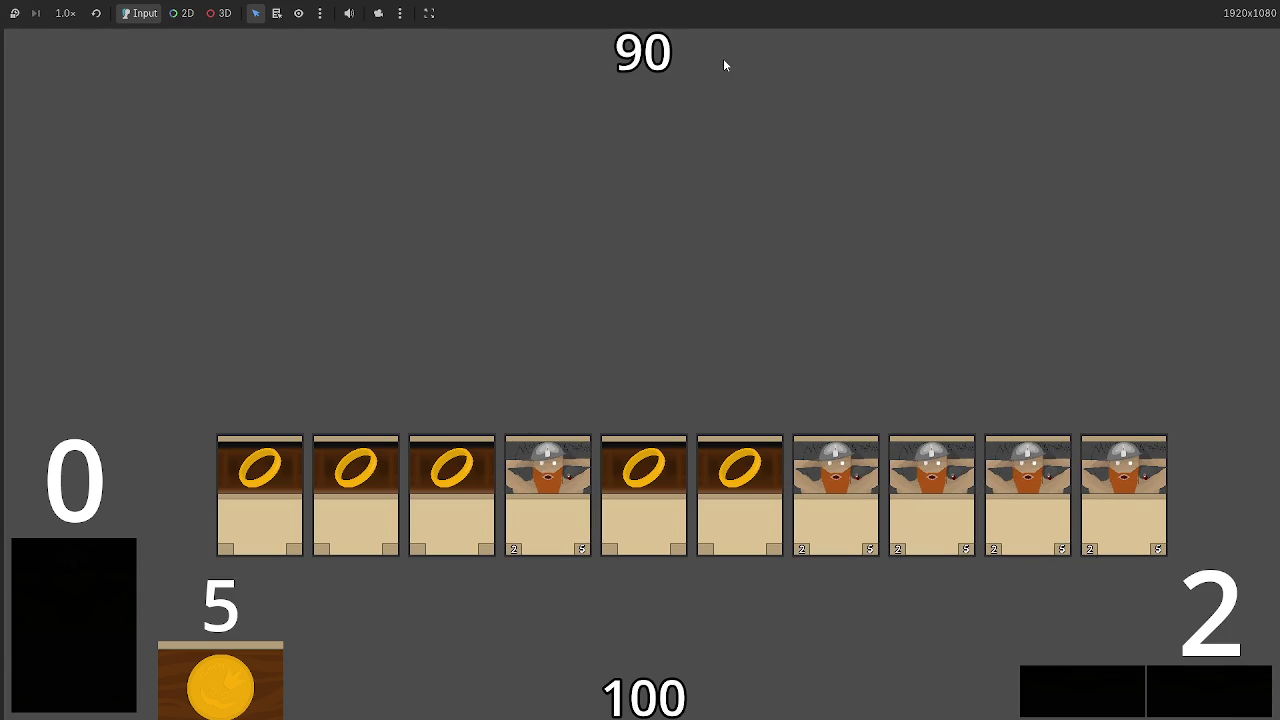
pyautogui.press('F8')
# Insert blank lines above the card_released function in main.gd
pyautogui.scroll(-5, 601, 285)
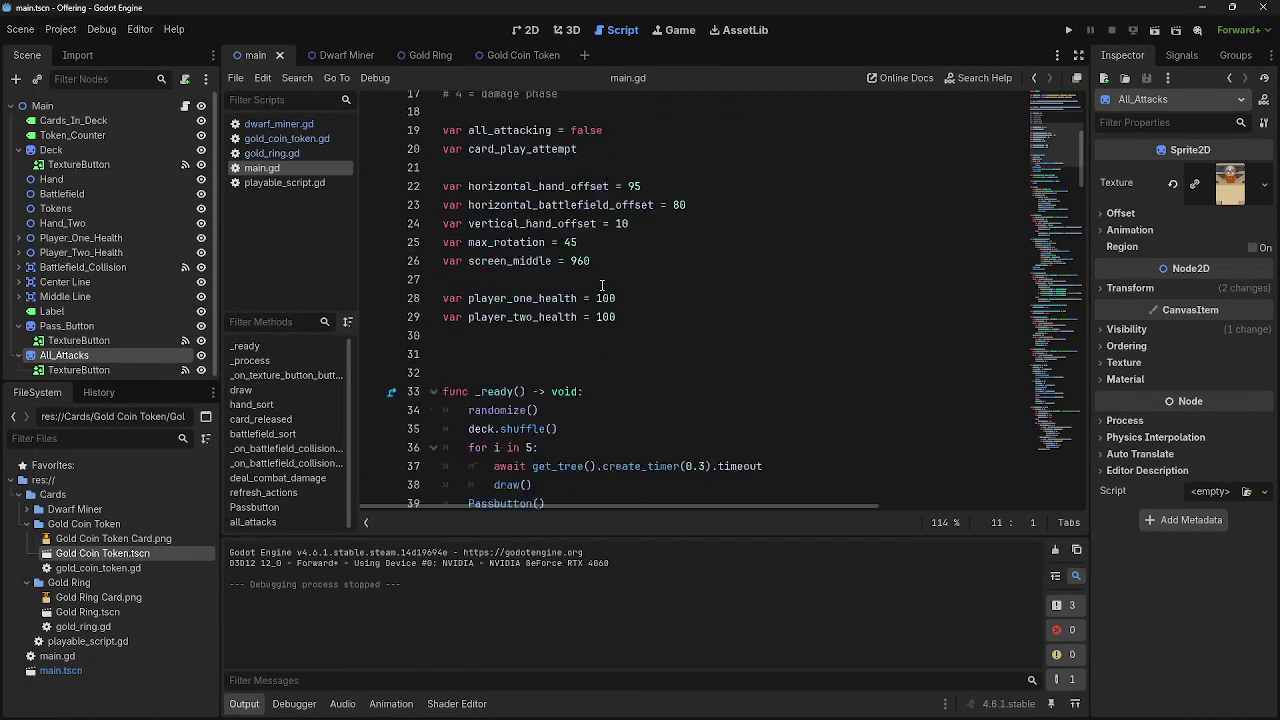
pyautogui.scroll(-9, 601, 285)
pyautogui.scroll(-6, 610, 318)
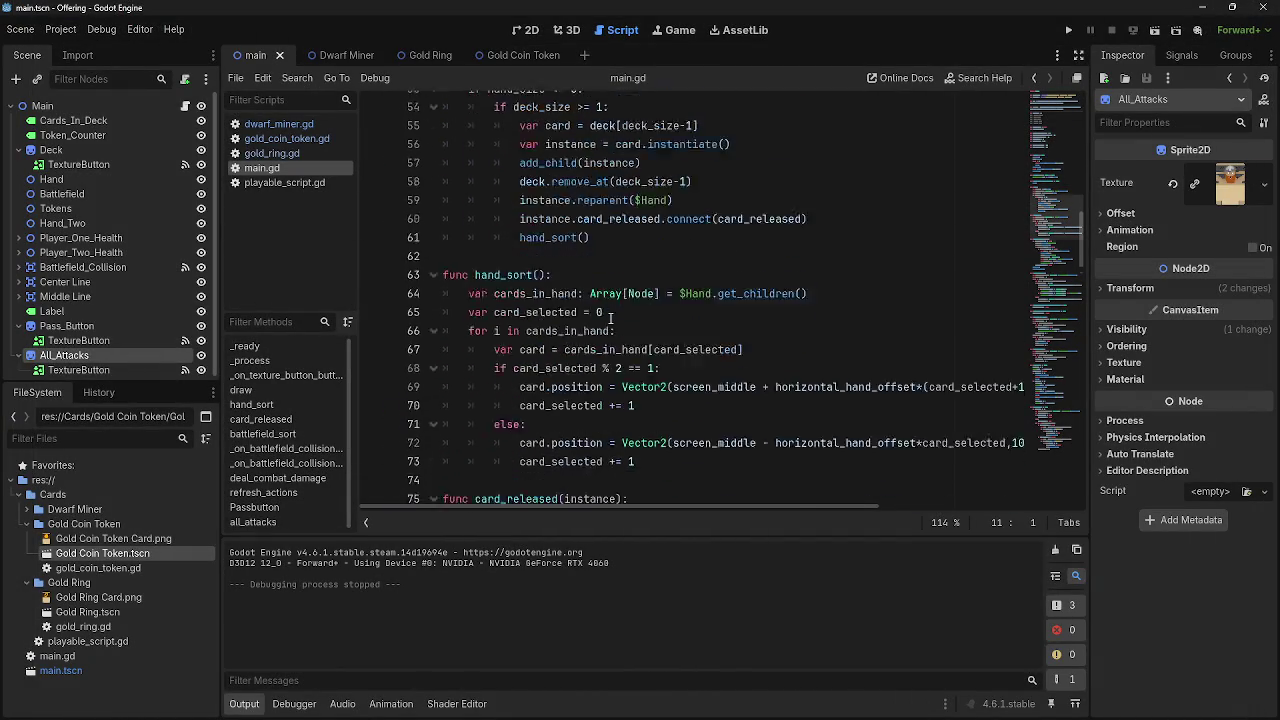
pyautogui.click(549, 366)
pyautogui.hotkey('ctrl', 'shift', 'Return')
pyautogui.hotkey('ctrl', 'shift', 'Return')
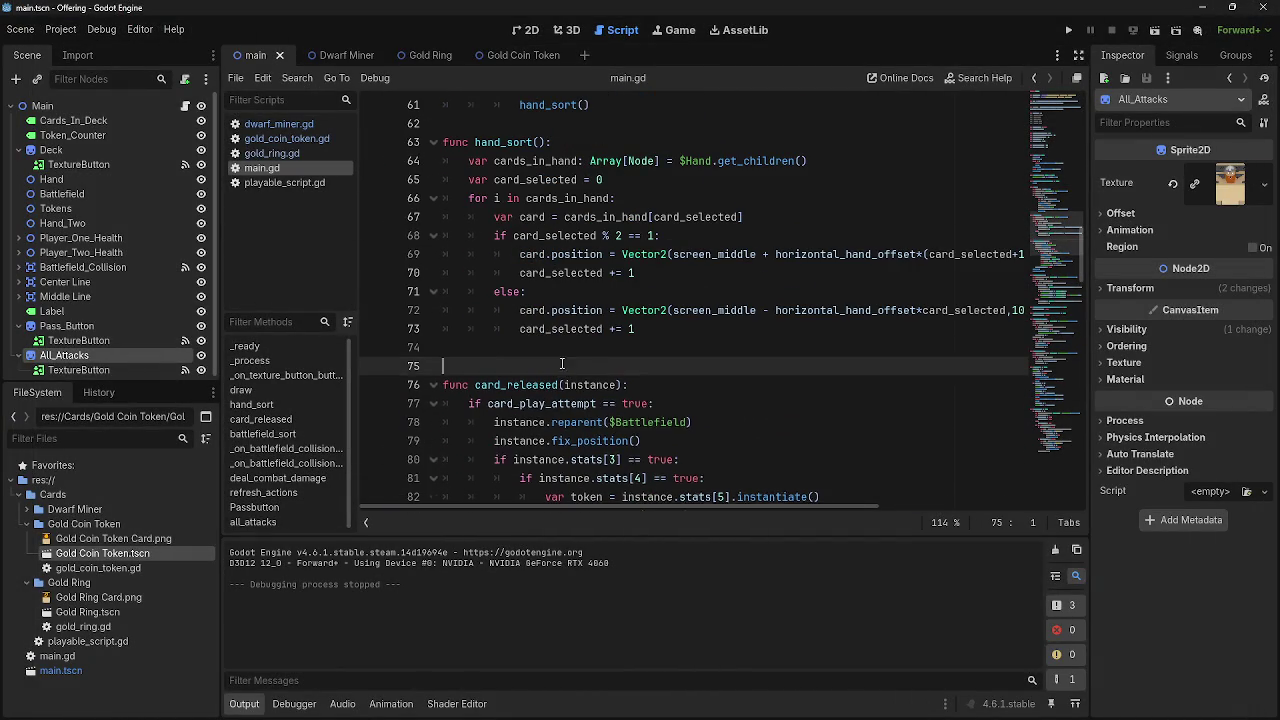
# Relaunch the card game for another test run
pyautogui.scroll(3, 549, 366)
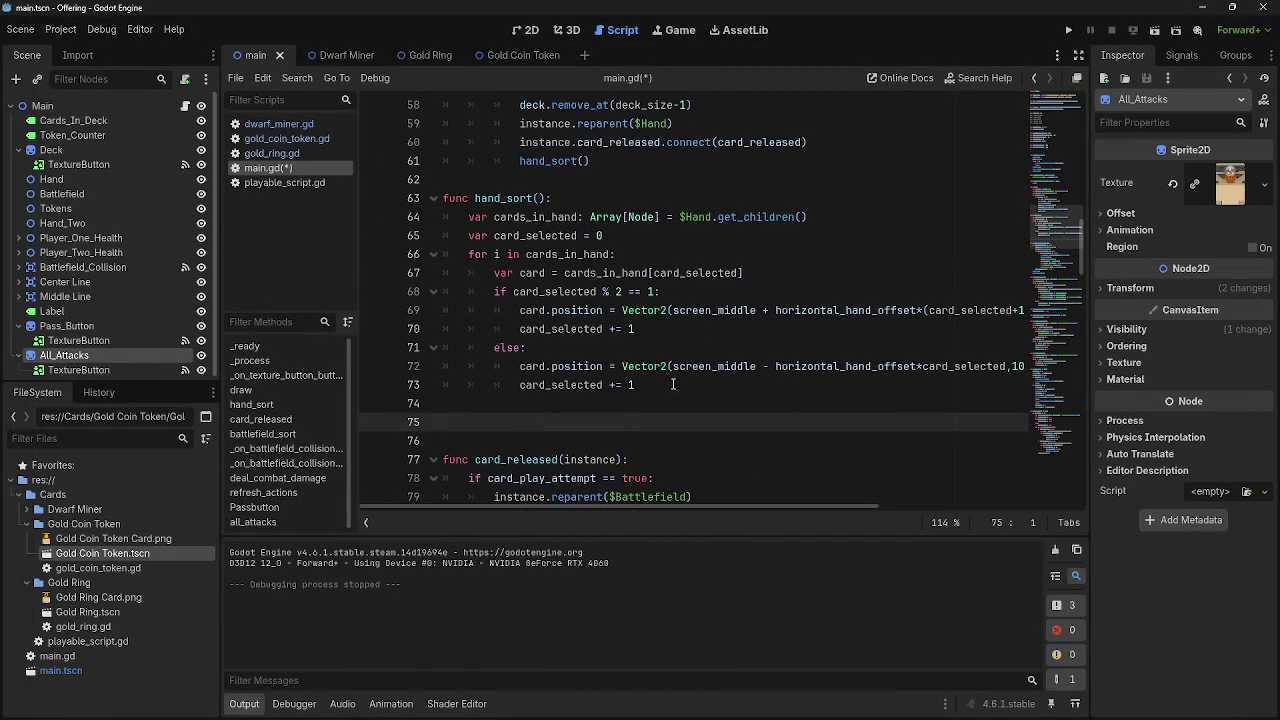
pyautogui.scroll(5, 665, 395)
pyautogui.scroll(12, 661, 404)
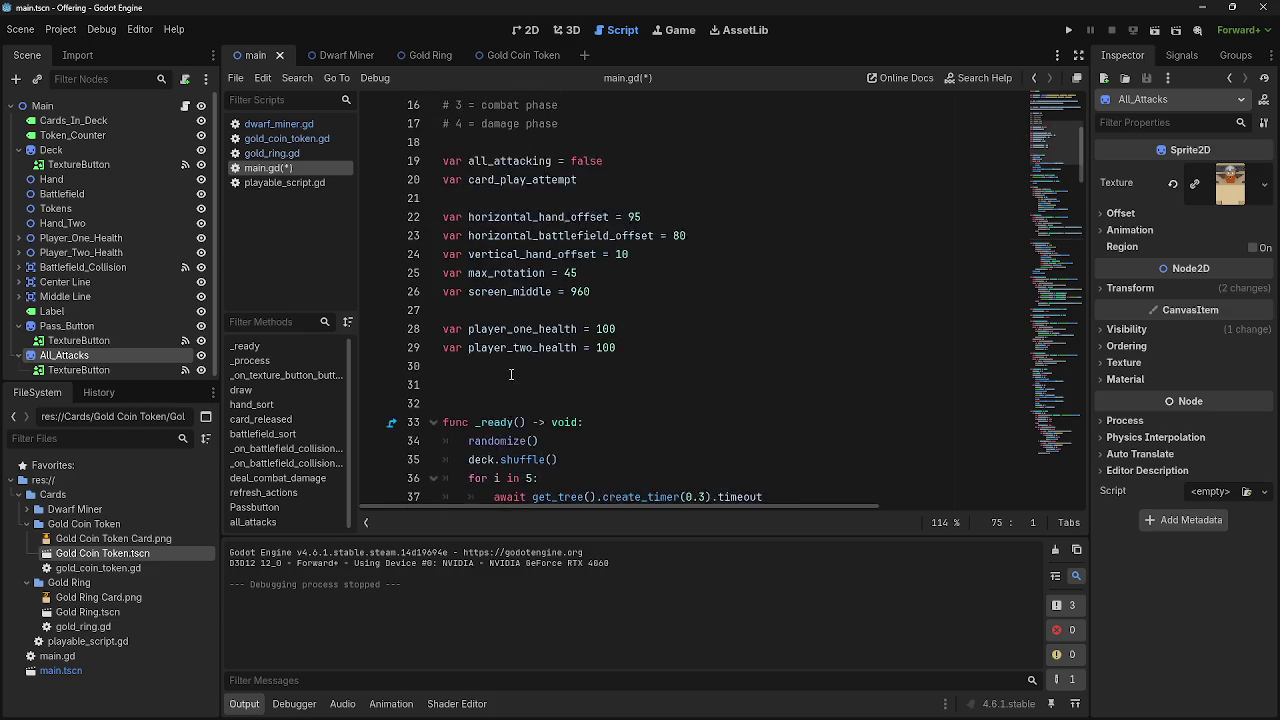
pyautogui.click(765, 273)
pyautogui.click(1068, 33)
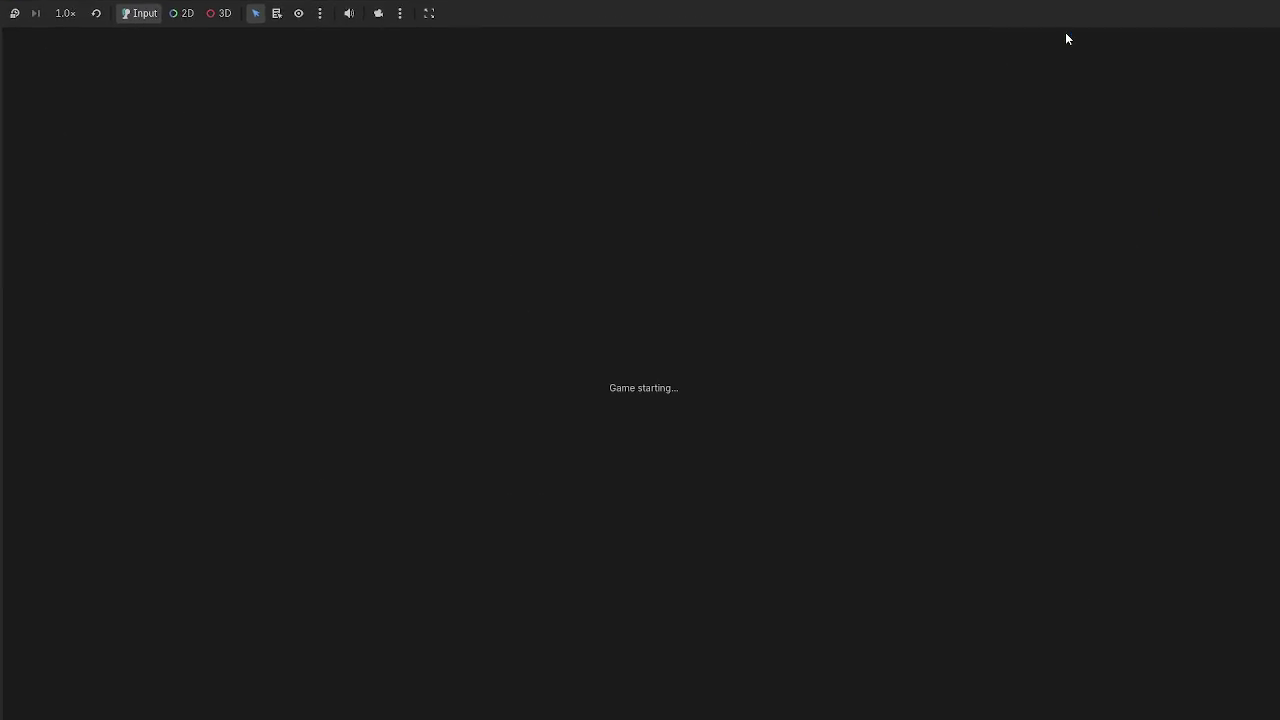
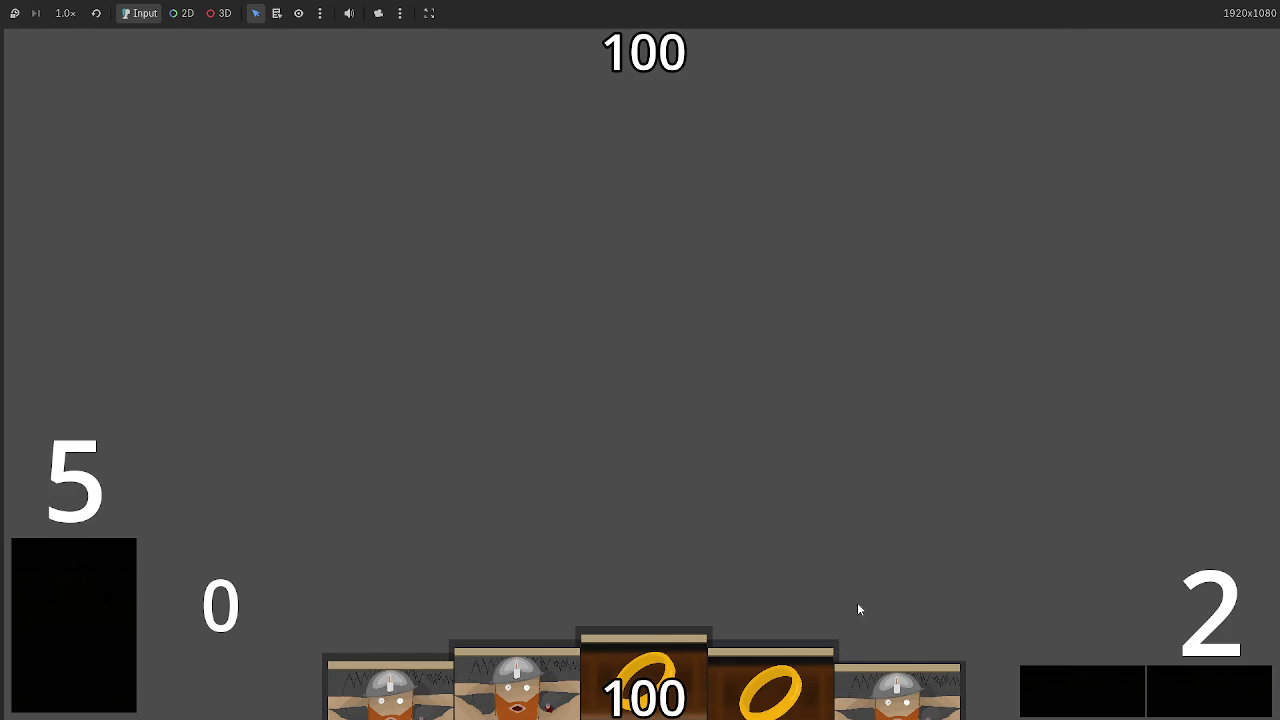
# Stop the game and locate the startup Passbutton() calls inside _ready()
pyautogui.press('F8')
pyautogui.scroll(-15, 585, 365)
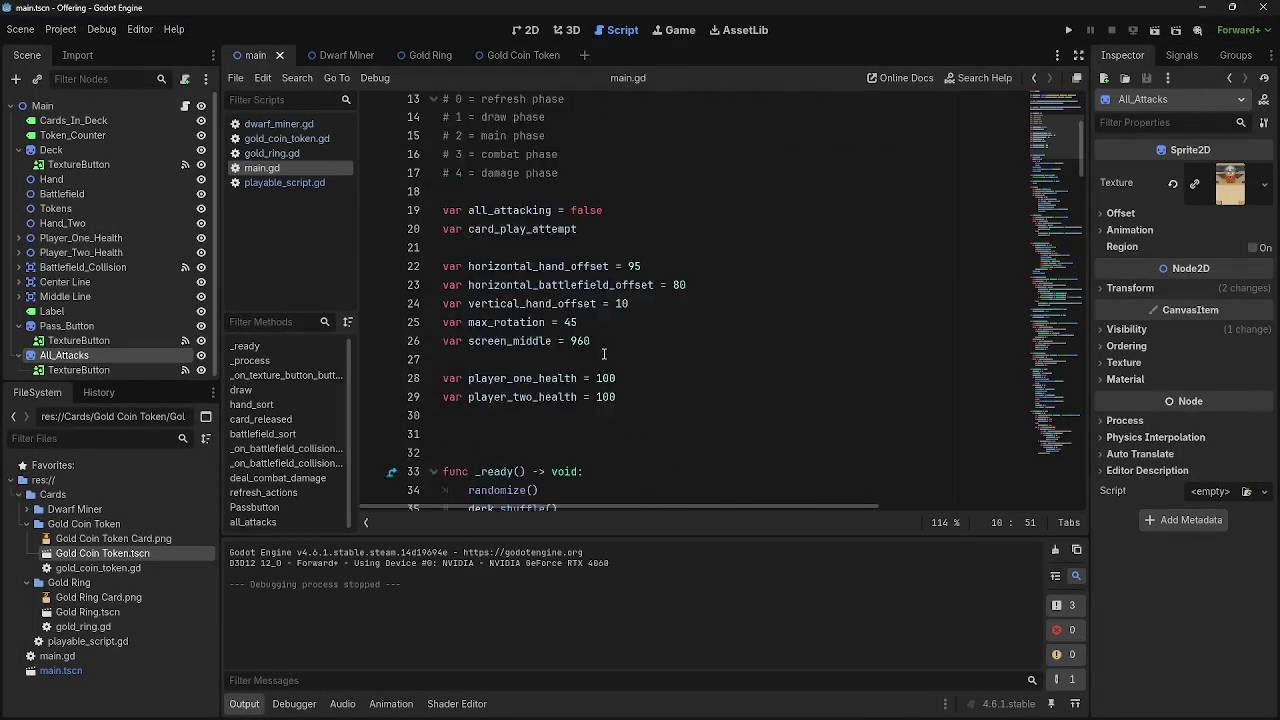
pyautogui.scroll(-20, 585, 365)
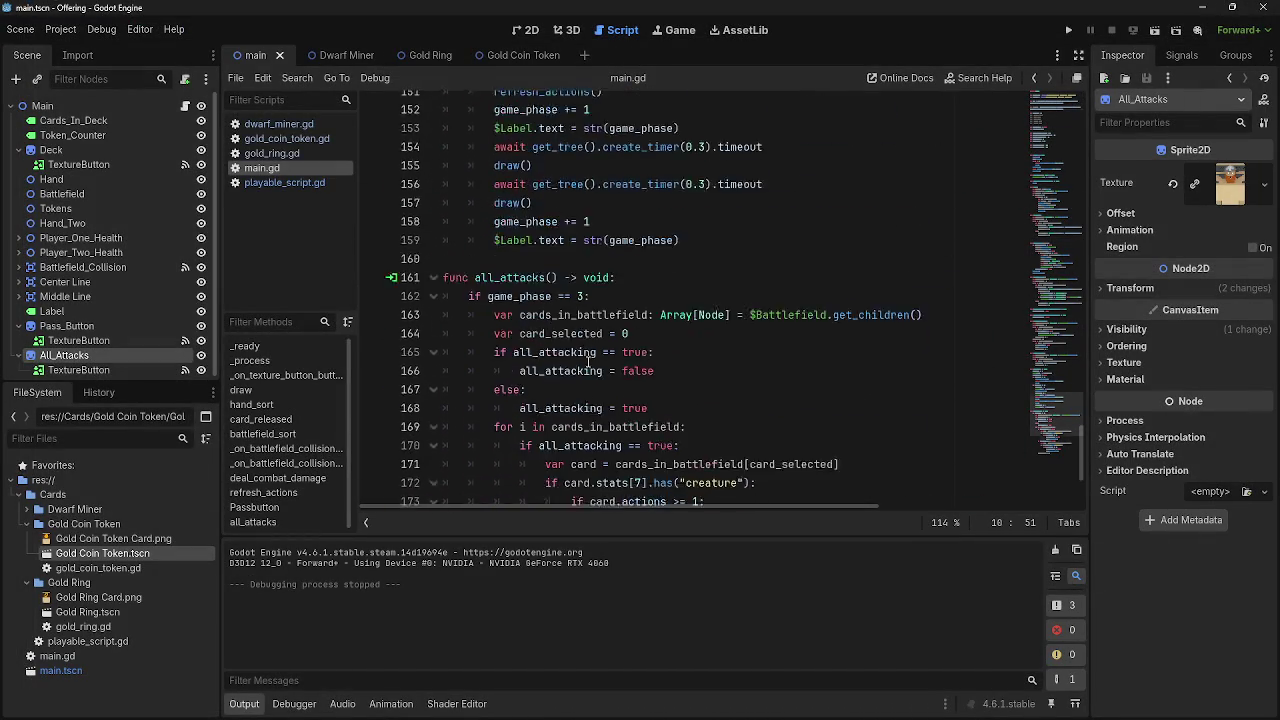
pyautogui.scroll(8, 588, 364)
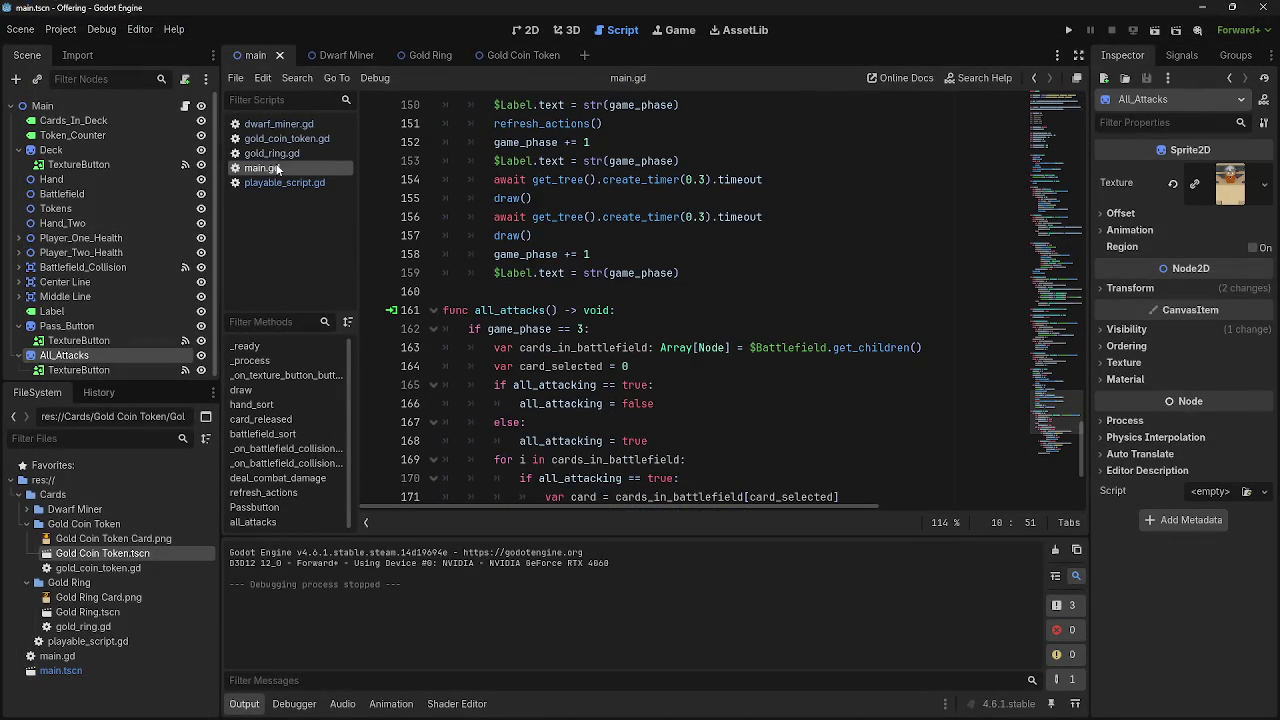
pyautogui.scroll(-5, 632, 387)
pyautogui.scroll(8, 650, 395)
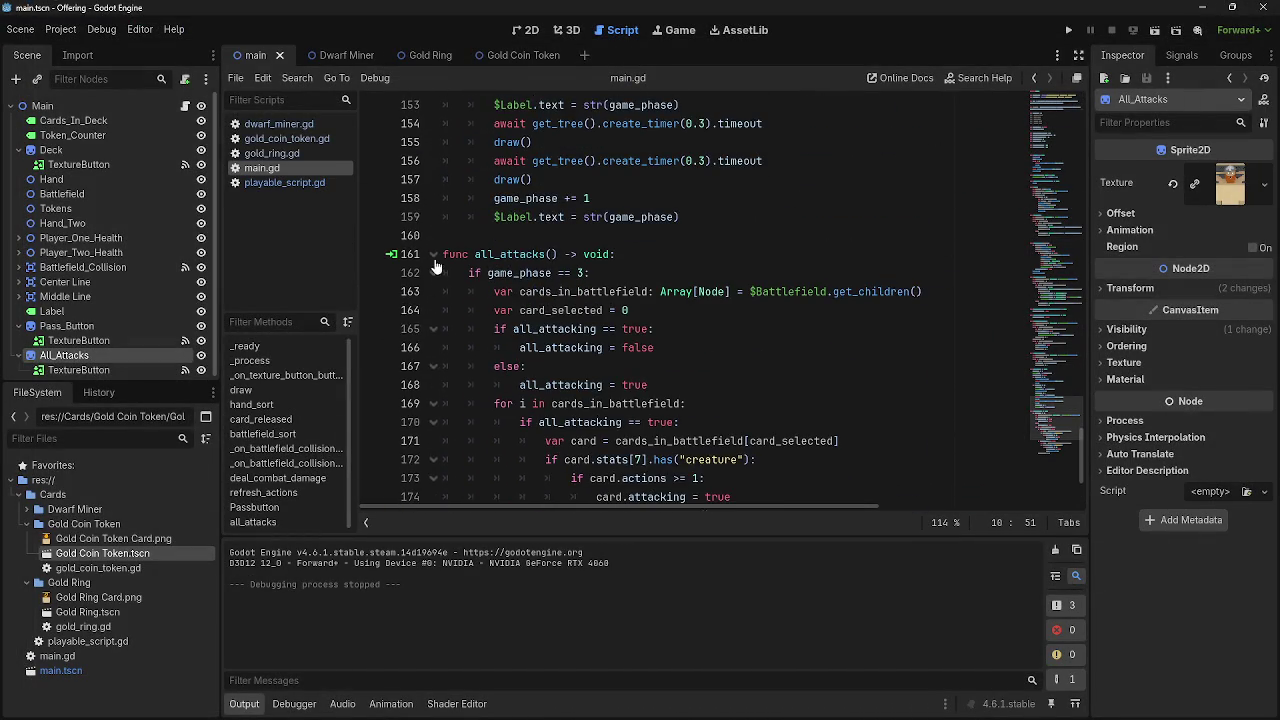
pyautogui.scroll(-2, 670, 400)
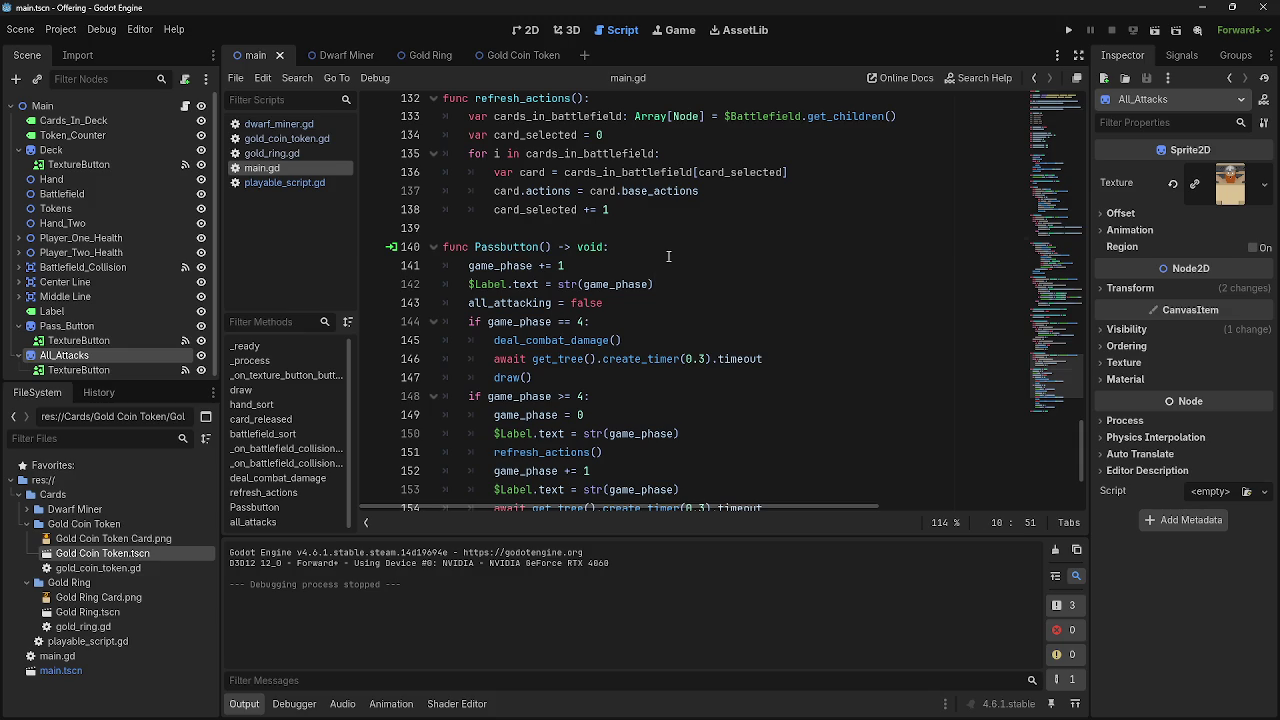
pyautogui.click(668, 254)
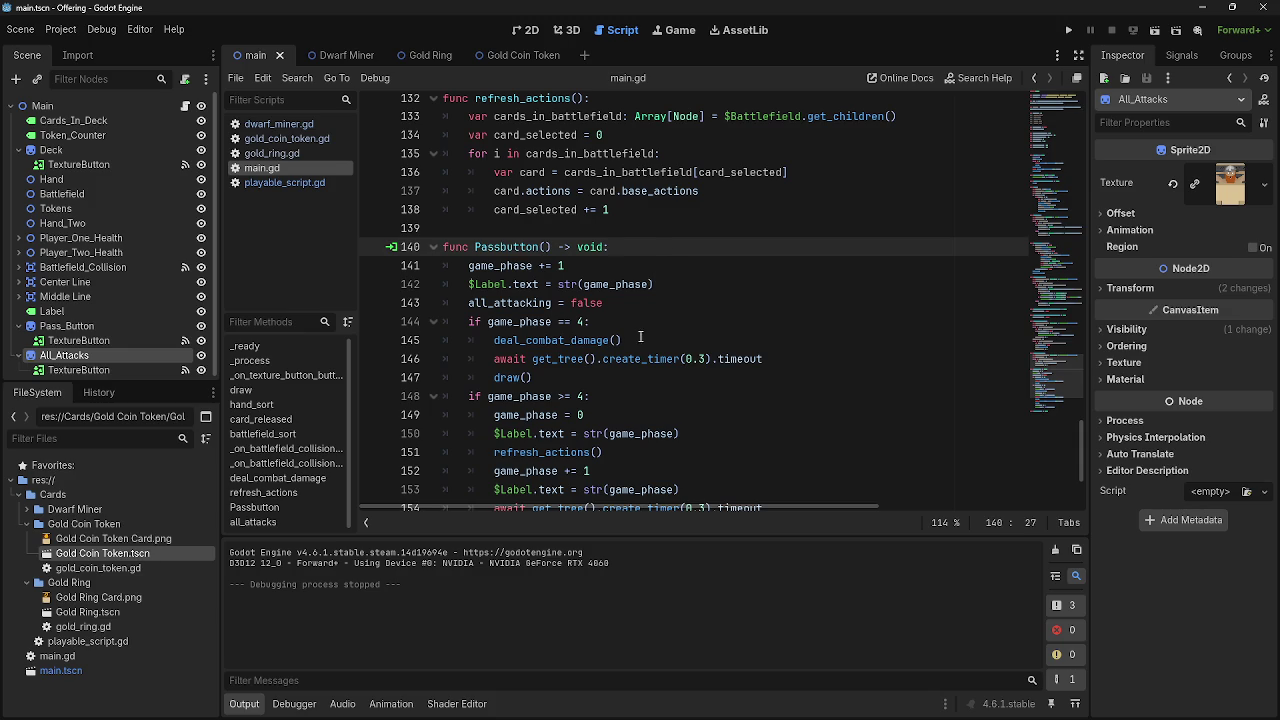
pyautogui.scroll(16, 634, 355)
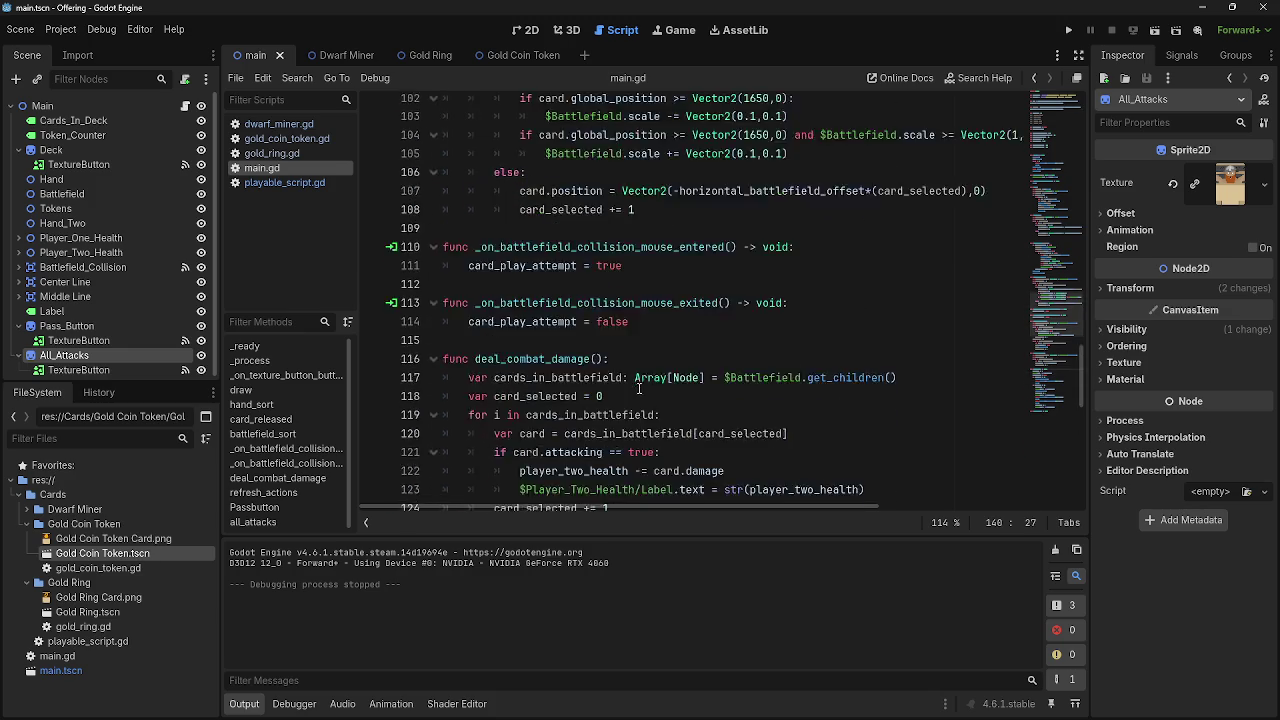
pyautogui.scroll(18, 640, 395)
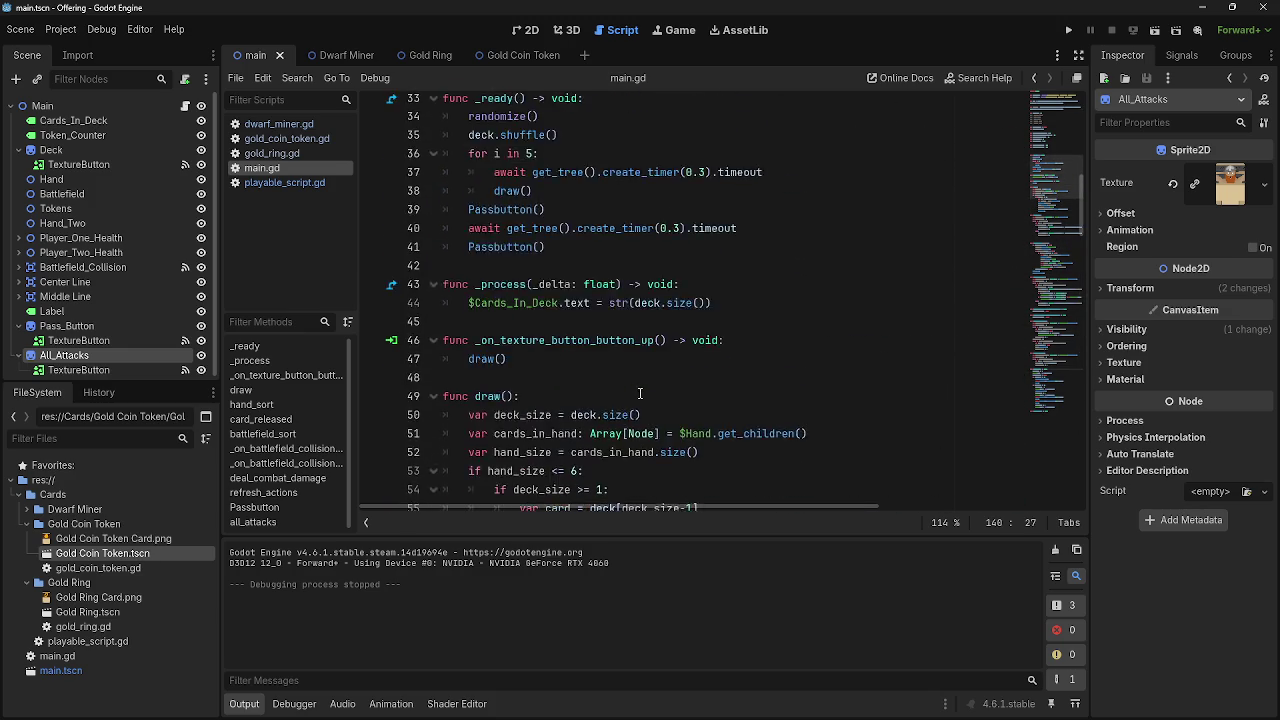
pyautogui.scroll(1, 640, 395)
pyautogui.click(505, 350)
pyautogui.click(551, 361)
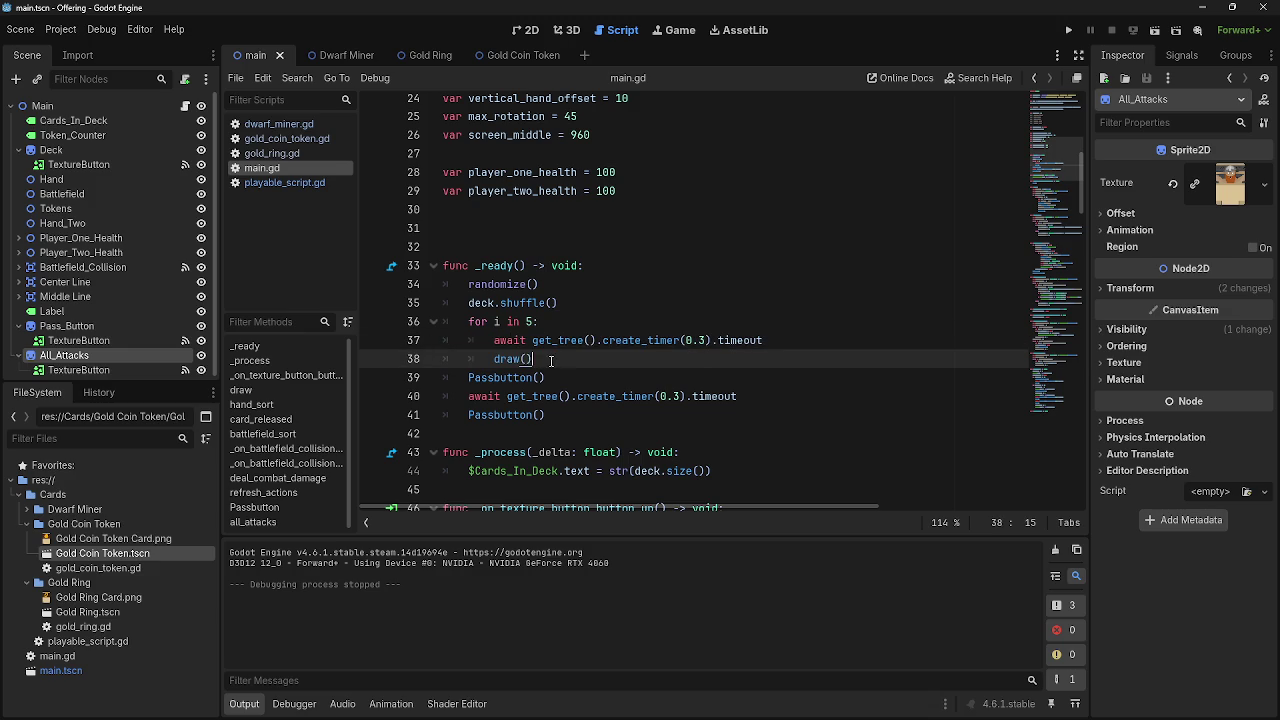
pyautogui.click(465, 376)
pyautogui.click(550, 361)
# Delete the Passbutton() calls from _ready() and run the game without them
pyautogui.click(551, 378)
pyautogui.moveTo(546, 414); pyautogui.dragTo(443, 359)
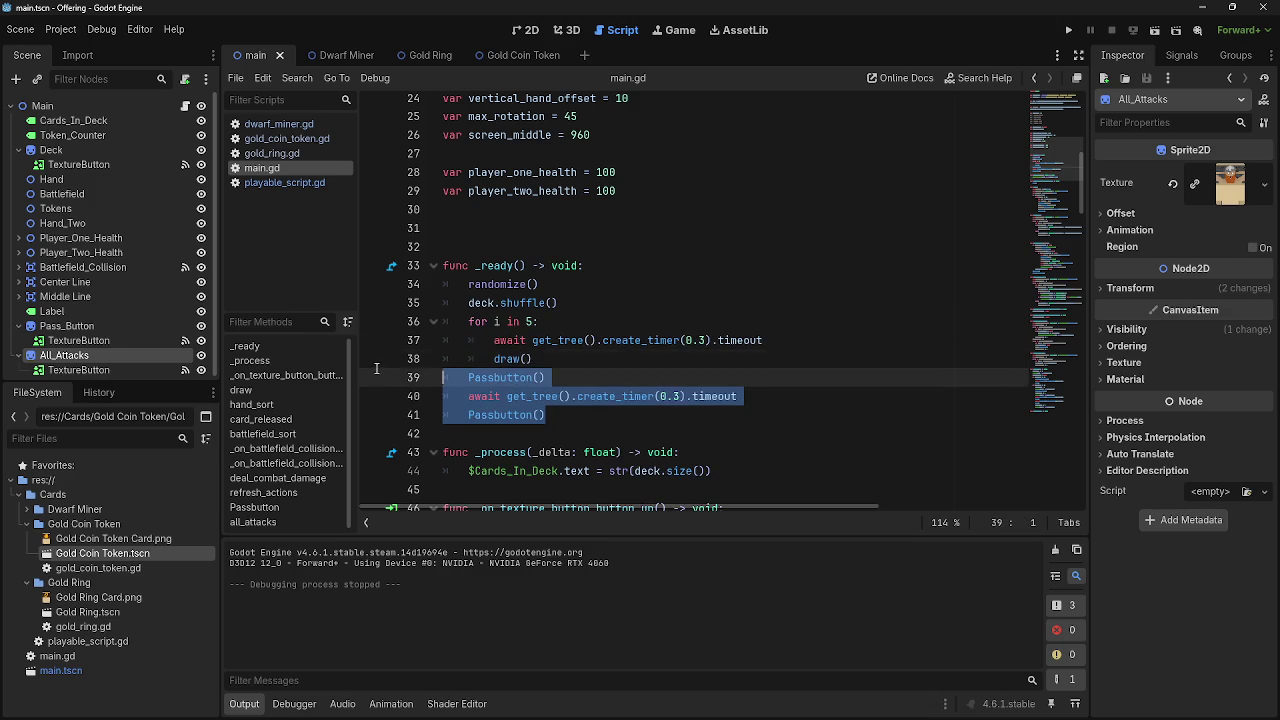
pyautogui.hotkey('shift', 'Down')
pyautogui.press('Delete')
pyautogui.click(1068, 30)
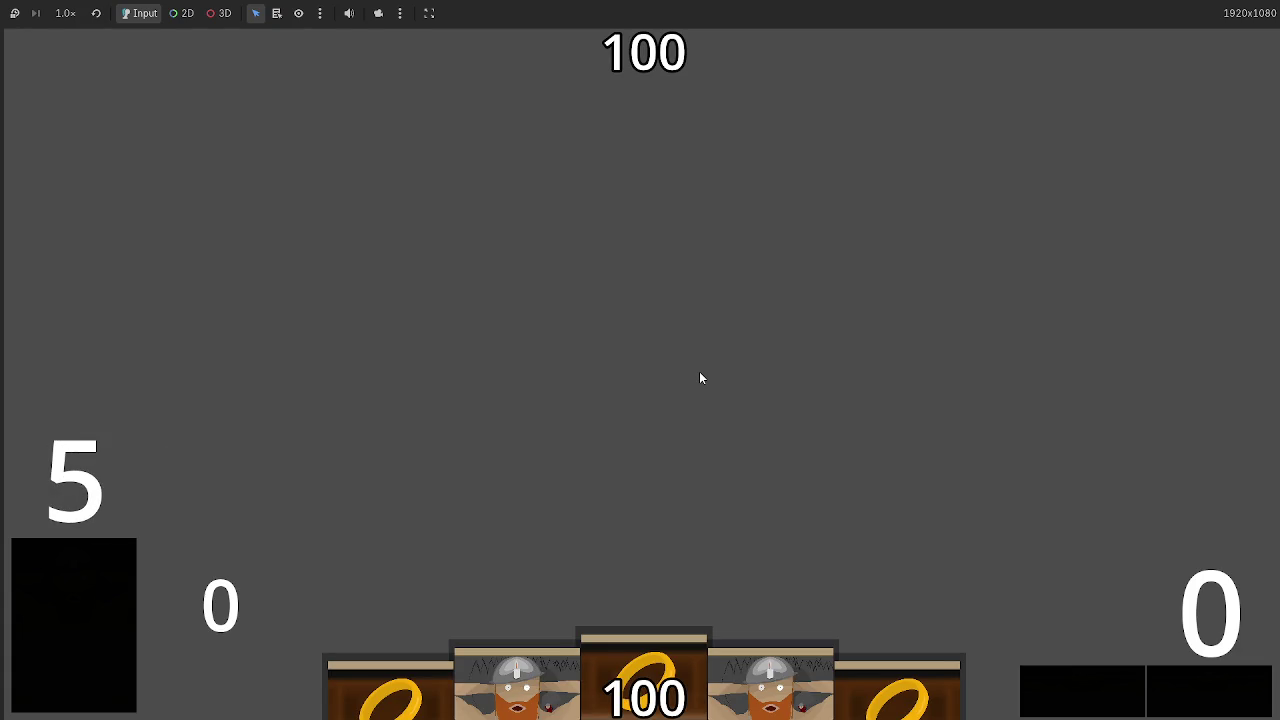
# Stop the game and undo the deletion to restore the Passbutton() calls
pyautogui.press('F8')
pyautogui.hotkey('ctrl', 'z')
pyautogui.press('Left')
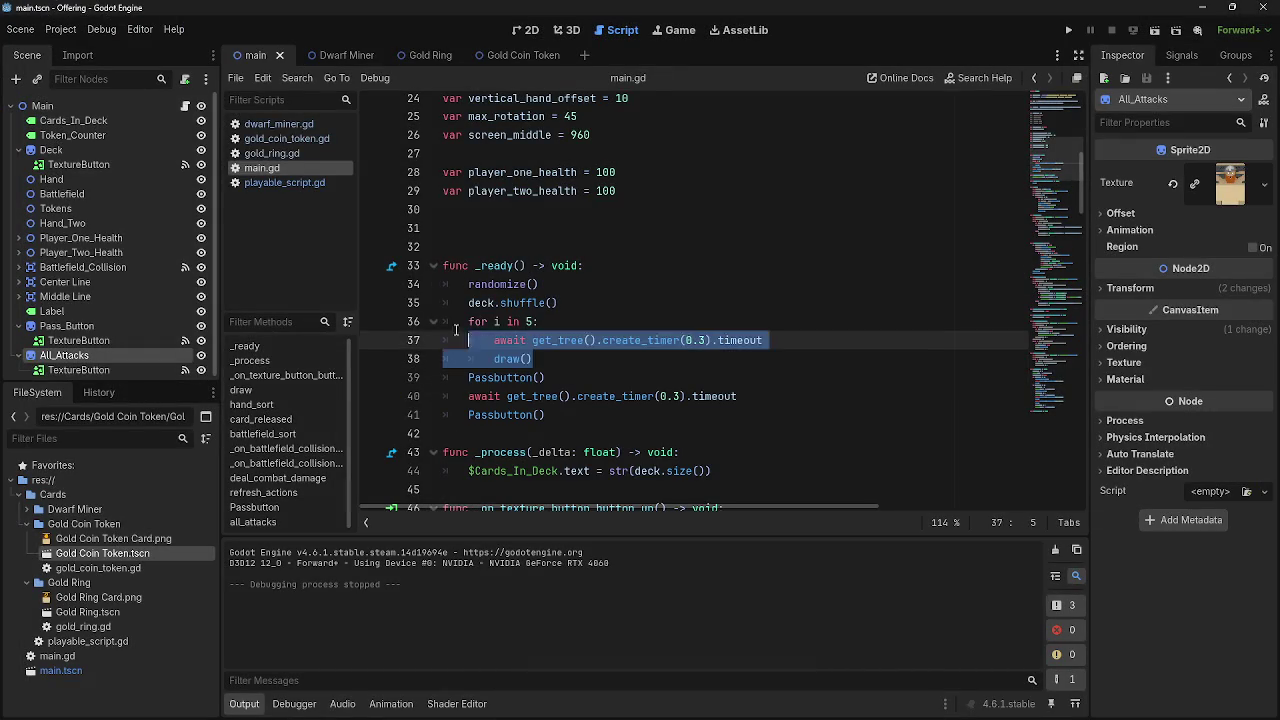
# Review the turn-reset block at the end of Passbutton()
pyautogui.scroll(-15, 537, 451)
pyautogui.scroll(-15, 537, 451)
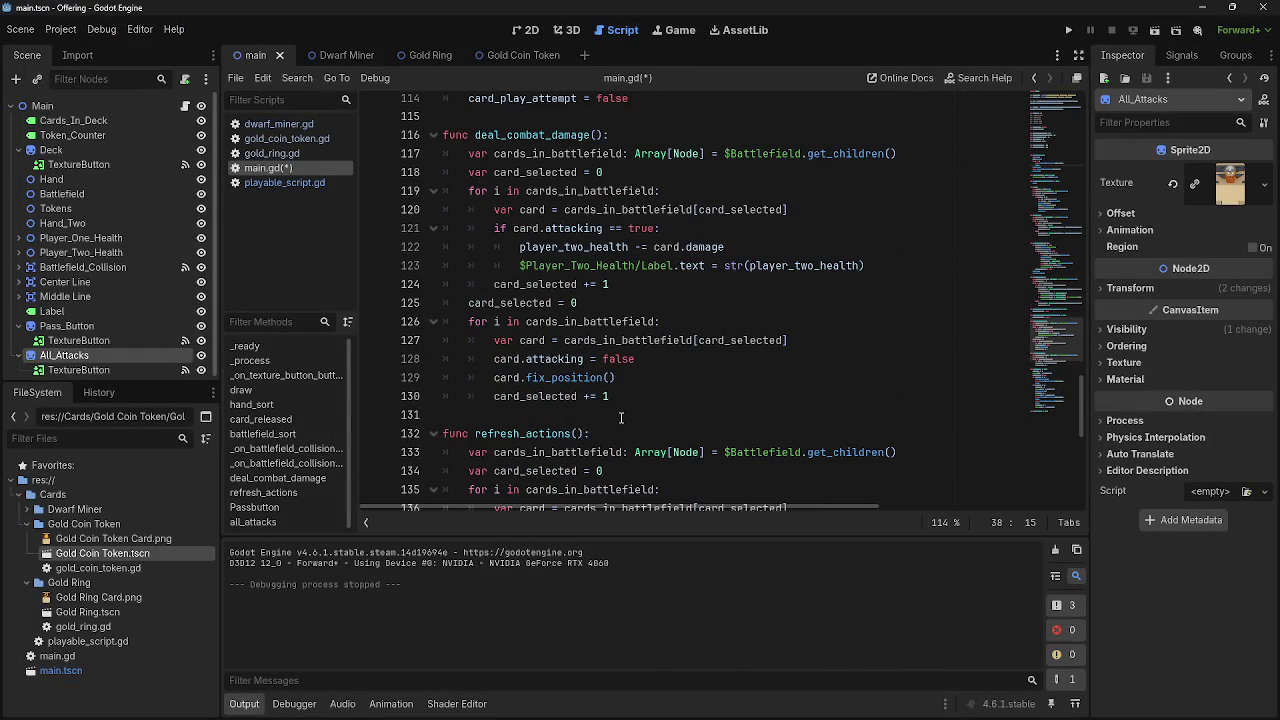
pyautogui.scroll(-9, 621, 418)
pyautogui.moveTo(650, 459); pyautogui.dragTo(440, 104)
pyautogui.click(590, 310)
pyautogui.scroll(1, 641, 393)
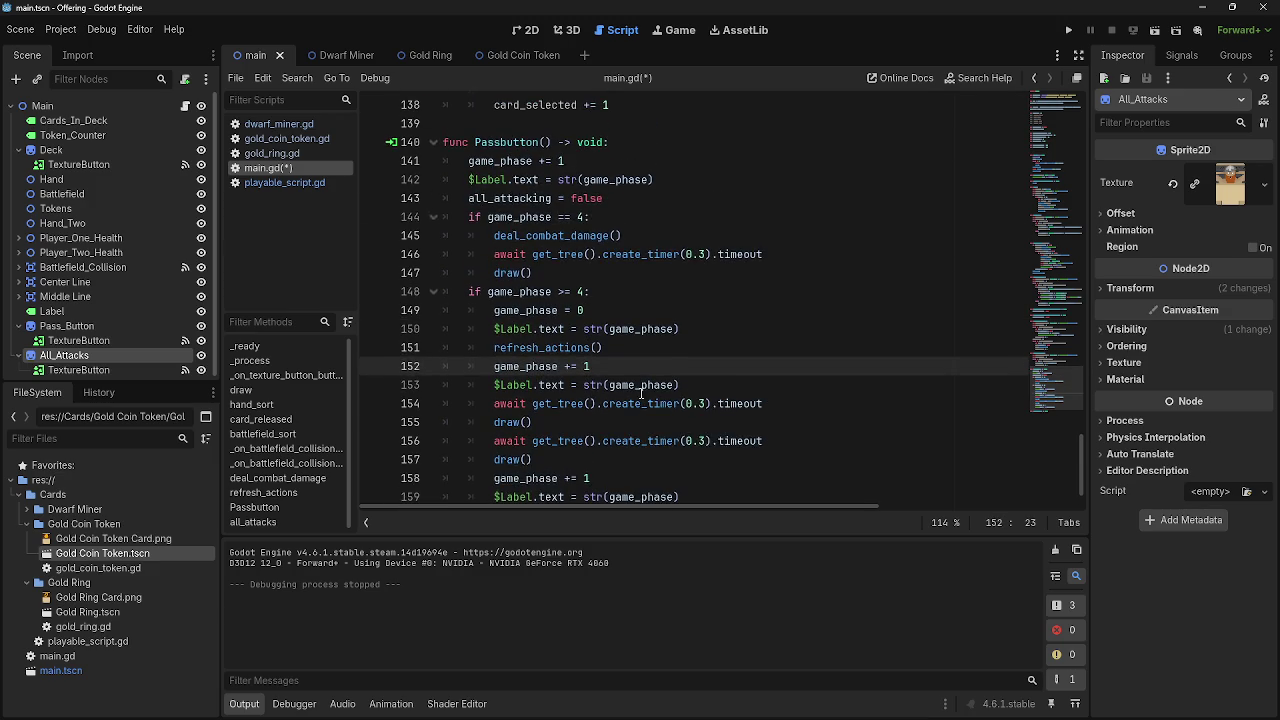
pyautogui.scroll(-1, 590, 400)
pyautogui.moveTo(460, 237)
pyautogui.mouseDown()
pyautogui.moveTo(762, 395)
pyautogui.moveTo(760, 441)
pyautogui.mouseUp()
pyautogui.click(760, 441)
pyautogui.scroll(3, 760, 438)
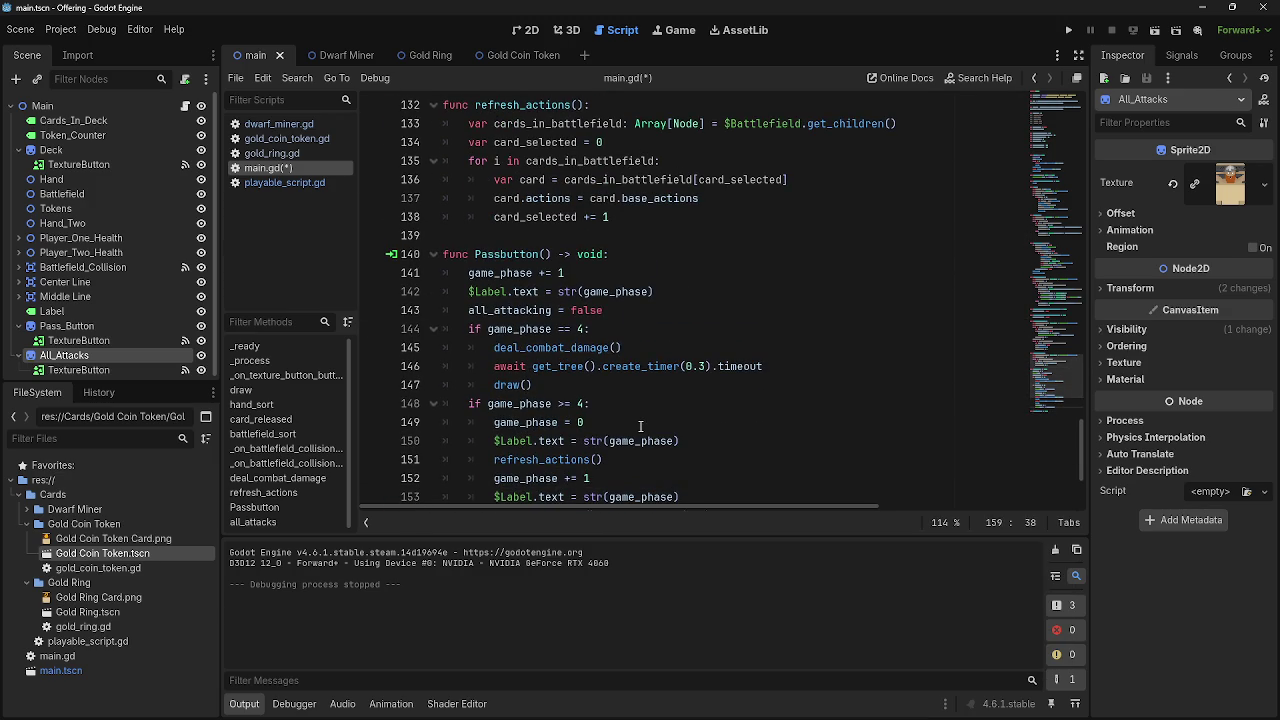
pyautogui.scroll(-3, 640, 427)
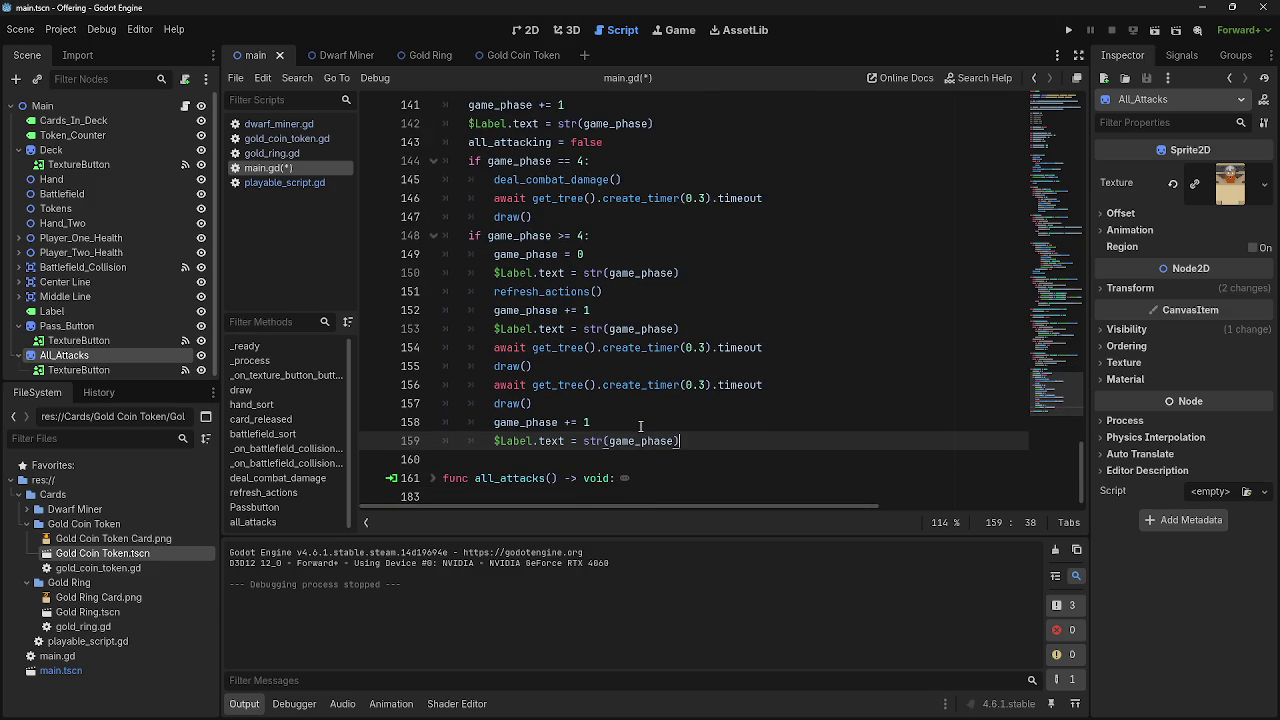
# Change line 148 to 'if game_phase >= 8:' and run the project
pyautogui.click(561, 236)
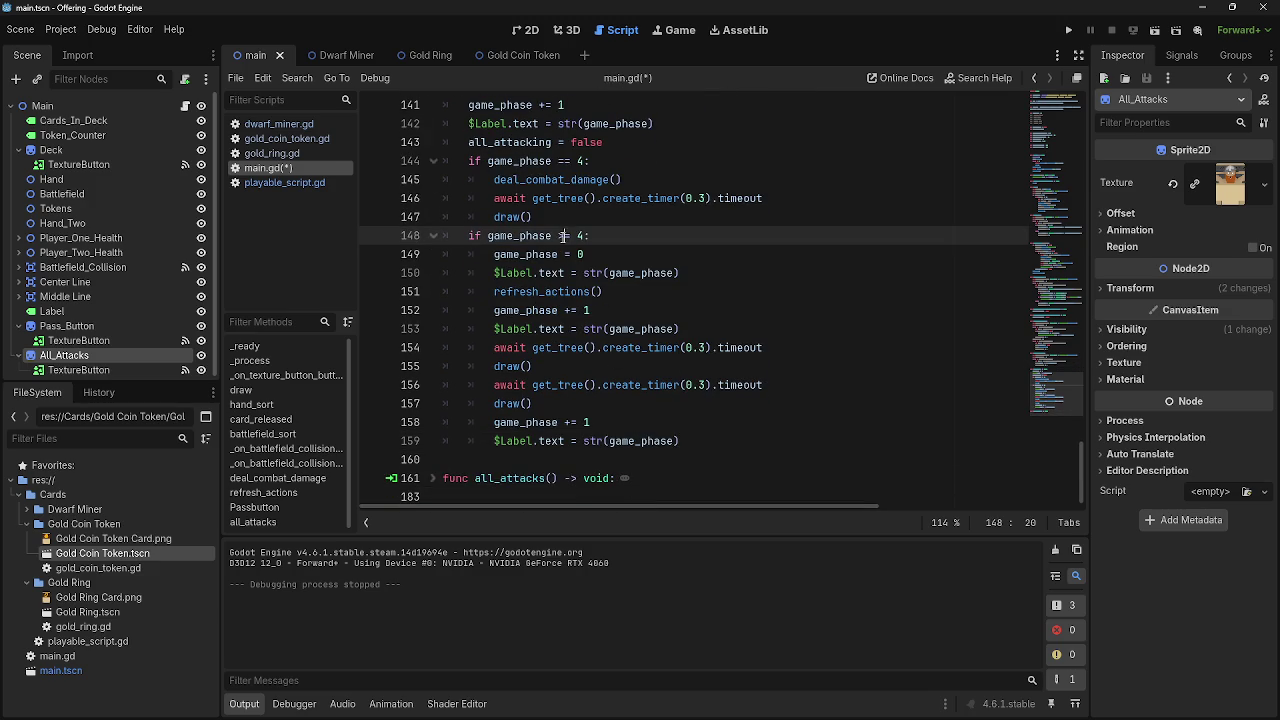
pyautogui.write('>')
pyautogui.moveTo(585, 236); pyautogui.dragTo(577, 236)
pyautogui.write('8')
pyautogui.click(607, 235)
pyautogui.scroll(1, 608, 237)
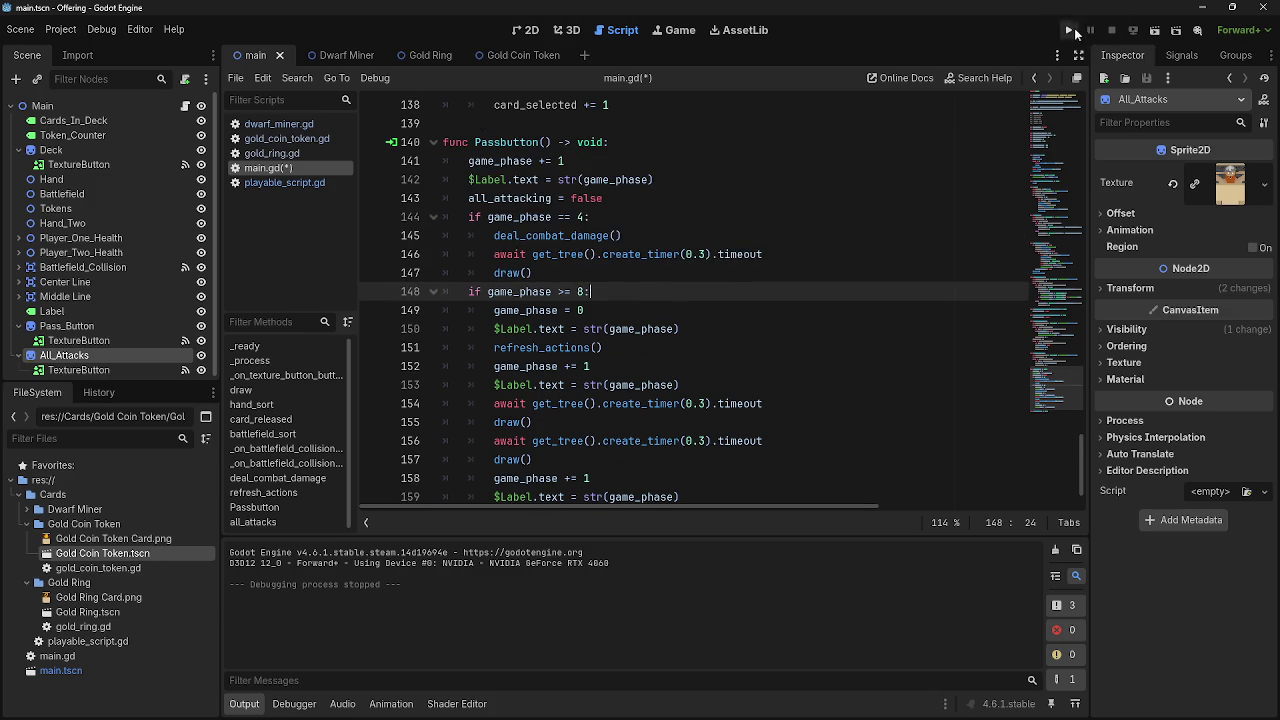
pyautogui.click(1071, 31)
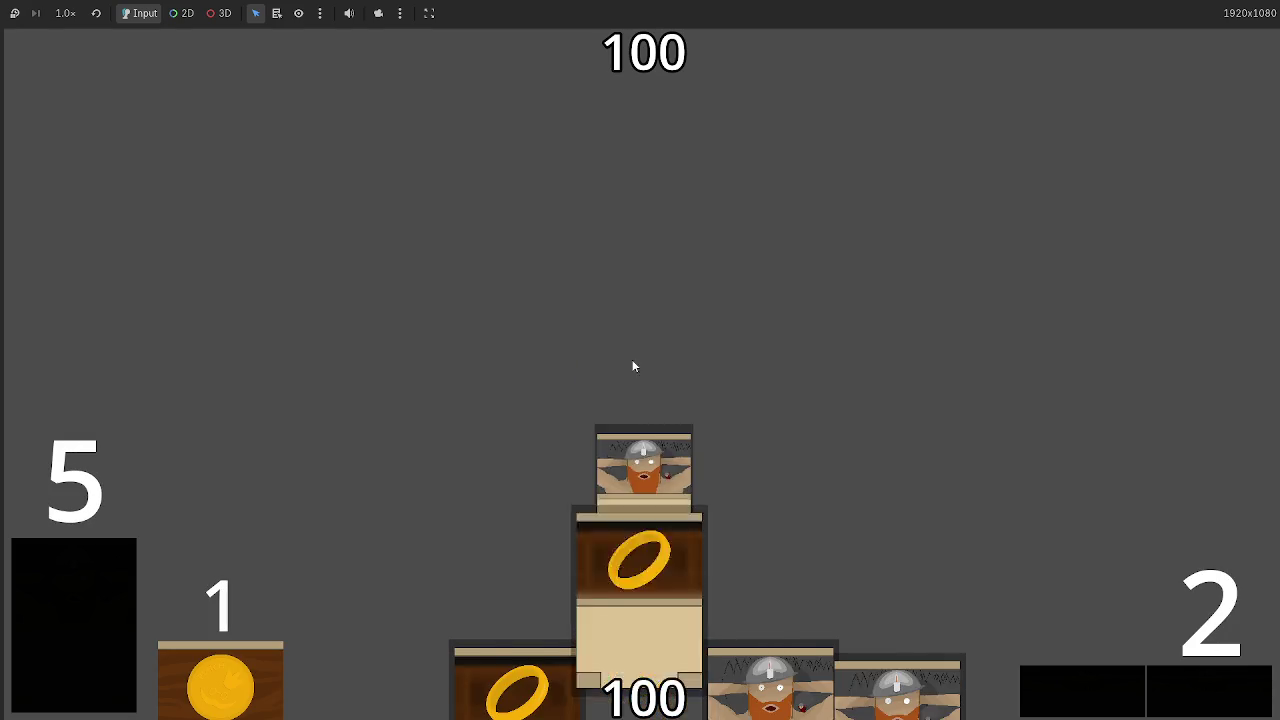
# Play a hand card onto the battlefield, pass four times until new cards are drawn, then stop
pyautogui.moveTo(709, 655); pyautogui.dragTo(678, 309)
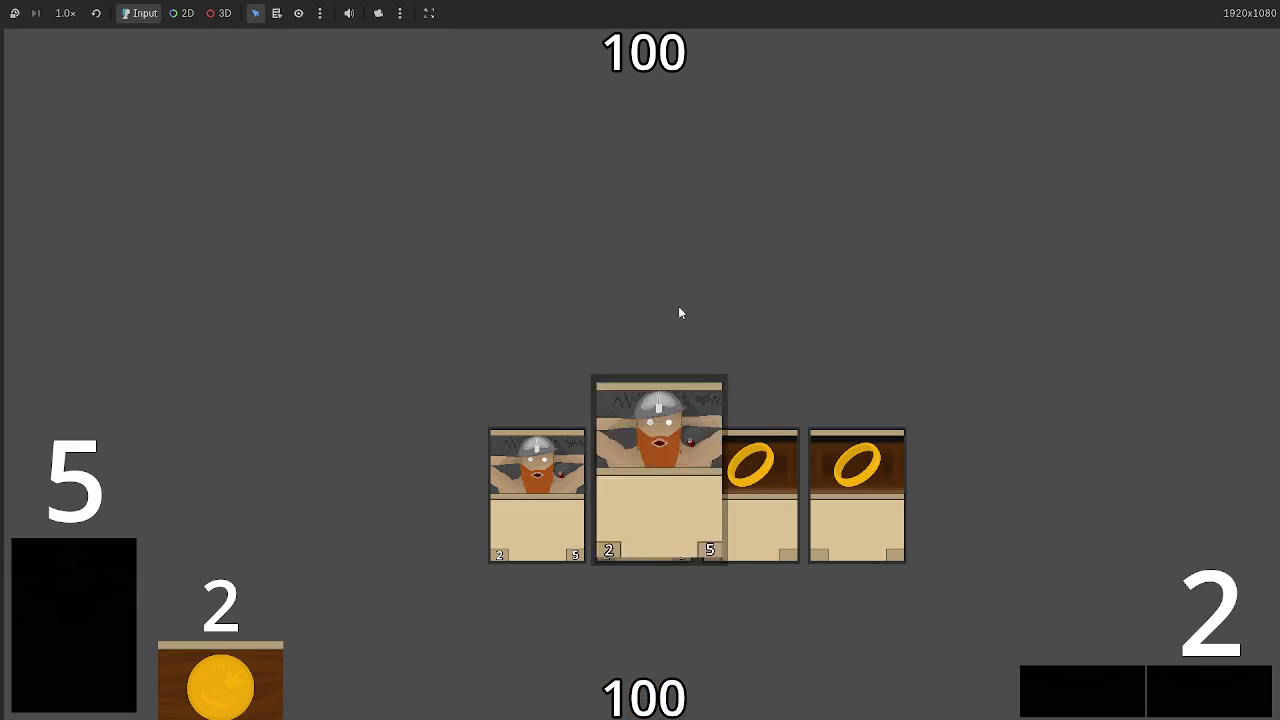
pyautogui.click(1172, 688)
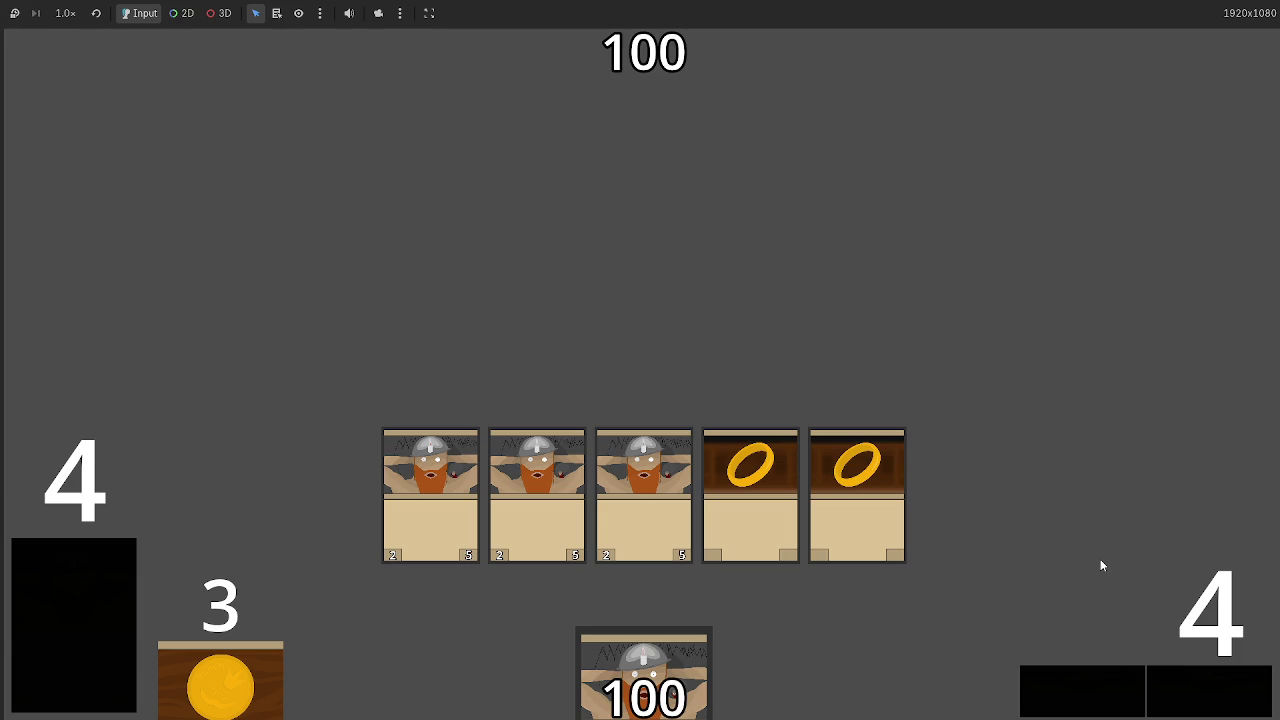
pyautogui.click(1203, 691)
pyautogui.click(1204, 692)
pyautogui.click(1203, 692)
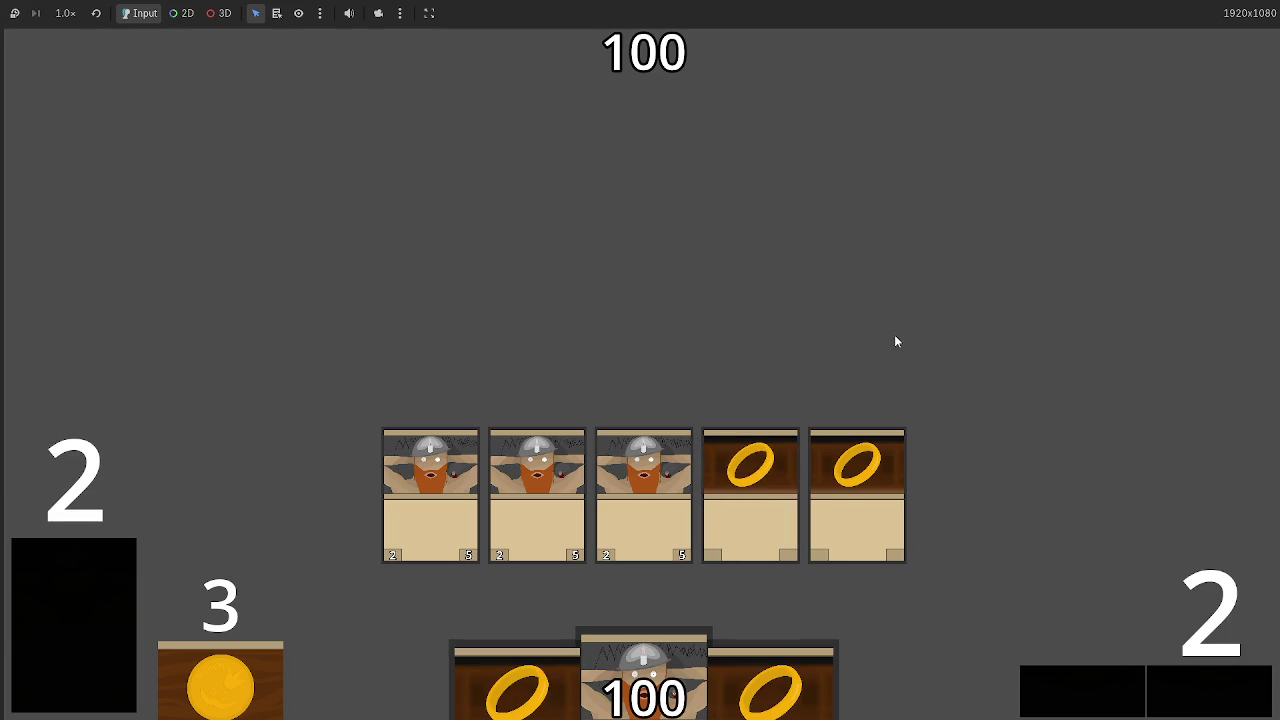
pyautogui.press('F8')
# Raise the phase-reset condition on line 148 to 'if game_phase >= 9:'
pyautogui.doubleClick(584, 291)
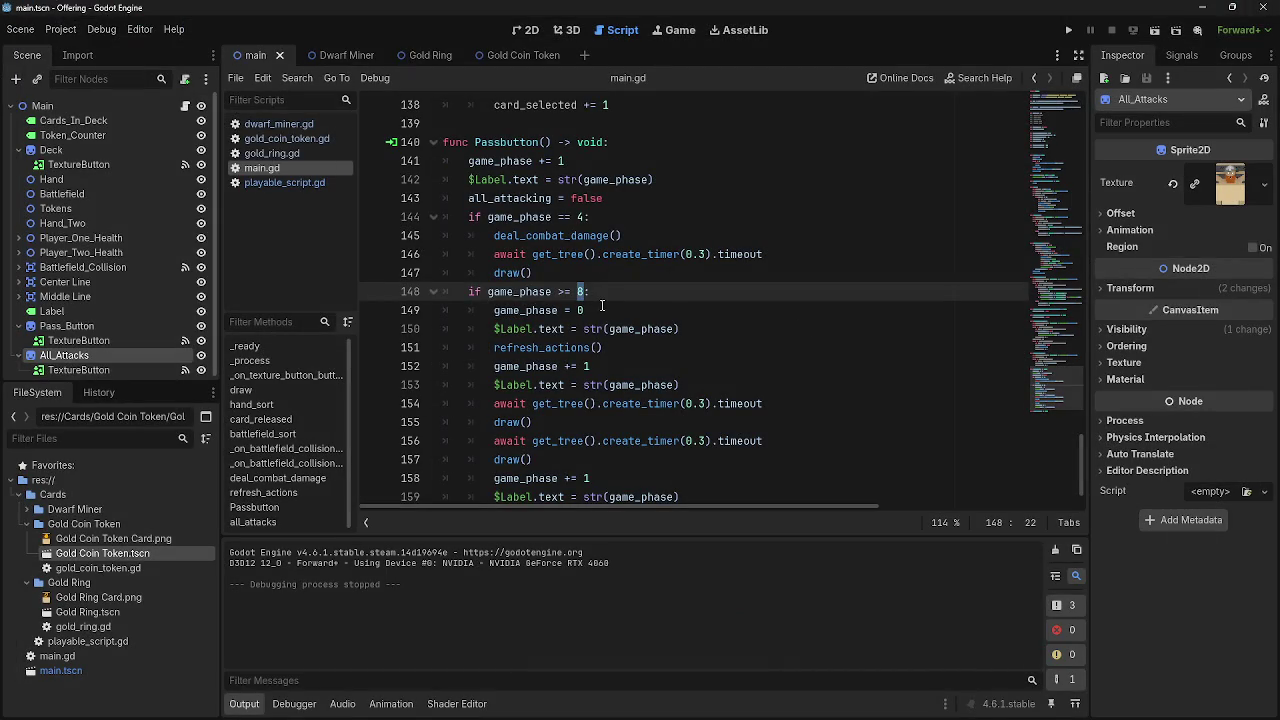
pyautogui.write('9')
pyautogui.click(621, 288)
pyautogui.scroll(1, 700, 356)
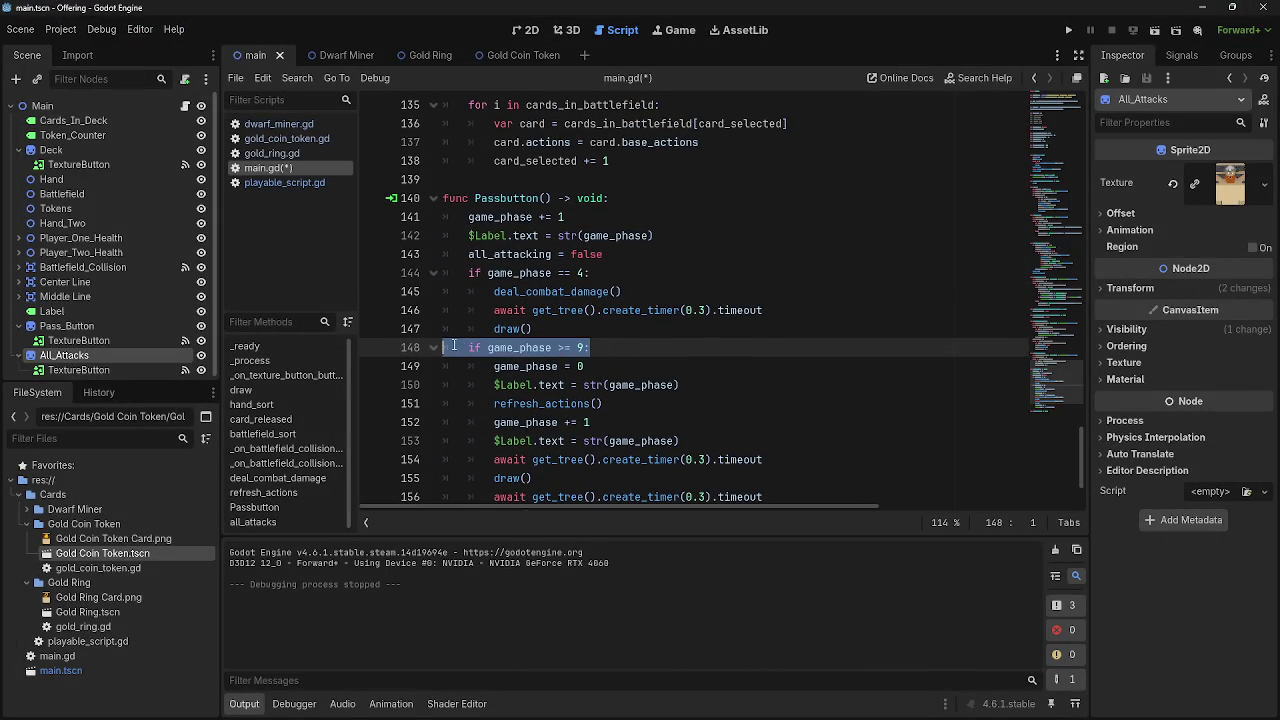
pyautogui.moveTo(592, 347); pyautogui.dragTo(450, 347)
pyautogui.click(608, 341)
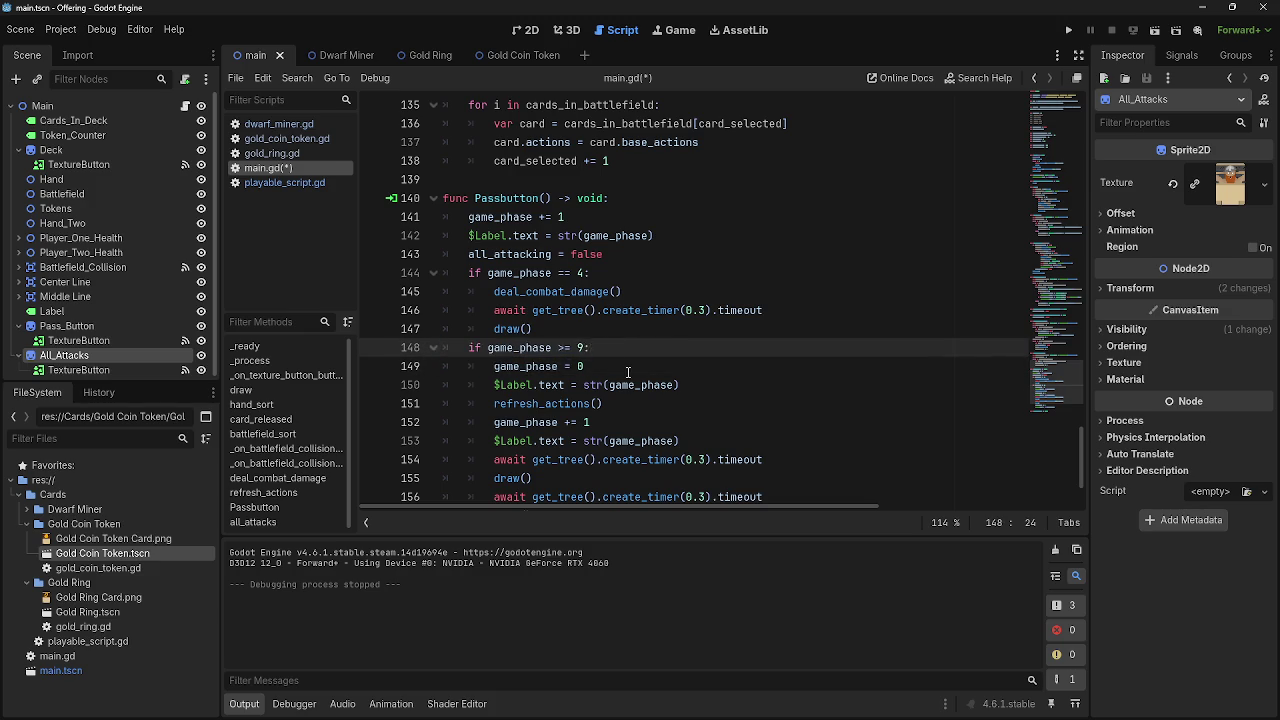
# Review the final draw and phase-increment lines of Passbutton()'s reset block
pyautogui.scroll(-2, 612, 325)
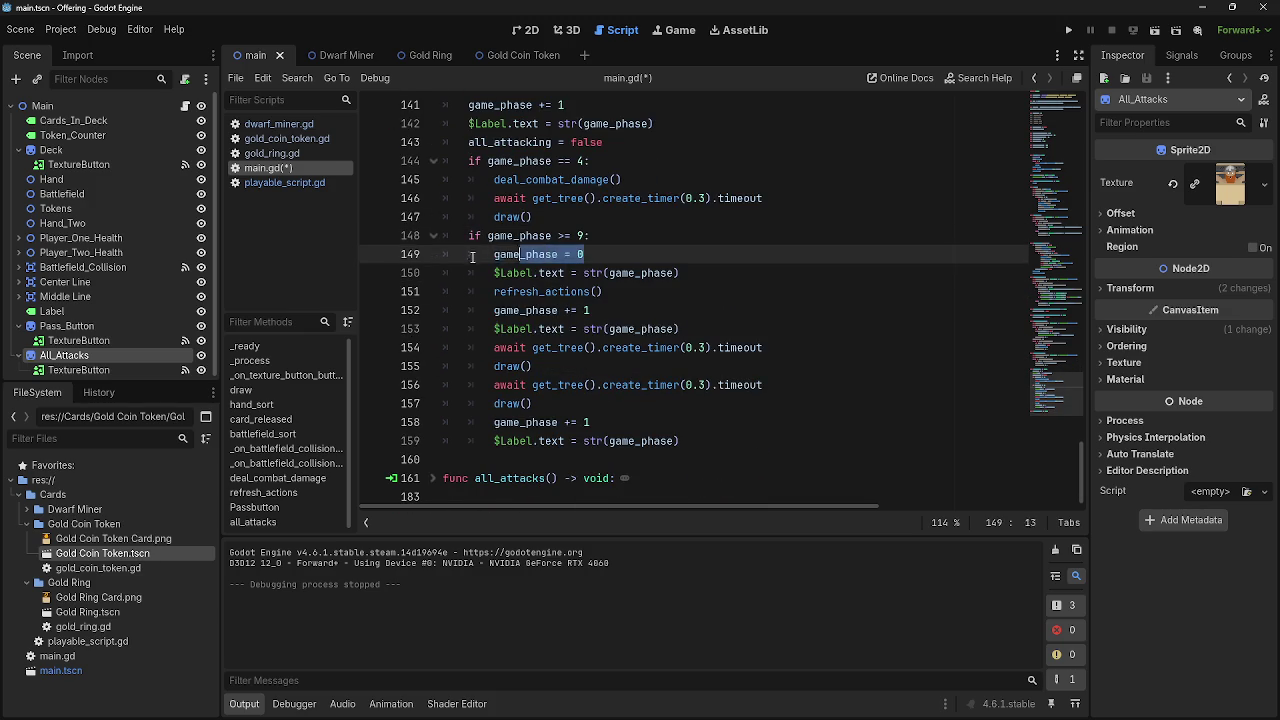
pyautogui.click(605, 310)
pyautogui.moveTo(605, 404); pyautogui.dragTo(632, 418)
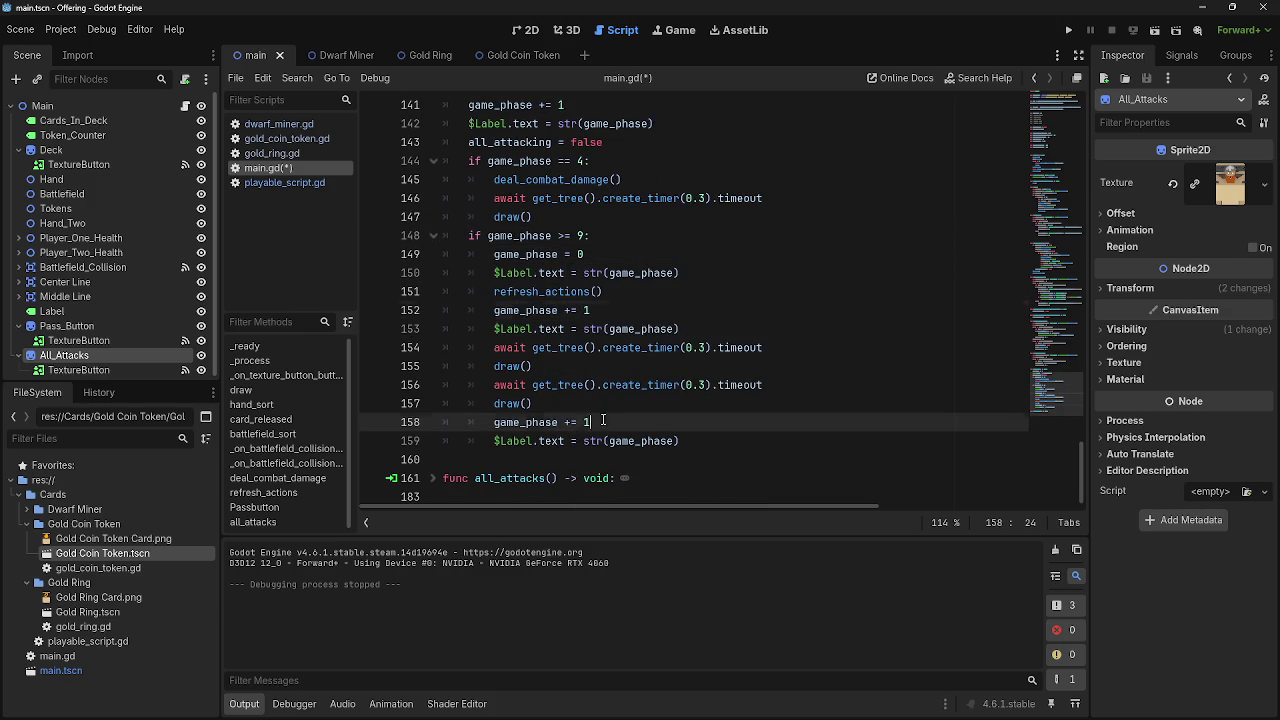
pyautogui.click(650, 422)
# Inspect the refresh_actions call and the body of refresh_actions()
pyautogui.moveTo(595, 291); pyautogui.dragTo(470, 273)
pyautogui.doubleClick(545, 291)
pyautogui.scroll(2, 760, 333)
pyautogui.scroll(5, 760, 333)
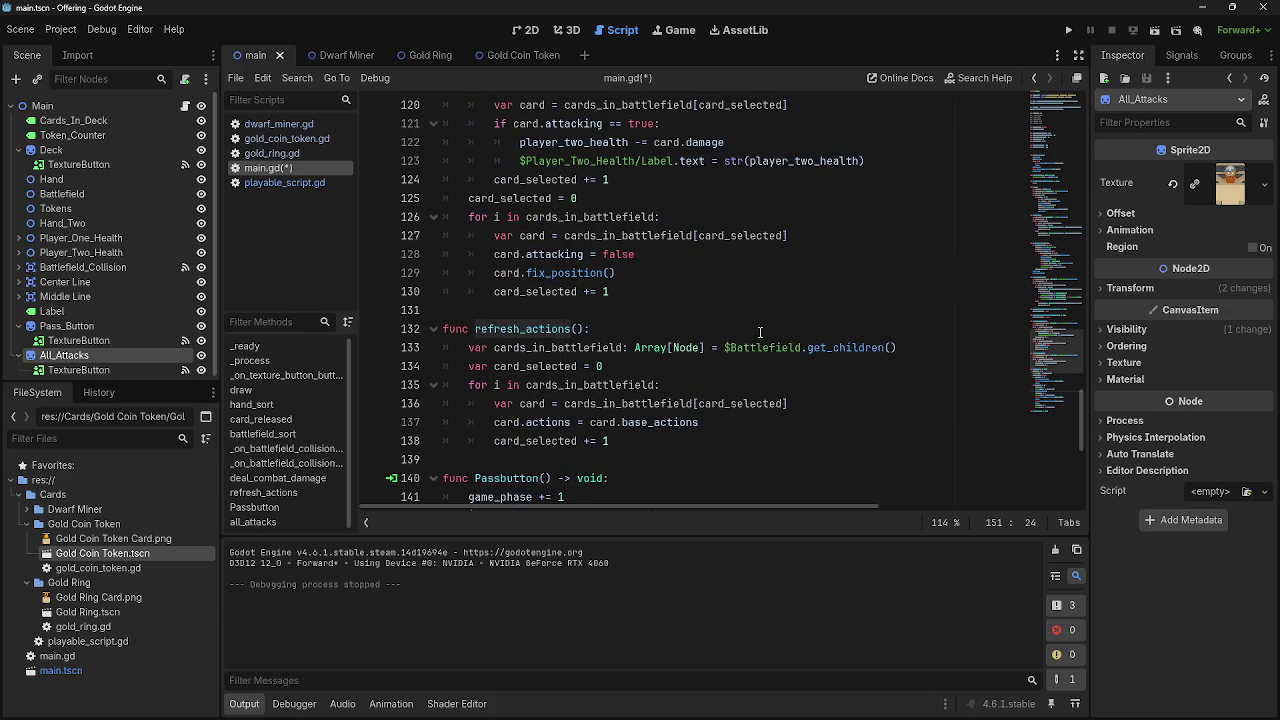
pyautogui.moveTo(459, 347); pyautogui.dragTo(790, 440)
pyautogui.click(790, 437)
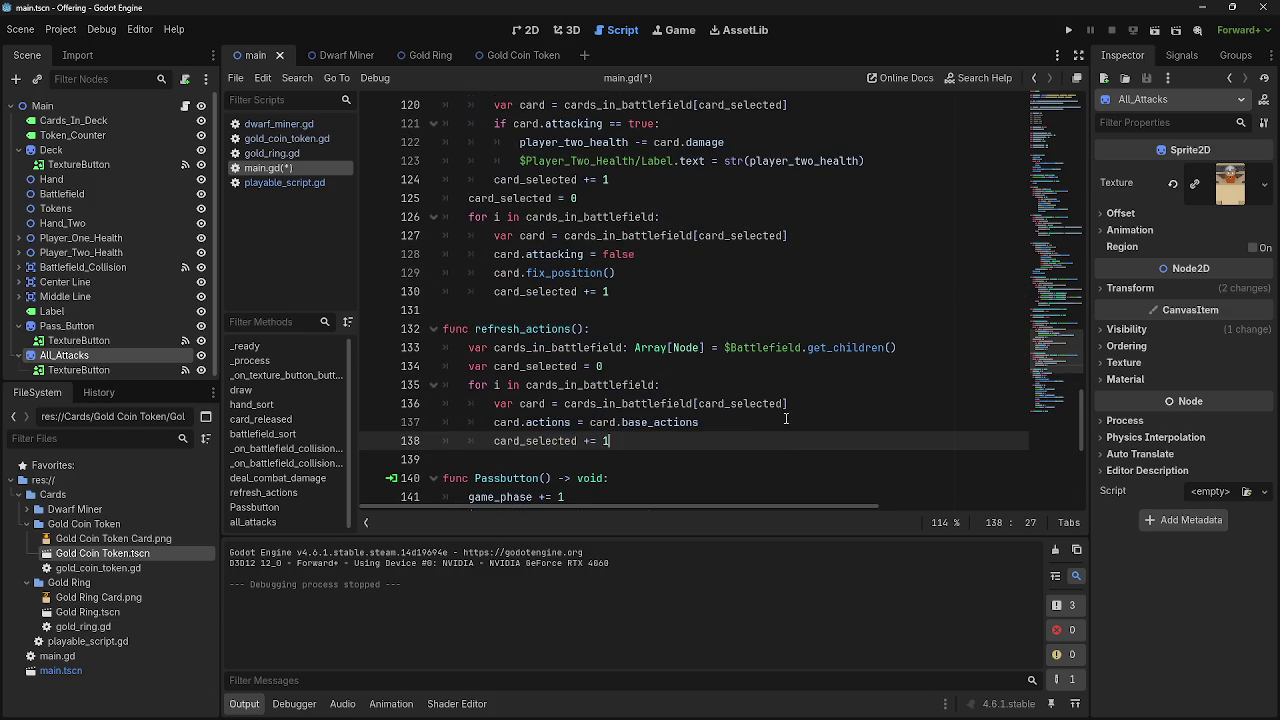
pyautogui.scroll(-5, 755, 333)
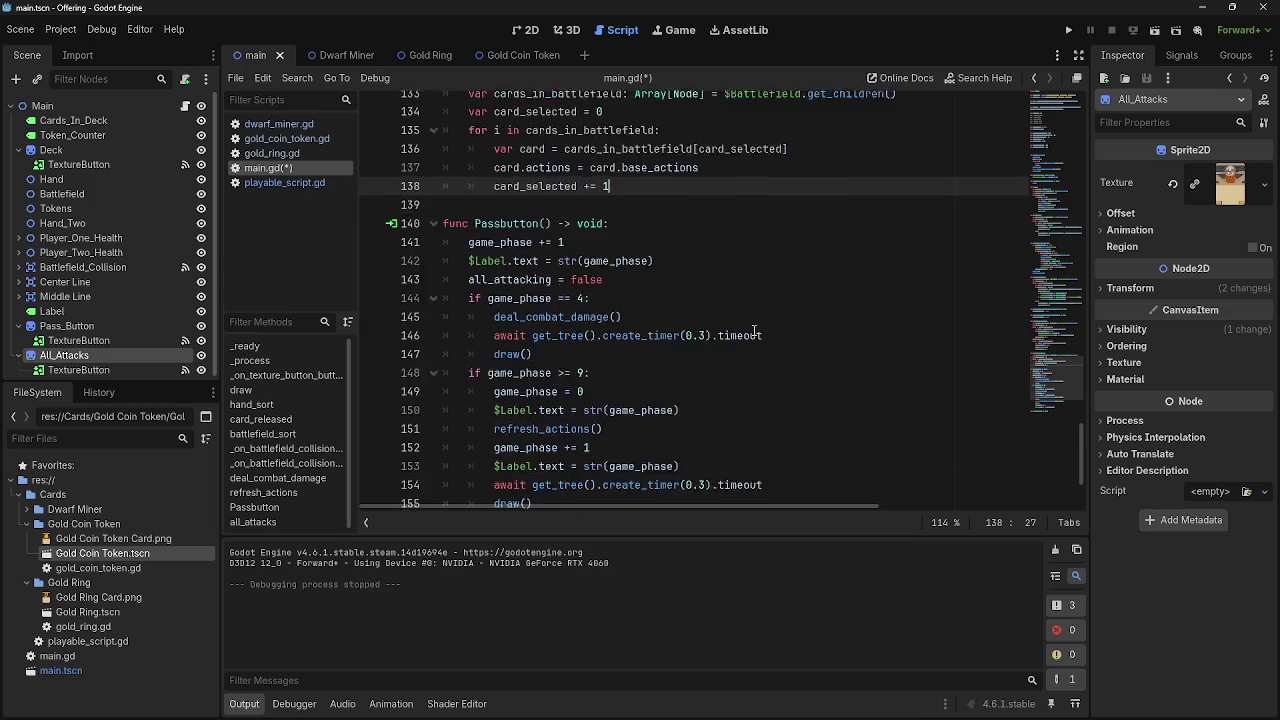
pyautogui.scroll(20, 756, 330)
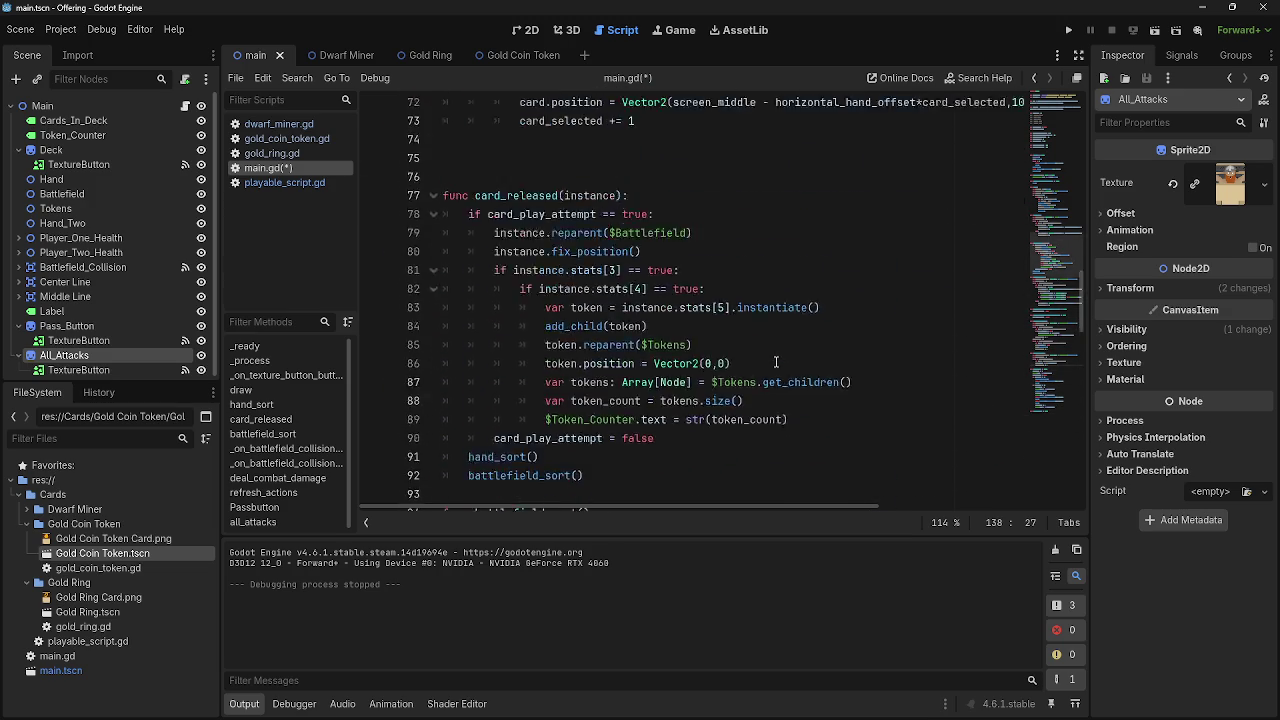
pyautogui.scroll(9, 776, 362)
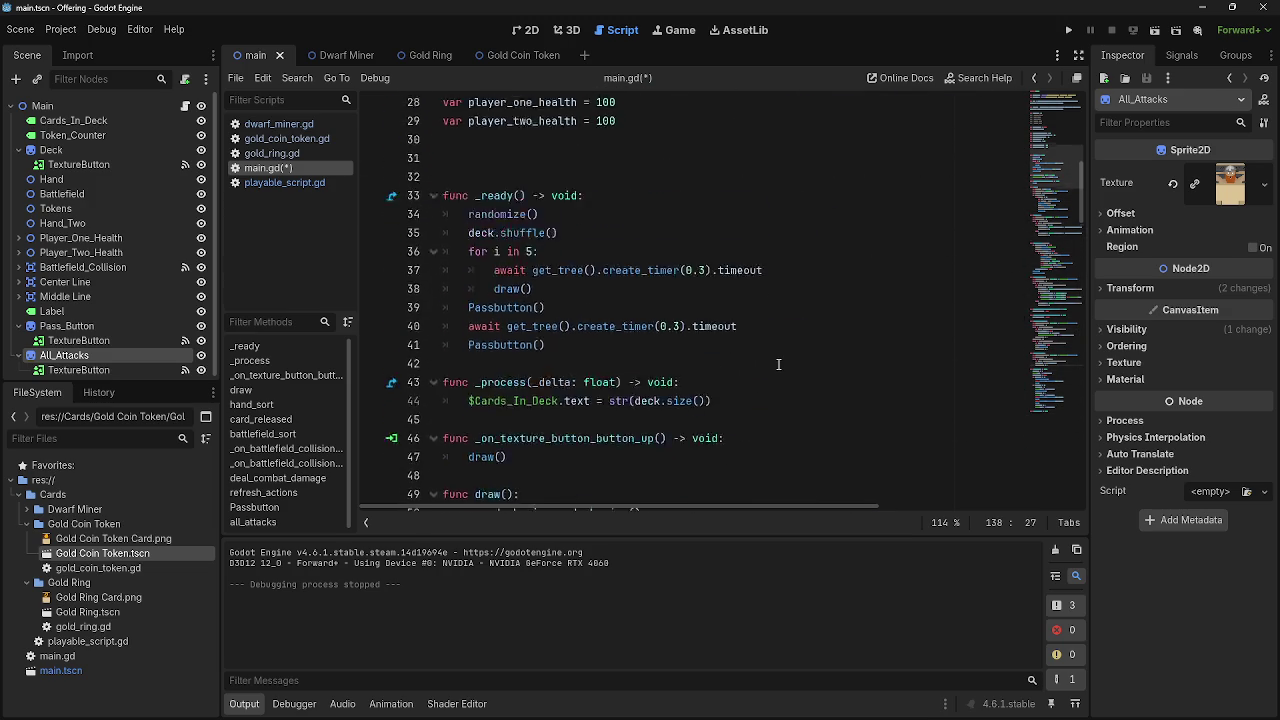
pyautogui.scroll(-4, 778, 364)
pyautogui.scroll(-1, 778, 364)
# Insert a blank line after draw()'s last line, before func hand_sort
pyautogui.click(446, 236)
pyautogui.scroll(-2, 560, 330)
pyautogui.click(566, 371)
pyautogui.press('Return')
pyautogui.press('Return')
pyautogui.click(550, 378)
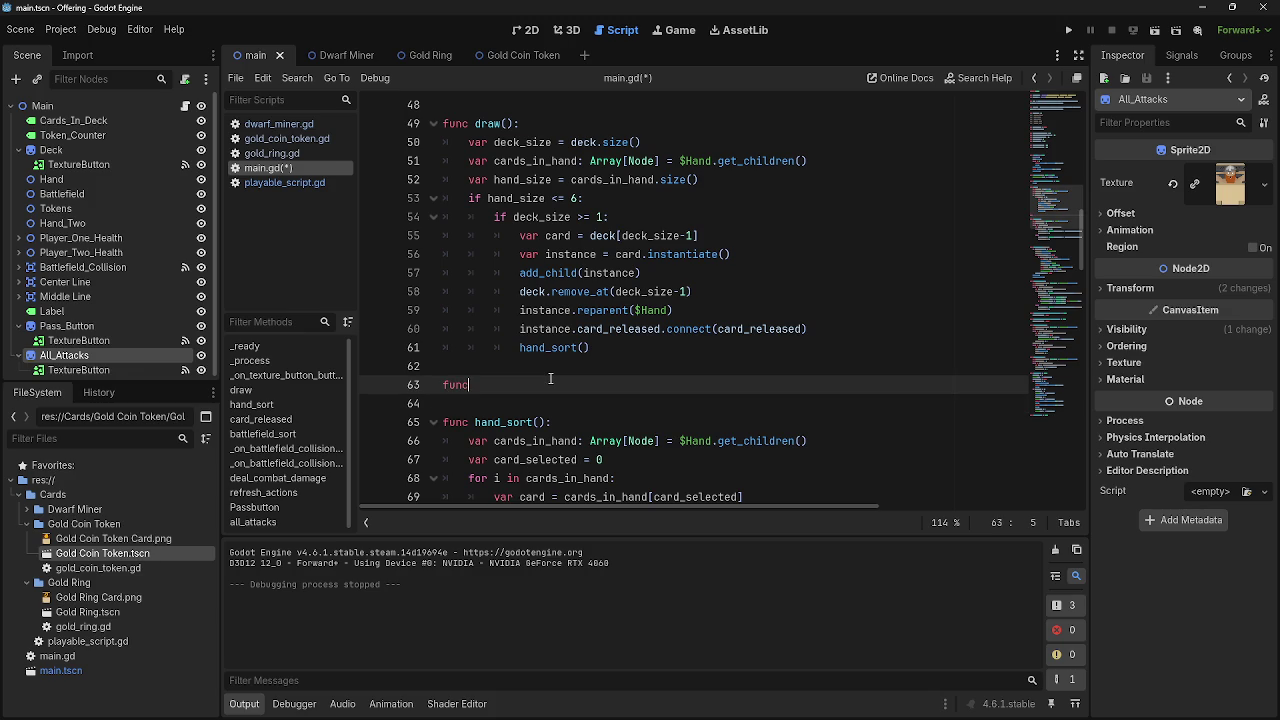
# Add a func draw_two(): header with a pass placeholder body
pyautogui.write(' draw')
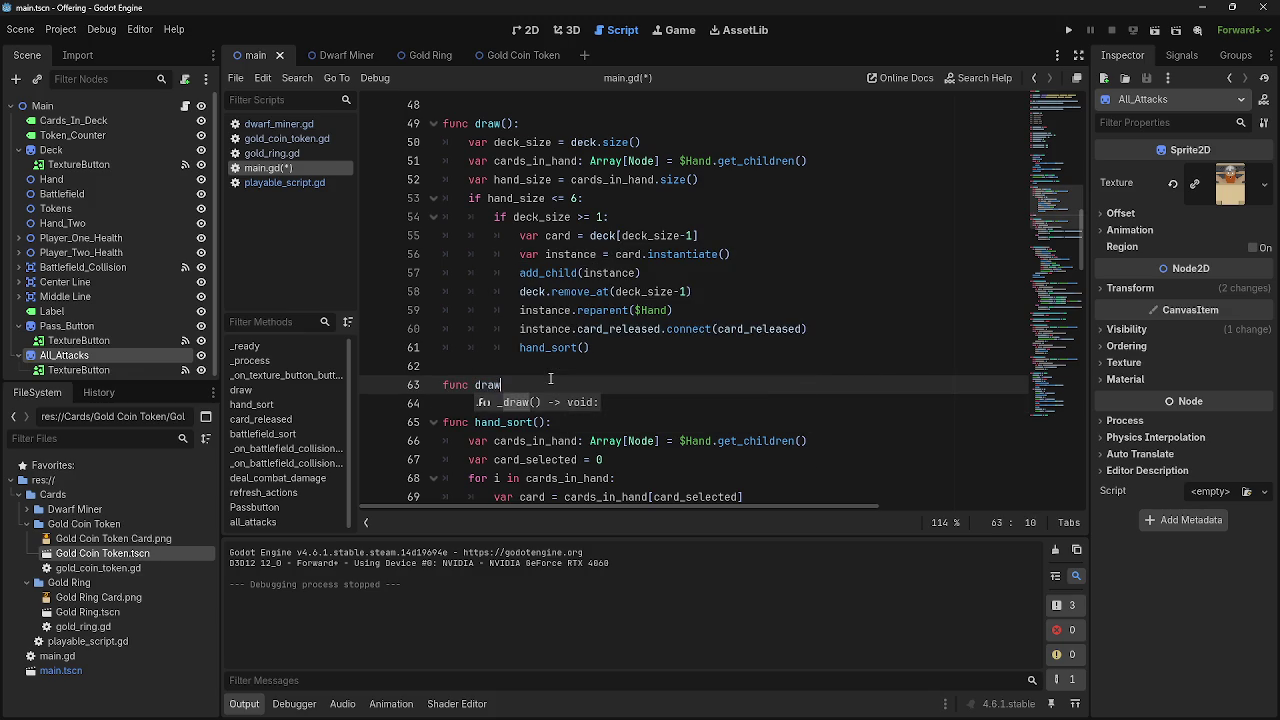
pyautogui.write('-two')
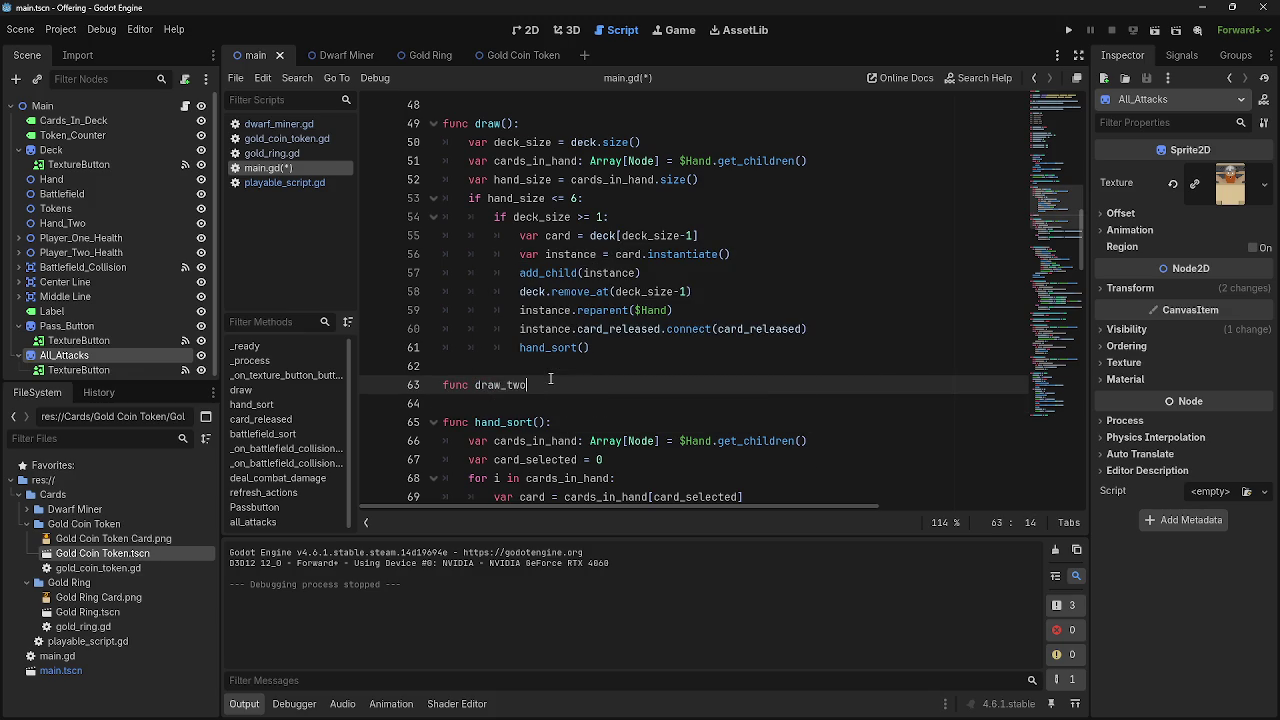
pyautogui.write('(')
pyautogui.write(':')
pyautogui.press('Return')
pyautogui.write('ass')
pyautogui.click(584, 385)
pyautogui.press('Return')
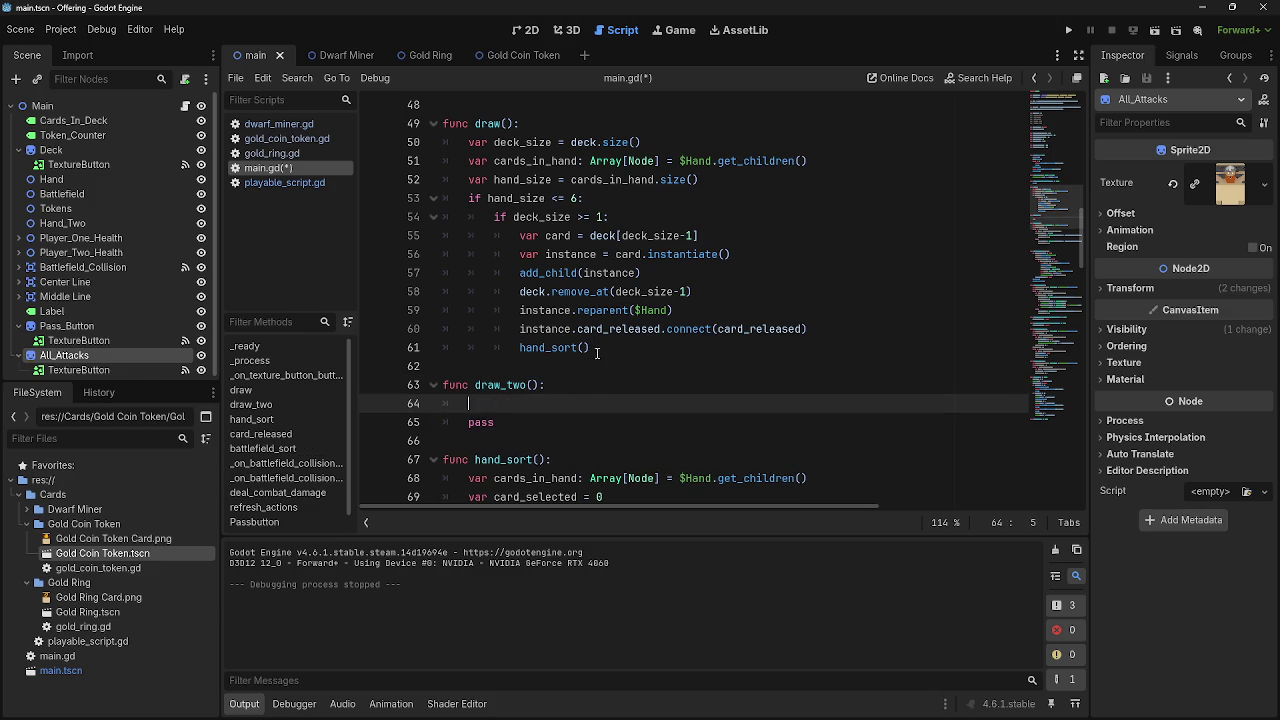
# Add a draw_two() call after draw() inside _ready()'s loop
pyautogui.scroll(9, 592, 364)
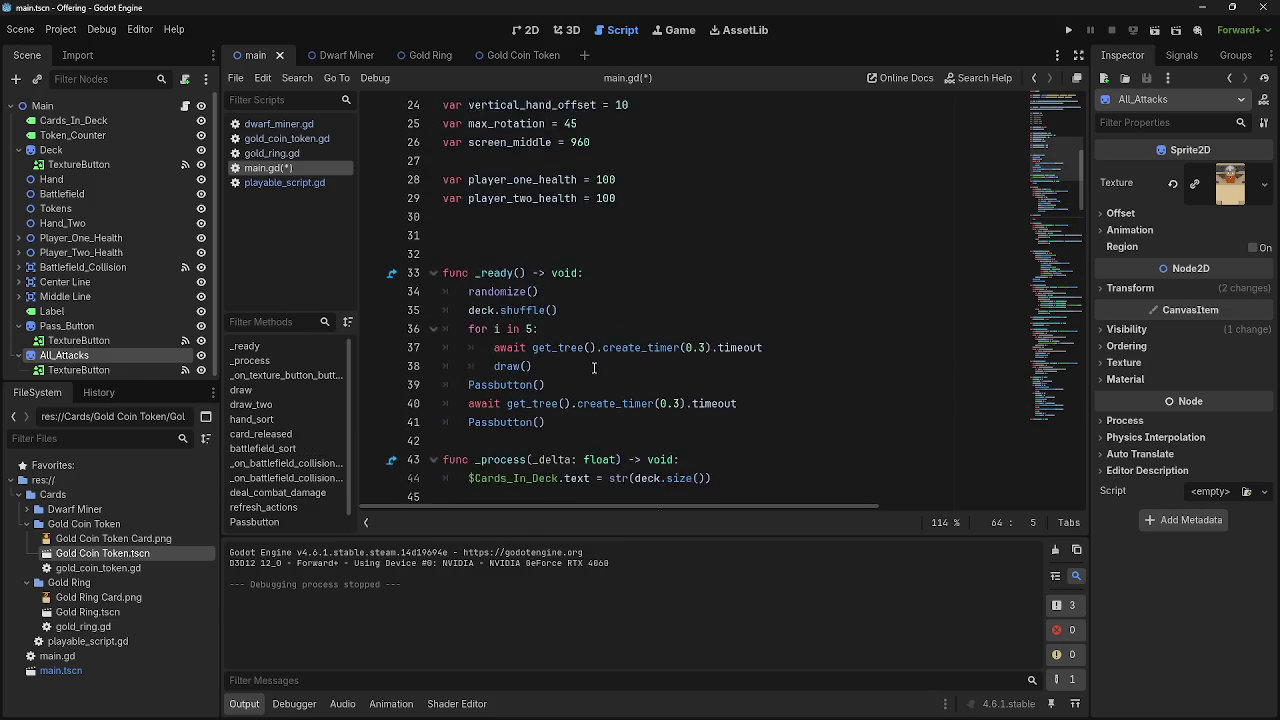
pyautogui.scroll(-1, 593, 368)
pyautogui.click(596, 366)
pyautogui.press('Return')
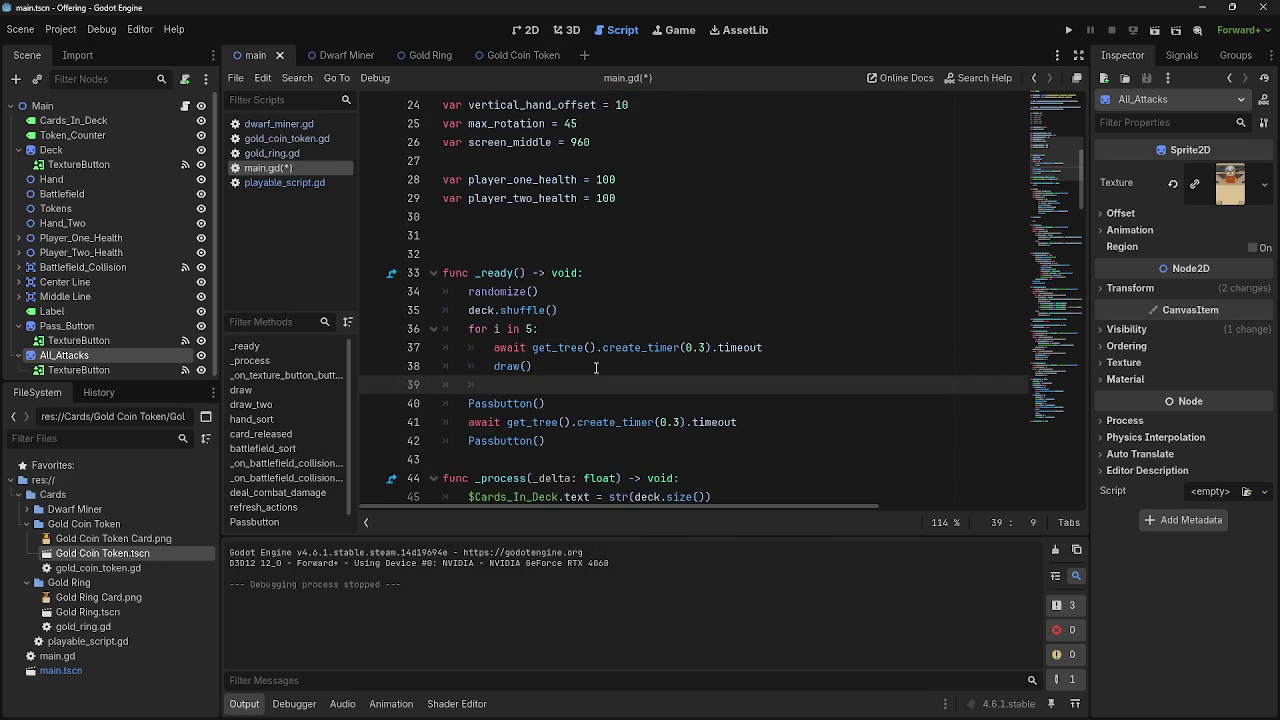
pyautogui.write('draw')
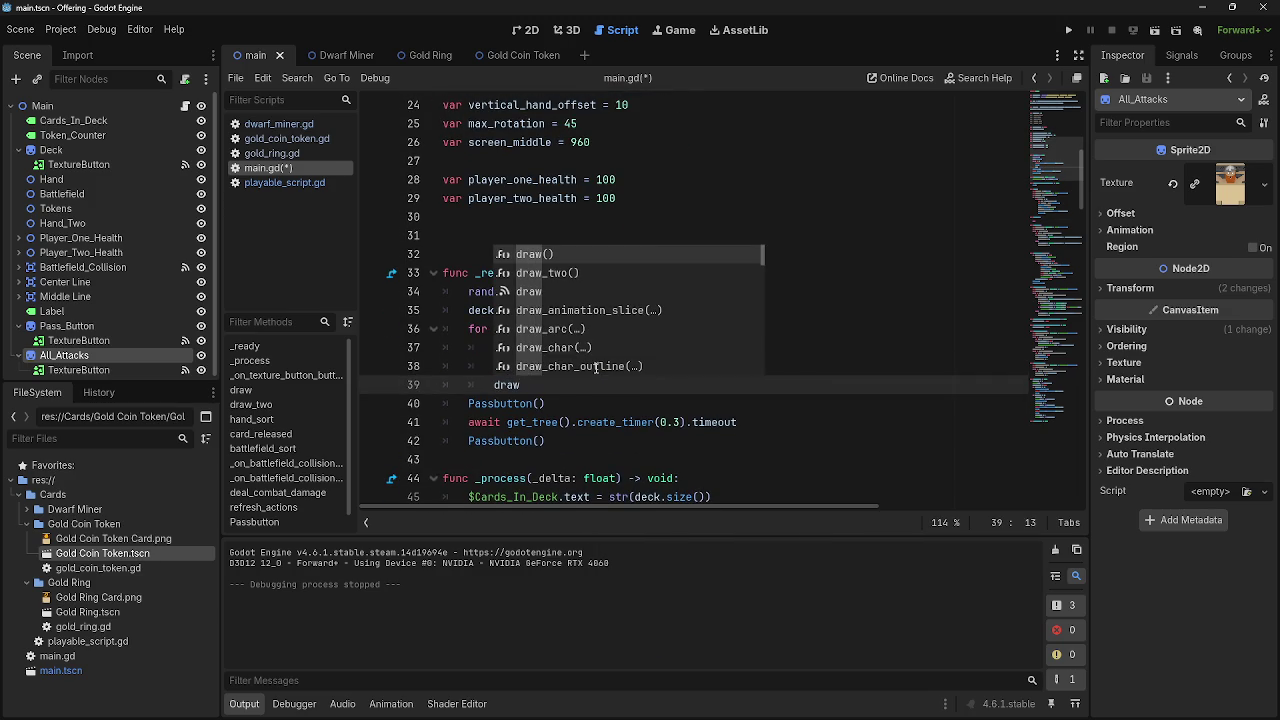
pyautogui.press('Down')
pyautogui.press('Return')
# Copy draw()'s body into draw_two(), replacing pass and ending with hand_sort()
pyautogui.scroll(-7, 610, 360)
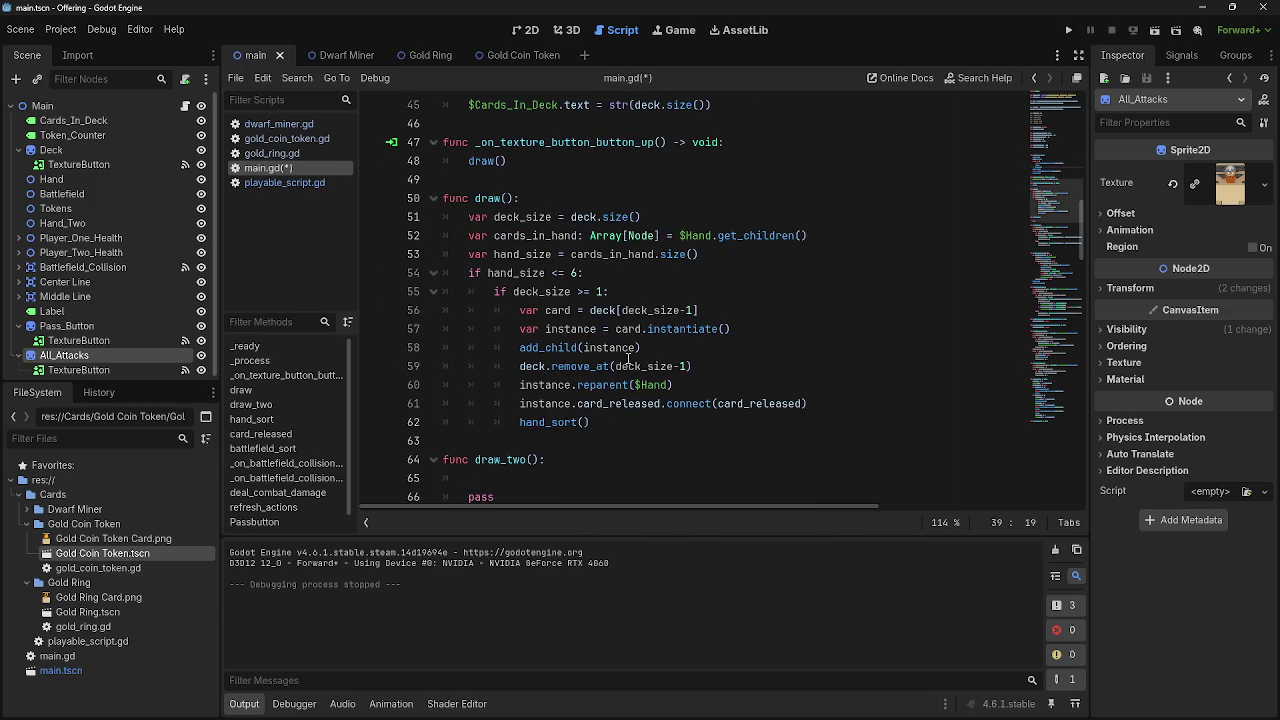
pyautogui.click(469, 216)
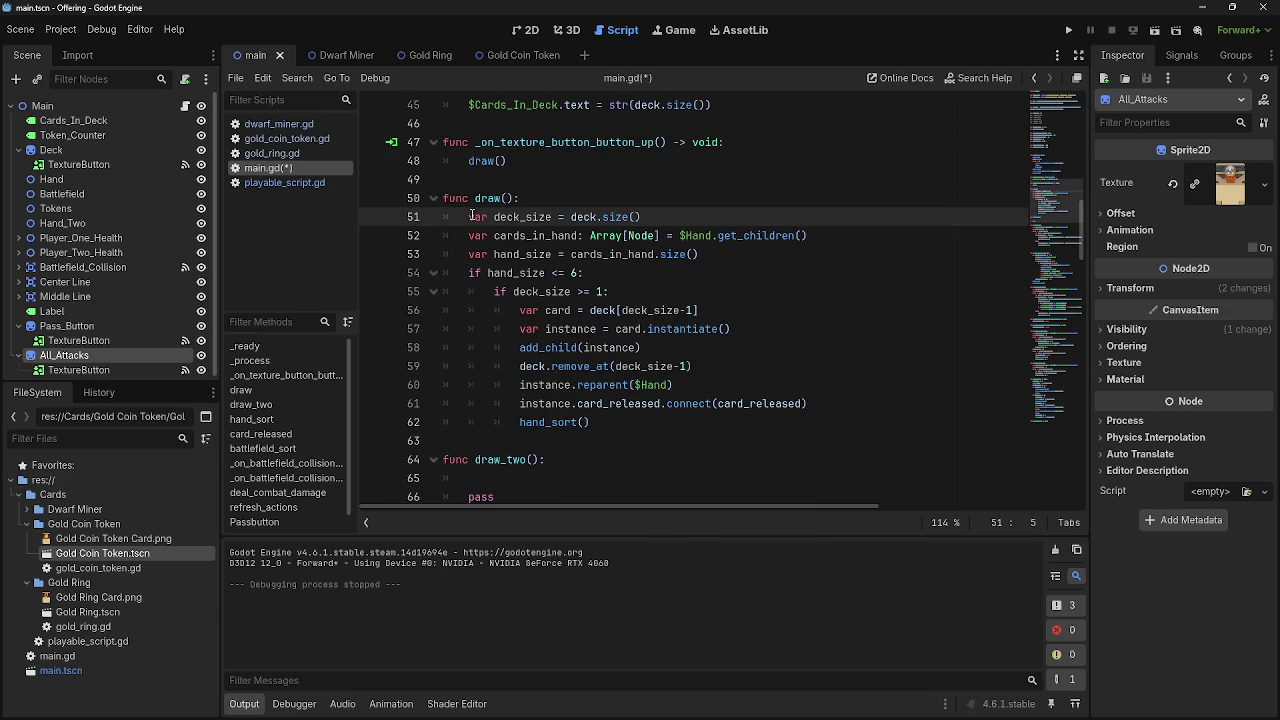
pyautogui.moveTo(467, 216); pyautogui.dragTo(624, 425)
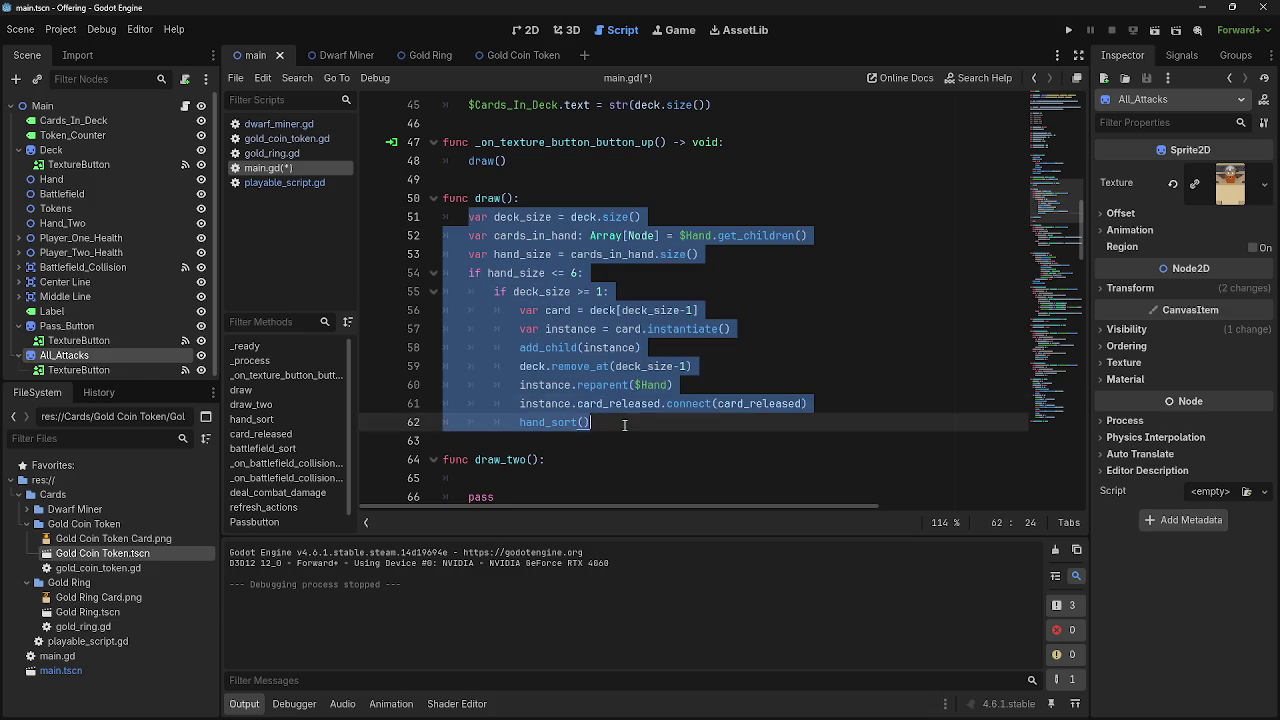
pyautogui.hotkey('ctrl', 'c')
pyautogui.click(577, 470)
pyautogui.hotkey('ctrl', 'v')
pyautogui.moveTo(443, 377); pyautogui.dragTo(602, 399)
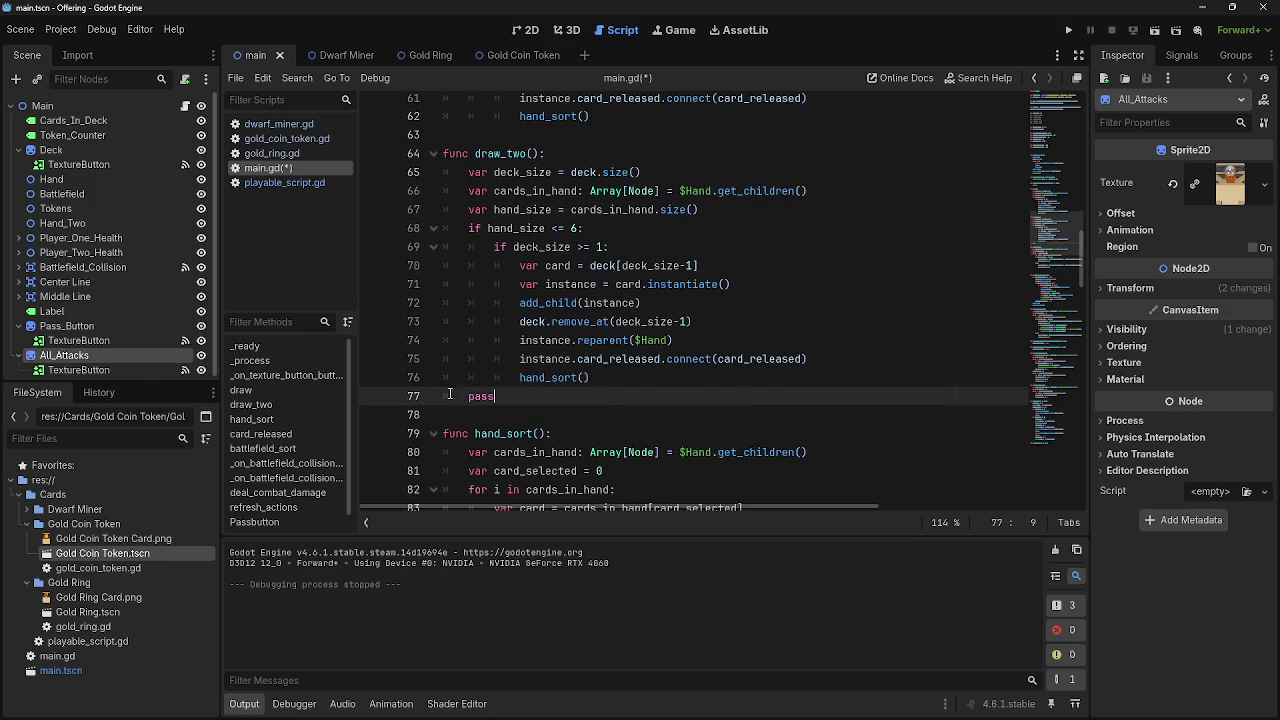
pyautogui.press('BackSpace')
pyautogui.write('hand')
pyautogui.press('Return')
# Change deck to deck_two on draw_two()'s deck_size line 65
pyautogui.scroll(3, 635, 402)
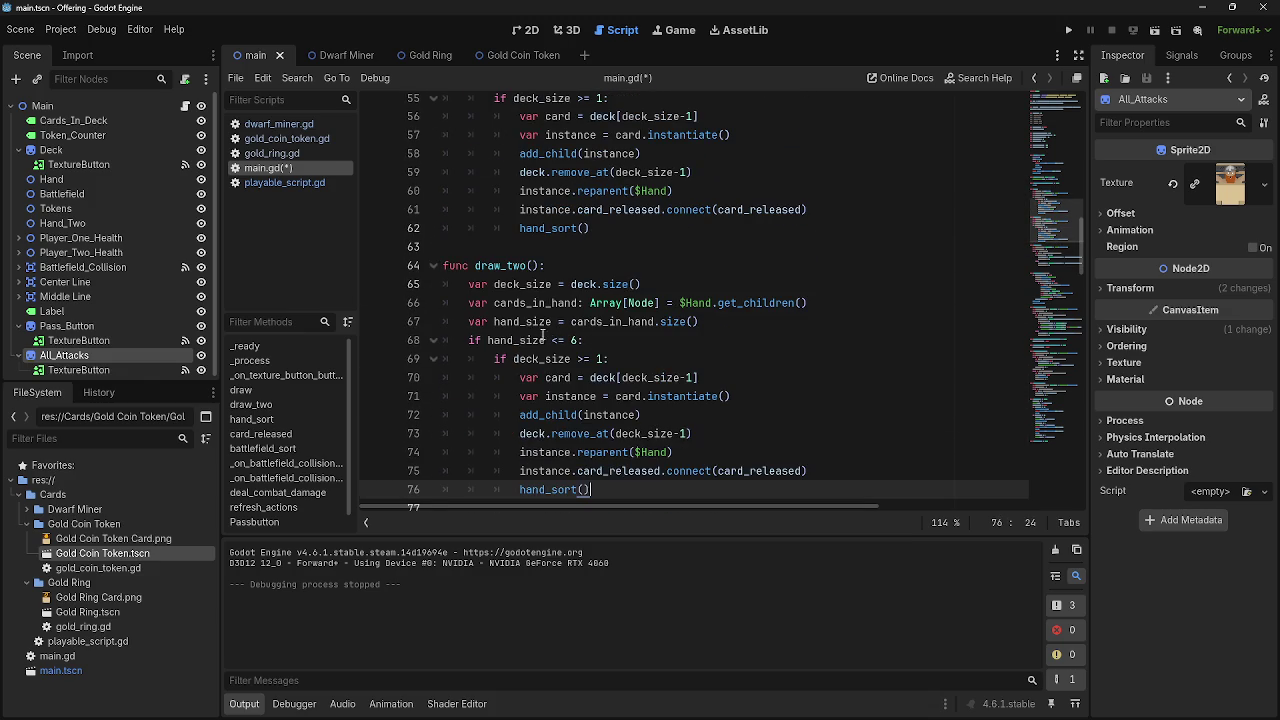
pyautogui.click(552, 340)
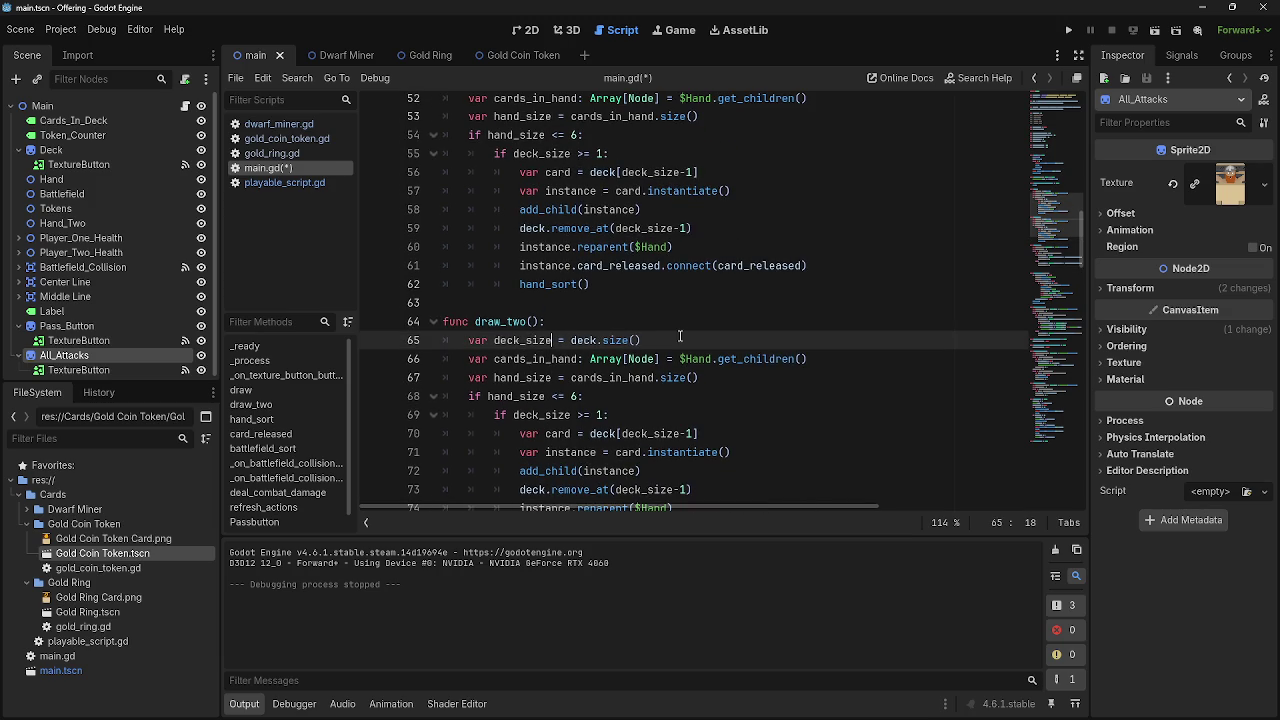
pyautogui.click(597, 341)
pyautogui.write('_two')
# Change the $Hand lookup on line 66 to $Hand_Two
pyautogui.scroll(15, 778, 310)
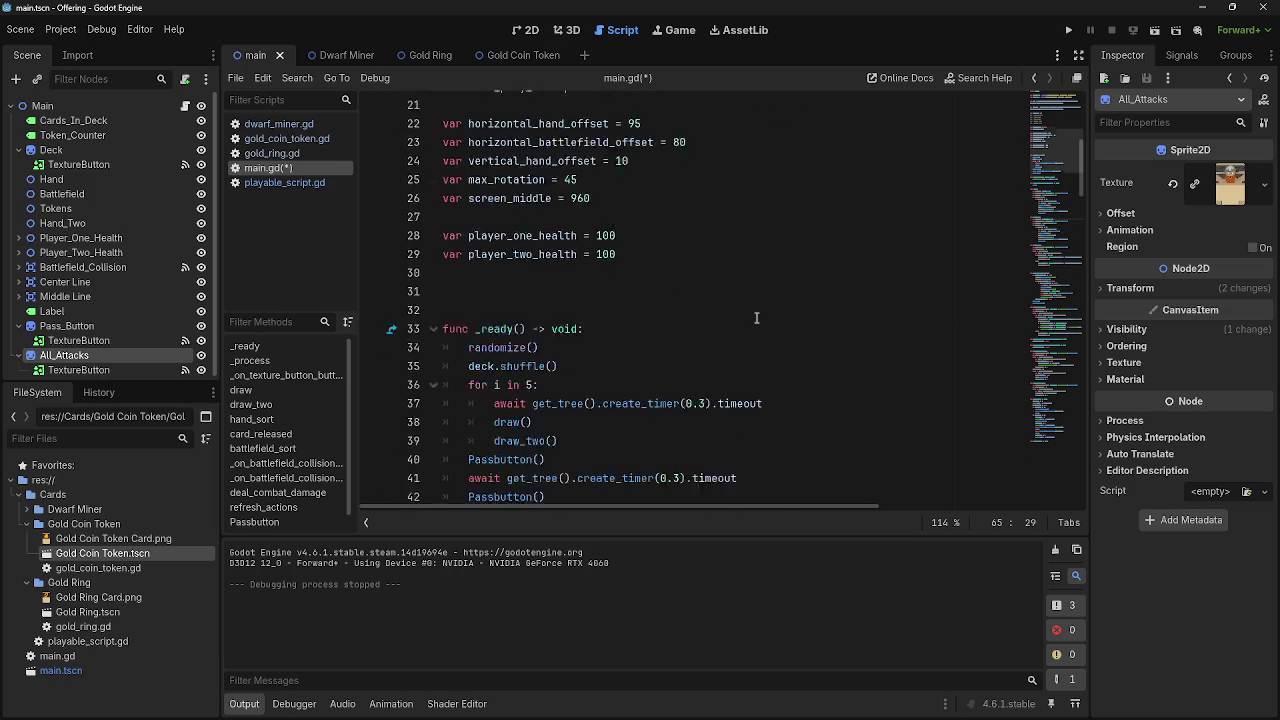
pyautogui.scroll(-15, 757, 318)
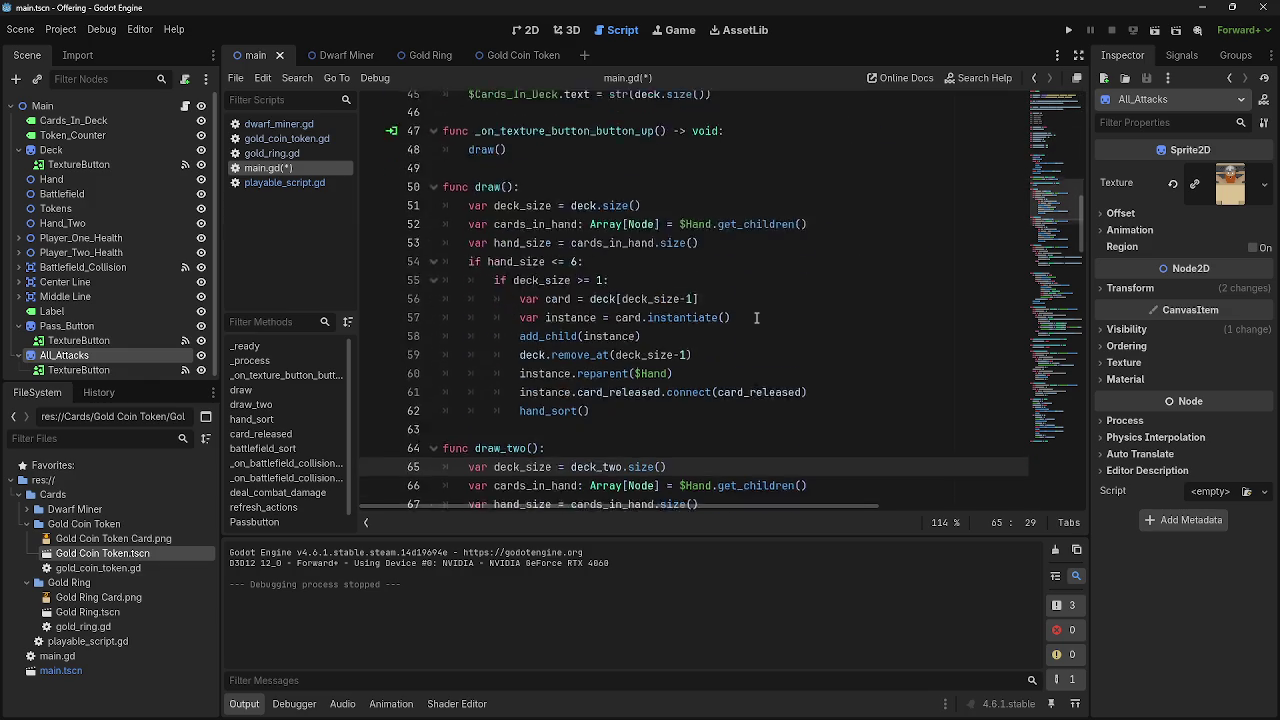
pyautogui.scroll(-1, 600, 340)
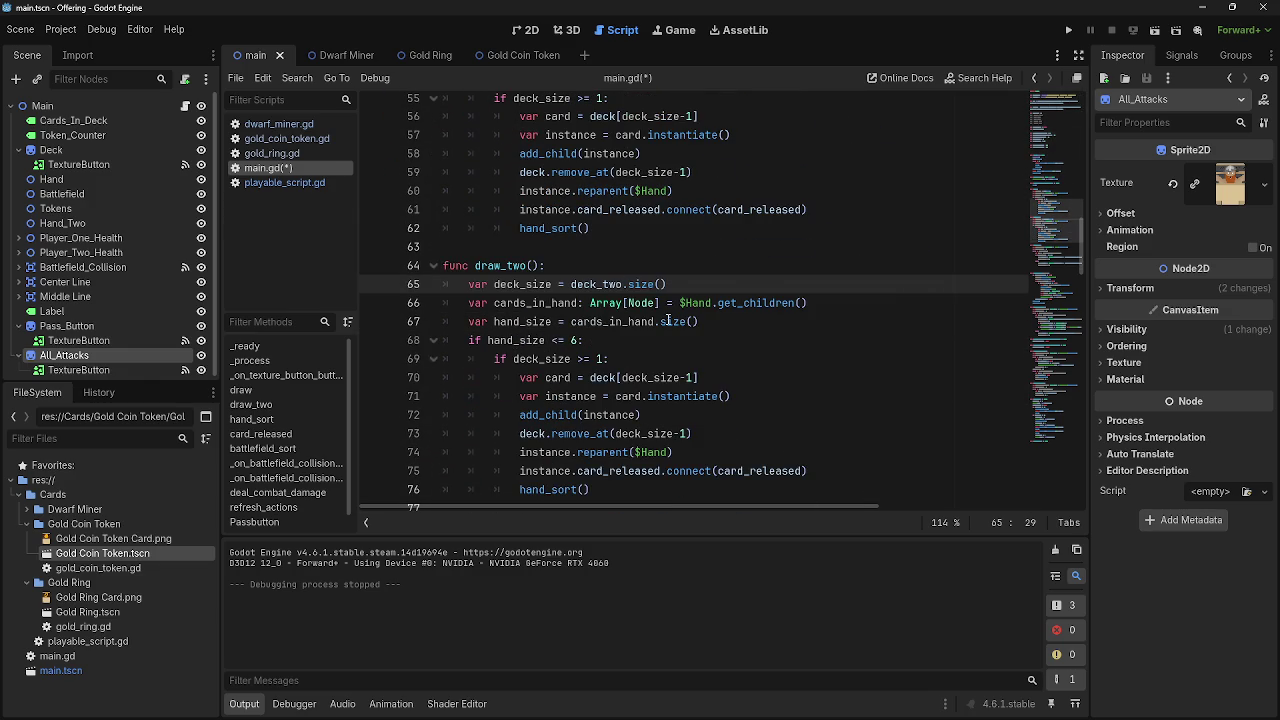
pyautogui.click(839, 304)
pyautogui.click(532, 303)
pyautogui.click(739, 302)
pyautogui.doubleClick(739, 302)
pyautogui.click(710, 302)
pyautogui.write('2')
pyautogui.press('End')
pyautogui.click(719, 303)
pyautogui.press('BackSpace')
pyautogui.write('_Two')
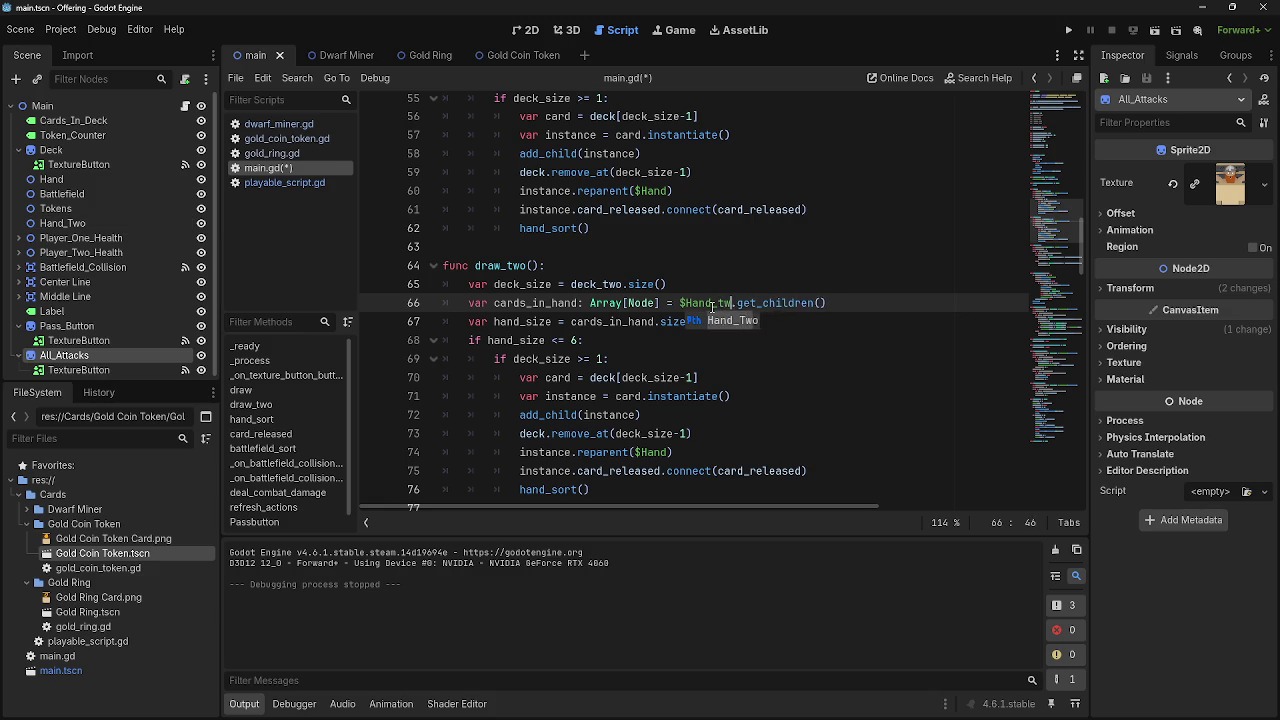
# Check the deck_size and instance uses in draw_two(), then run the game
pyautogui.click(718, 322)
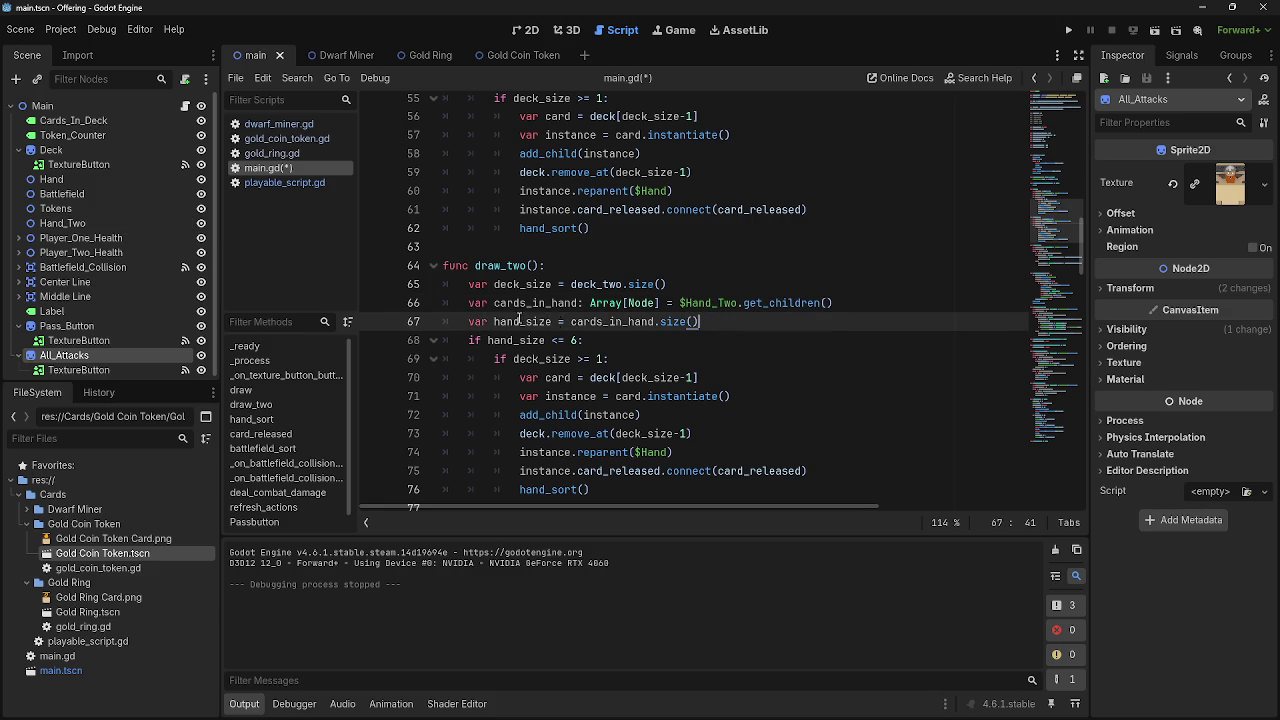
pyautogui.moveTo(494, 322); pyautogui.dragTo(636, 322)
pyautogui.click(636, 322)
pyautogui.click(540, 322)
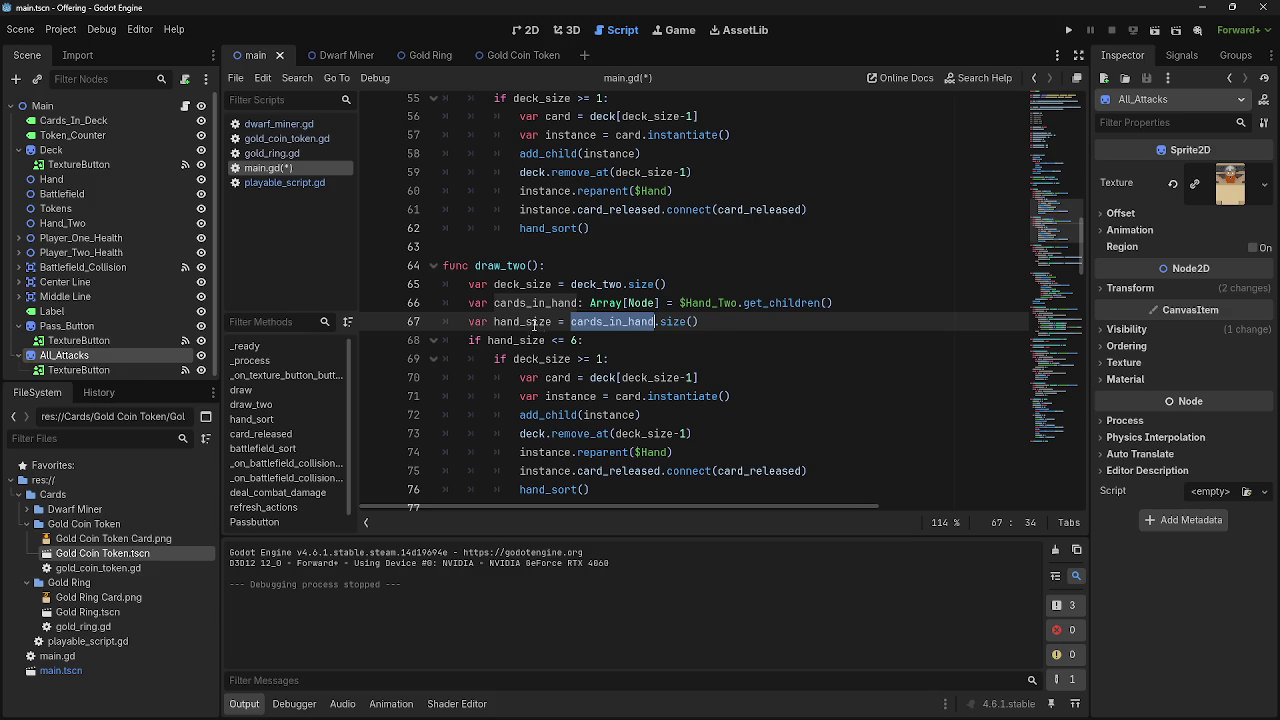
pyautogui.click(514, 340)
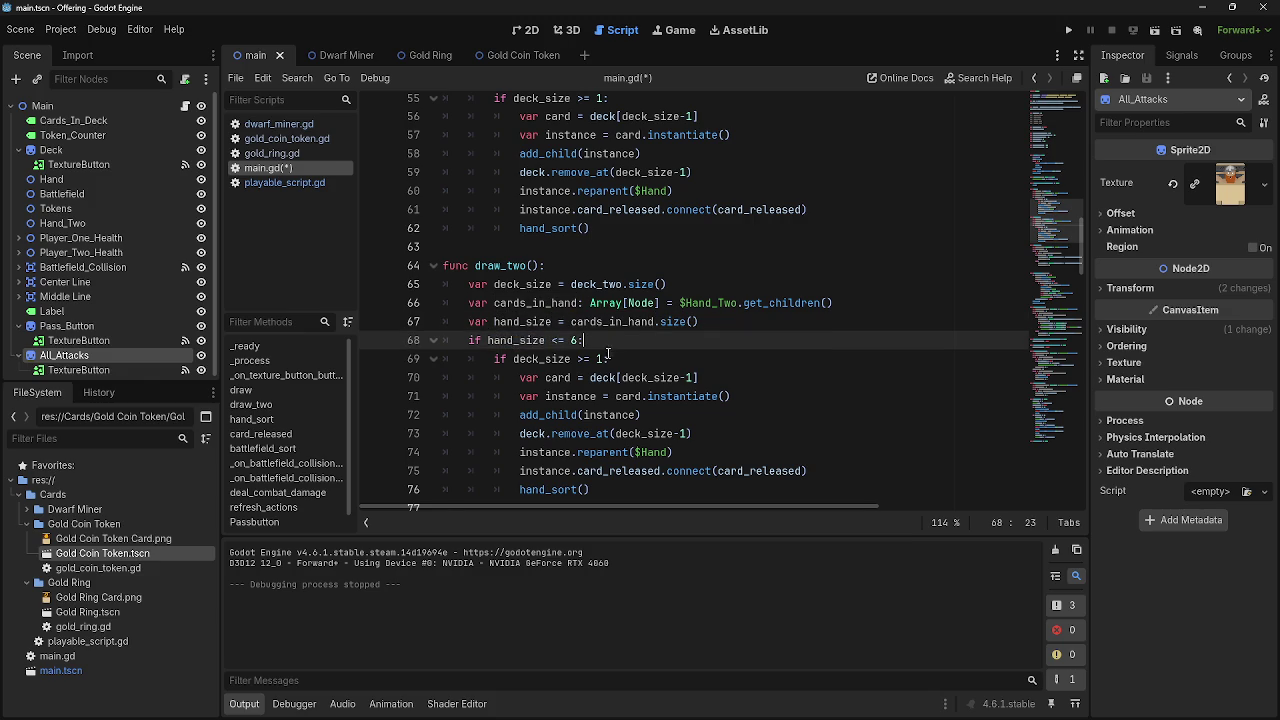
pyautogui.scroll(-1, 514, 340)
pyautogui.doubleClick(540, 302)
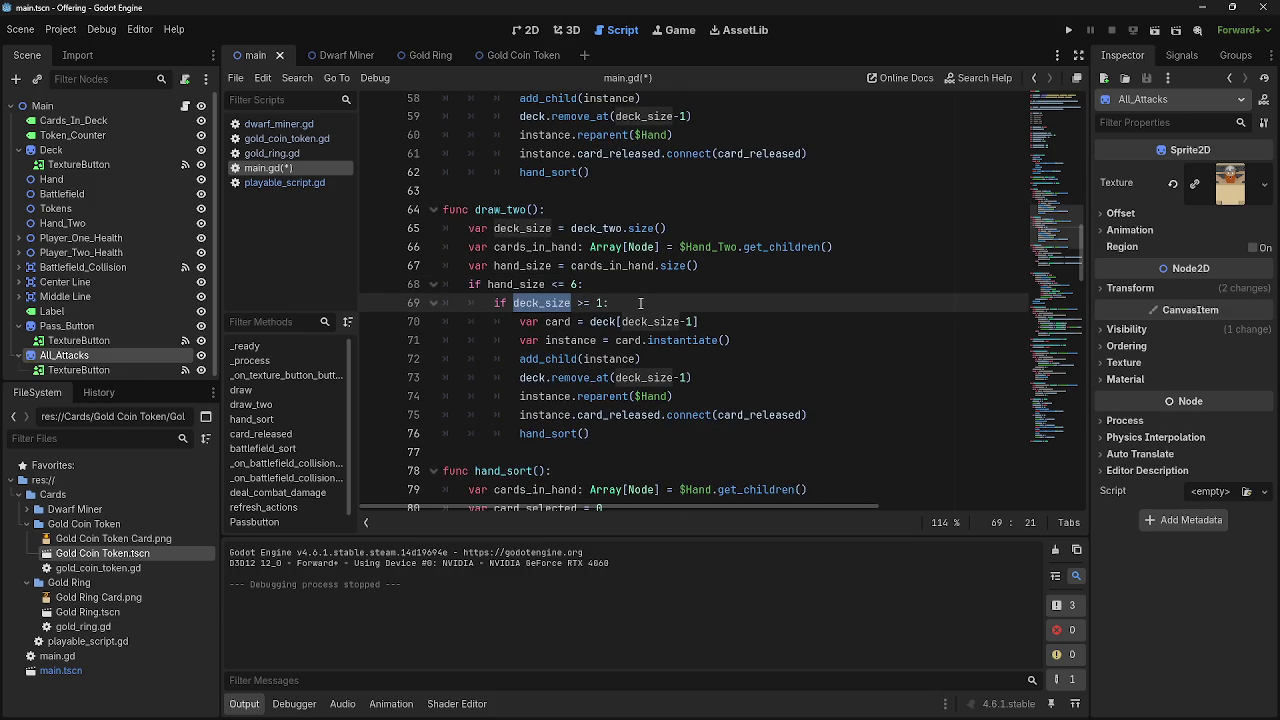
pyautogui.scroll(-1, 640, 302)
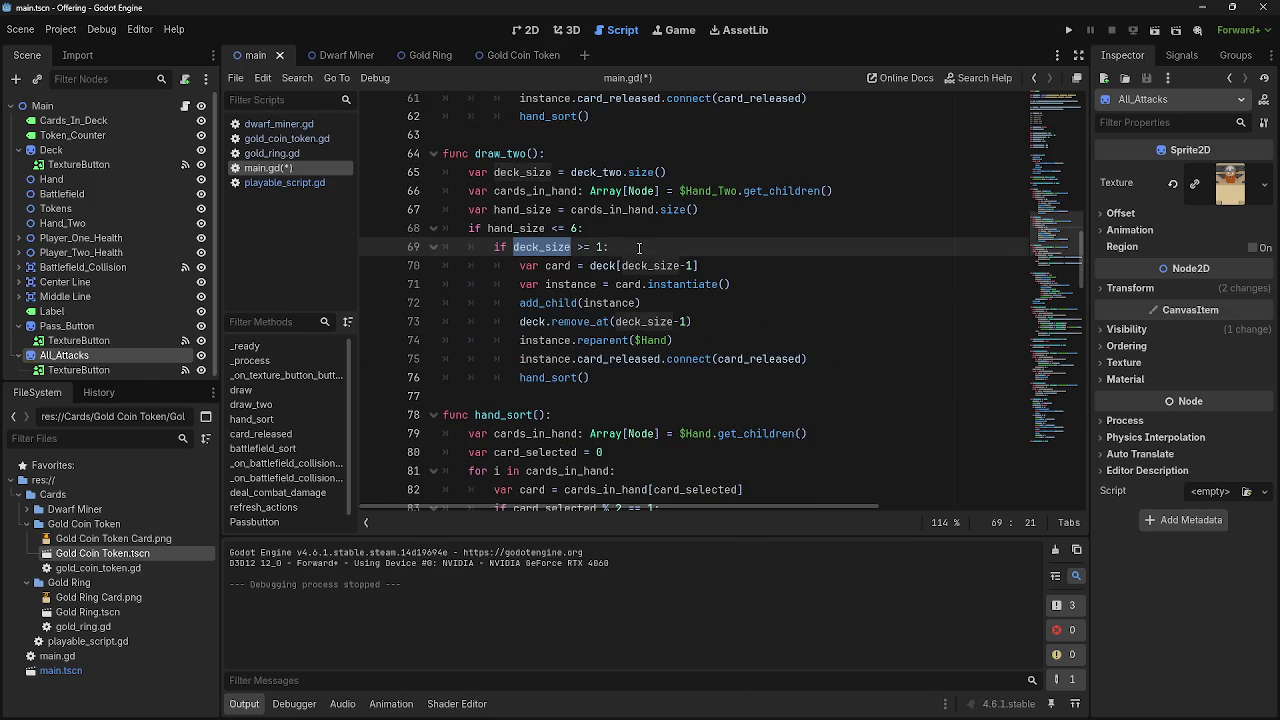
pyautogui.doubleClick(594, 286)
pyautogui.click(668, 306)
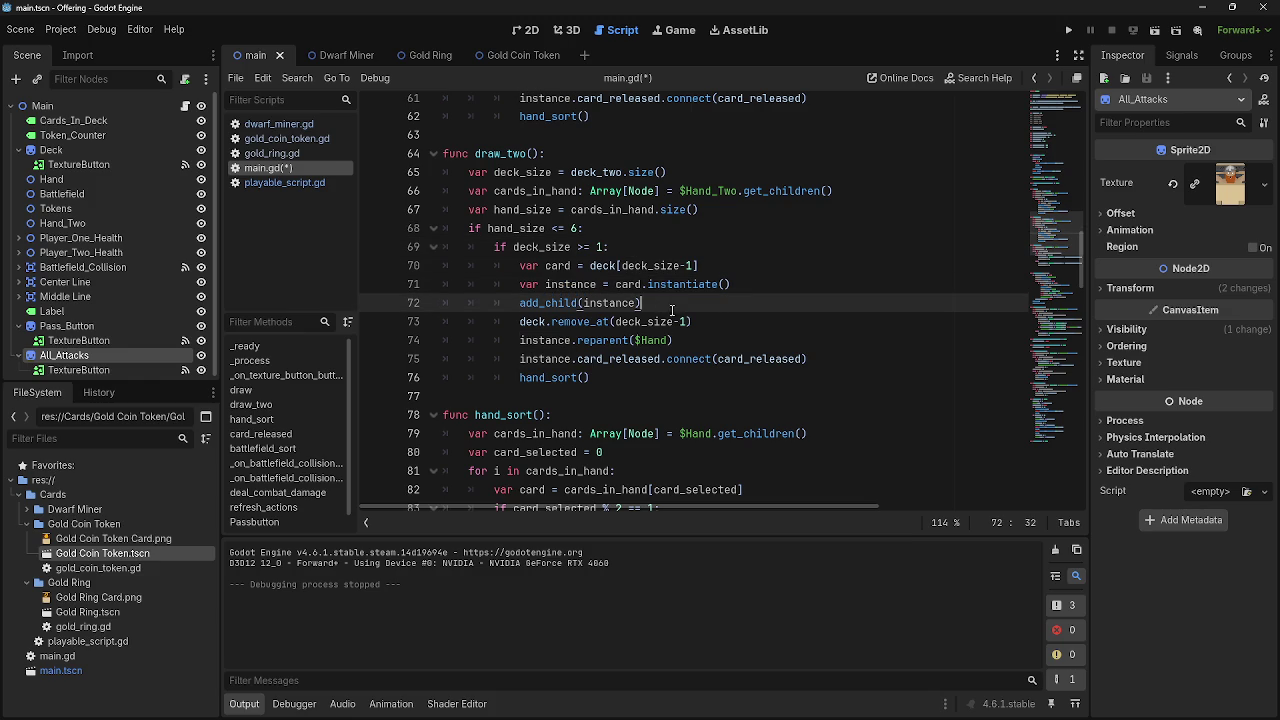
pyautogui.click(699, 325)
pyautogui.click(1068, 30)
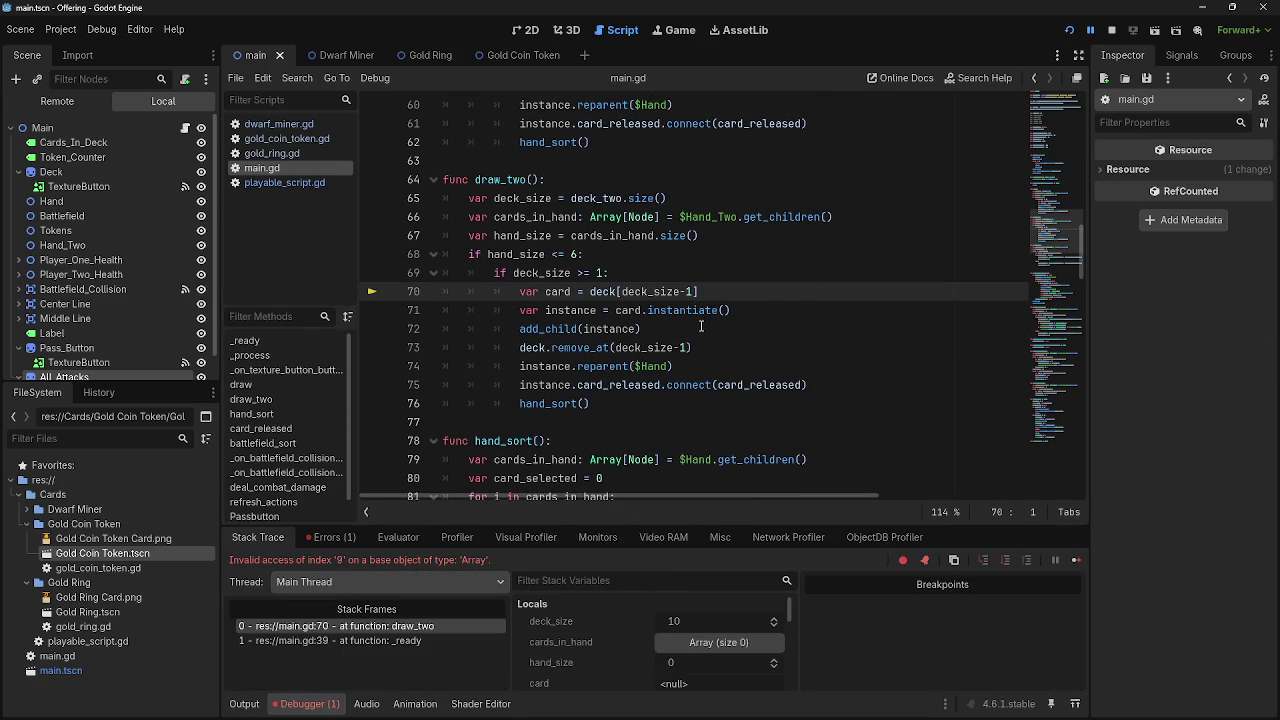
# Change line 70 to take deck_two[deck_size-1] and stop the running game
pyautogui.doubleClick(605, 291)
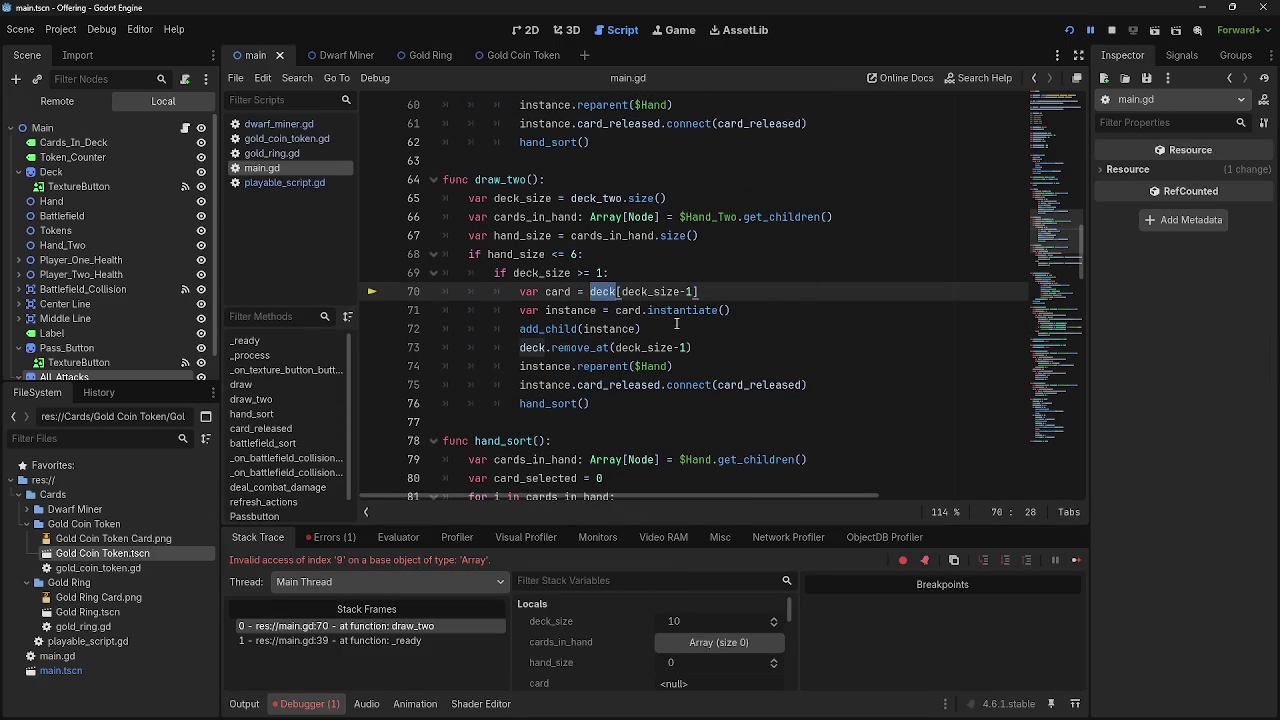
pyautogui.click(616, 291)
pyautogui.write('two')
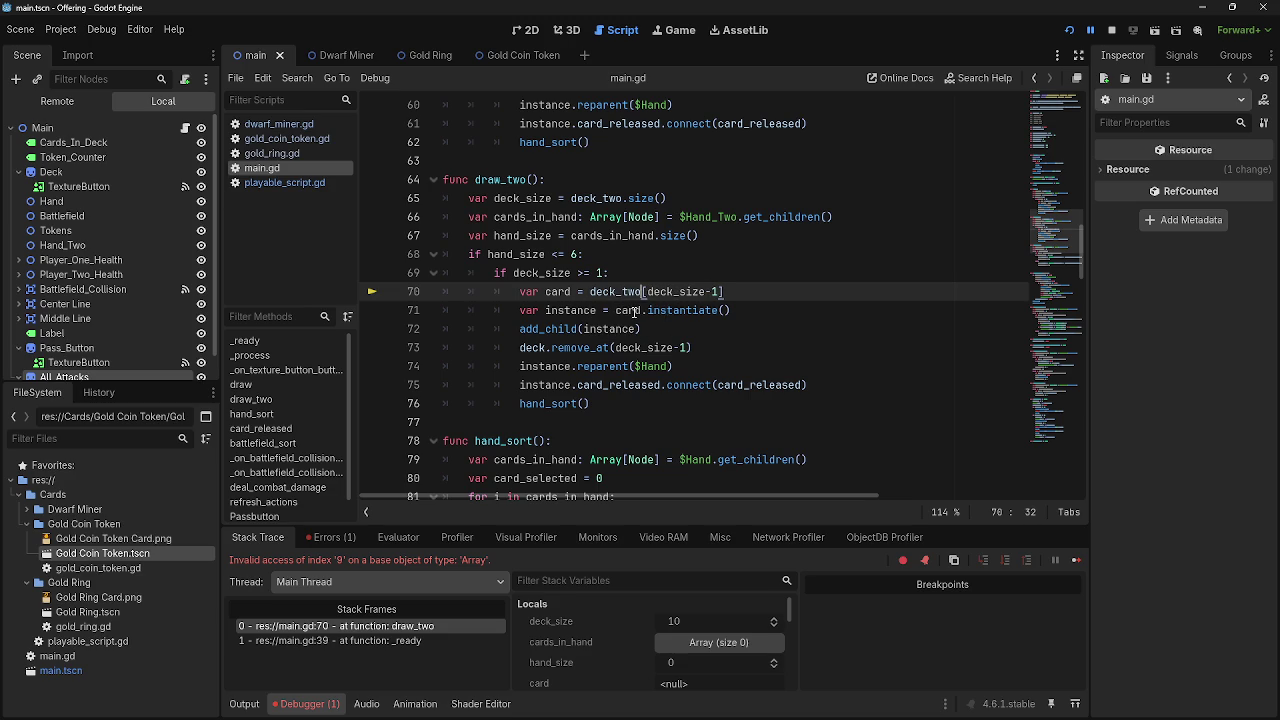
pyautogui.click(1112, 33)
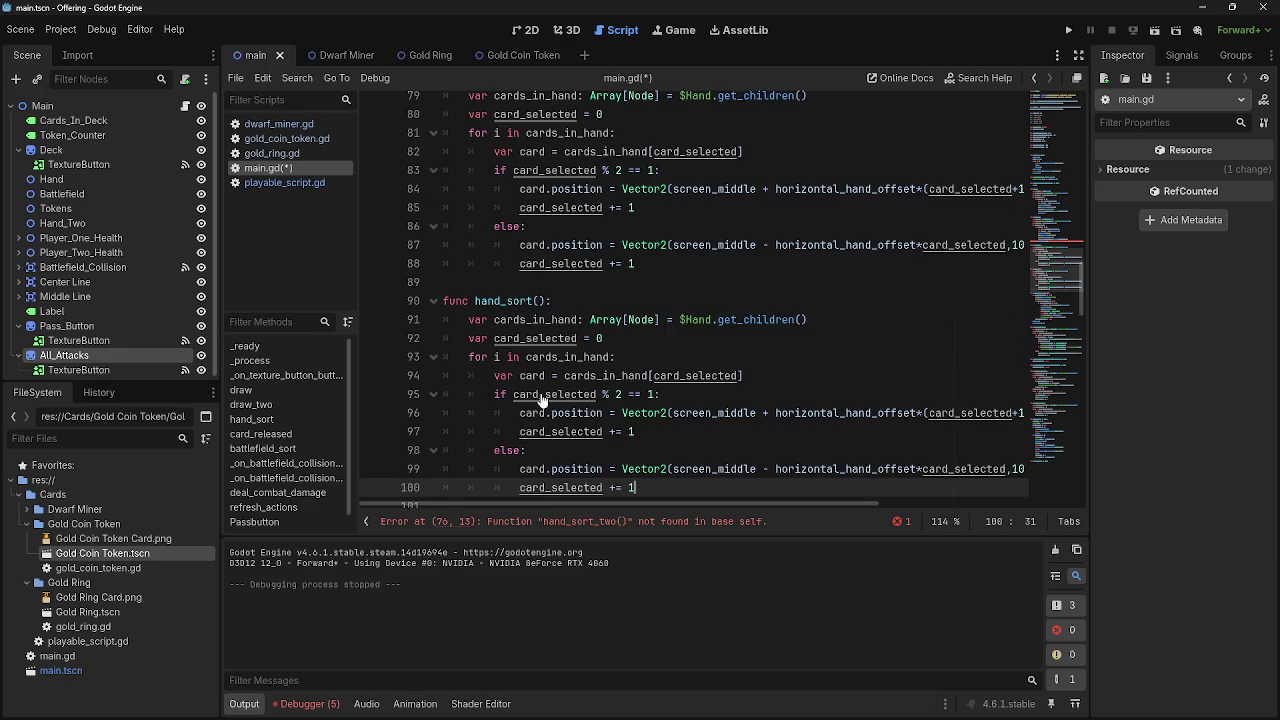
# Rename the duplicated function to hand_sort_two and make it read $Hand_Two
pyautogui.click(532, 310)
pyautogui.write('_two')
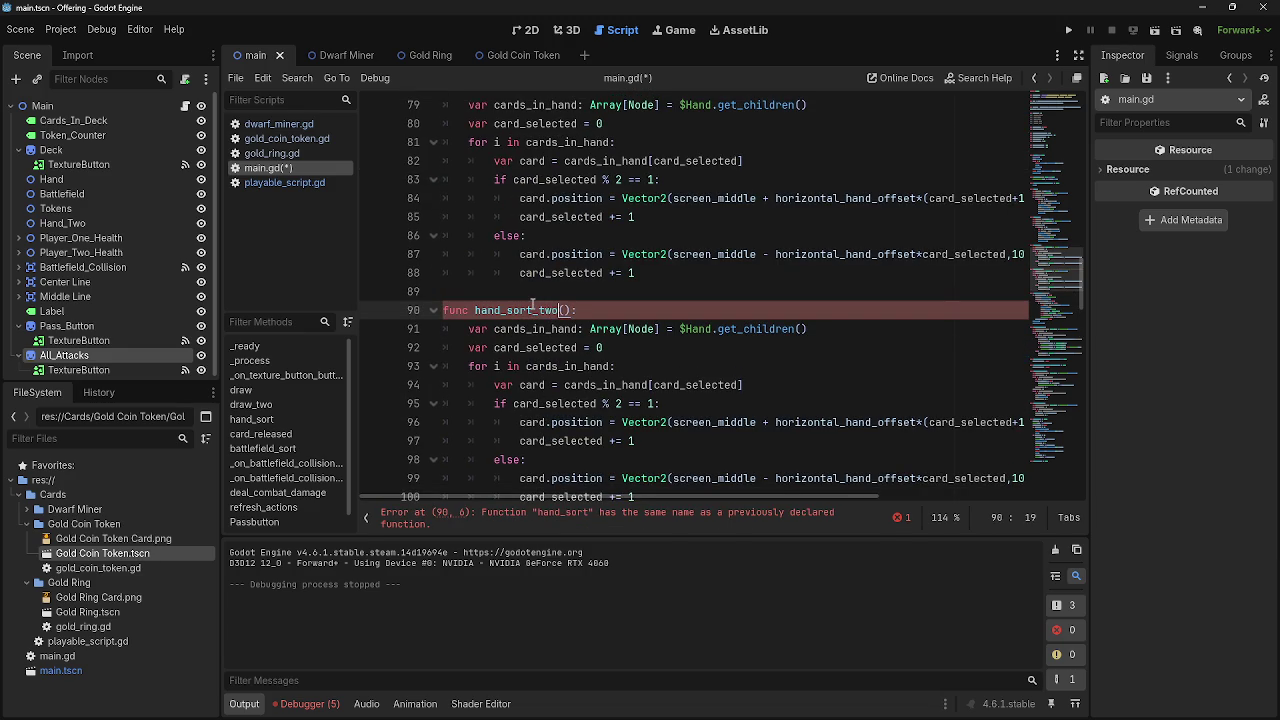
pyautogui.click(675, 345)
pyautogui.doubleClick(520, 328)
pyautogui.click(675, 342)
pyautogui.click(713, 329)
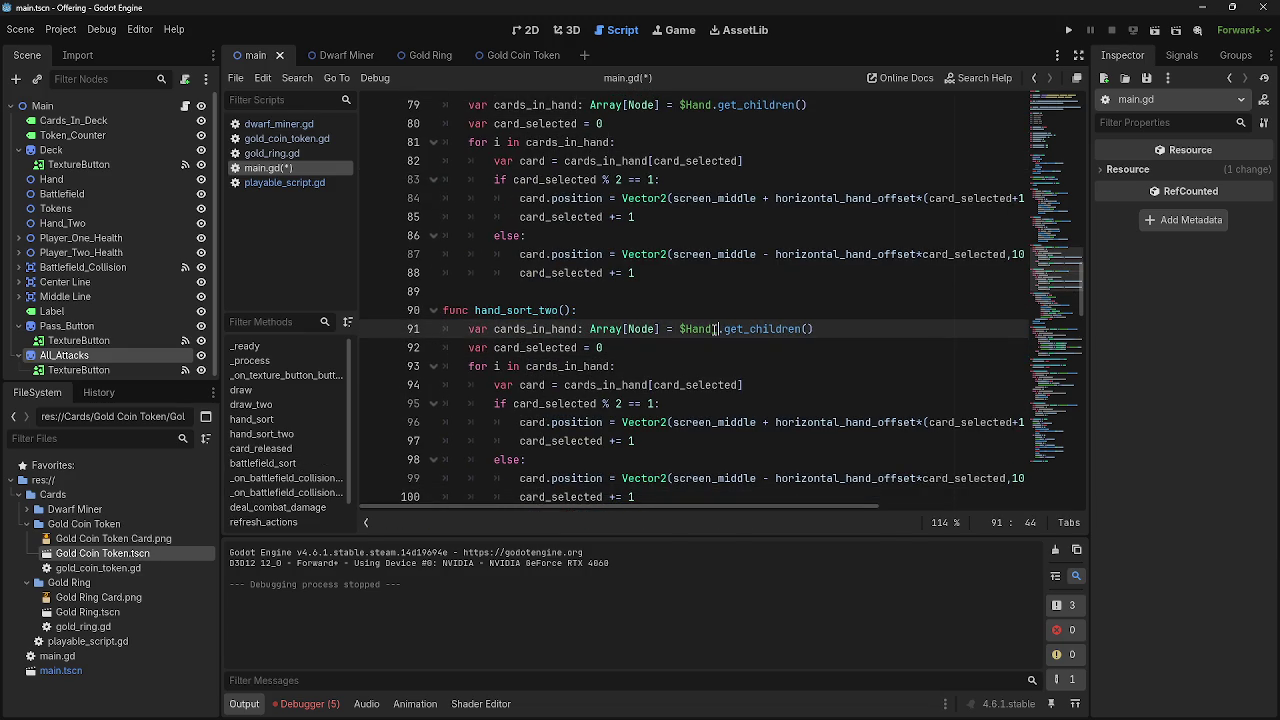
pyautogui.write('_Two')
# Review where card_selected, screen_middle and horizontal_hand_offset are used in hand_sort_two
pyautogui.click(652, 350)
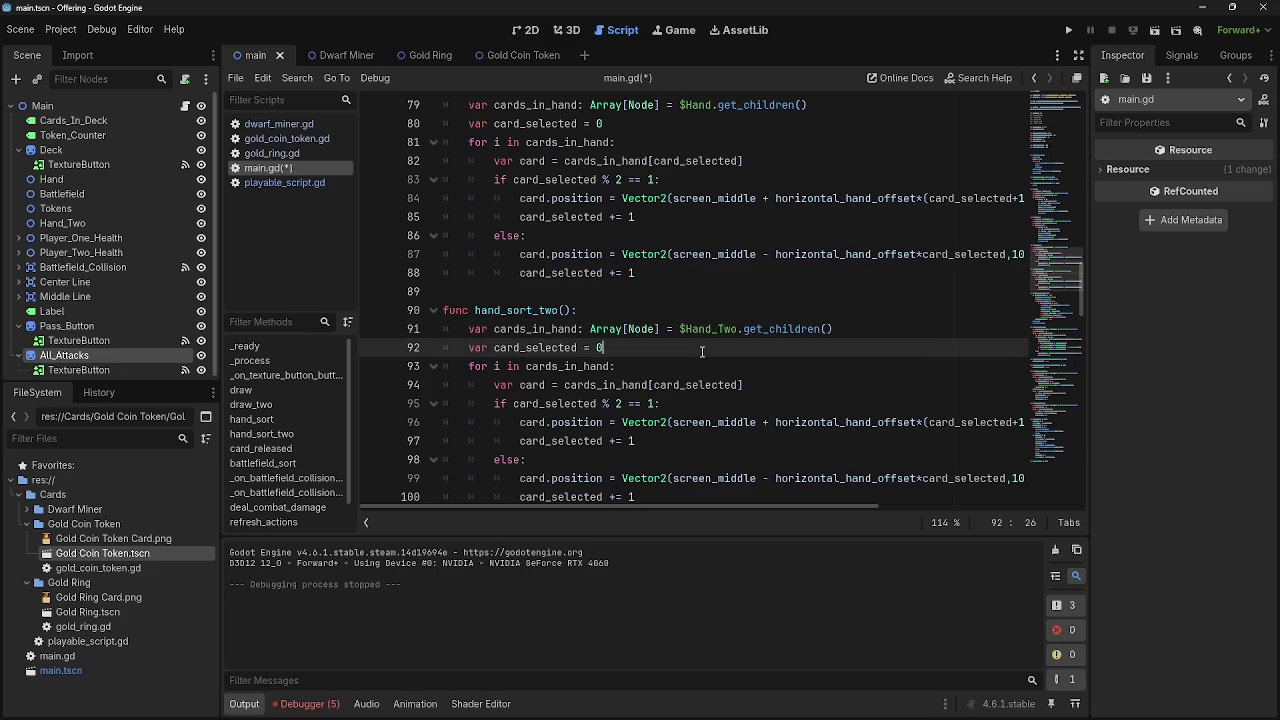
pyautogui.doubleClick(553, 348)
pyautogui.scroll(-1, 553, 348)
pyautogui.click(537, 329)
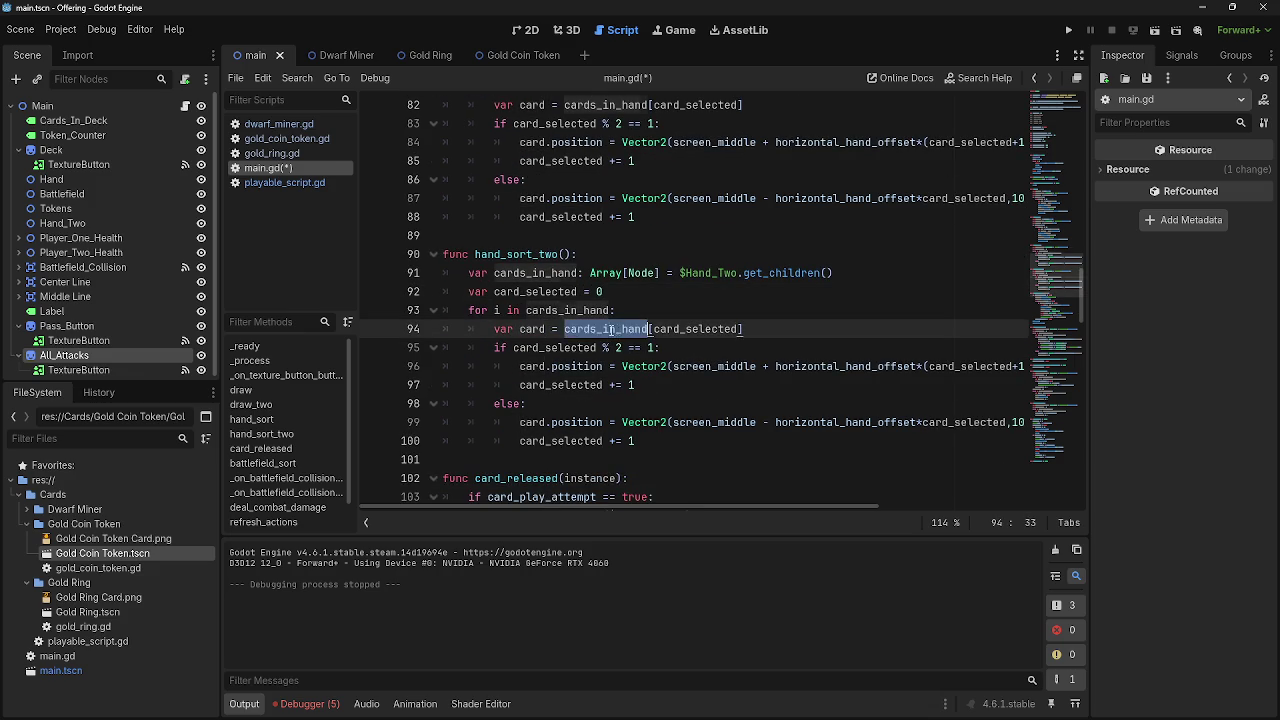
pyautogui.doubleClick(553, 348)
pyautogui.click(576, 366)
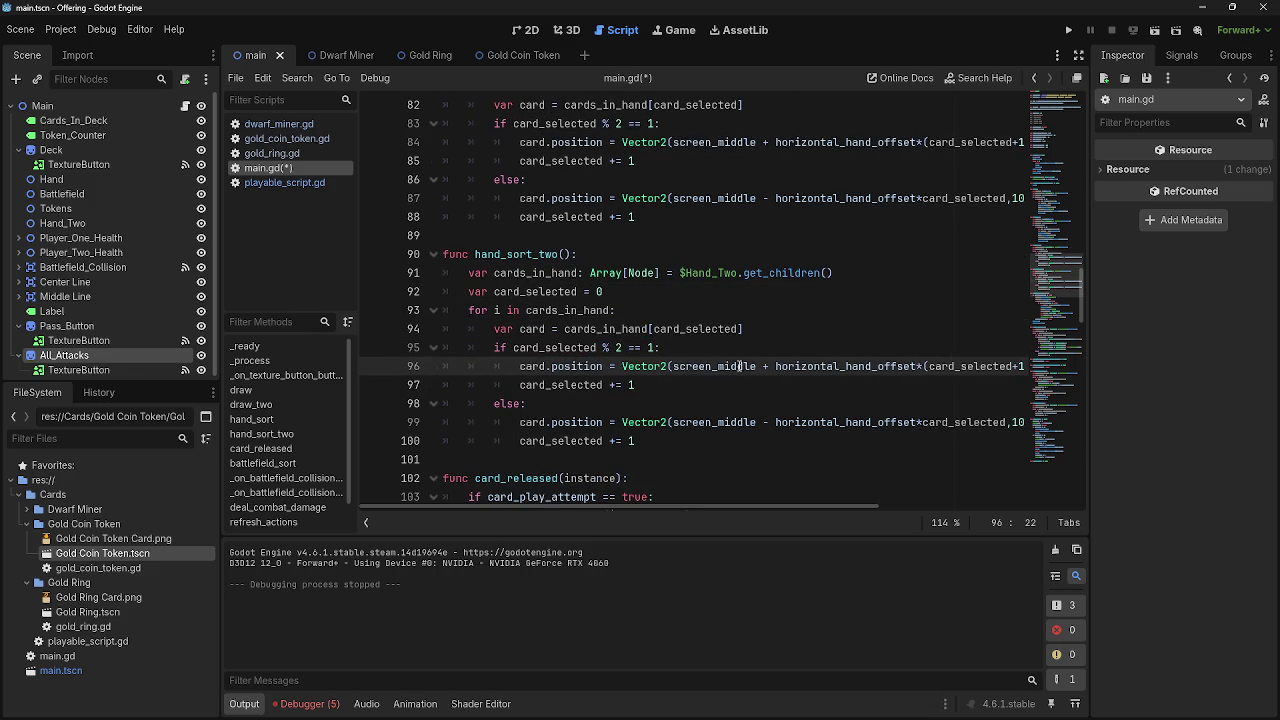
pyautogui.doubleClick(741, 366)
pyautogui.doubleClick(817, 368)
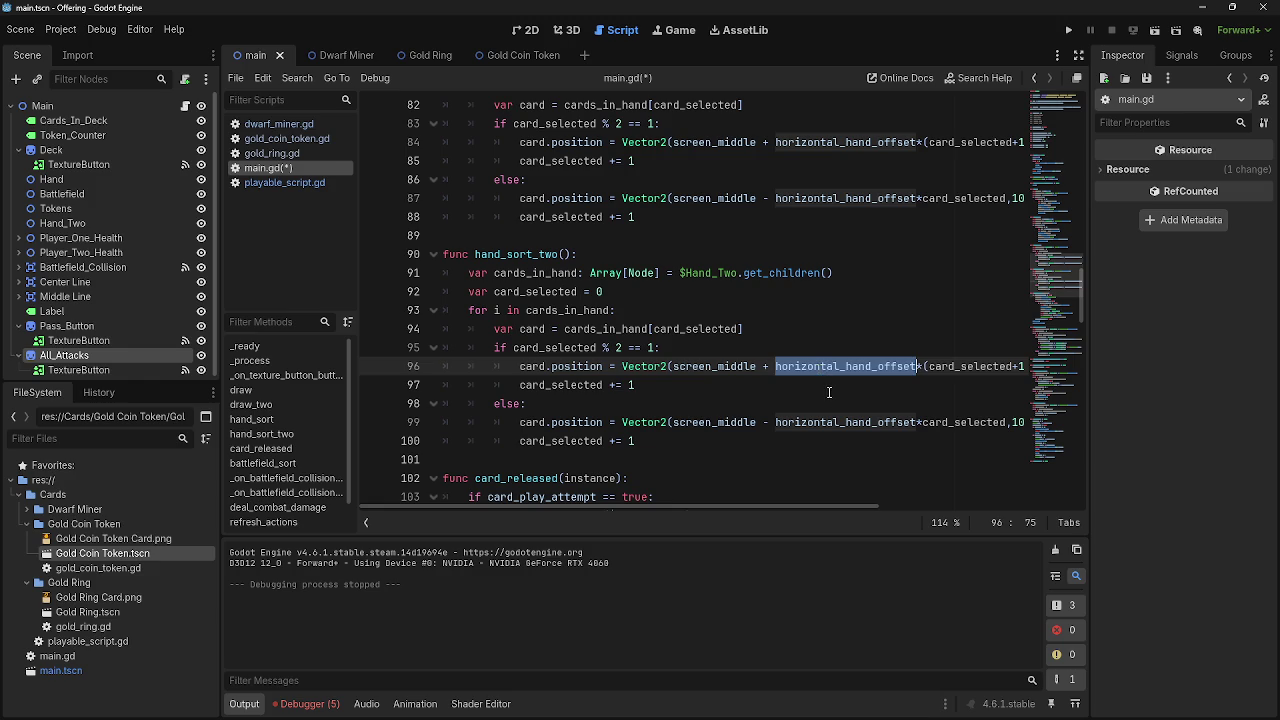
pyautogui.click(830, 388)
pyautogui.click(830, 403)
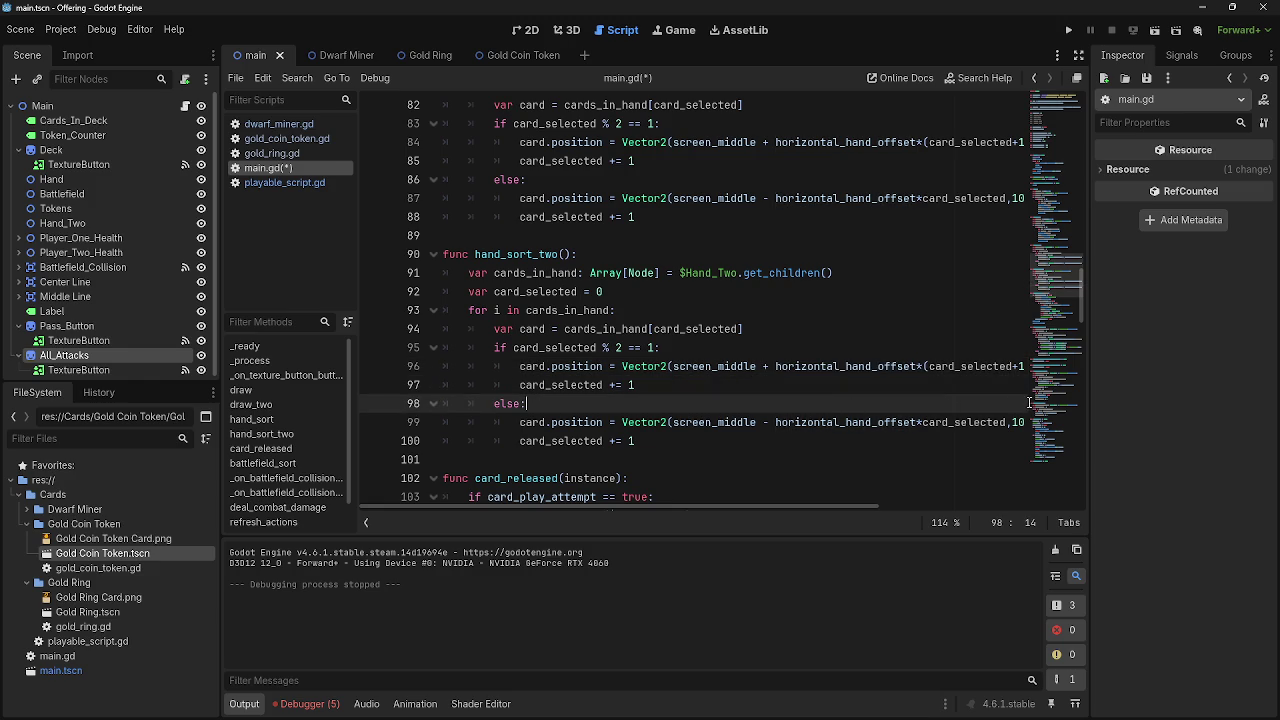
pyautogui.moveTo(676, 506); pyautogui.dragTo(921, 505)
# Change vertical_hand_offset to vertical_hand_offset_two on lines 99 and 96
pyautogui.doubleClick(883, 422)
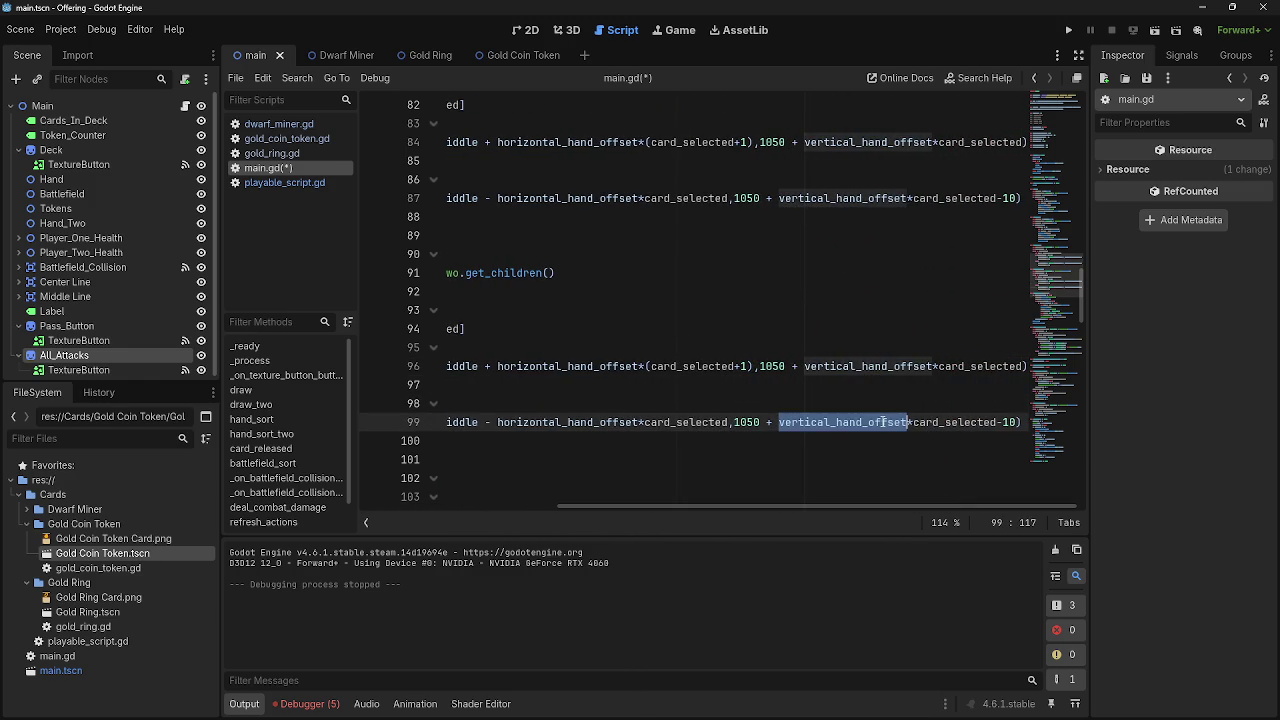
pyautogui.click(779, 422)
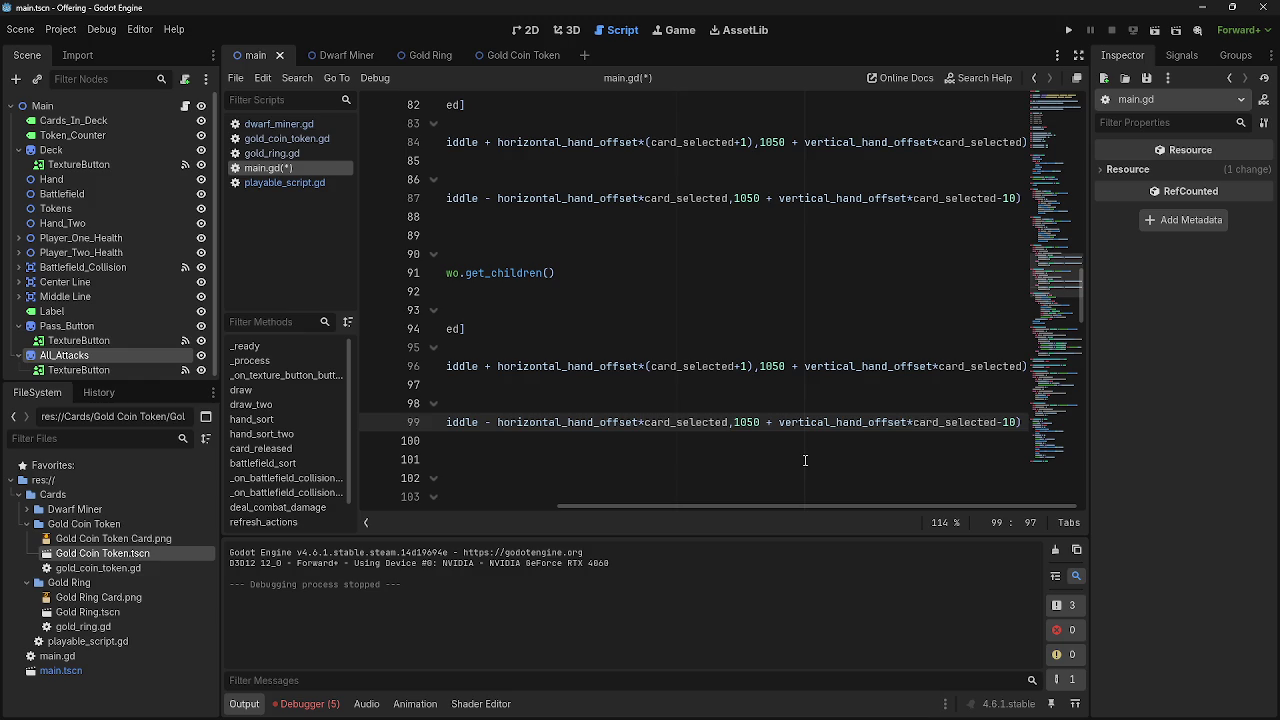
pyautogui.write('_two')
pyautogui.click(933, 368)
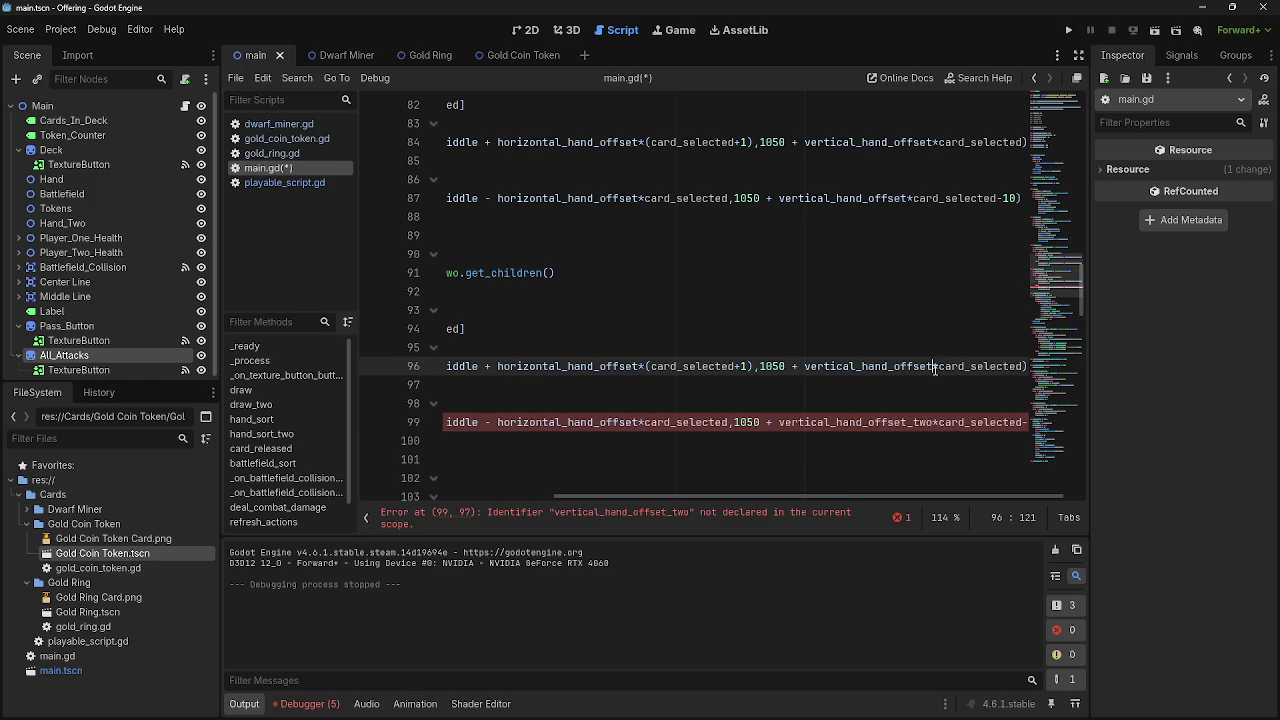
pyautogui.write('two')
pyautogui.doubleClick(935, 368)
pyautogui.hotkey('ctrl', 'c')
# Scroll through main.gd to the $Hand reference in draw_two
pyautogui.scroll(15, 780, 430)
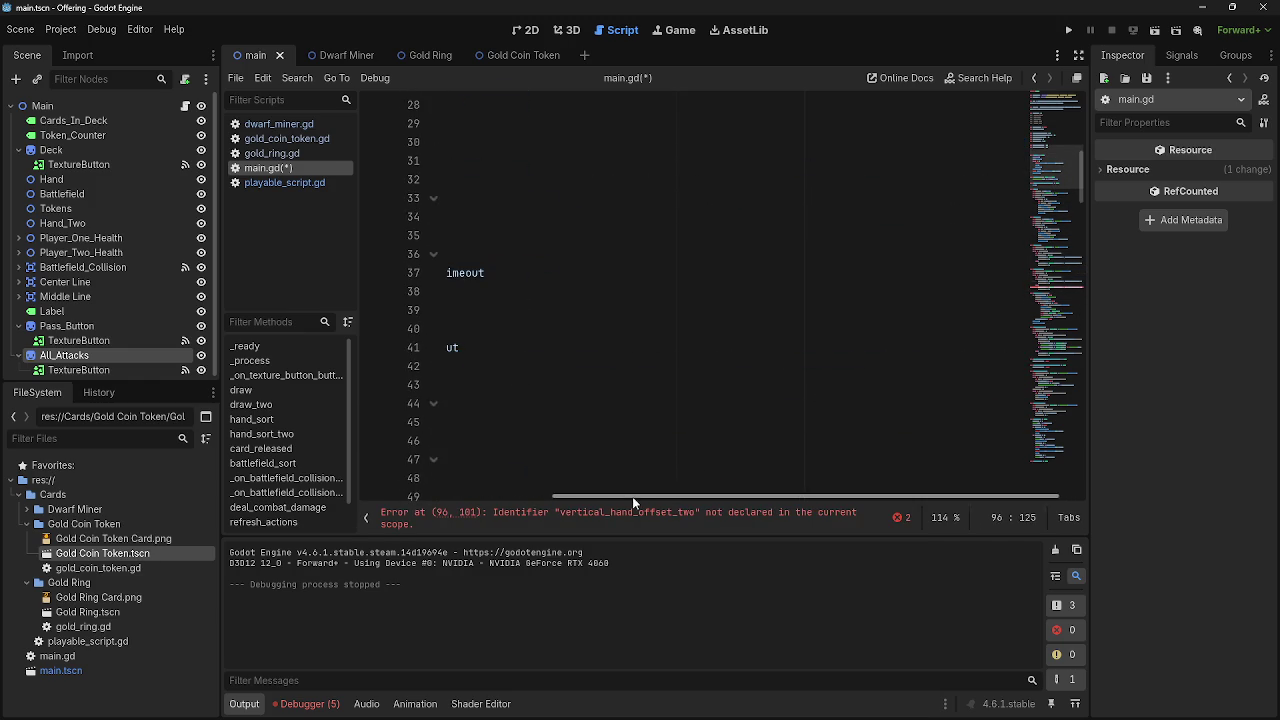
pyautogui.moveTo(637, 495); pyautogui.dragTo(440, 495)
pyautogui.scroll(-2, 593, 374)
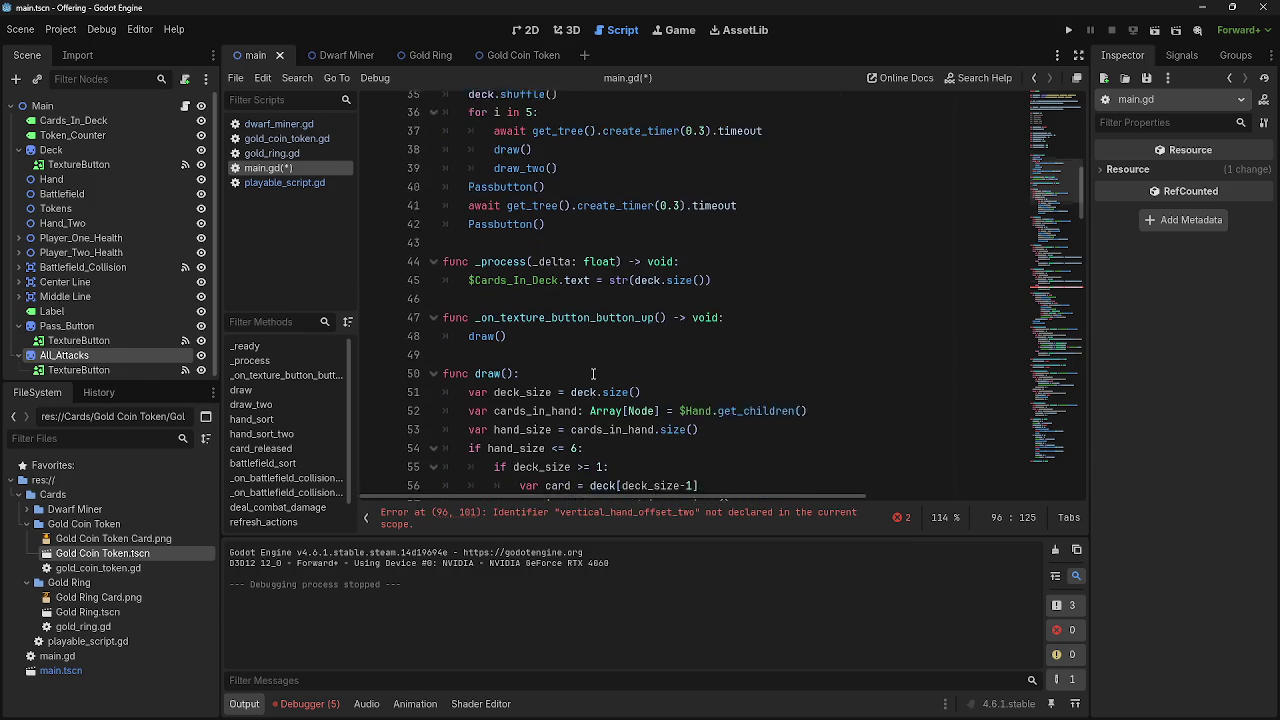
pyautogui.scroll(-5, 593, 374)
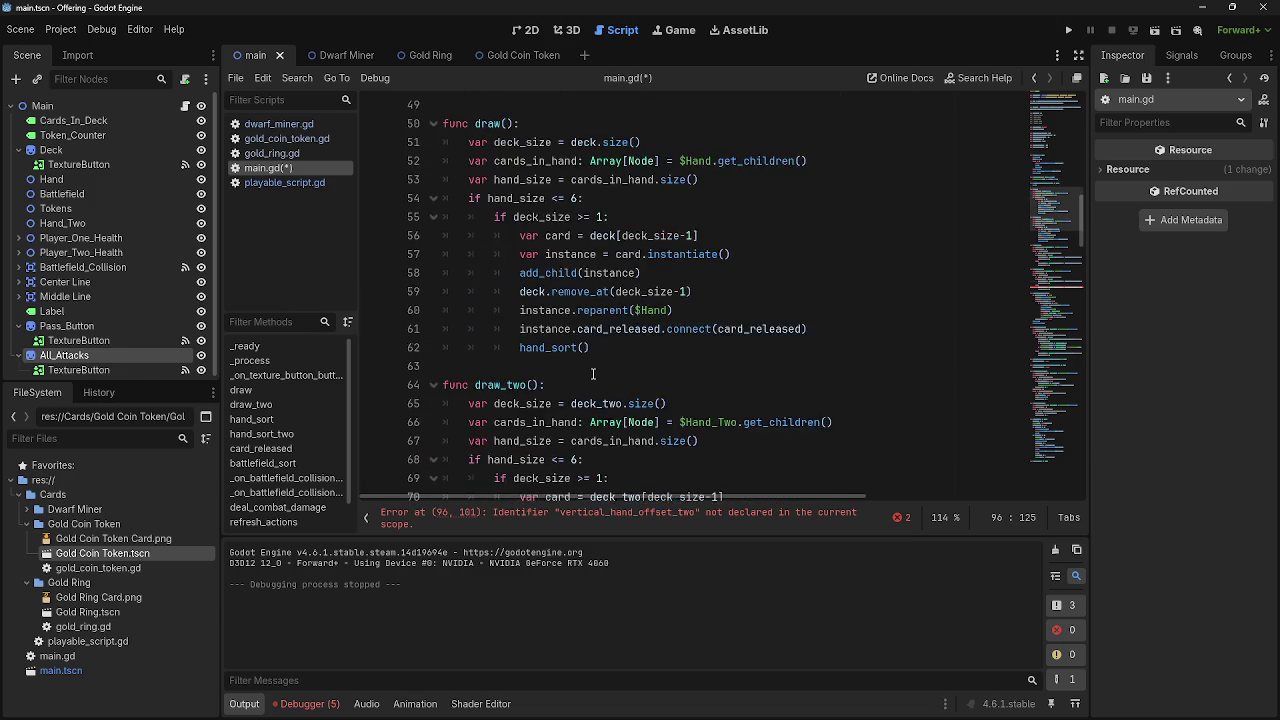
pyautogui.scroll(-8, 593, 374)
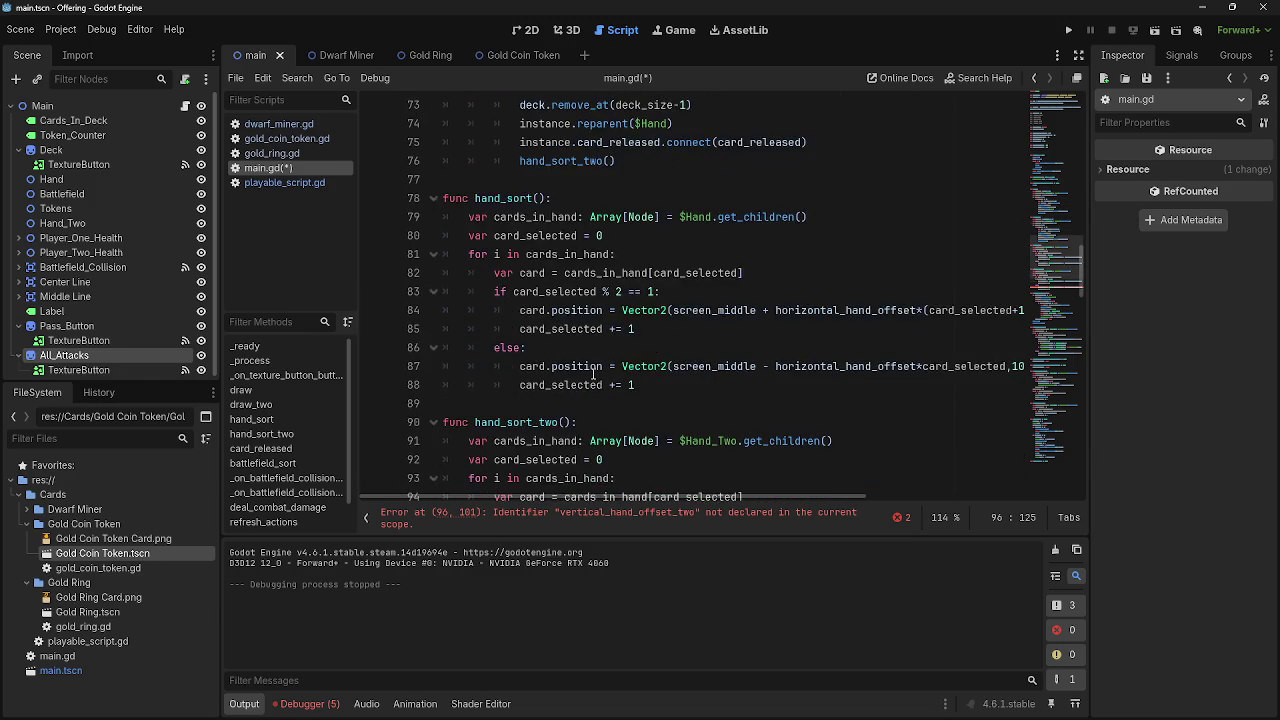
pyautogui.scroll(-2, 593, 374)
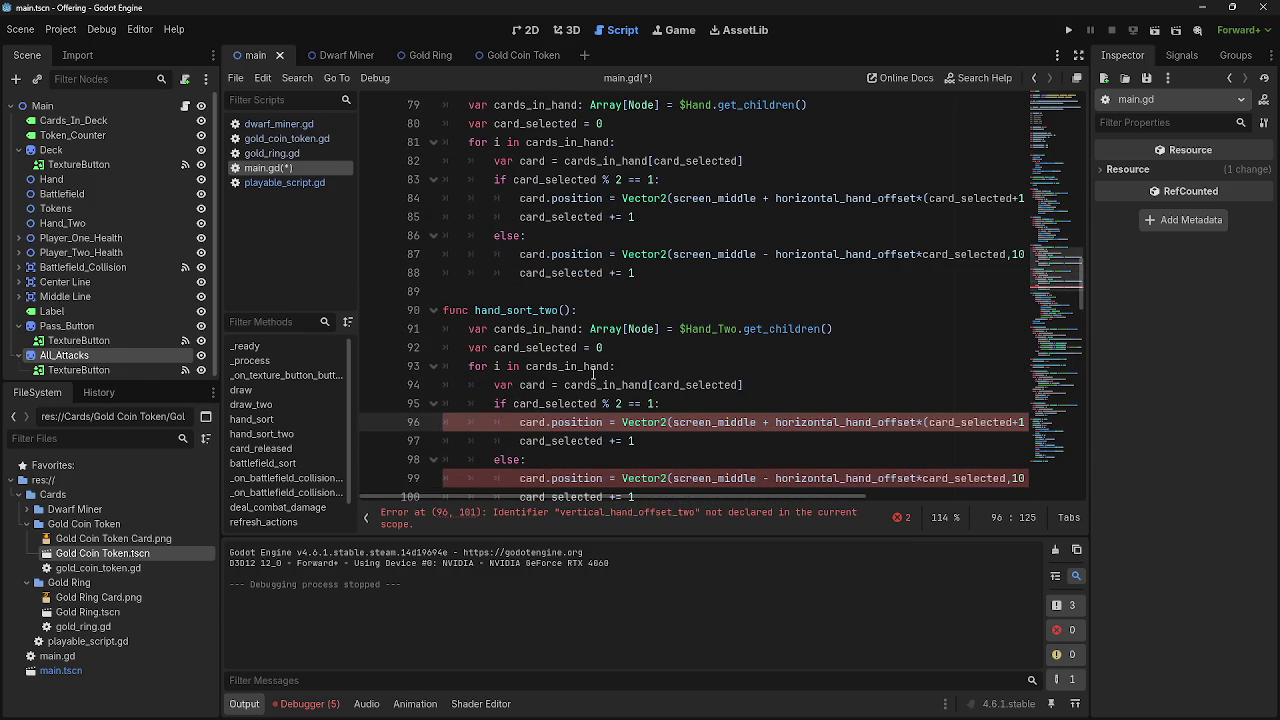
pyautogui.scroll(3, 593, 374)
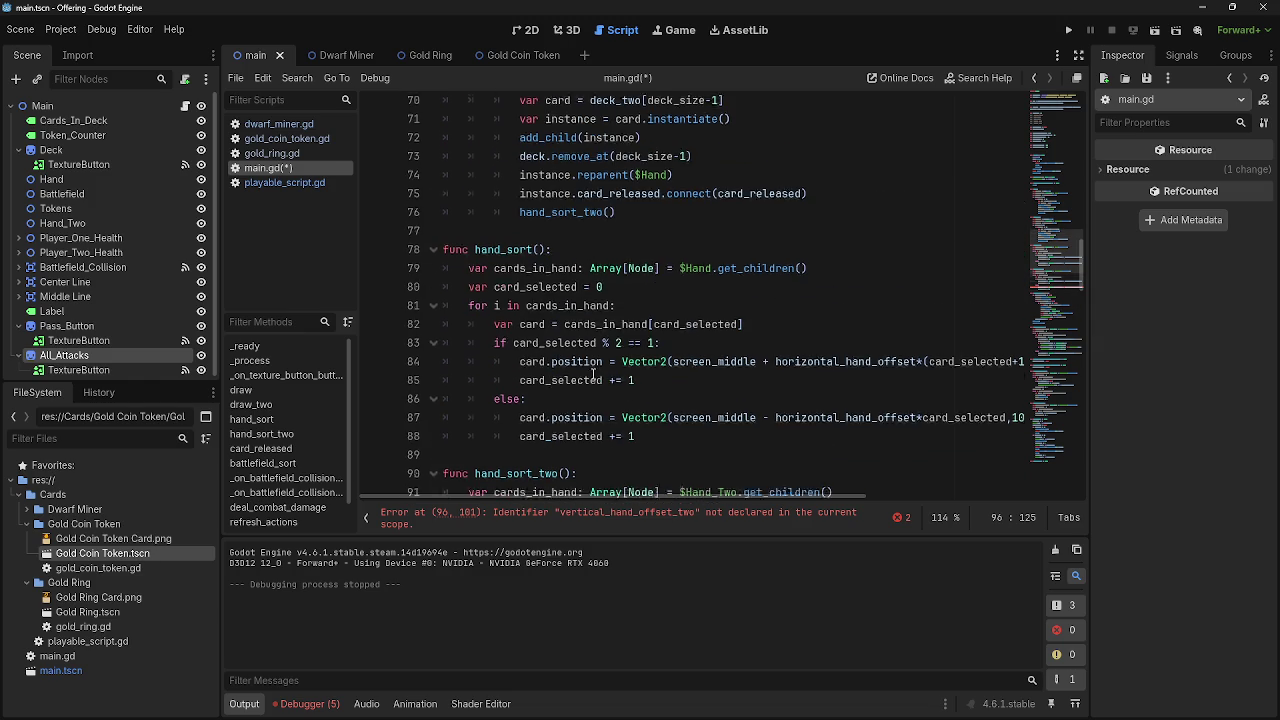
pyautogui.scroll(4, 593, 374)
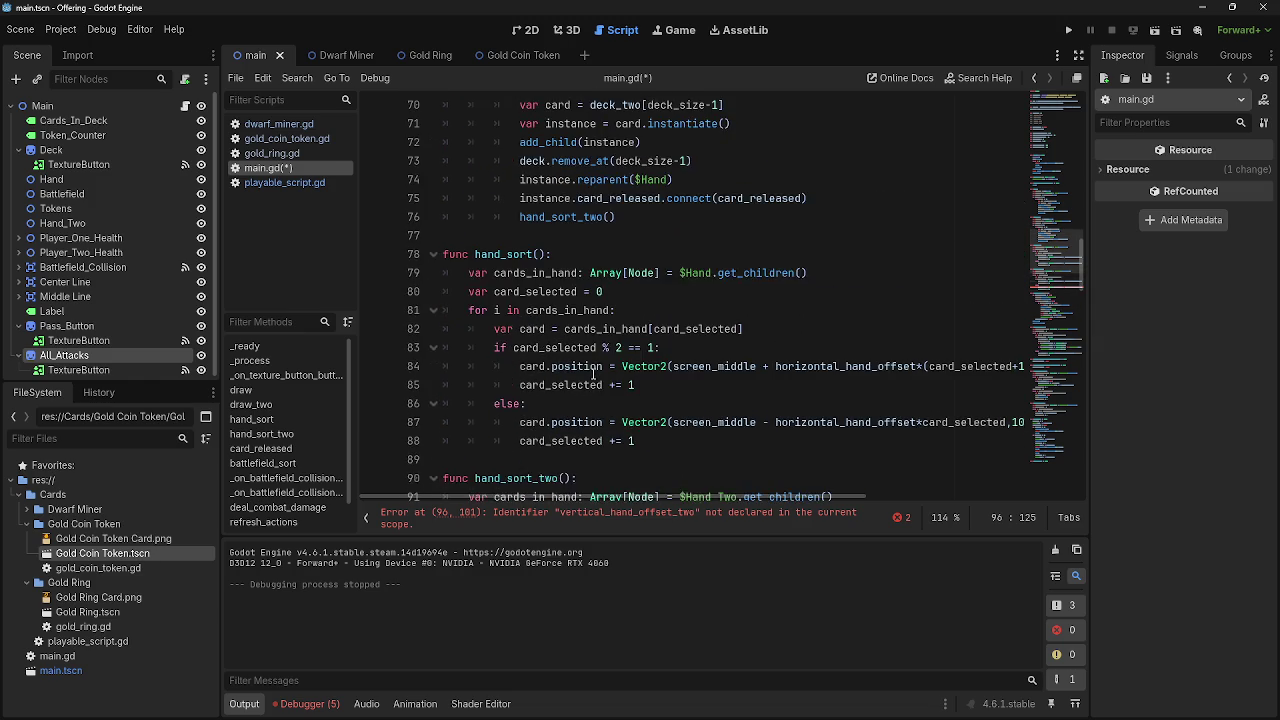
pyautogui.click(675, 405)
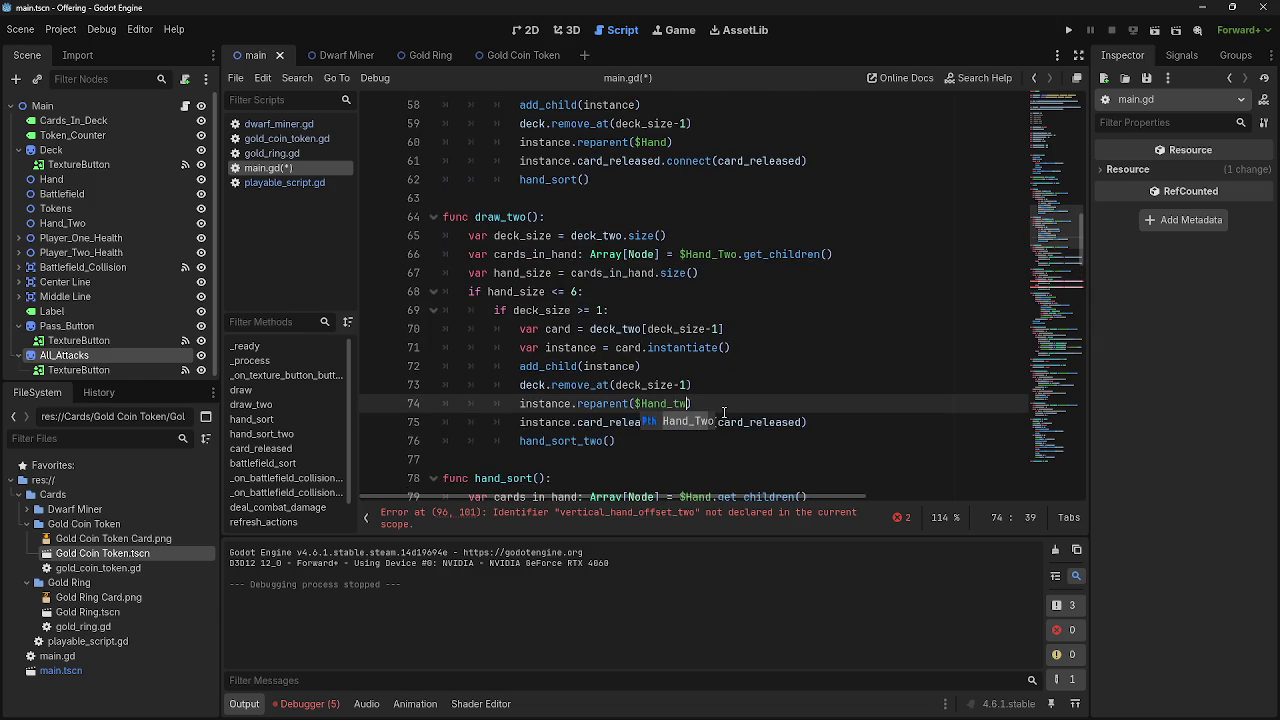
# Change draw_two's $Hand reference to $Hand_Two
pyautogui.press('Return')
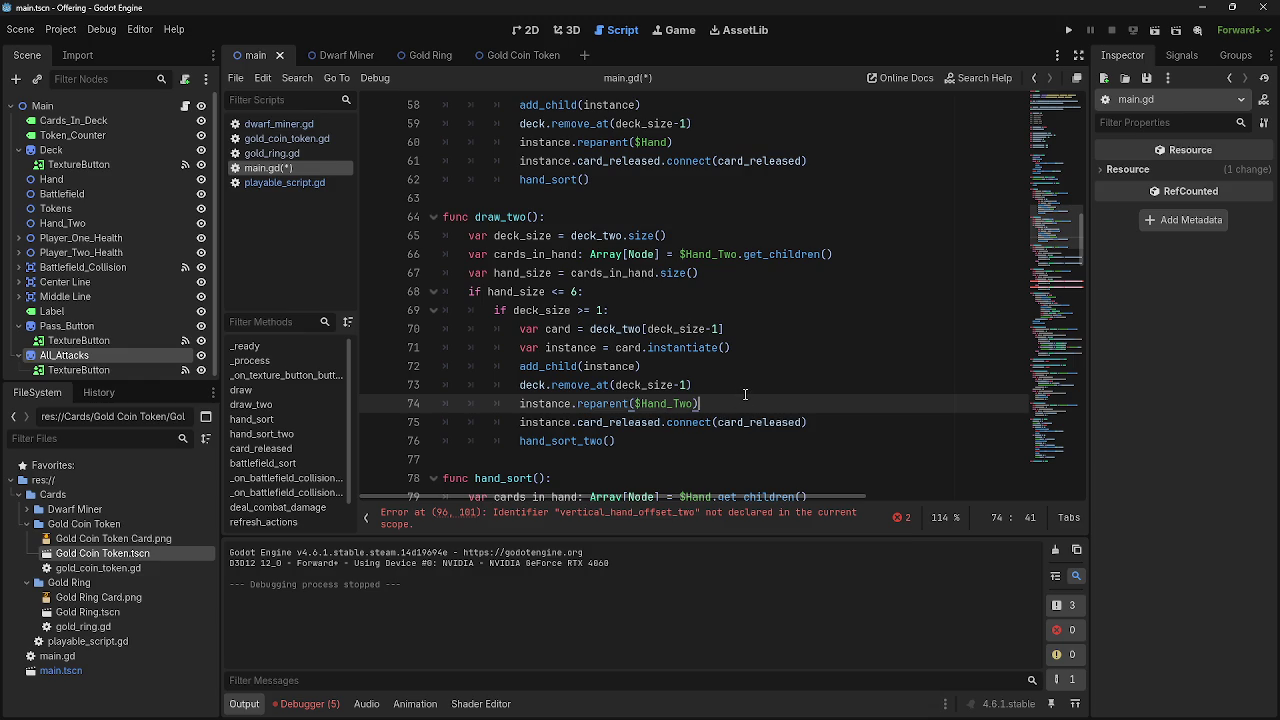
pyautogui.scroll(12, 745, 394)
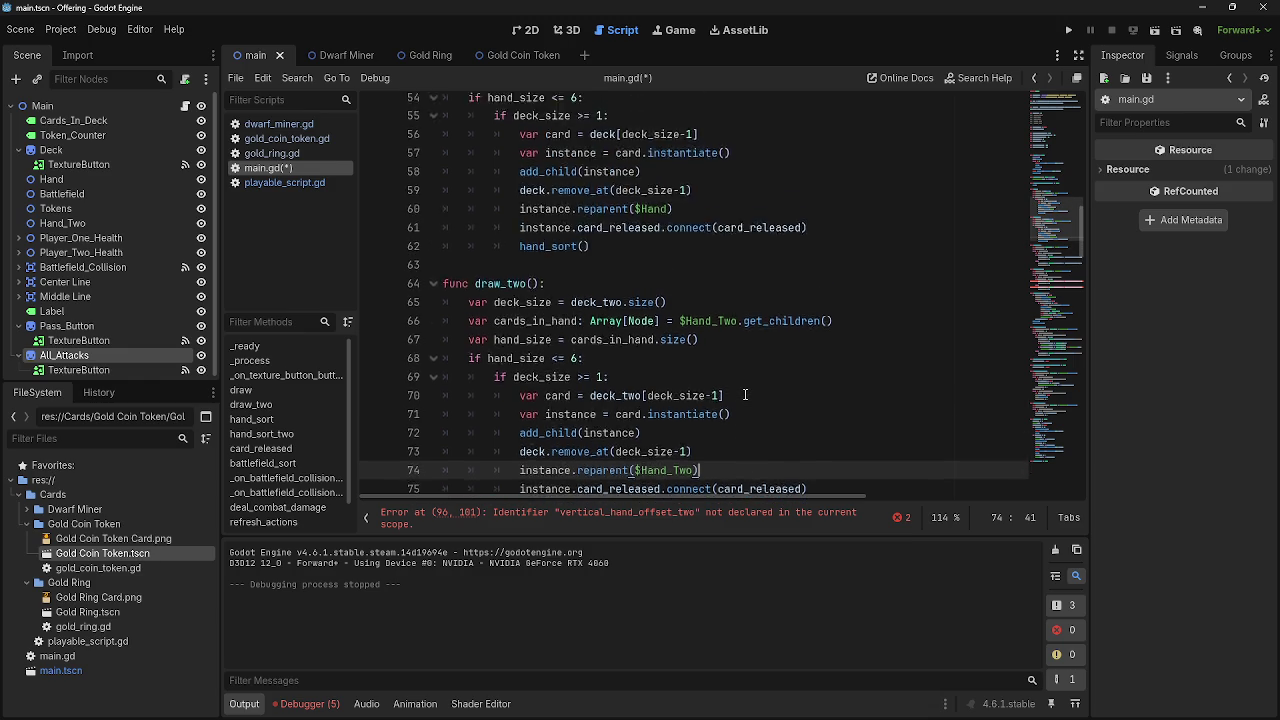
pyautogui.scroll(5, 660, 325)
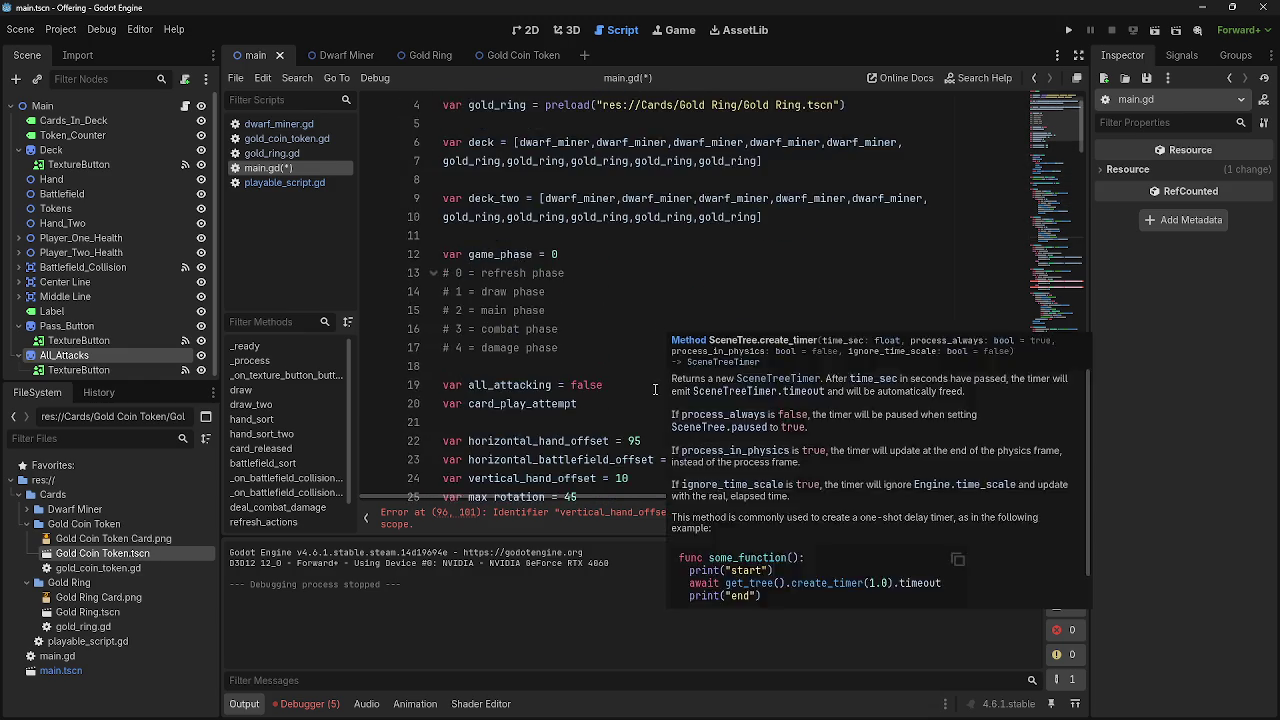
pyautogui.scroll(-1, 700, 340)
# Declare var vertical_hand_offset_two = 90 below line 24
pyautogui.click(717, 347)
pyautogui.click(710, 373)
pyautogui.press('Return')
pyautogui.hotkey('ctrl', 'v')
pyautogui.write('var')
pyautogui.click(708, 384)
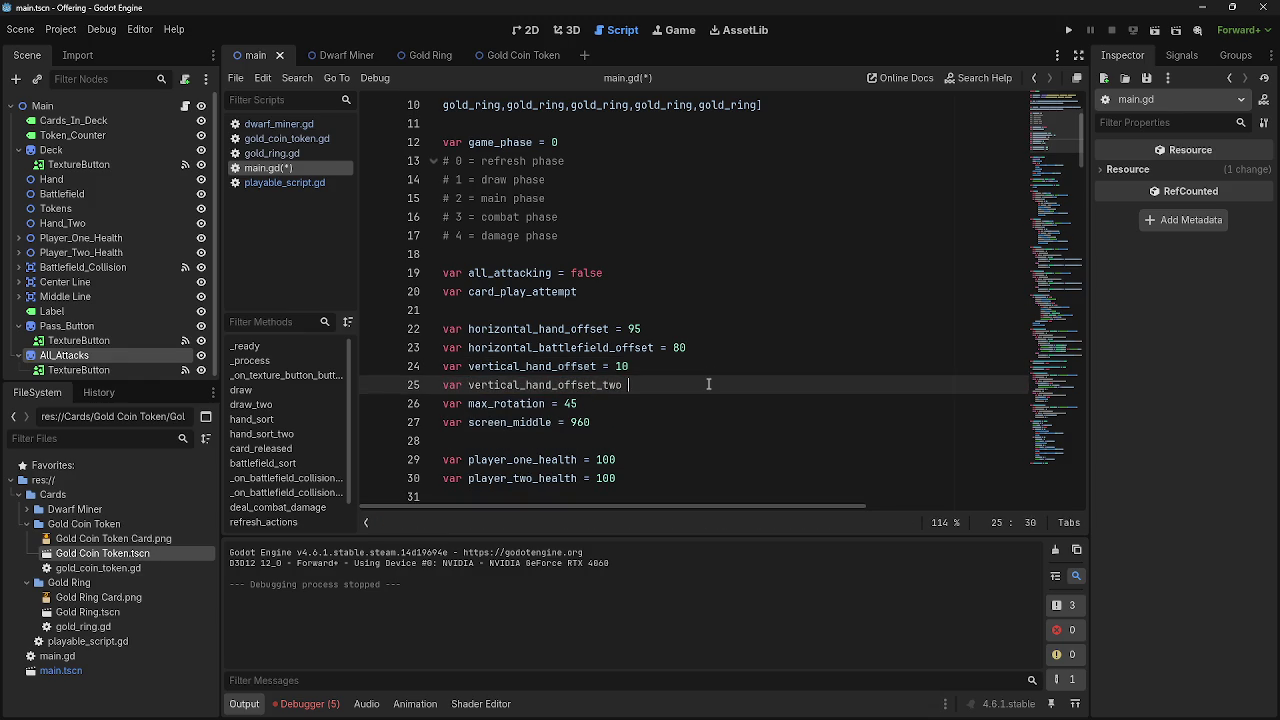
pyautogui.write('90')
# Test-run the game, stop it, and return to the 2D scene
pyautogui.click(1072, 29)
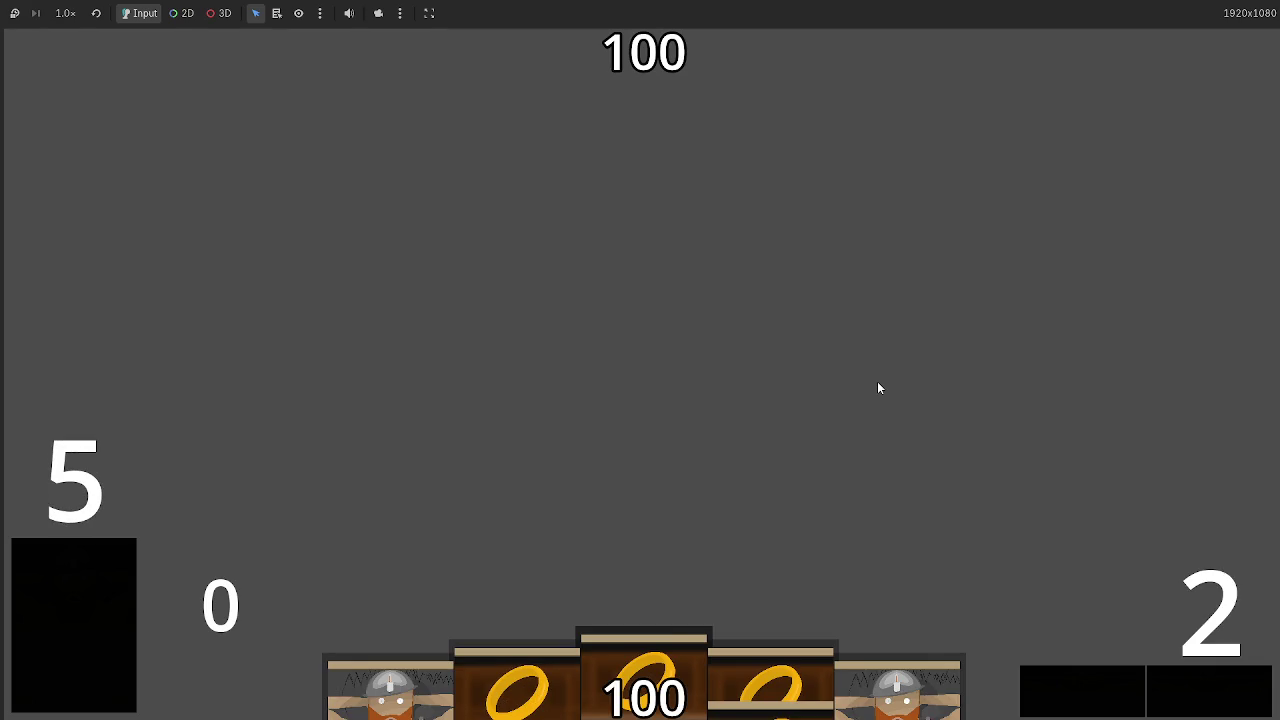
pyautogui.press('F8')
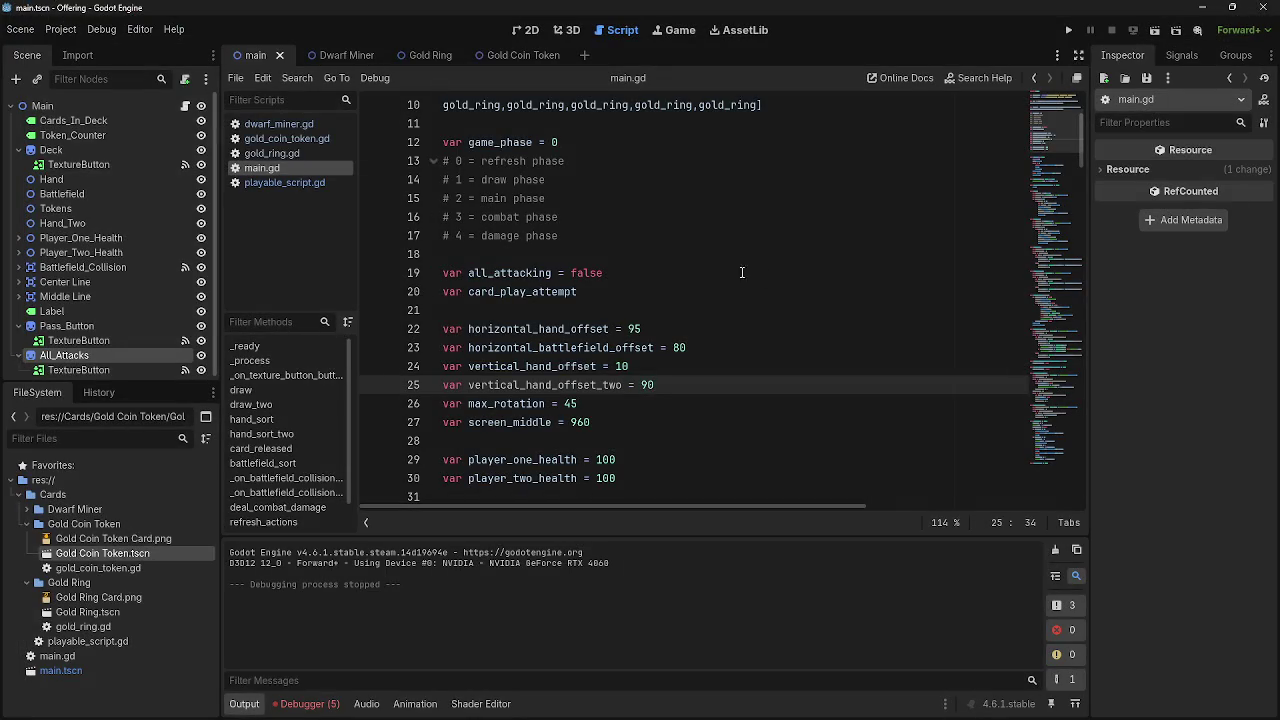
pyautogui.click(527, 30)
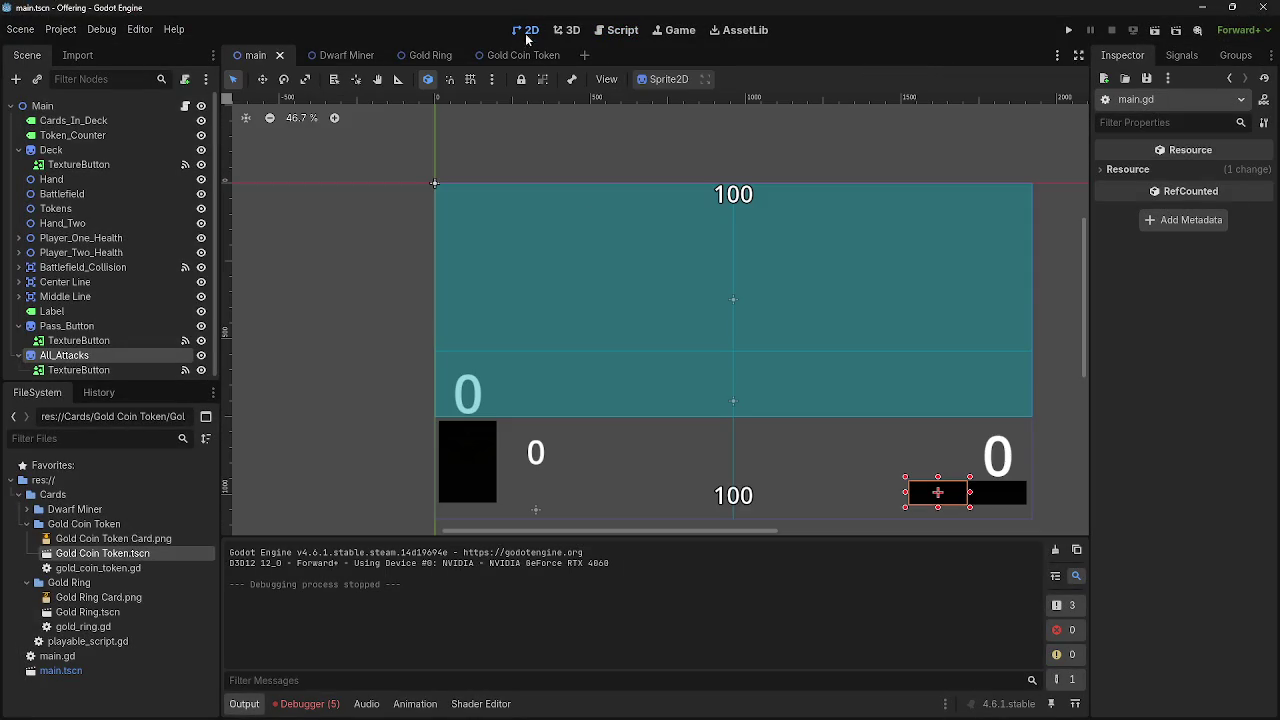
pyautogui.doubleClick(88, 178)
pyautogui.press('Escape')
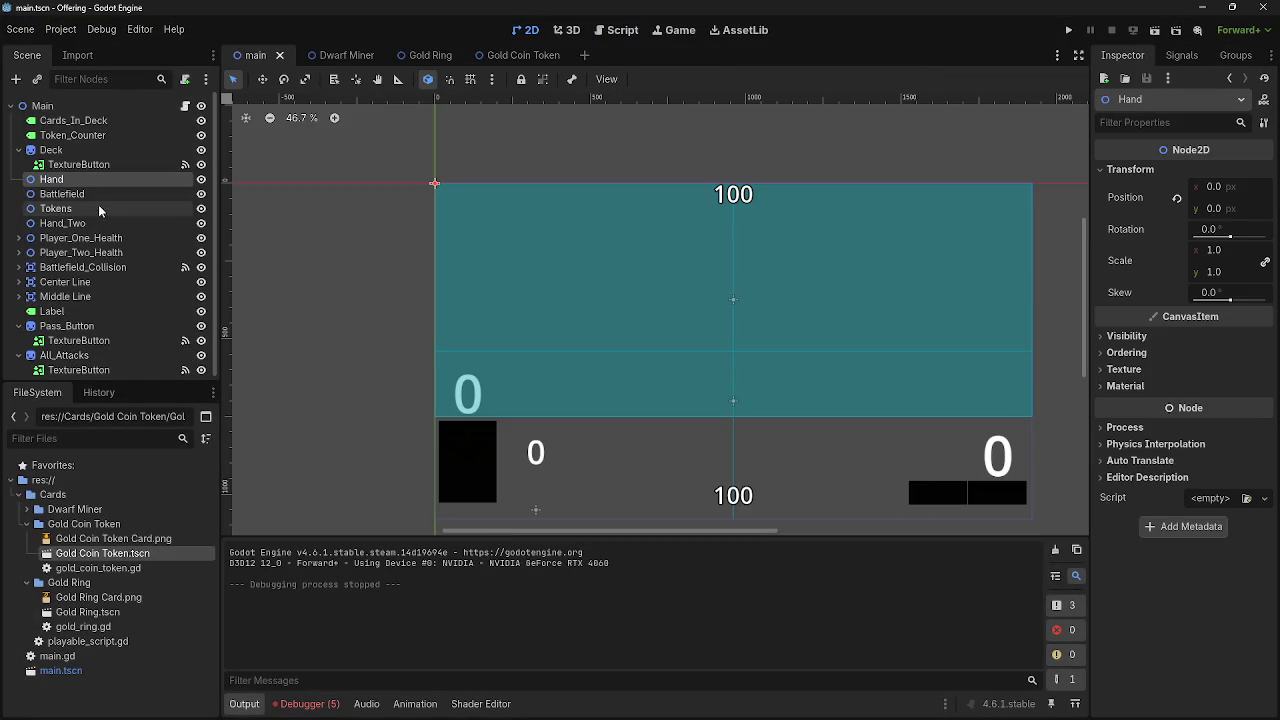
pyautogui.moveTo(1224, 193); pyautogui.dragTo(1220, 193)
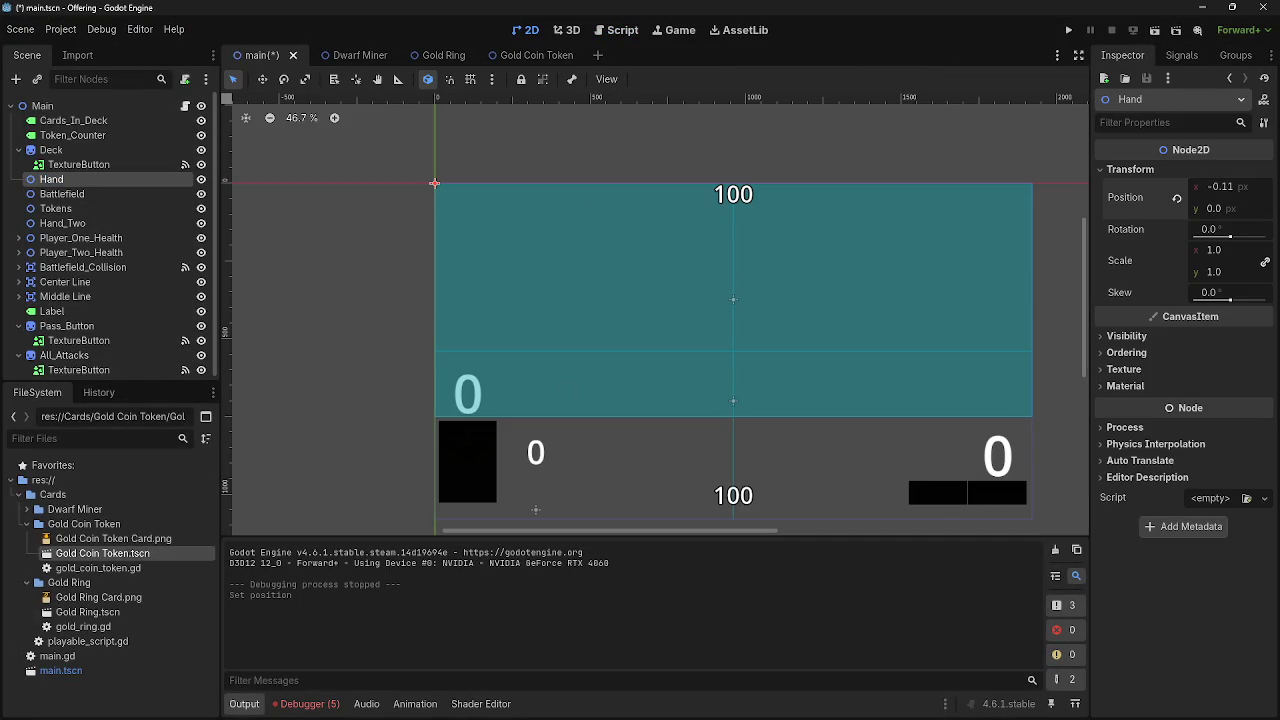
pyautogui.hotkey('ctrl', 'z')
pyautogui.click(90, 224)
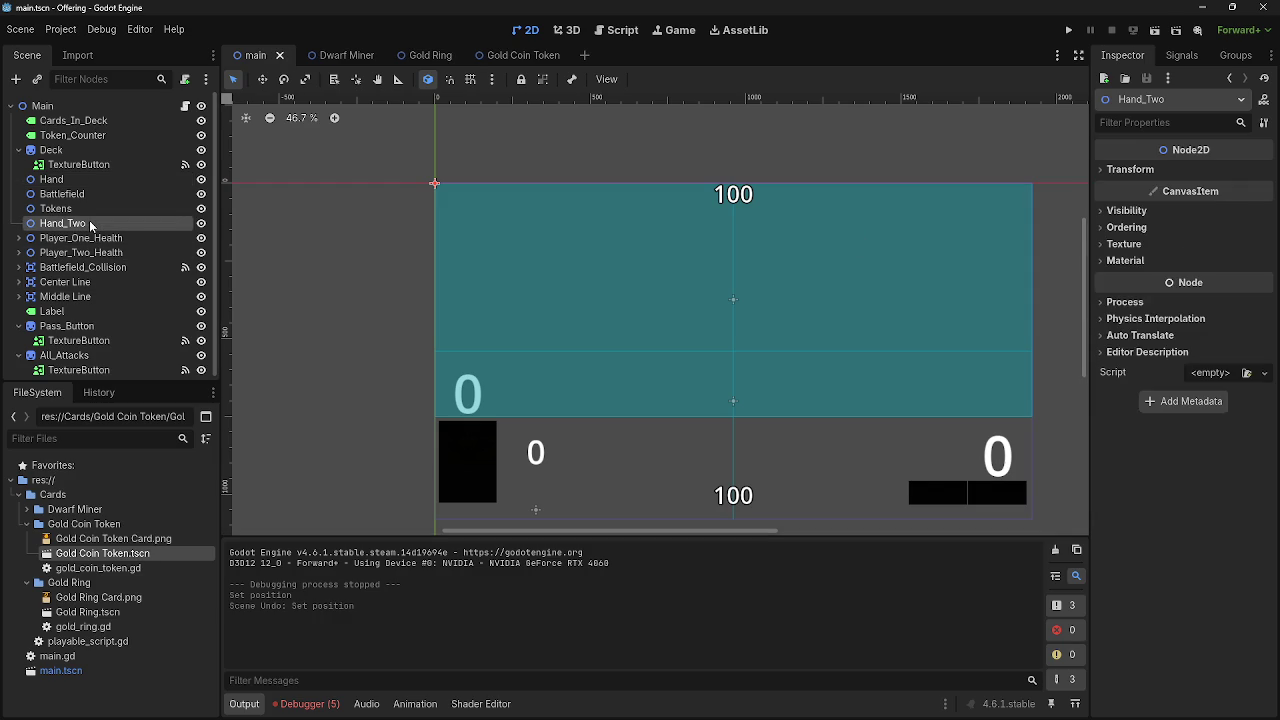
pyautogui.click(1140, 169)
pyautogui.click(1140, 169)
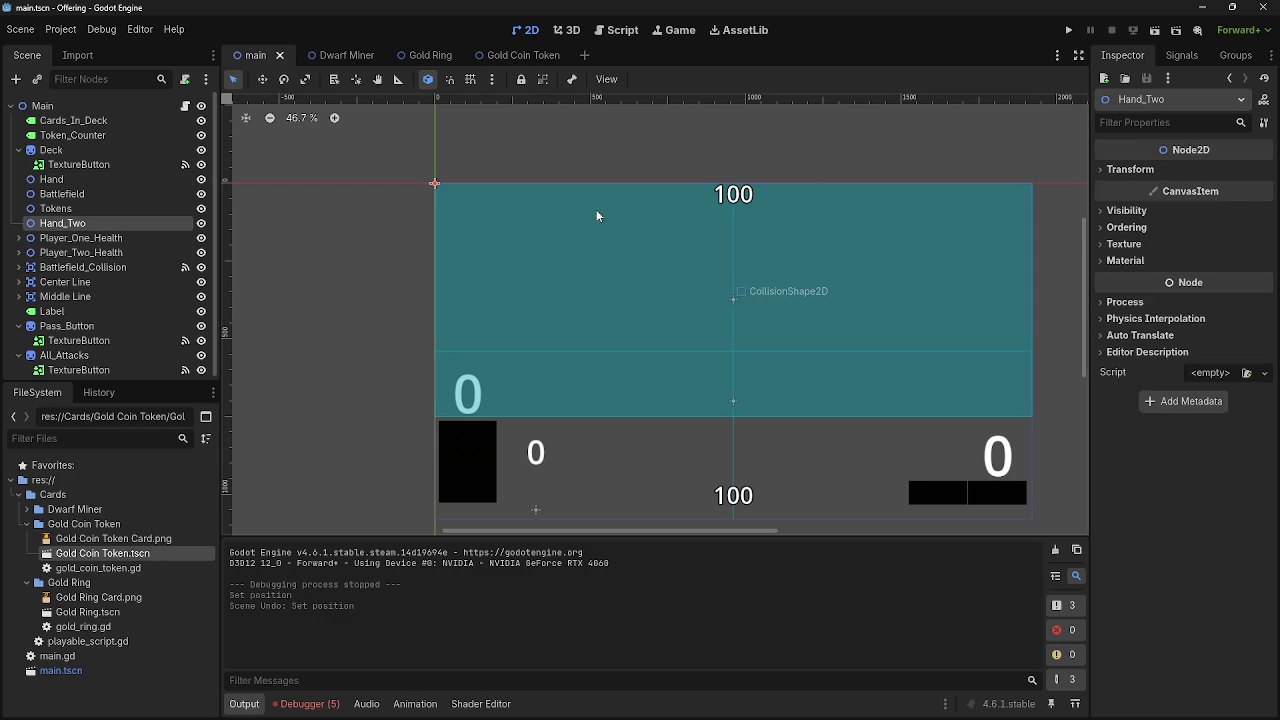
pyautogui.click(60, 179)
pyautogui.click(62, 223)
pyautogui.click(735, 303)
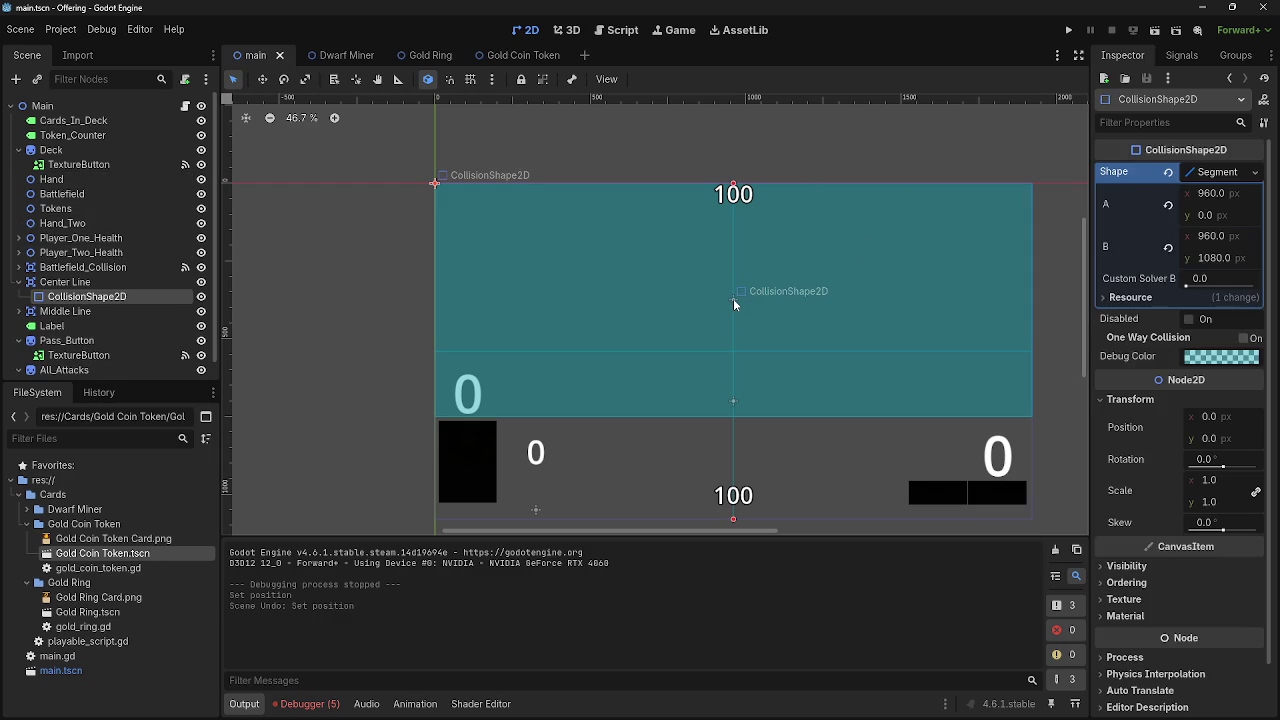
pyautogui.click(96, 343)
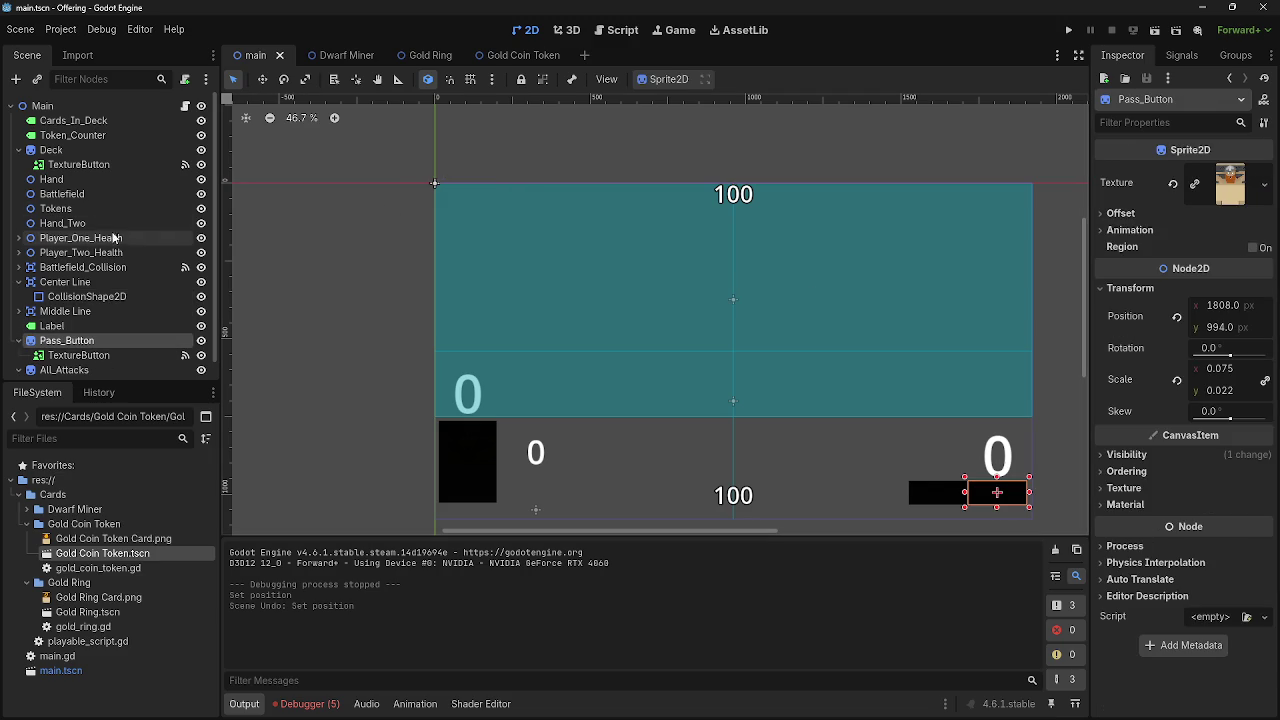
pyautogui.click(92, 198)
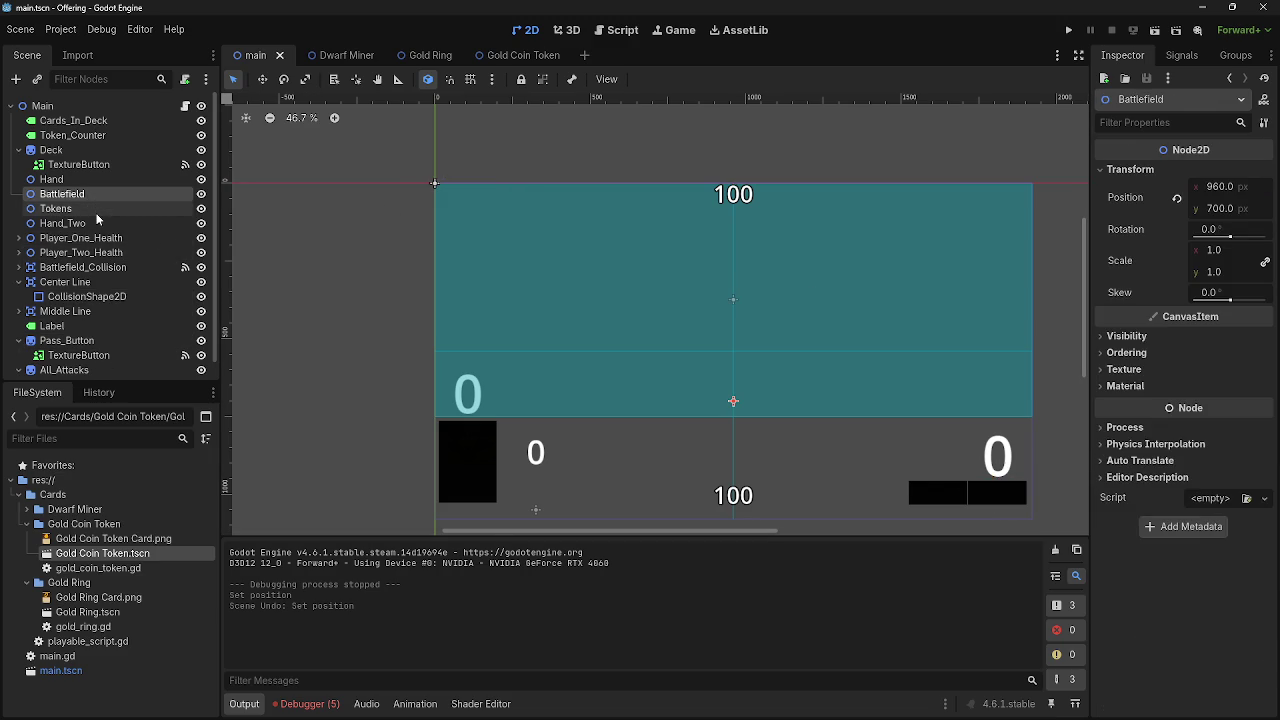
pyautogui.click(96, 213)
pyautogui.click(102, 151)
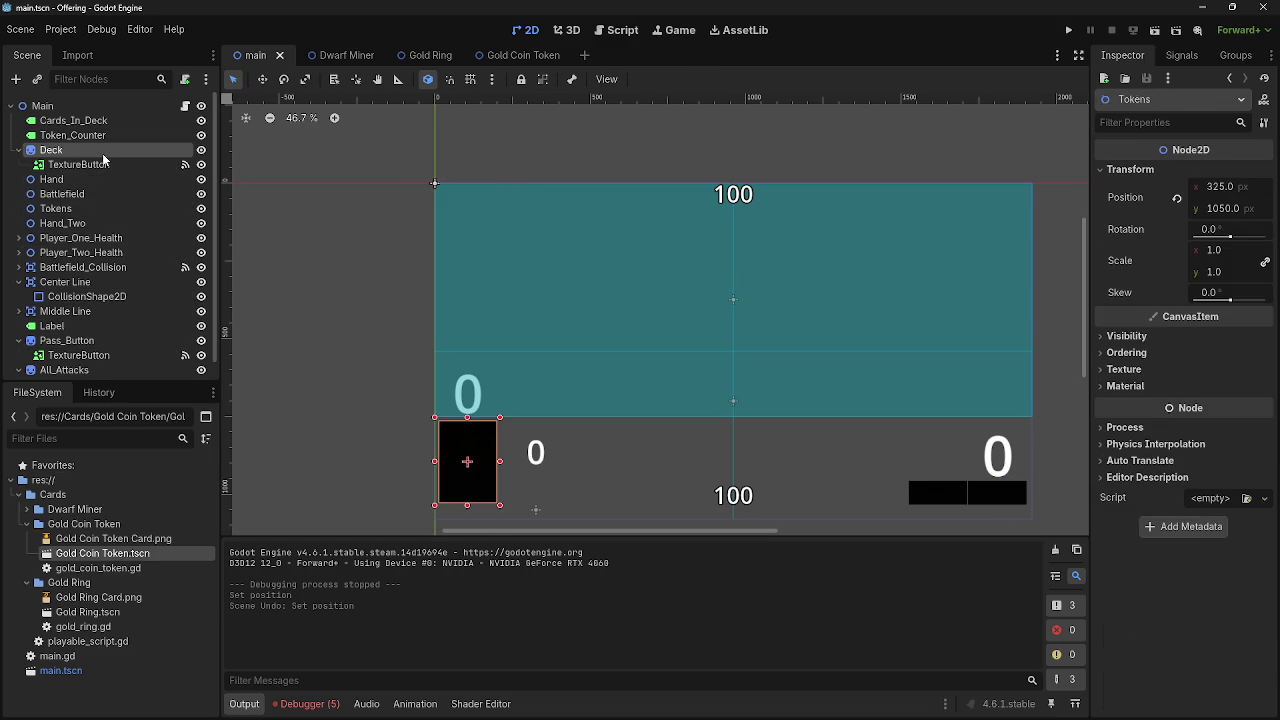
pyautogui.click(100, 106)
pyautogui.scroll(5, 762, 286)
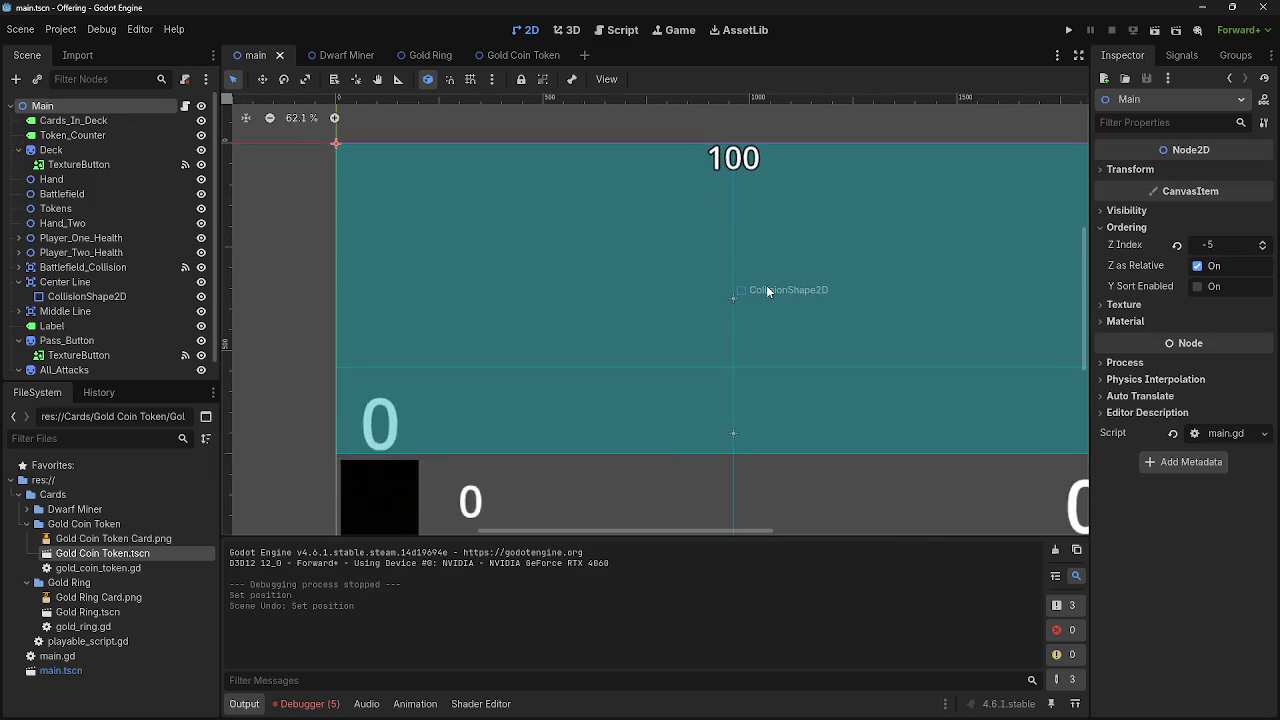
pyautogui.scroll(-2, 648, 331)
pyautogui.scroll(-4, 648, 331)
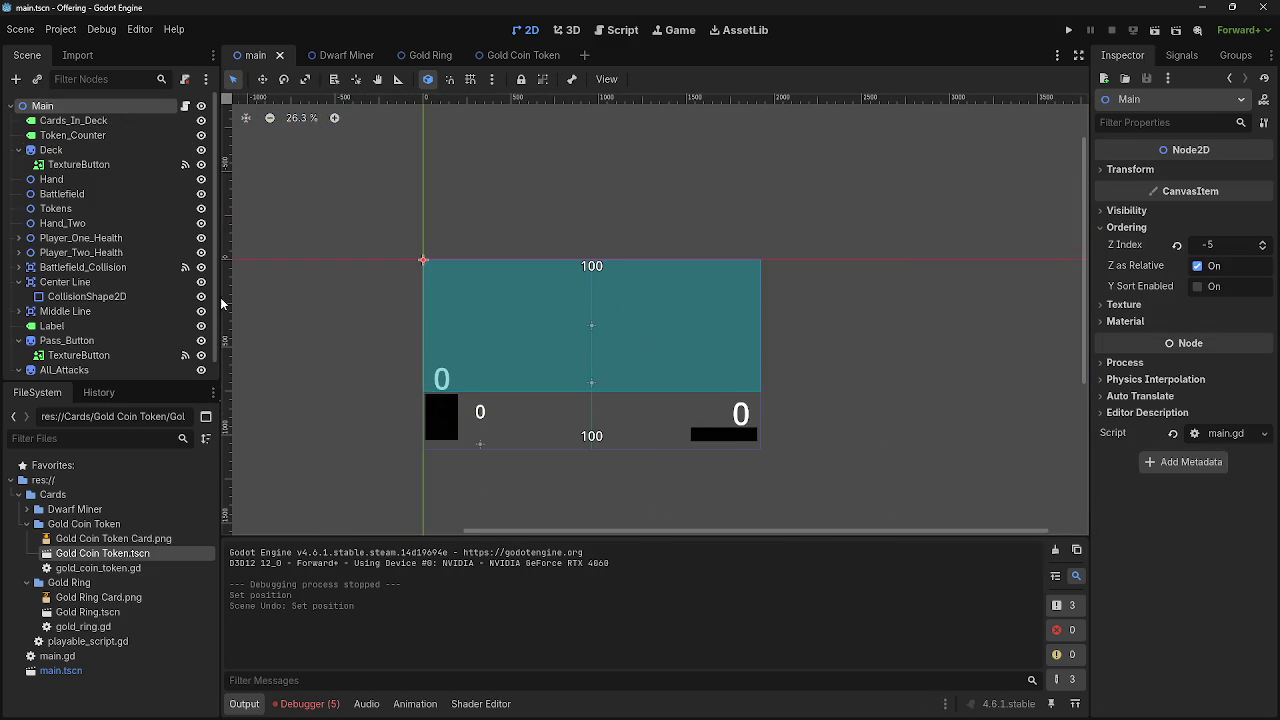
pyautogui.click(87, 296)
pyautogui.scroll(2, 242, 332)
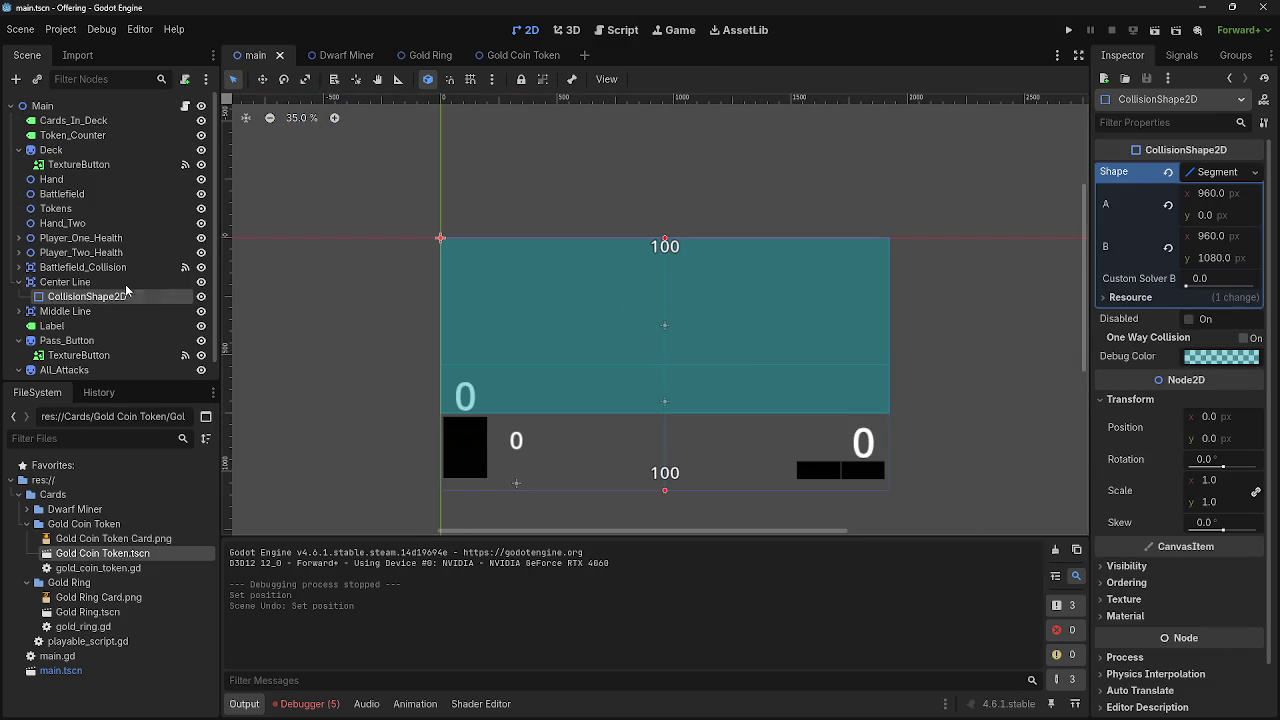
pyautogui.click(105, 281)
pyautogui.scroll(1, 380, 308)
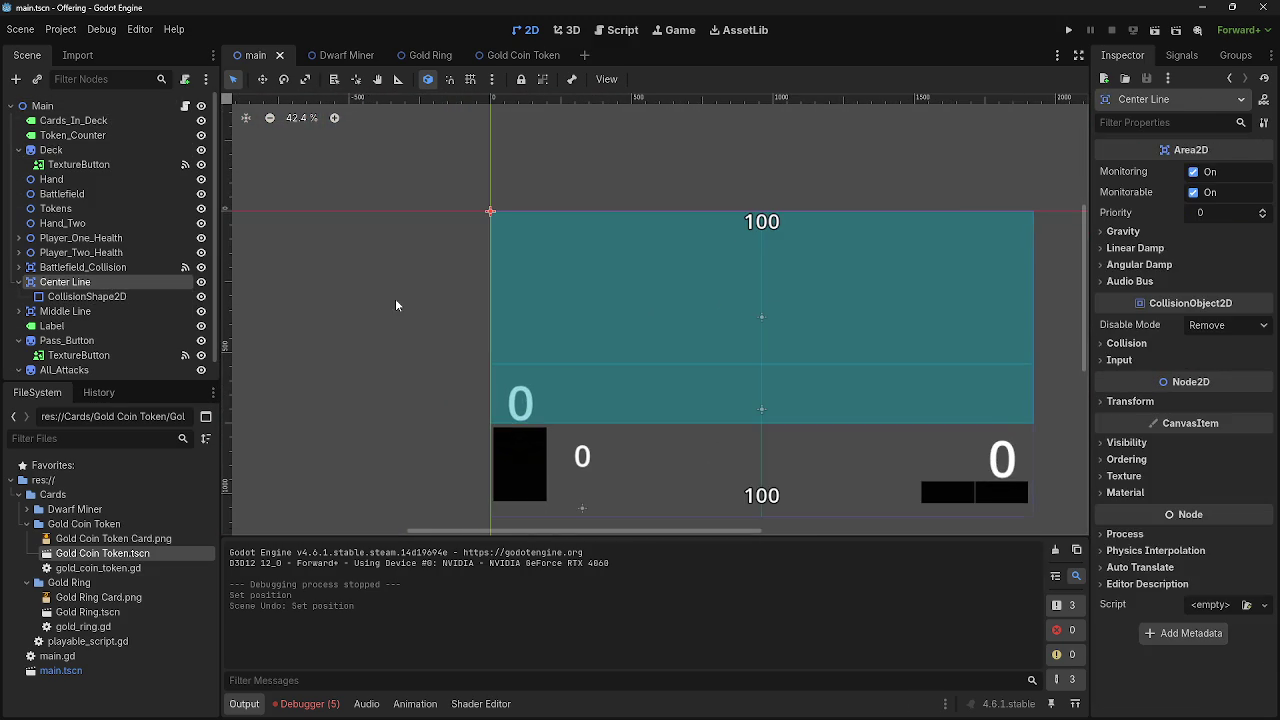
pyautogui.click(68, 311)
pyautogui.click(70, 340)
pyautogui.click(80, 370)
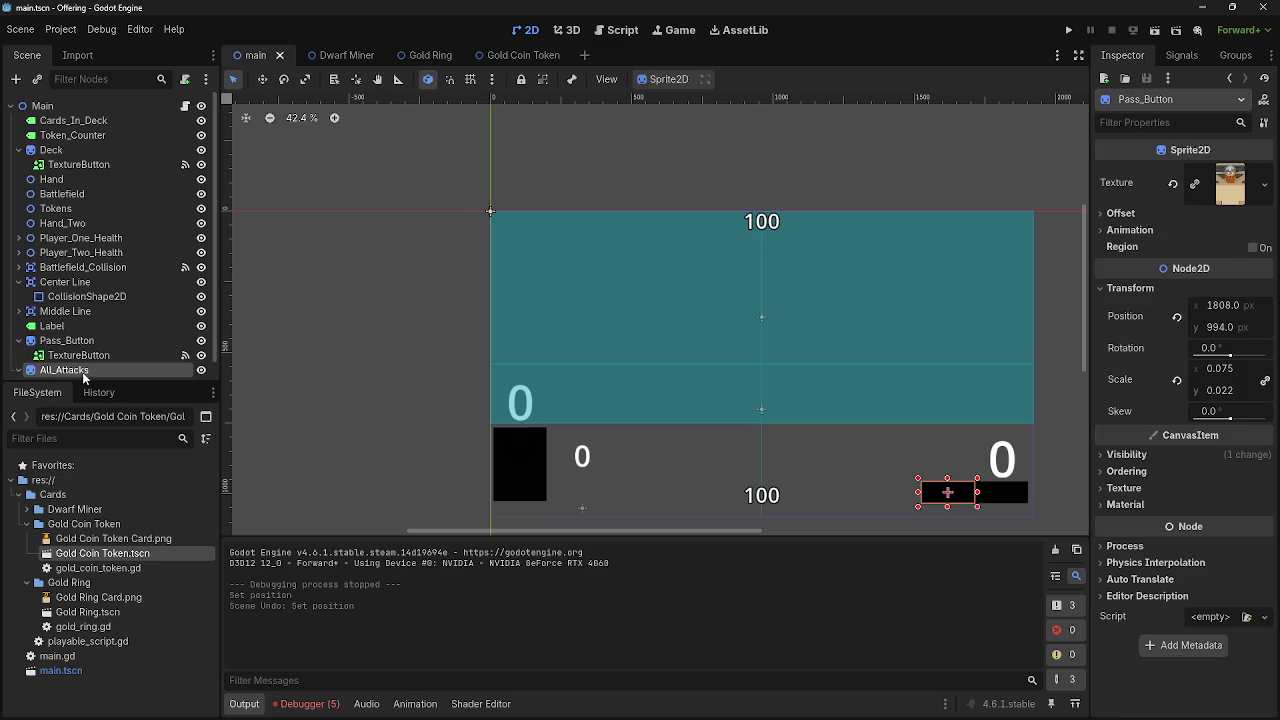
pyautogui.scroll(4, 805, 322)
pyautogui.moveTo(853, 296)
pyautogui.mouseDown()
pyautogui.moveTo(488, 301)
pyautogui.moveTo(740, 298)
pyautogui.mouseUp()
pyautogui.hotkey('ctrl', 'z')
pyautogui.scroll(-4, 757, 300)
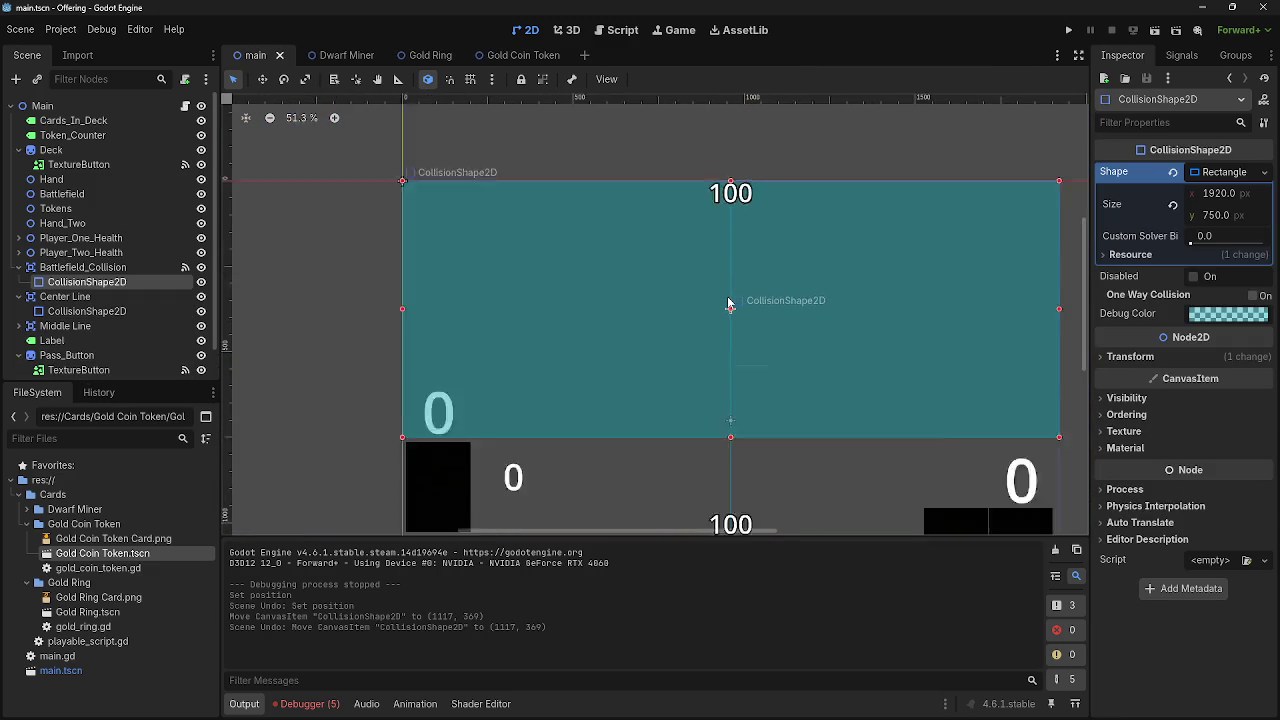
pyautogui.click(83, 267)
pyautogui.click(88, 284)
pyautogui.click(103, 313)
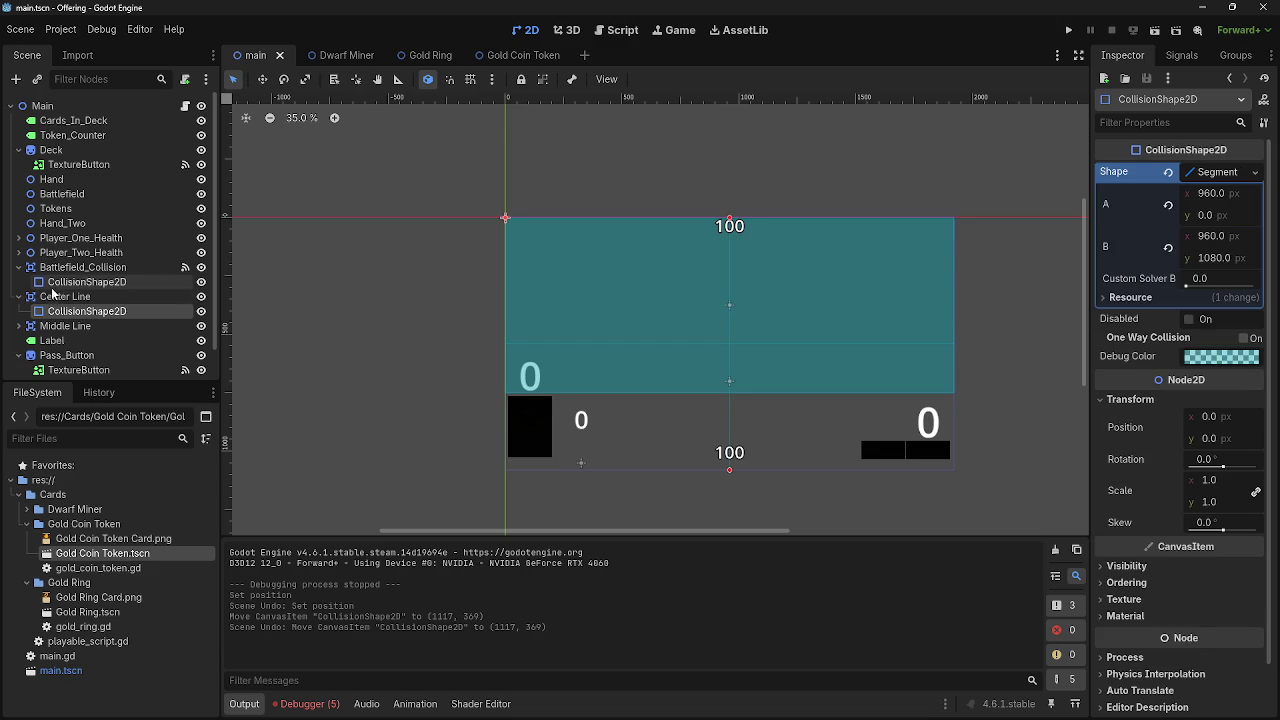
pyautogui.click(19, 267)
pyautogui.click(19, 282)
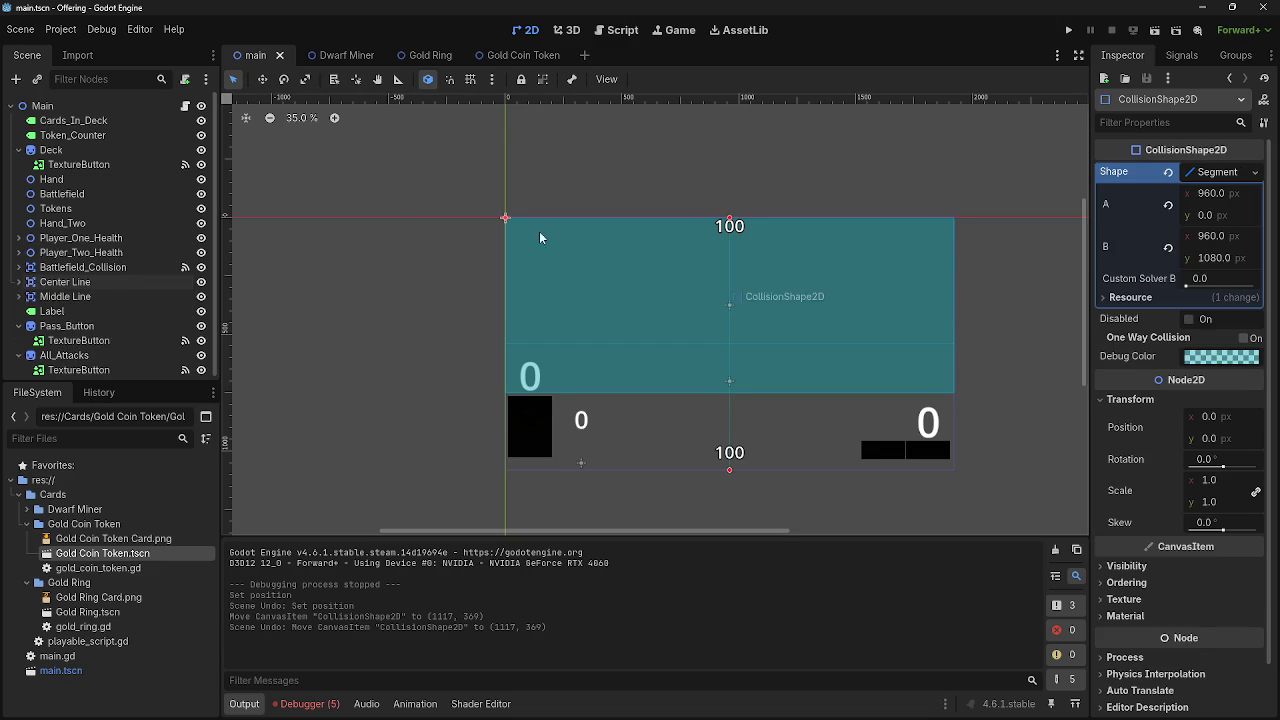
pyautogui.click(726, 155)
pyautogui.scroll(2, 674, 153)
pyautogui.moveTo(762, 151)
pyautogui.mouseDown()
pyautogui.moveTo(674, 153)
pyautogui.moveTo(684, 144)
pyautogui.mouseUp()
pyautogui.scroll(1, 689, 142)
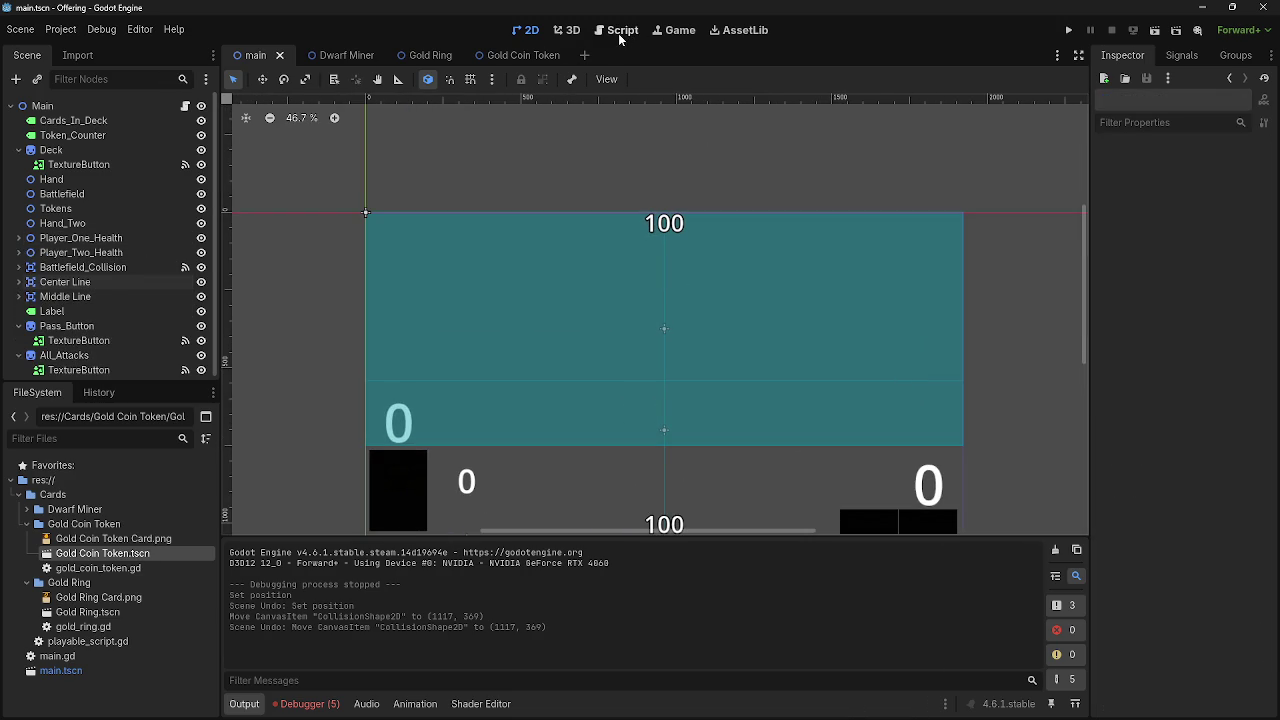
# Run the game from main.gd, play two dwarf cards onto the battlefield, then stop it
pyautogui.click(620, 31)
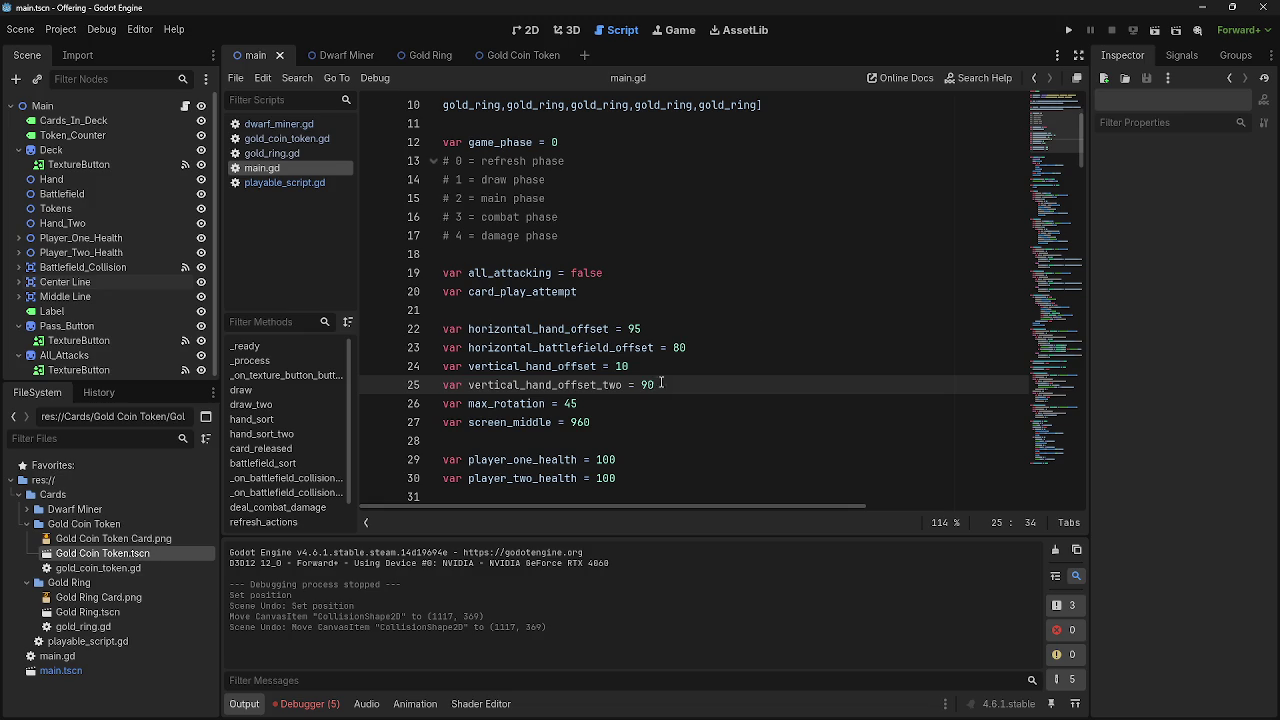
pyautogui.click(1066, 34)
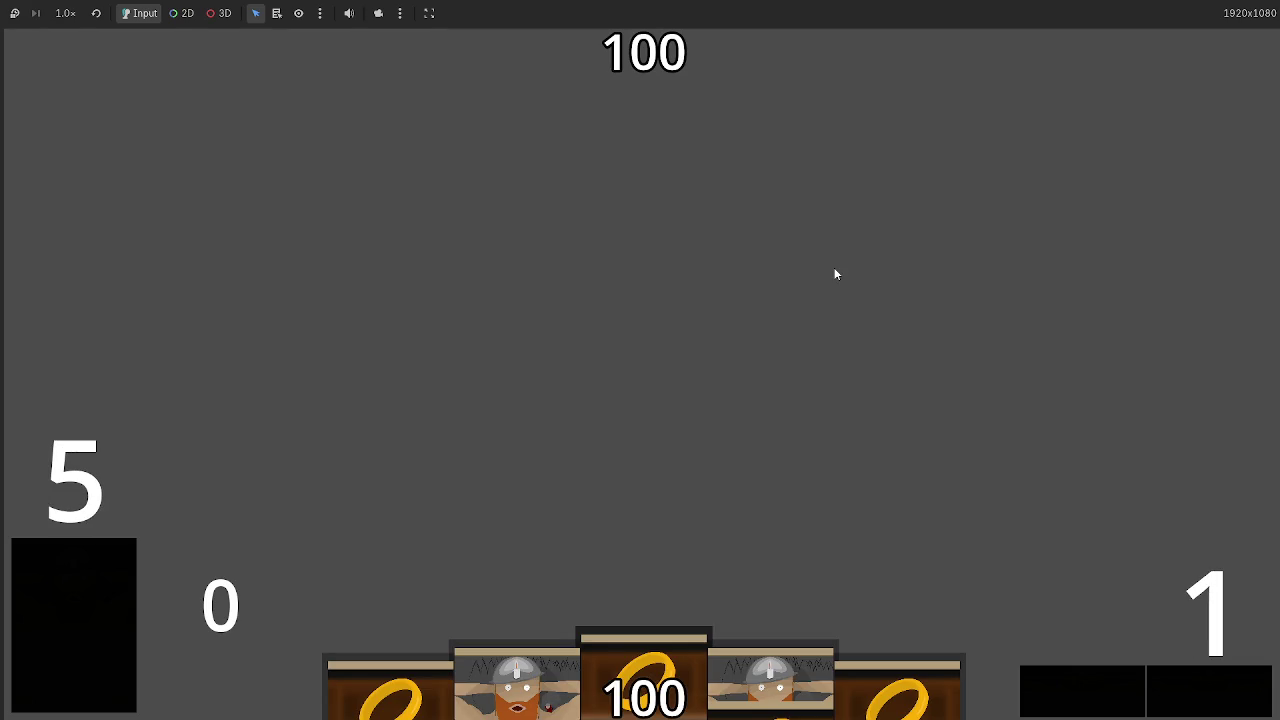
pyautogui.click(773, 680)
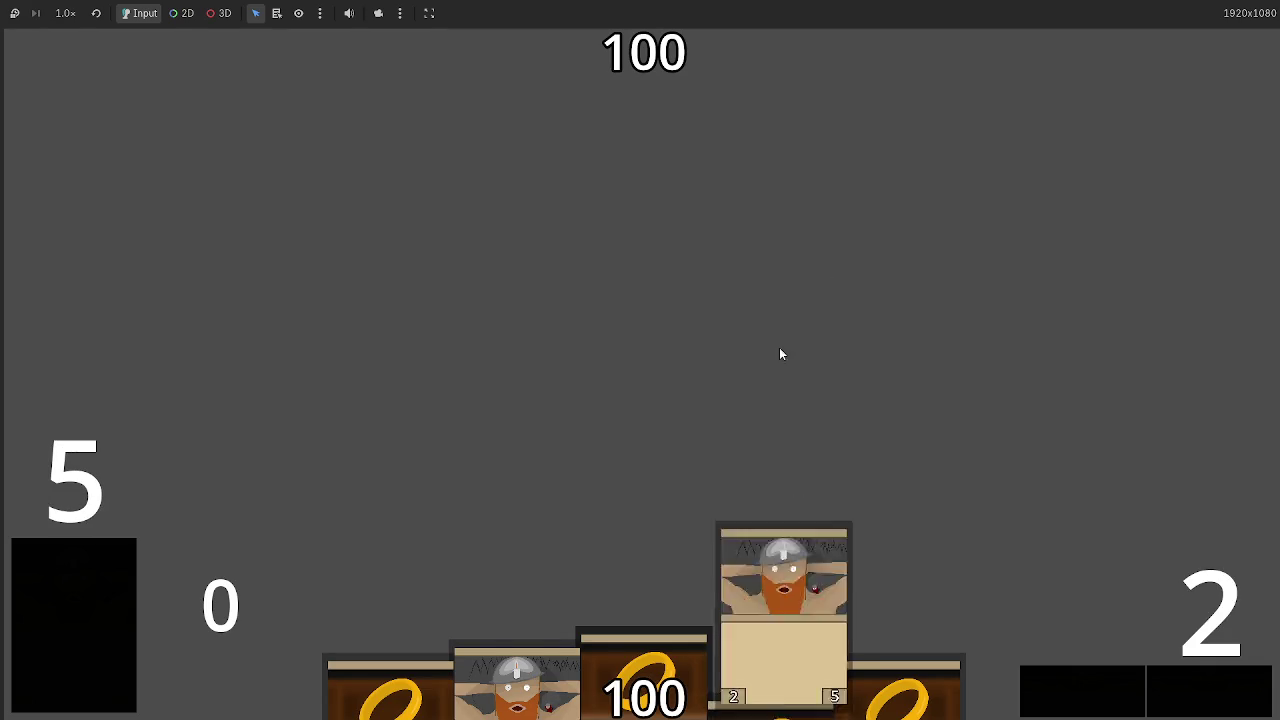
pyautogui.click(770, 680)
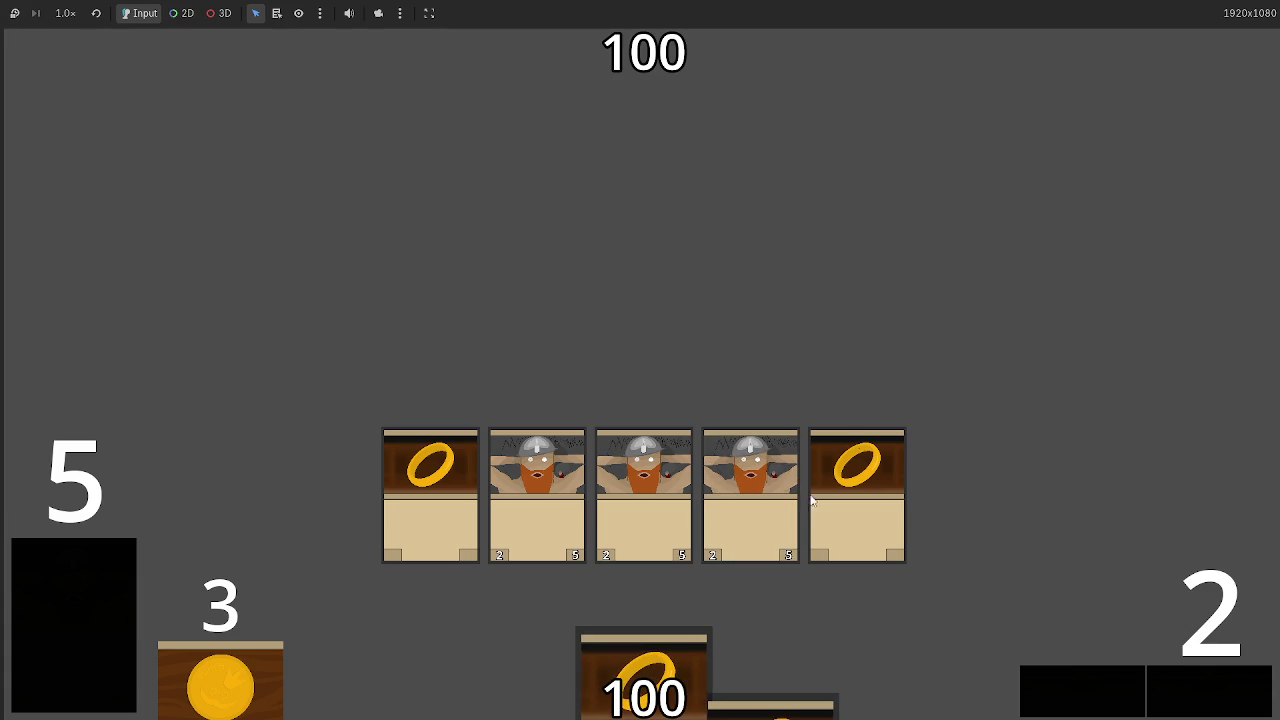
pyautogui.press('F8')
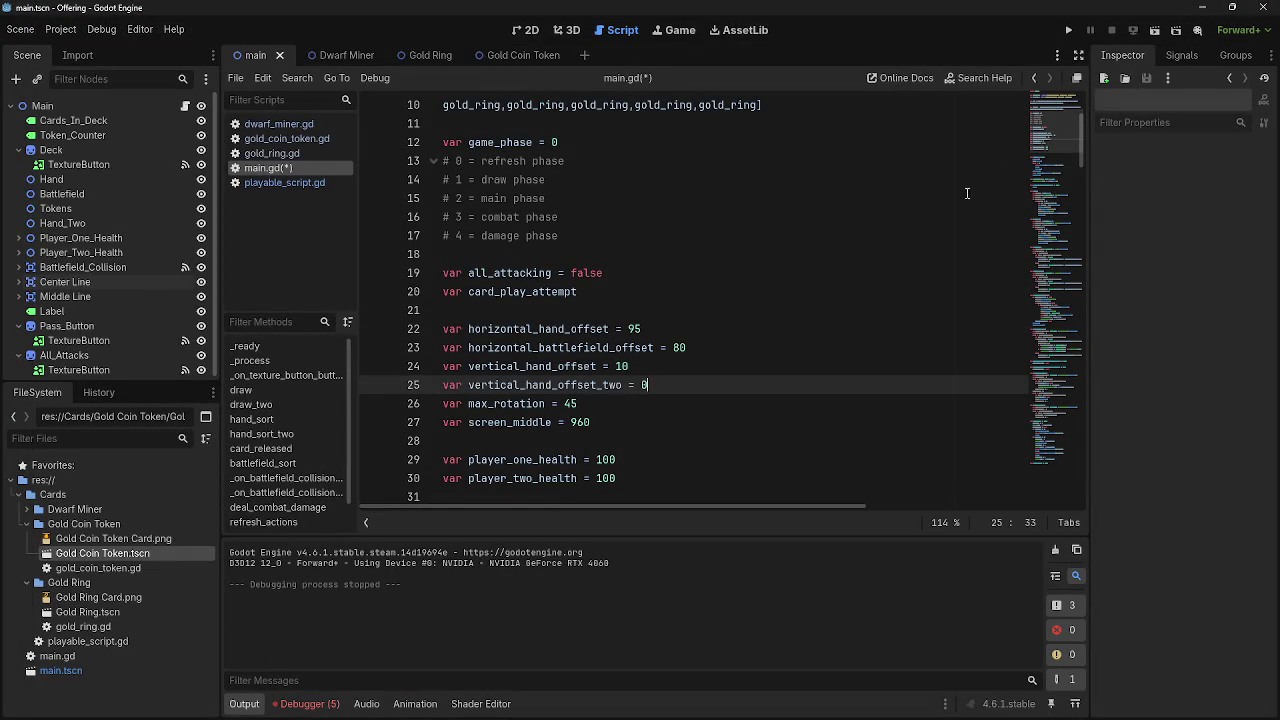
# Review hand_size and cards_in_hand in draw_two, then save and run the game
pyautogui.scroll(-9, 730, 378)
pyautogui.scroll(-7, 730, 378)
pyautogui.scroll(2, 697, 381)
pyautogui.scroll(-1, 697, 381)
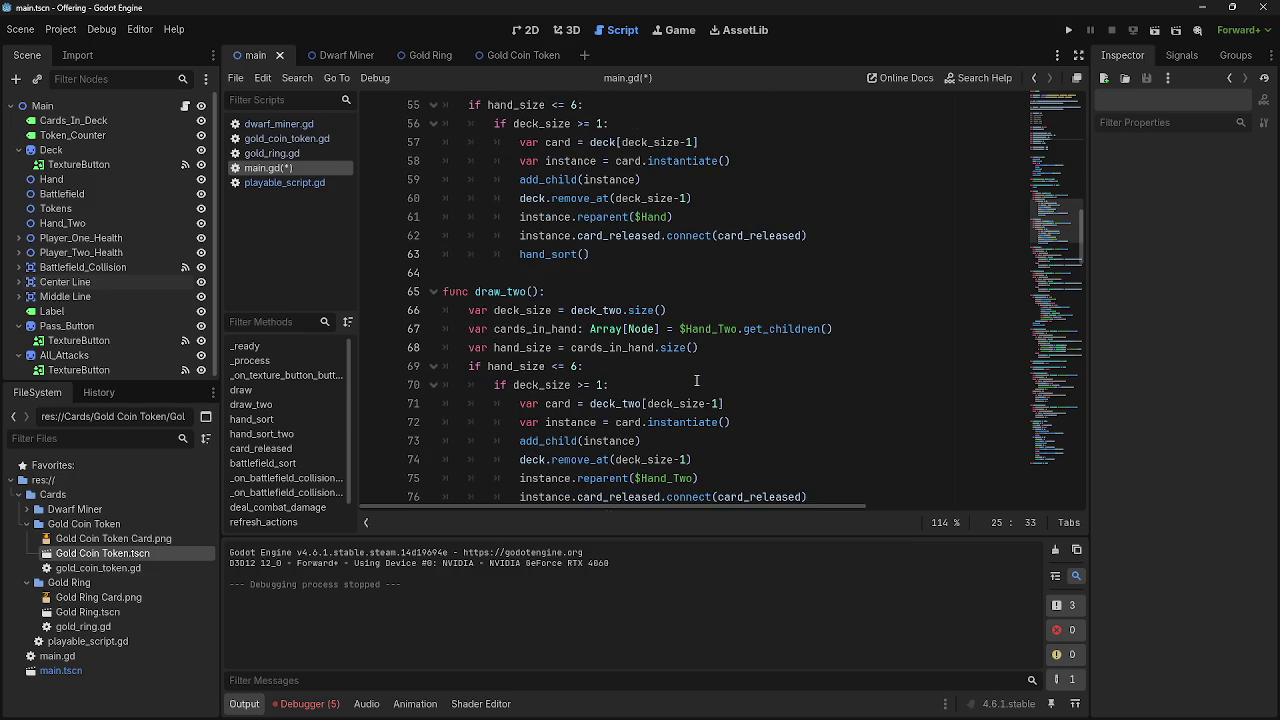
pyautogui.scroll(1, 697, 381)
pyautogui.scroll(-1, 697, 381)
pyautogui.doubleClick(545, 366)
pyautogui.scroll(2, 632, 456)
pyautogui.doubleClick(627, 459)
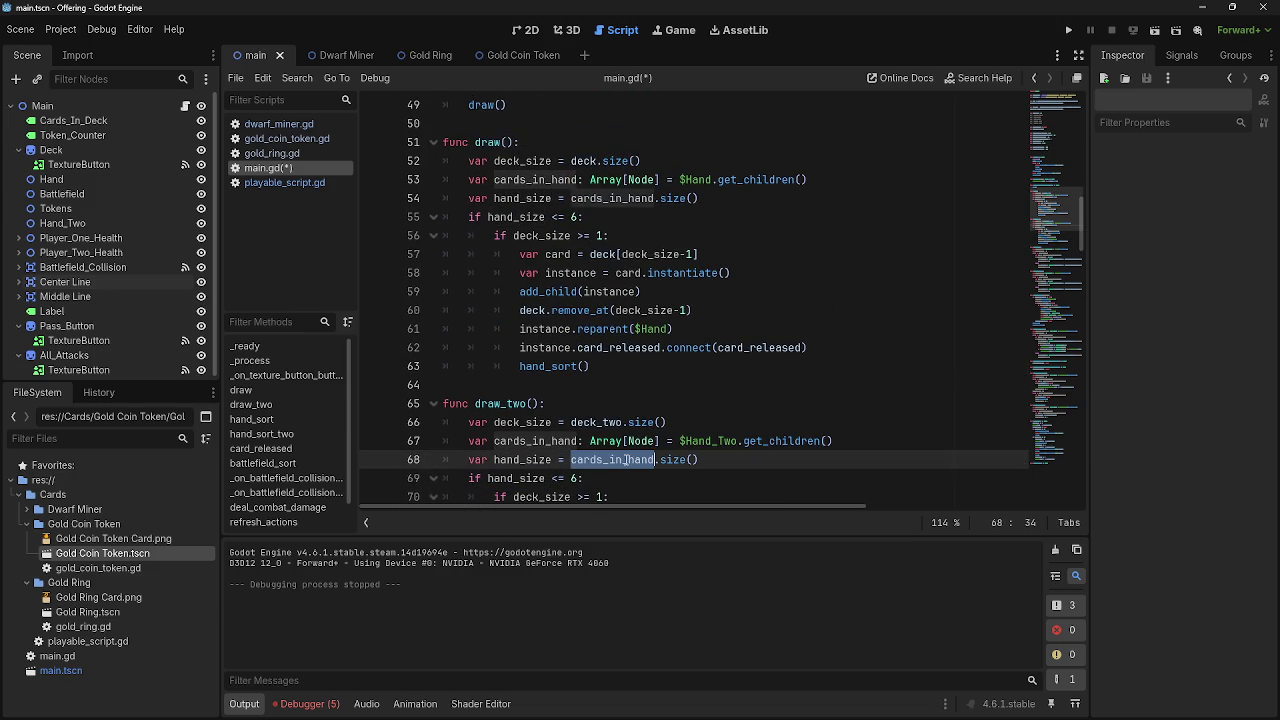
pyautogui.click(724, 449)
pyautogui.click(727, 459)
pyautogui.click(1068, 30)
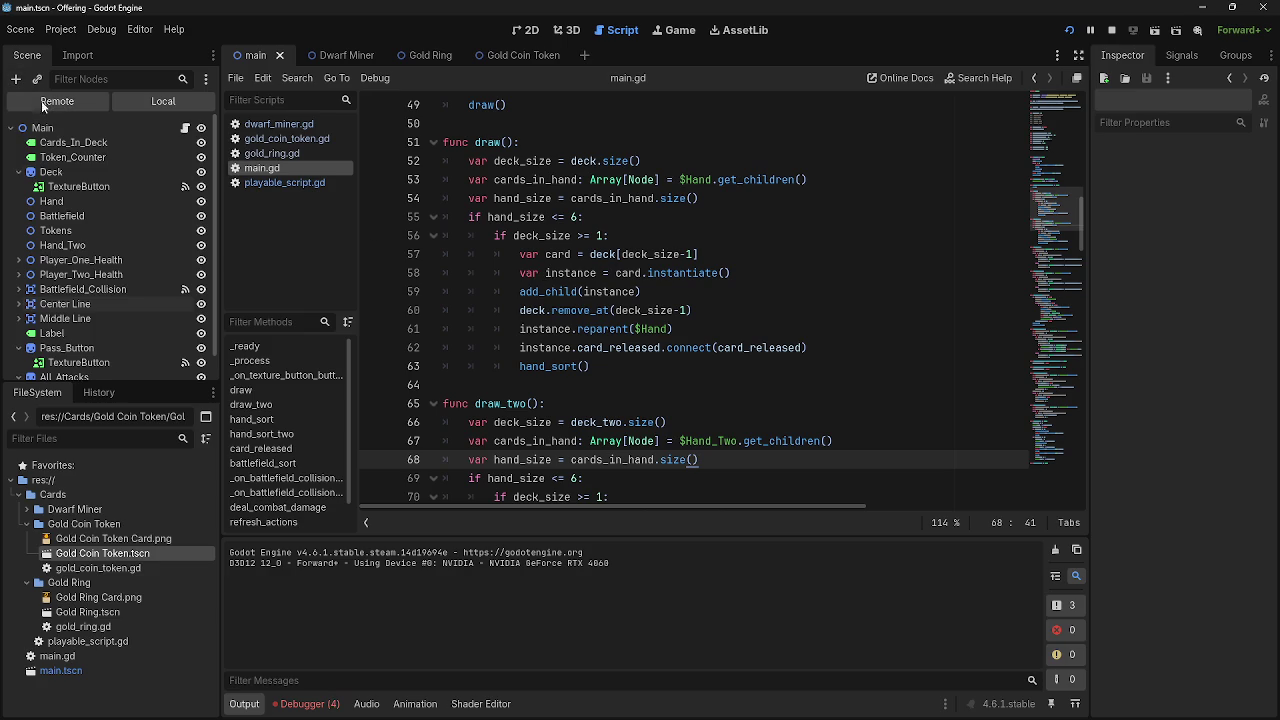
# Inspect the Hand and Hand_Two card nodes in the Remote scene tree, then stop the game
pyautogui.click(41, 100)
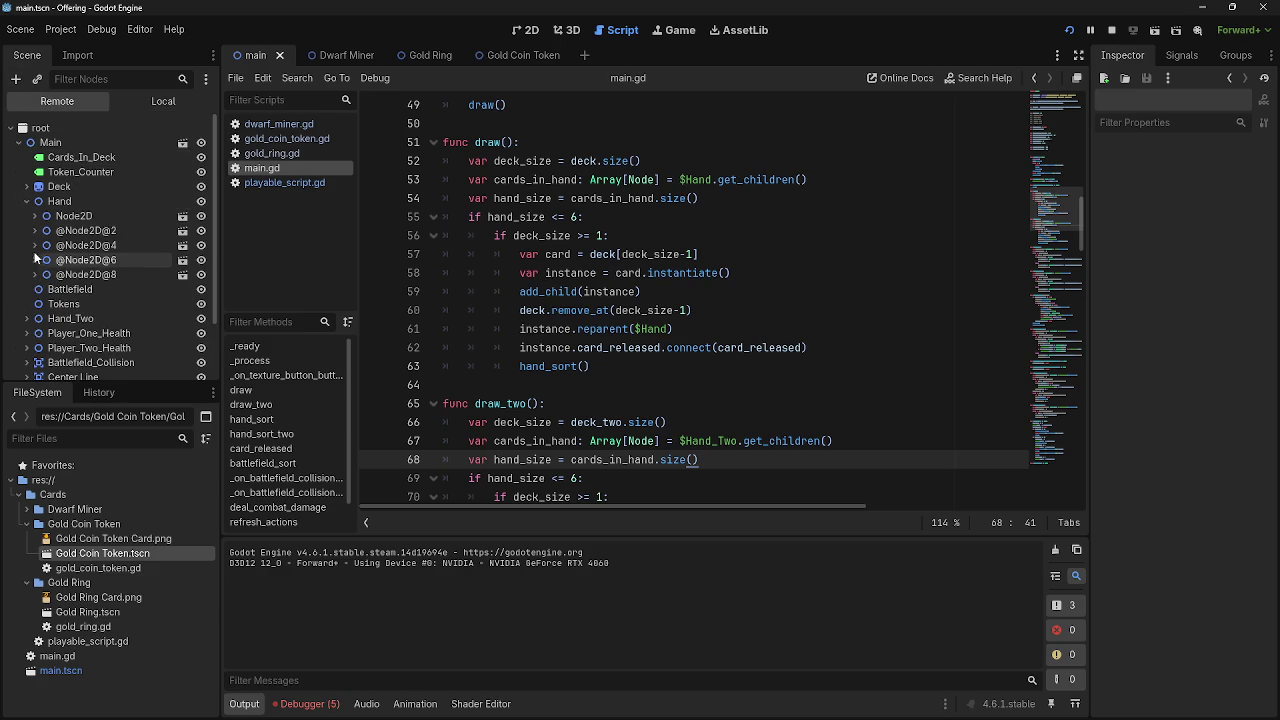
pyautogui.click(27, 201)
pyautogui.click(27, 245)
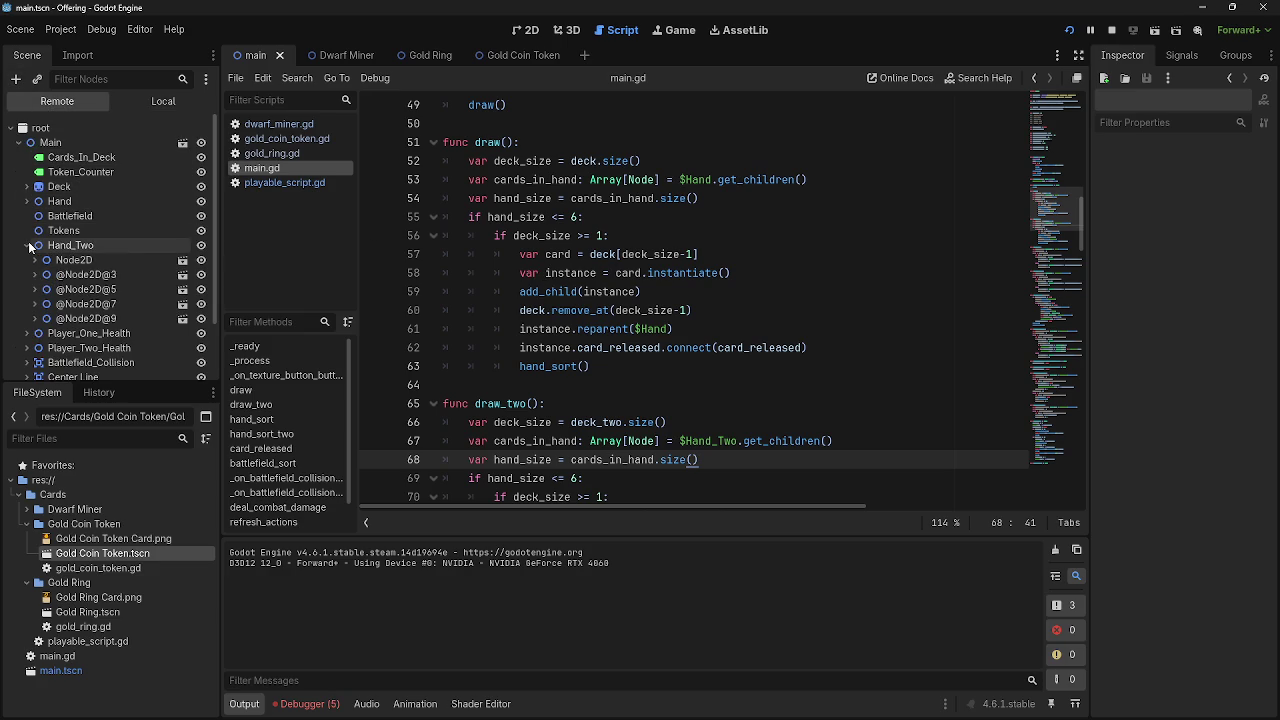
pyautogui.click(59, 201)
pyautogui.scroll(-2, 190, 224)
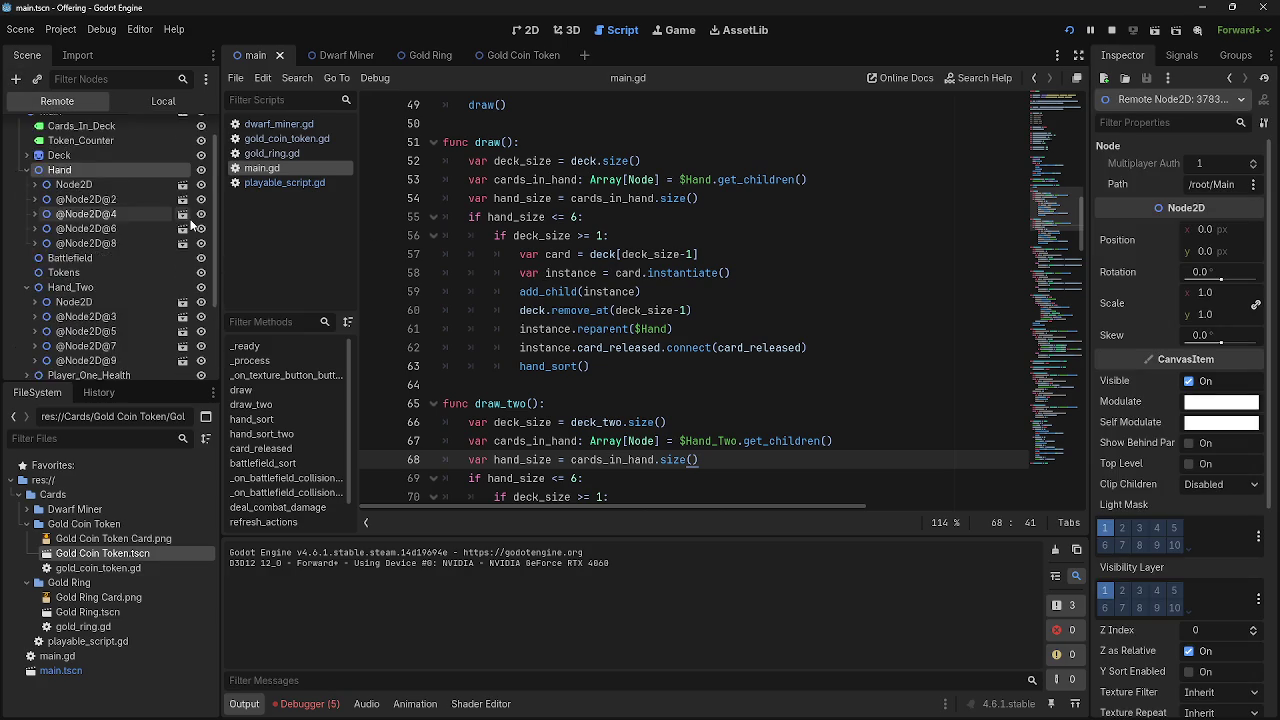
pyautogui.scroll(-2, 190, 224)
pyautogui.scroll(1, 190, 224)
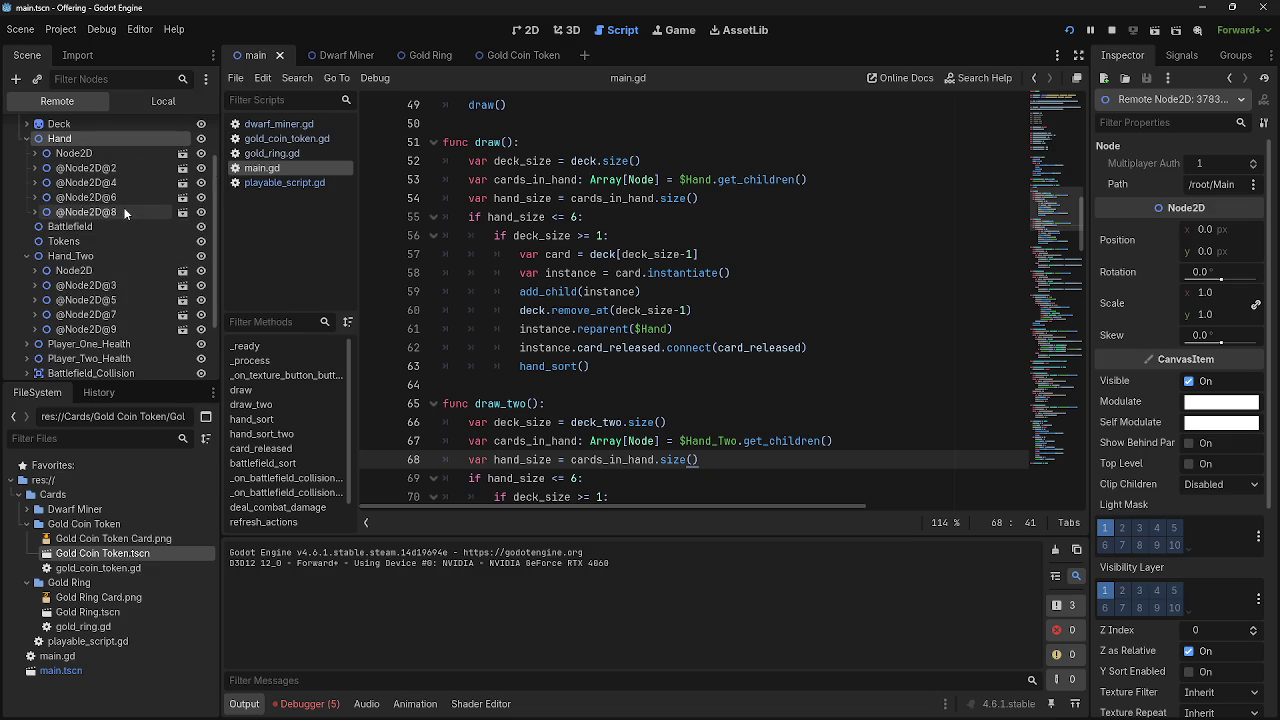
pyautogui.click(26, 138)
pyautogui.click(34, 197)
pyautogui.press('F5')
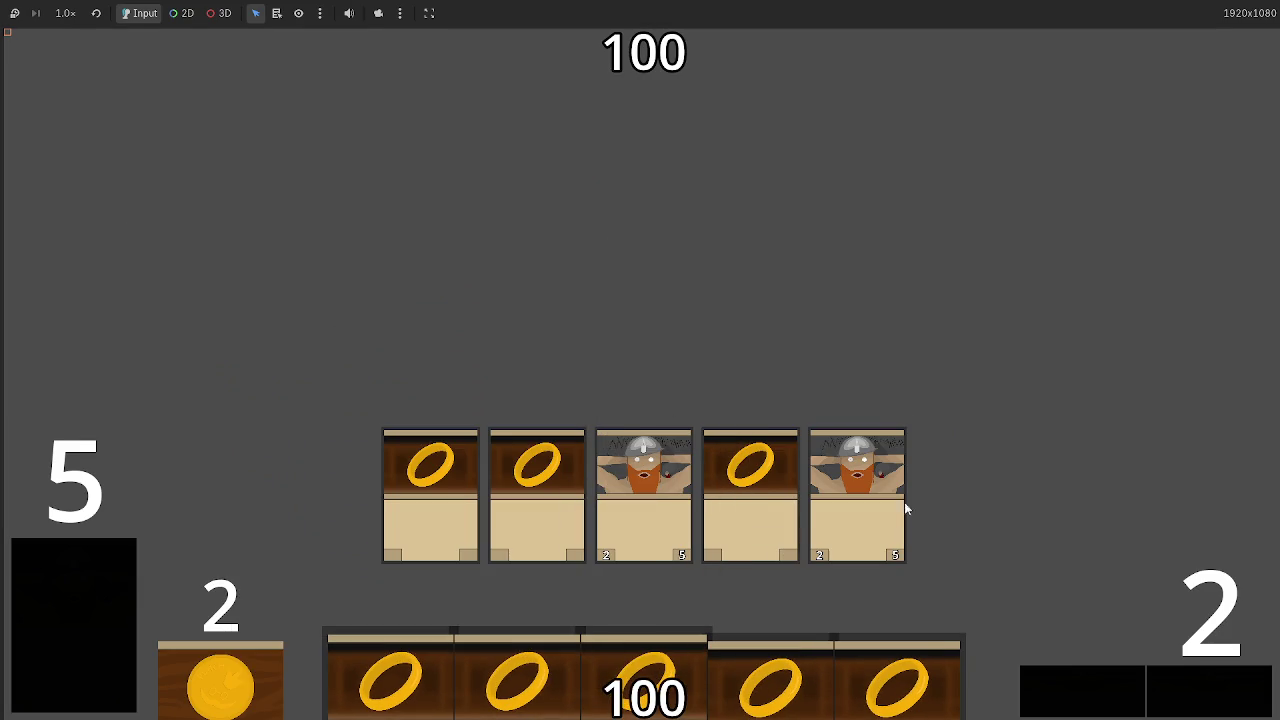
pyautogui.press('F8')
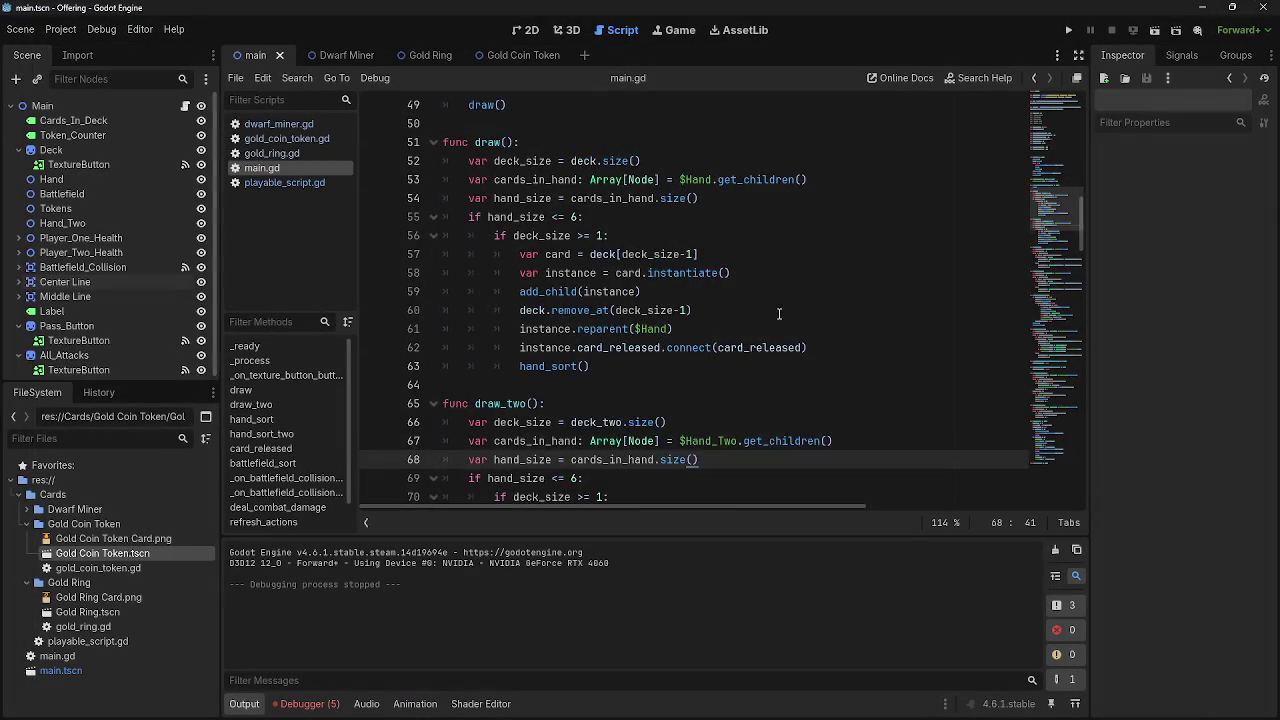
# Inspect card_selected and the 1050 y value in the hand sorting position lines
pyautogui.scroll(-6, 764, 321)
pyautogui.scroll(-2, 764, 321)
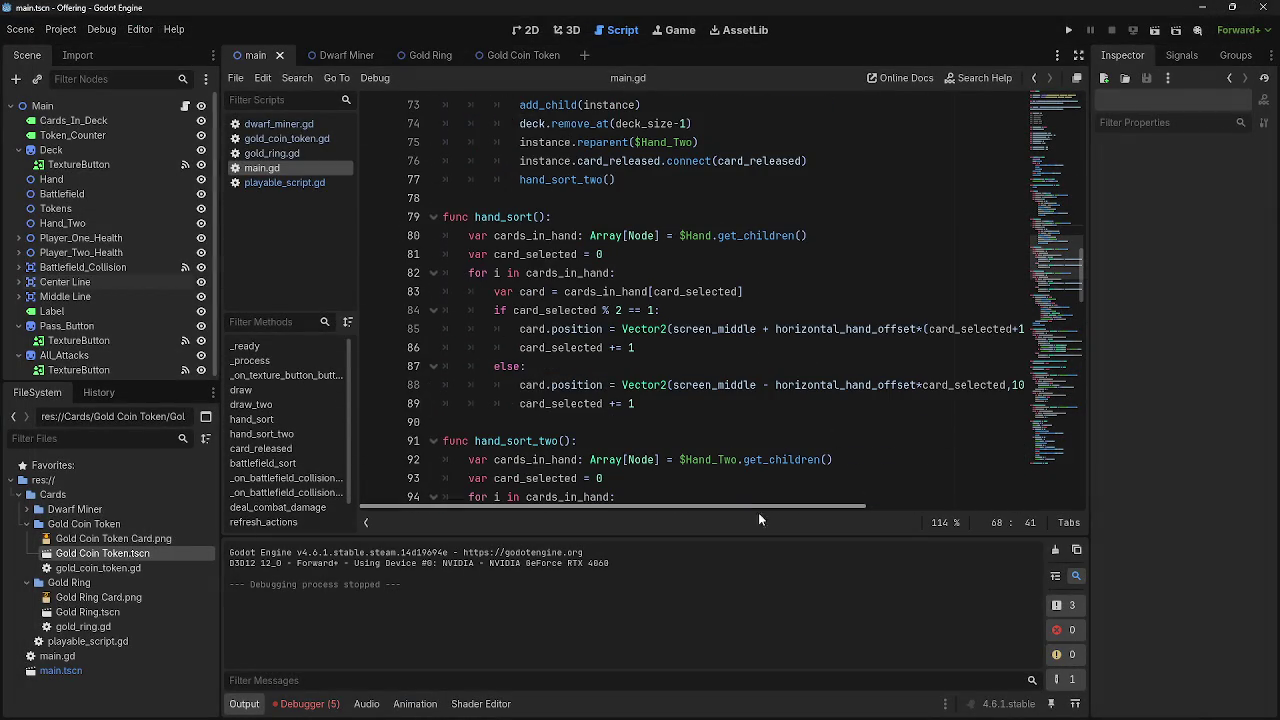
pyautogui.moveTo(710, 506); pyautogui.dragTo(926, 518)
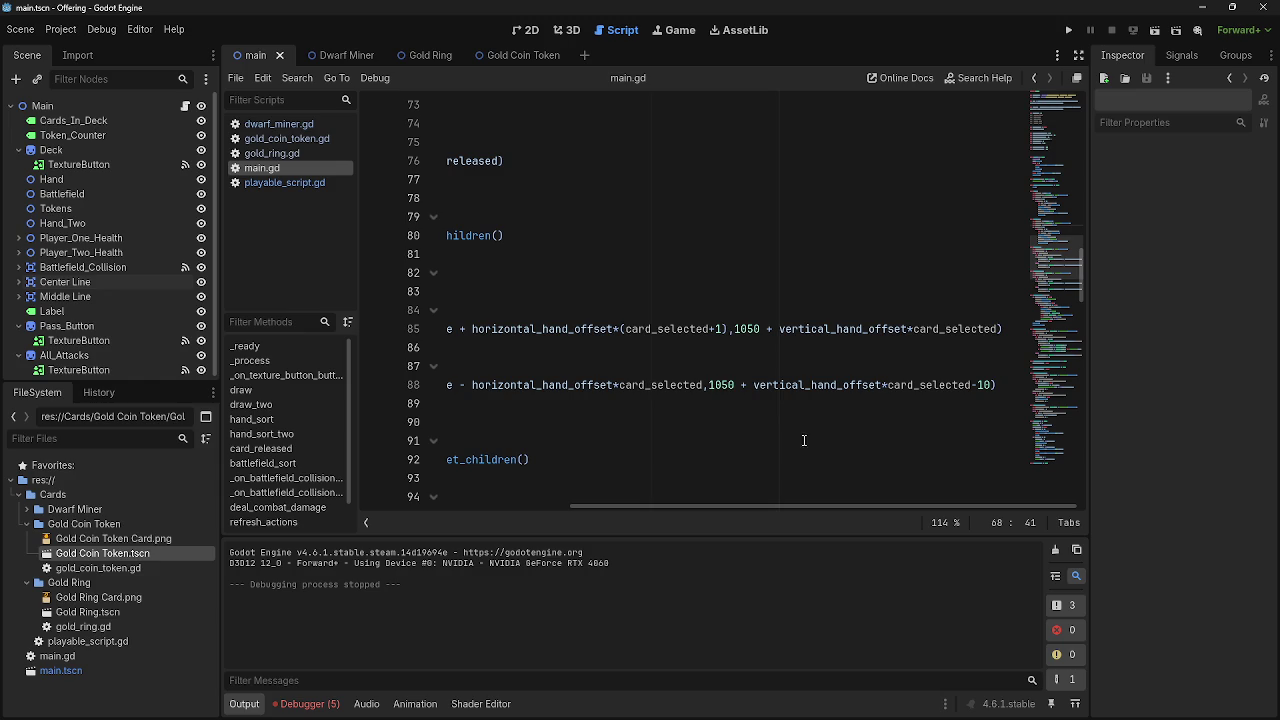
pyautogui.doubleClick(665, 384)
pyautogui.doubleClick(680, 330)
pyautogui.doubleClick(728, 386)
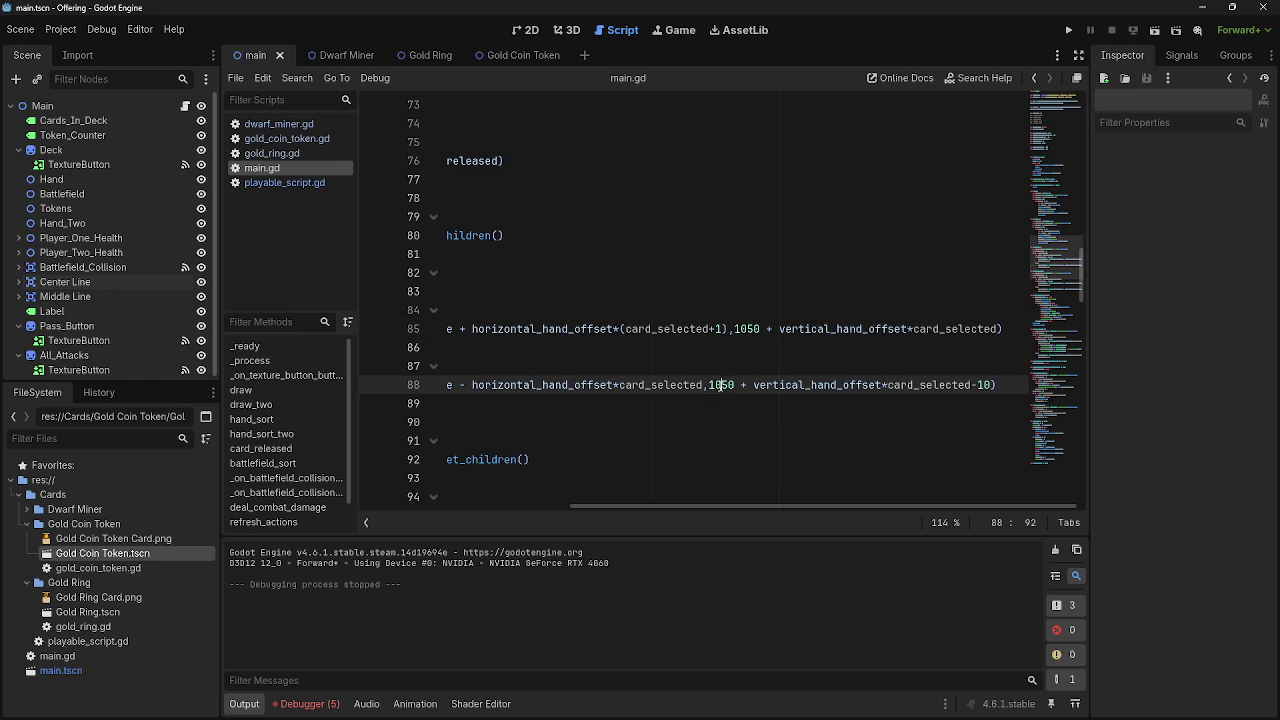
pyautogui.click(757, 388)
pyautogui.moveTo(737, 390); pyautogui.dragTo(712, 390)
pyautogui.moveTo(686, 500); pyautogui.dragTo(660, 505)
pyautogui.click(661, 414)
# Delete the vertical_hand_offset_two declaration line
pyautogui.scroll(20, 665, 412)
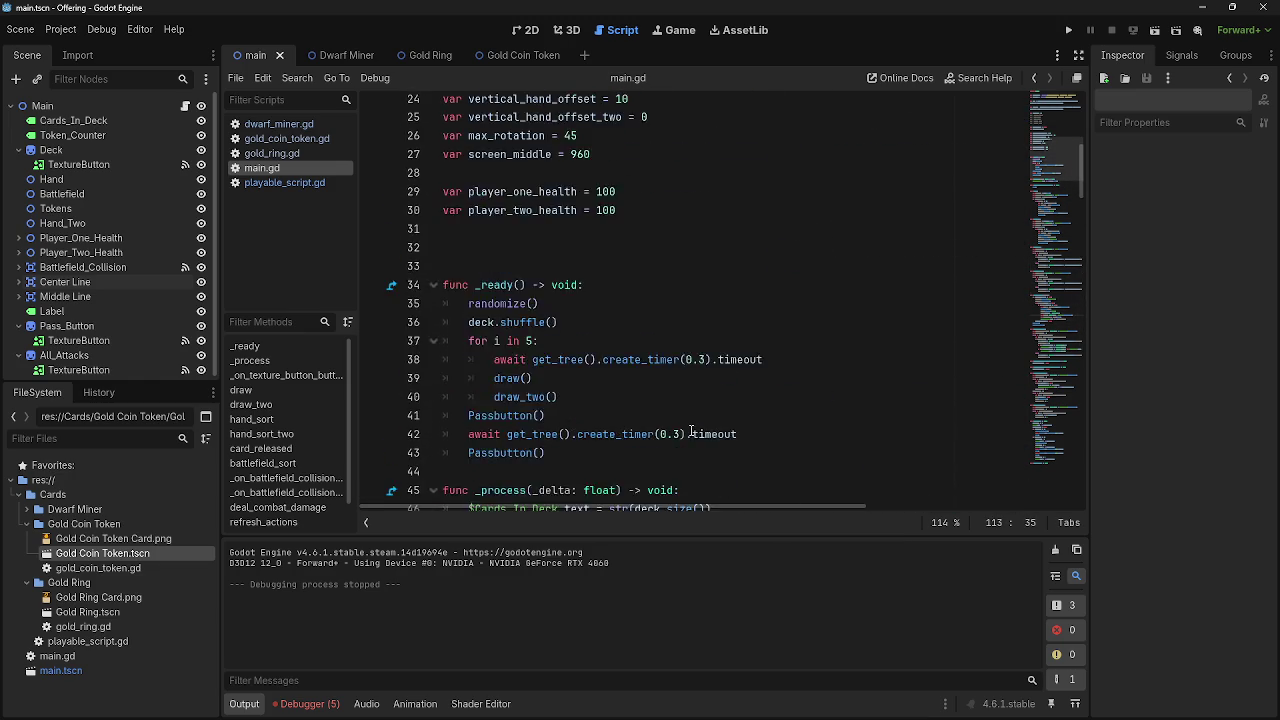
pyautogui.scroll(1, 680, 410)
pyautogui.click(648, 284)
pyautogui.hotkey('shift', 'Home')
pyautogui.press('BackSpace')
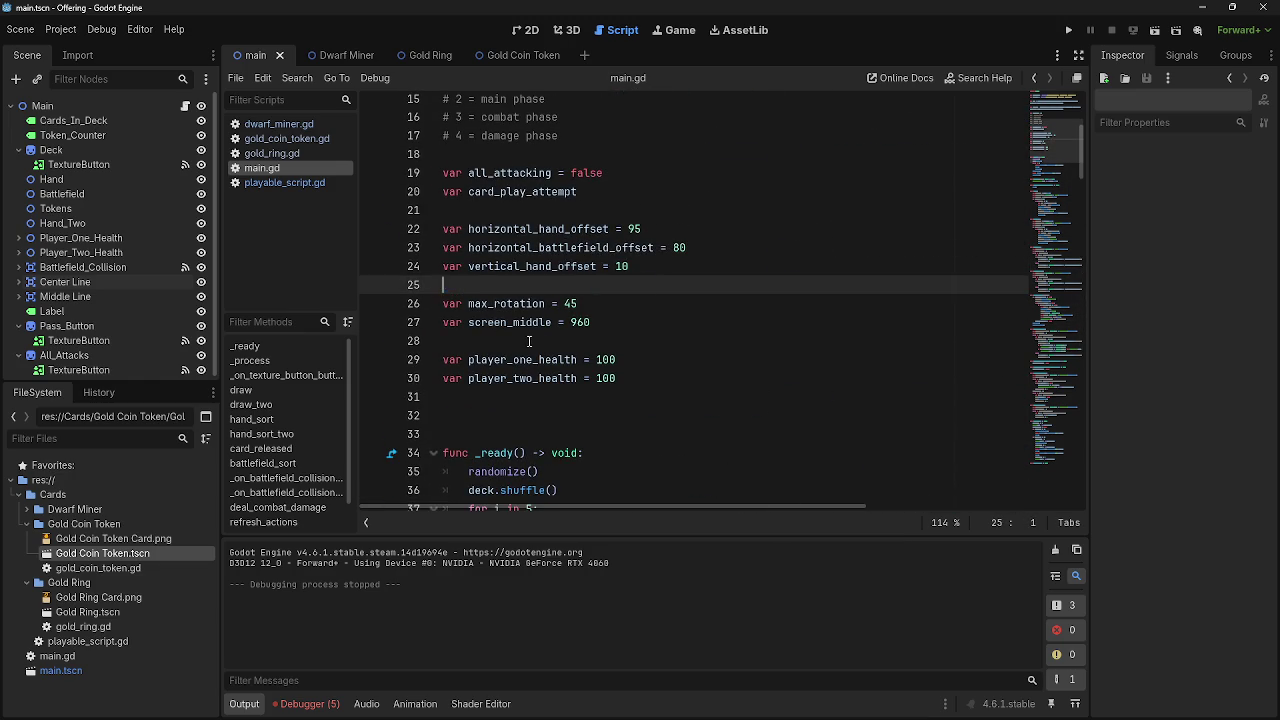
pyautogui.press('BackSpace')
# Remove _two from the offset names on lines 96 and 99 to use vertical_hand_offset
pyautogui.scroll(-18, 653, 385)
pyautogui.moveTo(647, 497); pyautogui.dragTo(856, 497)
pyautogui.click(882, 441)
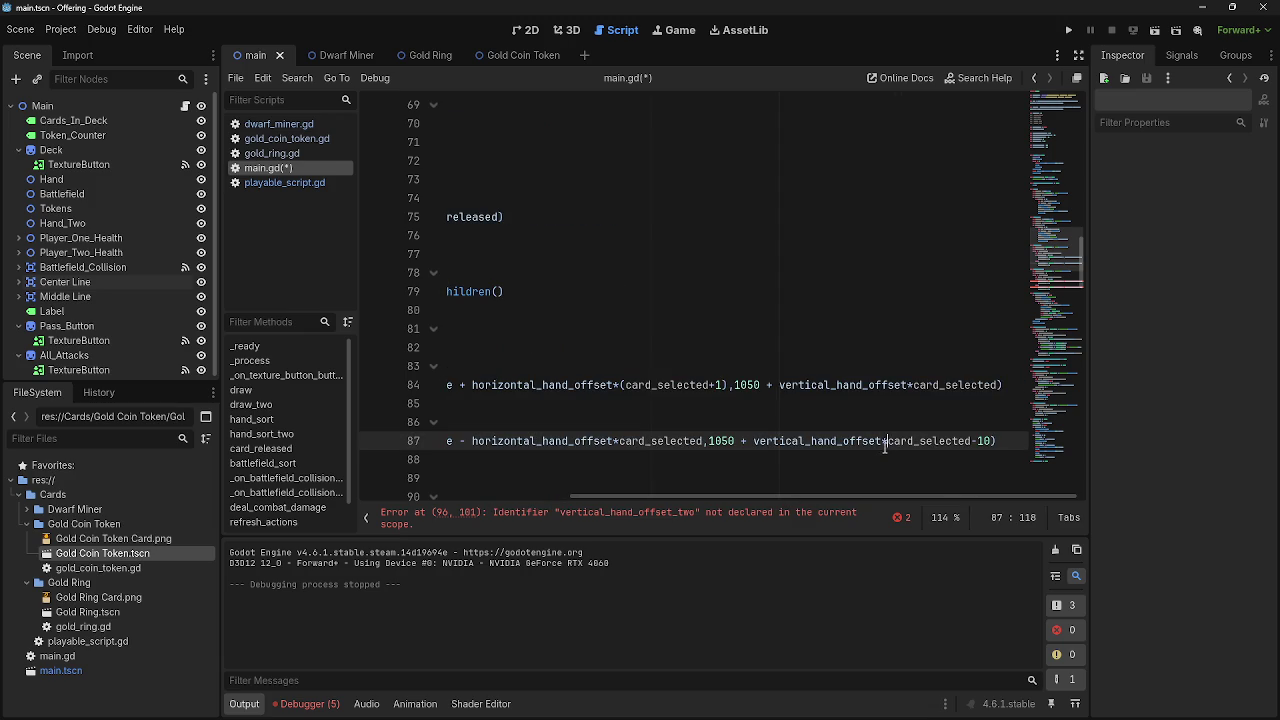
pyautogui.moveTo(886, 437)
pyautogui.scroll(-5, 829, 455)
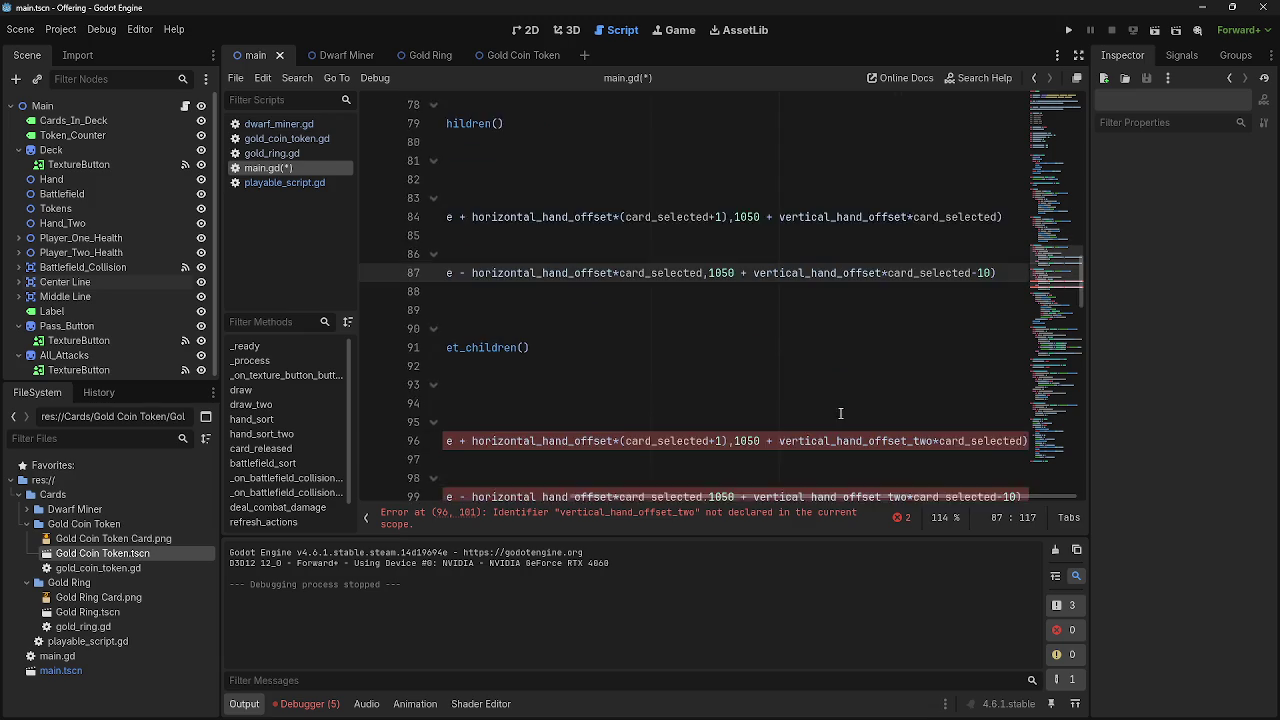
pyautogui.click(932, 330)
pyautogui.press('BackSpace')
pyautogui.press('BackSpace')
pyautogui.press('BackSpace')
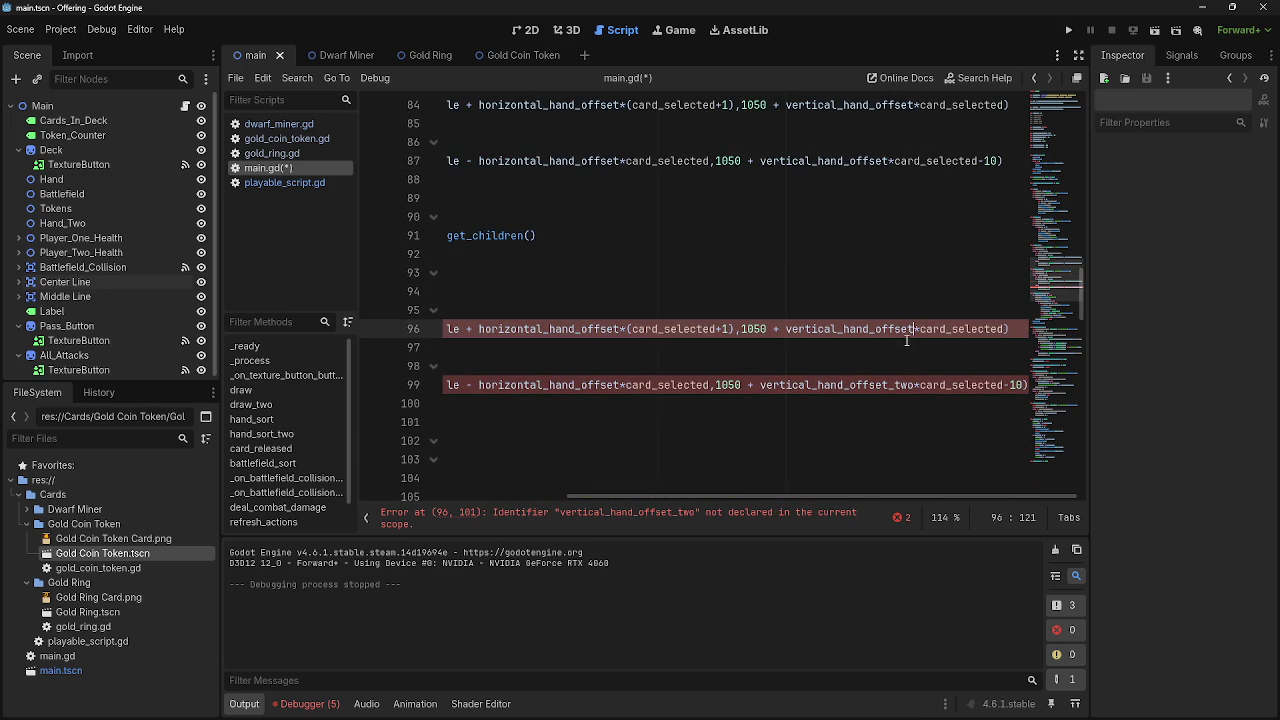
pyautogui.moveTo(918, 387); pyautogui.dragTo(888, 386)
pyautogui.press('BackSpace')
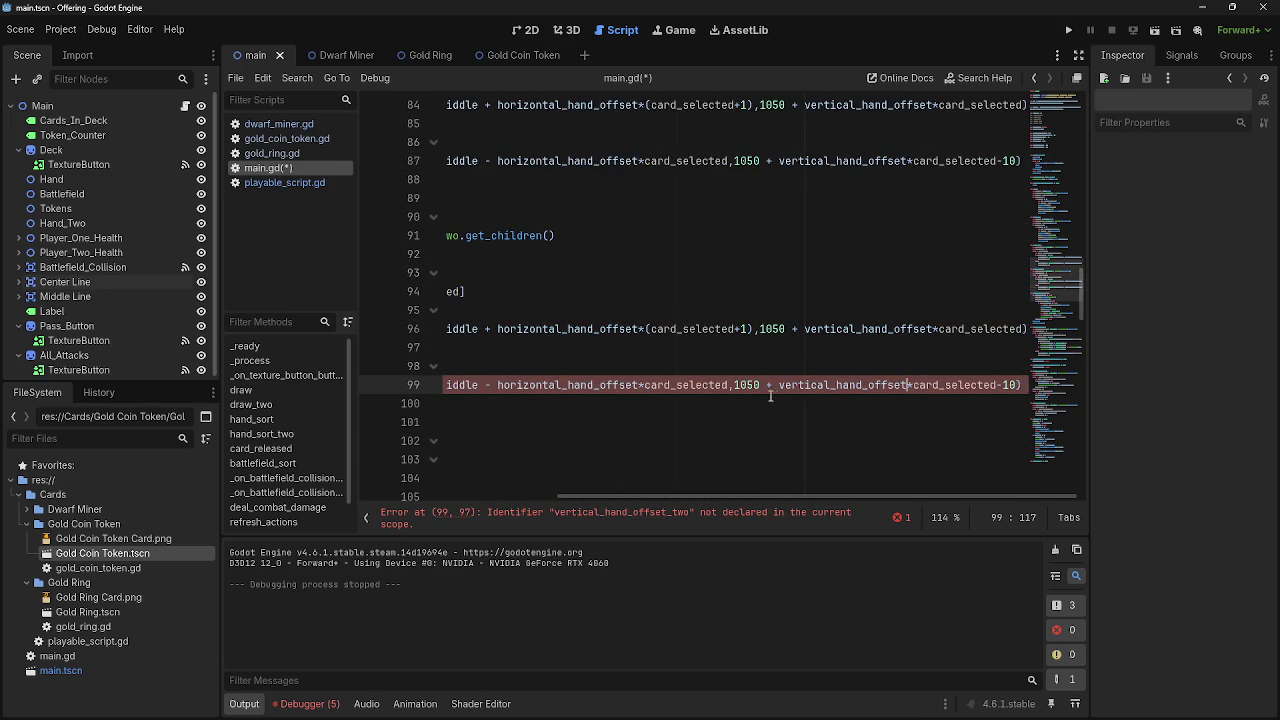
pyautogui.moveTo(761, 386); pyautogui.dragTo(734, 386)
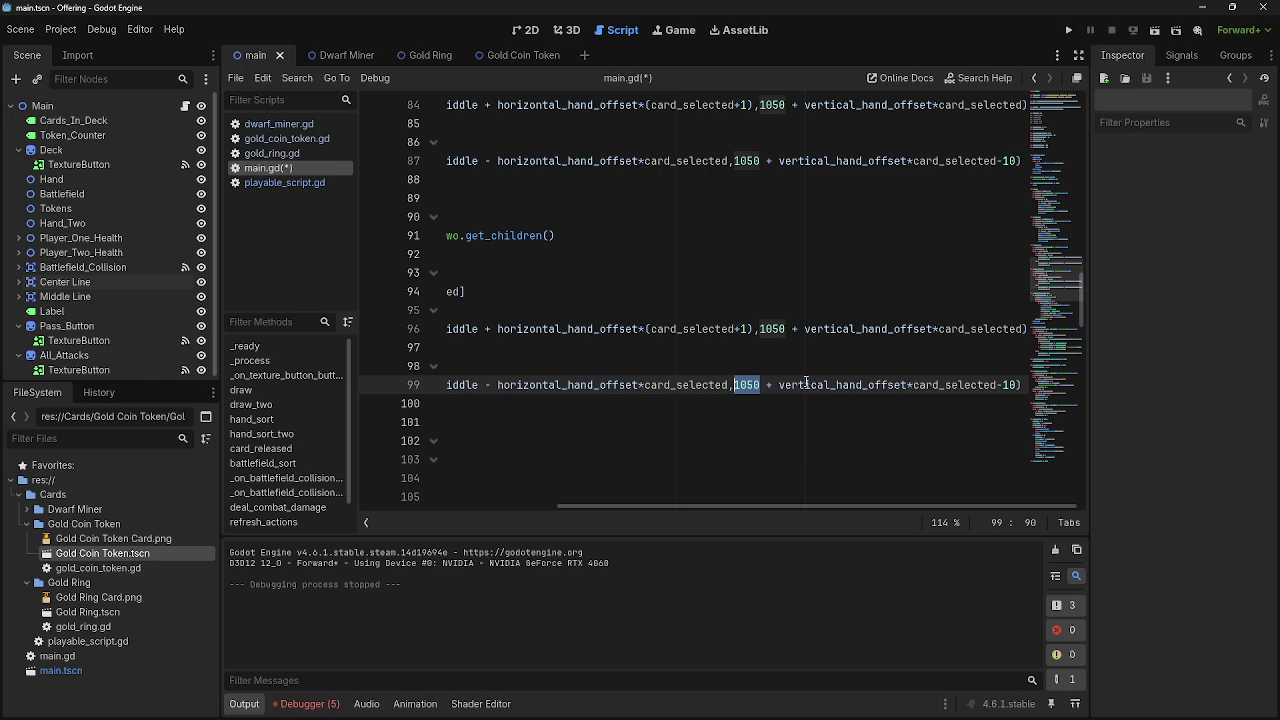
# Replace the 1050 y value with 450 on lines 99 and 96
pyautogui.write('450')
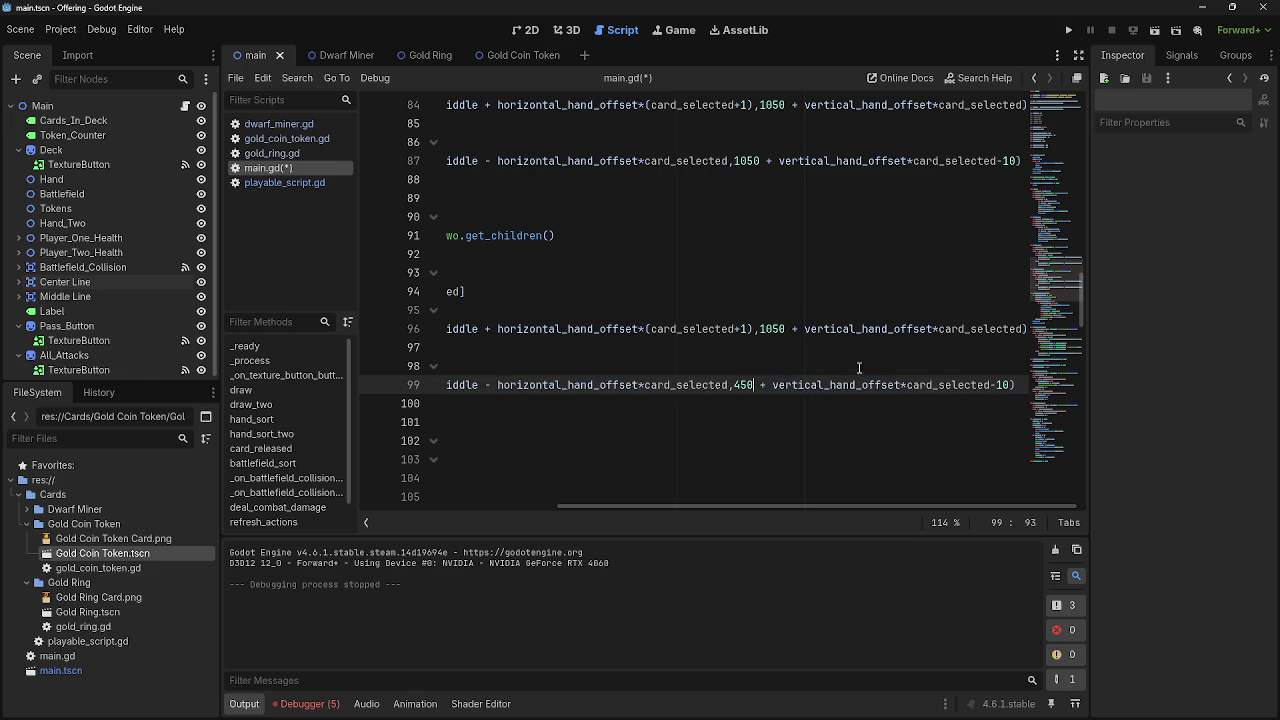
pyautogui.moveTo(786, 331); pyautogui.dragTo(761, 331)
pyautogui.write('45')
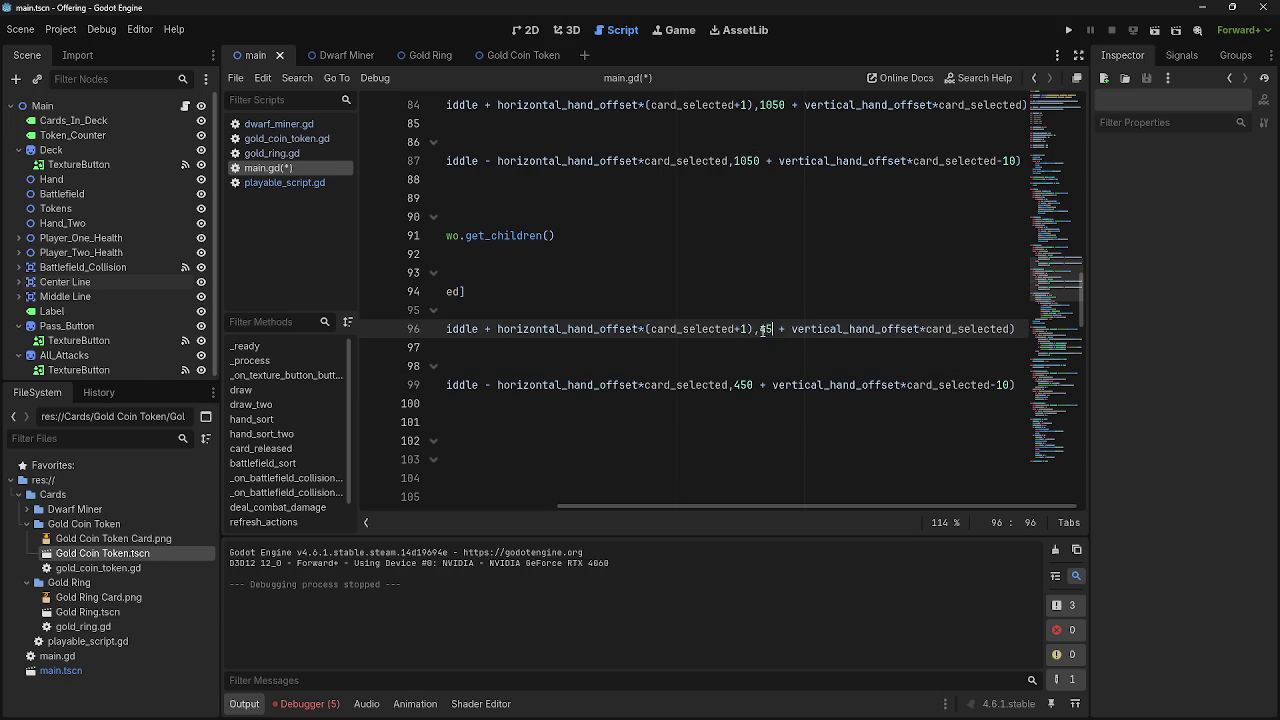
# Run the game, play two dwarf cards and a ring card, then stop it
pyautogui.click(1068, 30)
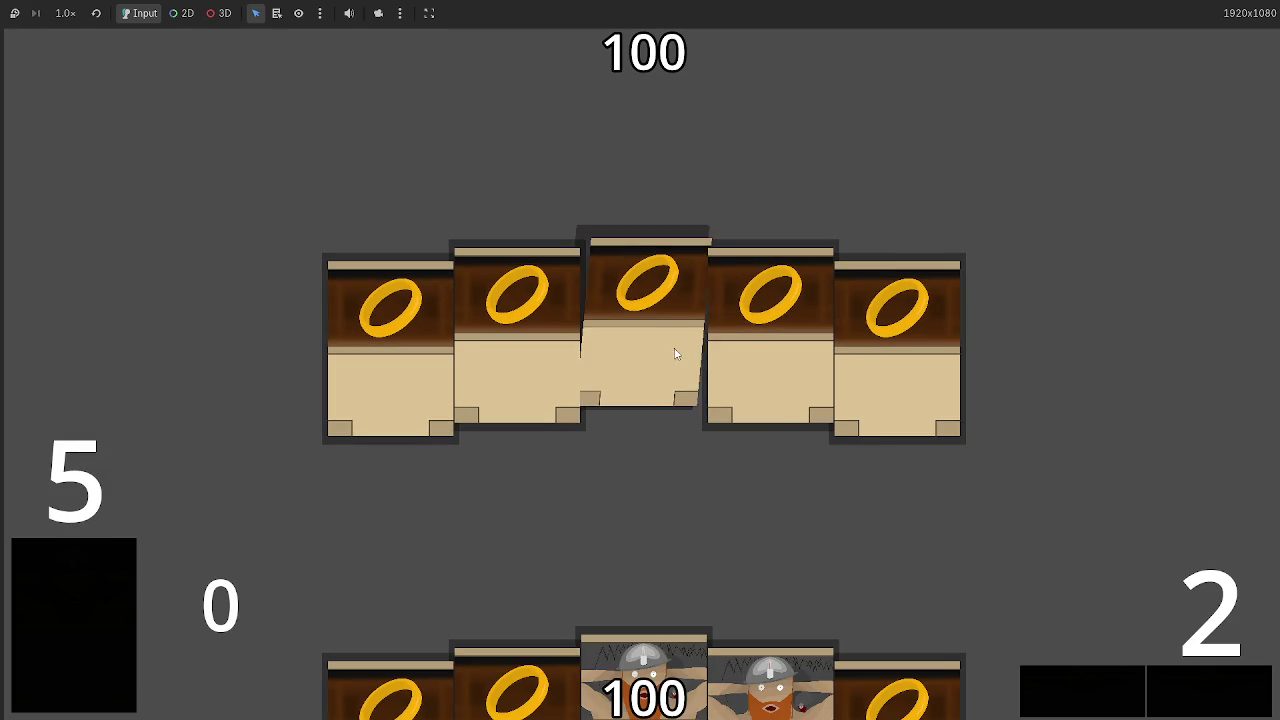
pyautogui.click(668, 662)
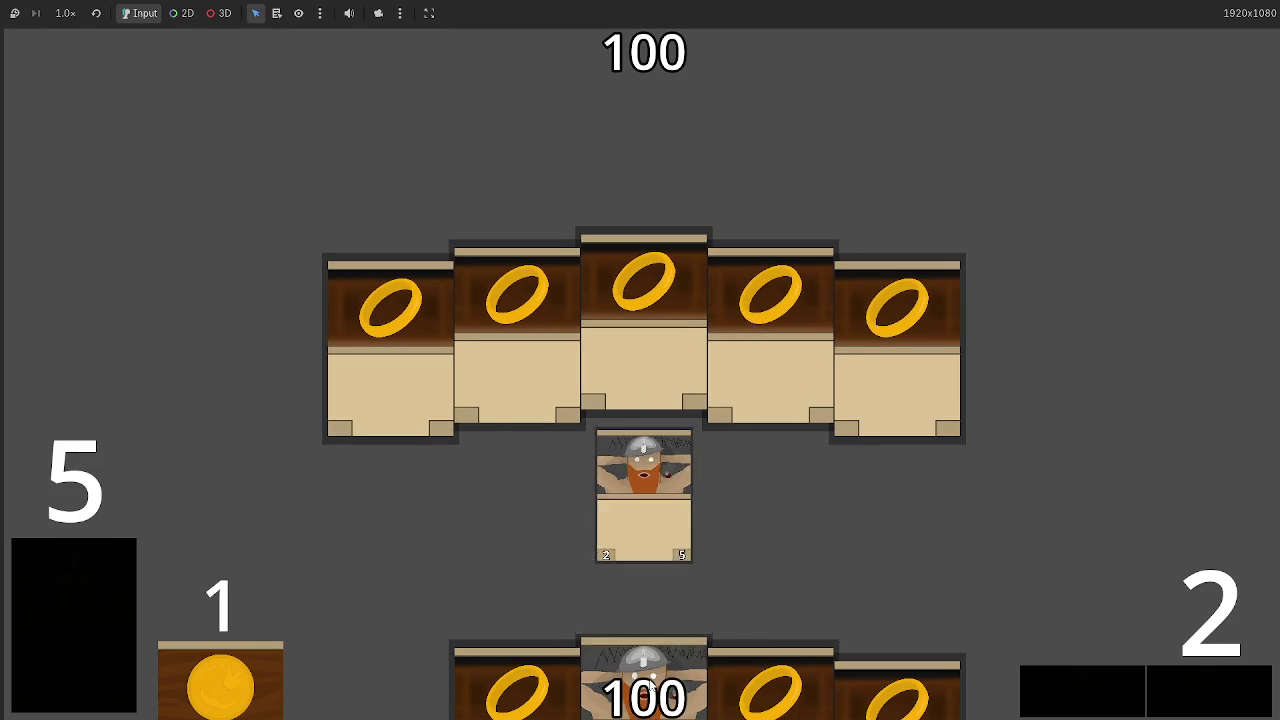
pyautogui.click(672, 635)
pyautogui.click(648, 630)
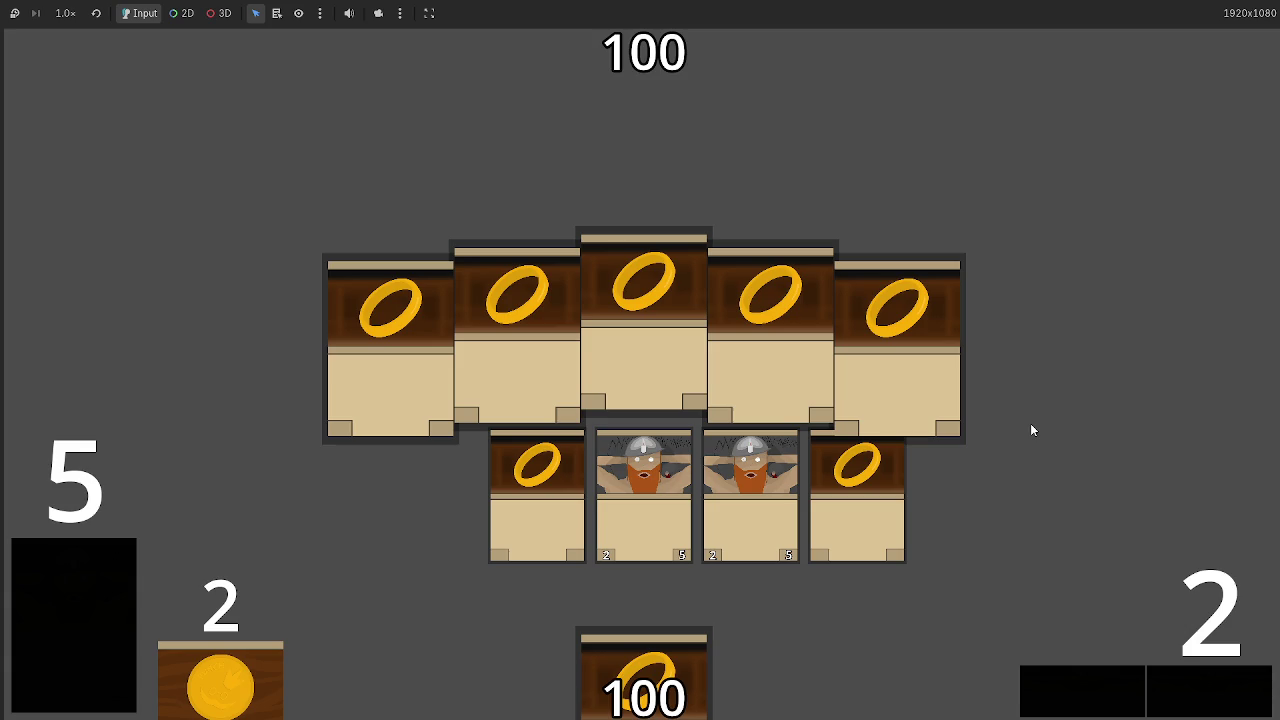
pyautogui.press('F8')
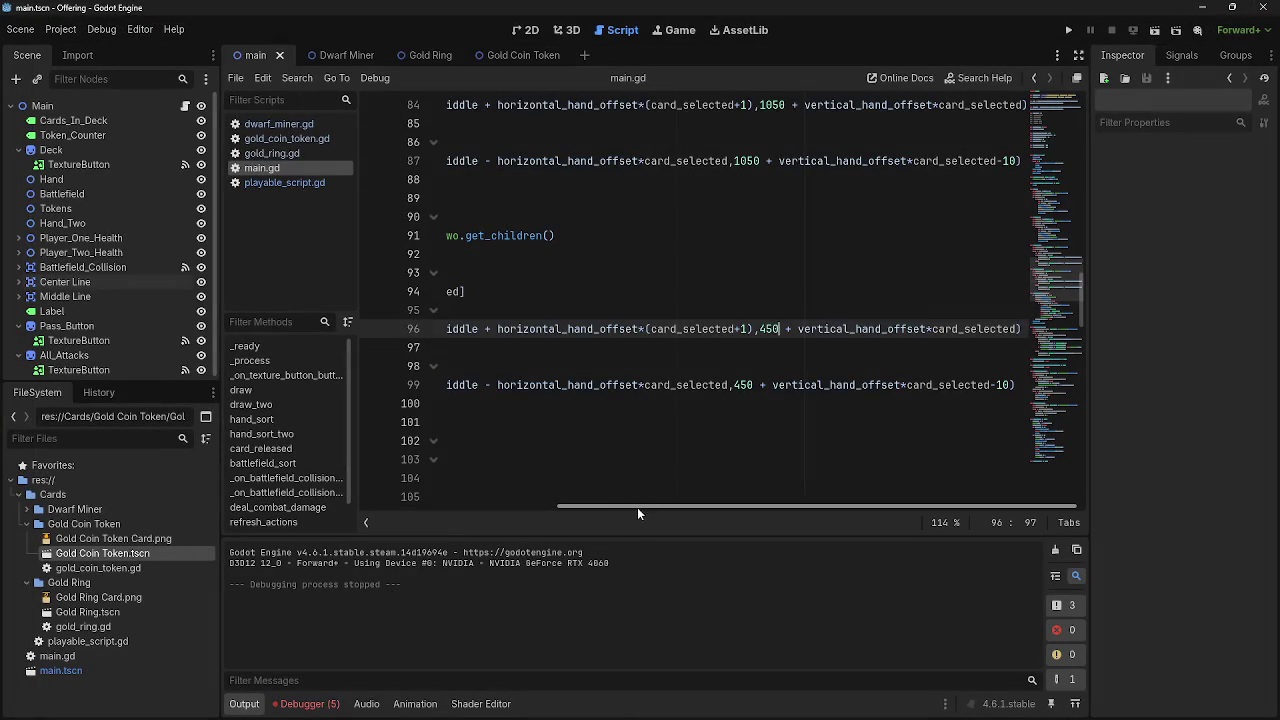
pyautogui.moveTo(637, 507); pyautogui.dragTo(402, 483)
pyautogui.scroll(15, 402, 483)
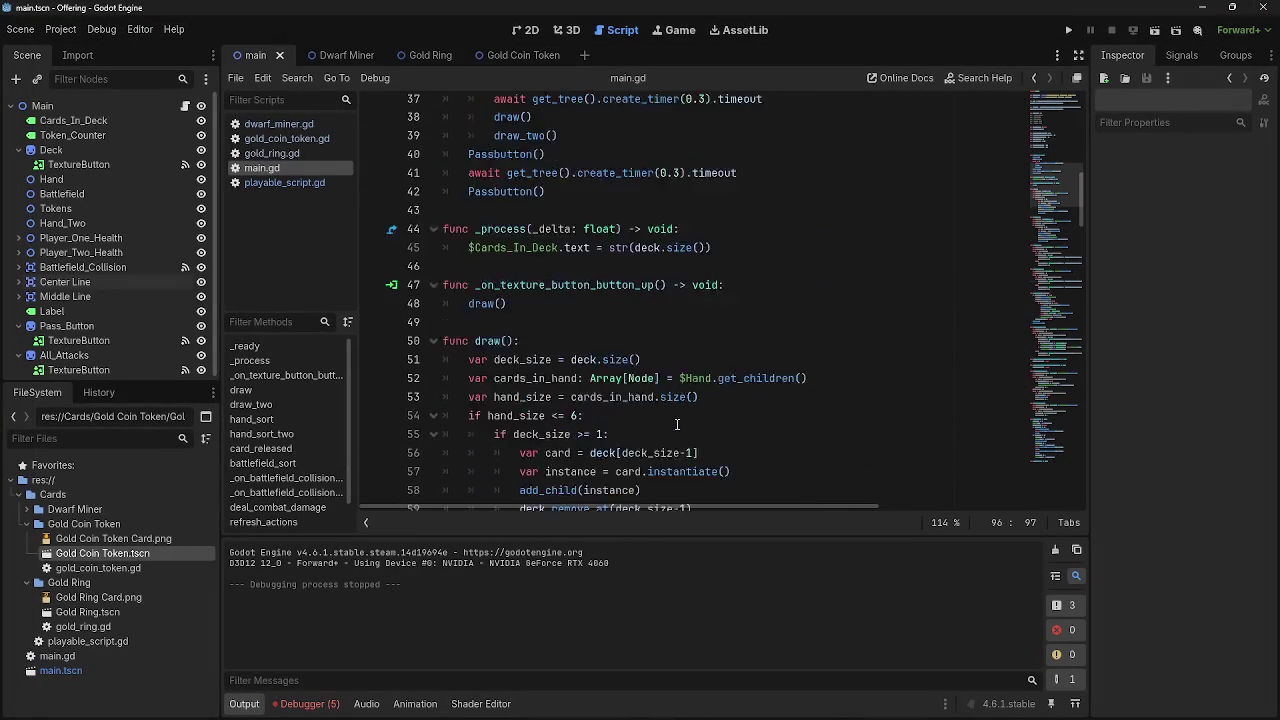
# Add deck_two.shuffle() on a new line after deck.shuffle() in _ready()
pyautogui.click(593, 252)
pyautogui.press('Return')
pyautogui.write('deck_two.')
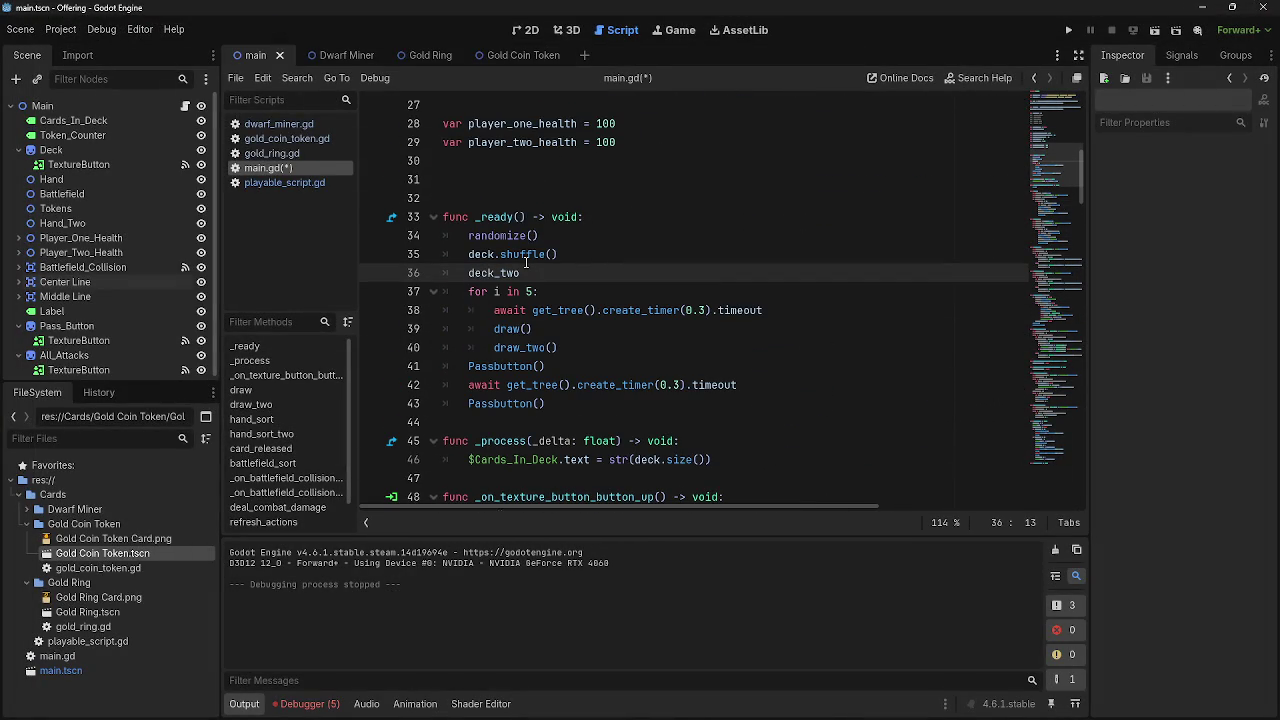
pyautogui.write('shi')
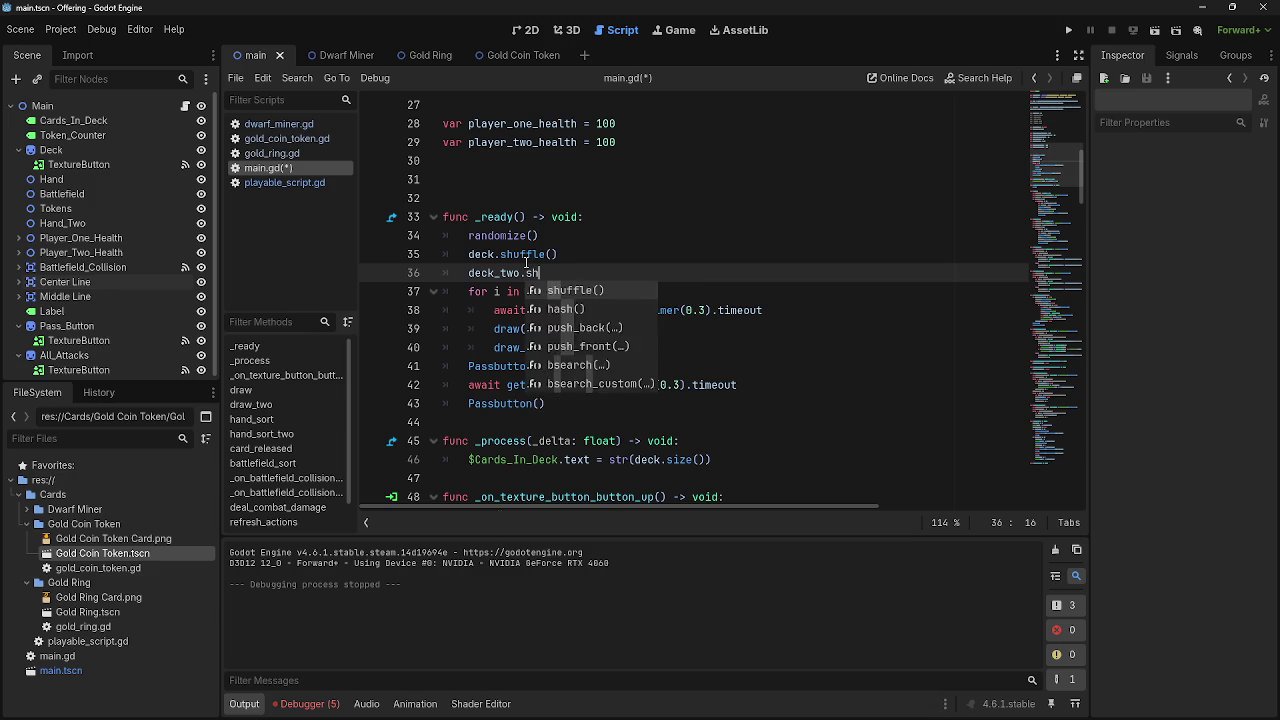
pyautogui.press('Return')
pyautogui.scroll(-7, 660, 313)
pyautogui.scroll(-8, 660, 313)
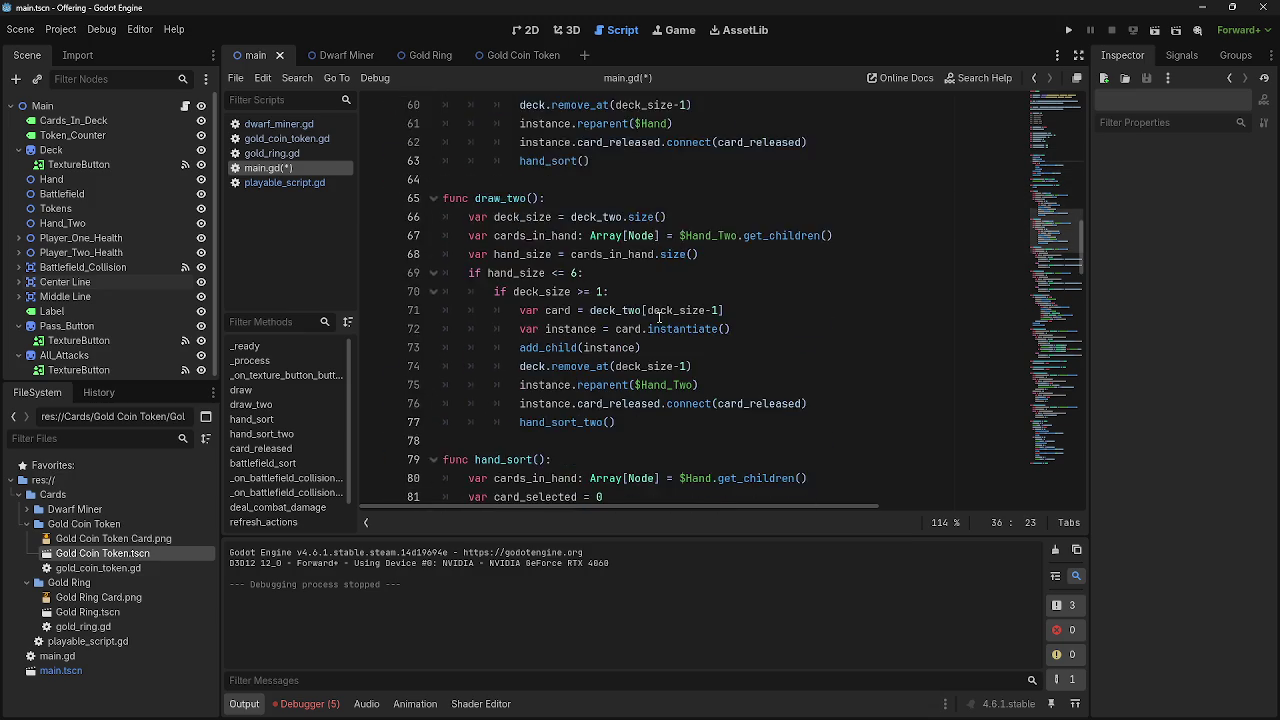
pyautogui.scroll(-4, 750, 343)
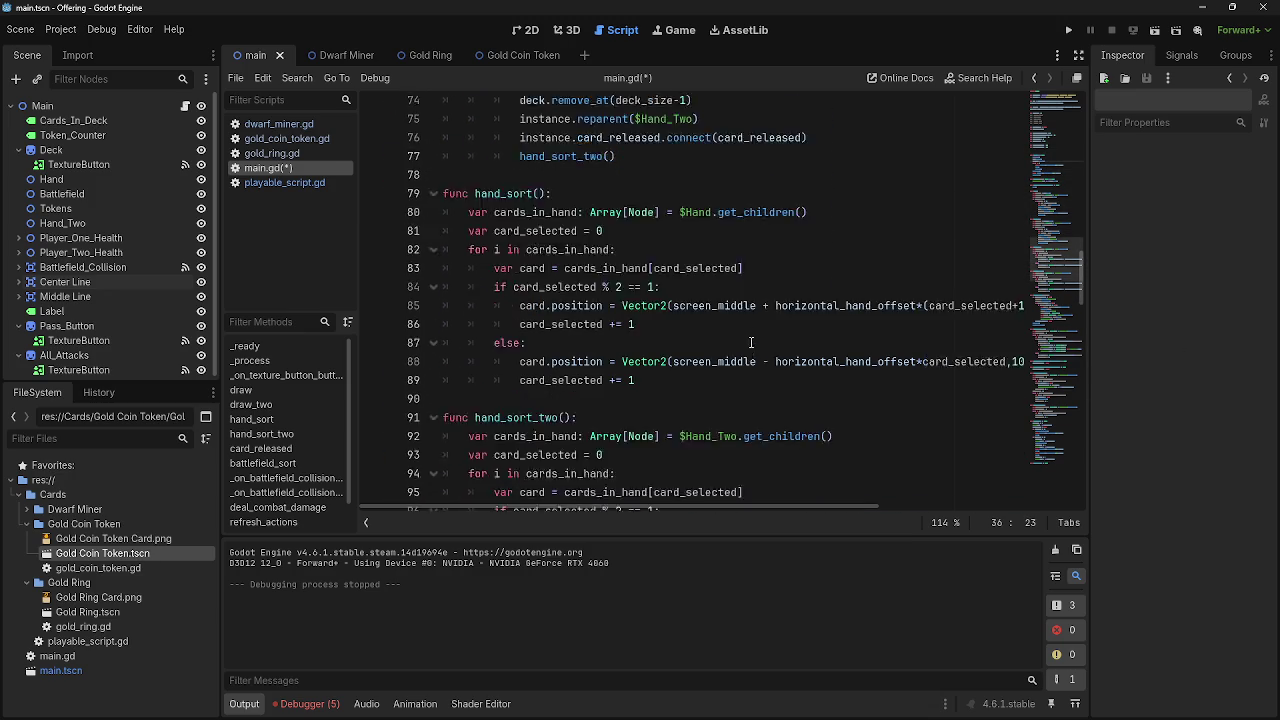
pyautogui.moveTo(743, 508); pyautogui.dragTo(923, 507)
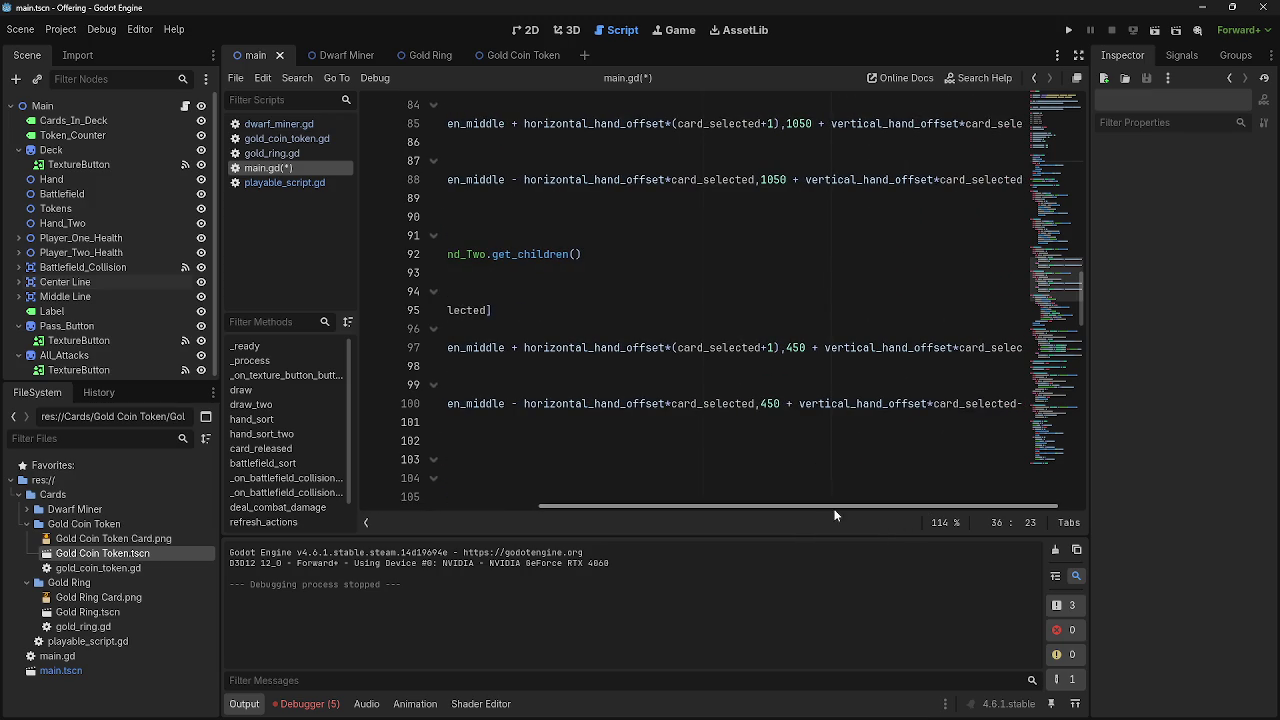
# Change the y value on lines 100 and 97 of hand_sort_two from 450 to 1
pyautogui.moveTo(831, 506); pyautogui.dragTo(940, 506)
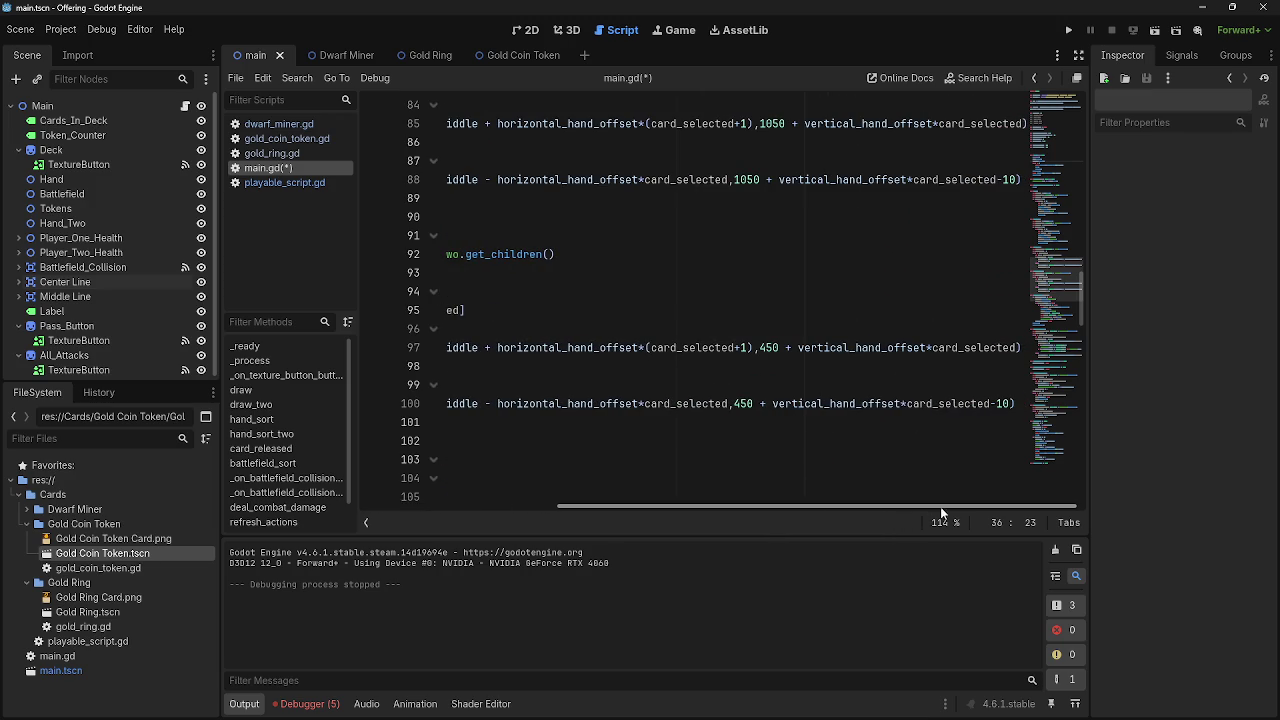
pyautogui.click(1010, 404)
pyautogui.doubleClick(1001, 404)
pyautogui.click(1004, 405)
pyautogui.moveTo(1008, 406); pyautogui.dragTo(999, 406)
pyautogui.click(999, 407)
pyautogui.doubleClick(1001, 406)
pyautogui.click(999, 407)
pyautogui.doubleClick(743, 405)
pyautogui.write('1')
pyautogui.moveTo(781, 348); pyautogui.dragTo(758, 348)
pyautogui.write('1')
# Test-run the game, then set both y values to 0 and view the 2D scene
pyautogui.press('F5')
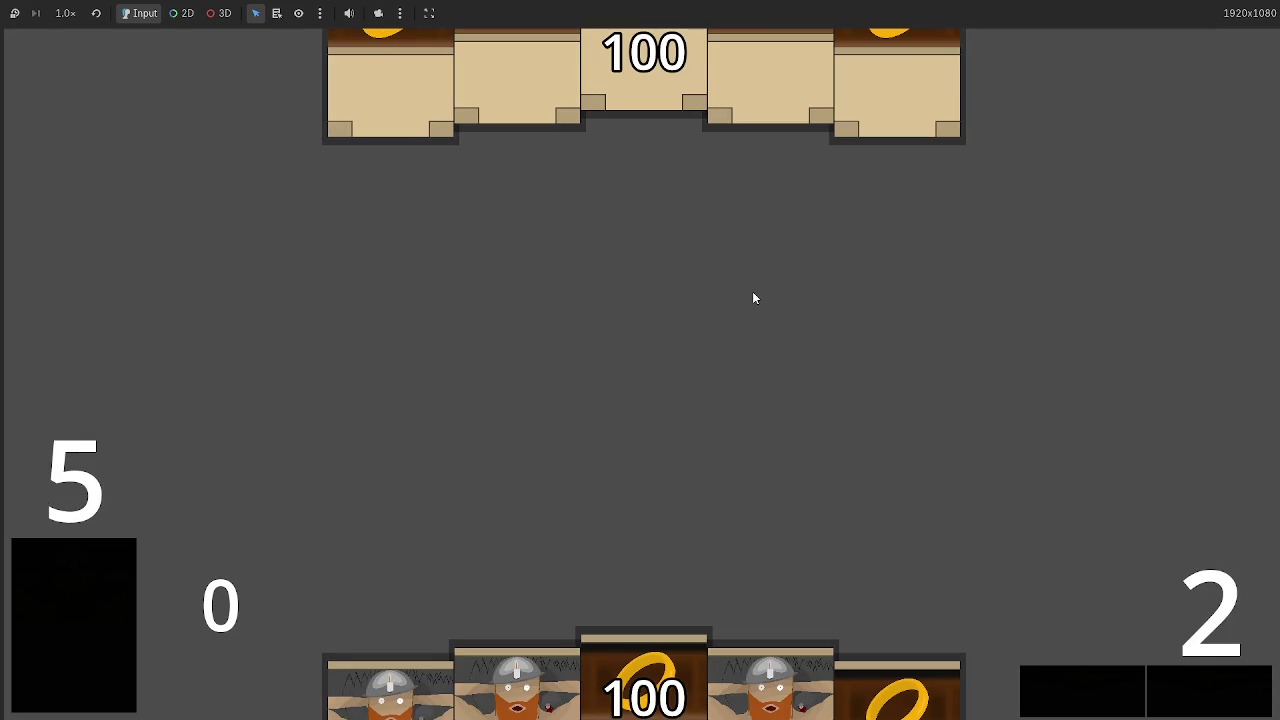
pyautogui.press('F8')
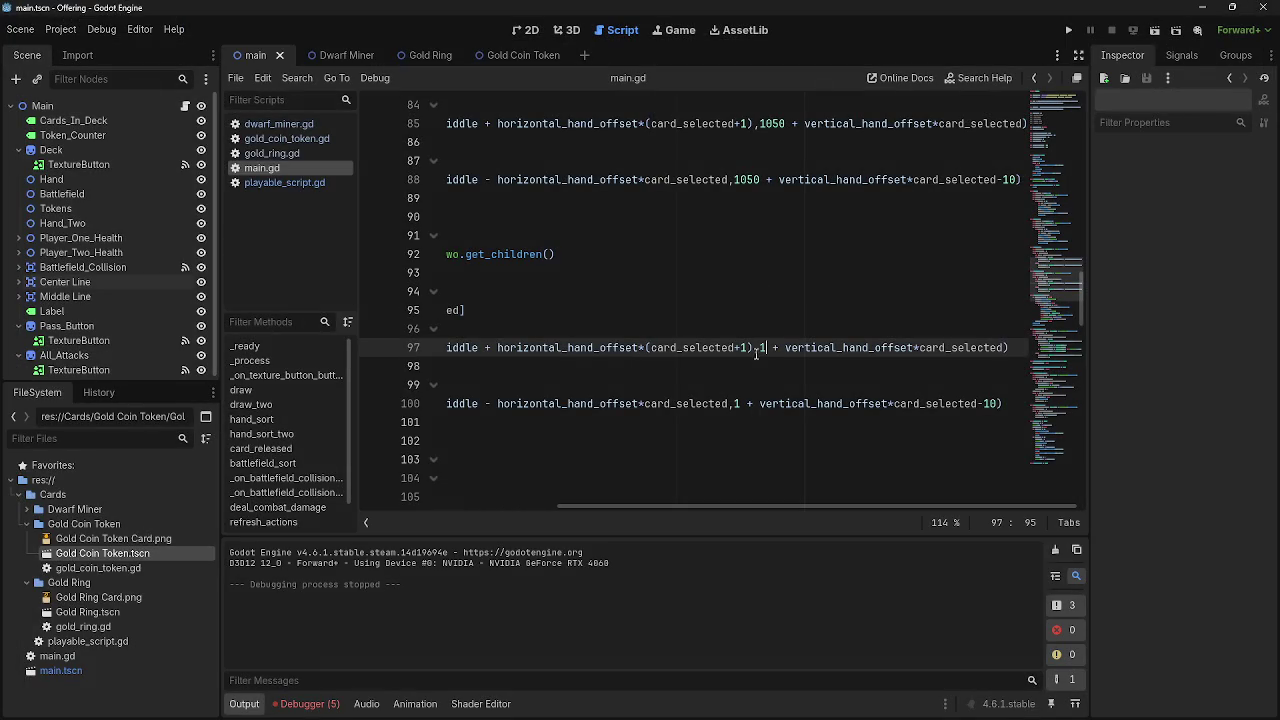
pyautogui.doubleClick(763, 348)
pyautogui.write('0')
pyautogui.doubleClick(737, 403)
pyautogui.write('0')
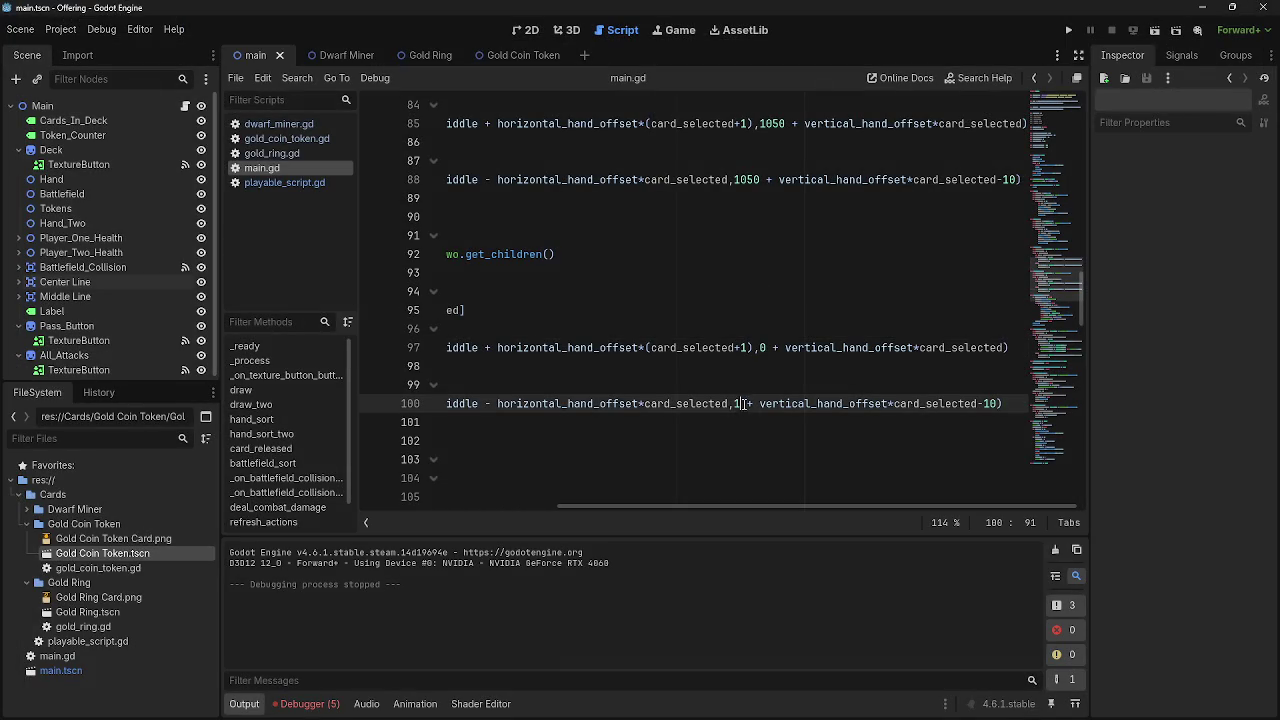
pyautogui.click(754, 383)
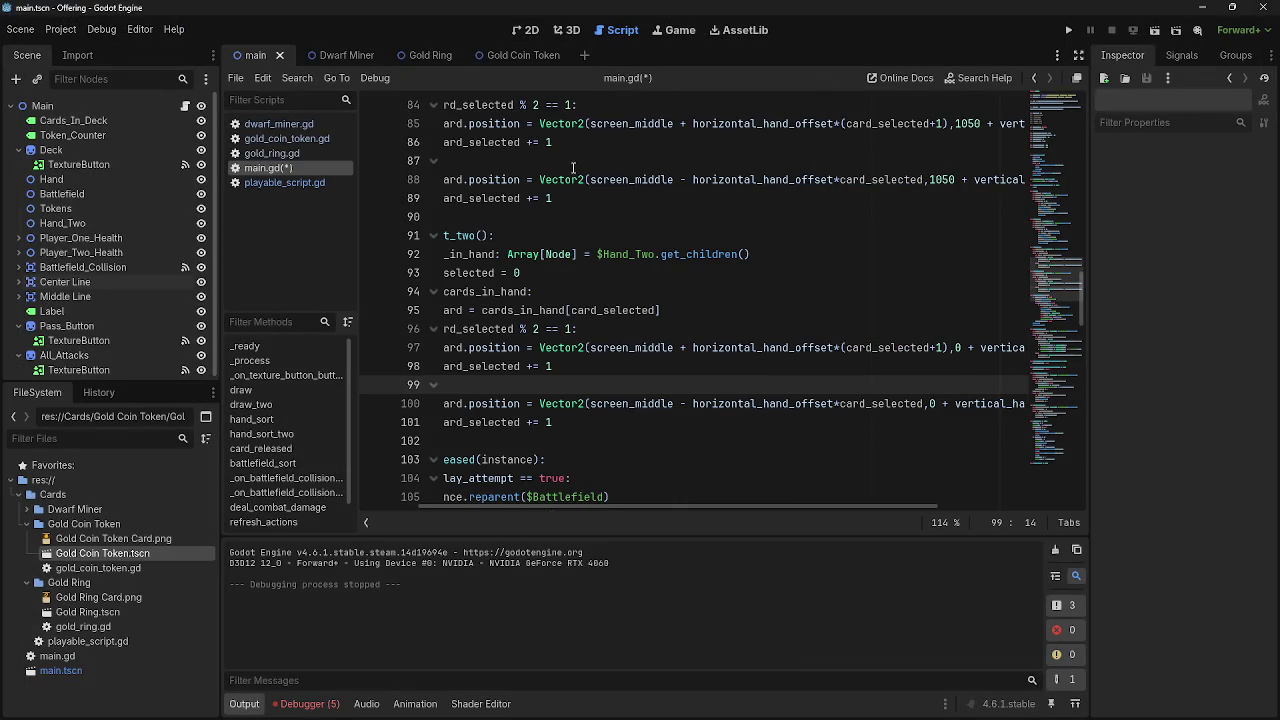
pyautogui.click(528, 29)
pyautogui.scroll(-2, 684, 438)
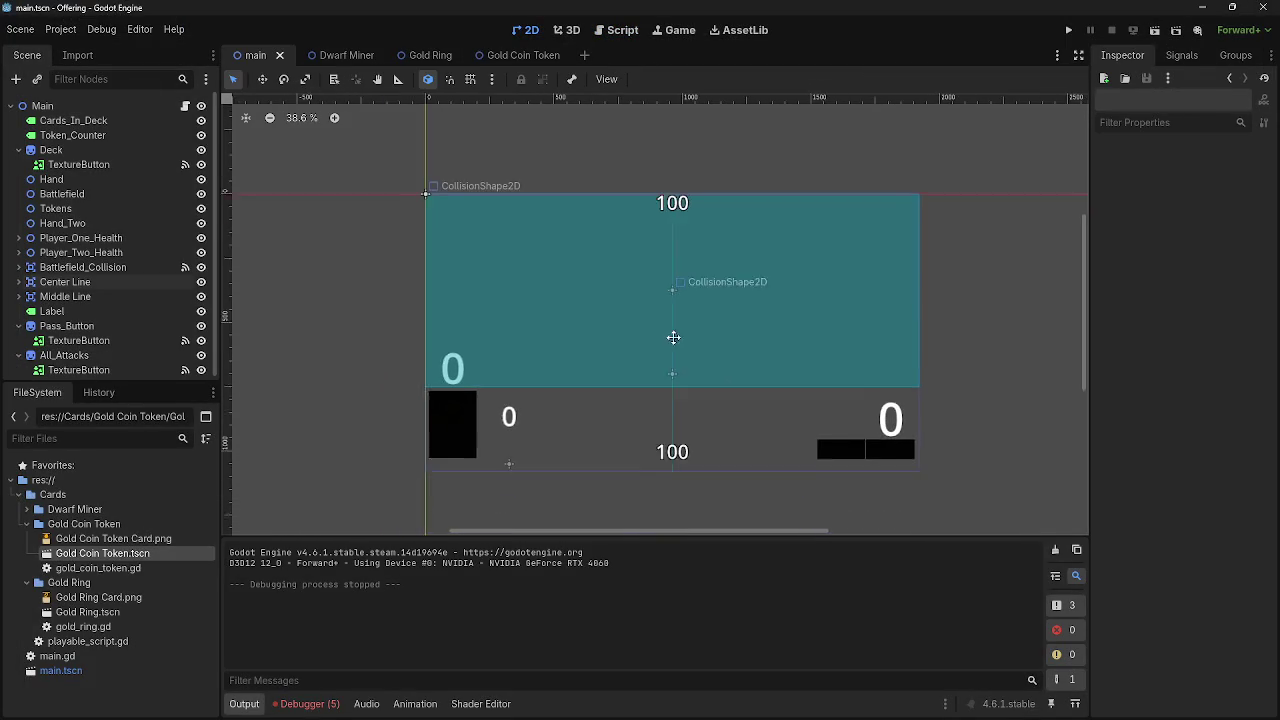
# Inspect the Center Line CollisionShape2D segment's coordinates in the Inspector
pyautogui.scroll(1, 674, 462)
pyautogui.click(675, 432)
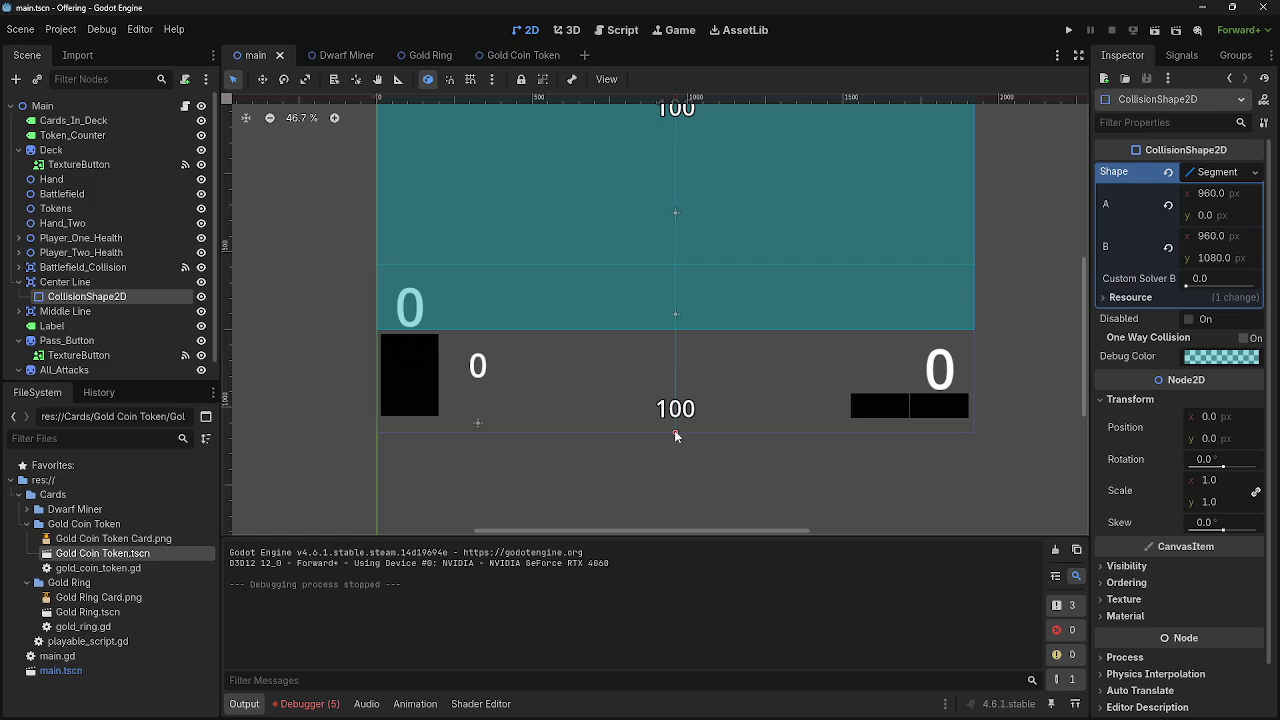
pyautogui.scroll(3, 688, 436)
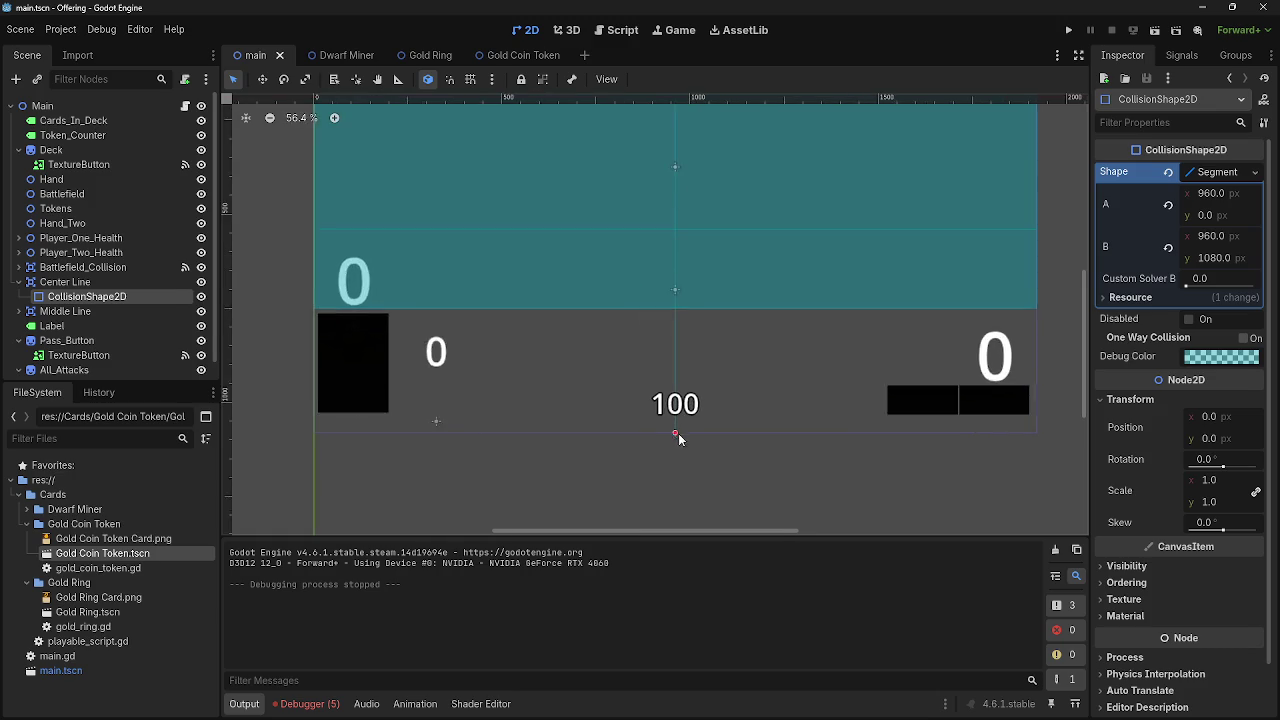
pyautogui.scroll(-4, 702, 440)
pyautogui.scroll(-3, 702, 440)
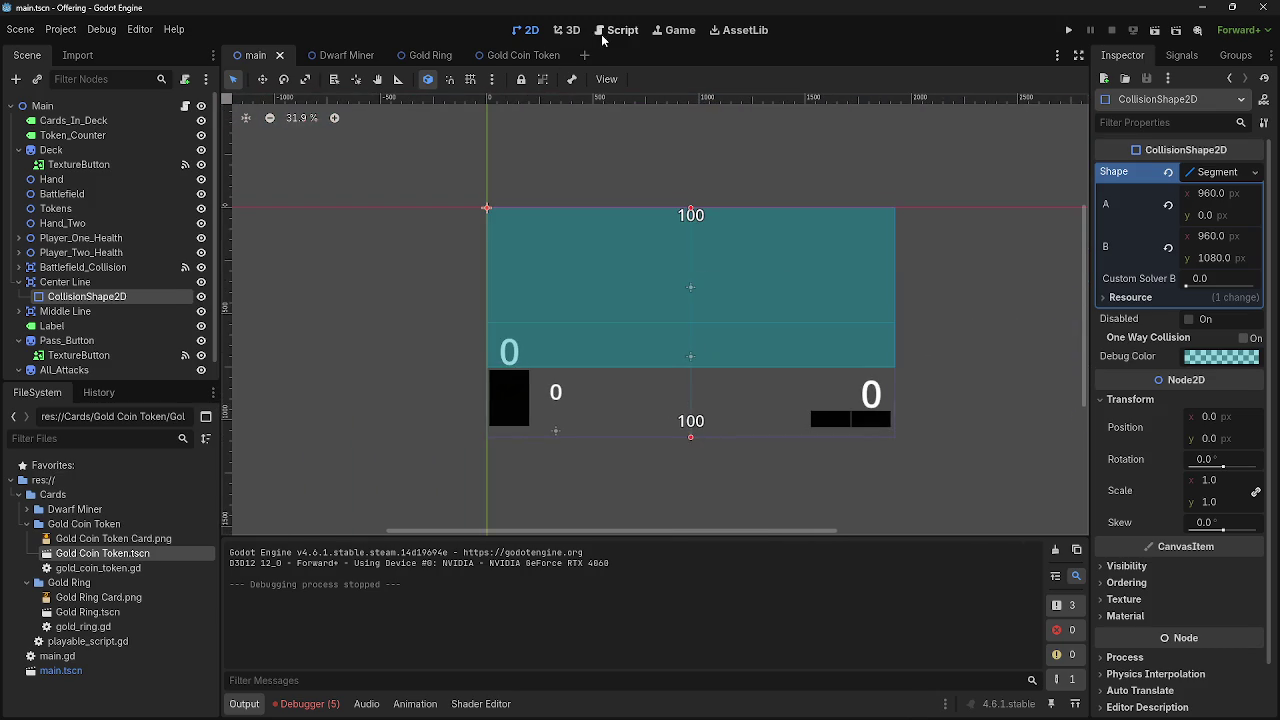
# Back in main.gd, change the card height 1050 to 960 on lines 88 and 85
pyautogui.click(616, 29)
pyautogui.moveTo(842, 506); pyautogui.dragTo(980, 506)
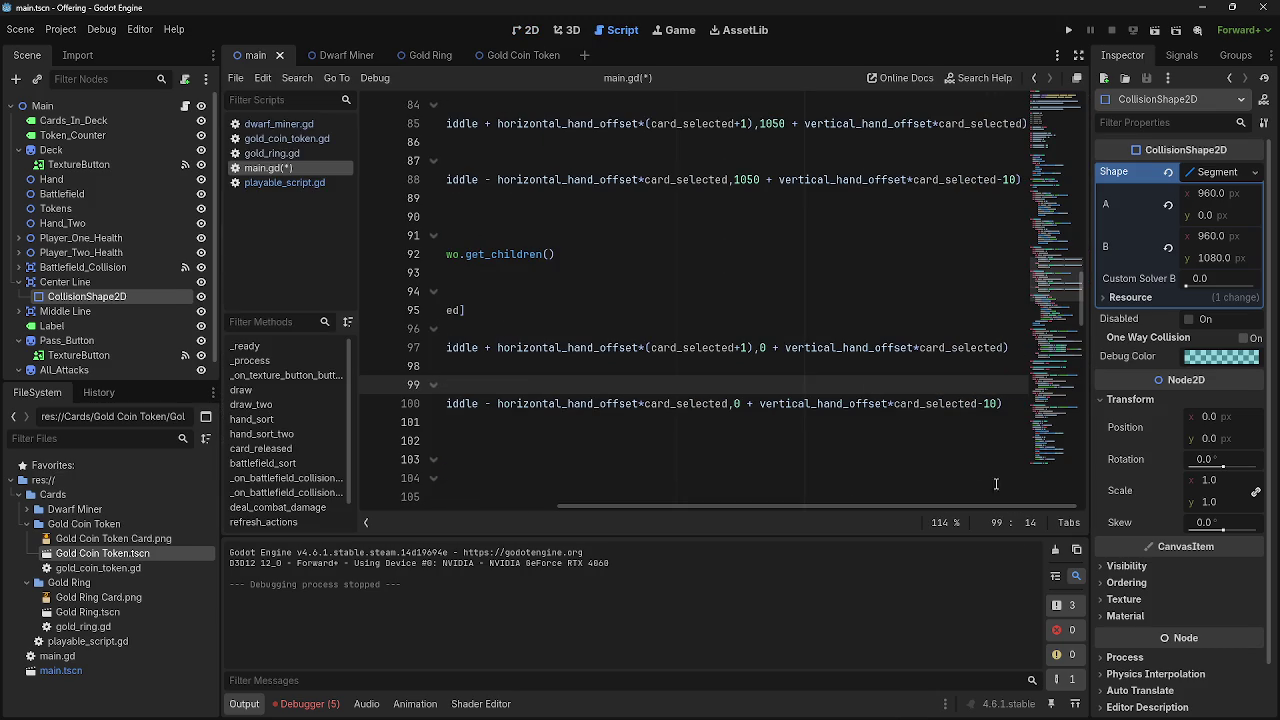
pyautogui.moveTo(584, 506); pyautogui.dragTo(477, 506)
pyautogui.scroll(2, 700, 300)
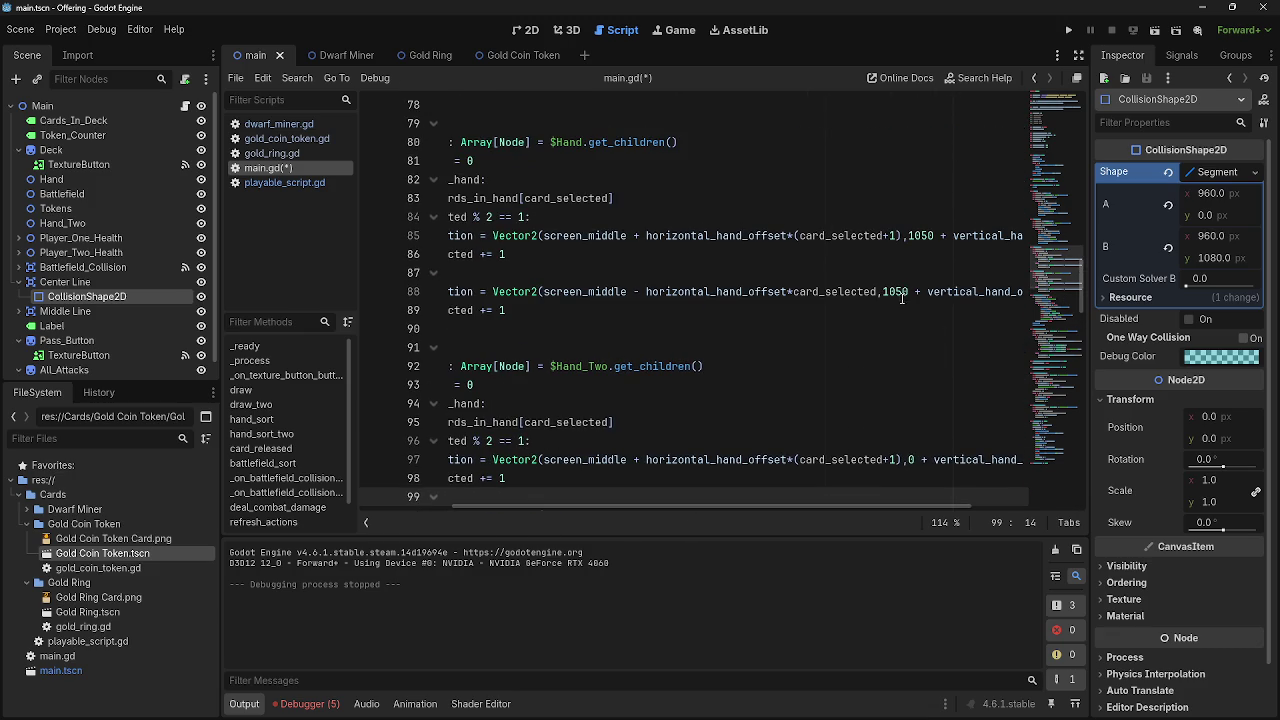
pyautogui.doubleClick(894, 291)
pyautogui.write('960')
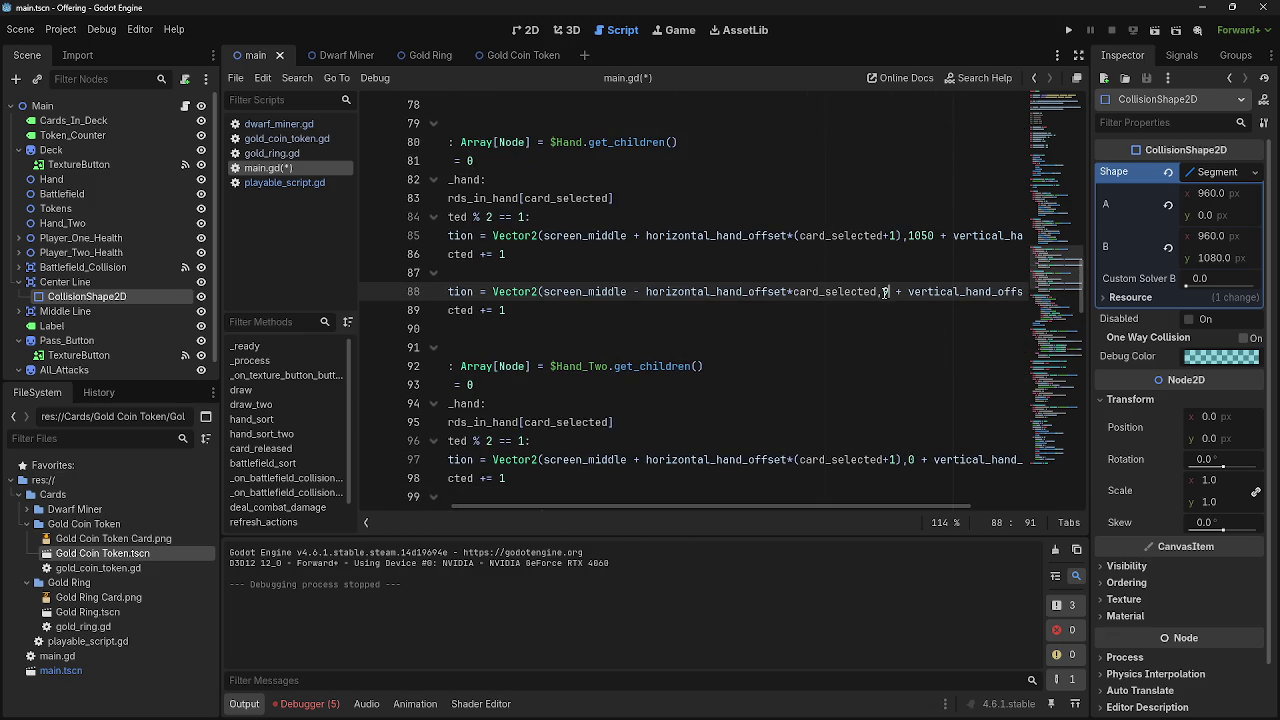
pyautogui.doubleClick(921, 235)
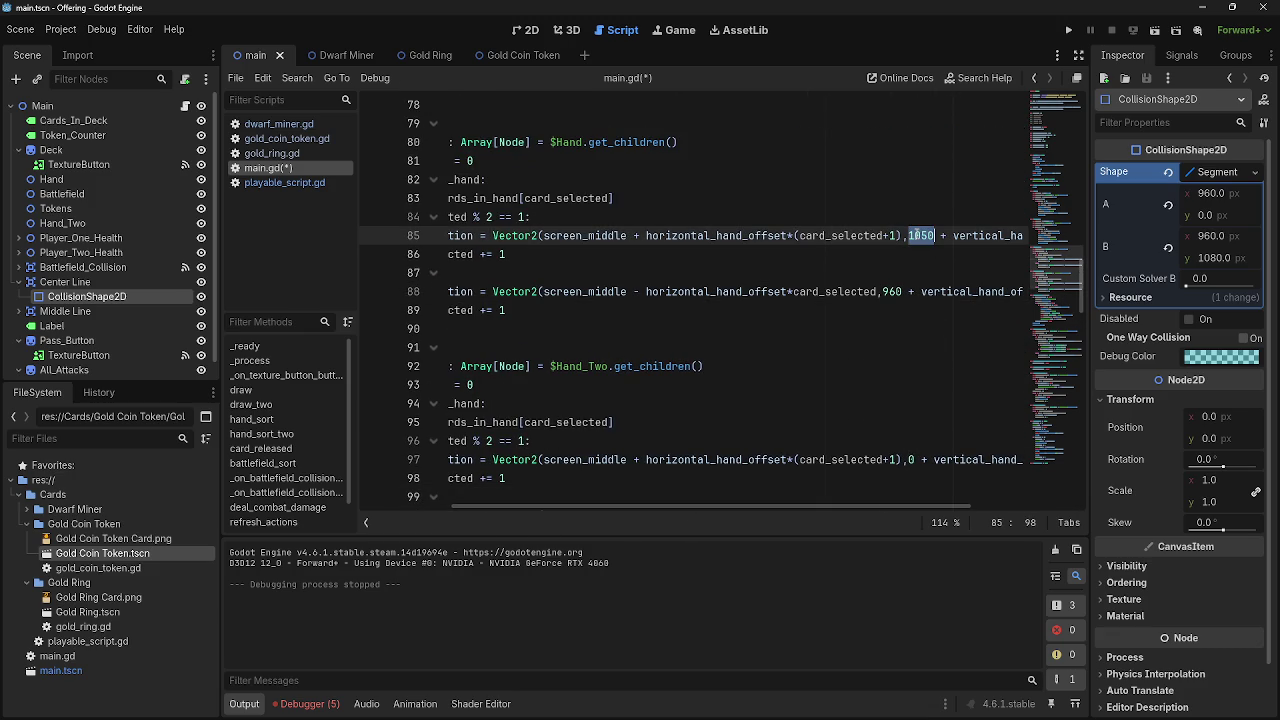
pyautogui.write('960')
# Playtest the 960 height, revert it to 1050, and run the project again
pyautogui.click(1068, 30)
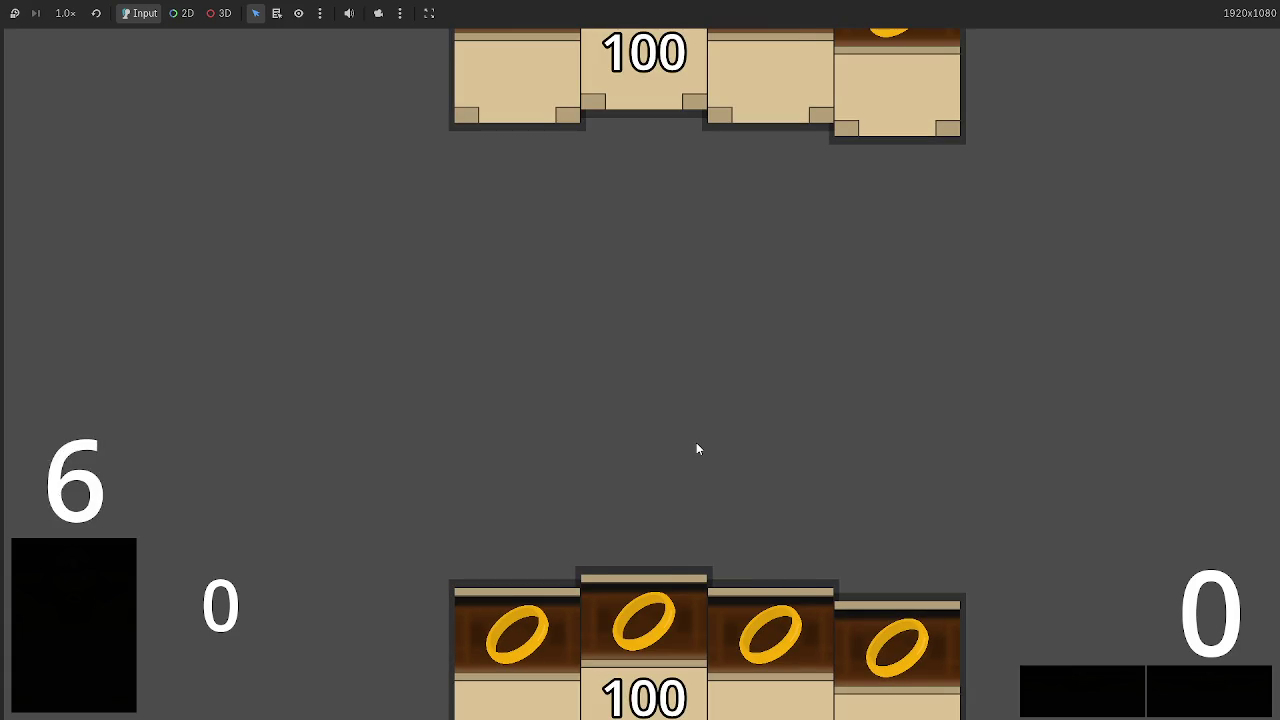
pyautogui.press('F8')
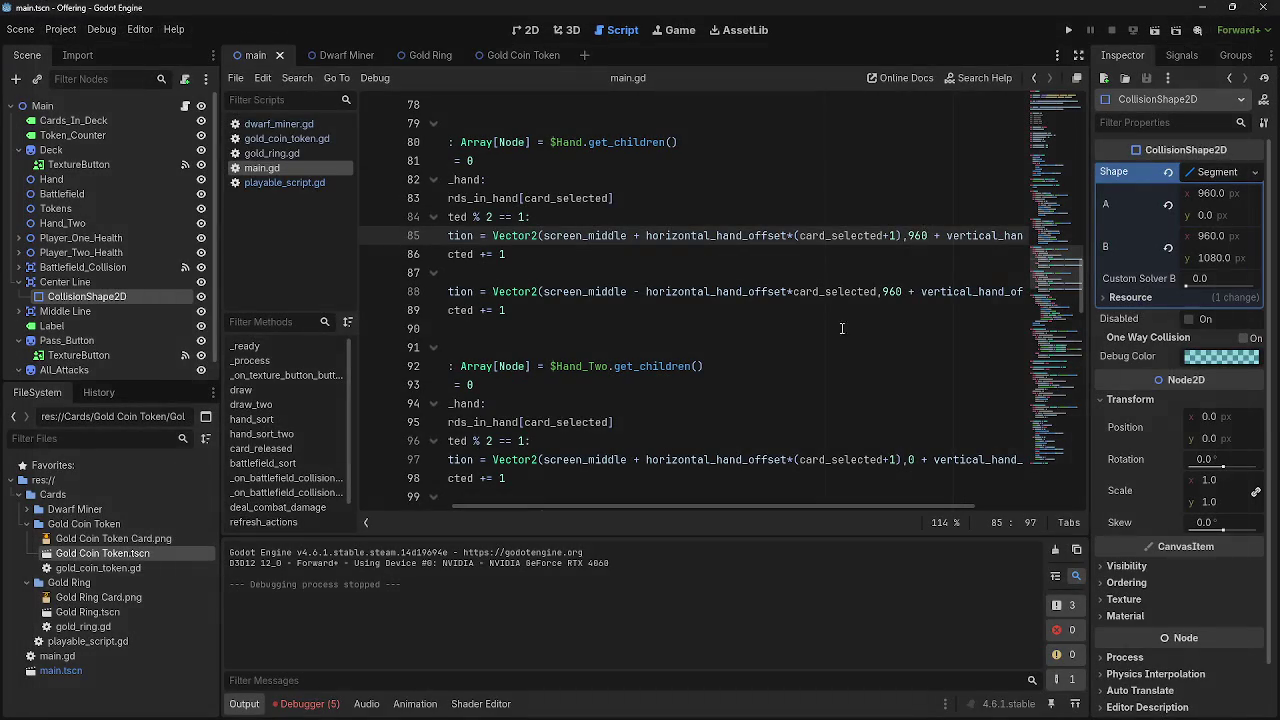
pyautogui.hotkey('ctrl', 'z')
pyautogui.doubleClick(894, 291)
pyautogui.click(889, 329)
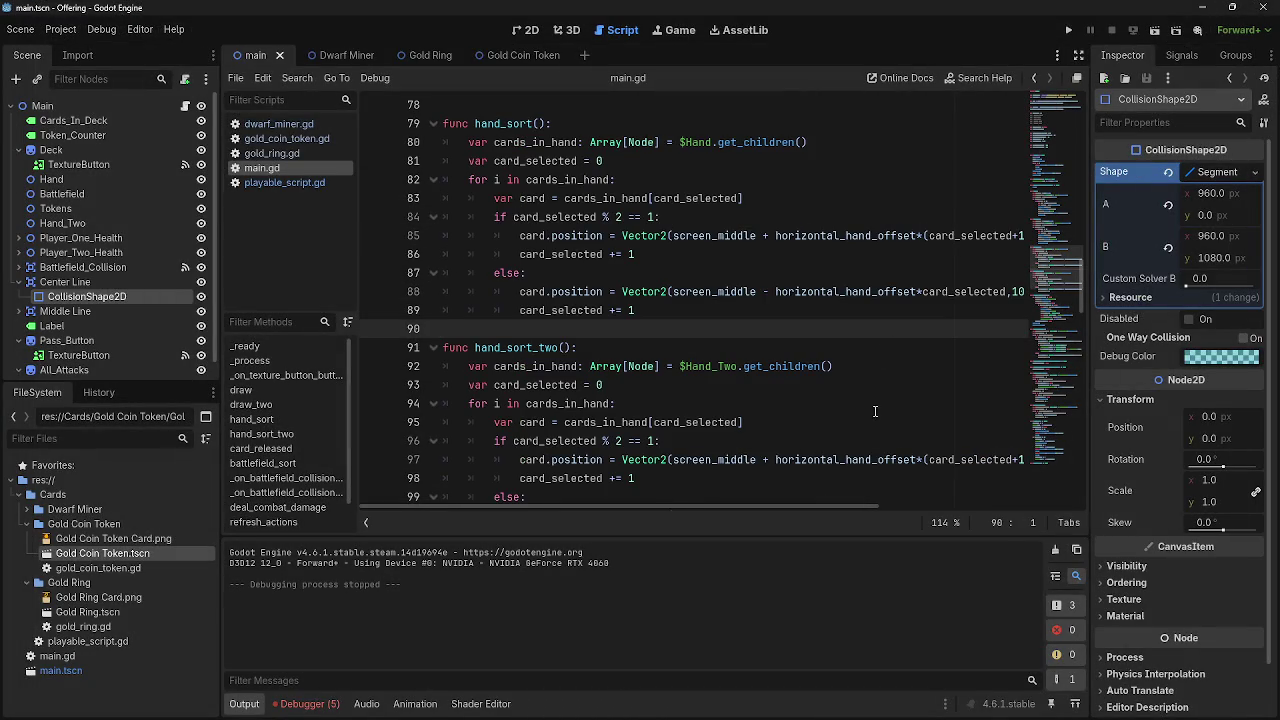
pyautogui.click(1068, 30)
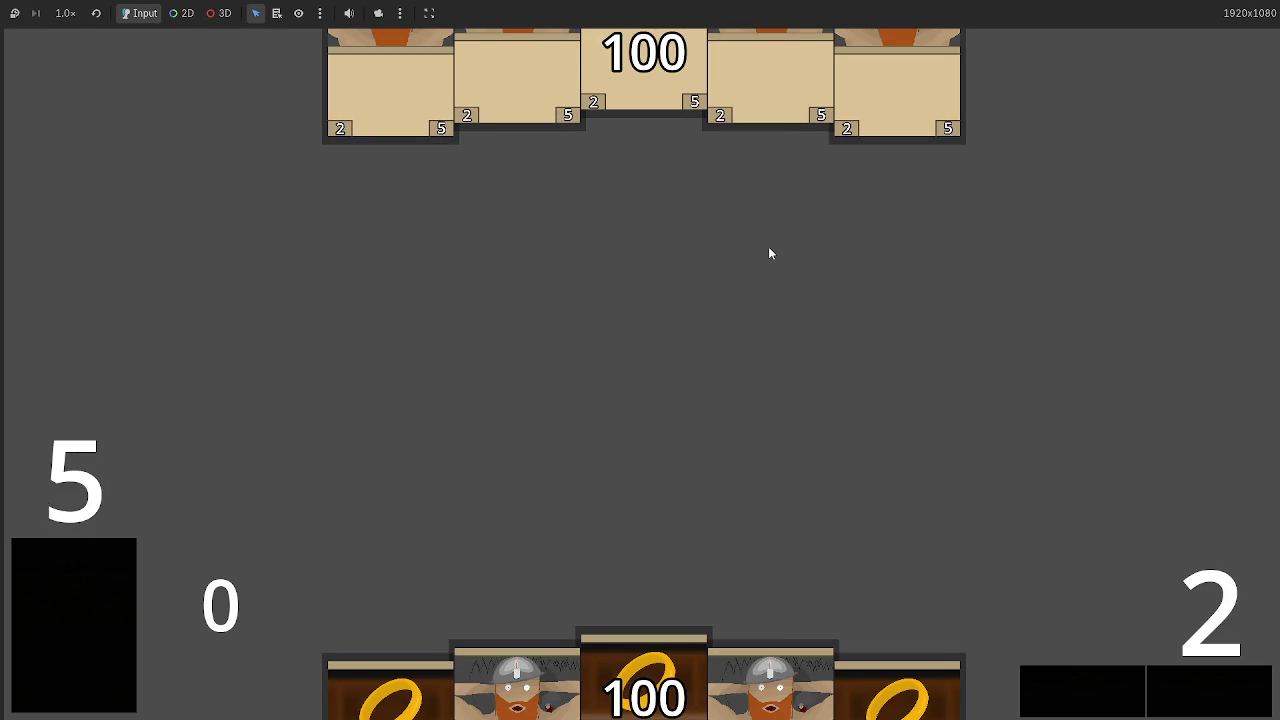
# Stop the game and insert a blank line after hand_sort_two's card fetch on line 95
pyautogui.press('F8')
pyautogui.scroll(-2, 734, 400)
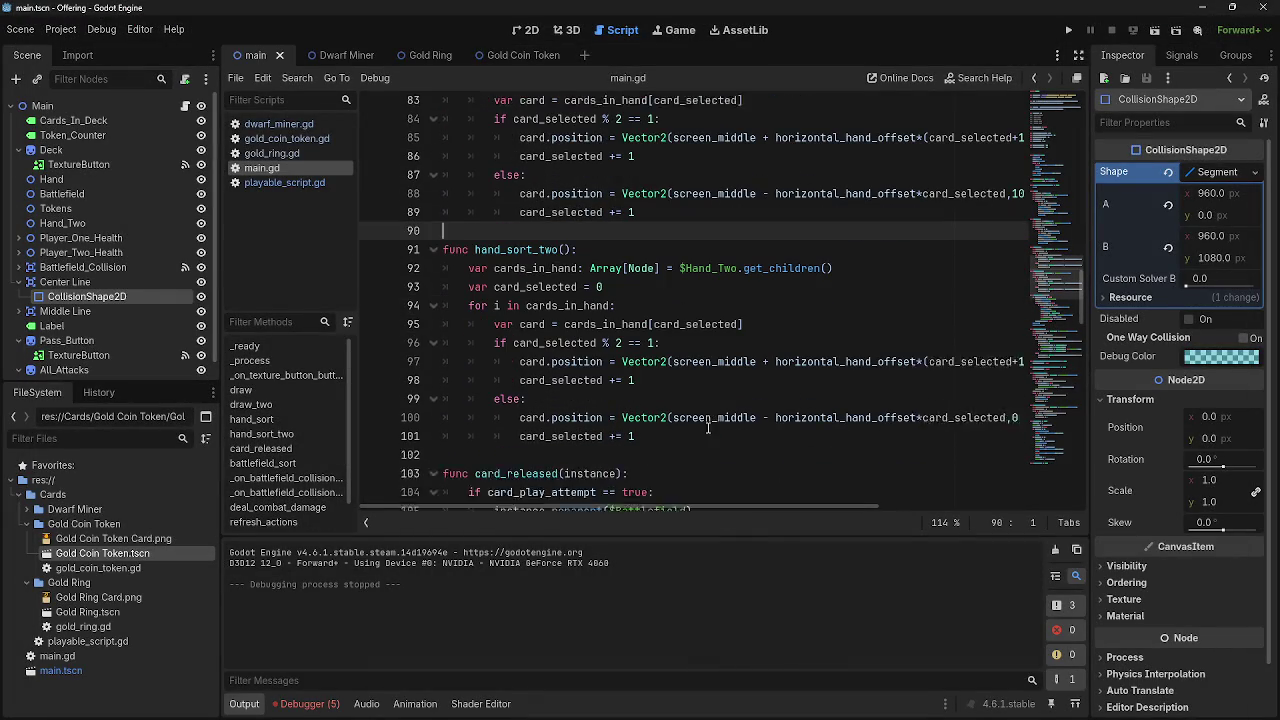
pyautogui.click(708, 272)
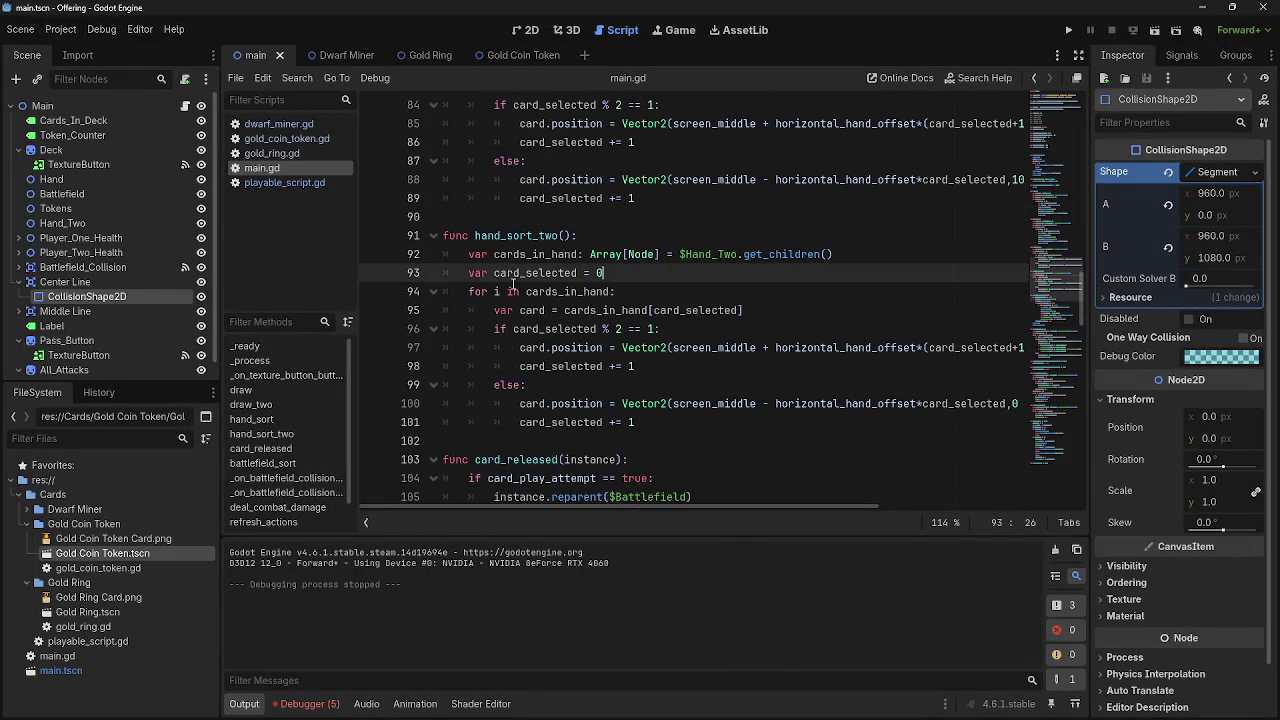
pyautogui.click(794, 314)
pyautogui.click(790, 330)
pyautogui.click(778, 316)
pyautogui.click(778, 328)
pyautogui.click(716, 370)
pyautogui.click(700, 336)
pyautogui.click(786, 314)
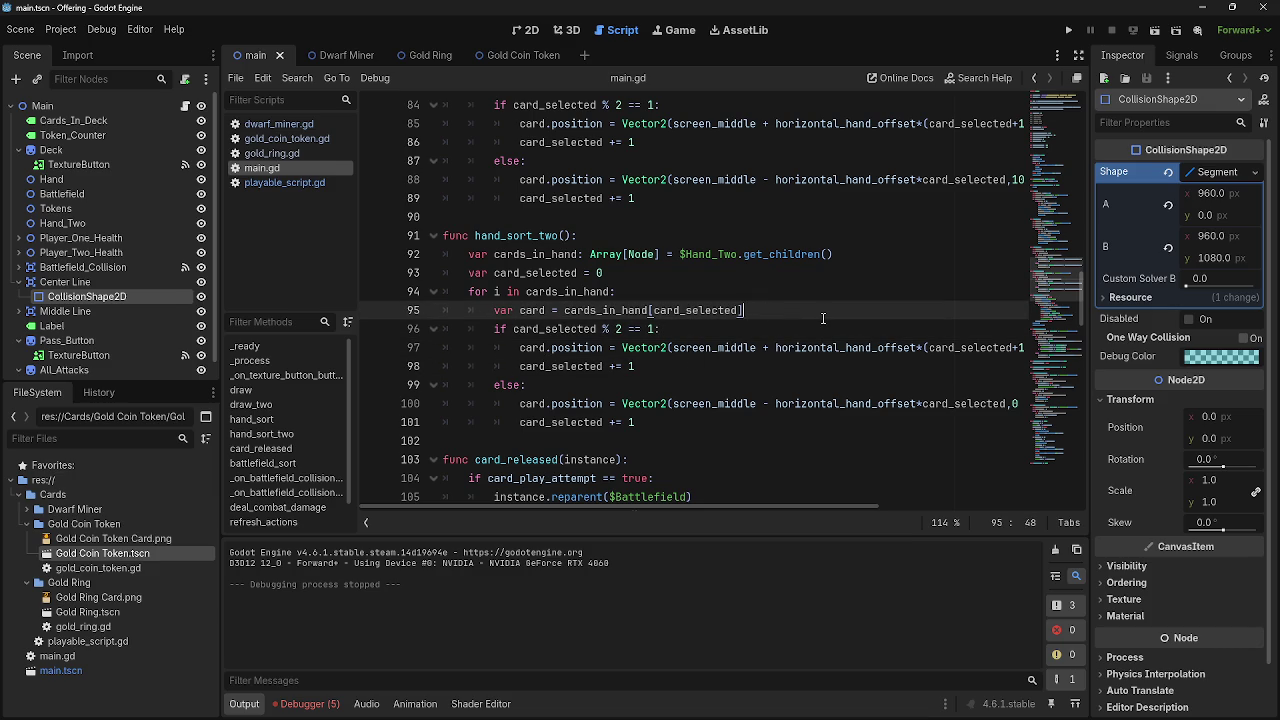
pyautogui.press('Return')
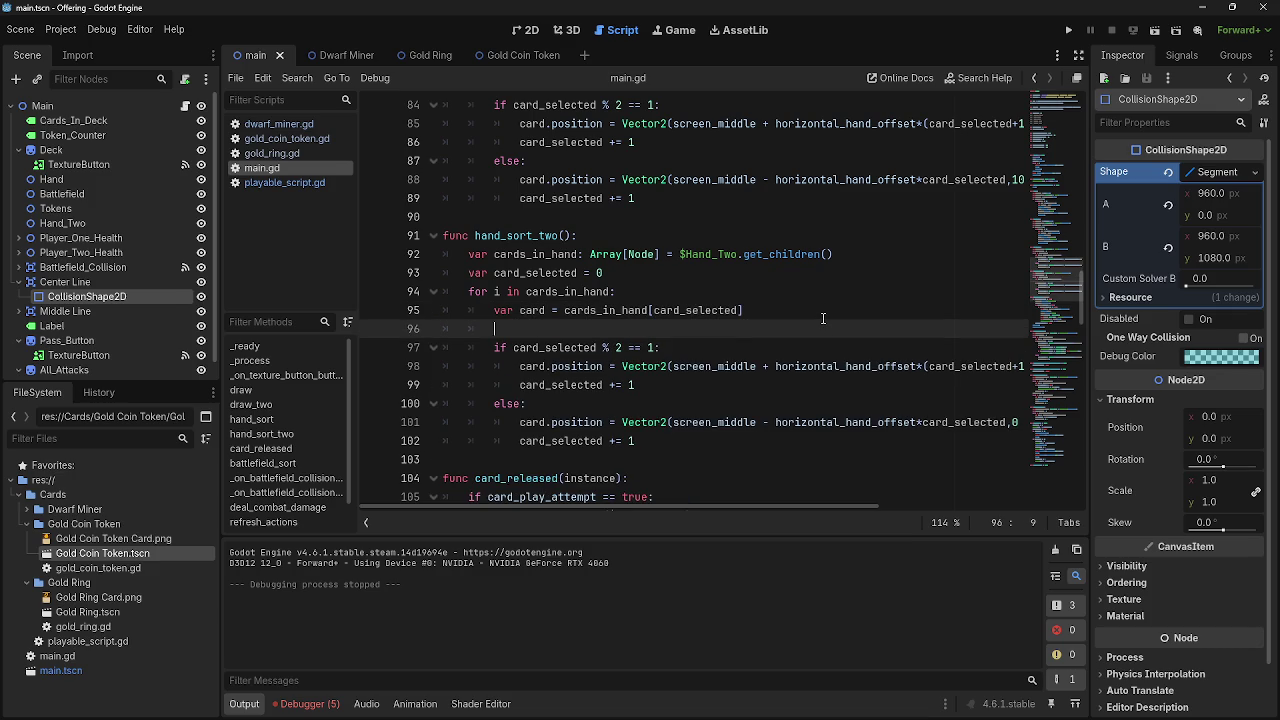
# Add a card.rotation assignment in hand_sort_two's loop and test it in a run
pyautogui.write('card.roat')
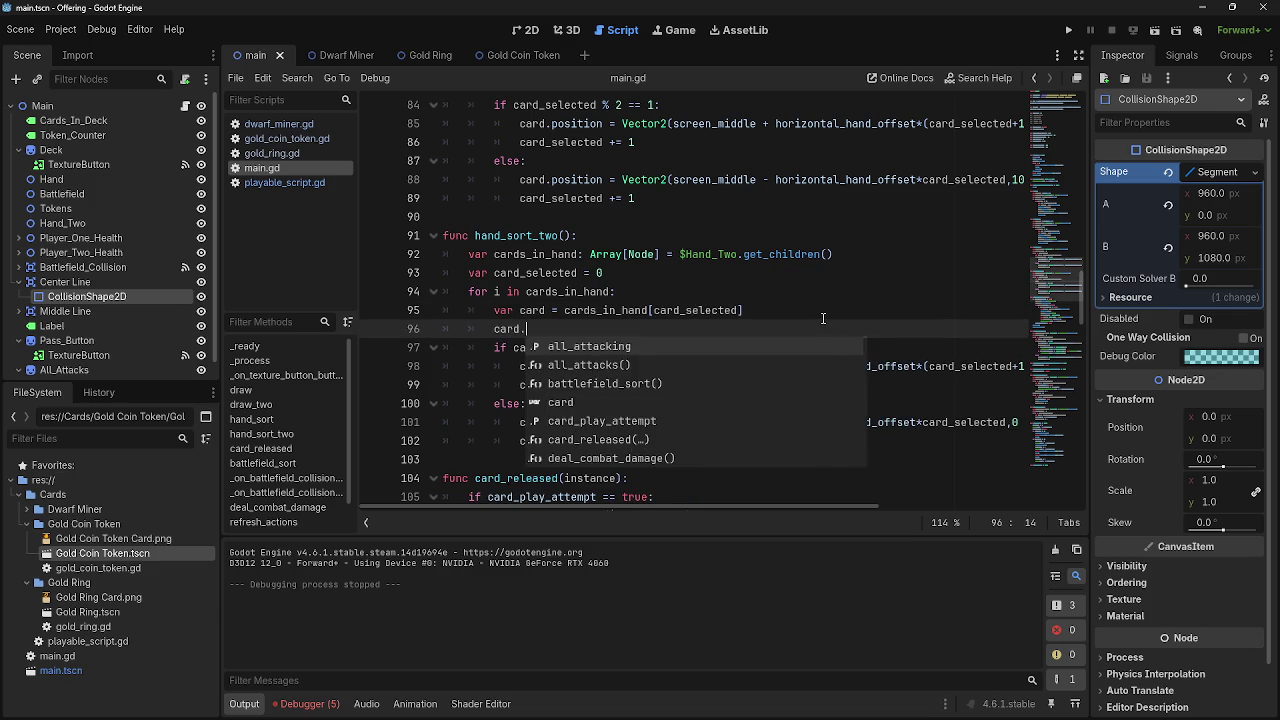
pyautogui.press('BackSpace')
pyautogui.press('BackSpace')
pyautogui.write('tation)')
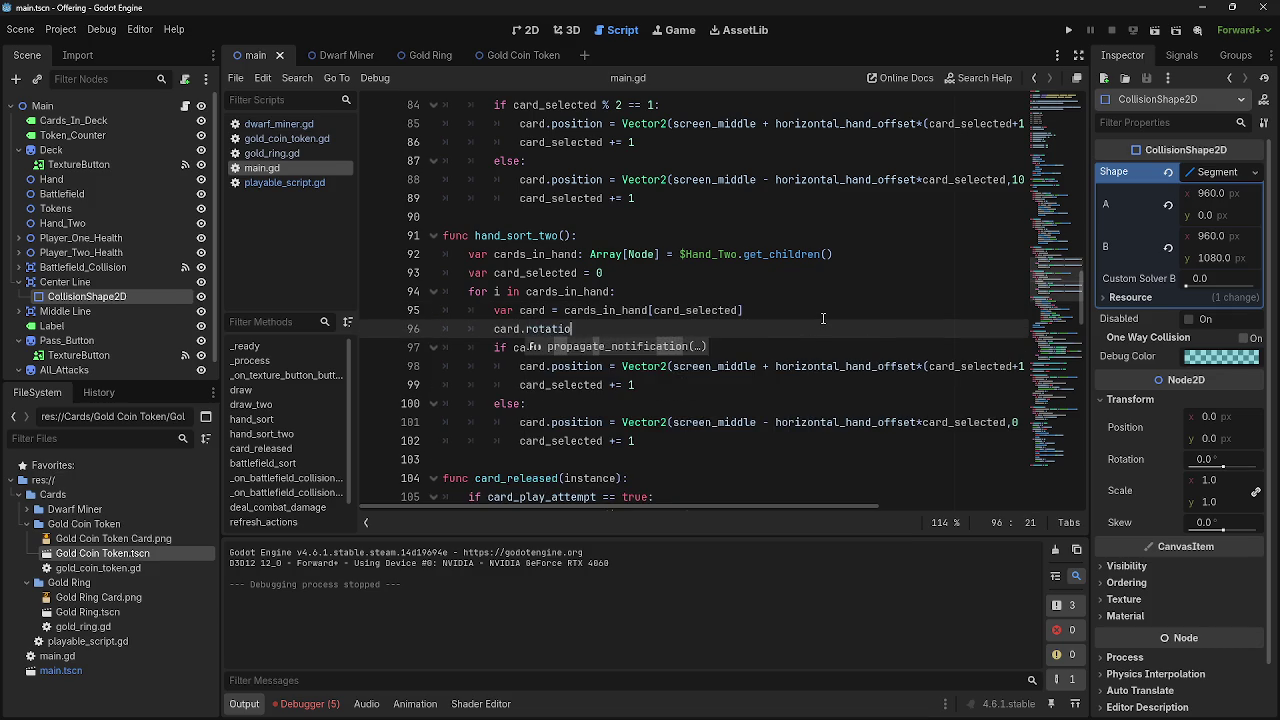
pyautogui.press('BackSpace')
pyautogui.write('= ve')
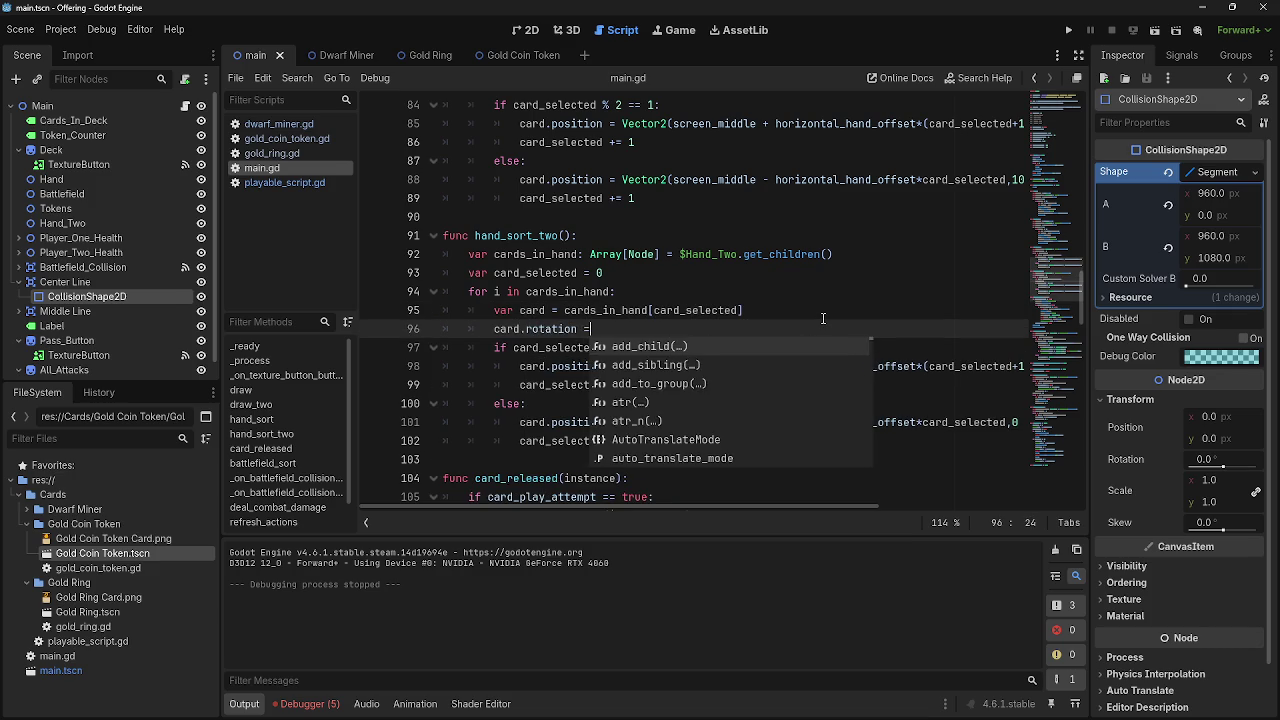
pyautogui.press('BackSpace')
pyautogui.press('BackSpace')
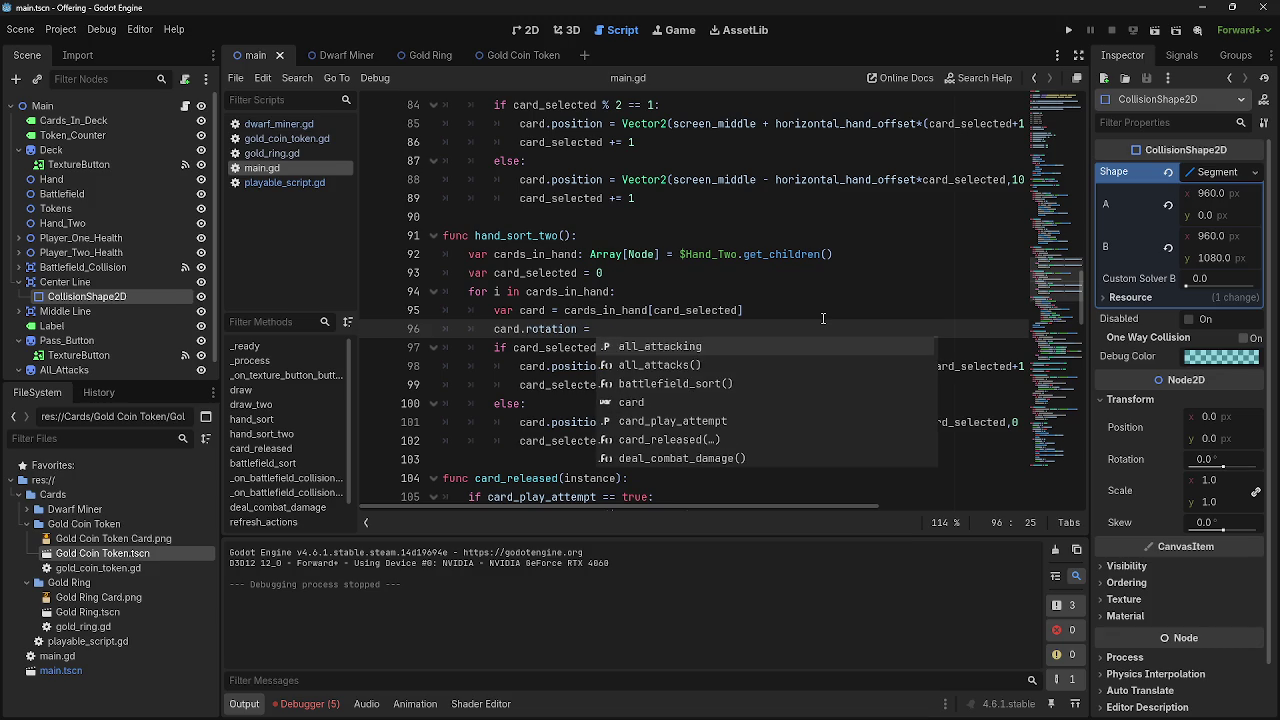
pyautogui.write('9')
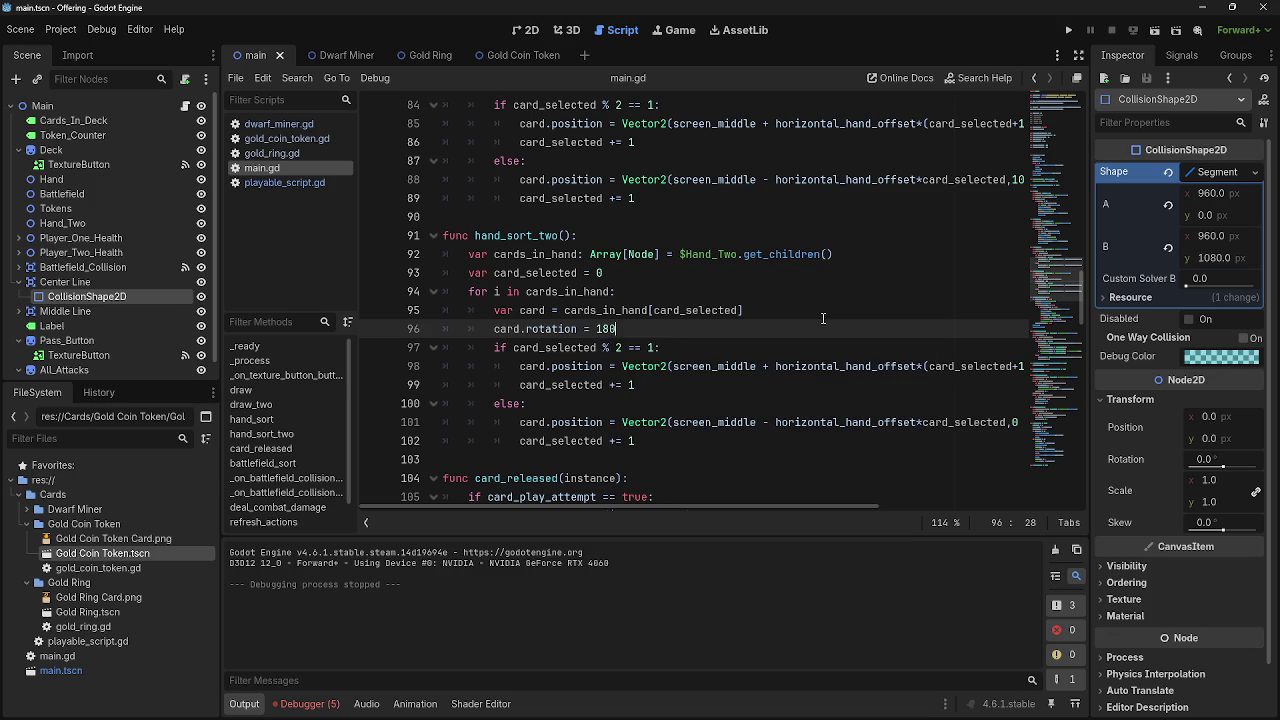
pyautogui.click(1068, 30)
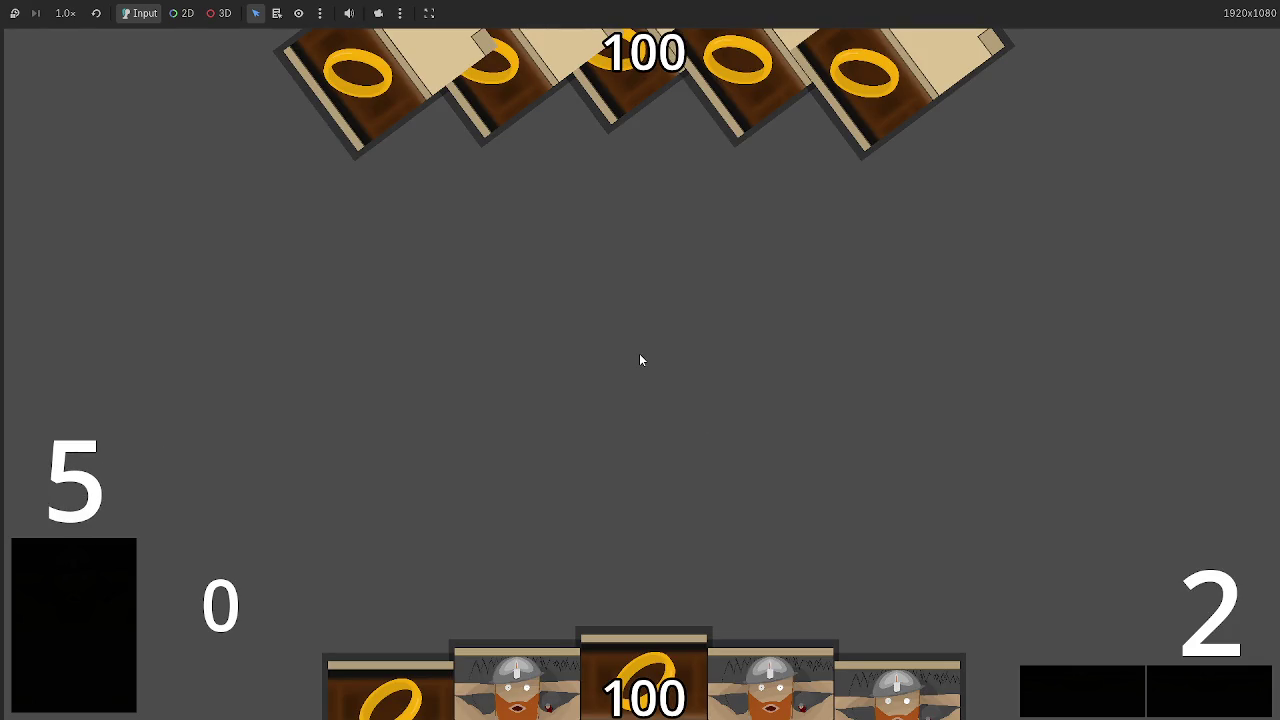
pyautogui.press('F8')
# Try rotation values 260 and then 220, running the game after each
pyautogui.moveTo(616, 328); pyautogui.dragTo(597, 328)
pyautogui.write('260')
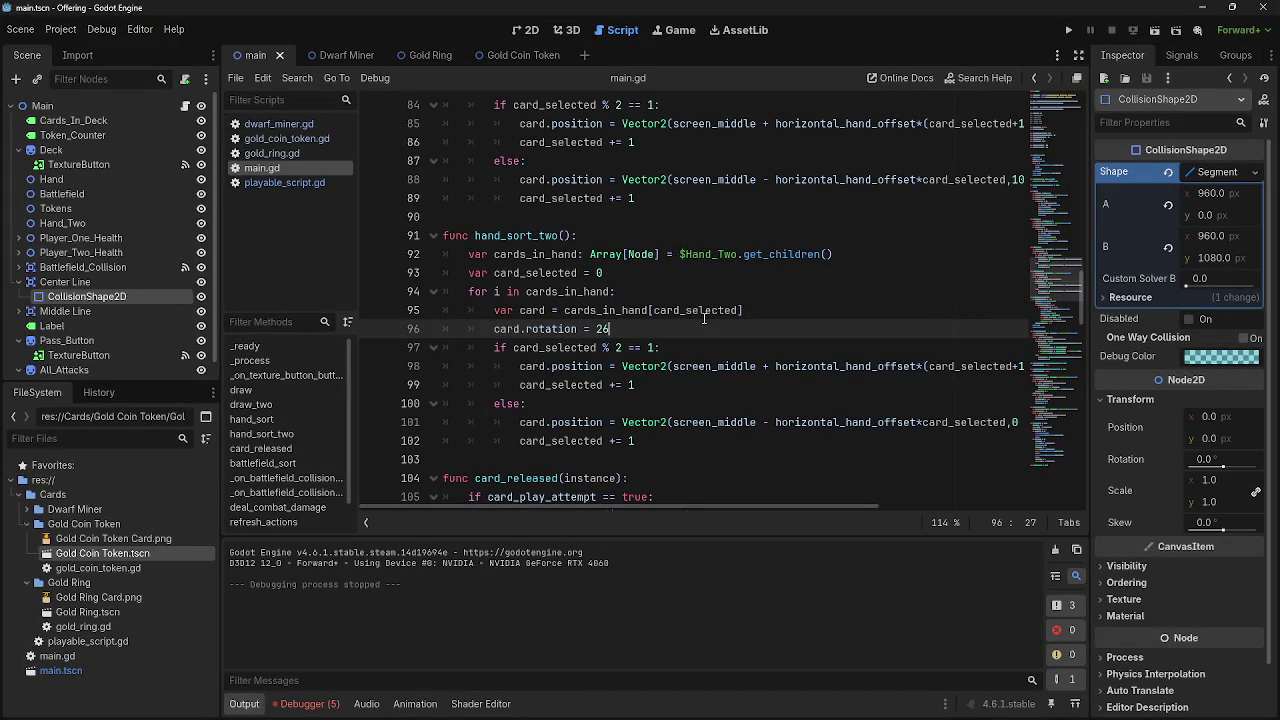
pyautogui.click(1068, 31)
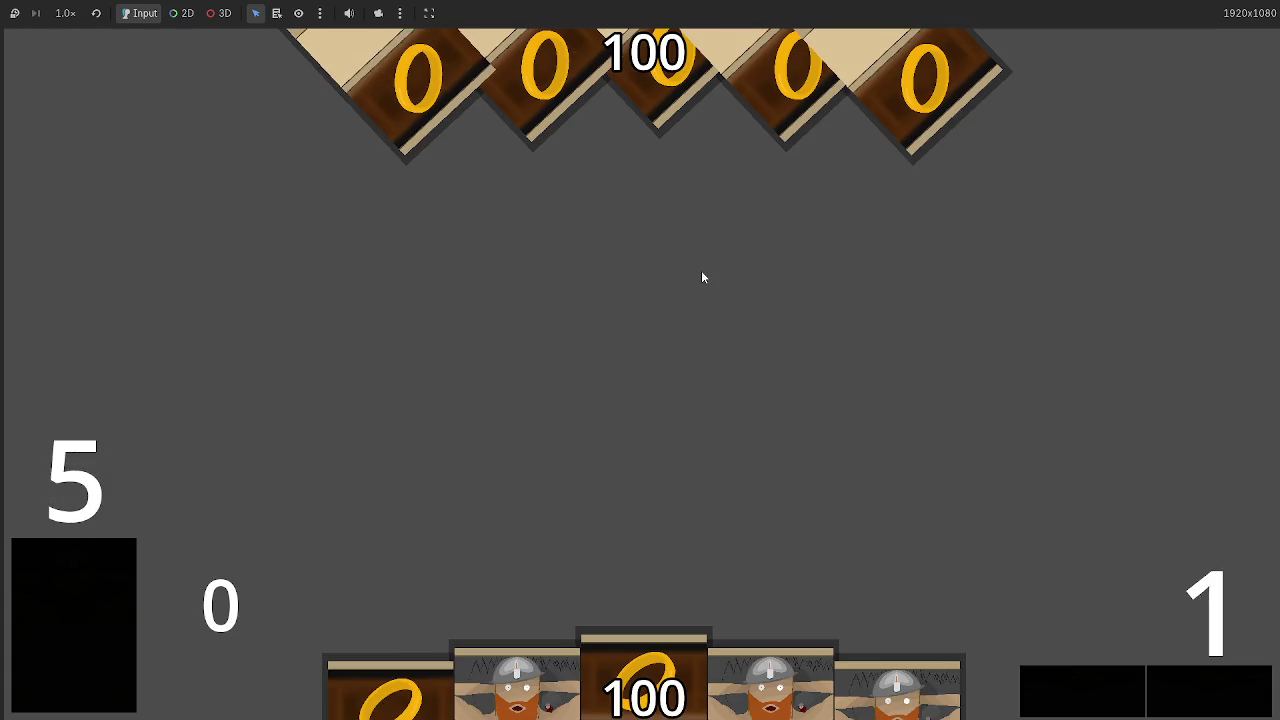
pyautogui.press('F8')
pyautogui.moveTo(616, 329); pyautogui.dragTo(602, 335)
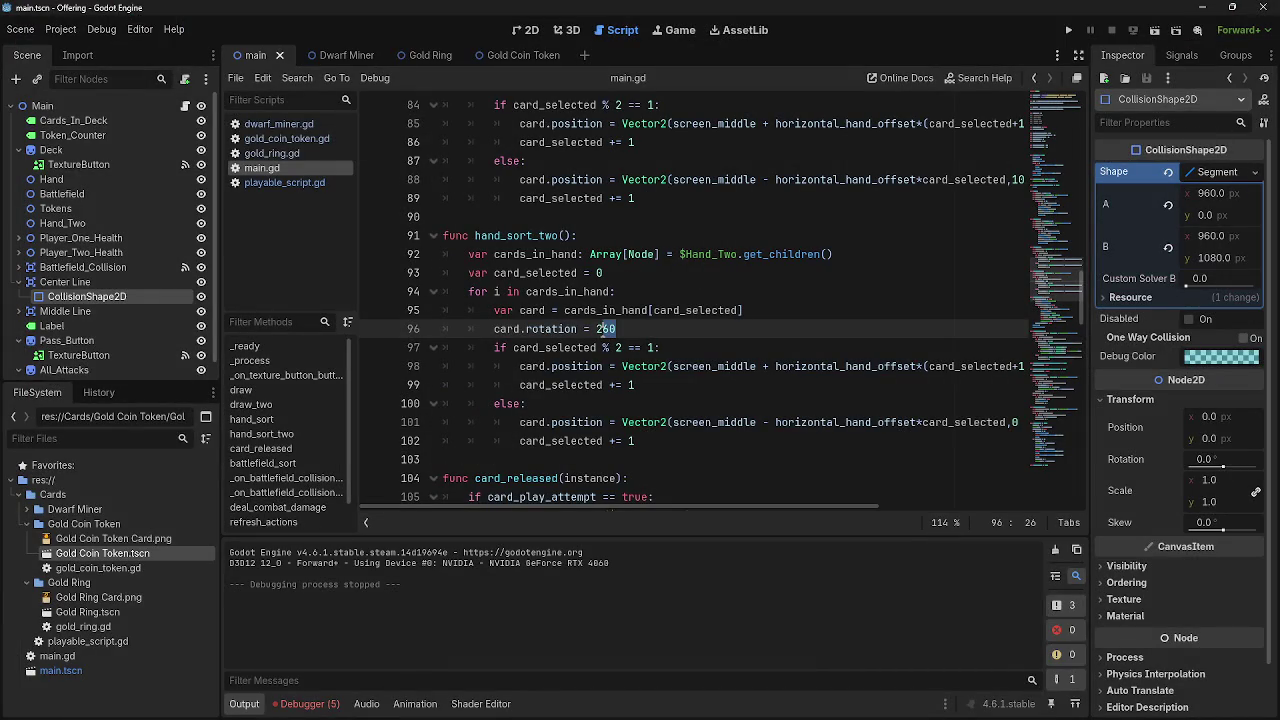
pyautogui.write('20')
pyautogui.click(1068, 31)
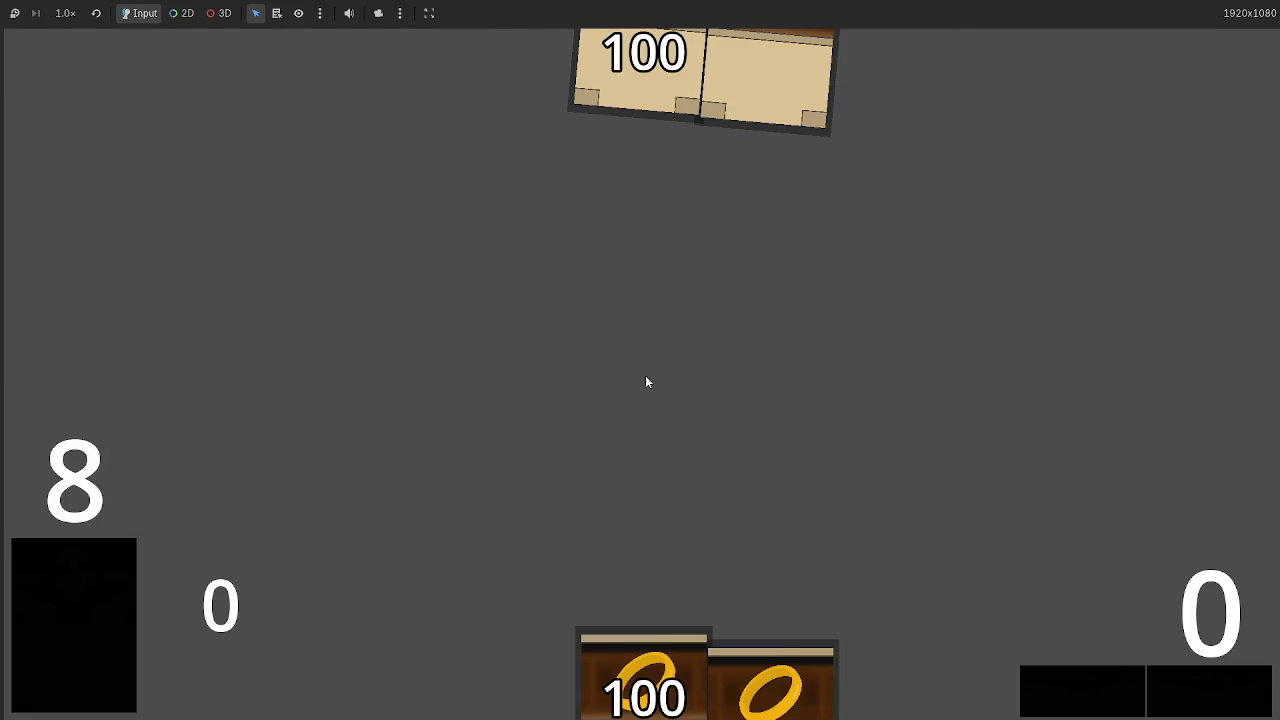
pyautogui.press('F8')
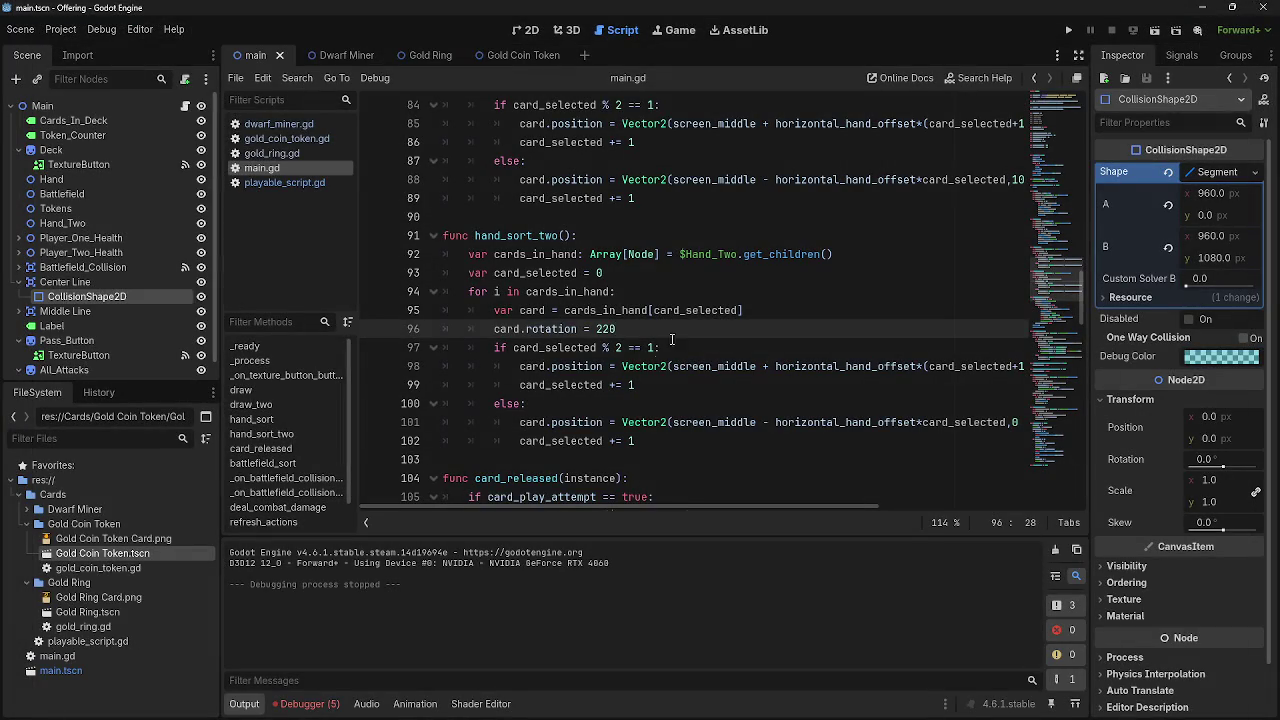
# Change it to card.rotation_degrees = 180 and playtest the upside-down top hand
pyautogui.click(573, 333)
pyautogui.write('_degrees')
pyautogui.doubleClick(657, 328)
pyautogui.write('1')
pyautogui.press('BackSpace')
pyautogui.write('80')
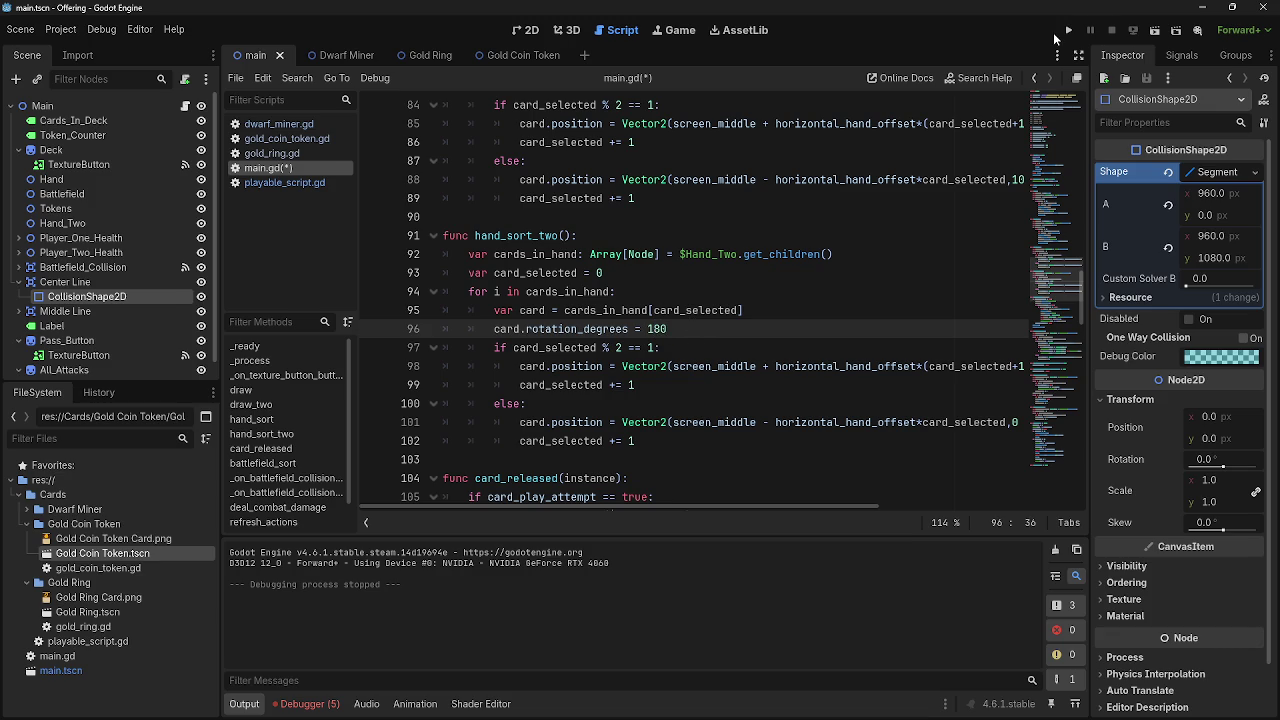
pyautogui.click(1066, 31)
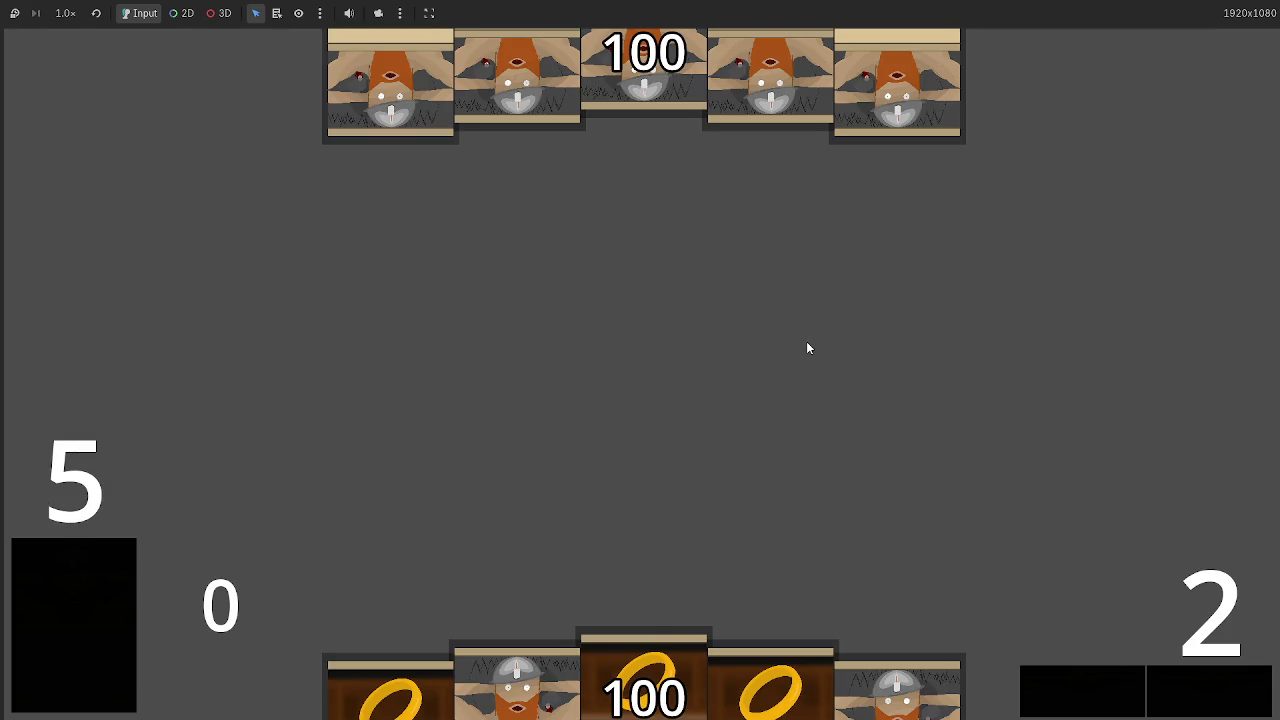
pyautogui.press('F8')
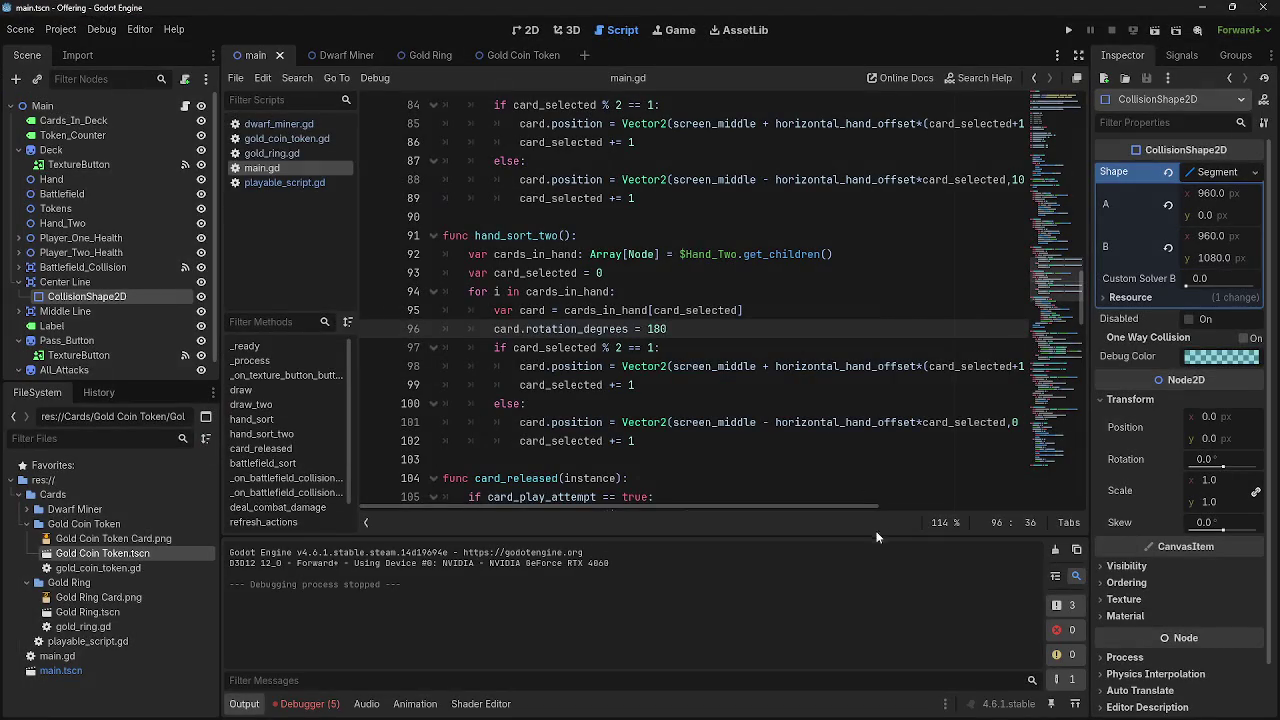
# Change '+ vertical_hand_offset' to '-' on lines 98 and 101 and test the fan
pyautogui.hscroll(5, 934, 500)
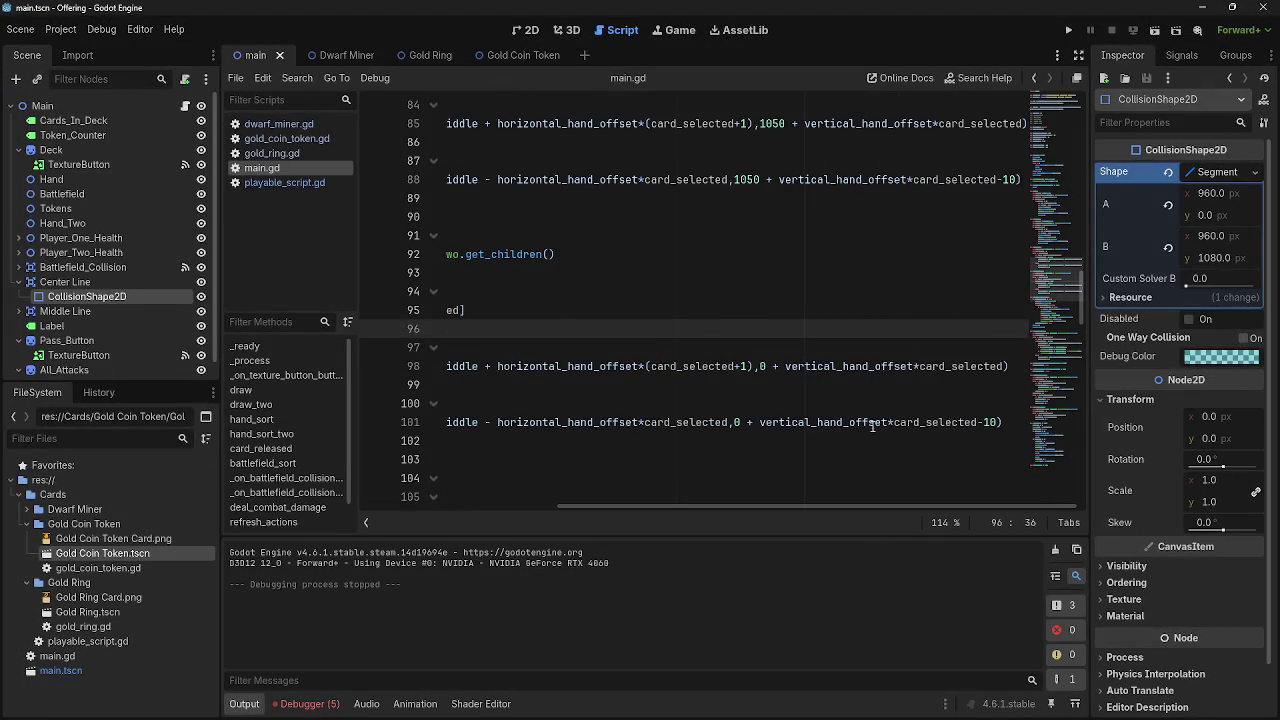
pyautogui.click(749, 422)
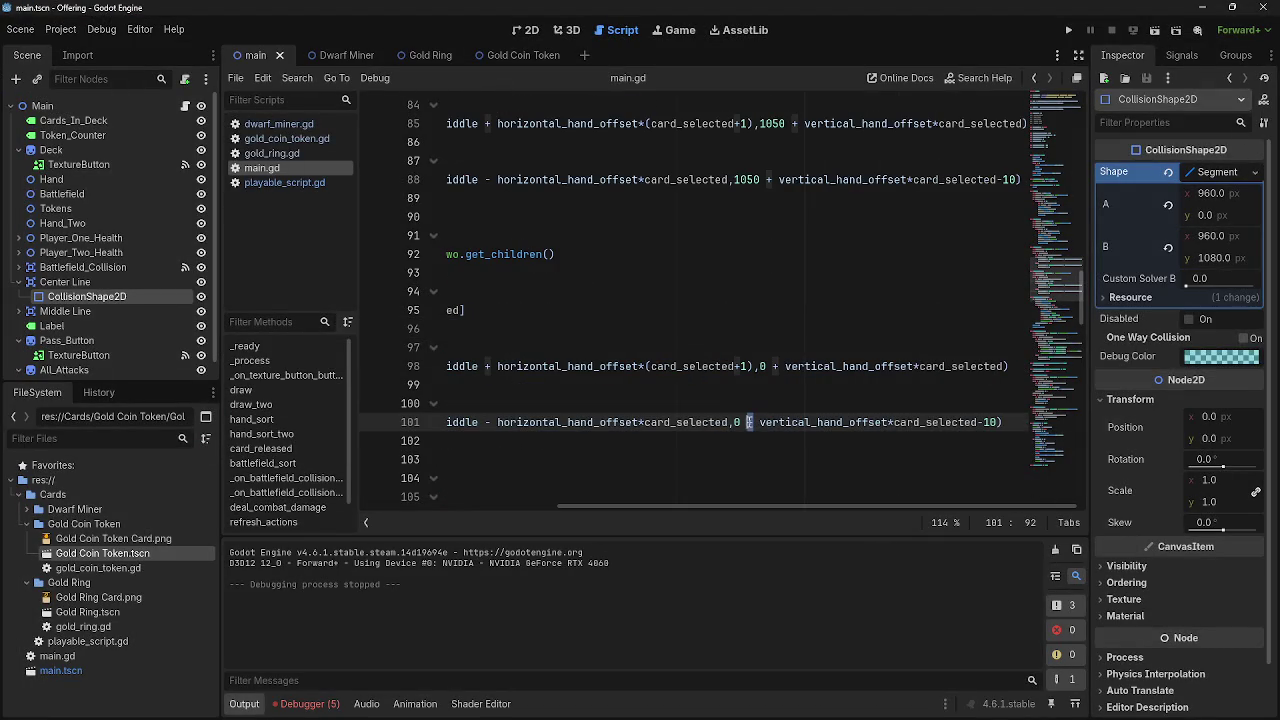
pyautogui.write('-')
pyautogui.doubleClick(776, 366)
pyautogui.write('-')
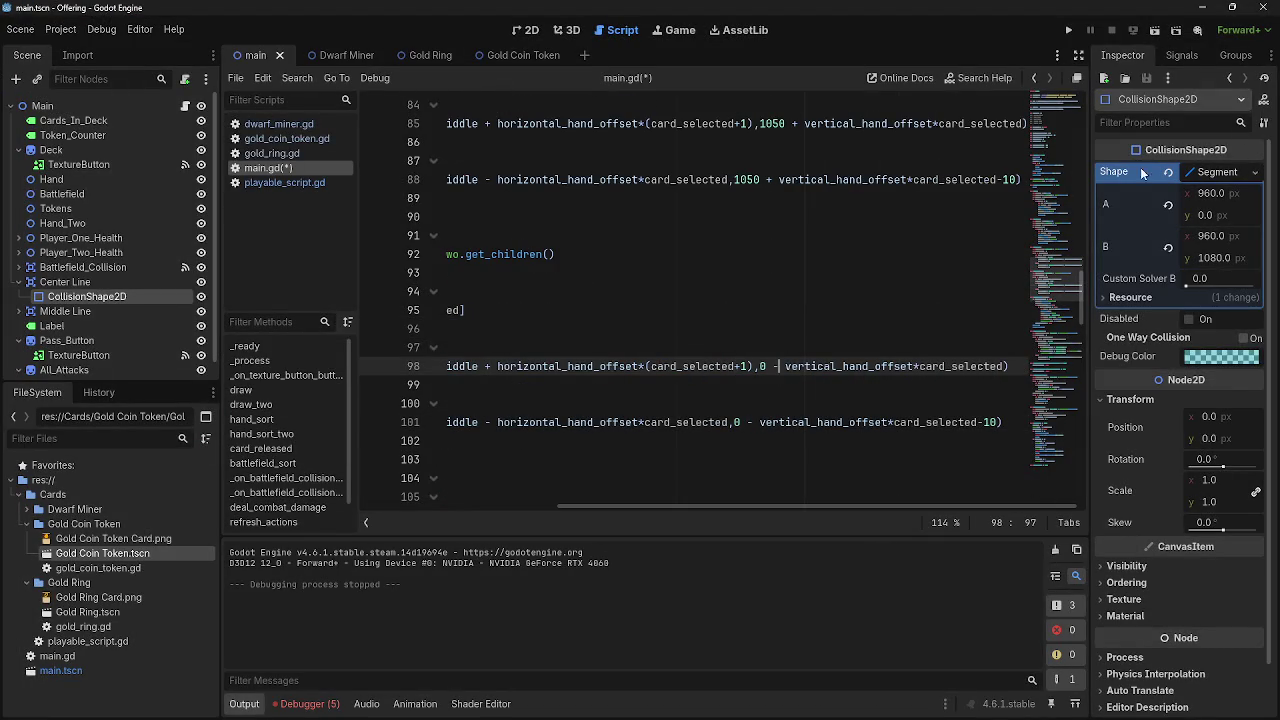
pyautogui.click(1068, 30)
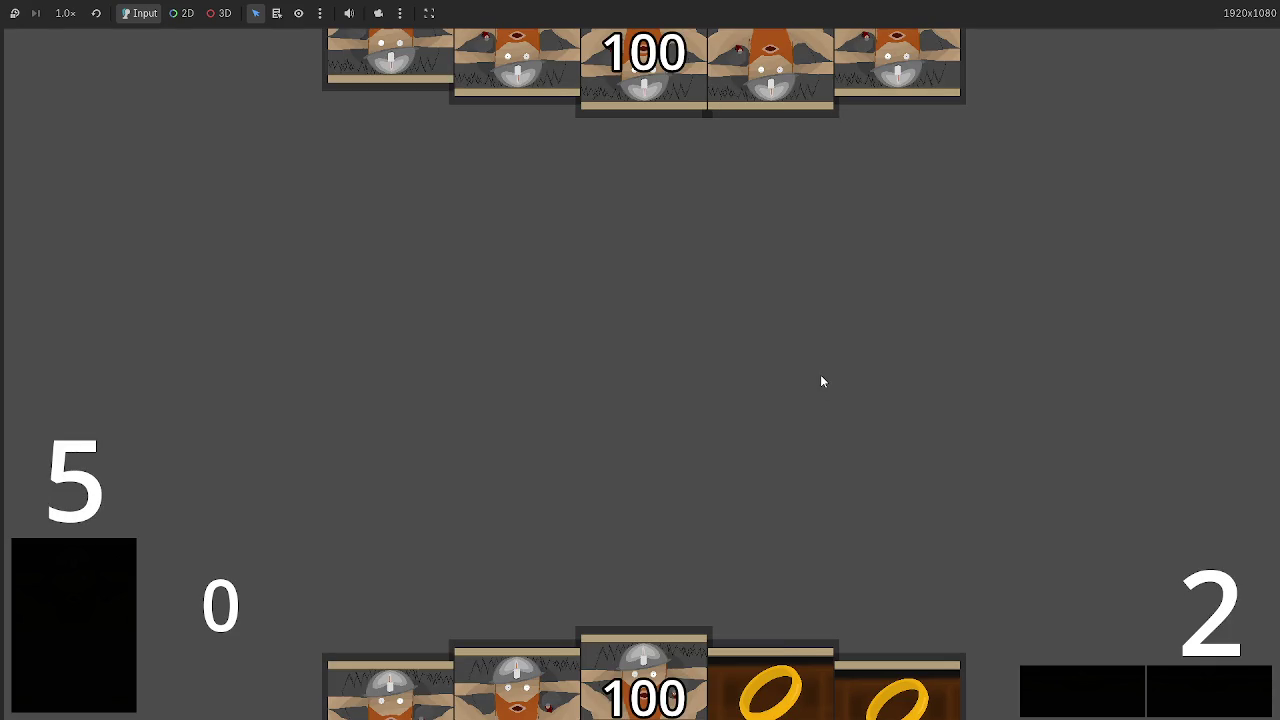
pyautogui.press('F8')
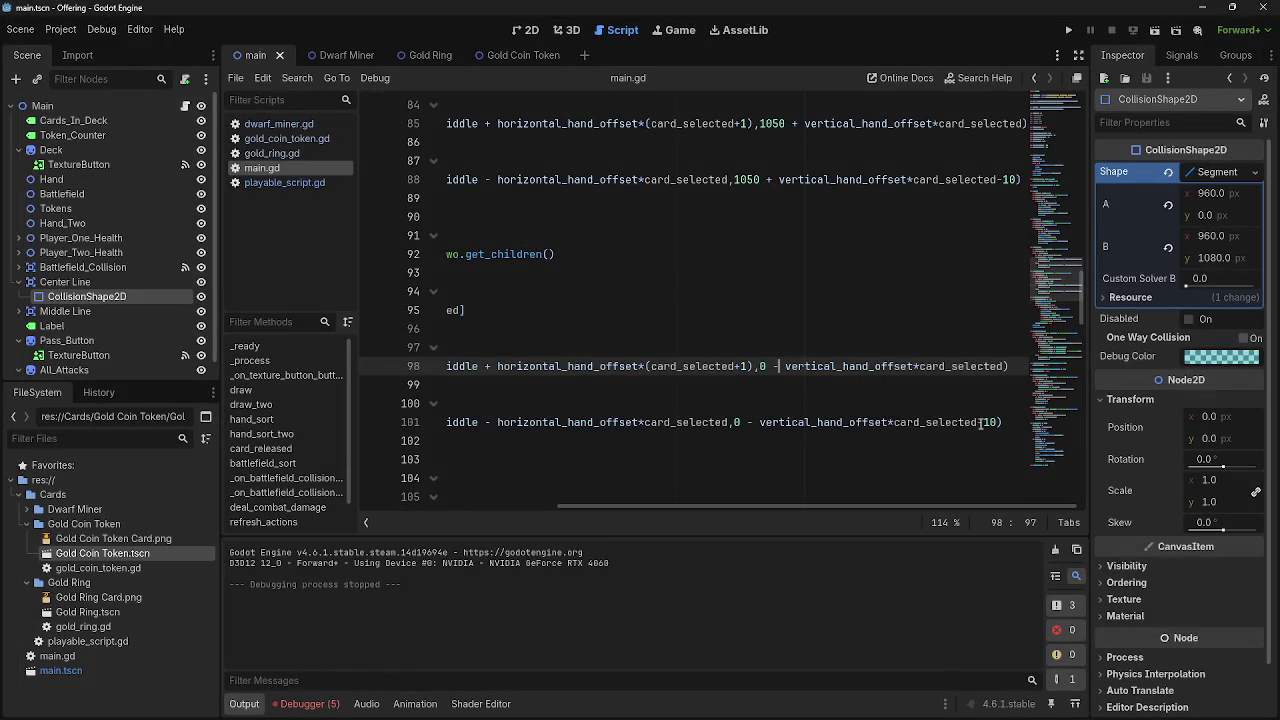
# Set the y base to -10 on lines 101 and 98 and playtest the raised hand
pyautogui.click(979, 422)
pyautogui.click(981, 422)
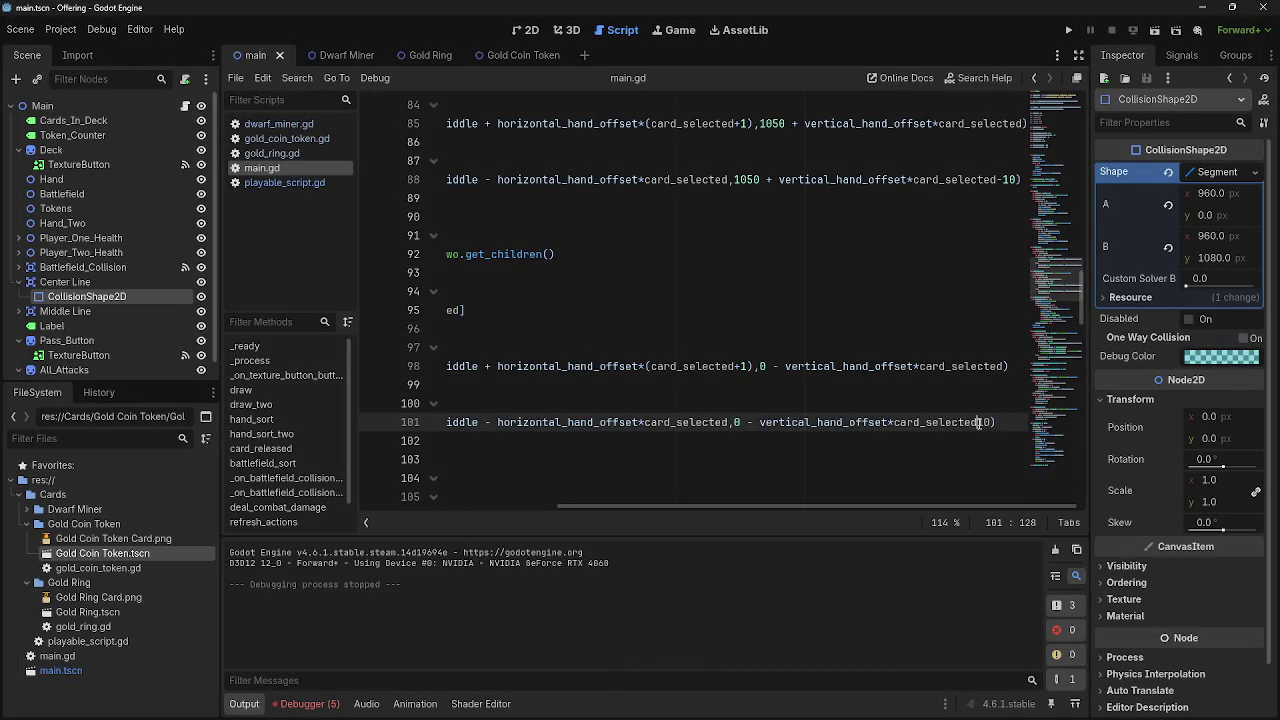
pyautogui.write('+')
pyautogui.click(1068, 30)
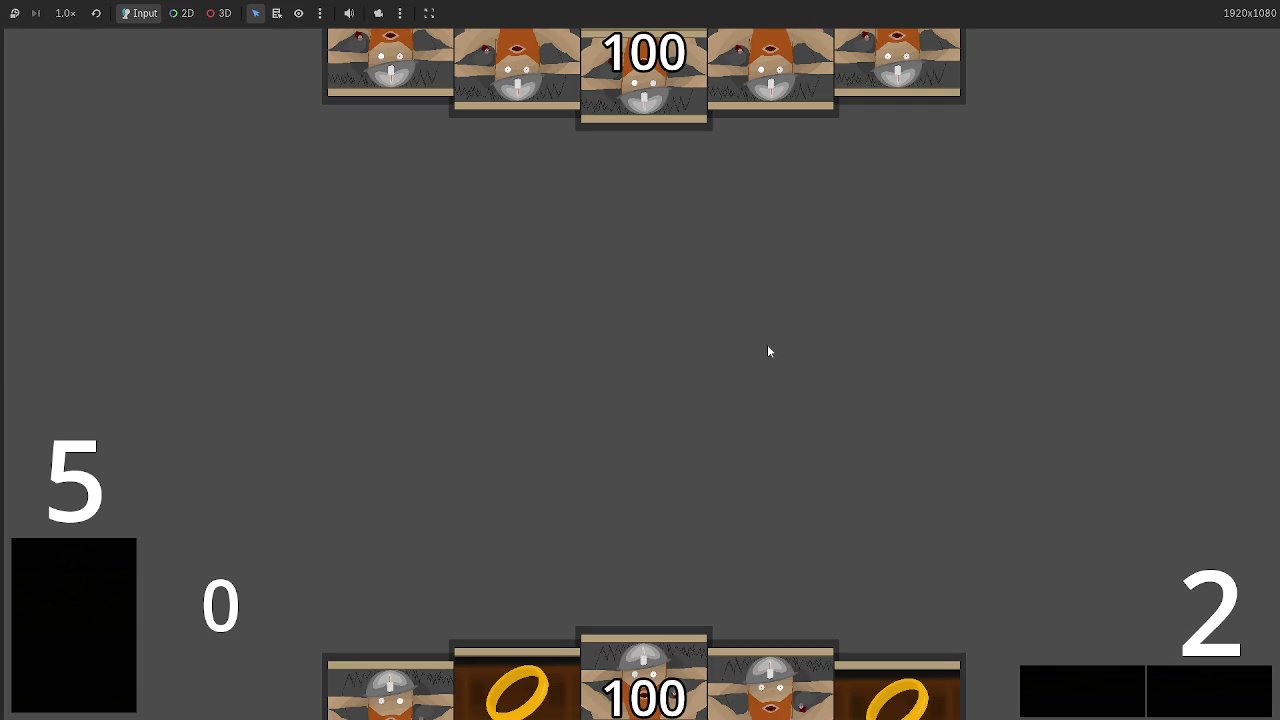
pyautogui.press('F8')
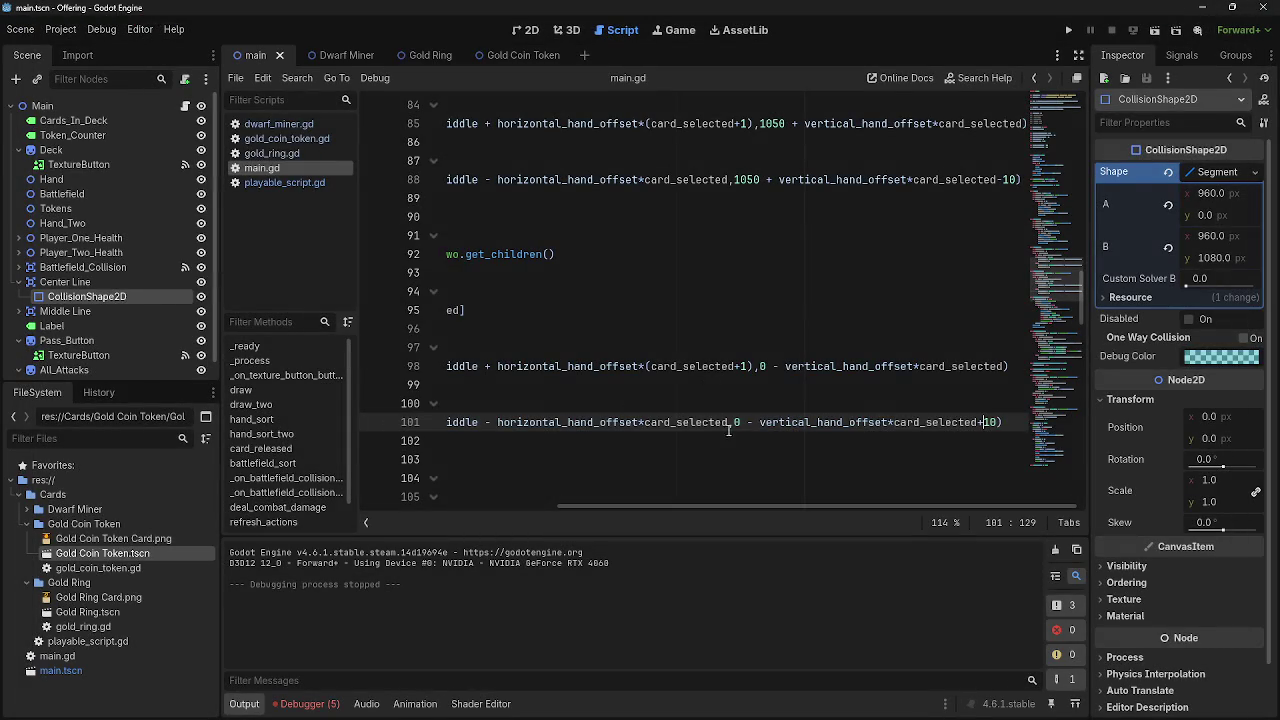
pyautogui.write('-1')
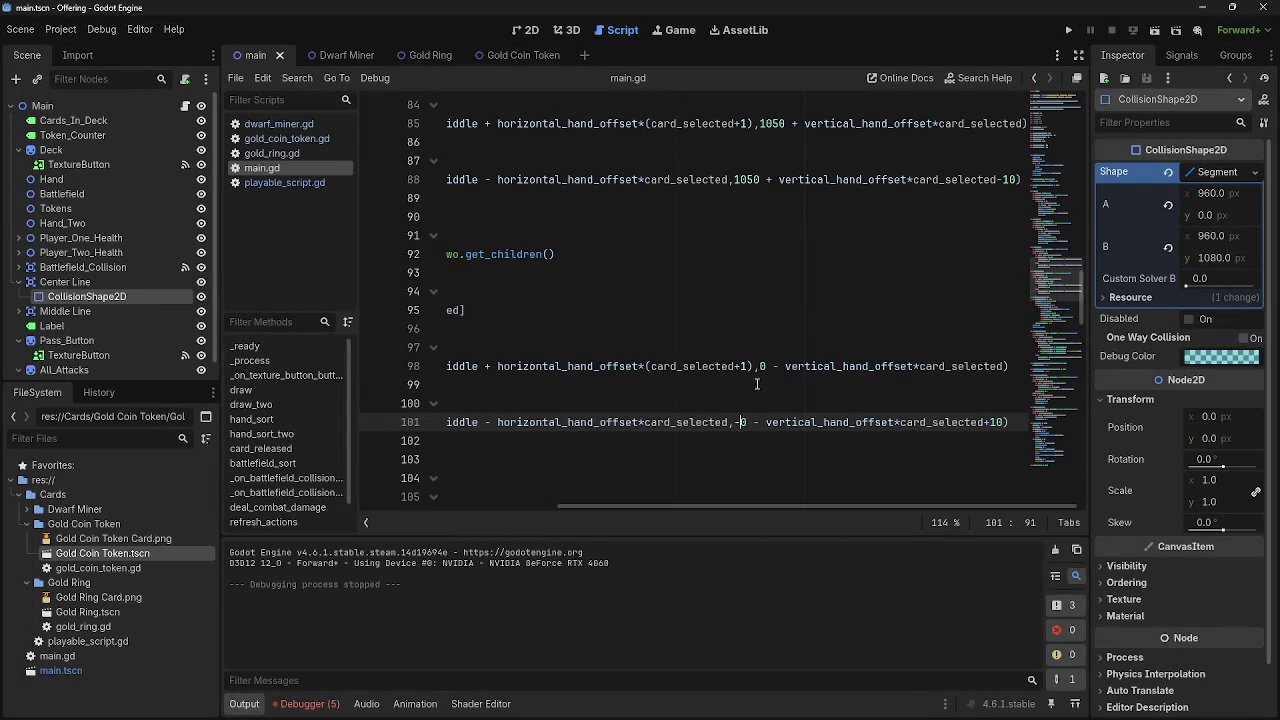
pyautogui.click(759, 366)
pyautogui.write('-1')
pyautogui.click(1069, 31)
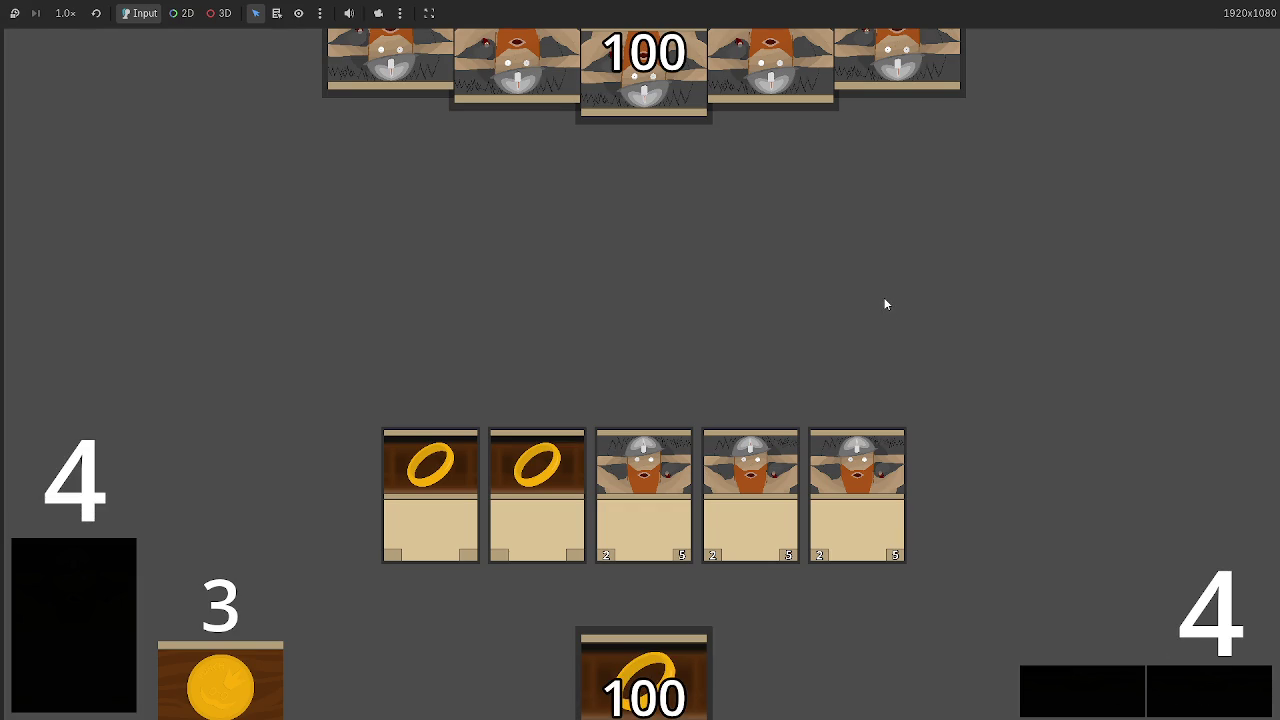
pyautogui.press('F8')
# Add '# 5 = end turn phase' below the damage phase comment
pyautogui.scroll(-10, 547, 434)
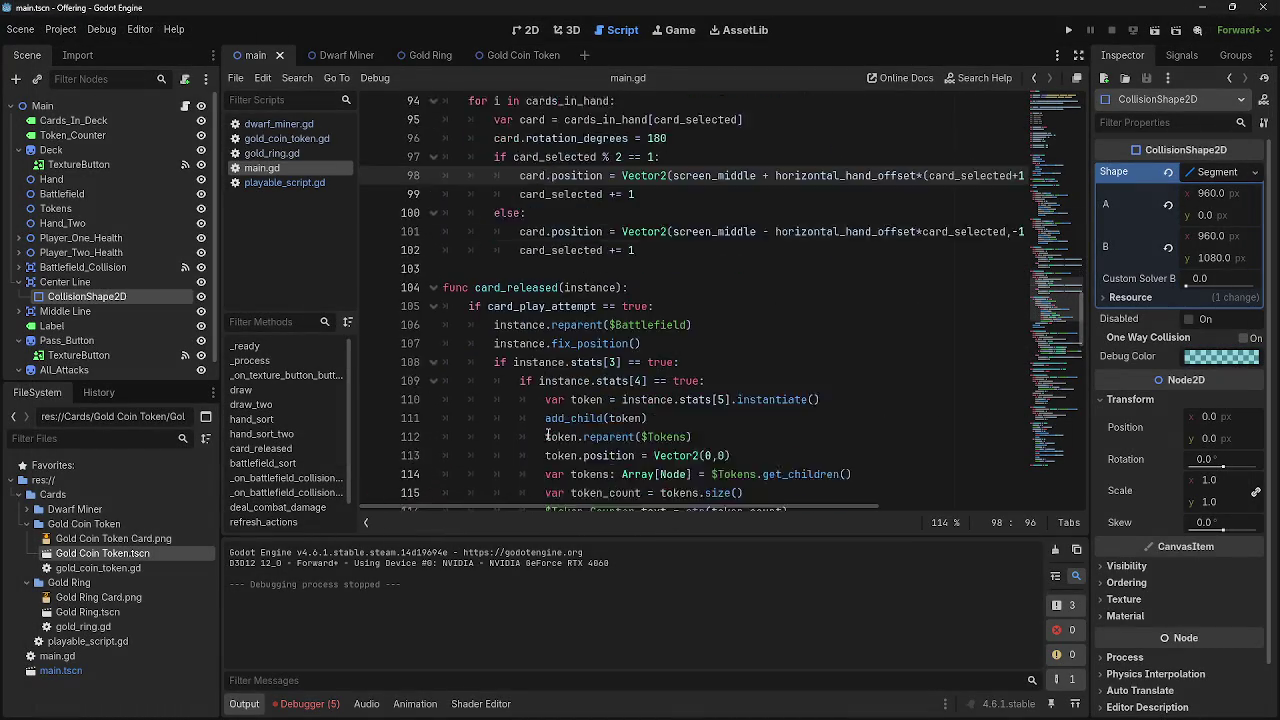
pyautogui.scroll(-15, 547, 434)
pyautogui.scroll(19, 547, 434)
pyautogui.scroll(20, 604, 440)
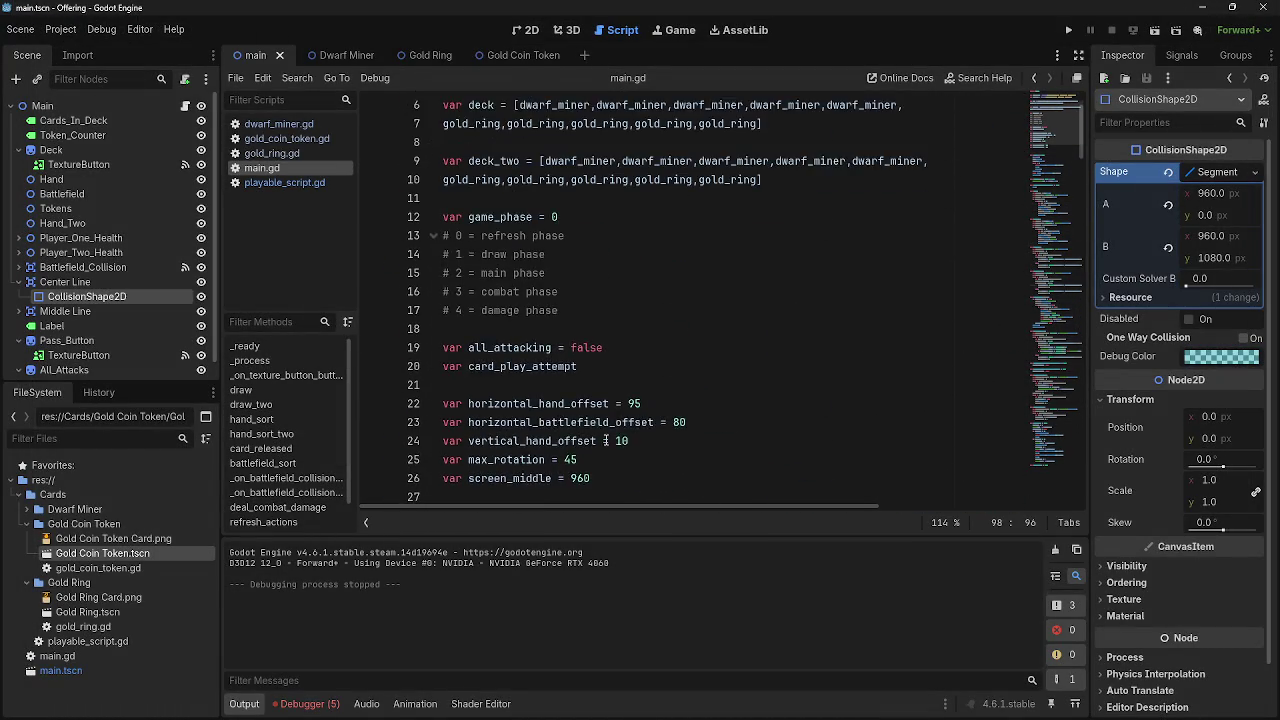
pyautogui.scroll(1, 605, 440)
pyautogui.click(592, 369)
pyautogui.press('Return')
pyautogui.write('# 5 = end t')
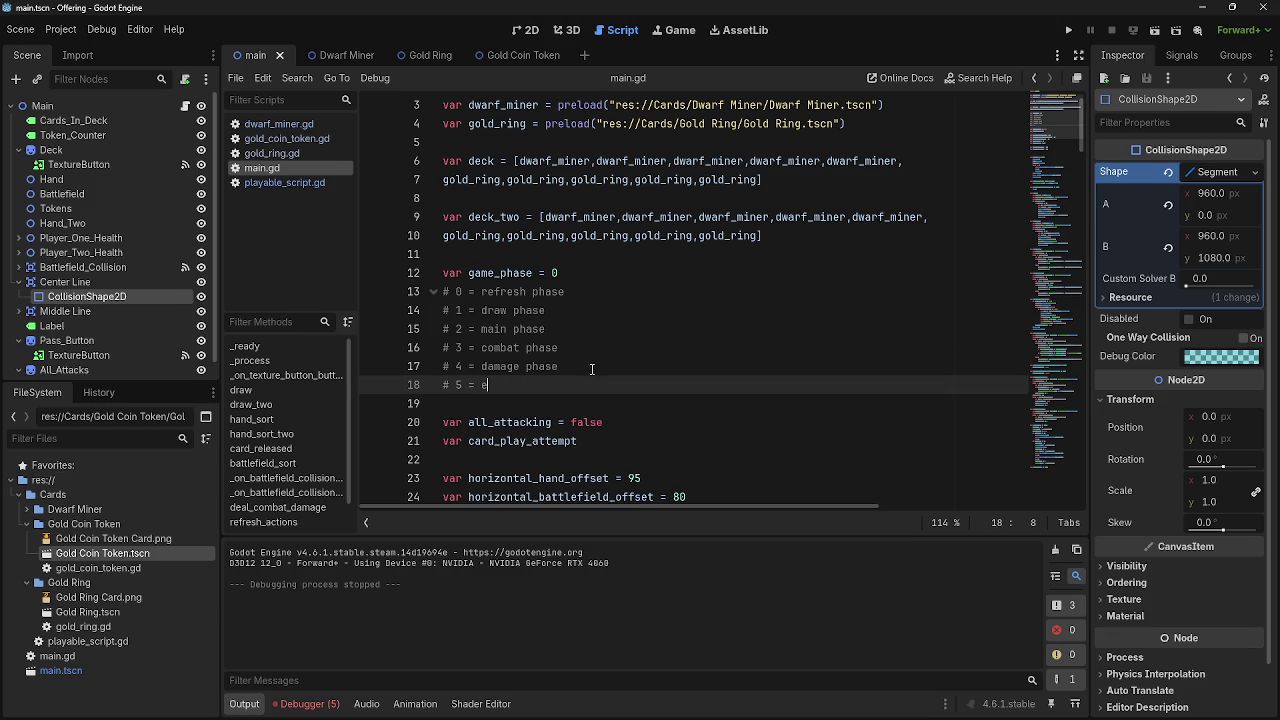
pyautogui.write('urn phase')
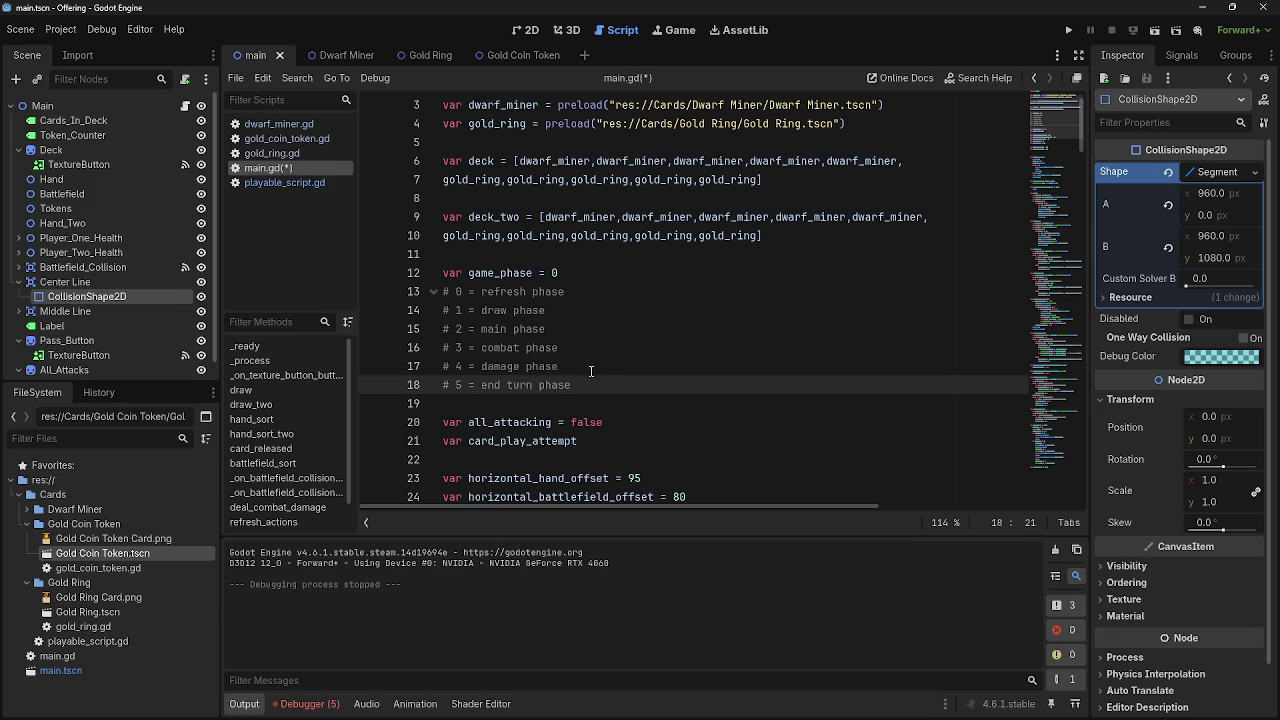
# Add '# 6 = player two refresh phase' as the next comment line
pyautogui.press('Return')
pyautogui.write('#')
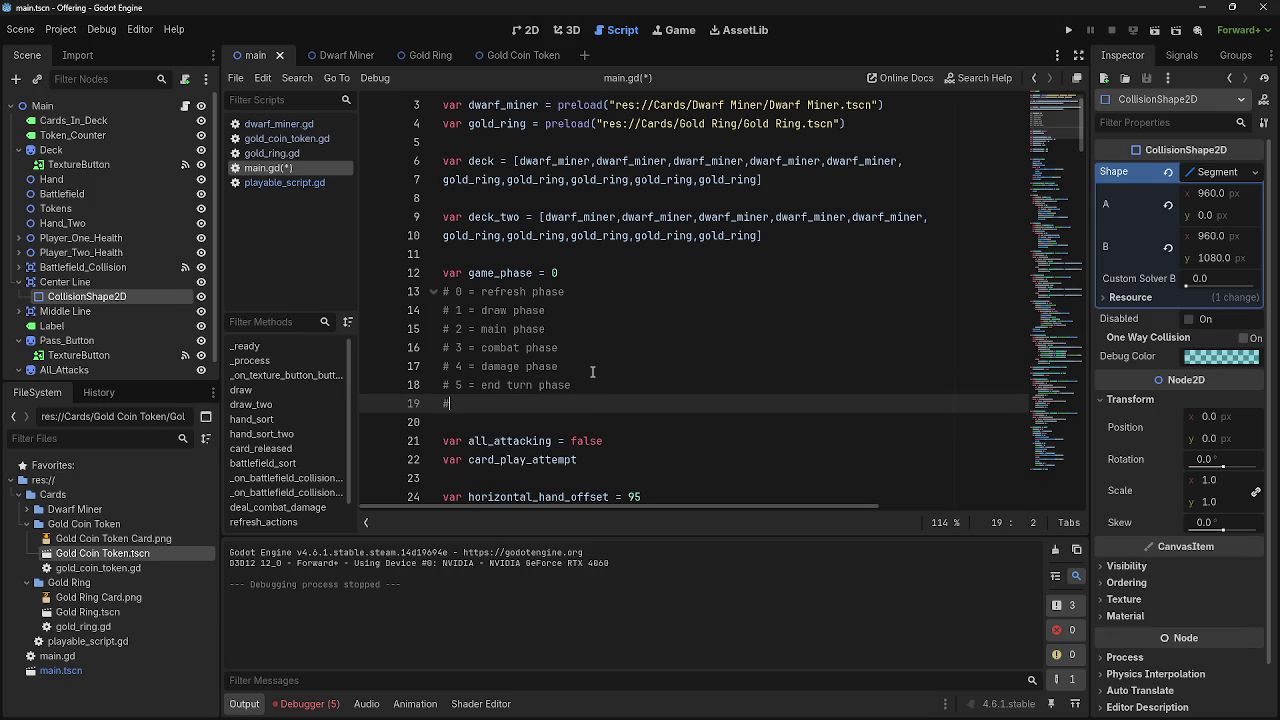
pyautogui.write('6 ')
pyautogui.write('= player tow')
pyautogui.press('BackSpace')
pyautogui.press('BackSpace')
pyautogui.write('wo en')
pyautogui.press('BackSpace')
pyautogui.press('BackSpace')
pyautogui.press('BackSpace')
pyautogui.write('refresh pha')
pyautogui.write('se')
pyautogui.click(646, 392)
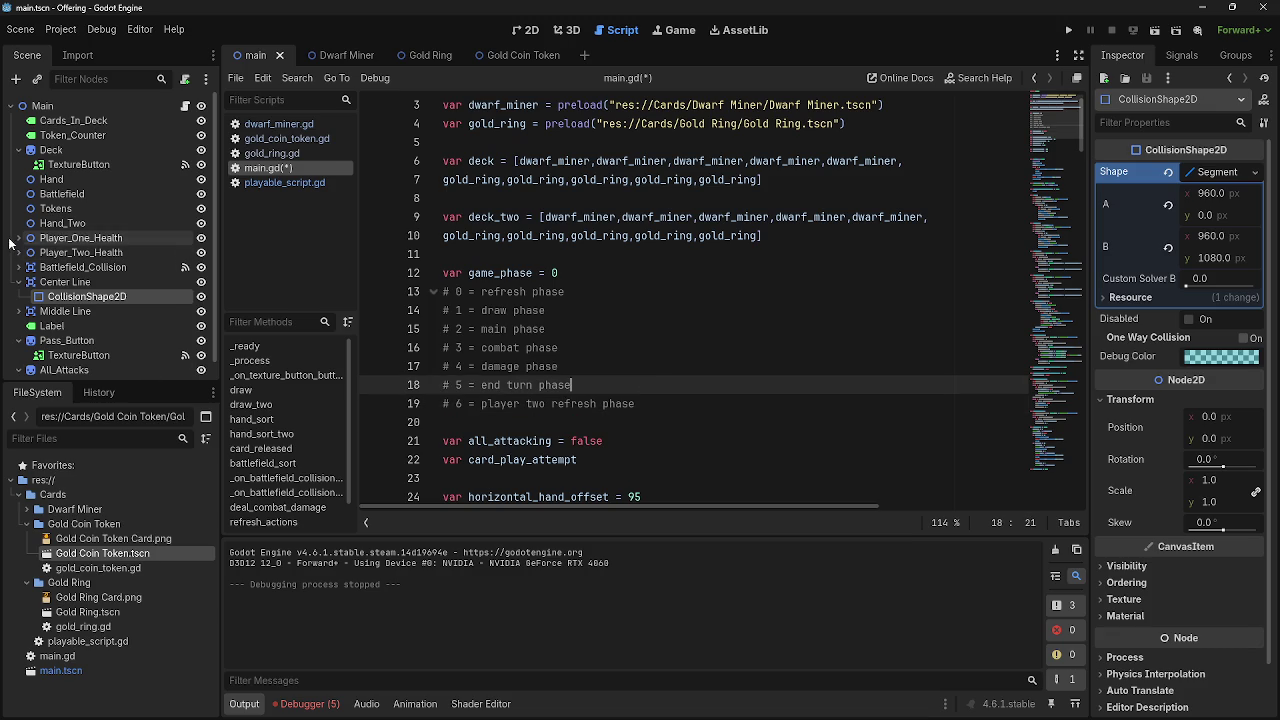
pyautogui.click(19, 282)
# Save main.gd and launch the card game with Run Project
pyautogui.scroll(-15, 688, 403)
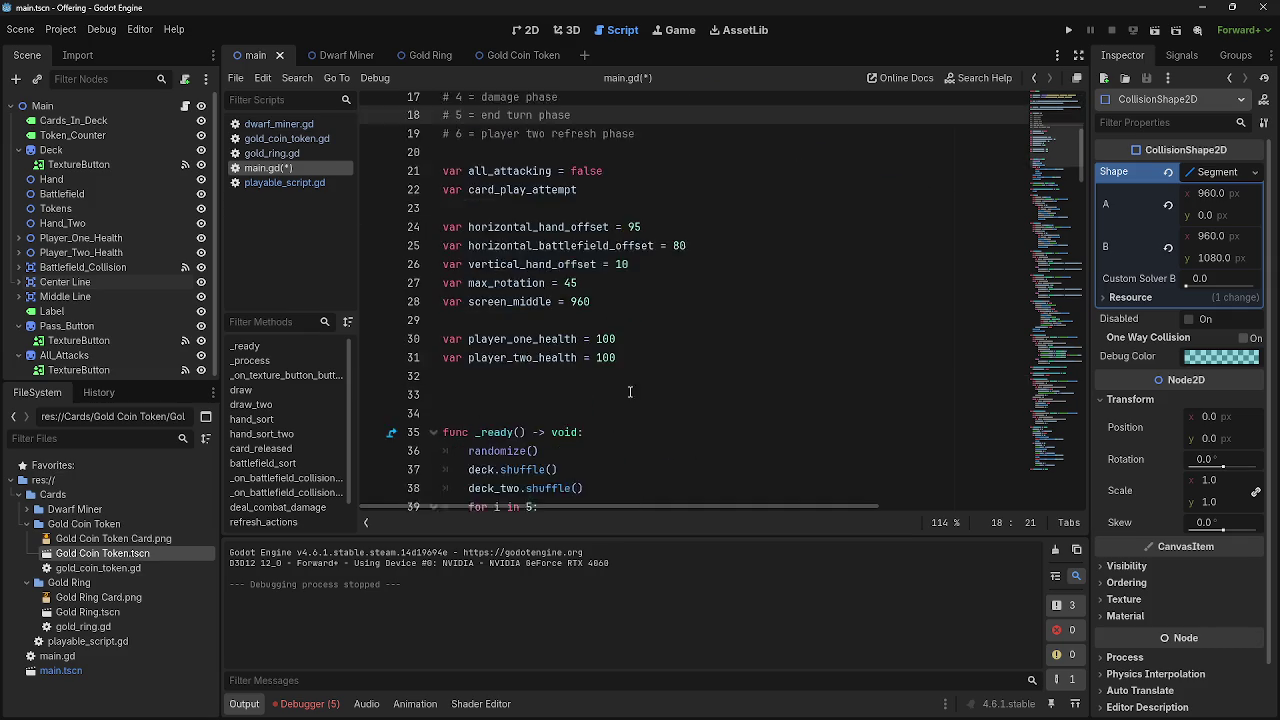
pyautogui.scroll(-20, 688, 403)
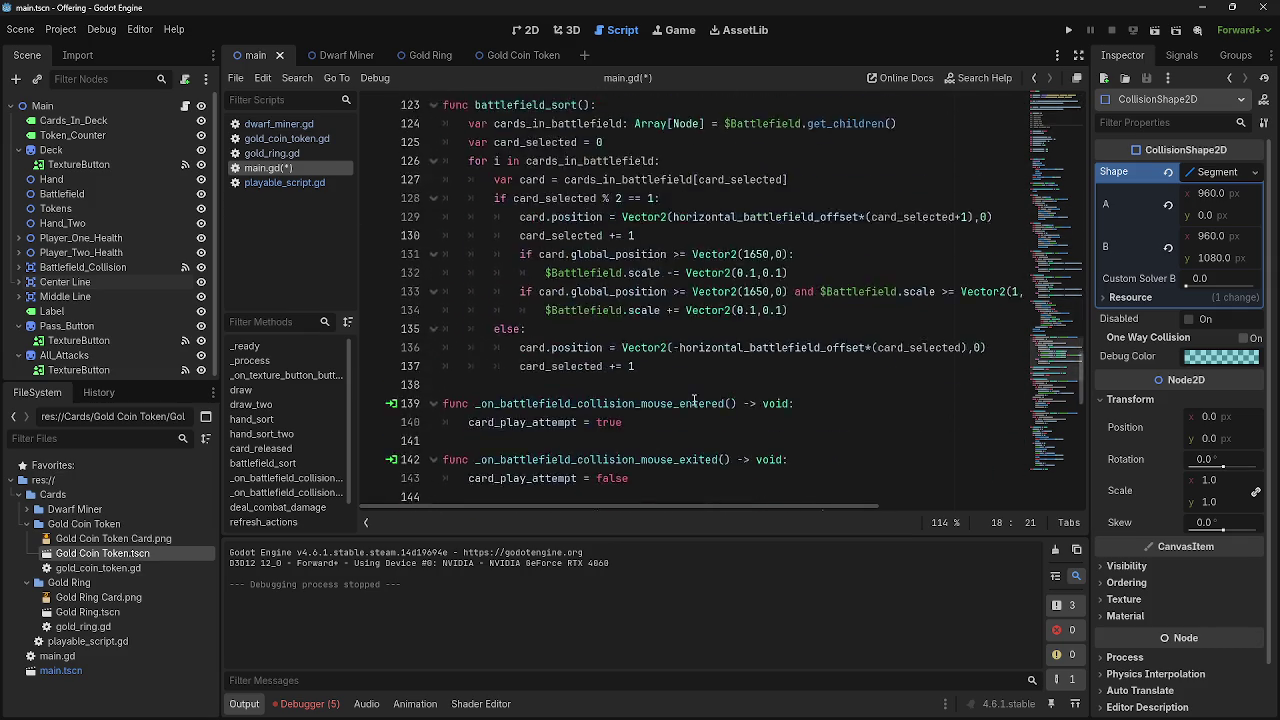
pyautogui.scroll(5, 694, 400)
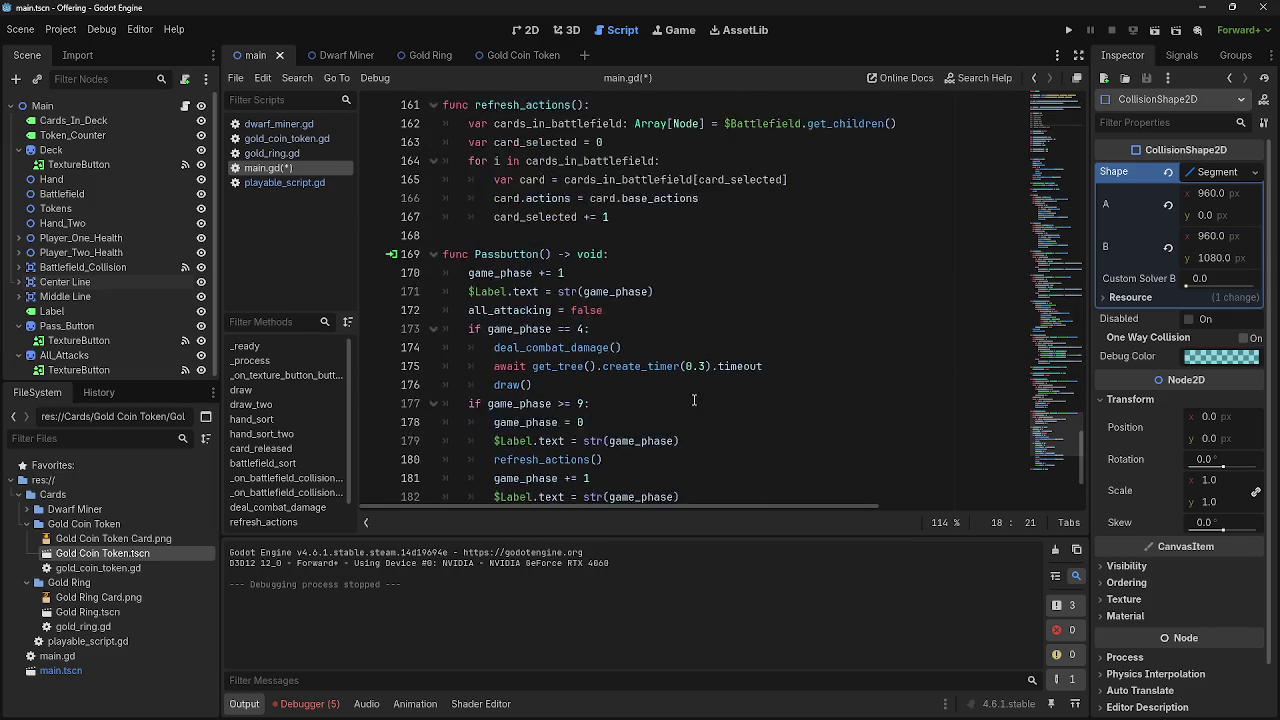
pyautogui.scroll(-5, 576, 427)
pyautogui.scroll(10, 738, 422)
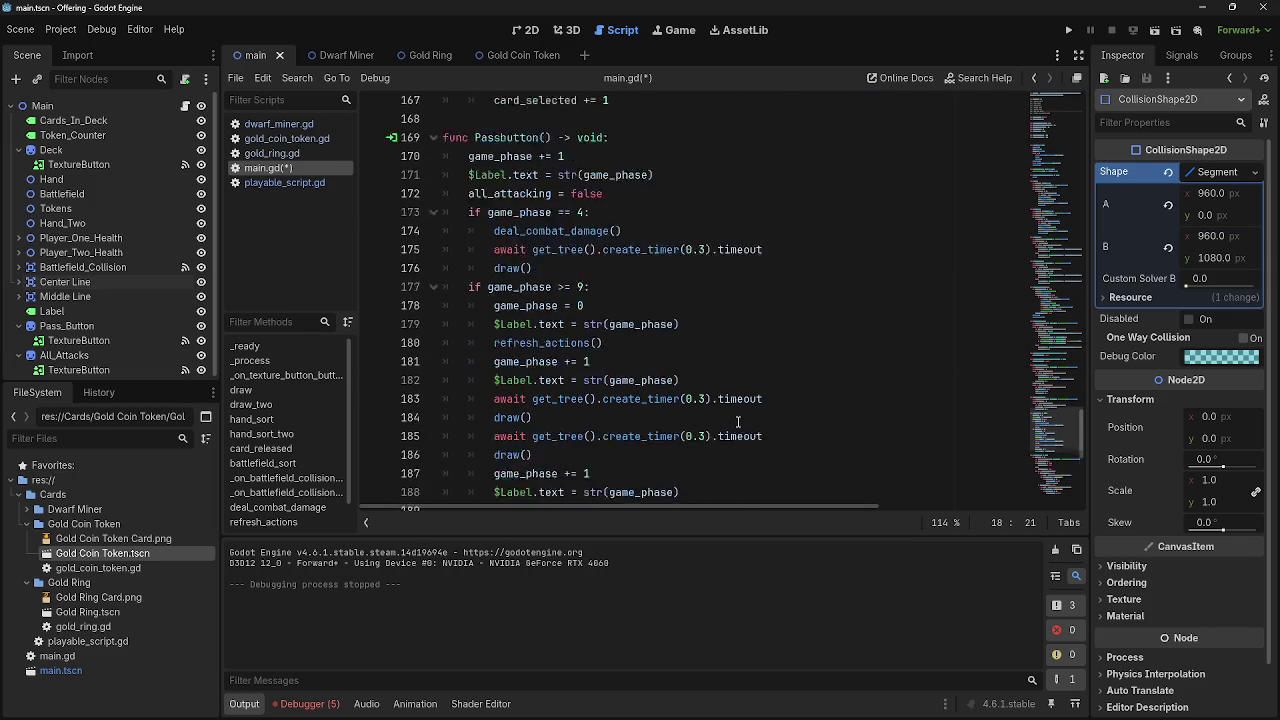
pyautogui.scroll(5, 738, 422)
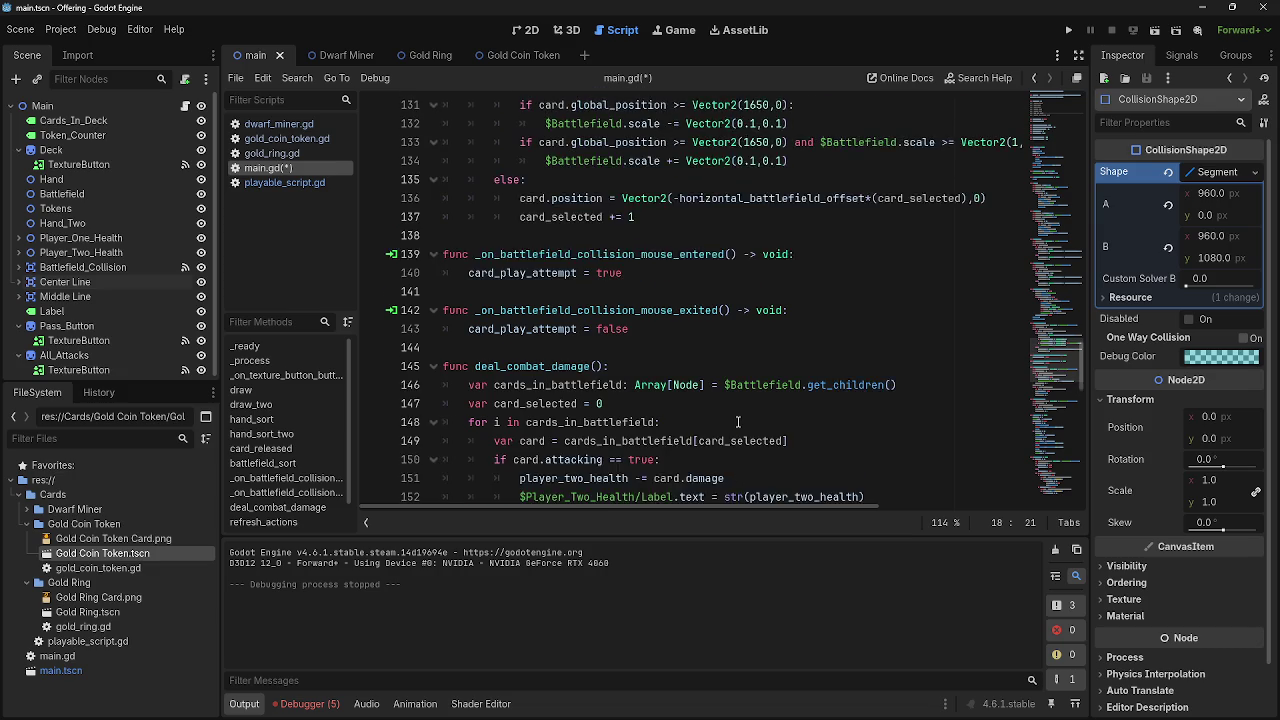
pyautogui.scroll(-5, 738, 422)
pyautogui.click(598, 479)
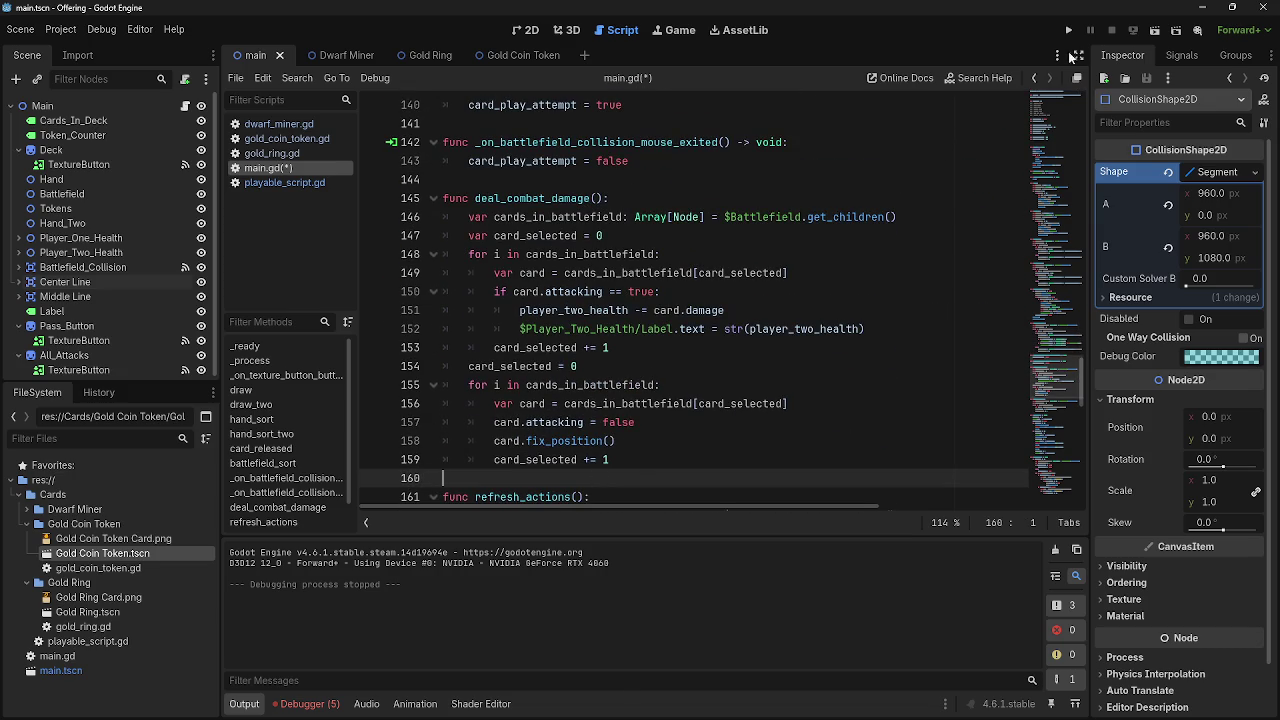
pyautogui.click(1068, 30)
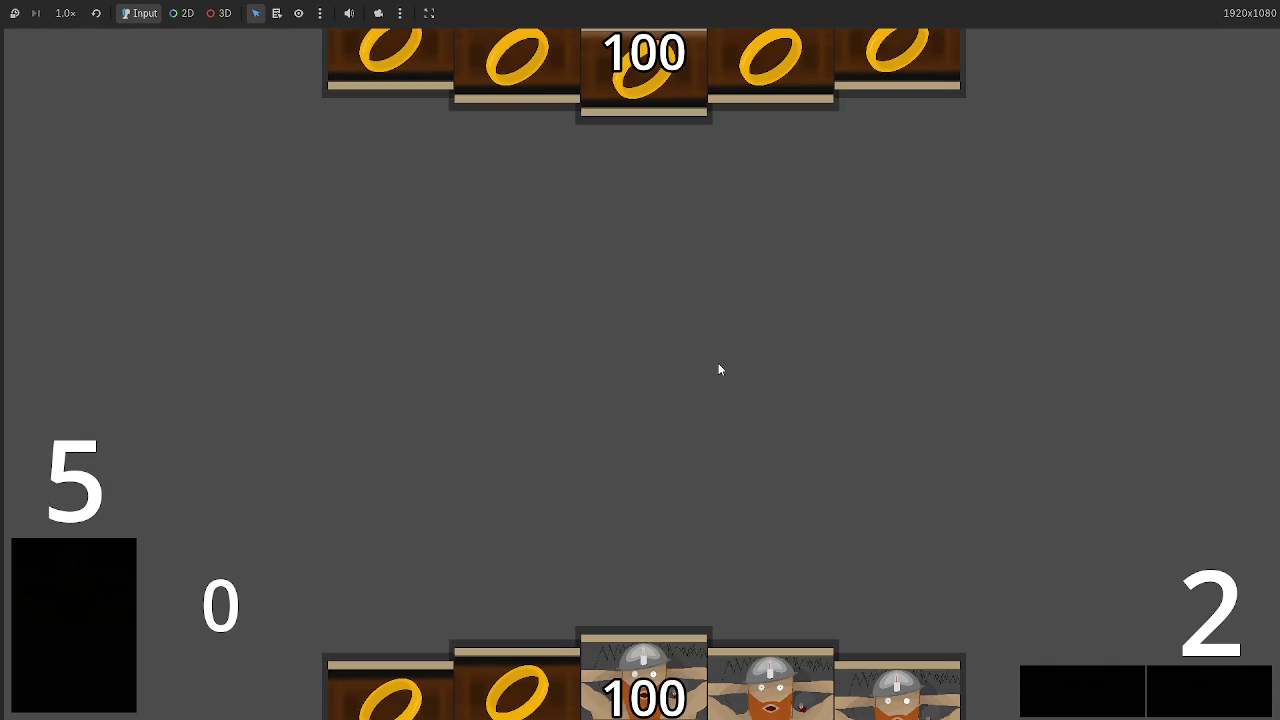
# Pass four times until a card is drawn, then stop the game
pyautogui.click(1189, 689)
pyautogui.click(1189, 689)
pyautogui.click(1189, 689)
pyautogui.click(1189, 689)
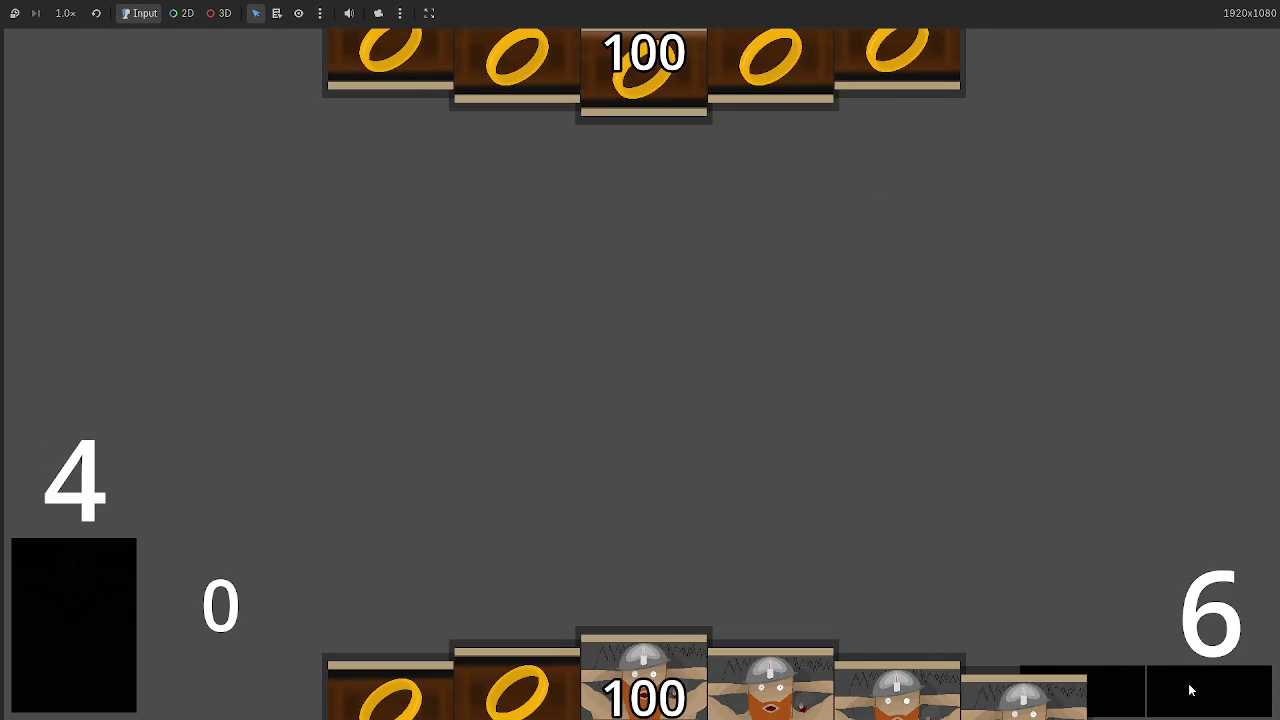
pyautogui.press('F8')
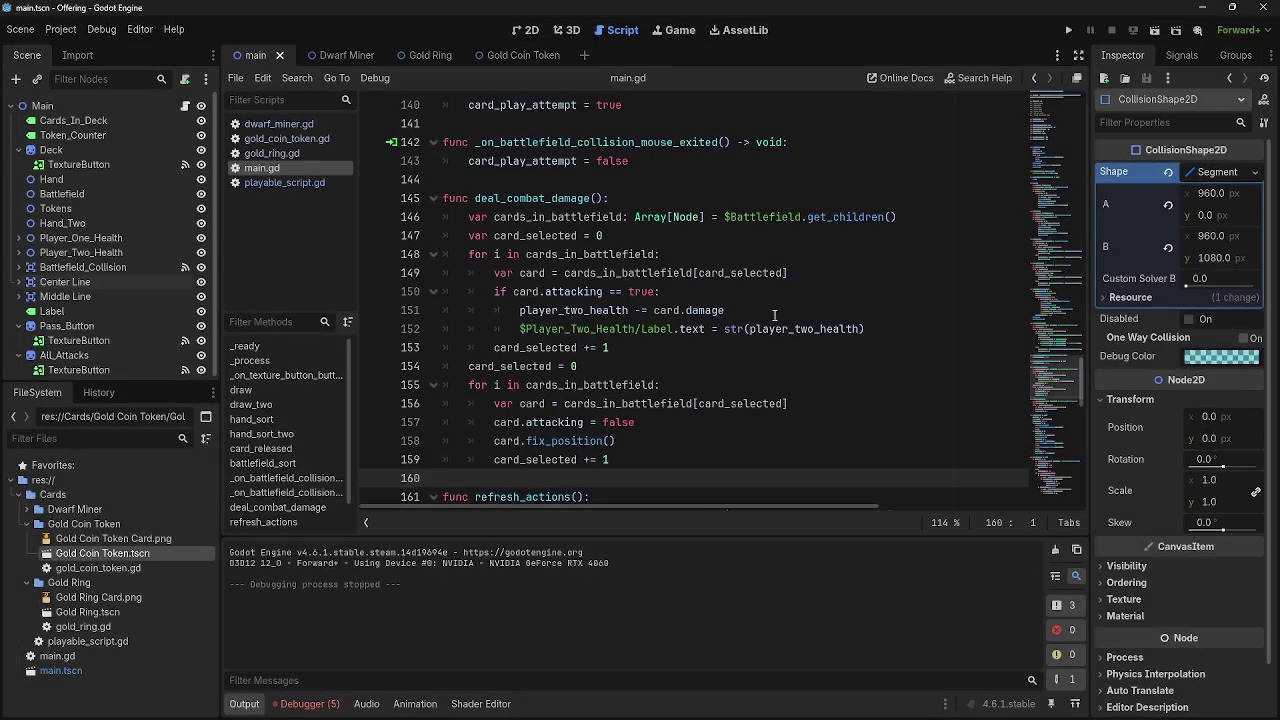
# Add 'if game_phase == 6:' after deal_combat_damage() in Passbutton
pyautogui.scroll(1, 639, 452)
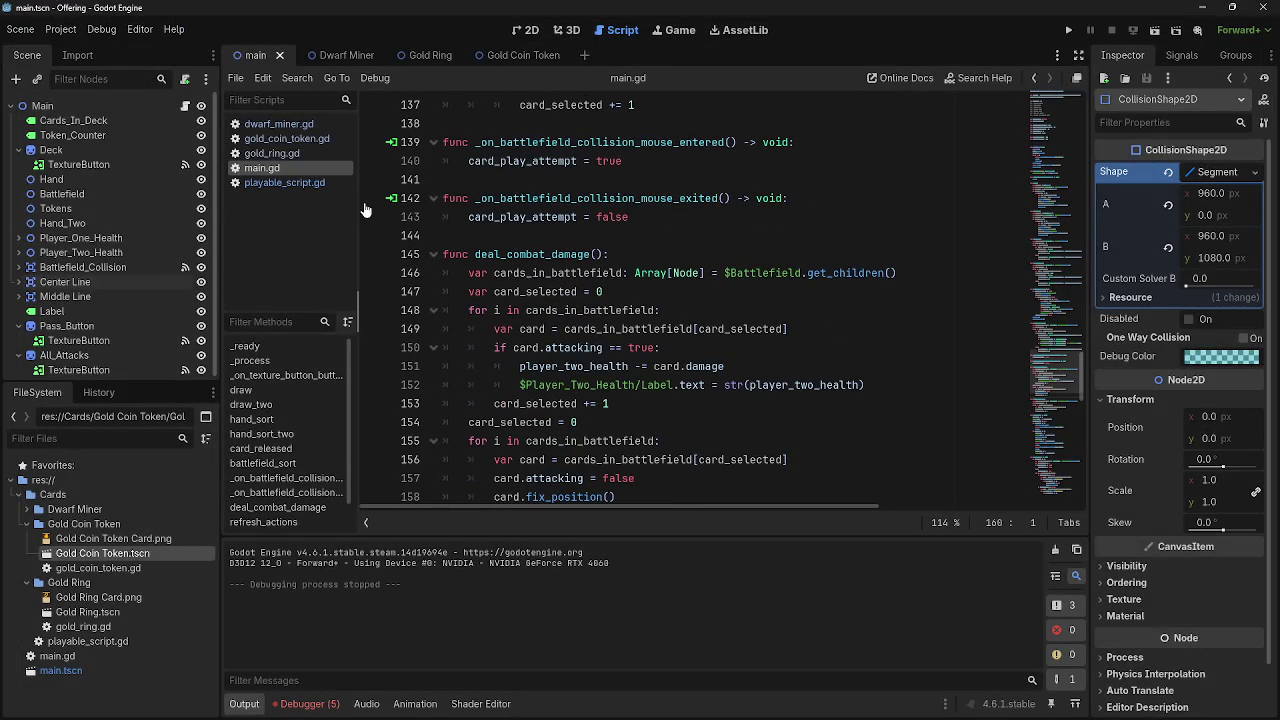
pyautogui.scroll(-10, 761, 361)
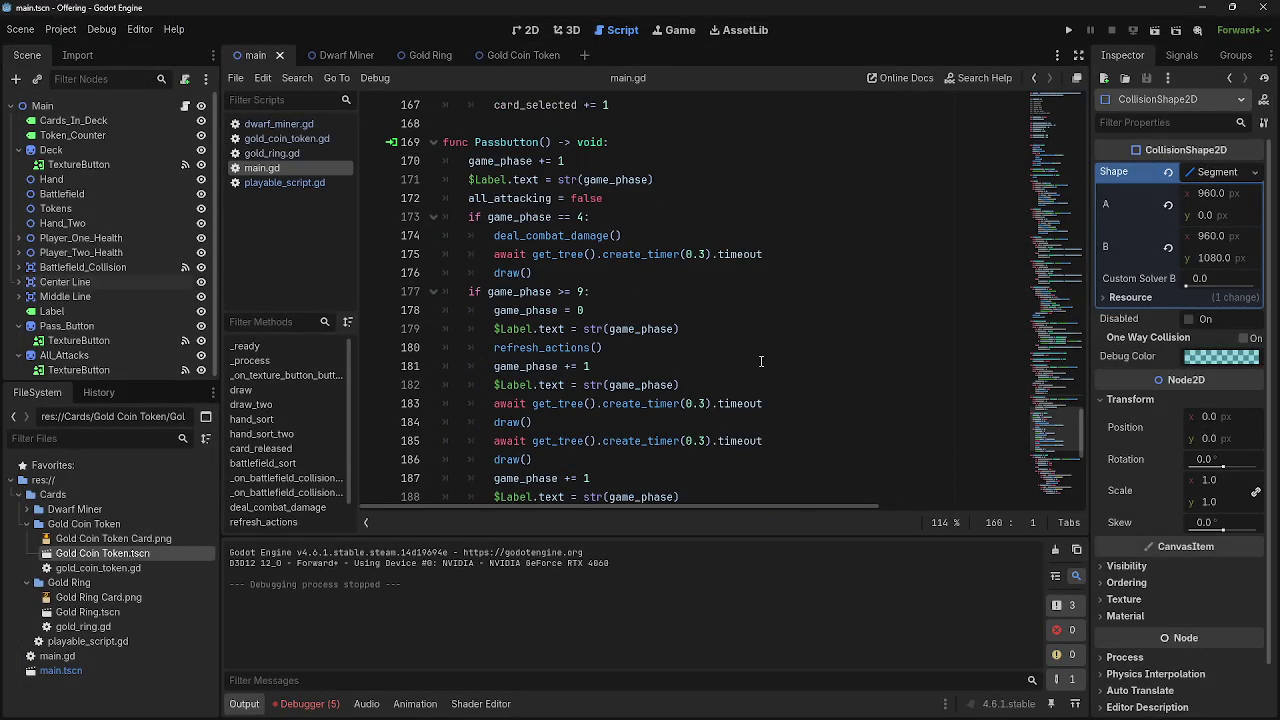
pyautogui.moveTo(463, 162); pyautogui.dragTo(670, 198)
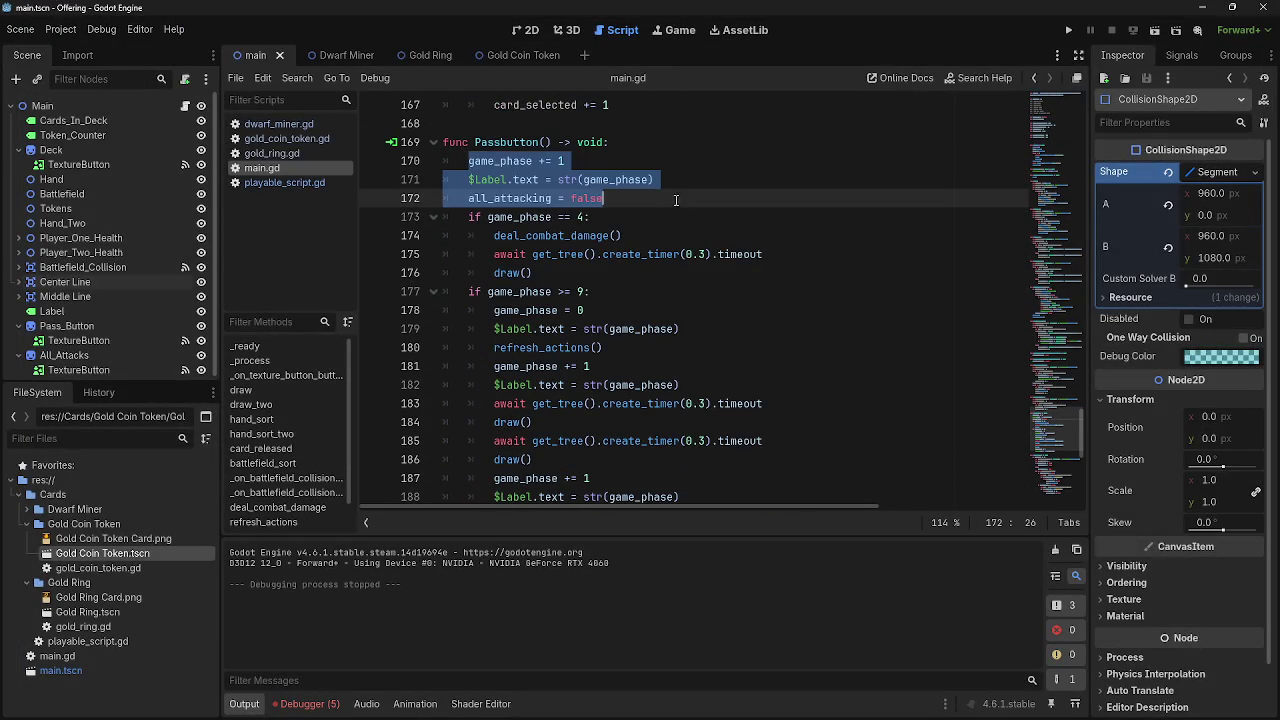
pyautogui.click(668, 217)
pyautogui.doubleClick(578, 217)
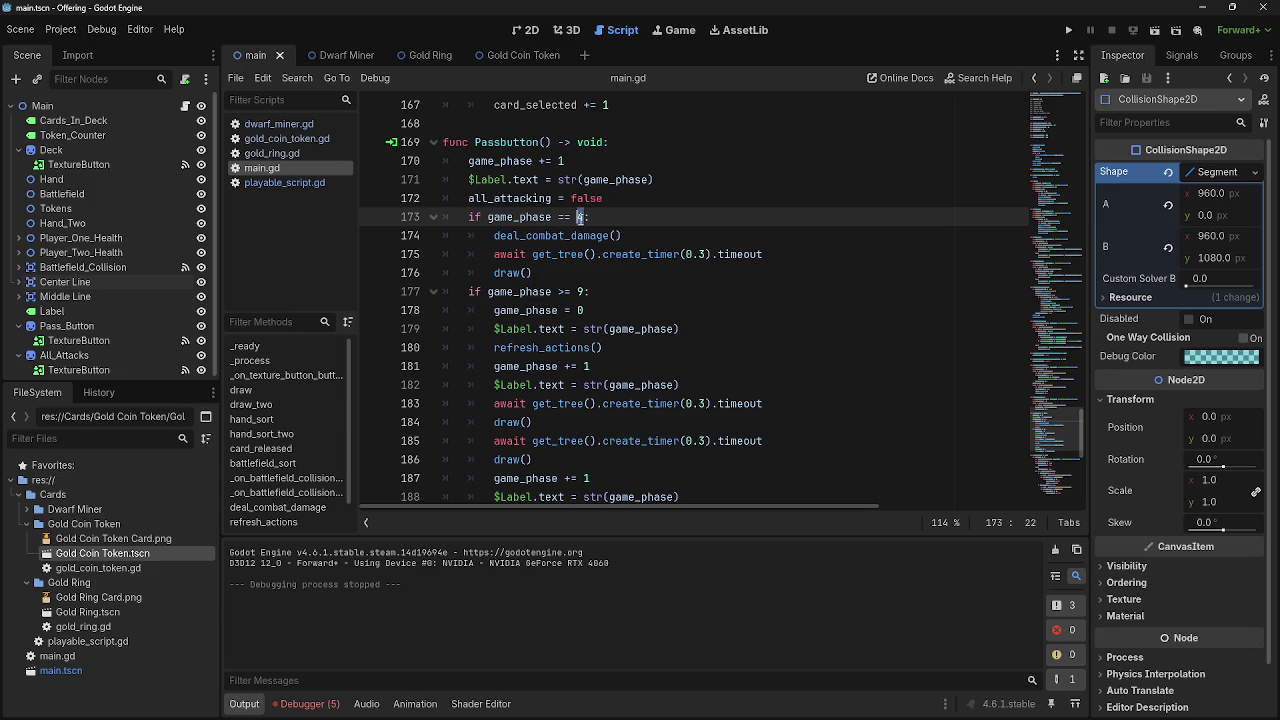
pyautogui.click(690, 234)
pyautogui.press('Return')
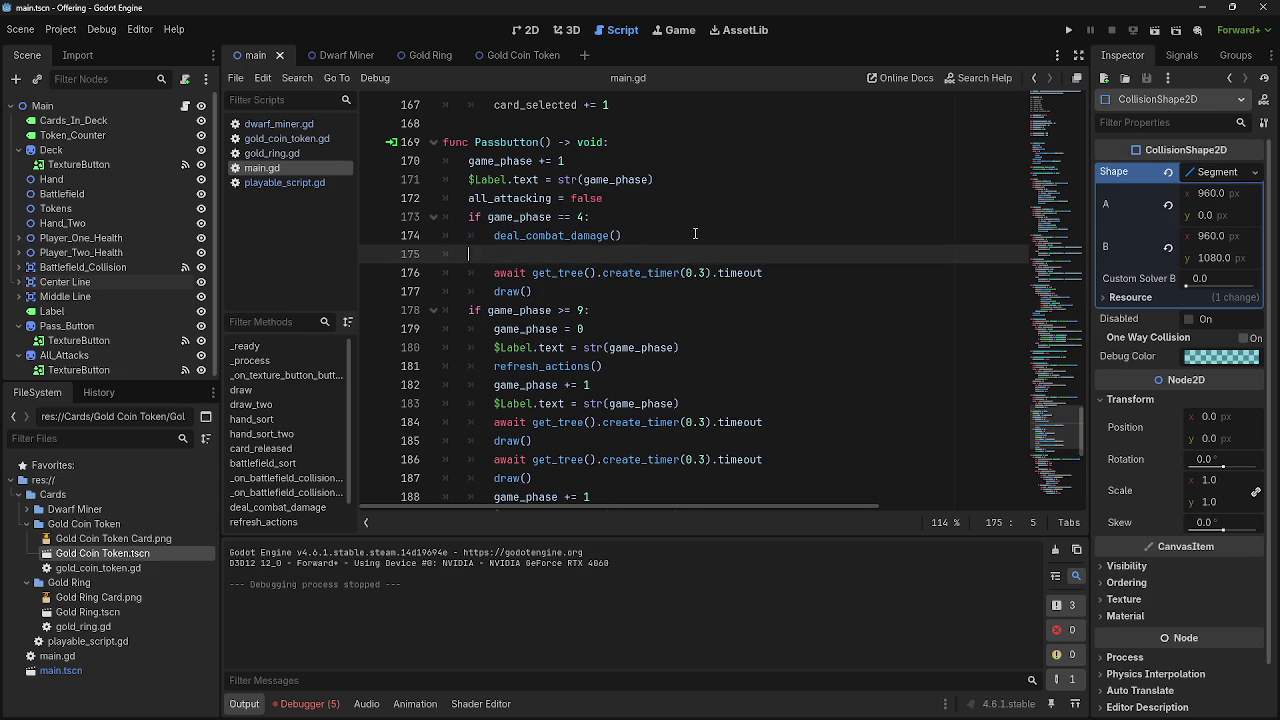
pyautogui.write('if game_')
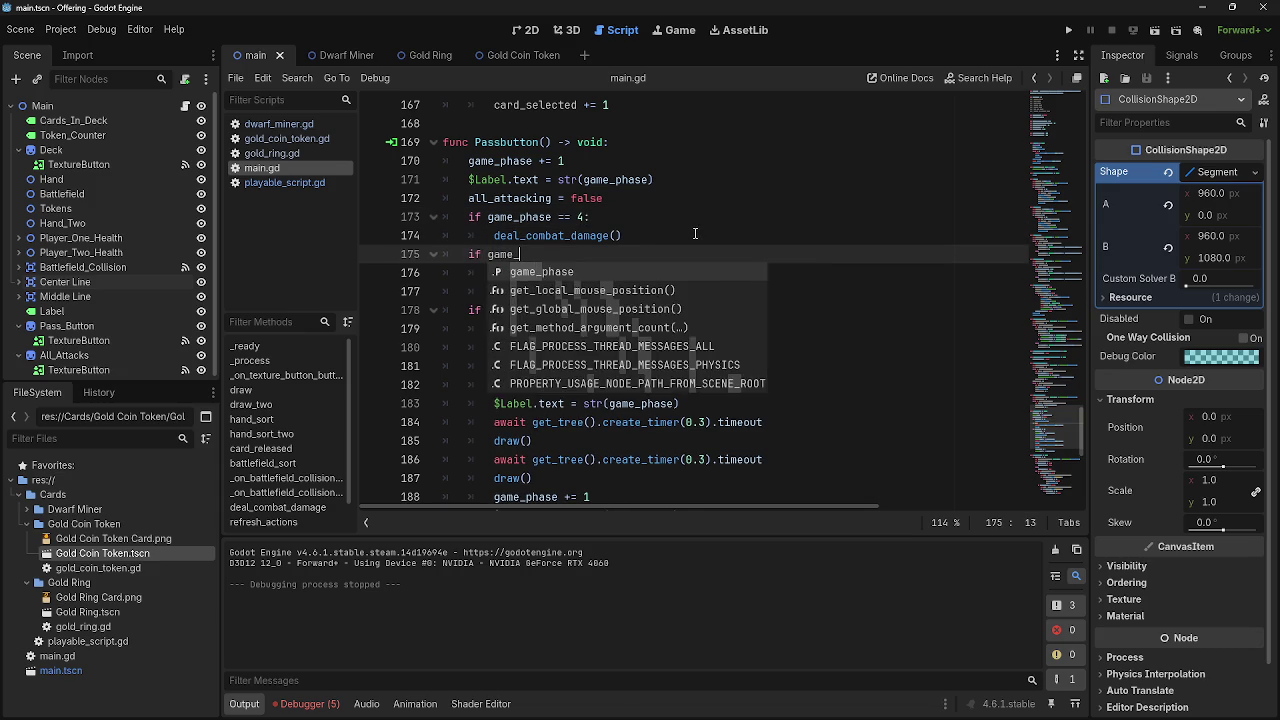
pyautogui.press('Return')
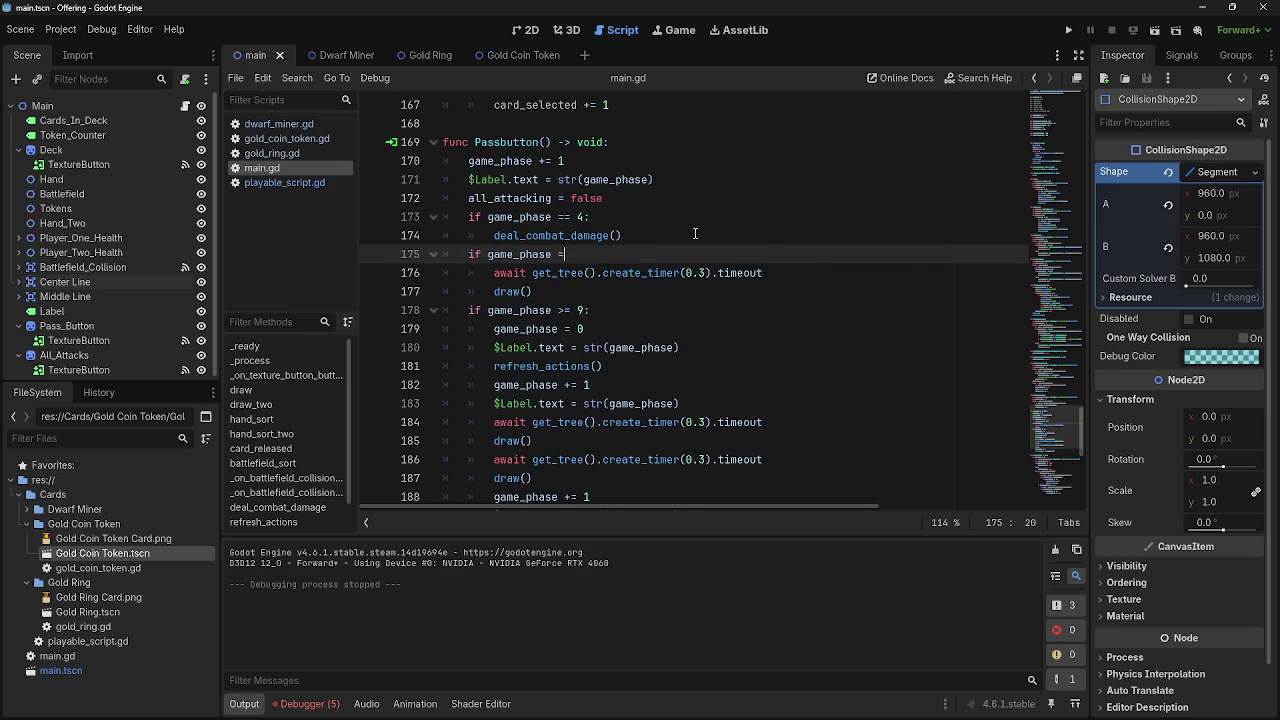
pyautogui.write('= 6:')
# Cut the phase comment lines from the top and add blank lines above Passbutton
pyautogui.scroll(15, 677, 313)
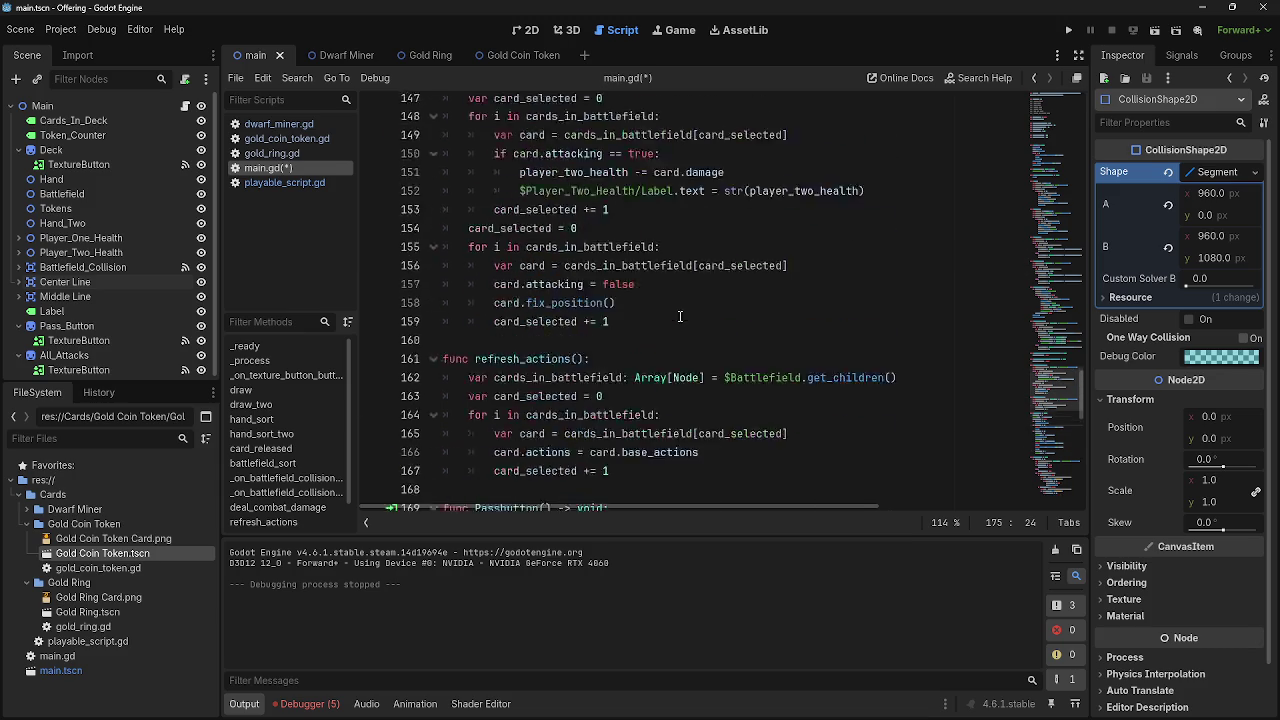
pyautogui.scroll(20, 677, 313)
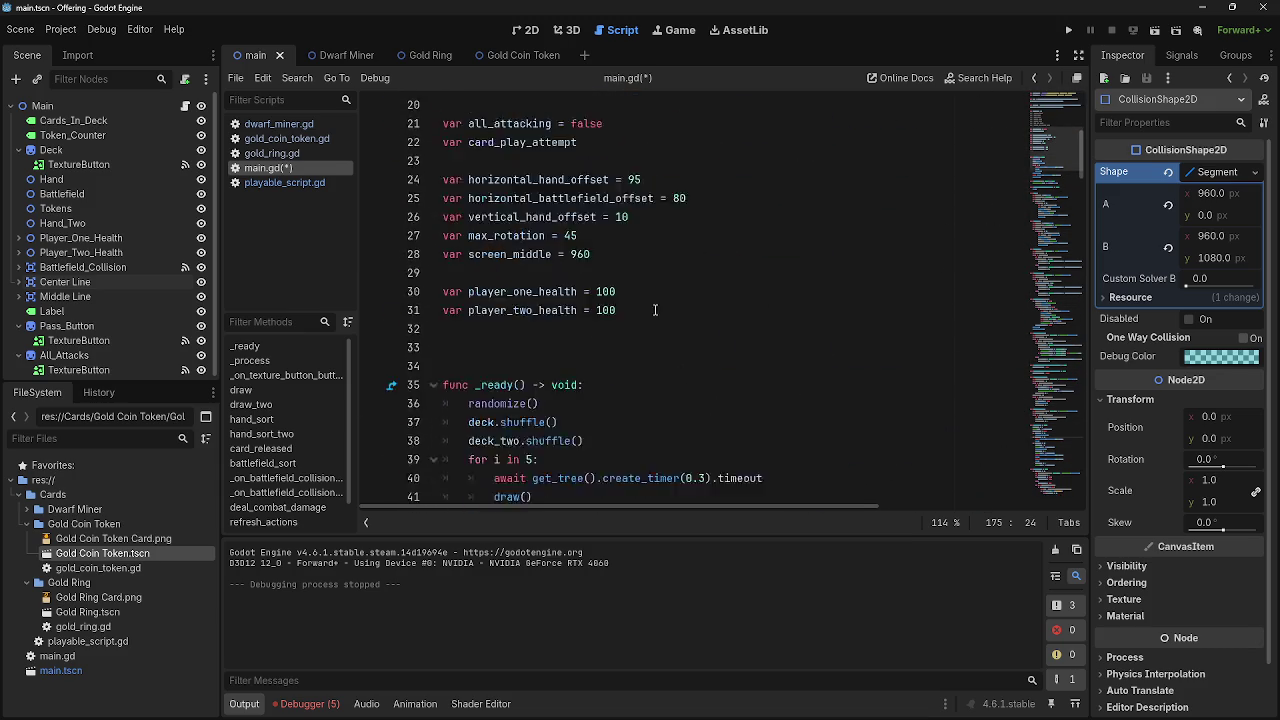
pyautogui.scroll(-2, 630, 316)
pyautogui.moveTo(660, 329); pyautogui.dragTo(430, 217)
pyautogui.hotkey('ctrl', 'c')
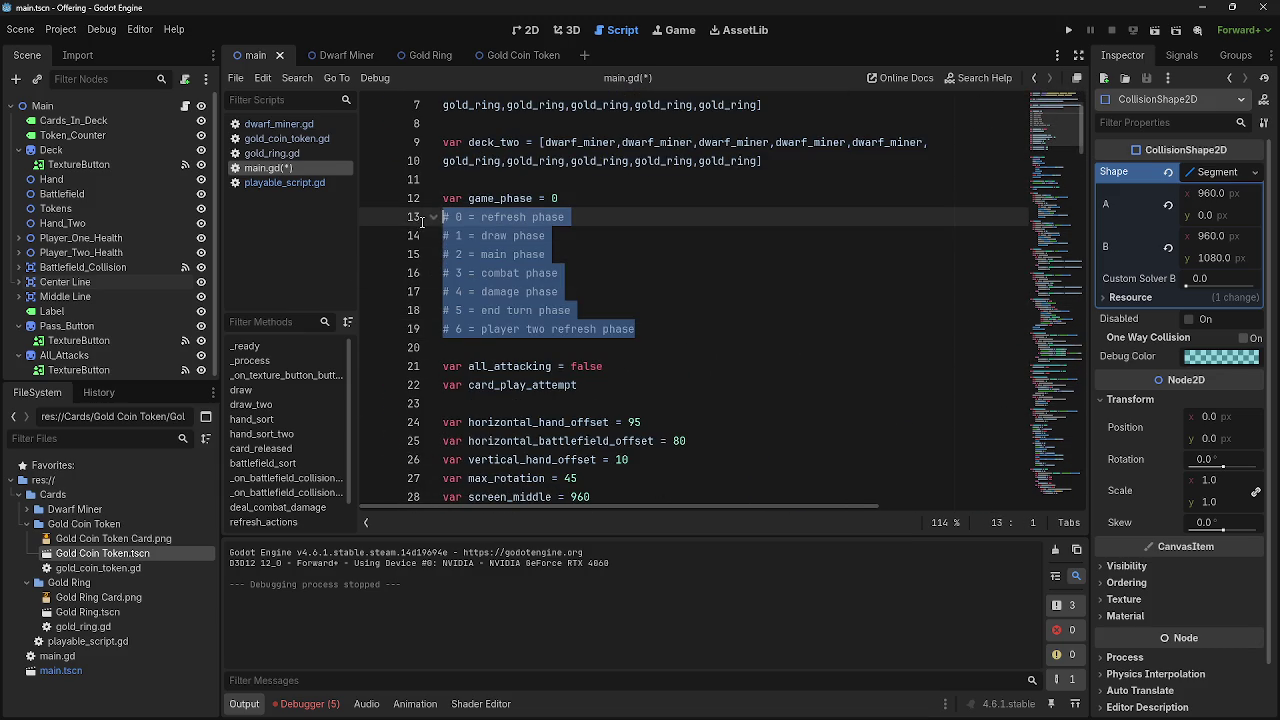
pyautogui.press('BackSpace')
pyautogui.press('BackSpace')
pyautogui.scroll(-20, 689, 337)
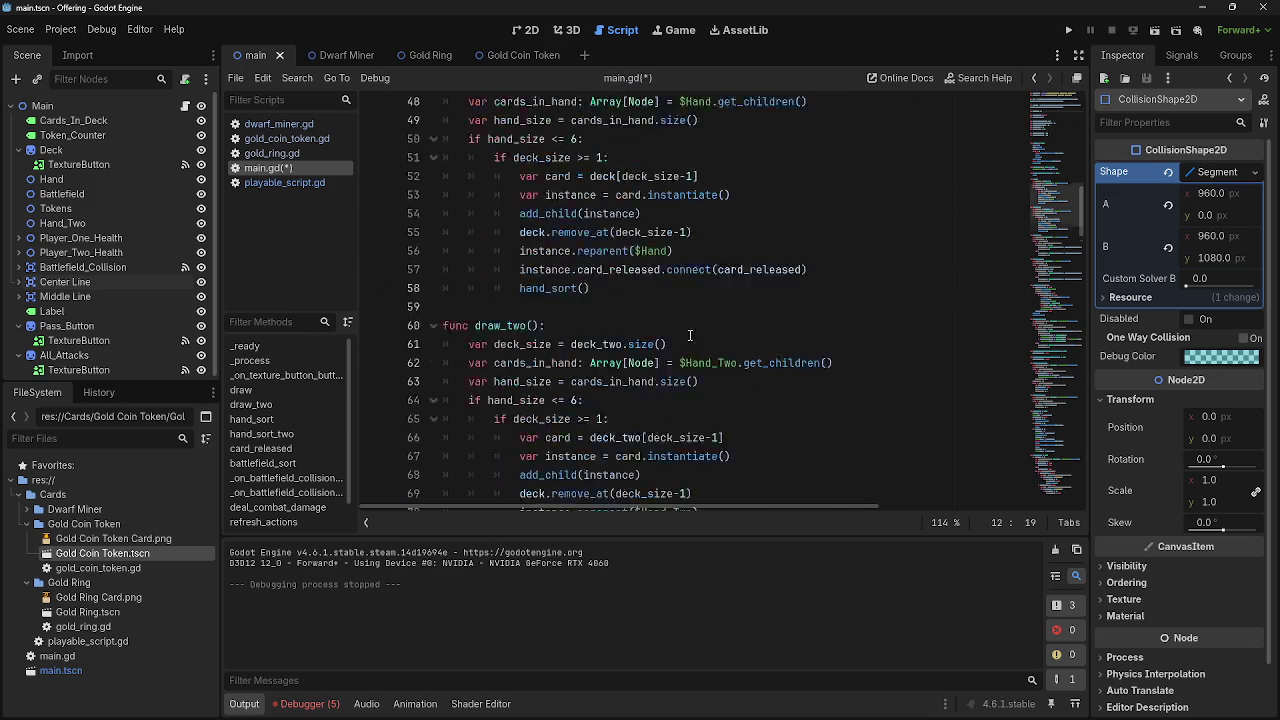
pyautogui.scroll(-20, 689, 337)
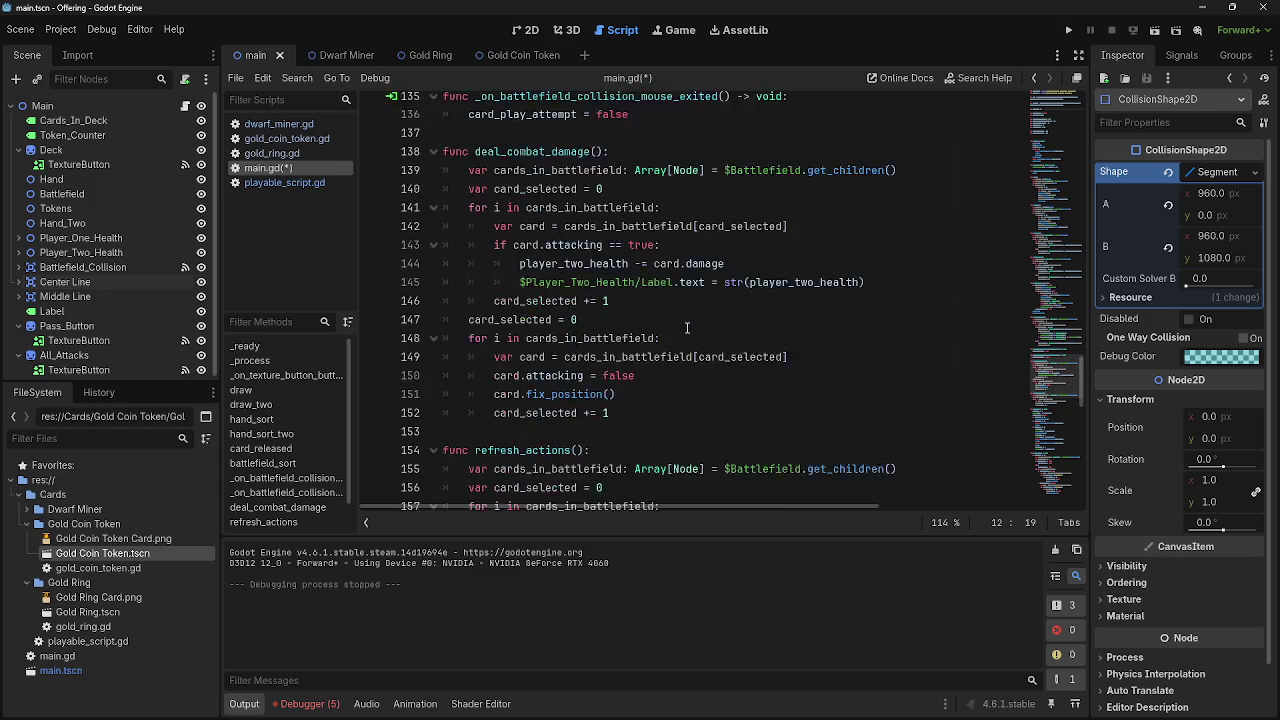
pyautogui.scroll(-2, 687, 327)
pyautogui.click(596, 194)
pyautogui.press('Return')
pyautogui.press('Return')
# Paste the phase comment list directly above func Passbutton
pyautogui.click(547, 208)
pyautogui.hotkey('ctrl', 'v')
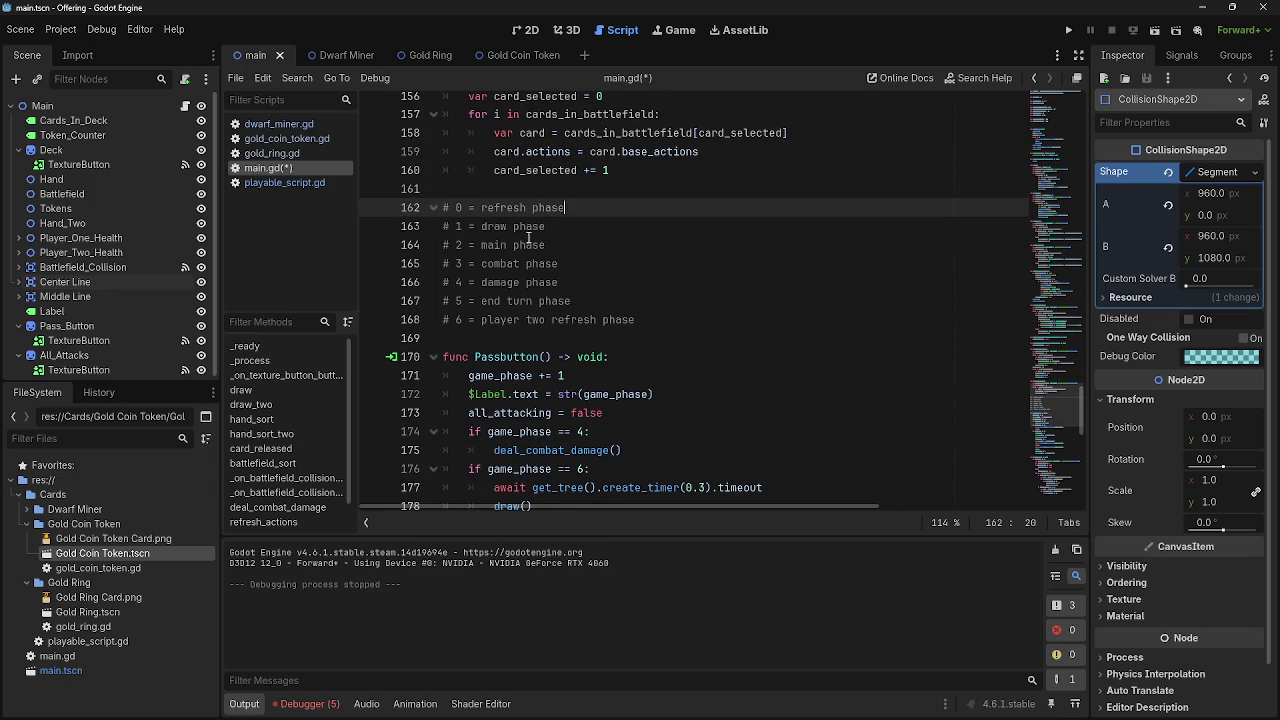
pyautogui.click(655, 248)
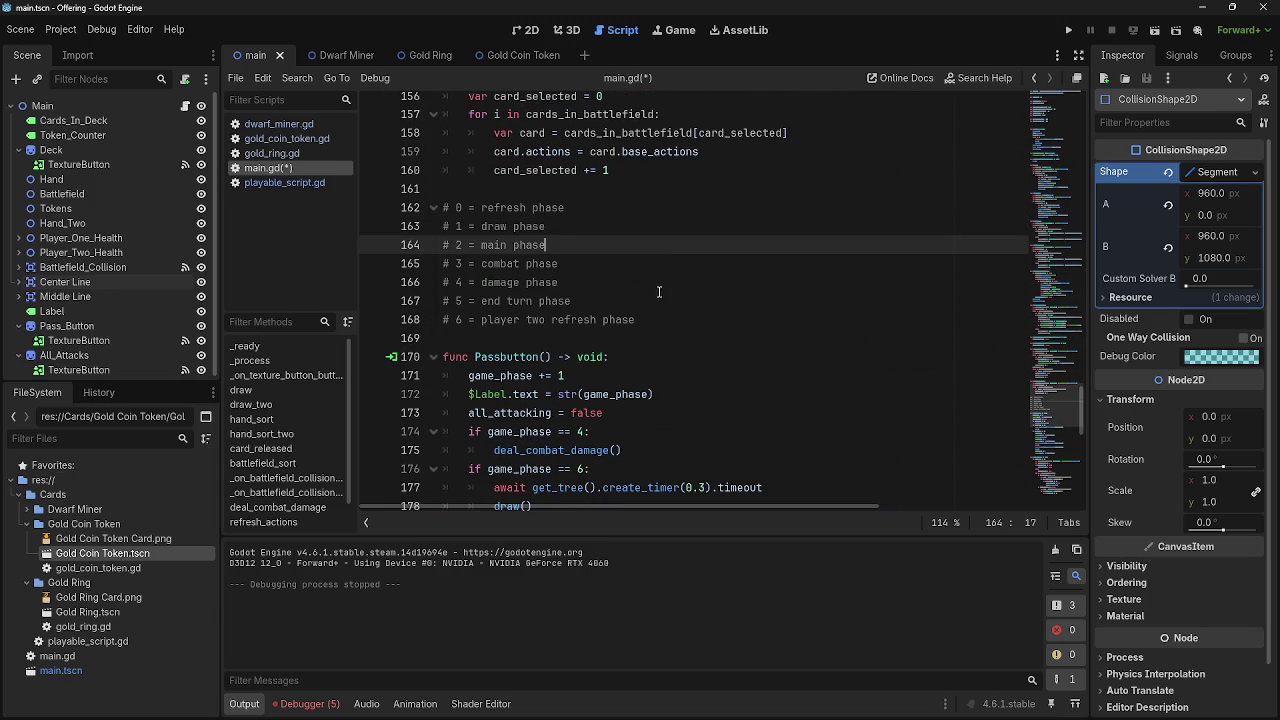
pyautogui.click(553, 190)
pyautogui.click(434, 208)
pyautogui.click(434, 208)
# Add a '# game phases' heading line above the pasted phase comments and review them
pyautogui.click(633, 210)
pyautogui.press('Return')
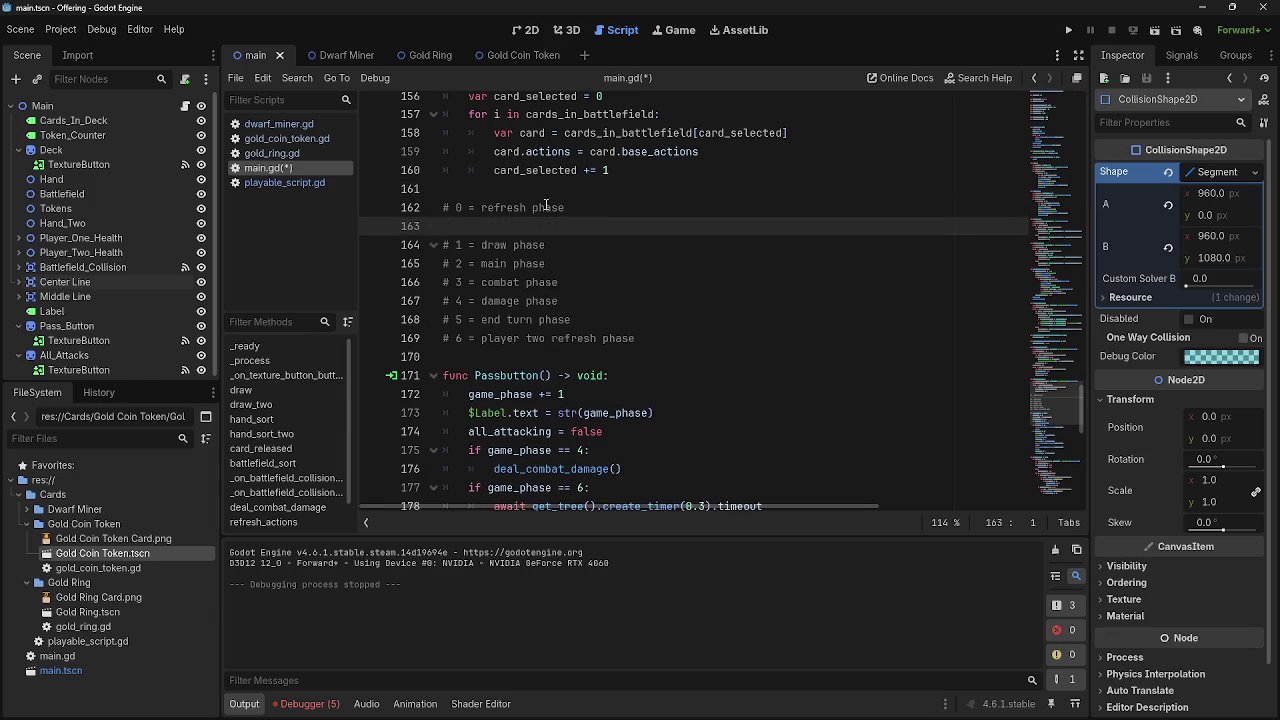
pyautogui.hotkey('alt', 'Up')
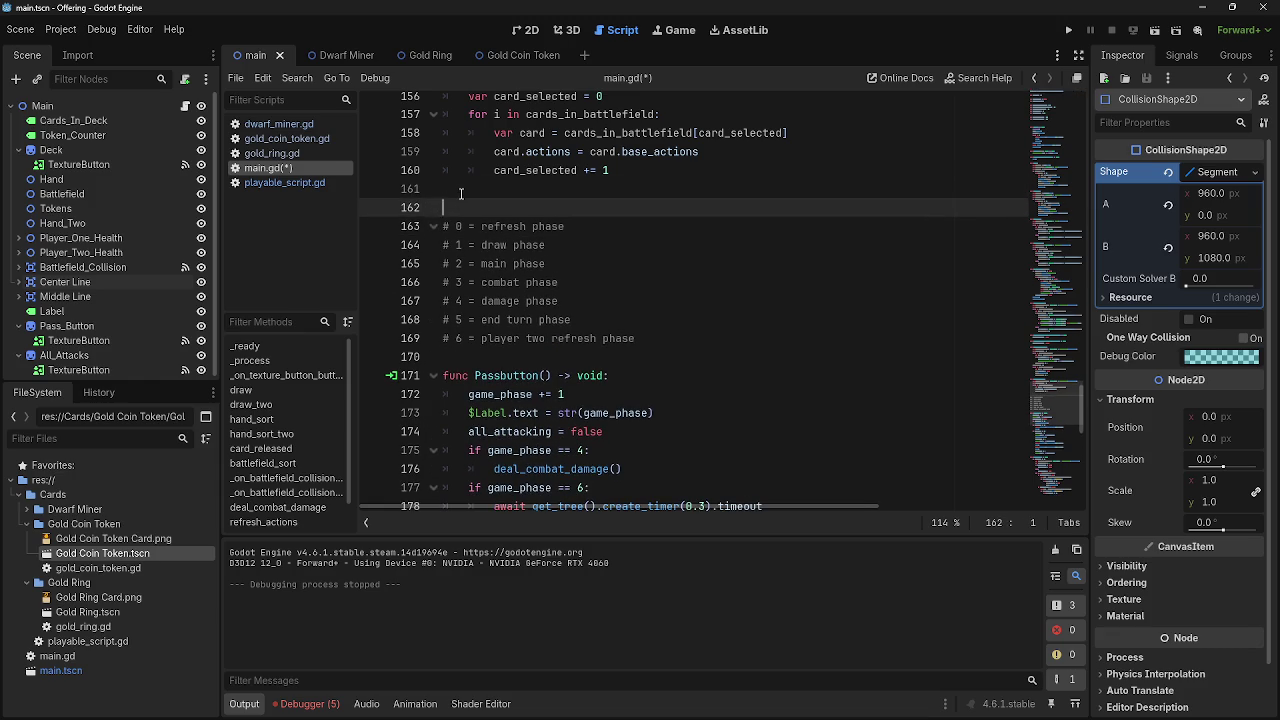
pyautogui.write('#ga,')
pyautogui.write('ame')
pyautogui.press('BackSpace')
pyautogui.write('phases')
pyautogui.click(433, 207)
pyautogui.click(433, 207)
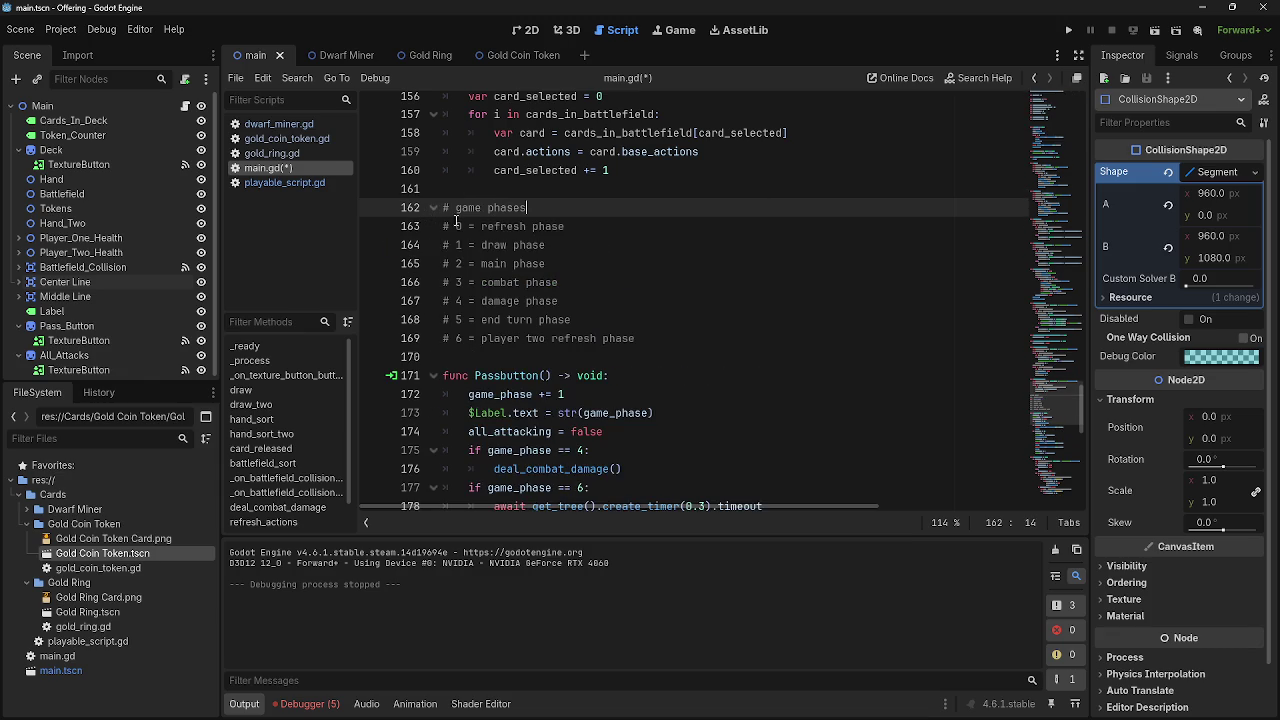
pyautogui.click(668, 301)
pyautogui.click(690, 320)
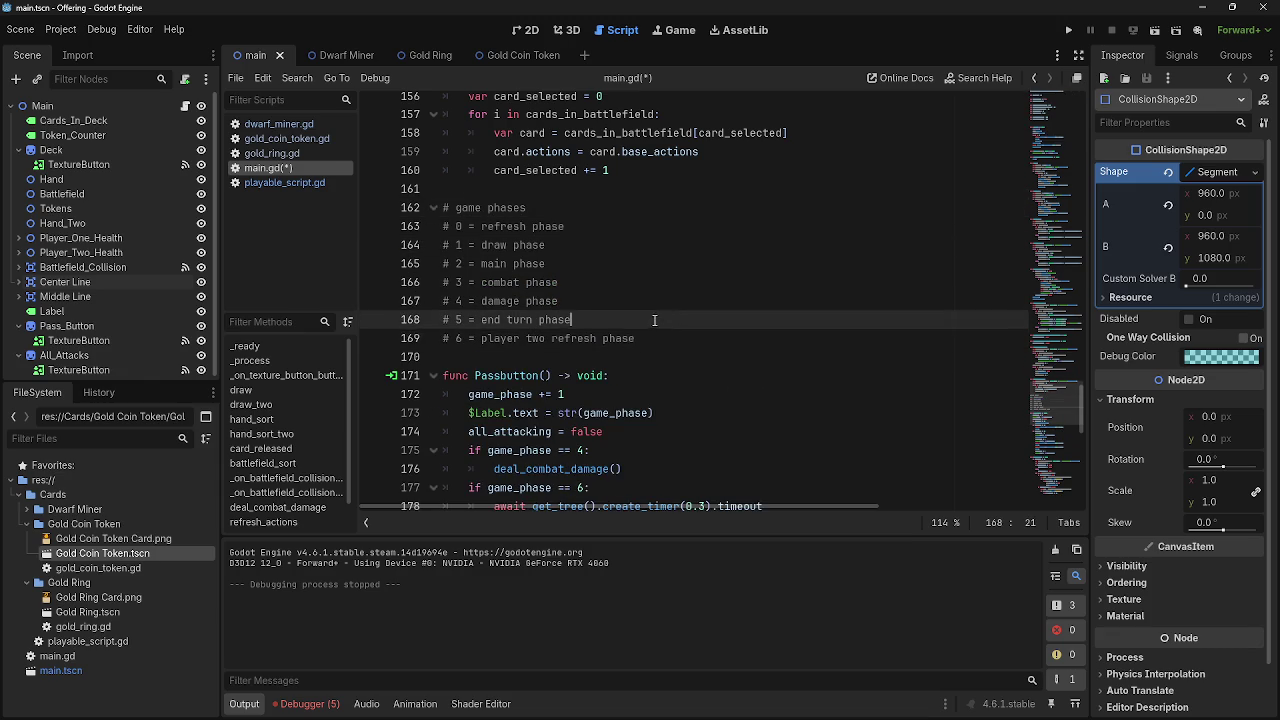
pyautogui.click(704, 338)
pyautogui.scroll(-3, 704, 340)
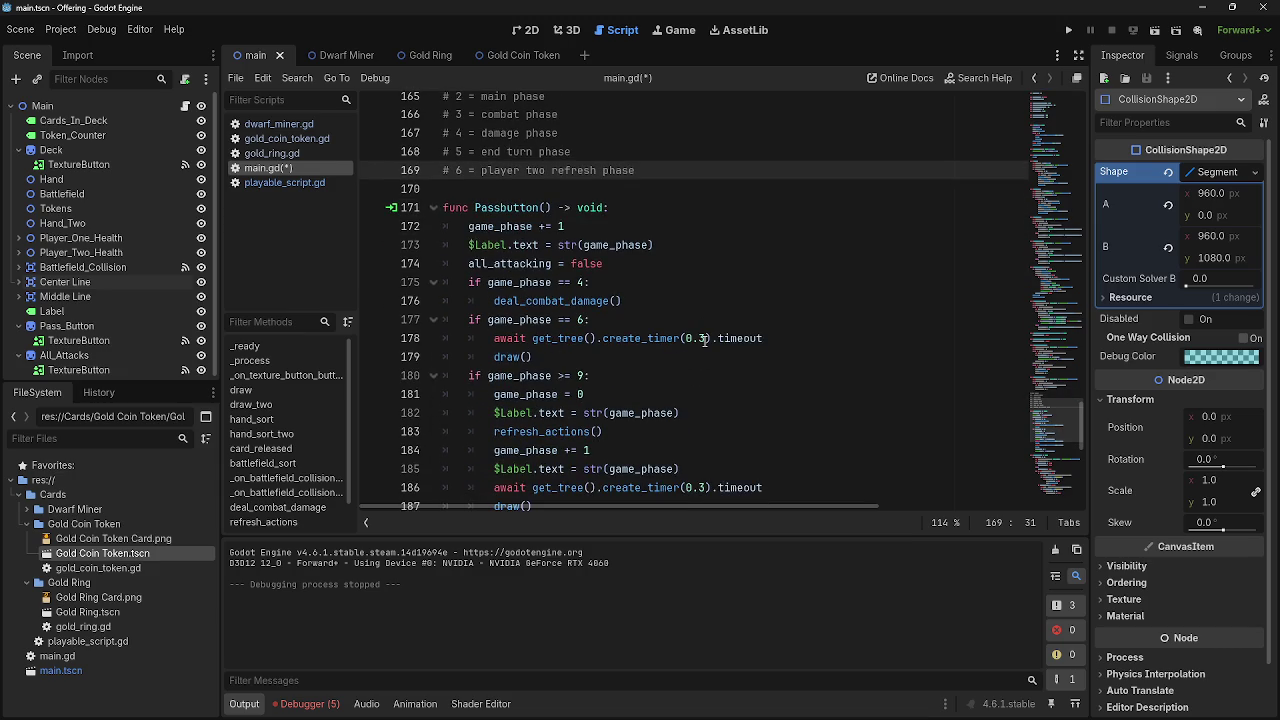
# Add an 'if game_phase == 6:' check on a new line below the draw() call
pyautogui.scroll(-1, 704, 340)
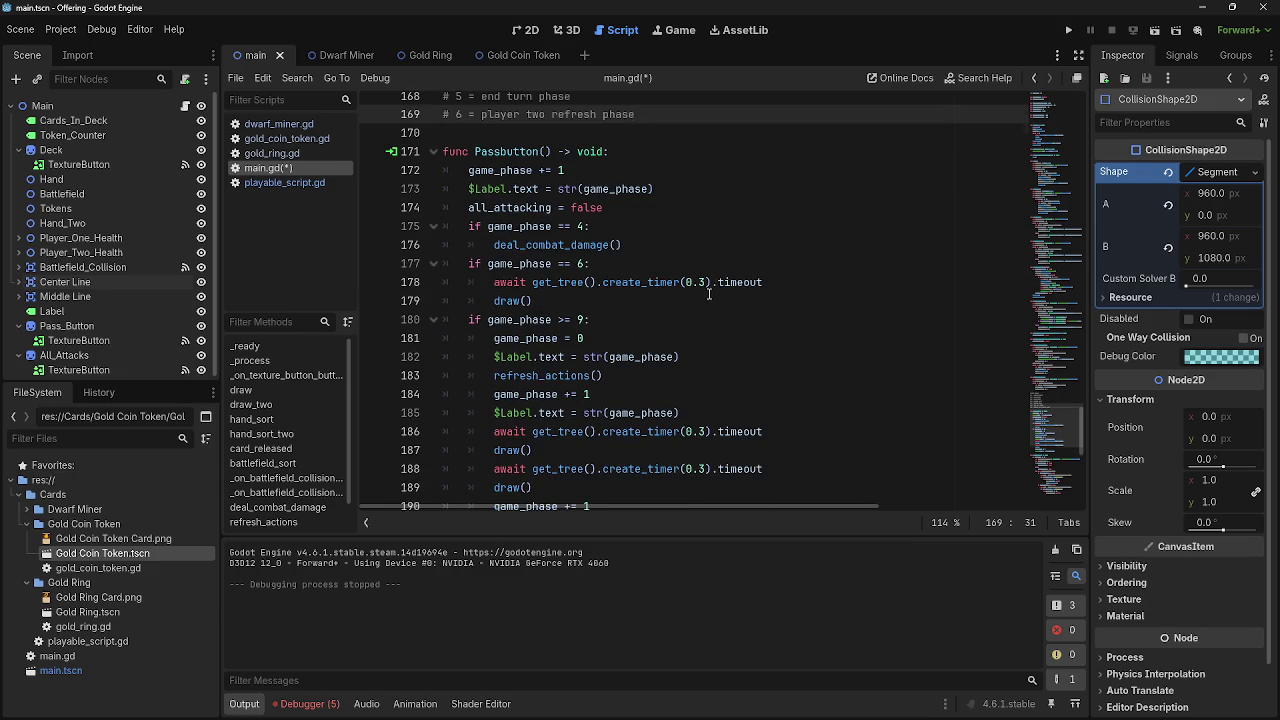
pyautogui.scroll(1, 709, 293)
pyautogui.click(581, 320)
pyautogui.write('5')
pyautogui.click(678, 348)
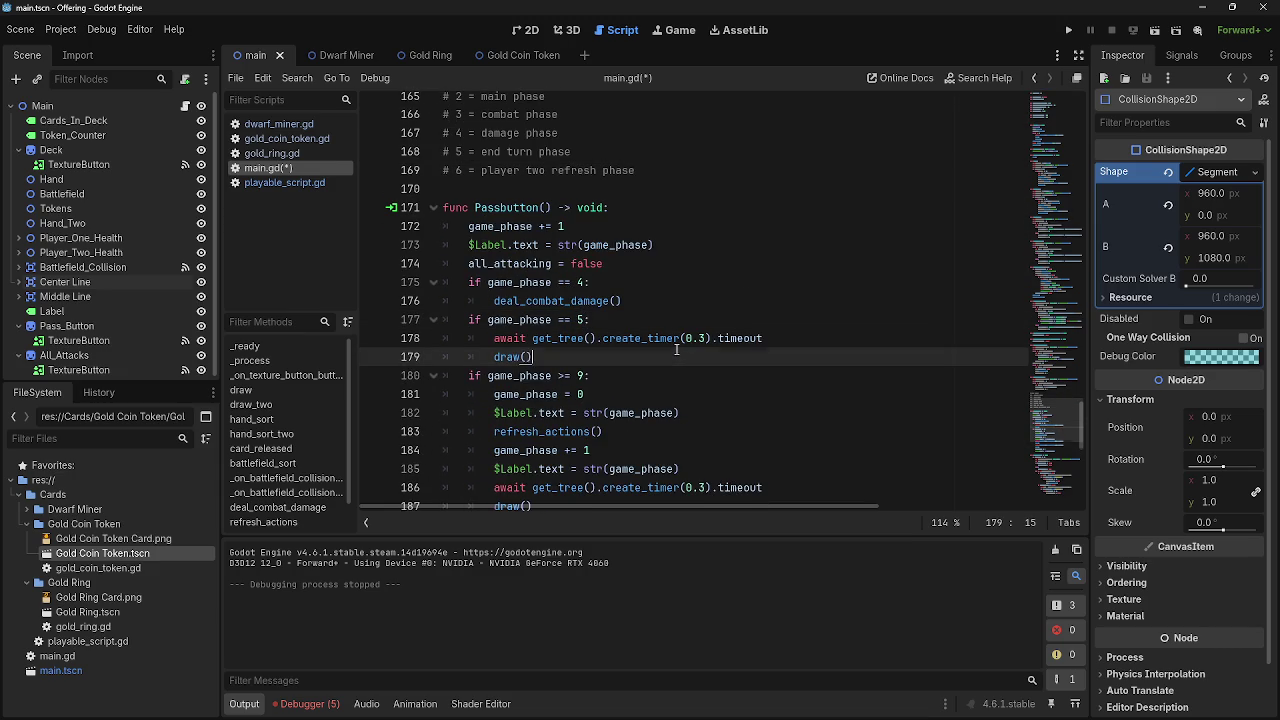
pyautogui.press('Return')
pyautogui.press('BackSpace')
pyautogui.write('if g')
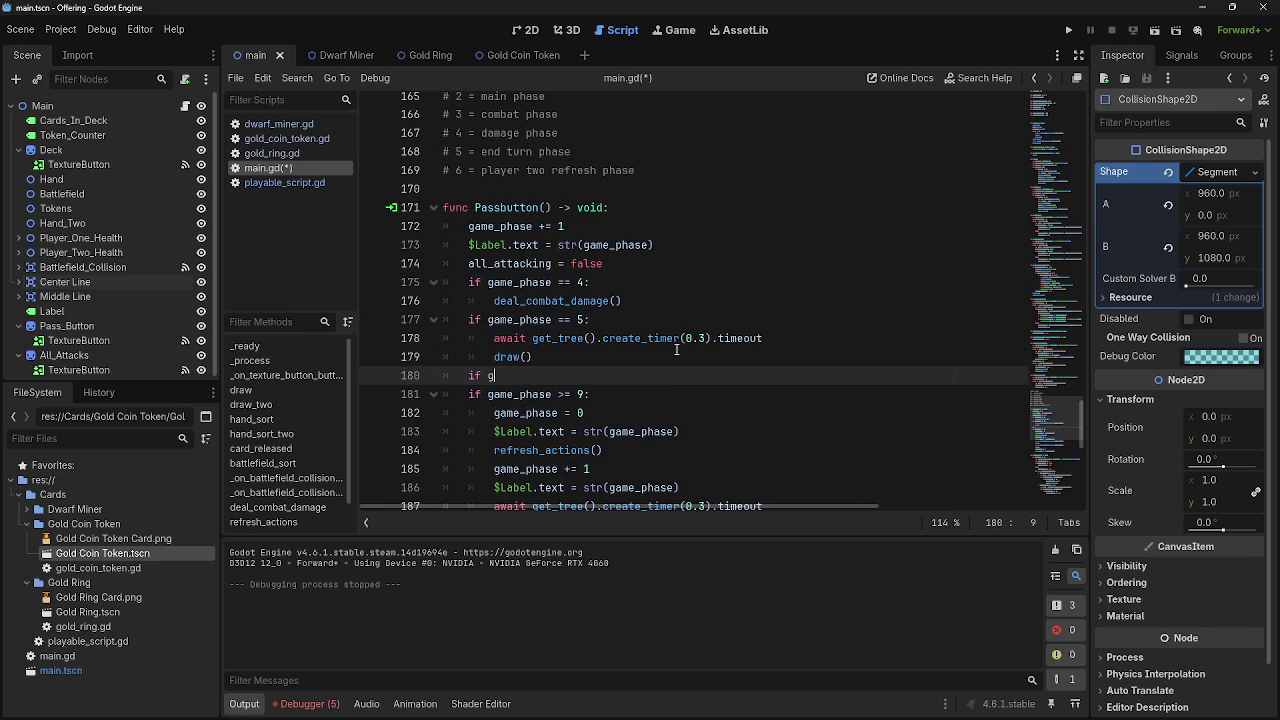
pyautogui.write('ame_')
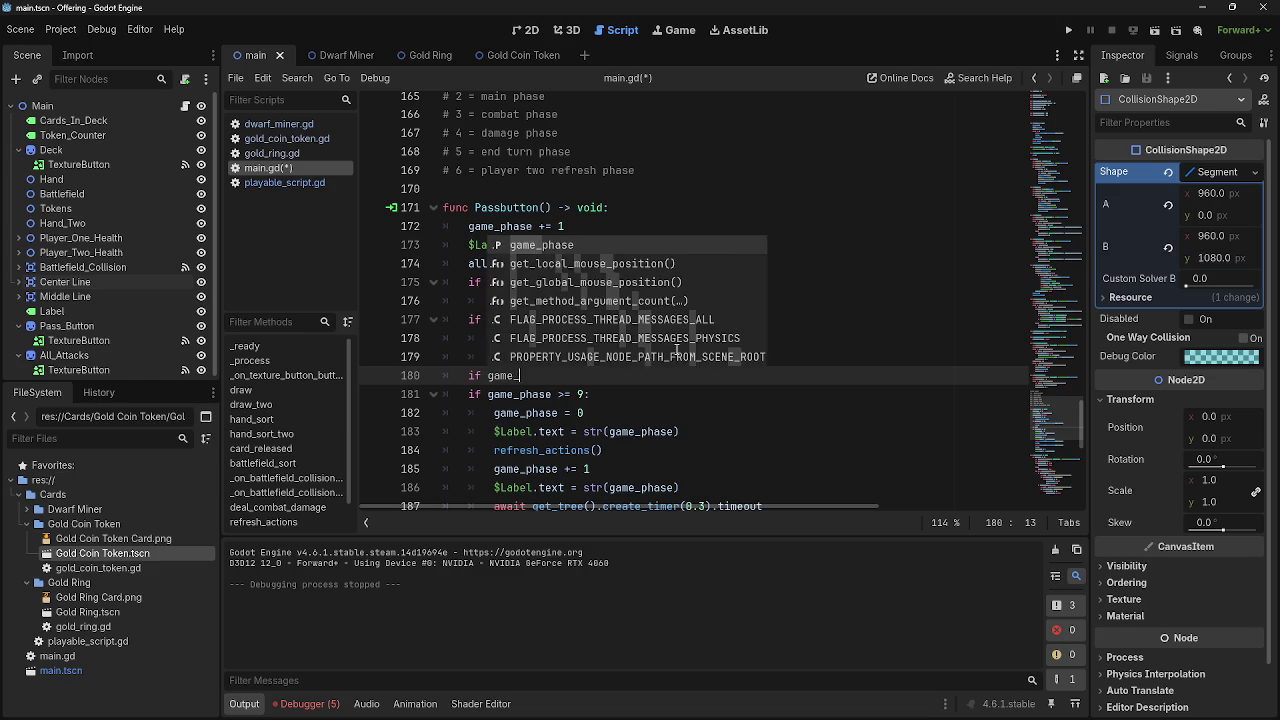
pyautogui.write('phase =')
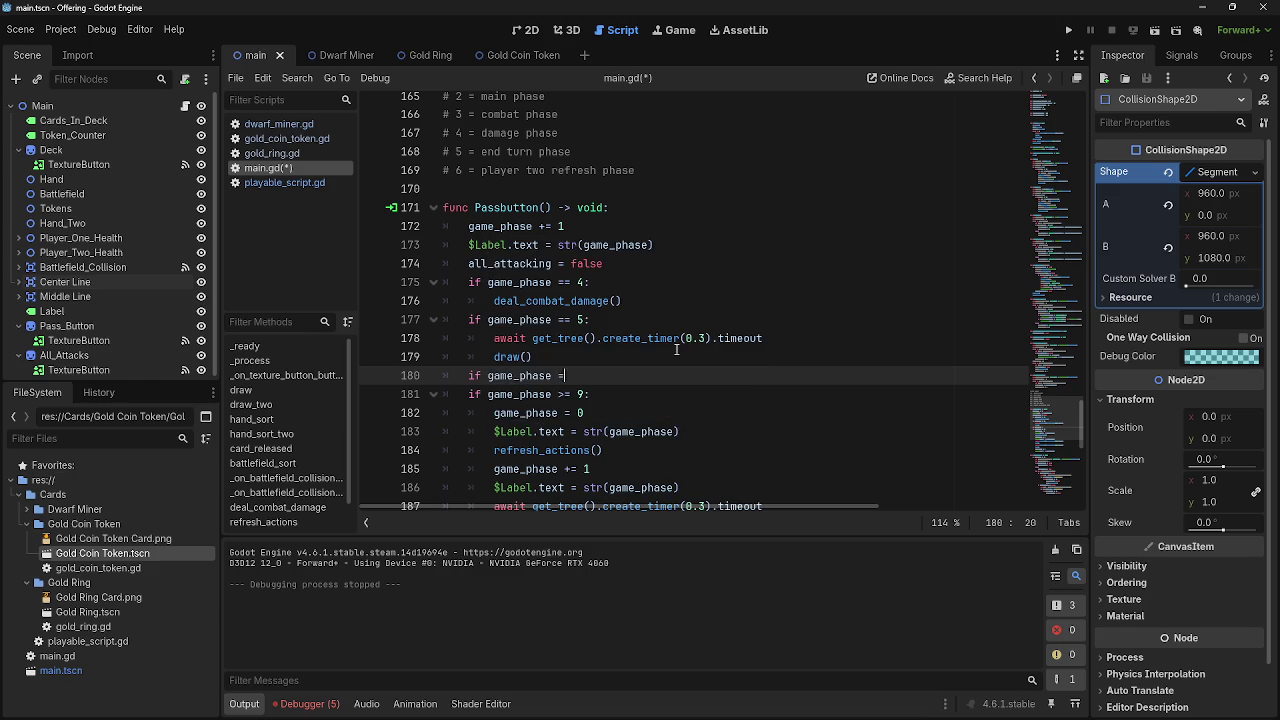
pyautogui.write(' 6= 6')
pyautogui.write(':')
pyautogui.press('Return')
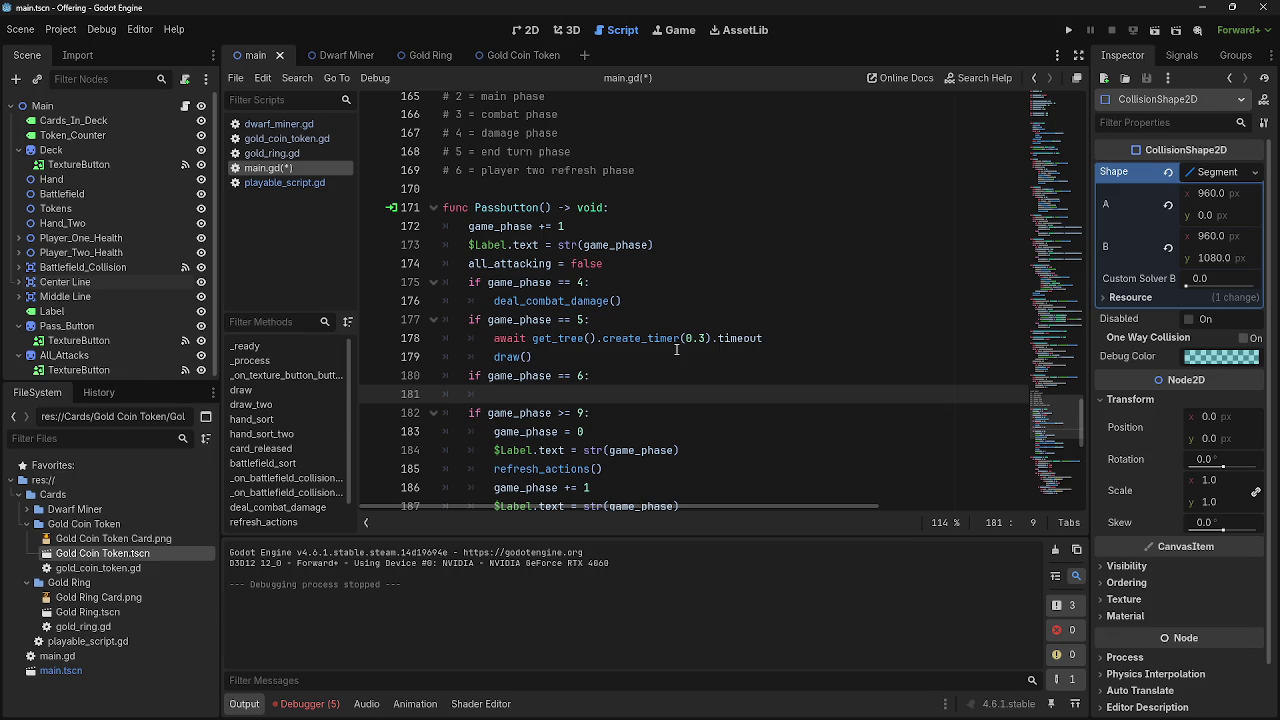
# Fill the phase 6 branch with a placeholder 'pass' and remove the extra empty line
pyautogui.scroll(1, 676, 349)
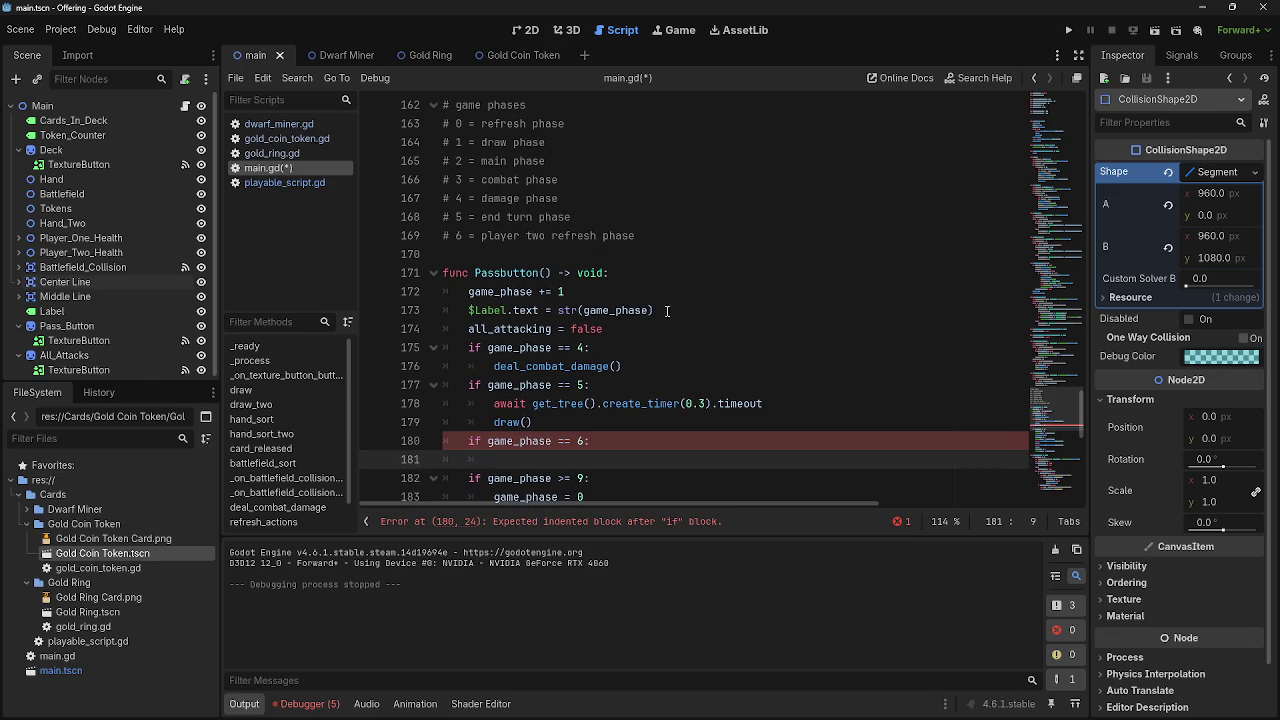
pyautogui.click(81, 196)
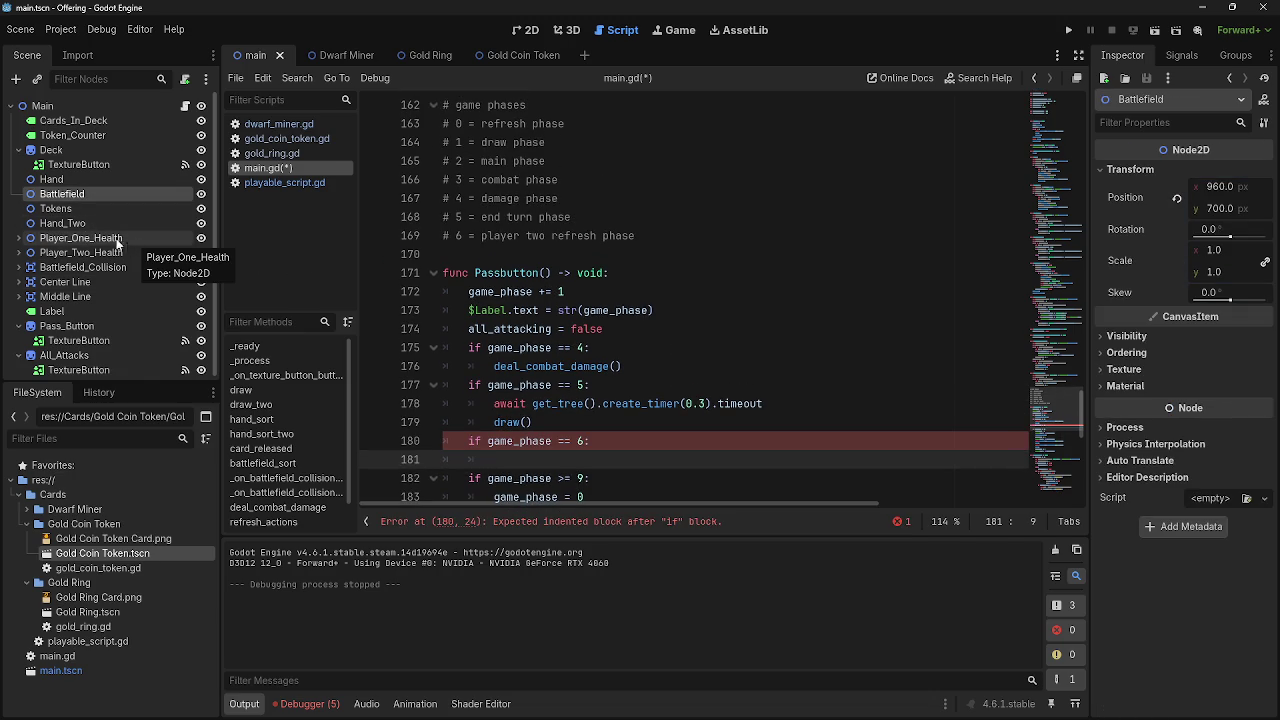
pyautogui.click(606, 461)
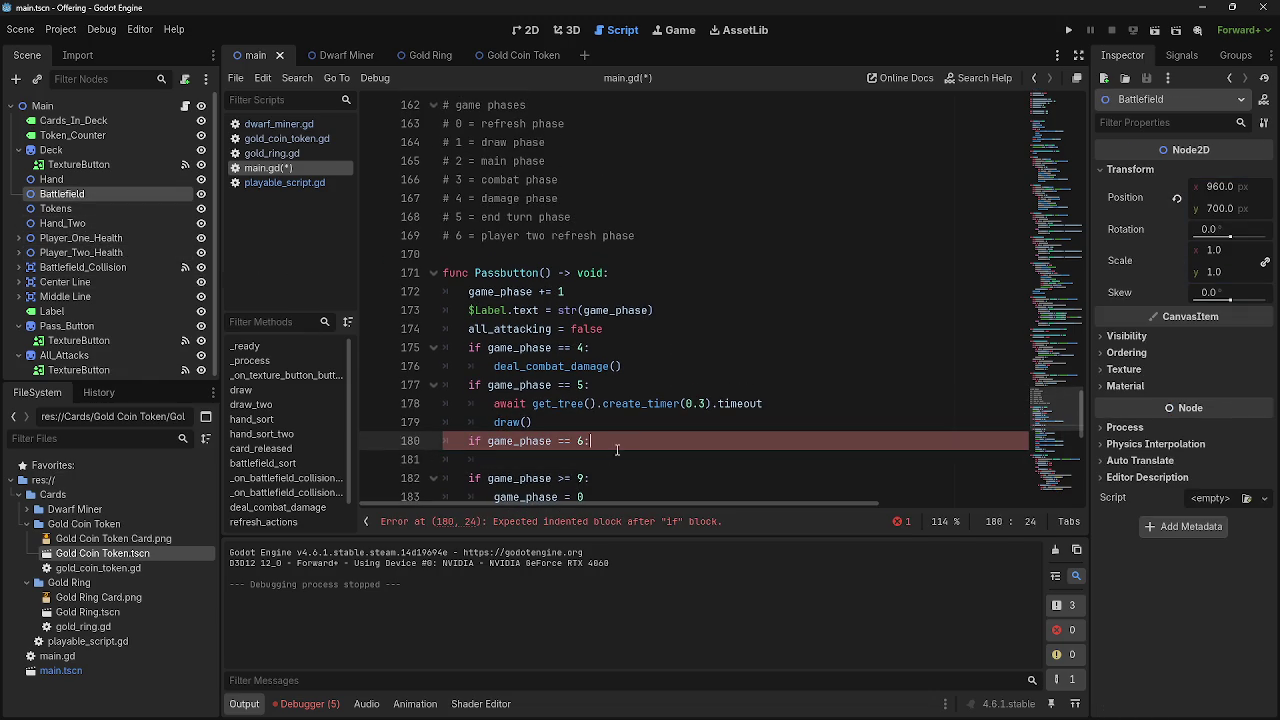
pyautogui.write('pass')
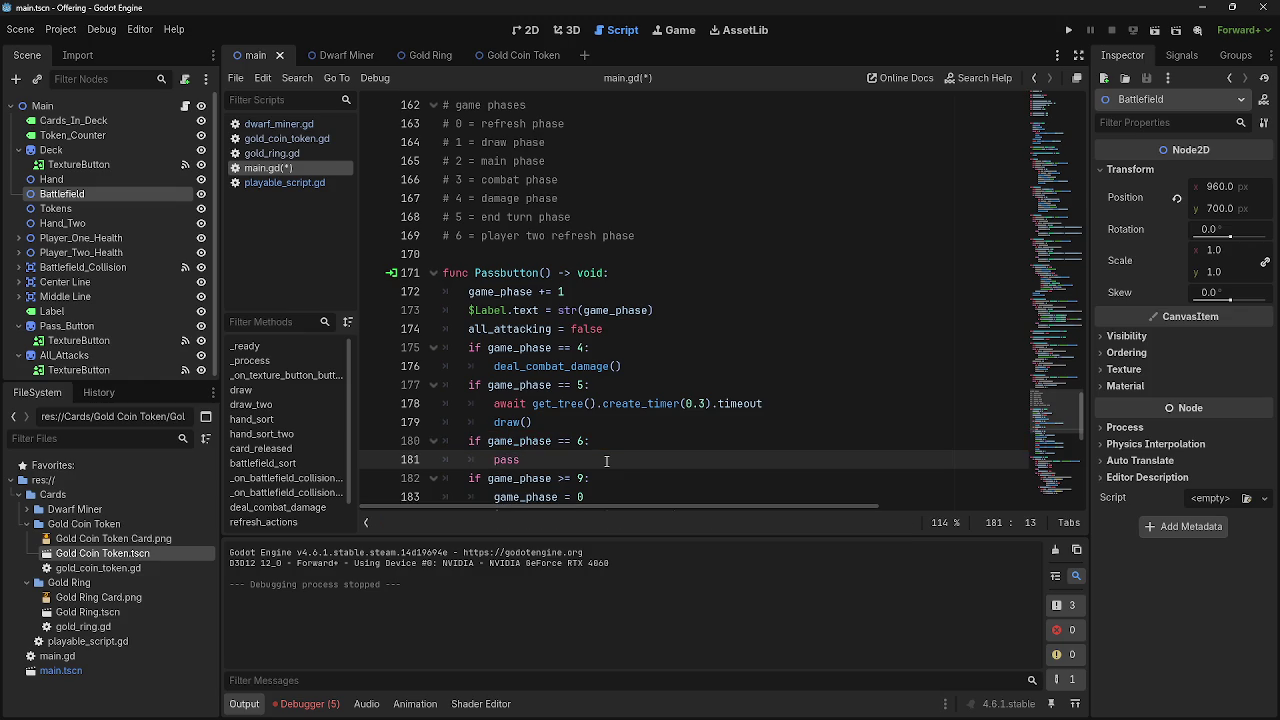
pyautogui.press('Return')
pyautogui.write('i')
pyautogui.press('BackSpace')
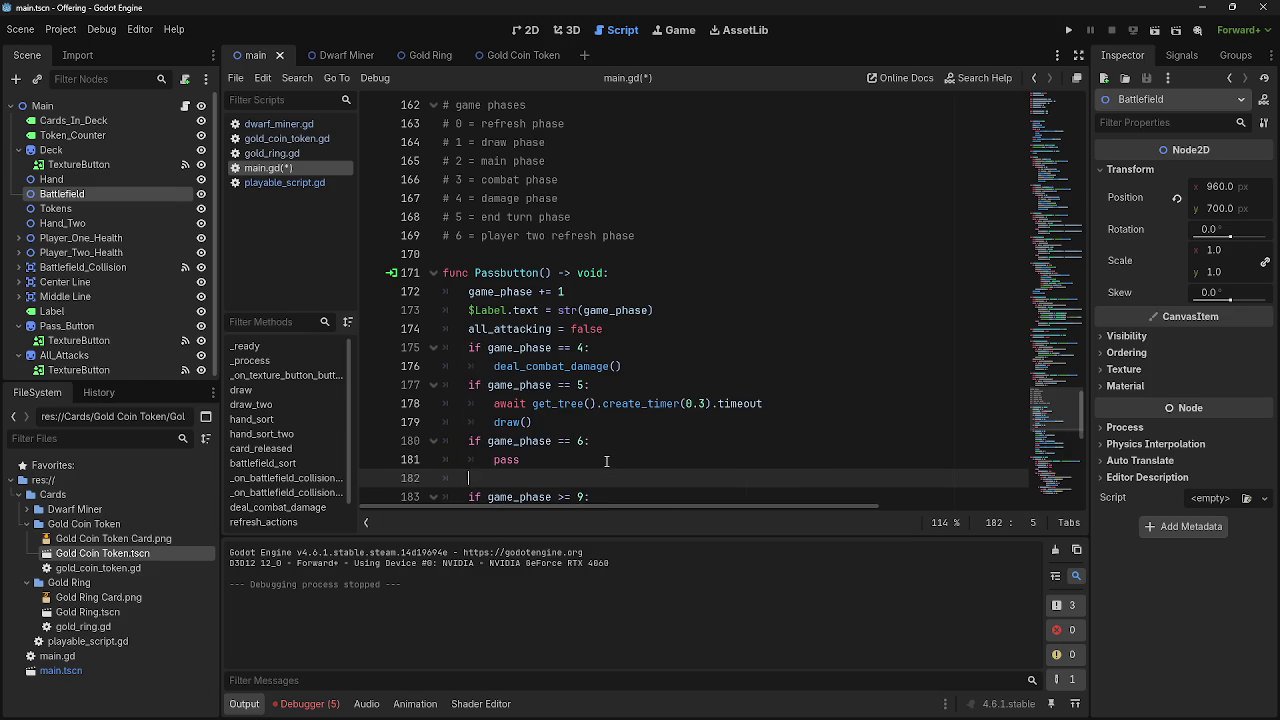
pyautogui.press('BackSpace')
pyautogui.press('BackSpace')
# Add a '# 7 = p2 draw phase' line after phase 6 in the phase comment list
pyautogui.click(702, 239)
pyautogui.press('Return')
pyautogui.write('#')
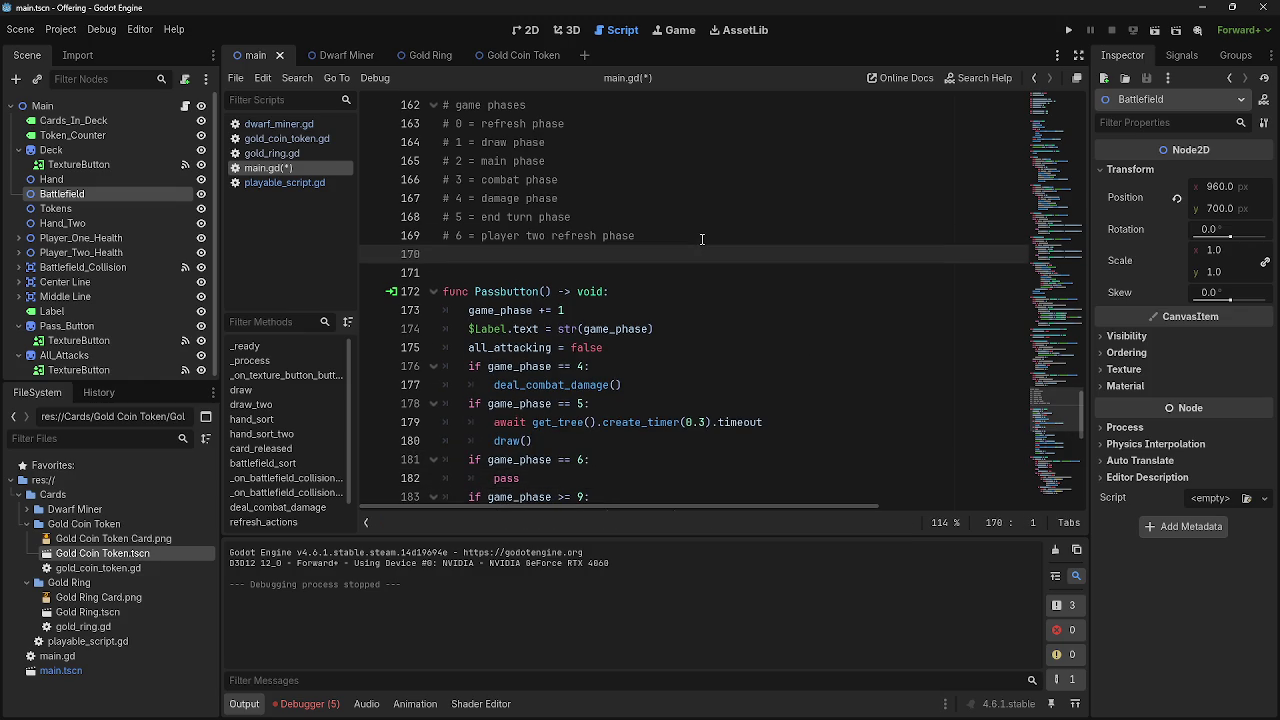
pyautogui.write(' 7 ')
pyautogui.write('= p2 draw phase')
# Change 'player two' to 'p2' in the phase 6 comment and add the p2 main phase line
pyautogui.moveTo(547, 235); pyautogui.dragTo(481, 235)
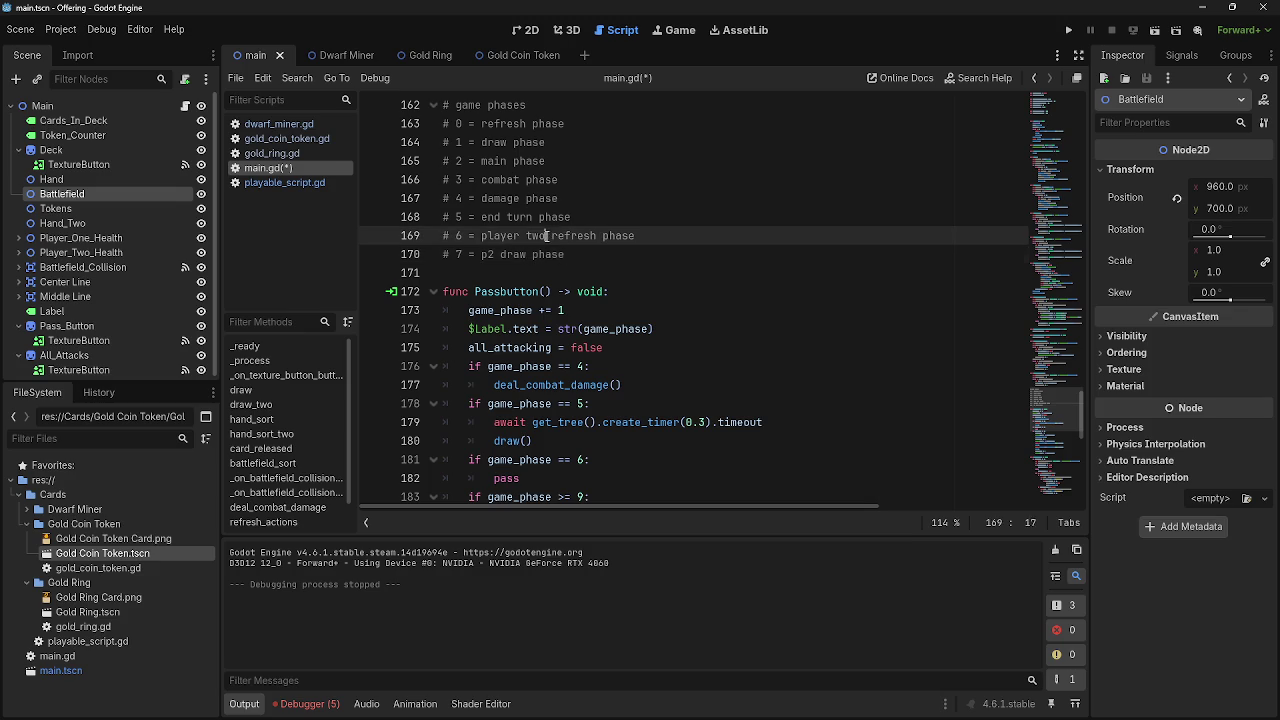
pyautogui.write('p2')
pyautogui.click(617, 254)
pyautogui.press('Return')
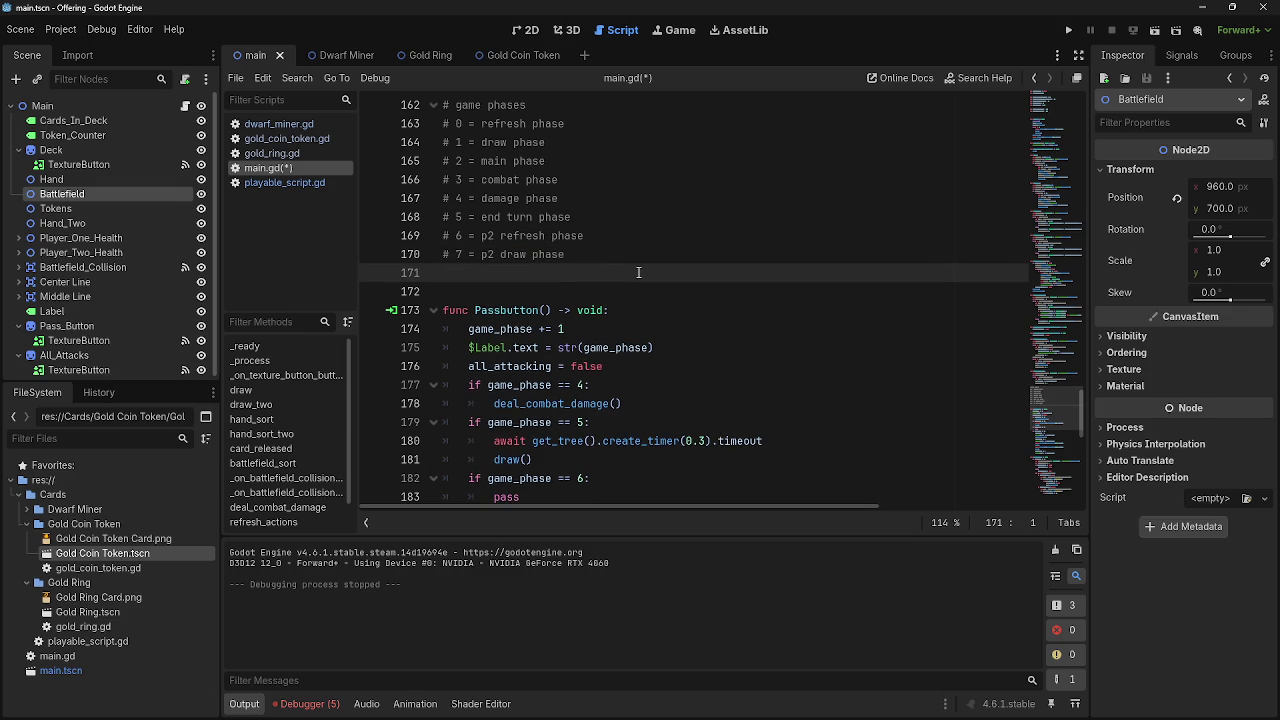
pyautogui.write('#7')
pyautogui.press('BackSpace')
pyautogui.write('9')
pyautogui.write('=')
pyautogui.write(' main phase')
pyautogui.press('Return')
pyautogui.write('#')
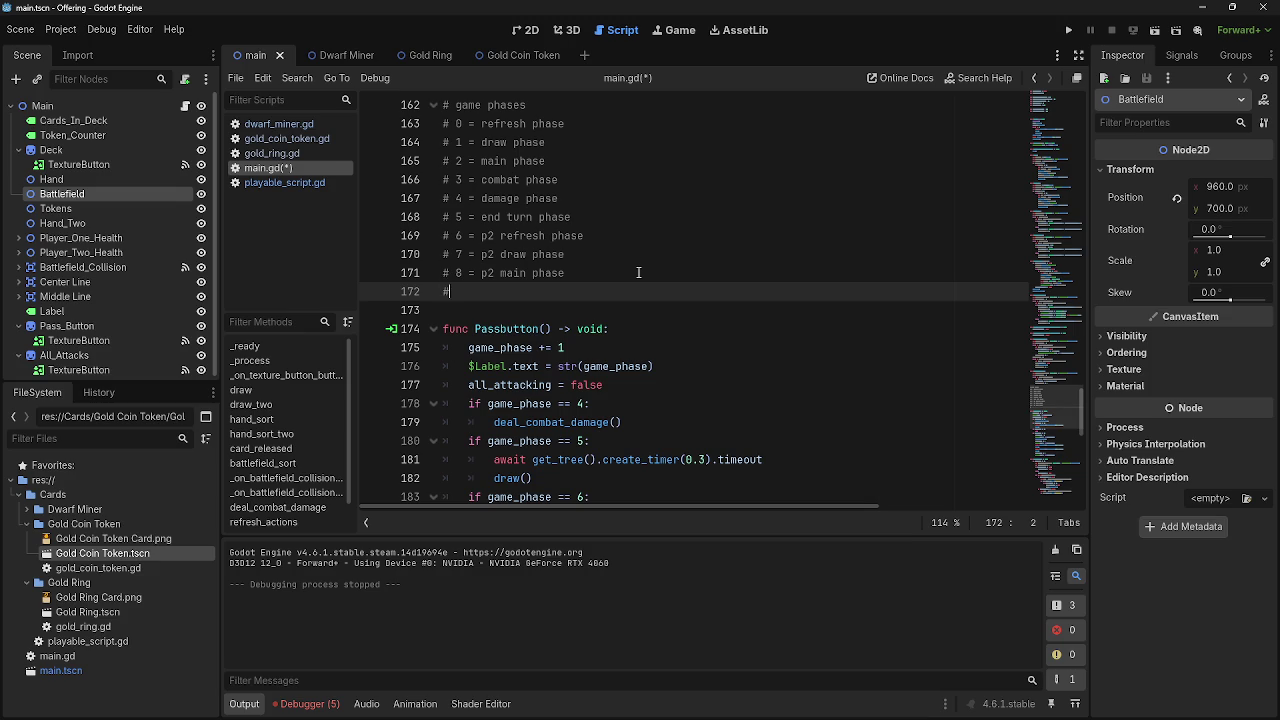
# Add comment lines for the p2 combat phase, '# 10 = p2 damage phase' and '# 11 = p2 end turn phase'
pyautogui.write(' 9 =')
pyautogui.write('combat phaes')
pyautogui.press('BackSpace')
pyautogui.press('BackSpace')
pyautogui.write('se')
pyautogui.press('Return')
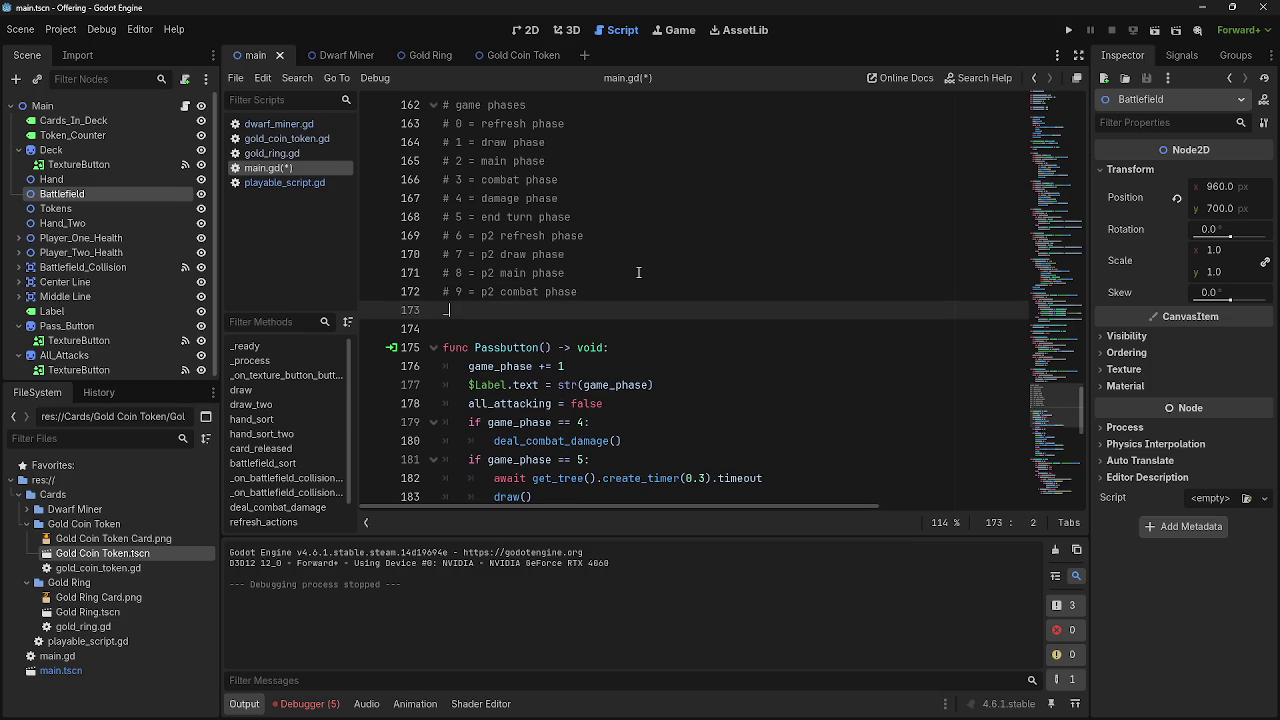
pyautogui.write('#')
pyautogui.write('10')
pyautogui.write('0 =')
pyautogui.write('p2')
pyautogui.press('BackSpace')
pyautogui.press('BackSpace')
pyautogui.press('BackSpace')
pyautogui.write('= p')
pyautogui.write('2 damage phase')
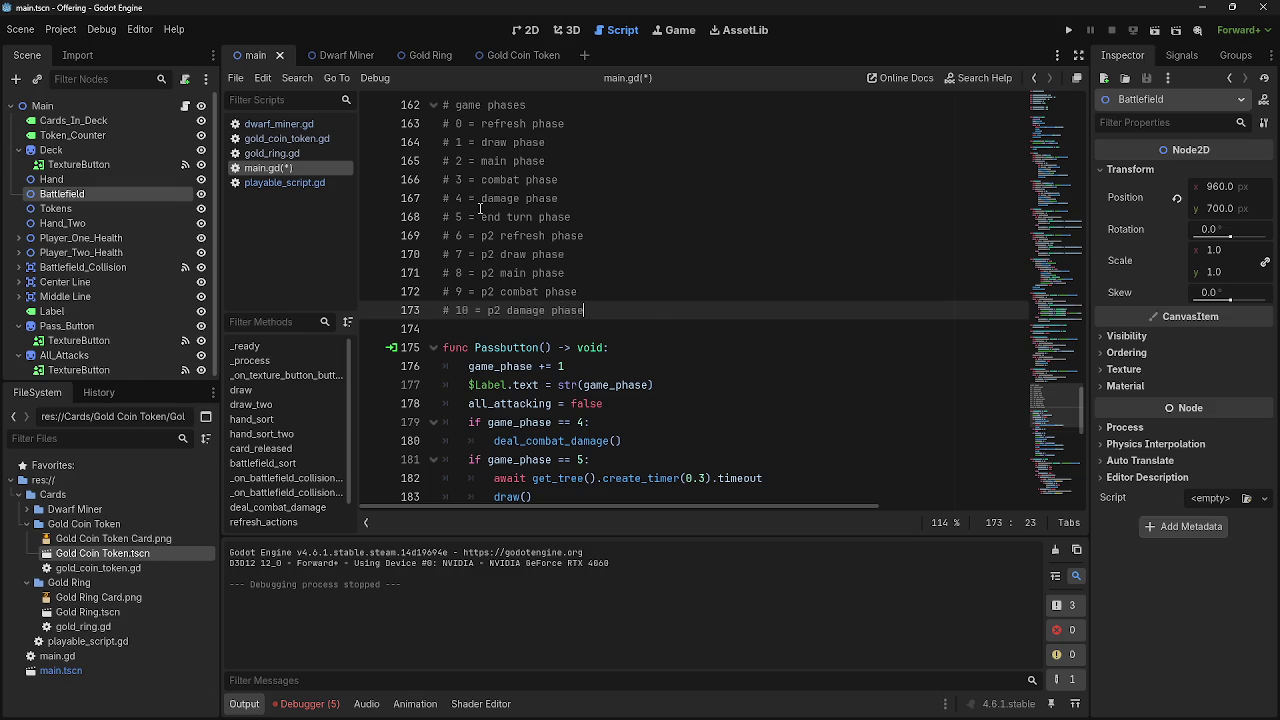
pyautogui.press('Return')
pyautogui.write('# 11 = ')
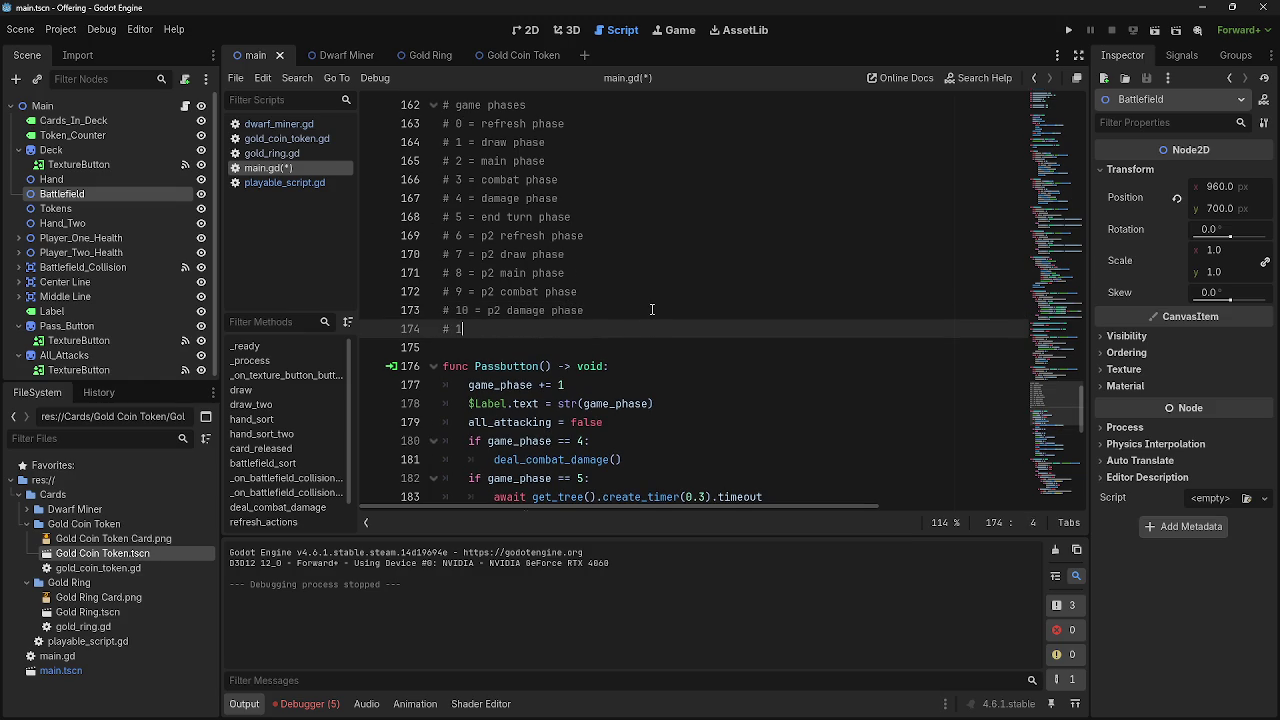
pyautogui.write('p2 end tur')
pyautogui.write('n phase')
pyautogui.scroll(-5, 653, 310)
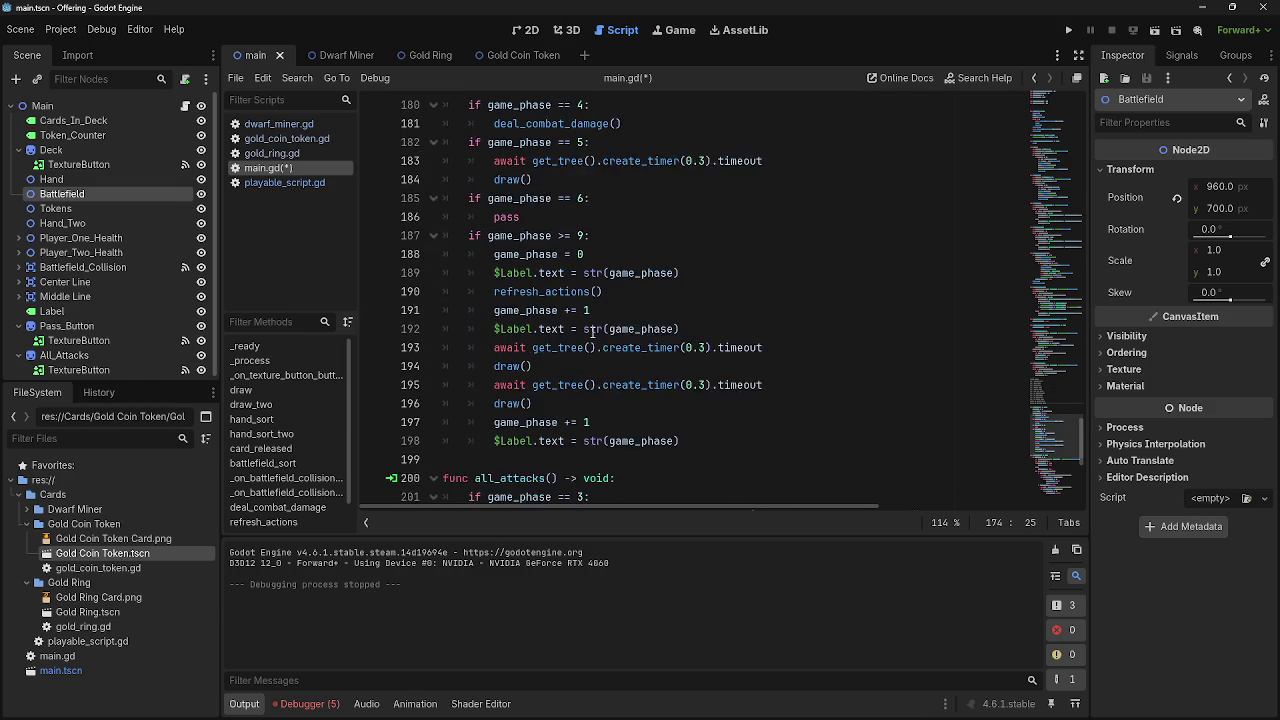
# Change the turn-reset condition to 'if game_phase >= 12:' and review the reset block
pyautogui.doubleClick(581, 297)
pyautogui.write('12')
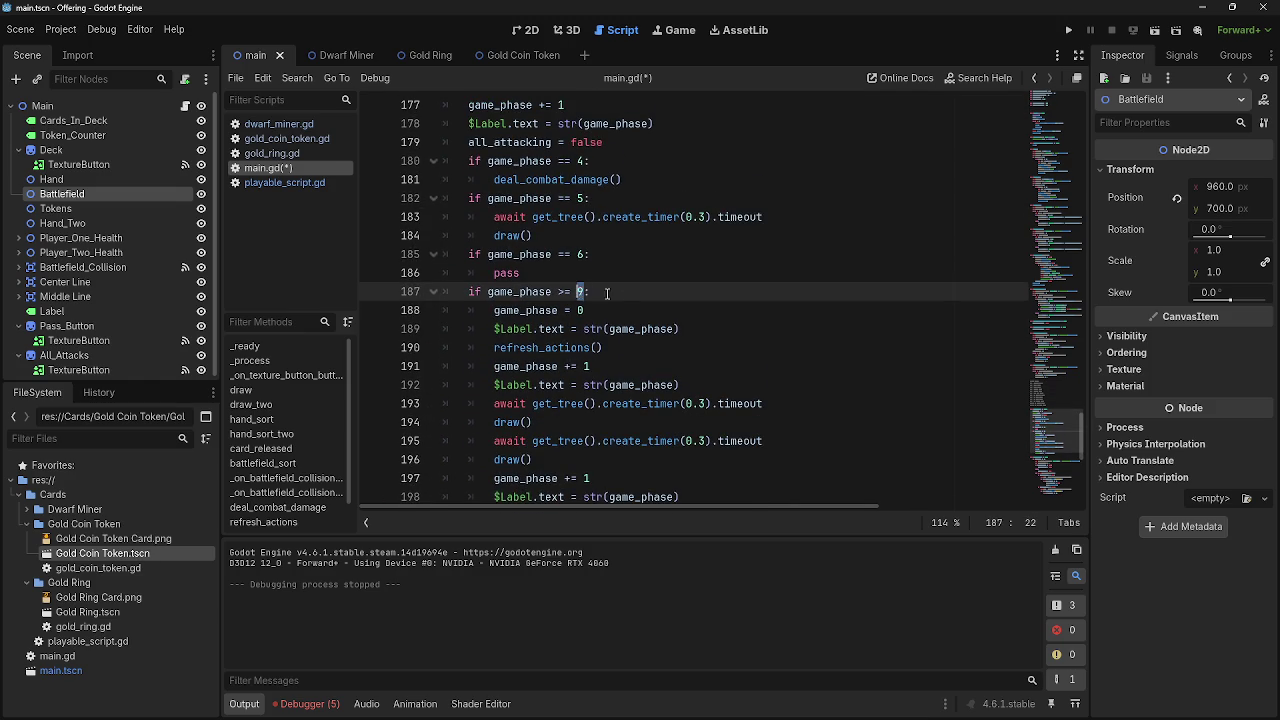
pyautogui.scroll(3, 662, 349)
pyautogui.scroll(4, 662, 349)
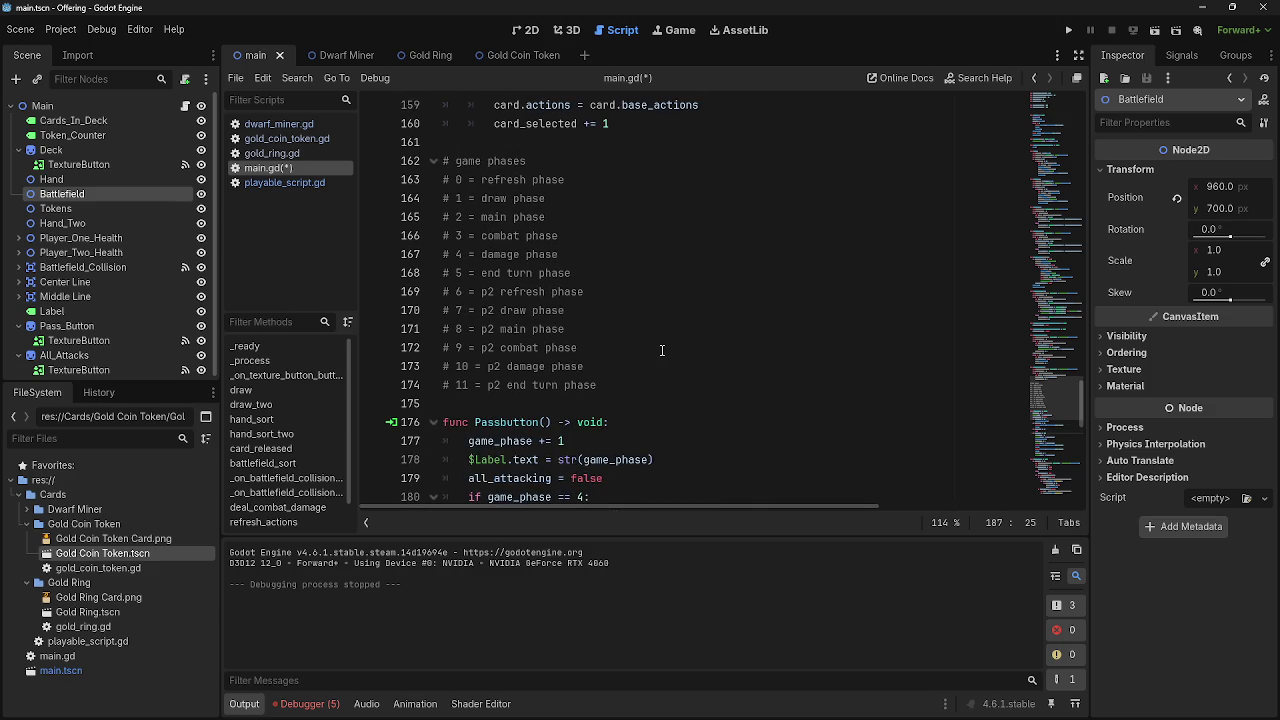
pyautogui.scroll(-5, 662, 350)
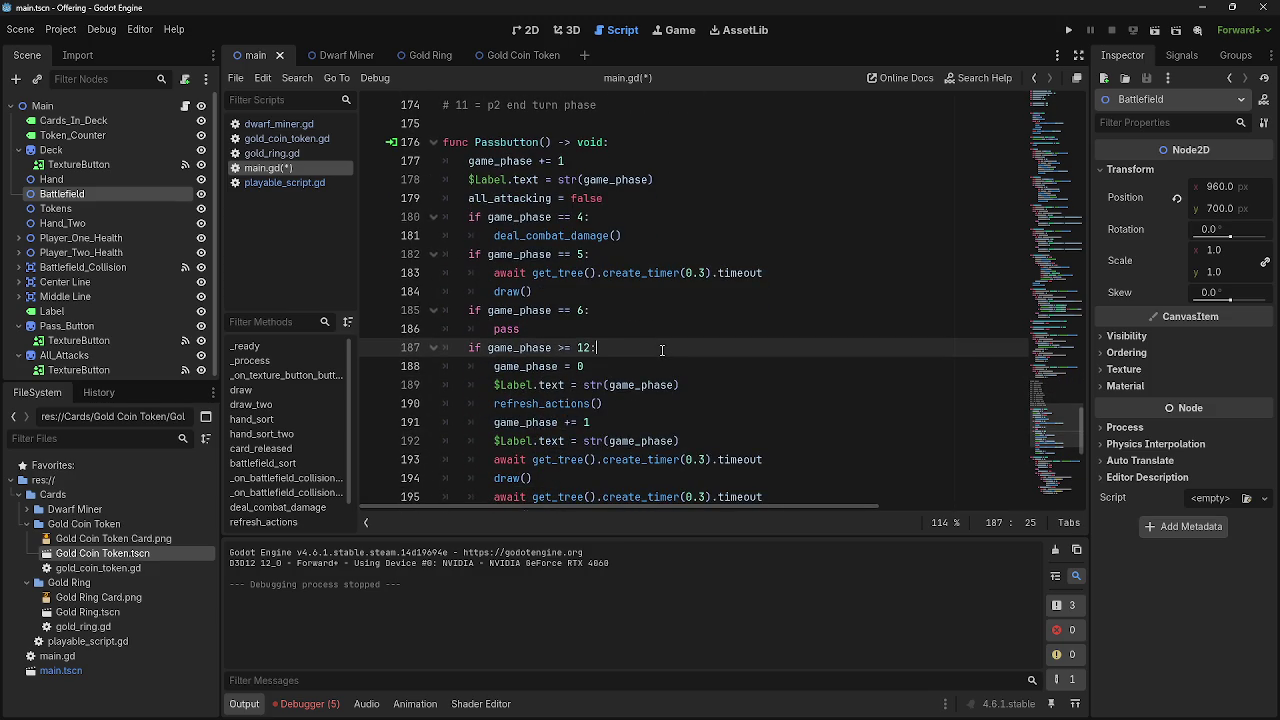
pyautogui.scroll(-2, 662, 349)
pyautogui.moveTo(494, 254)
pyautogui.mouseDown()
pyautogui.moveTo(680, 330)
pyautogui.moveTo(720, 440)
pyautogui.moveTo(446, 310)
pyautogui.moveTo(446, 254)
pyautogui.mouseUp()
pyautogui.click(720, 440)
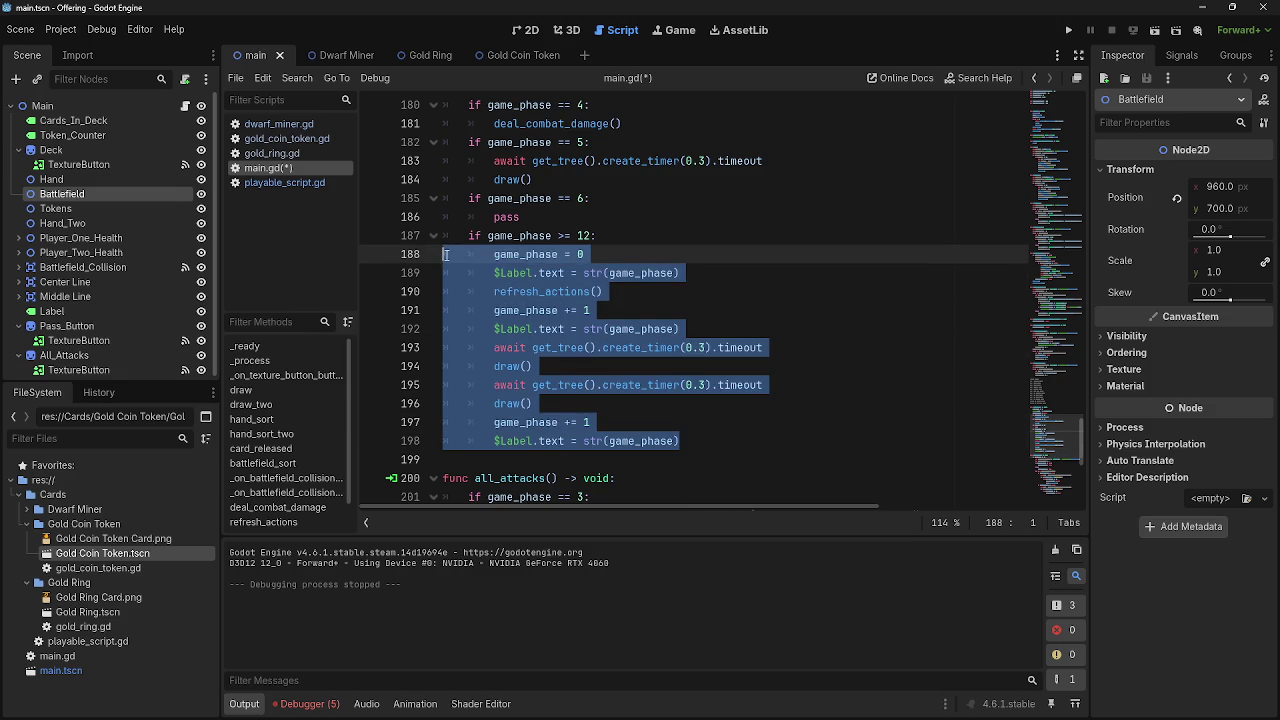
pyautogui.click(712, 455)
pyautogui.scroll(7, 718, 440)
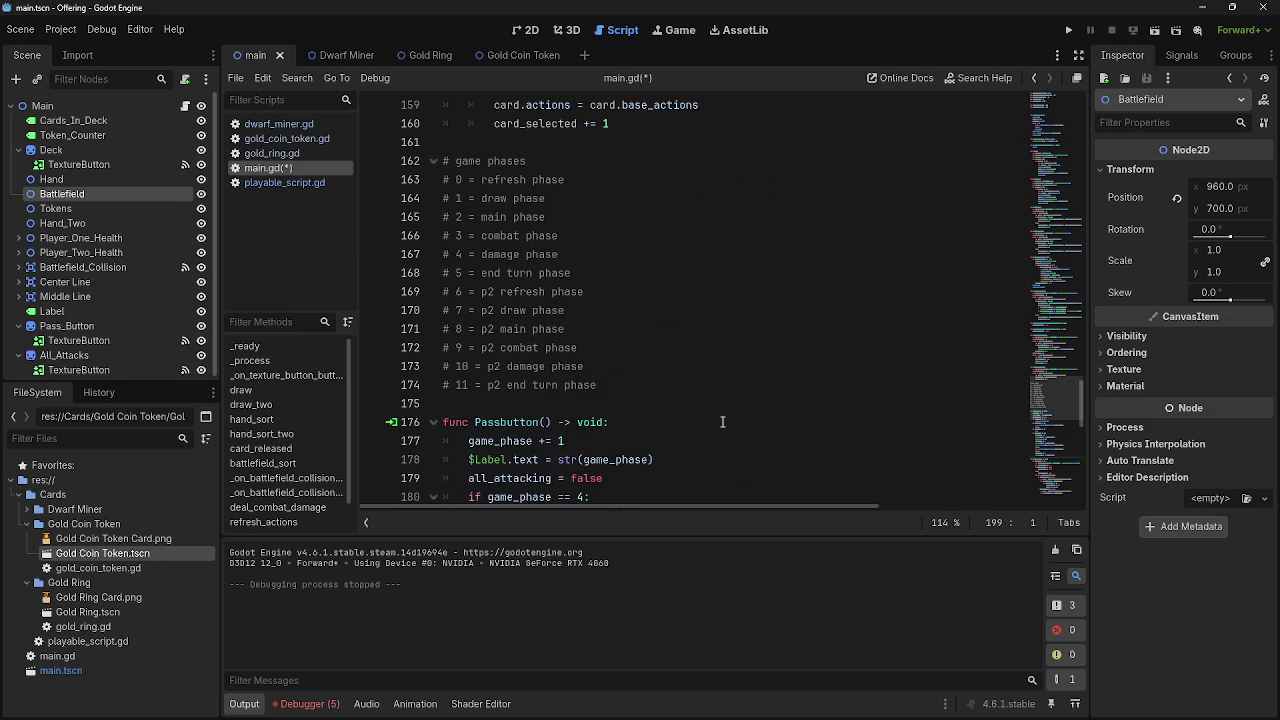
pyautogui.scroll(-4, 722, 422)
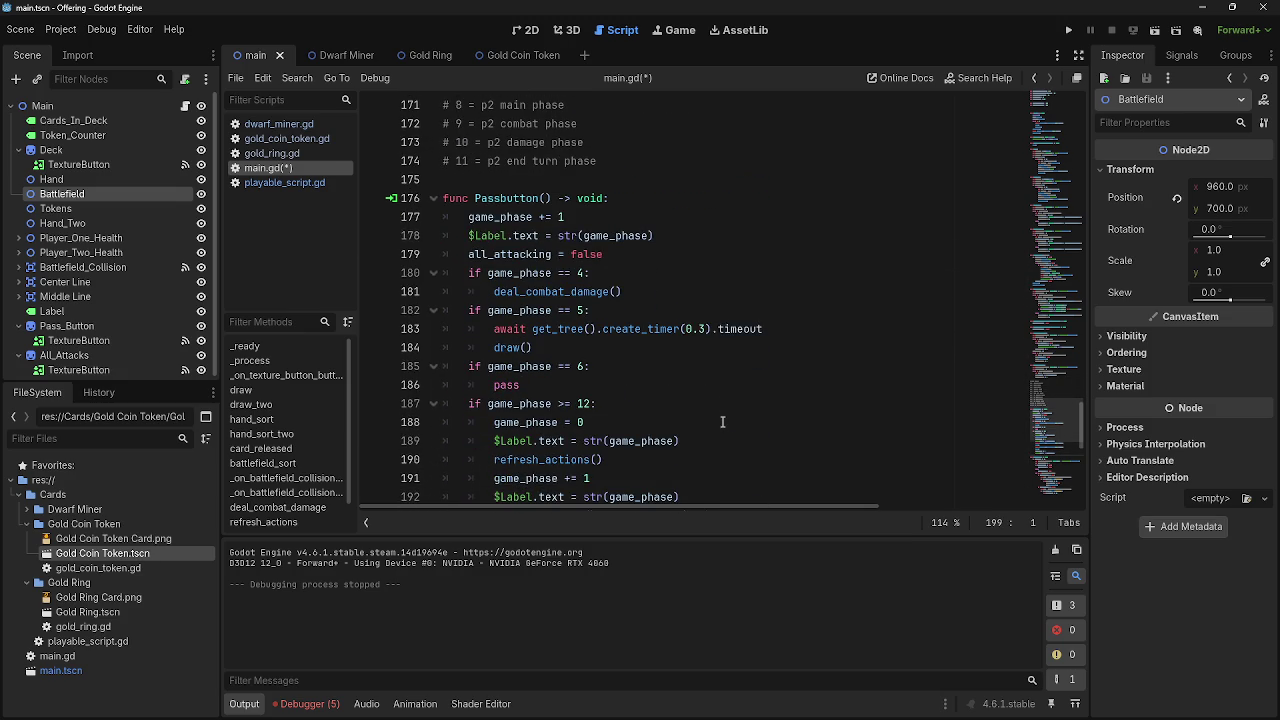
pyautogui.scroll(1, 722, 422)
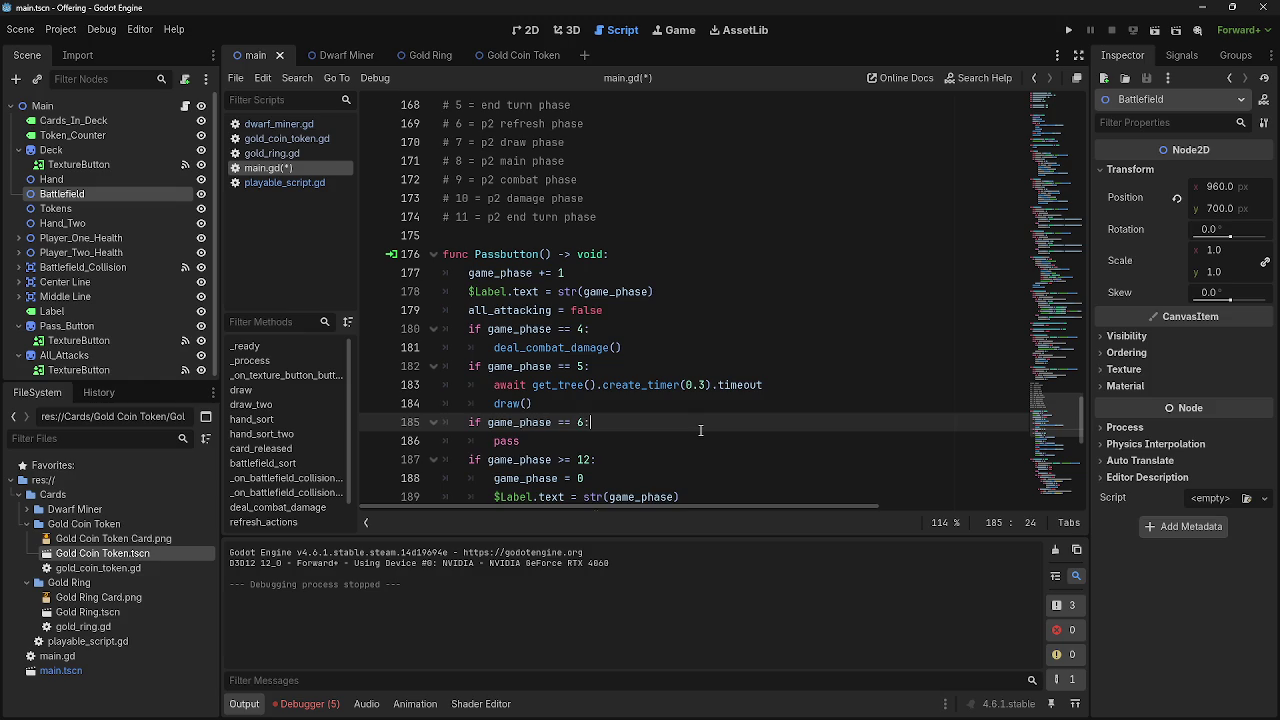
# Start a new 'if game_phase ==' check below the phase 6 branch
pyautogui.click(703, 436)
pyautogui.press('Return')
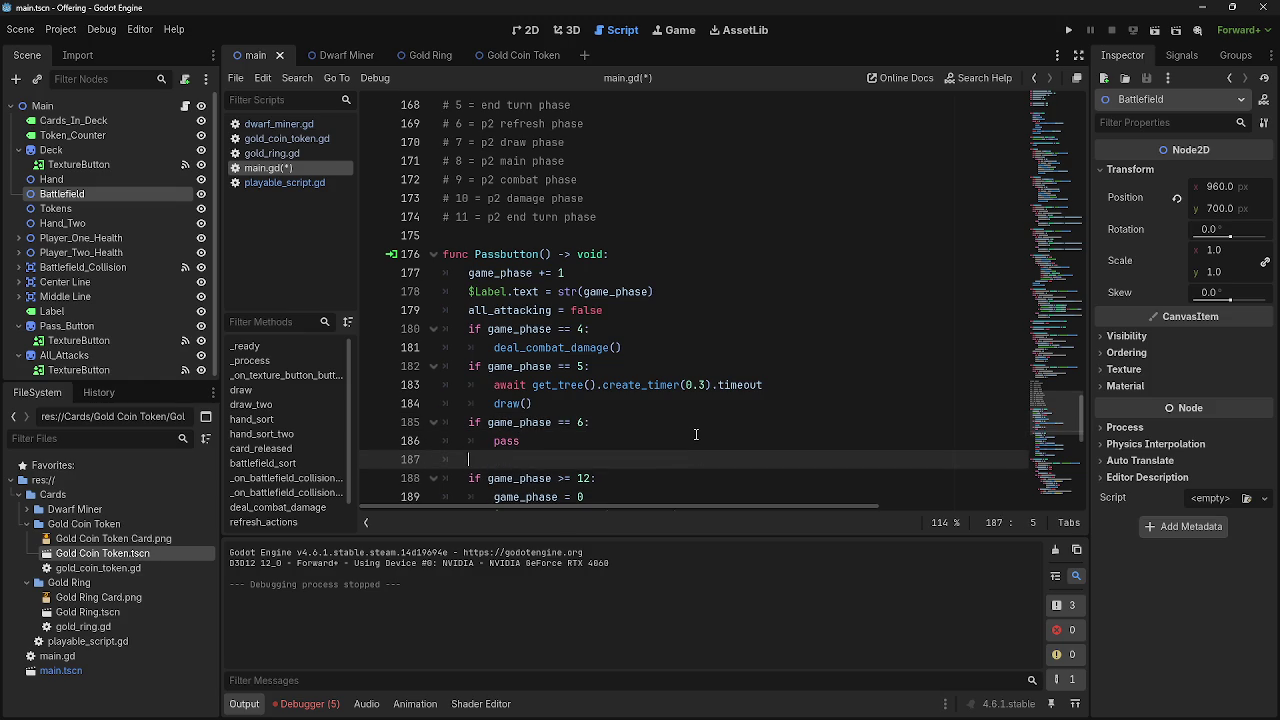
pyautogui.write('if game')
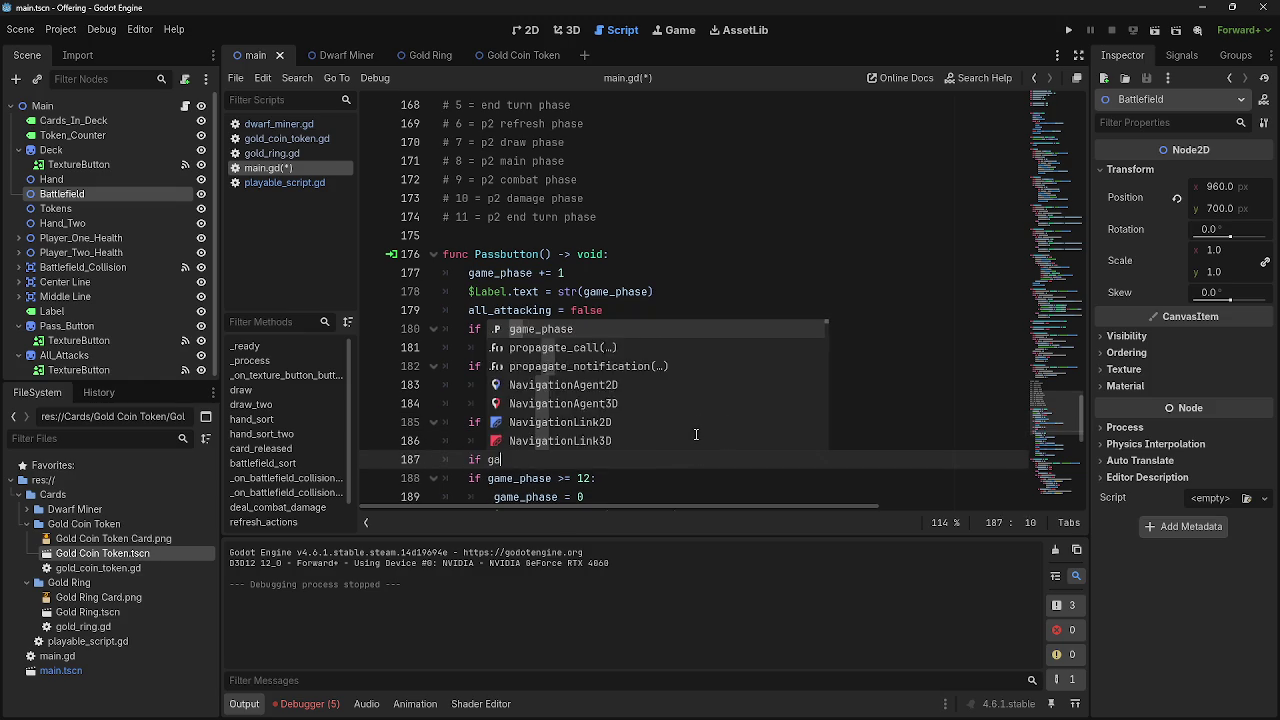
pyautogui.press('Return')
pyautogui.write('==')
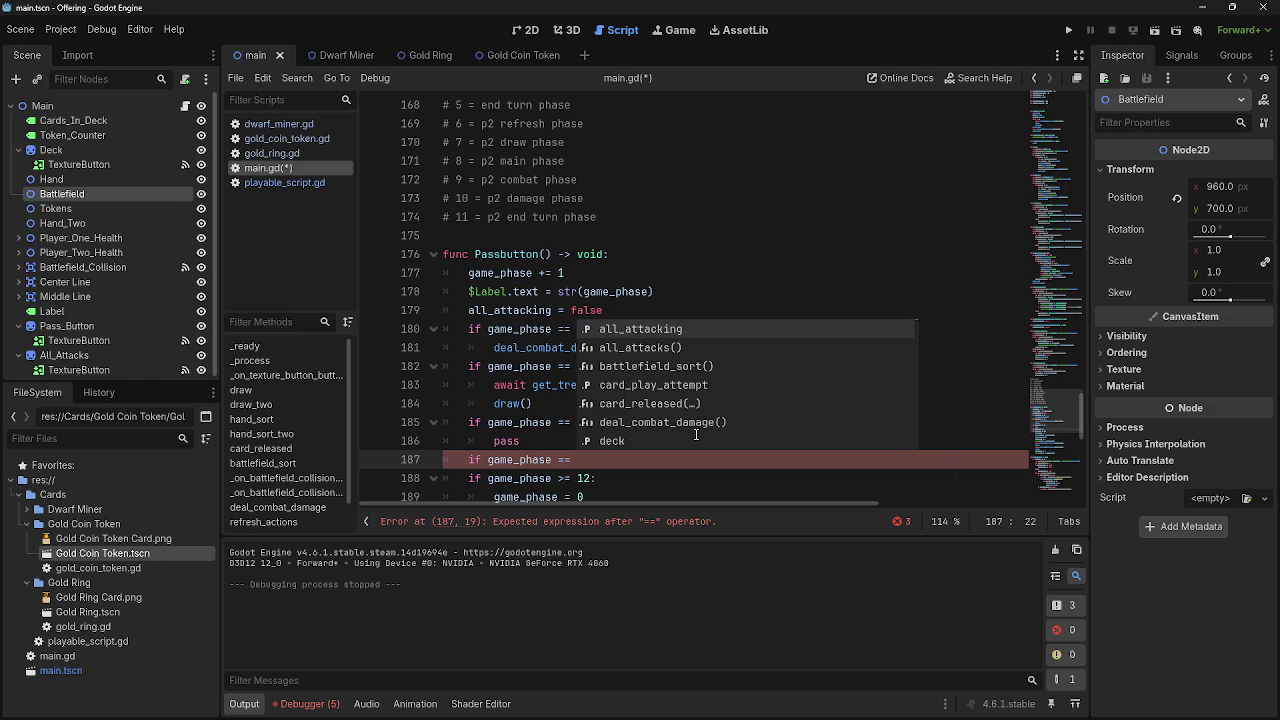
pyautogui.press('Escape')
pyautogui.scroll(3, 535, 365)
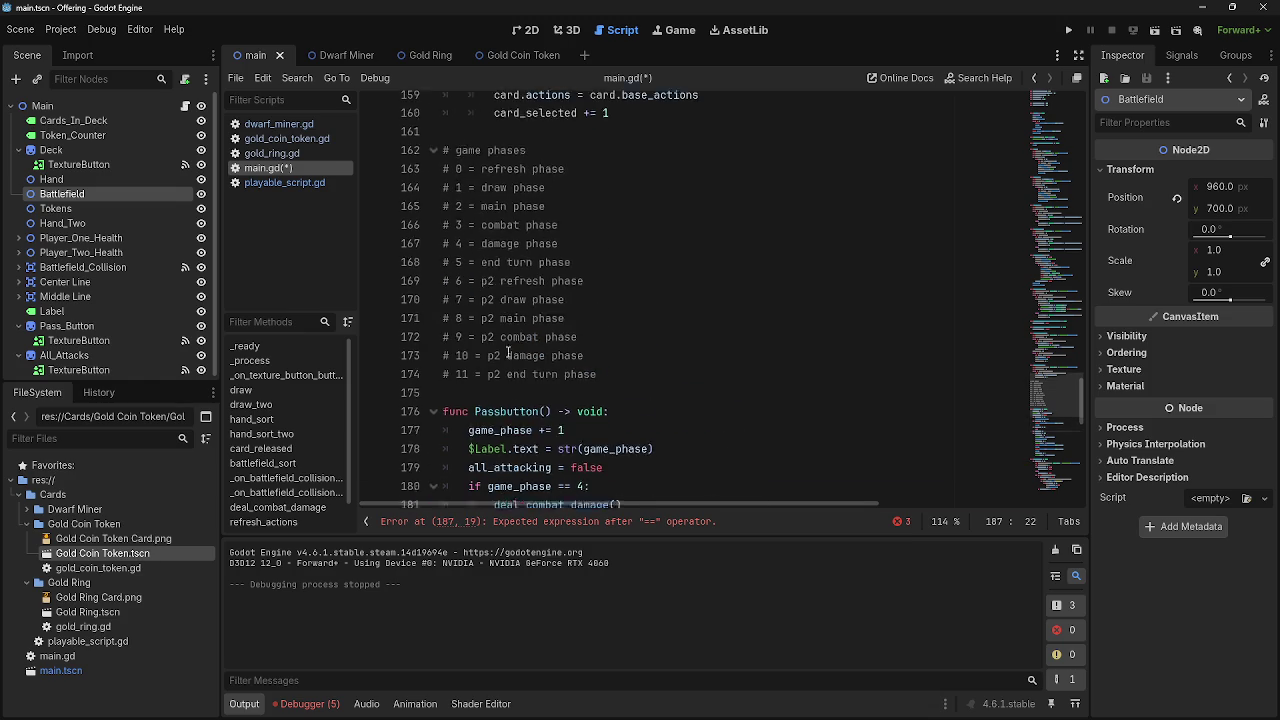
pyautogui.scroll(-3, 516, 356)
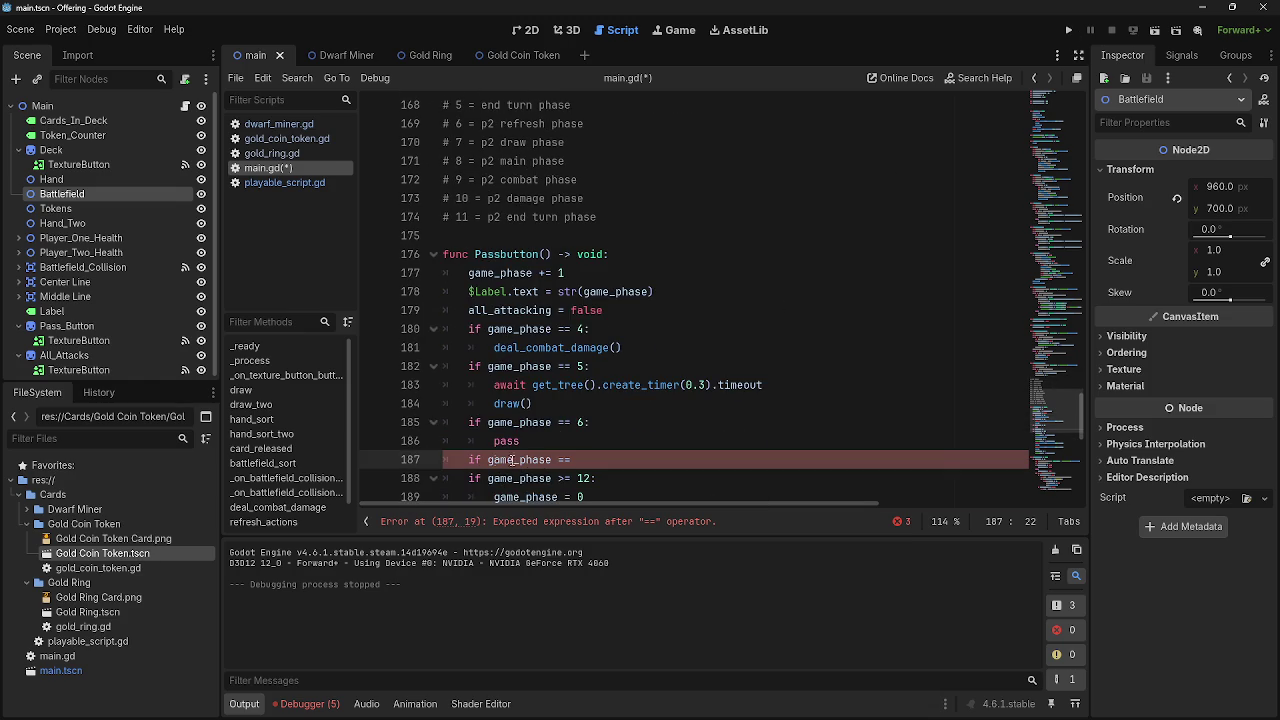
# Delete the unfinished phase check and run the project with F5
pyautogui.keyDown('shift'); pyautogui.click(468, 460); pyautogui.keyUp('shift')
pyautogui.press('BackSpace')
pyautogui.press('F5')
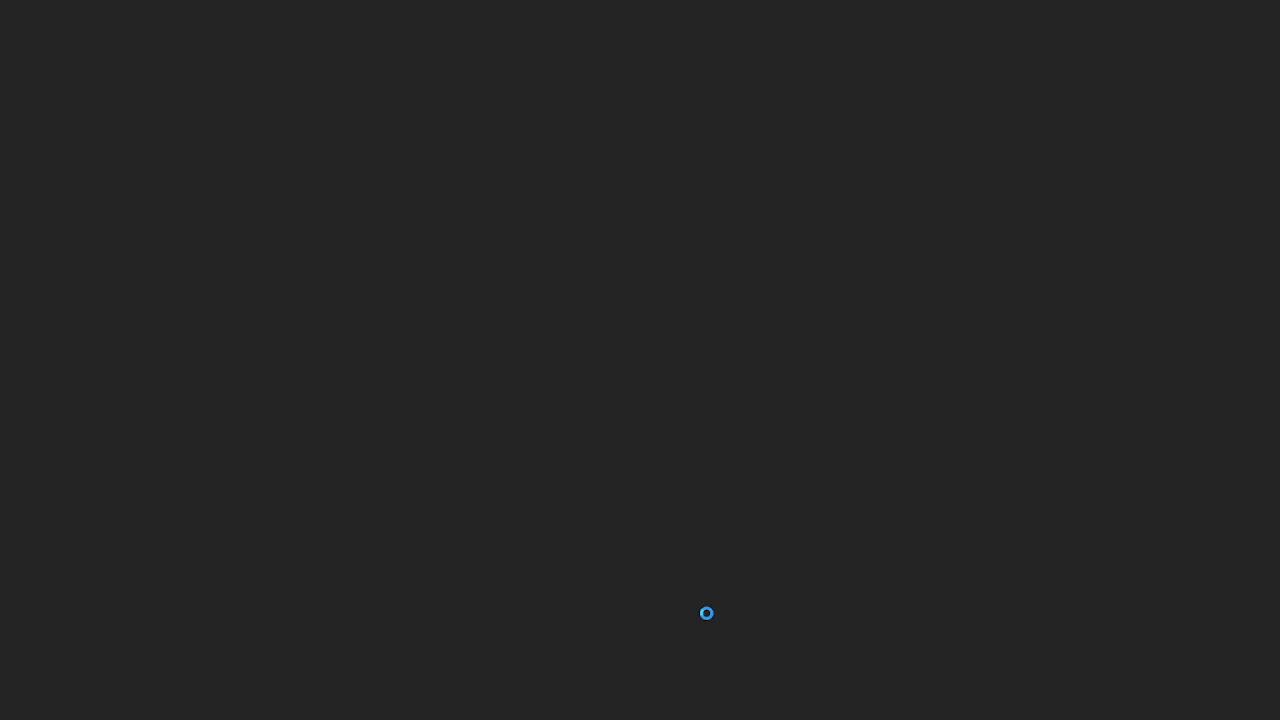
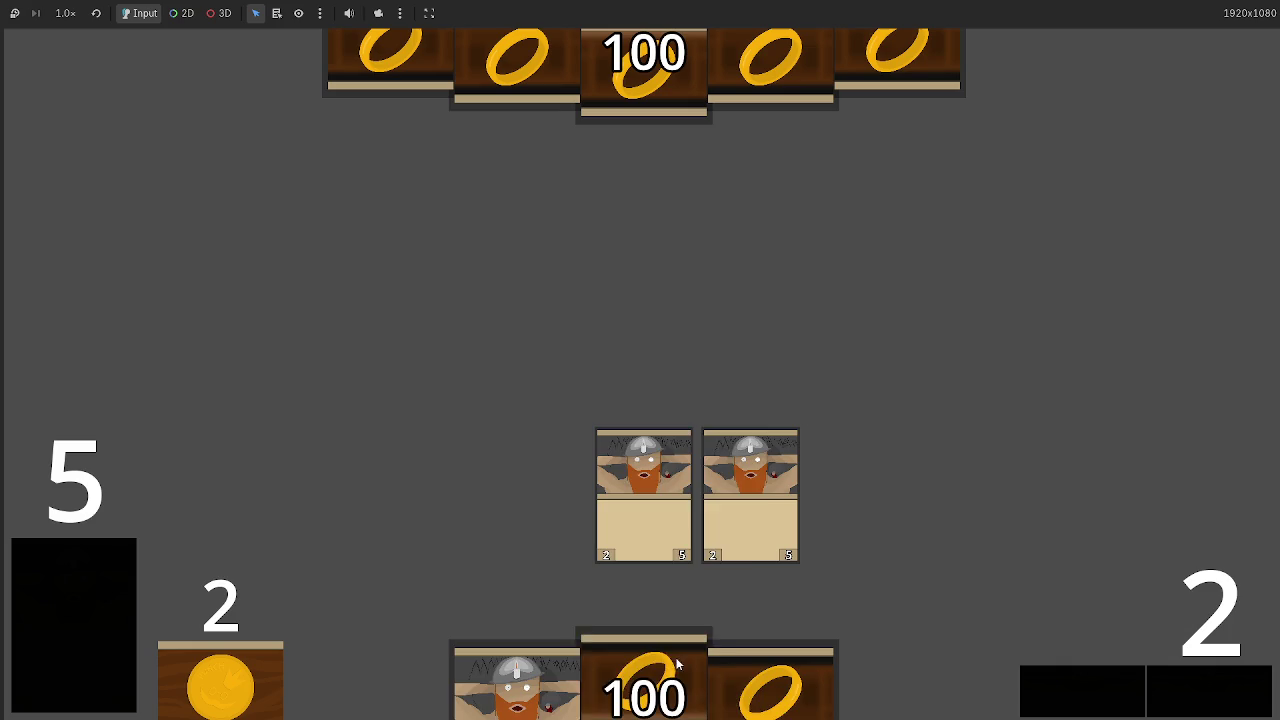
# Pass through several phases of the running game to draw a card, then stop the game with F8
pyautogui.click(1200, 689)
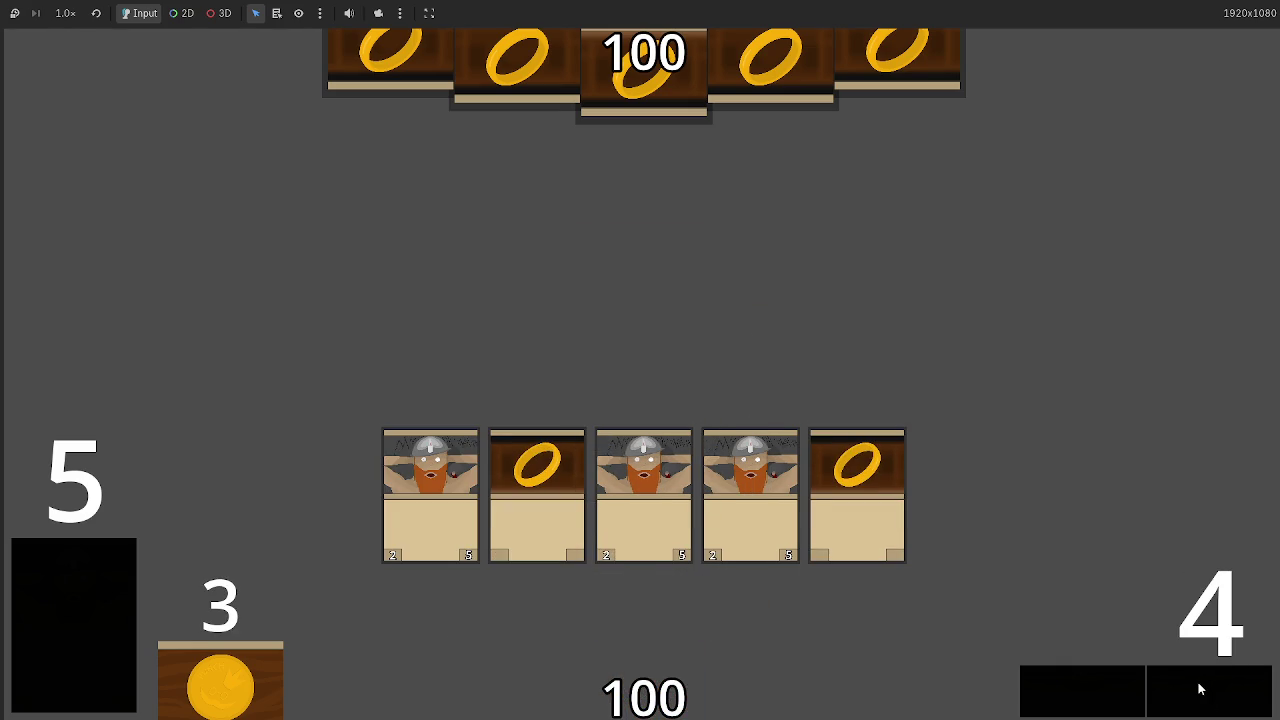
pyautogui.click(1200, 689)
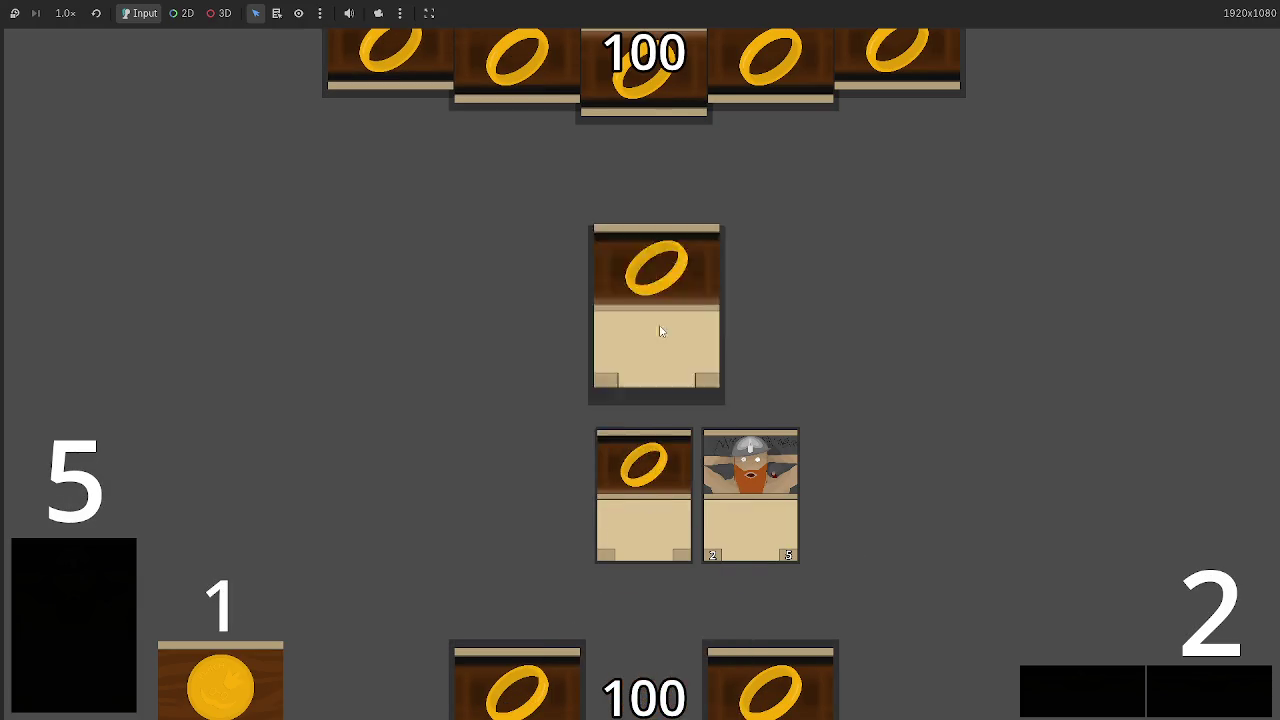
pyautogui.click(1190, 690)
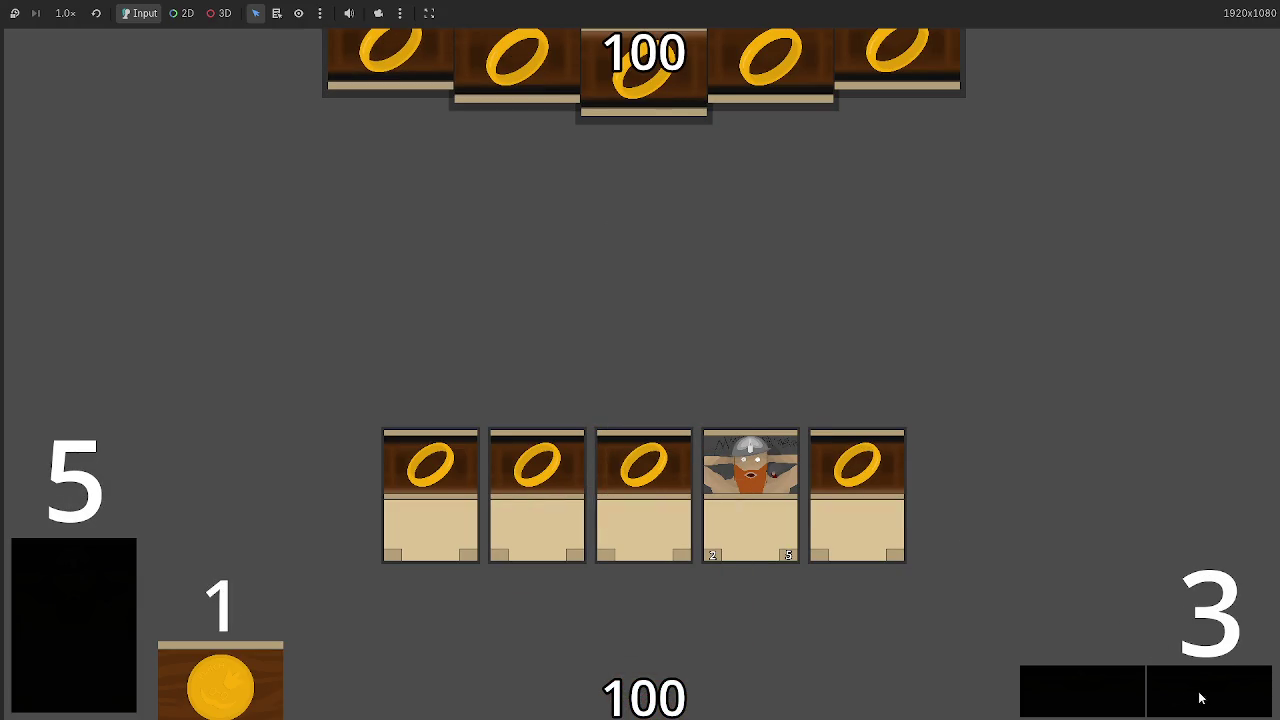
pyautogui.click(1206, 697)
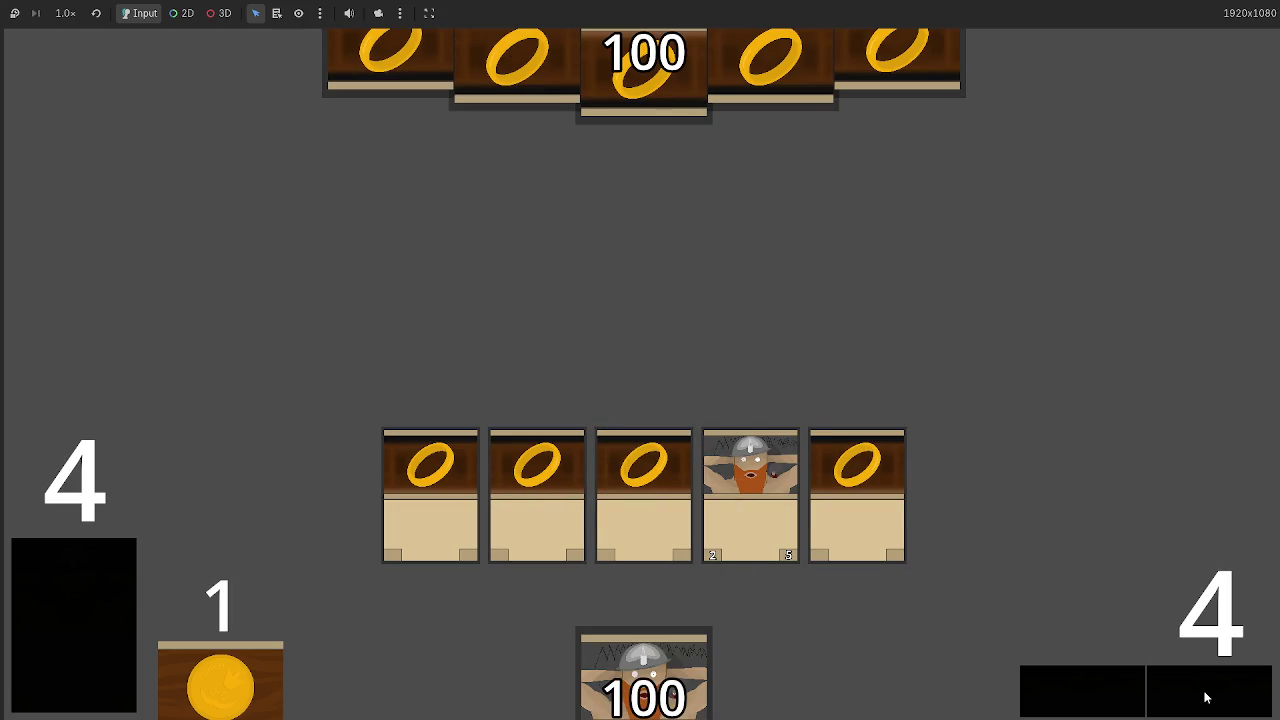
pyautogui.press('F8')
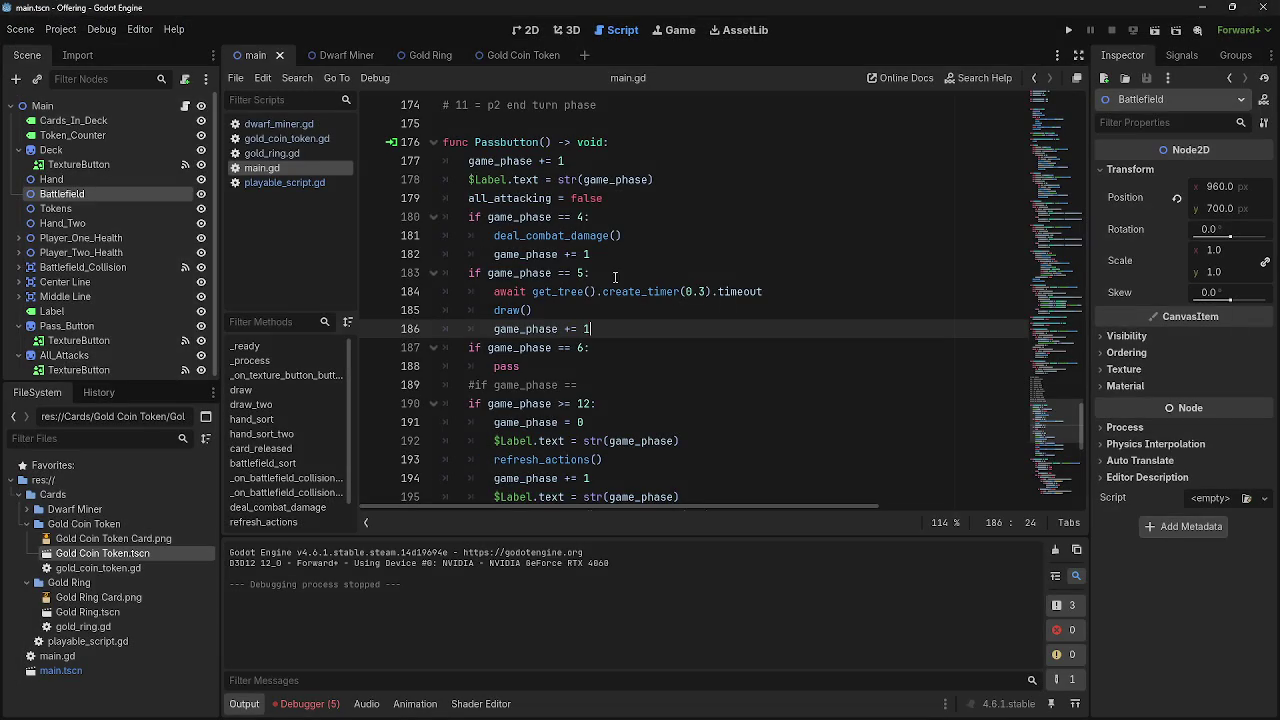
# Add $Label.text = str(game_phase) after game_phase += 1 in the phase 4 and phase 5 branches
pyautogui.scroll(-4, 628, 283)
pyautogui.scroll(5, 625, 290)
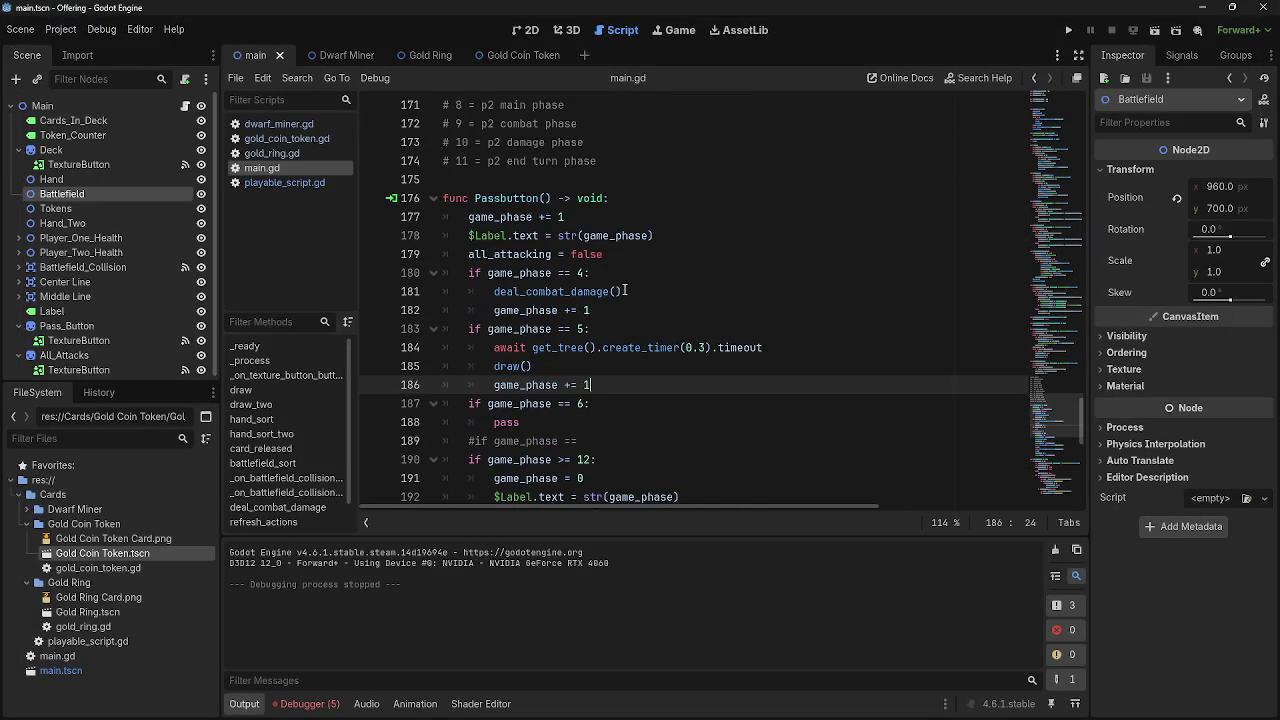
pyautogui.moveTo(592, 311); pyautogui.dragTo(490, 312)
pyautogui.click(490, 312)
pyautogui.moveTo(659, 236)
pyautogui.mouseDown()
pyautogui.moveTo(445, 237)
pyautogui.moveTo(470, 237)
pyautogui.mouseUp()
pyautogui.hotkey('ctrl', 'c')
pyautogui.click(673, 316)
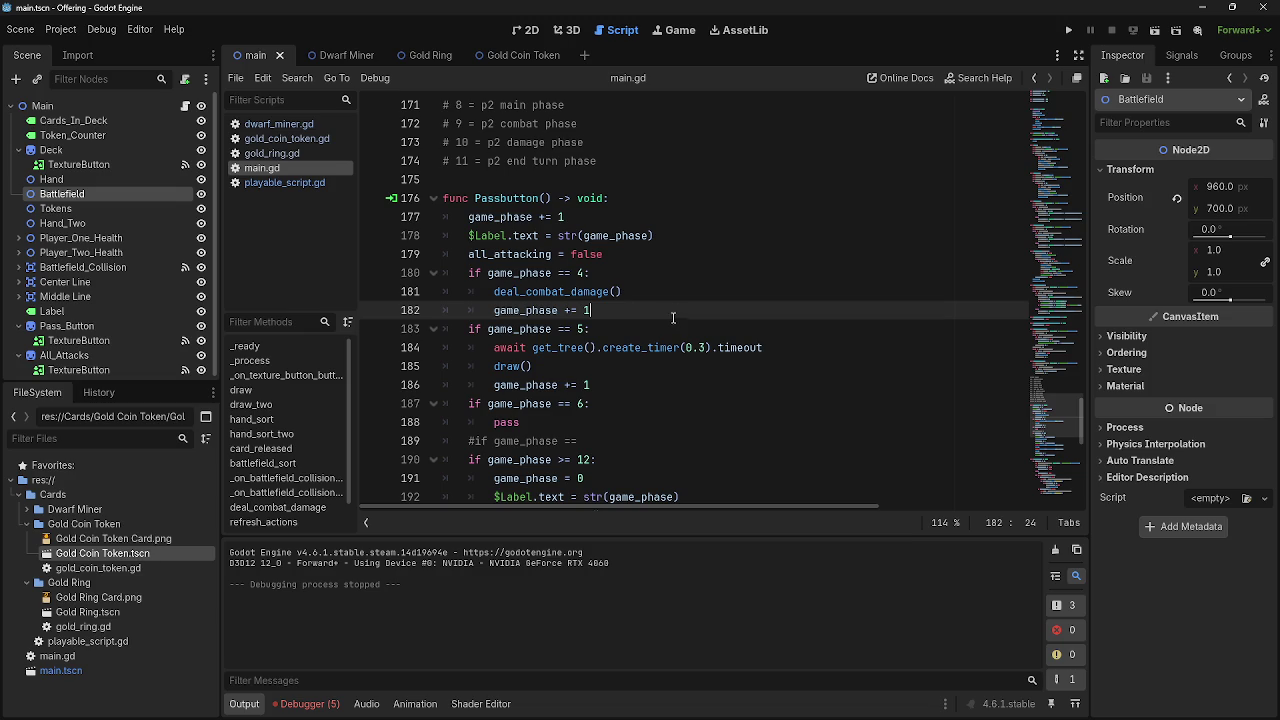
pyautogui.press('Return')
pyautogui.hotkey('ctrl', 'v')
pyautogui.click(655, 403)
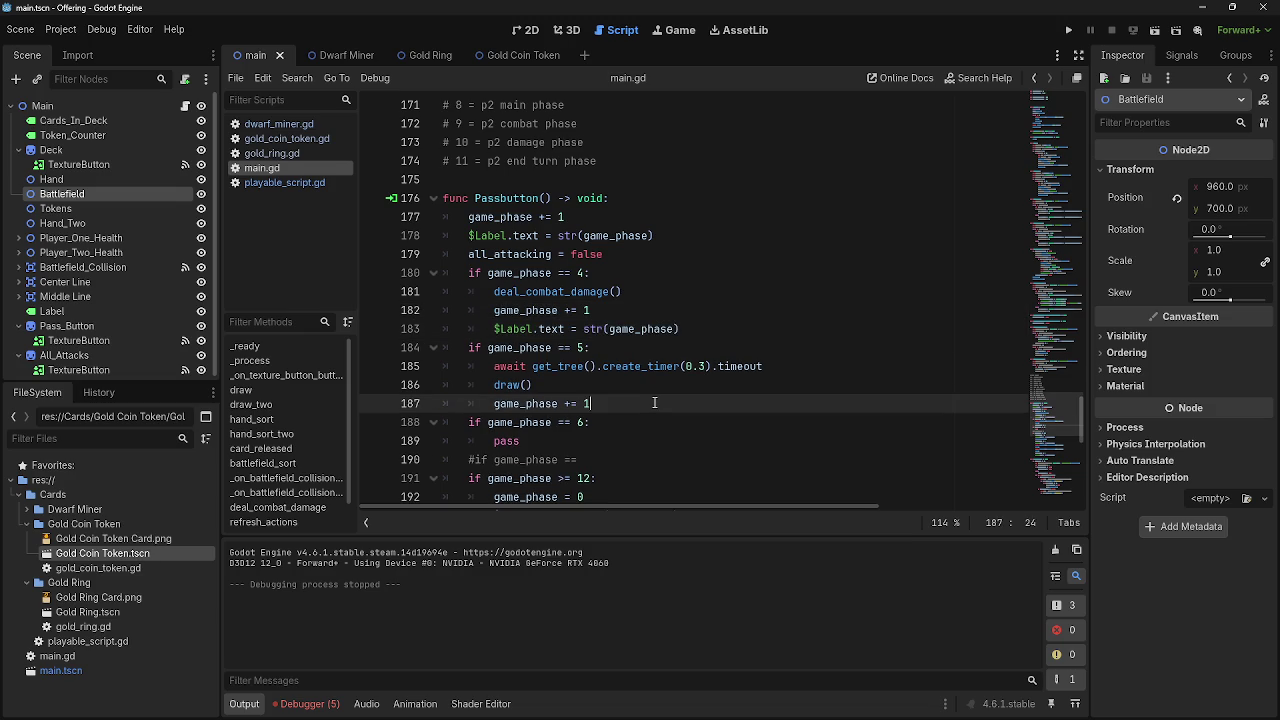
pyautogui.press('Return')
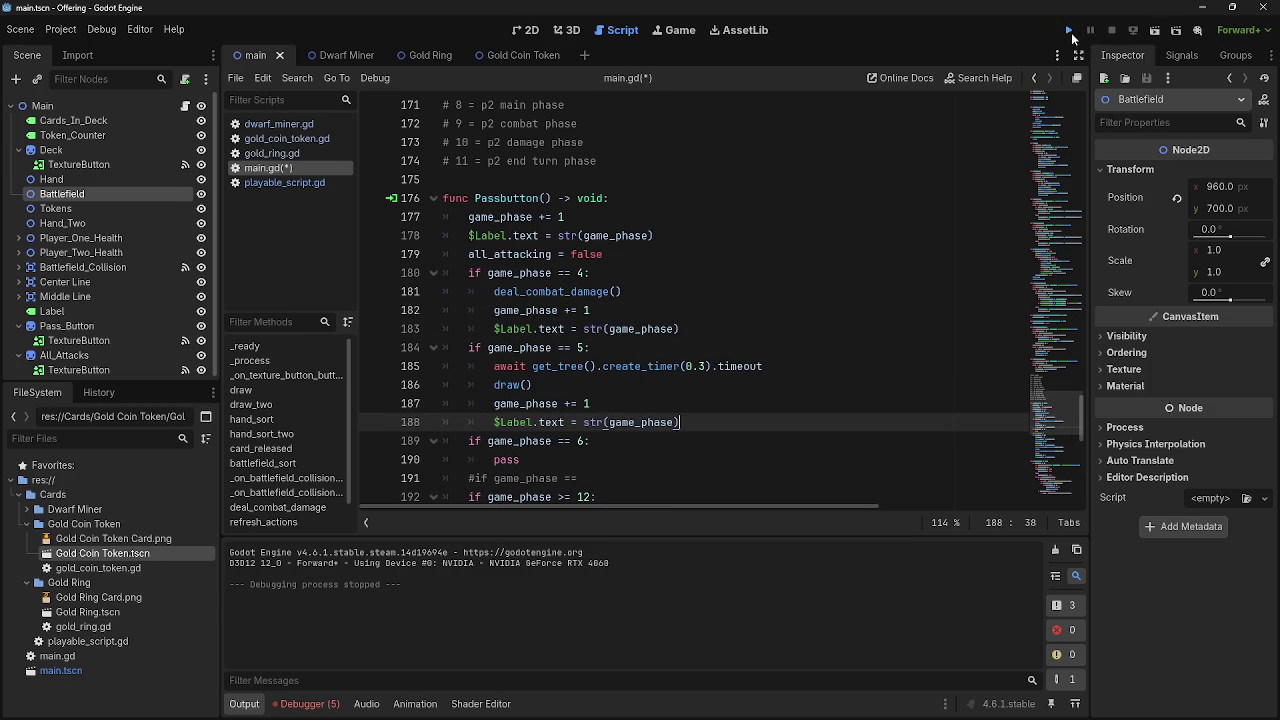
# Test-run the game to check the phase label refreshes, then stop it
pyautogui.click(1072, 34)
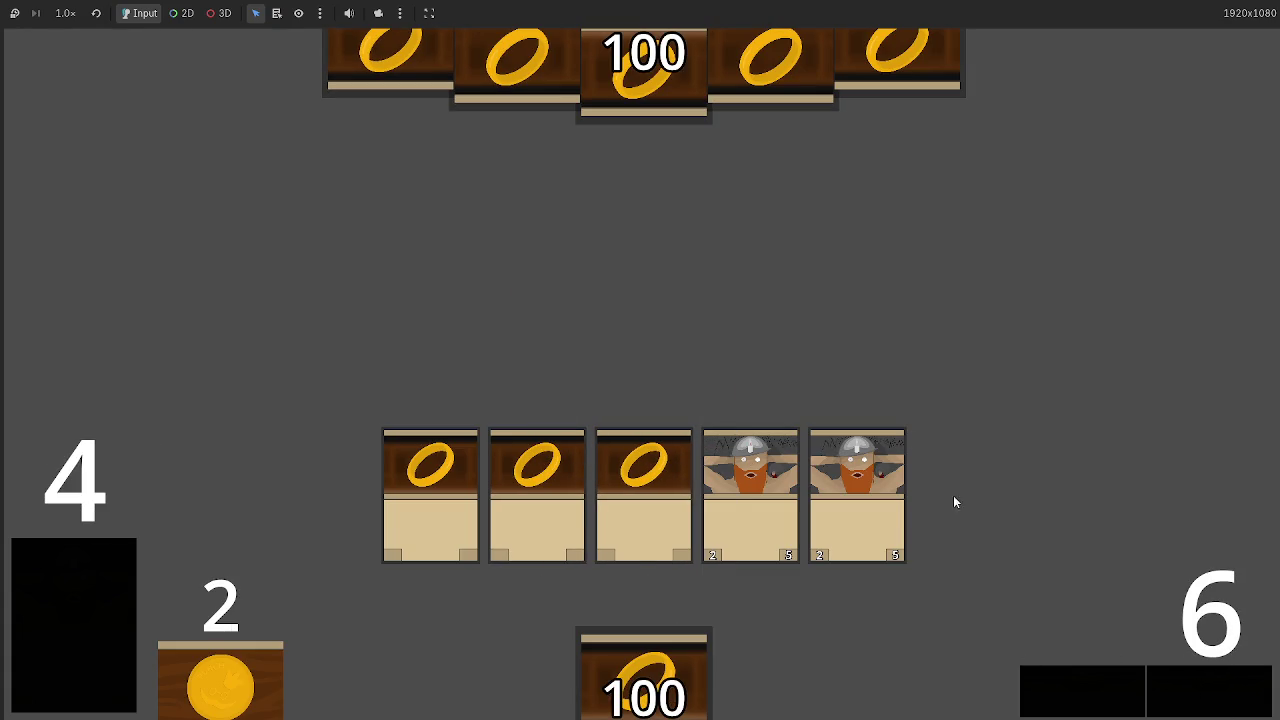
pyautogui.press('F8')
pyautogui.scroll(3, 591, 370)
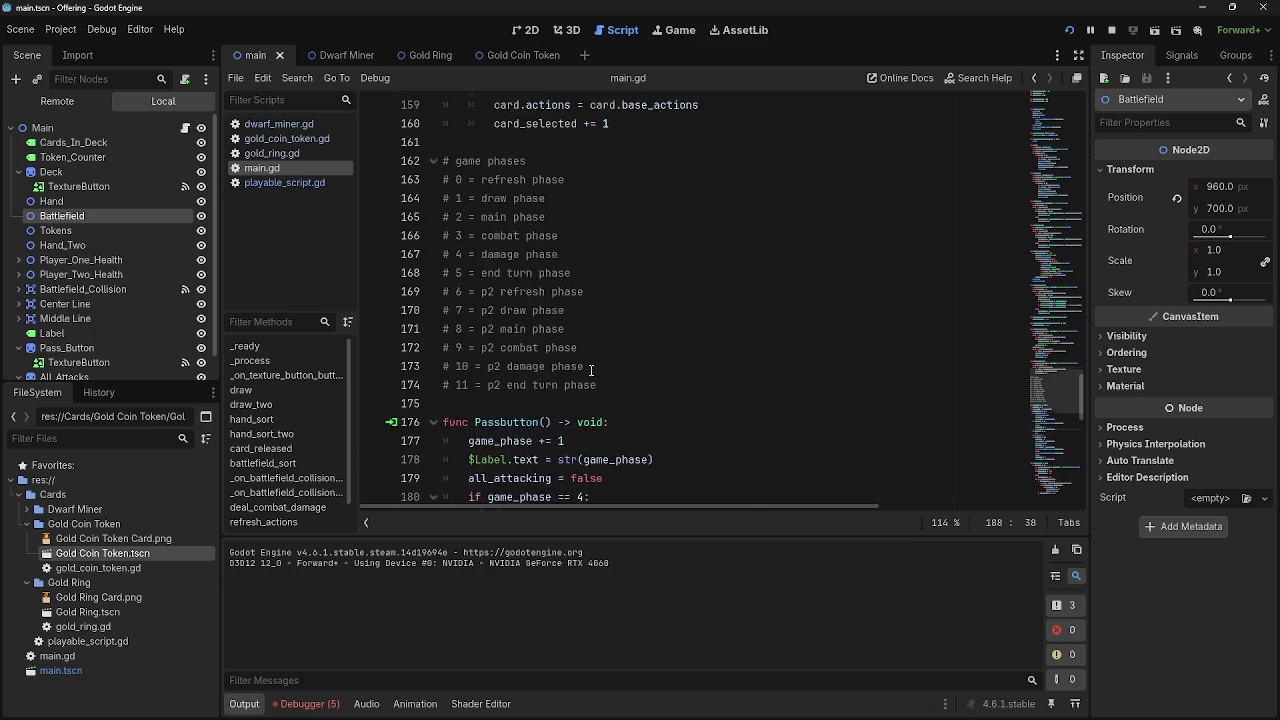
pyautogui.scroll(5, 591, 370)
pyautogui.scroll(-9, 591, 370)
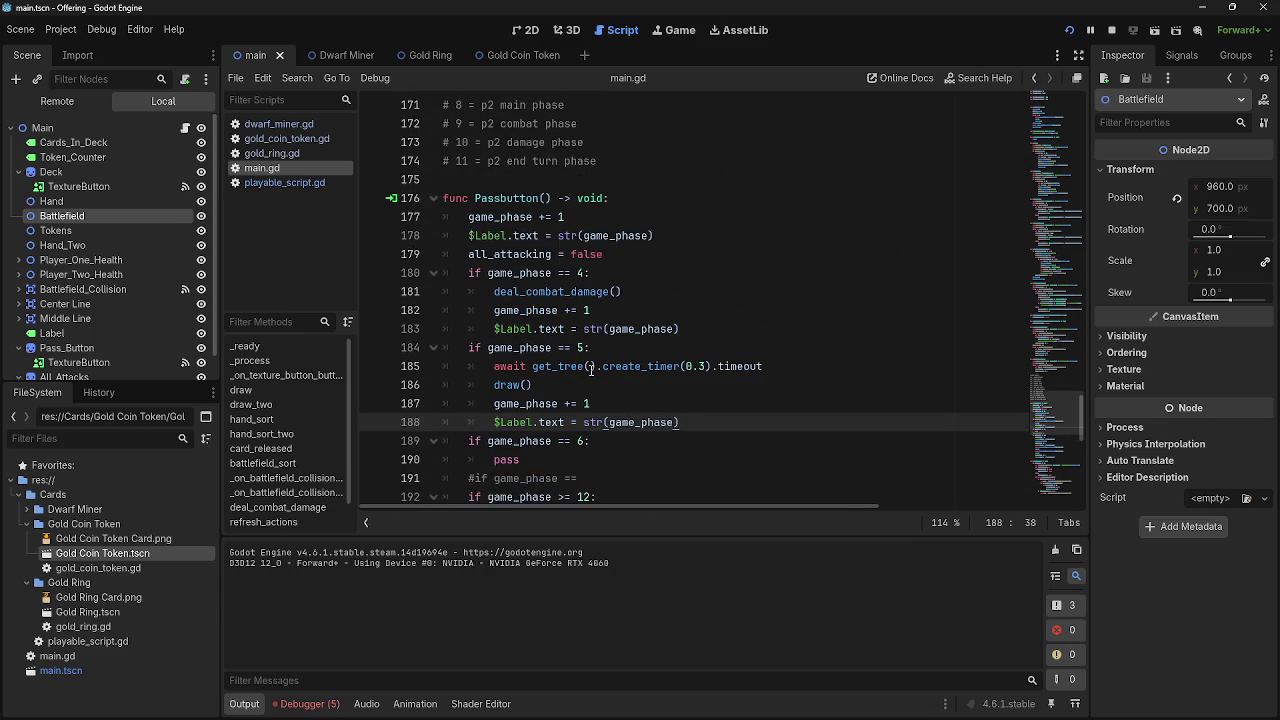
pyautogui.scroll(-1, 591, 368)
pyautogui.scroll(3, 600, 235)
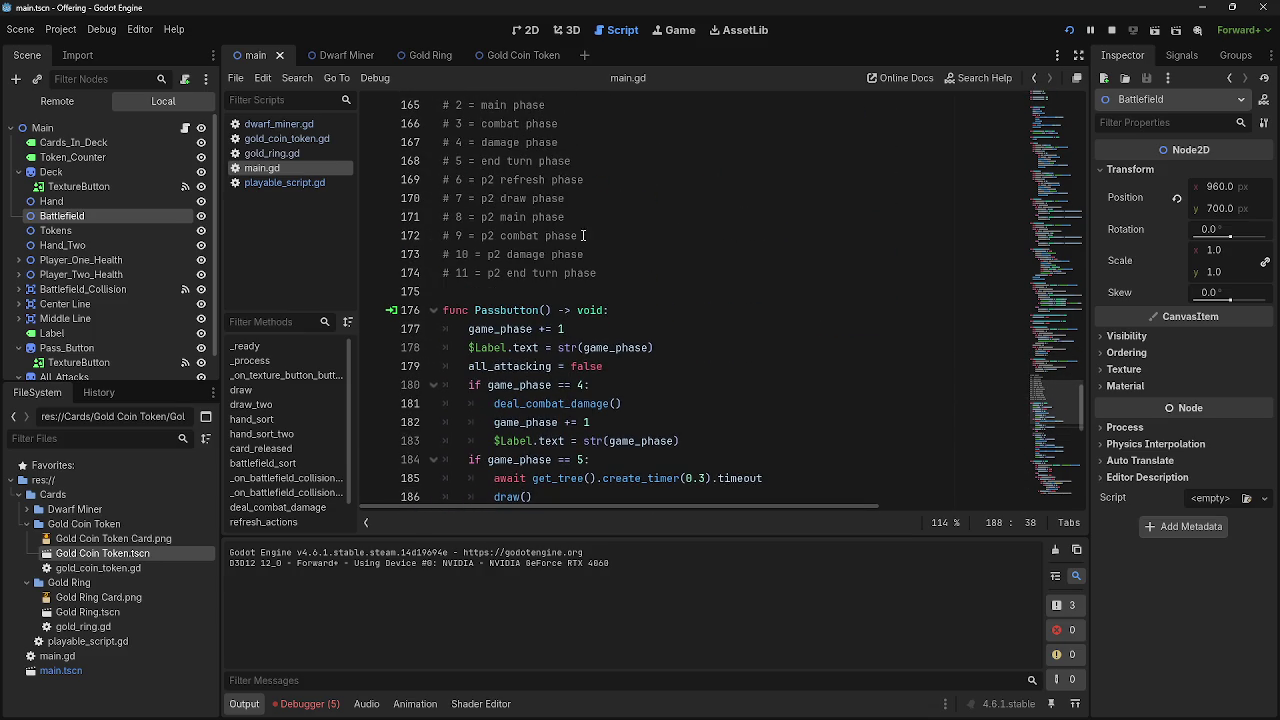
# Review the p2 phase comments and move to the pass placeholder in the phase 6 branch
pyautogui.tripleClick(458, 181)
pyautogui.click(650, 179)
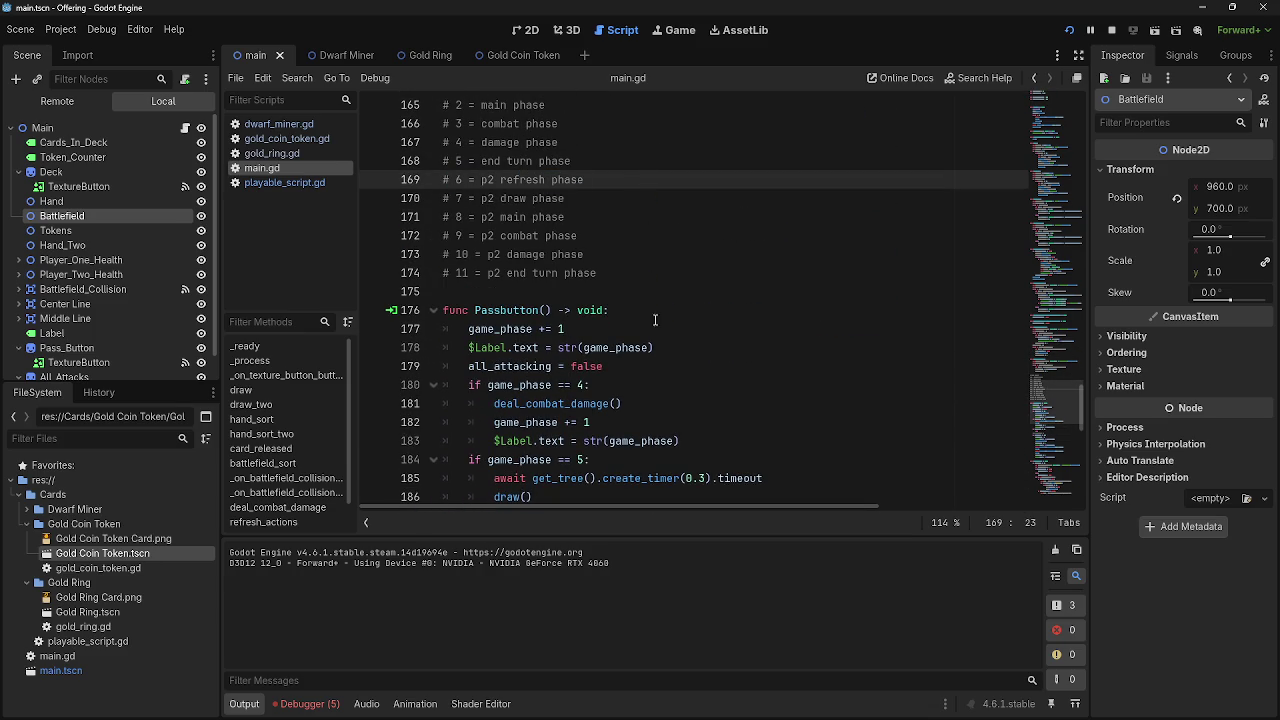
pyautogui.hotkey('alt', 'Tab')
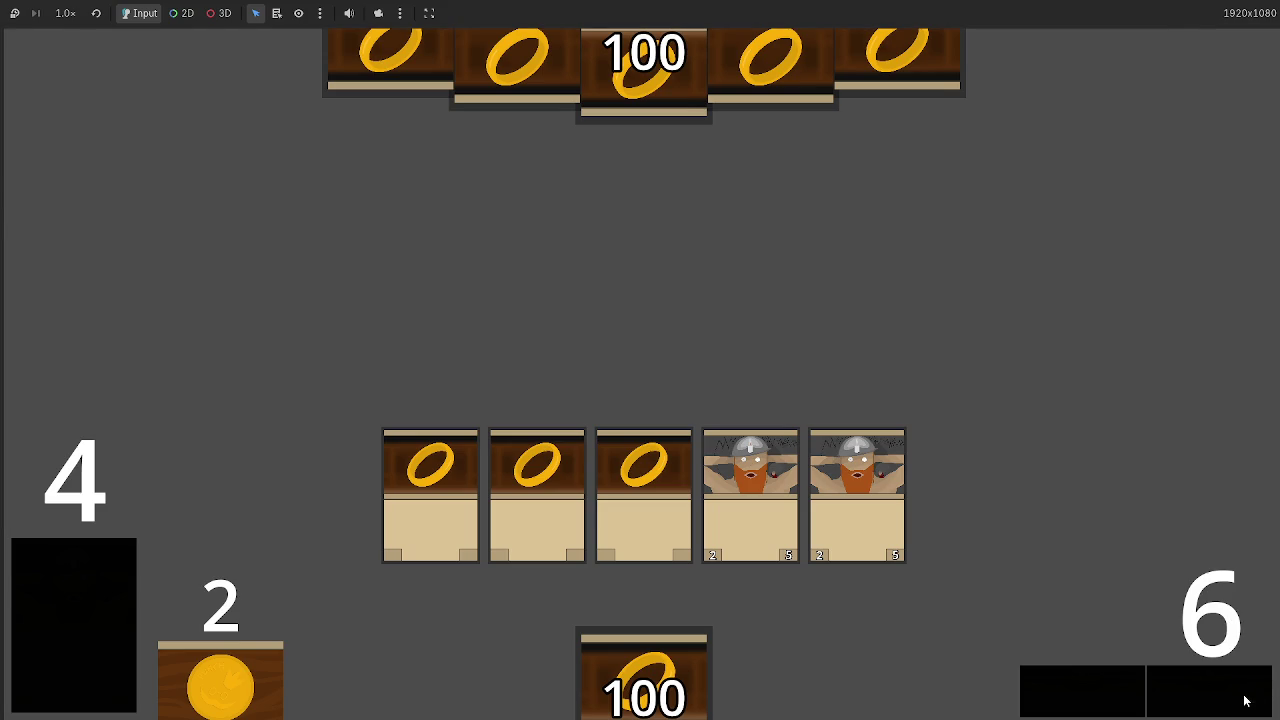
pyautogui.hotkey('alt', 'Tab')
pyautogui.click(585, 200)
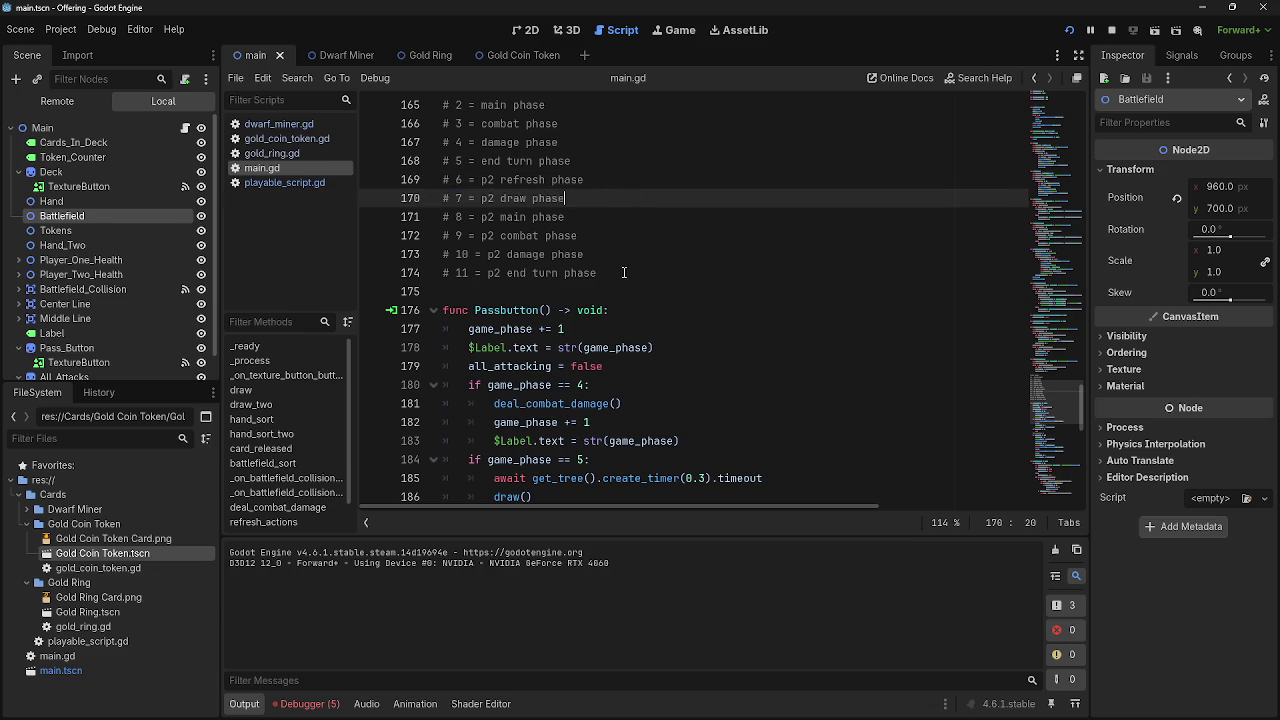
pyautogui.scroll(-3, 656, 403)
pyautogui.click(590, 403)
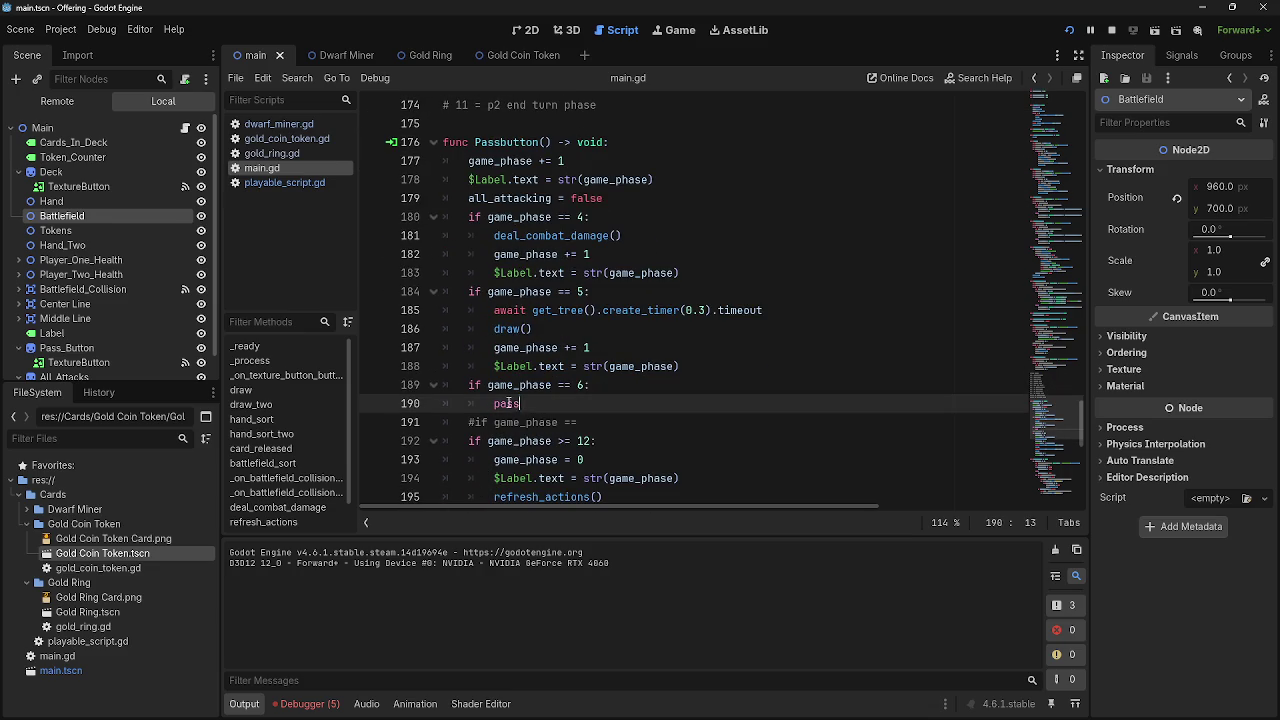
# Replace the phase 6 pass with game_phase += 1 followed by the label update line
pyautogui.doubleClick(508, 403)
pyautogui.hotkey('ctrl', 'v')
pyautogui.click(644, 387)
pyautogui.press('Return')
pyautogui.moveTo(494, 347); pyautogui.dragTo(705, 364)
pyautogui.click(700, 403)
pyautogui.write('game_phase += 1')
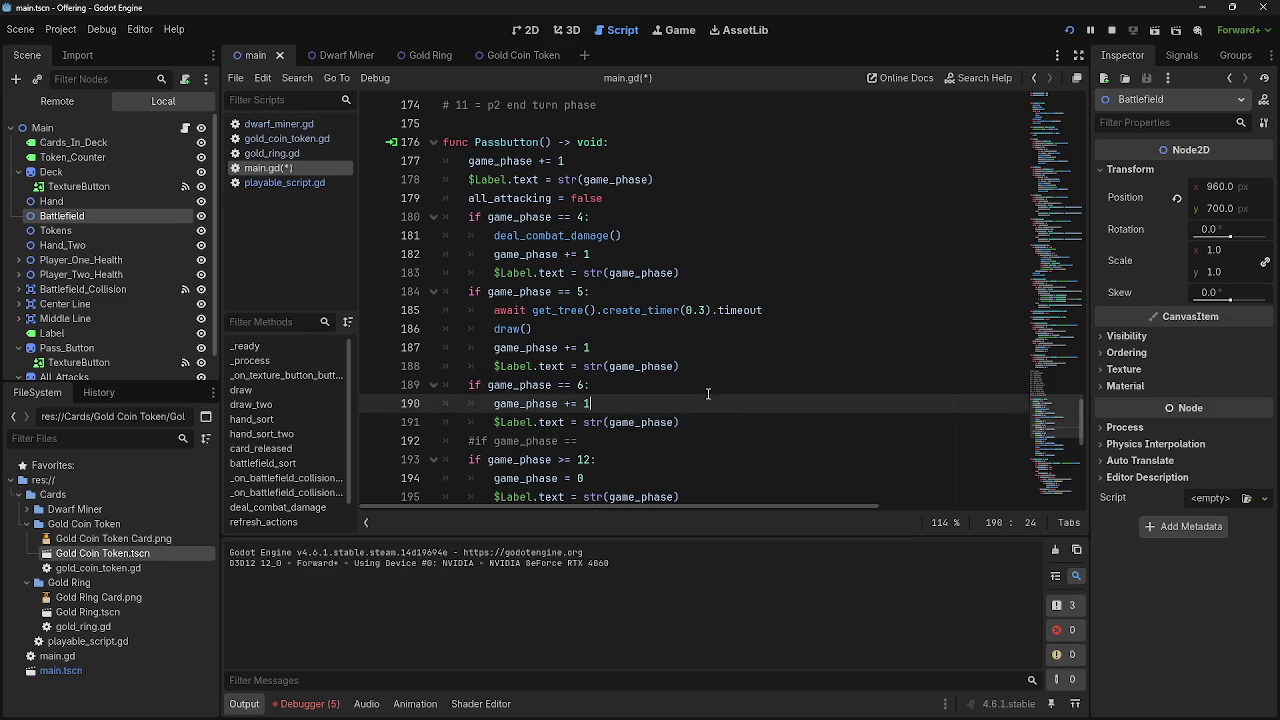
# Uncomment the phase check as game_phase == 7 and paste the increment and label lines under it
pyautogui.scroll(5, 710, 400)
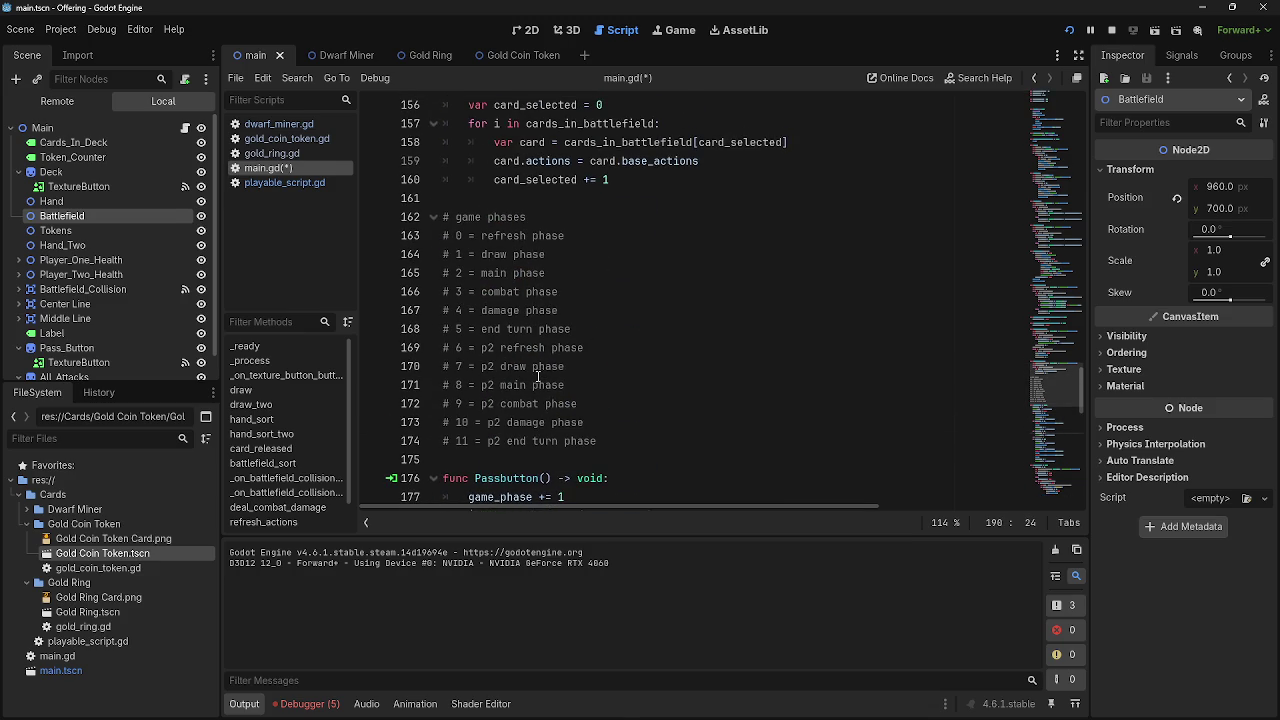
pyautogui.scroll(-1, 516, 354)
pyautogui.scroll(-2, 491, 313)
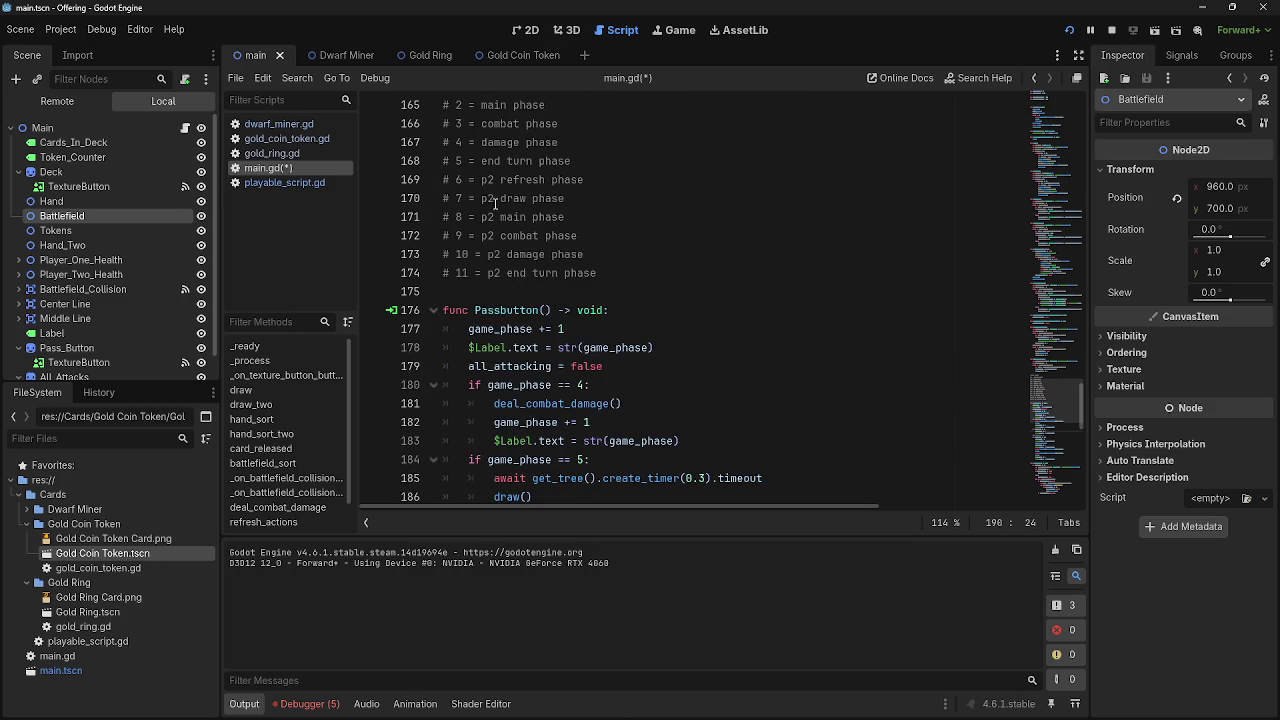
pyautogui.scroll(-4, 610, 375)
pyautogui.click(725, 372)
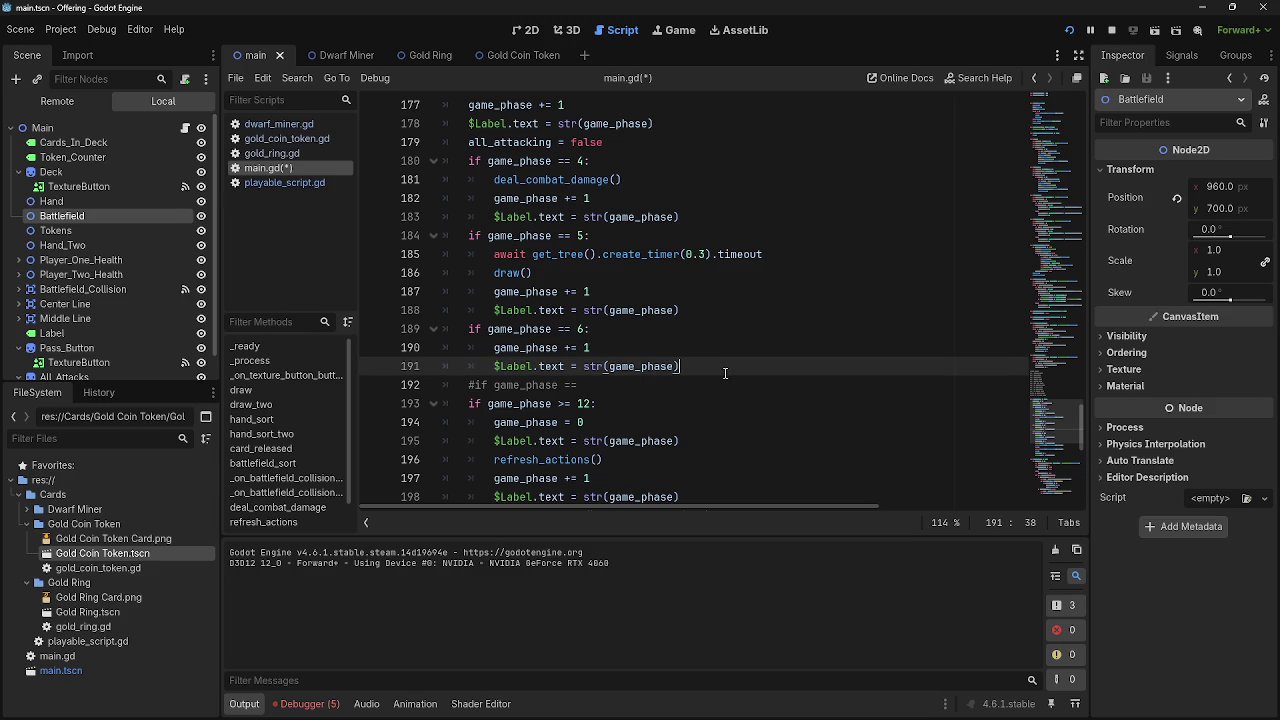
pyautogui.click(646, 388)
pyautogui.hotkey('ctrl', 'k')
pyautogui.write('7:')
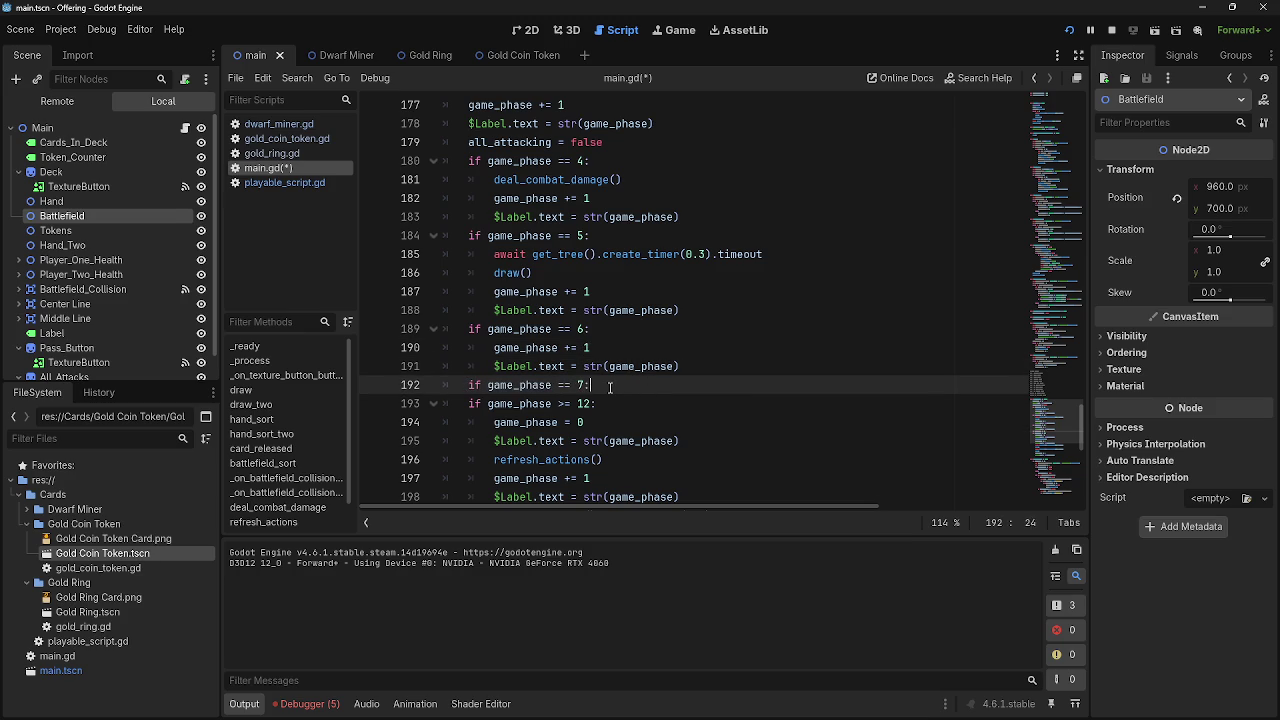
pyautogui.press('Return')
pyautogui.press('Return')
pyautogui.hotkey('ctrl', 'v')
pyautogui.press('Up')
pyautogui.press('Up')
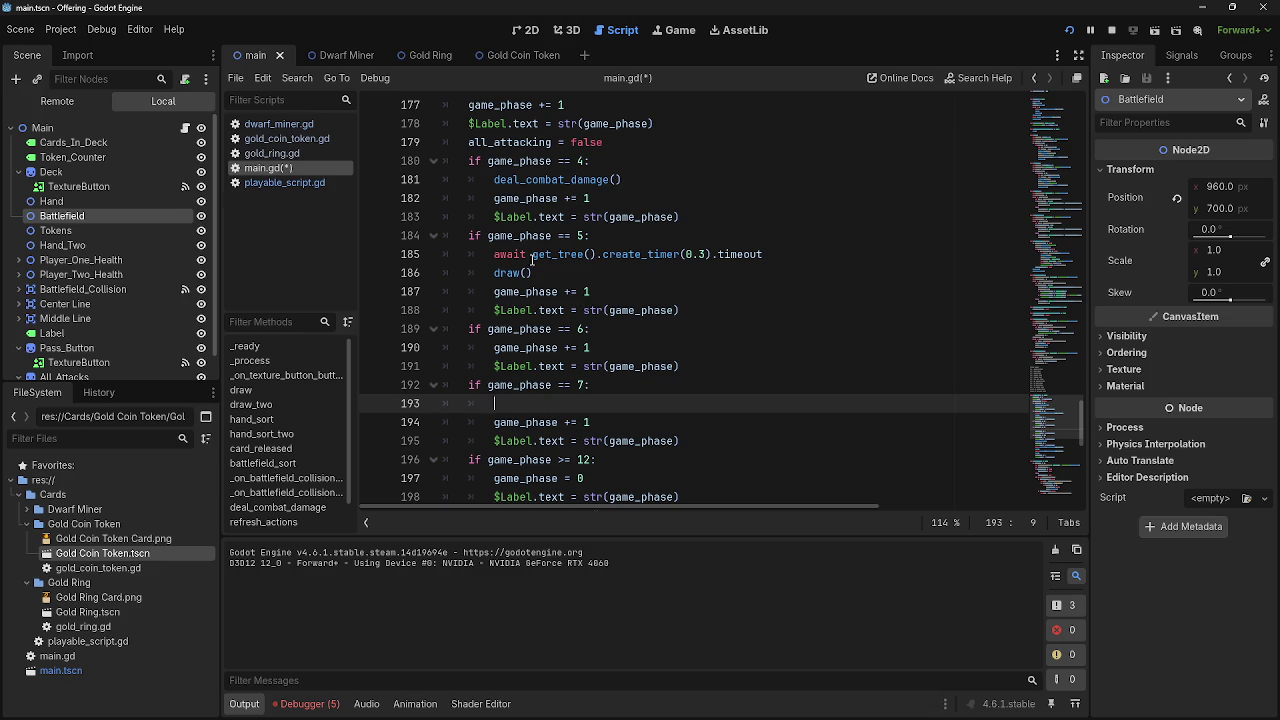
# Give phase 7 a 0.3 s timer wait with draw_two(), then another wait with draw()
pyautogui.moveTo(495, 254); pyautogui.dragTo(540, 272)
pyautogui.hotkey('ctrl', 'c')
pyautogui.click(536, 403)
pyautogui.hotkey('ctrl', 'v')
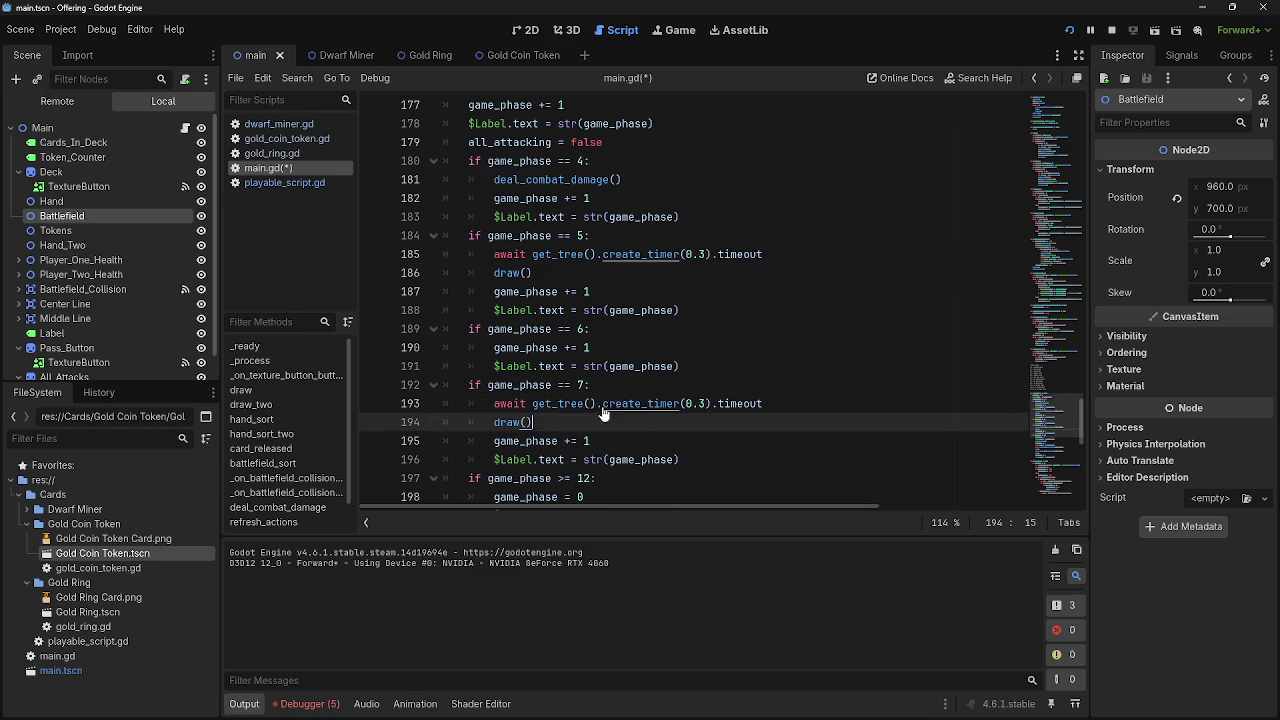
pyautogui.write('_two')
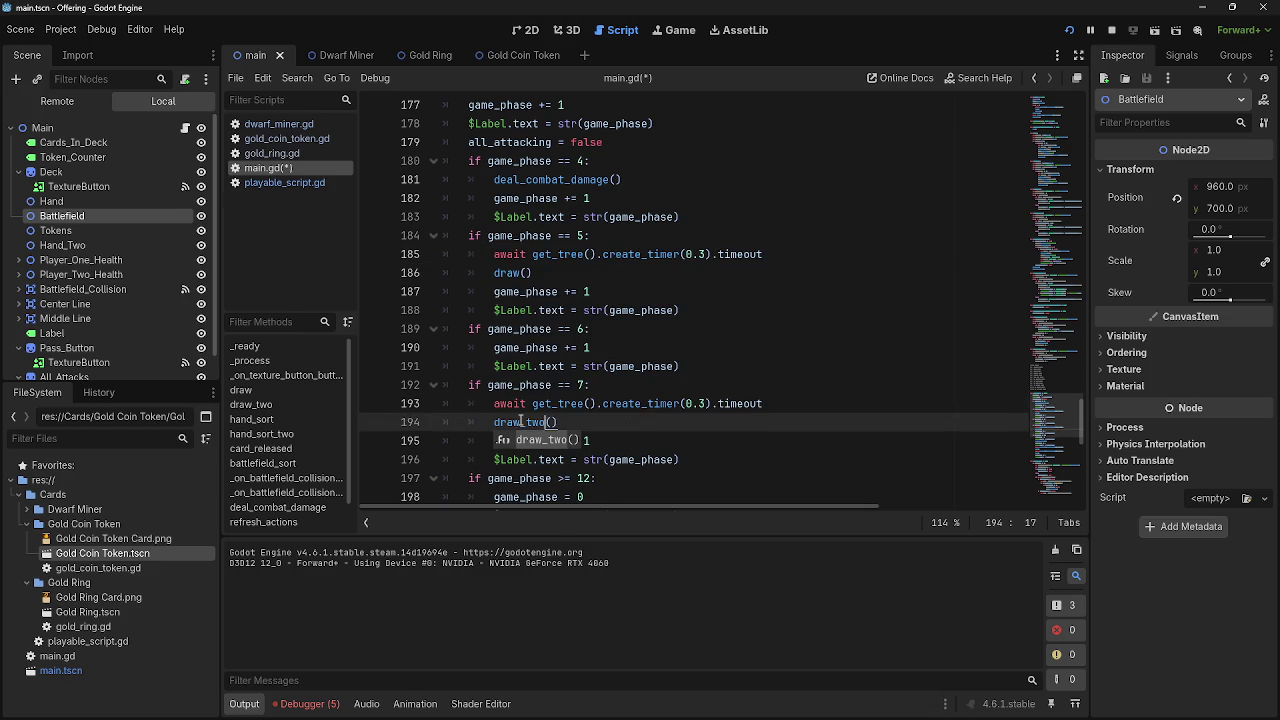
pyautogui.press('Return')
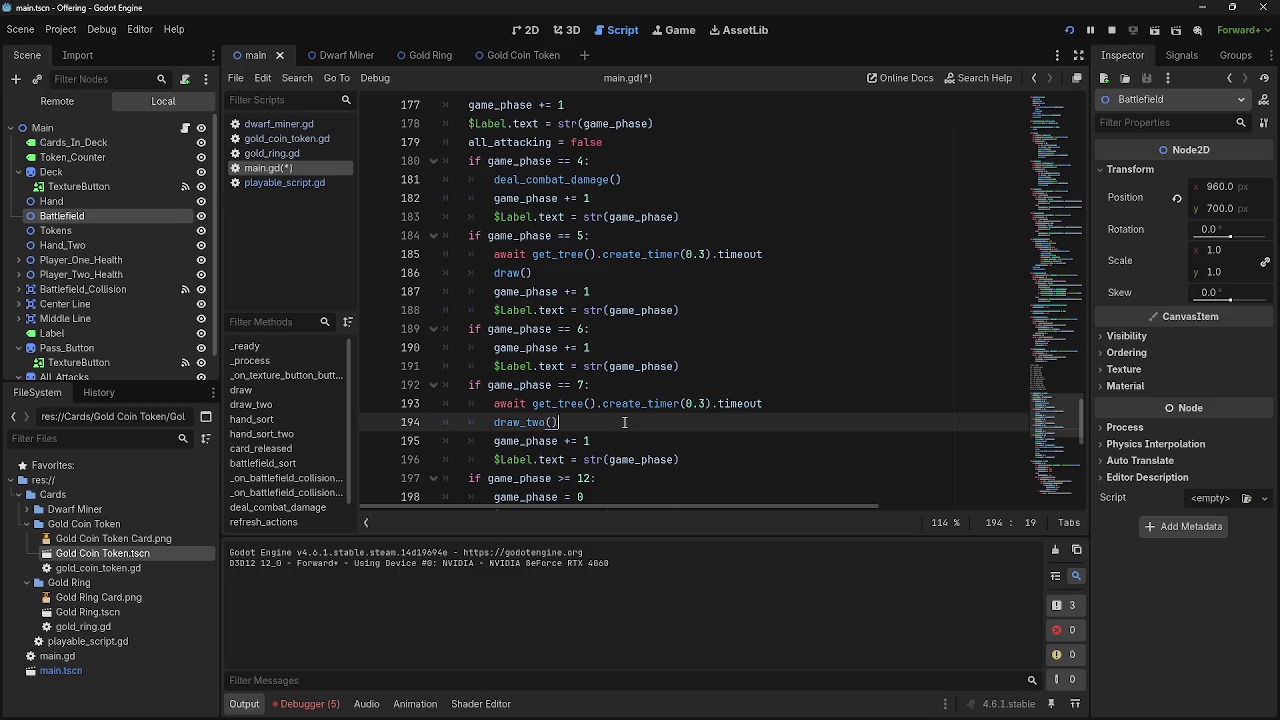
pyautogui.press('Return')
pyautogui.scroll(-3, 655, 421)
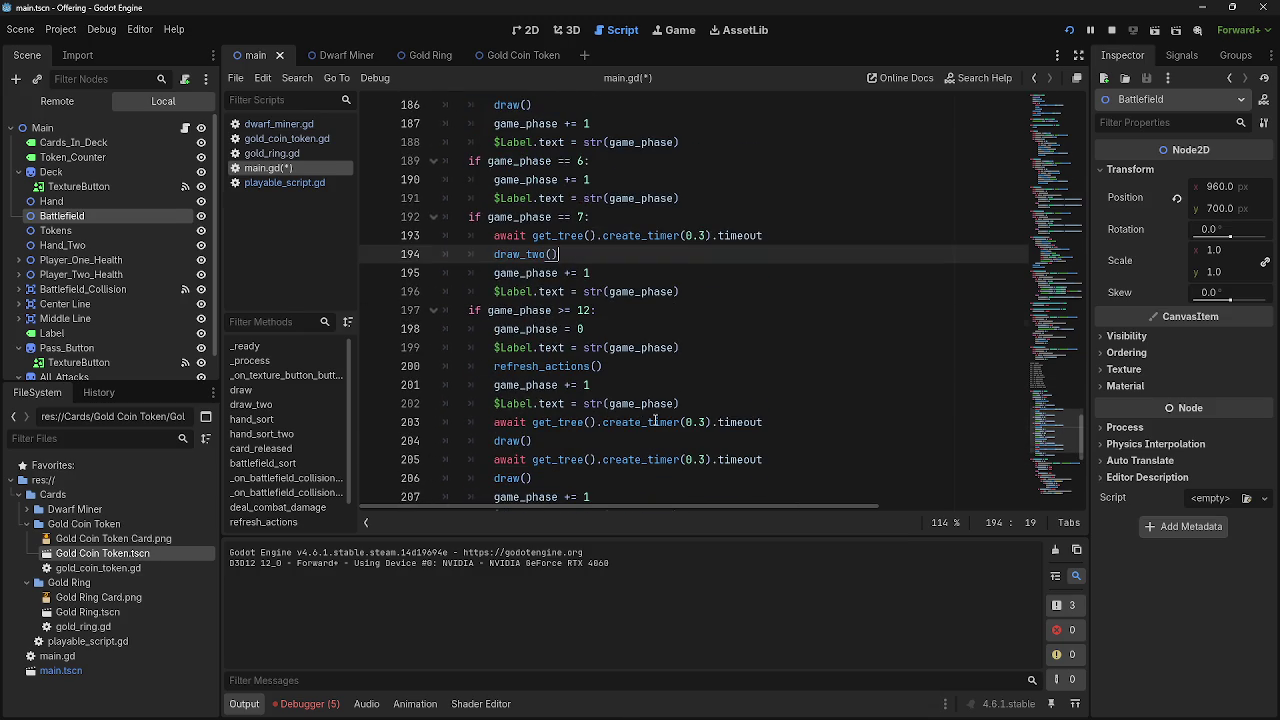
pyautogui.scroll(3, 655, 421)
pyautogui.hotkey('ctrl', 'v')
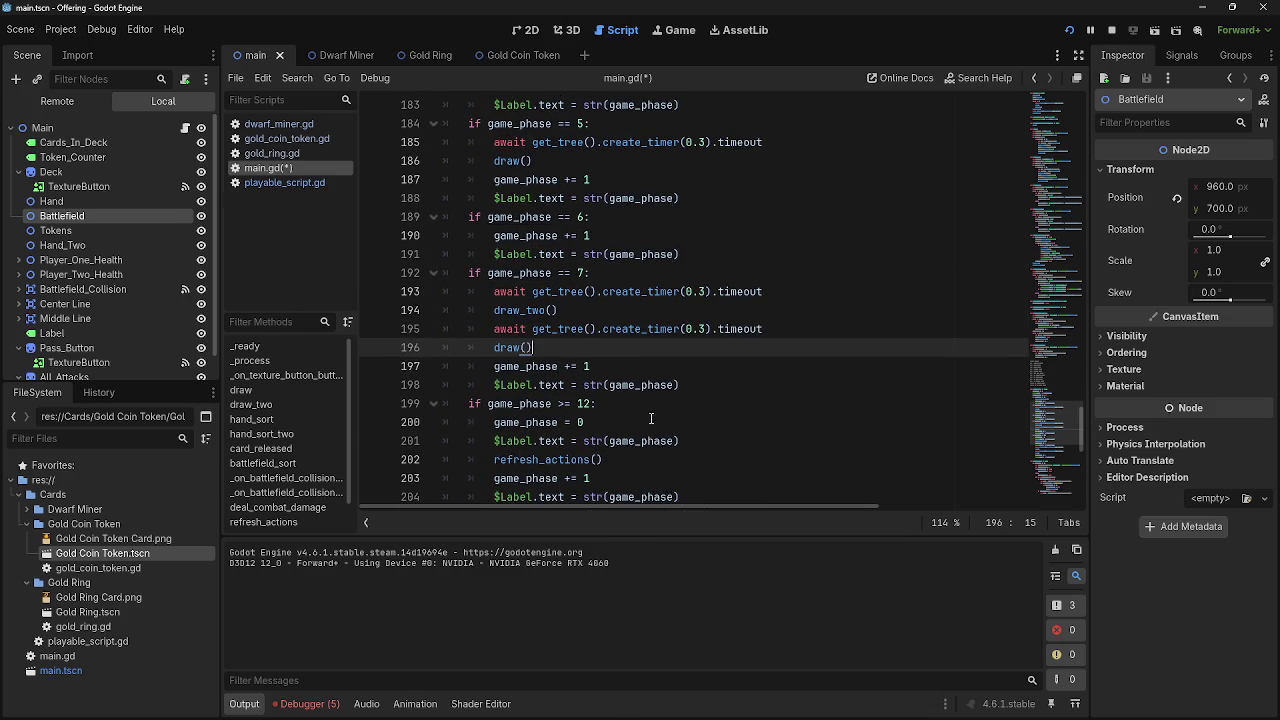
pyautogui.moveTo(685, 385)
pyautogui.mouseDown()
pyautogui.moveTo(450, 366)
pyautogui.moveTo(494, 366)
pyautogui.mouseUp()
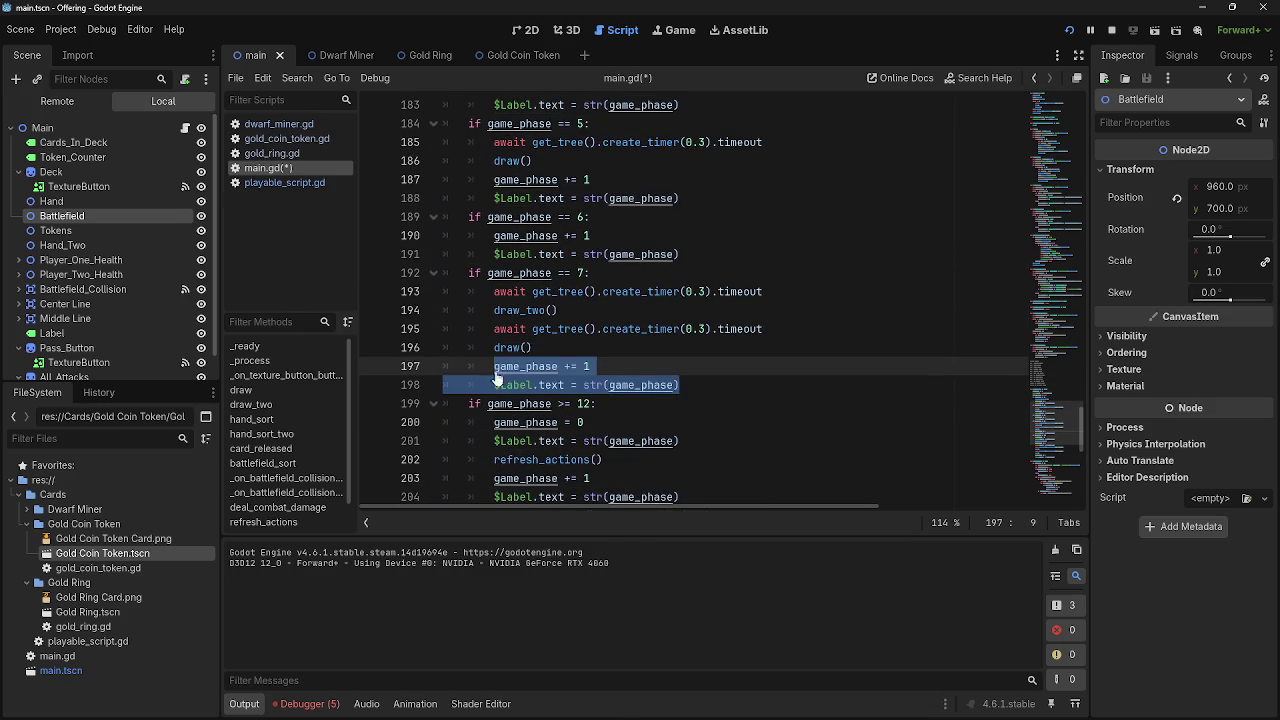
pyautogui.click(698, 366)
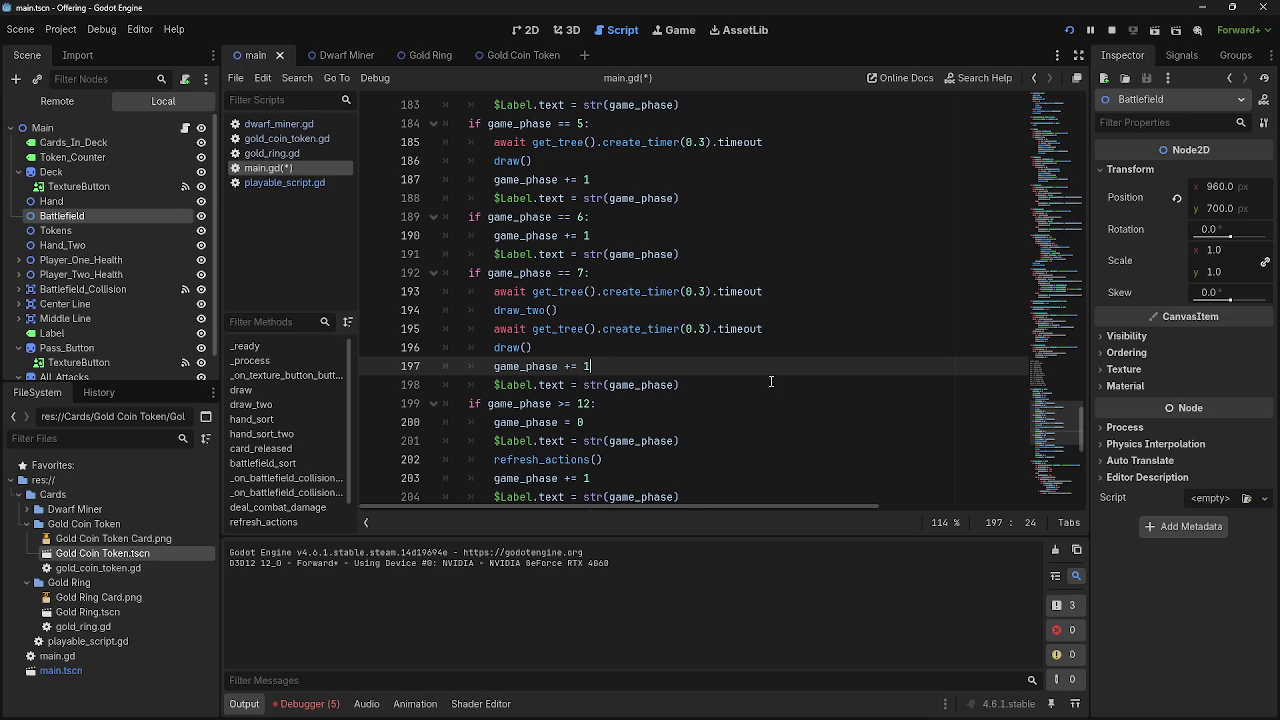
# Add a blank line after line 198 and launch the game
pyautogui.scroll(9, 771, 383)
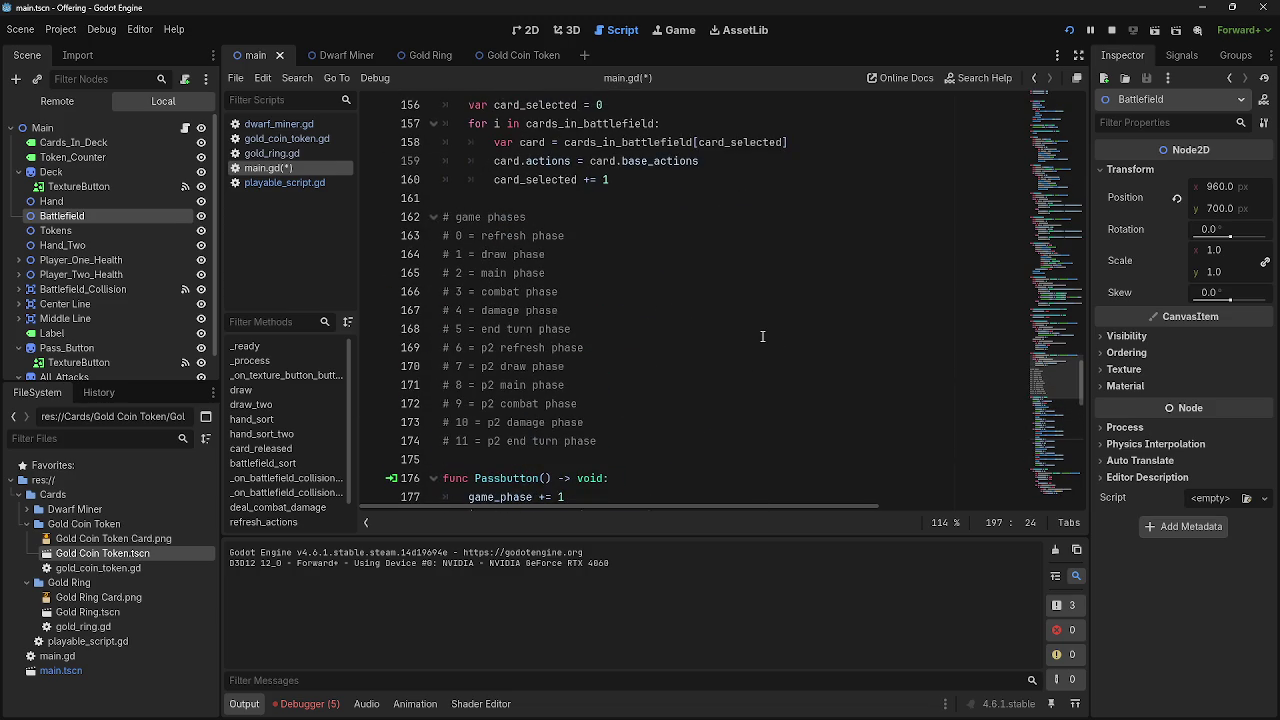
pyautogui.scroll(-15, 546, 308)
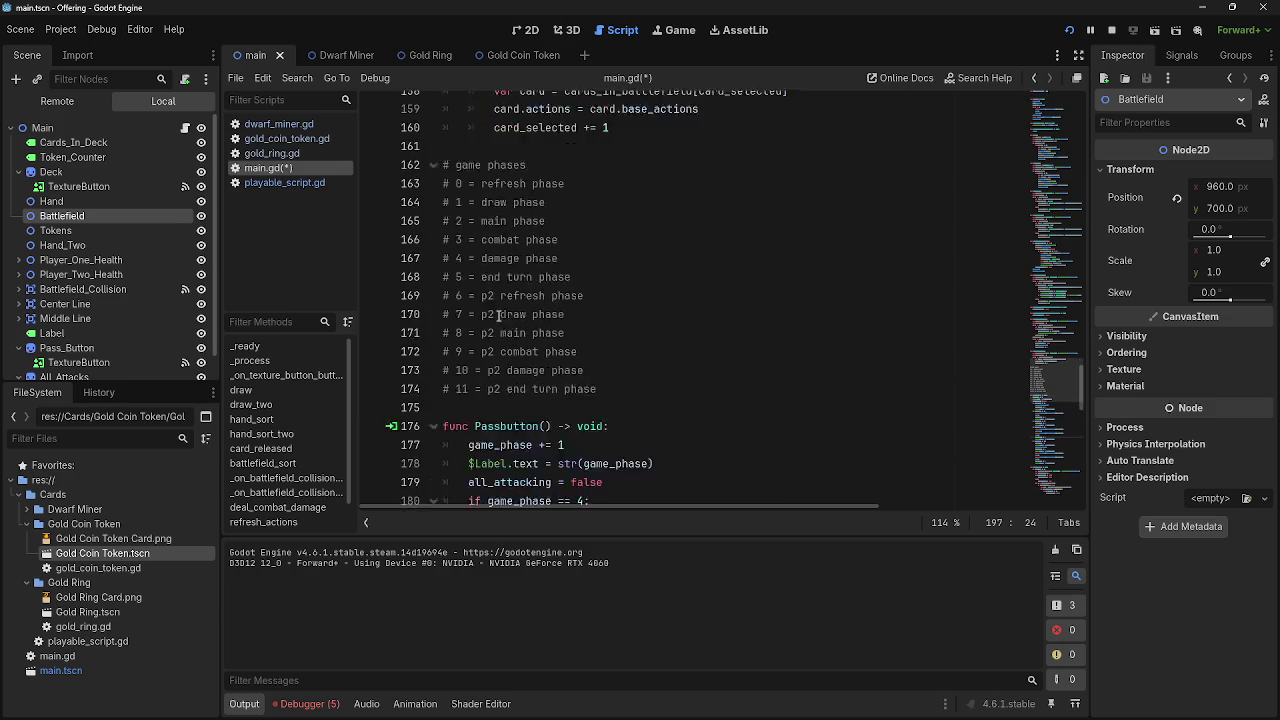
pyautogui.scroll(12, 515, 331)
pyautogui.scroll(2, 540, 290)
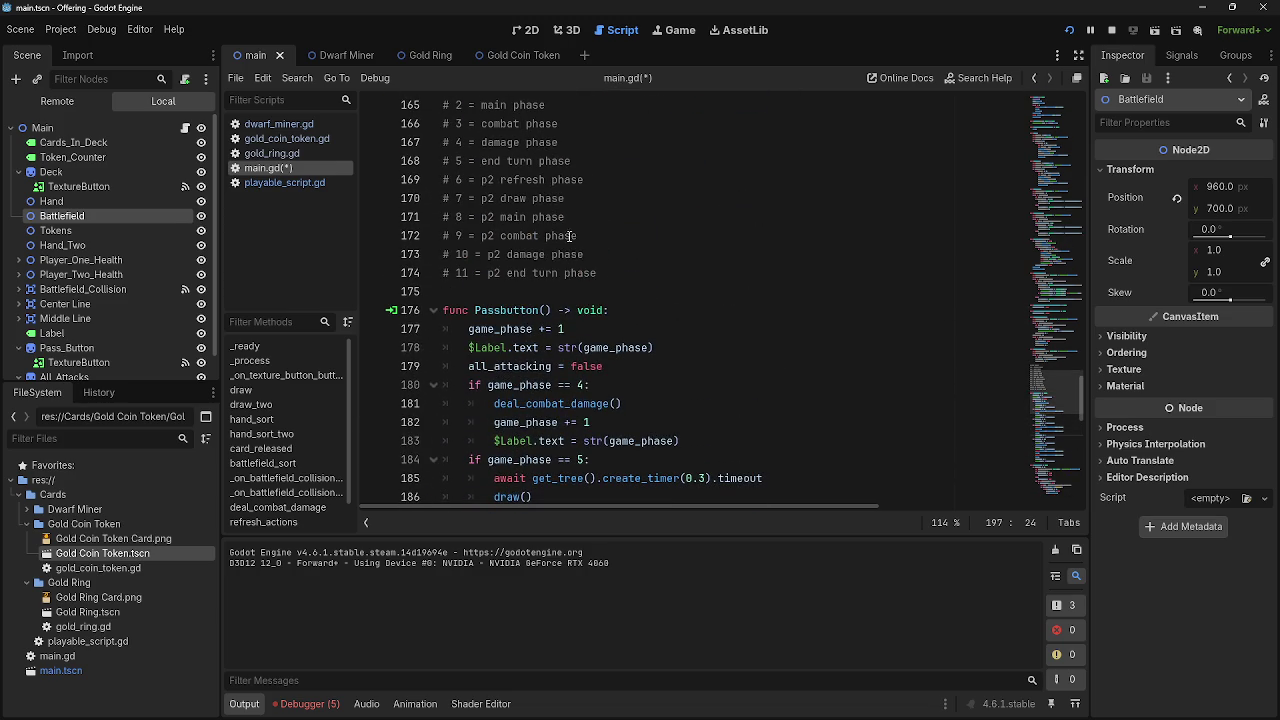
pyautogui.moveTo(588, 198); pyautogui.dragTo(446, 198)
pyautogui.moveTo(566, 217); pyautogui.dragTo(444, 217)
pyautogui.click(603, 215)
pyautogui.scroll(-7, 610, 300)
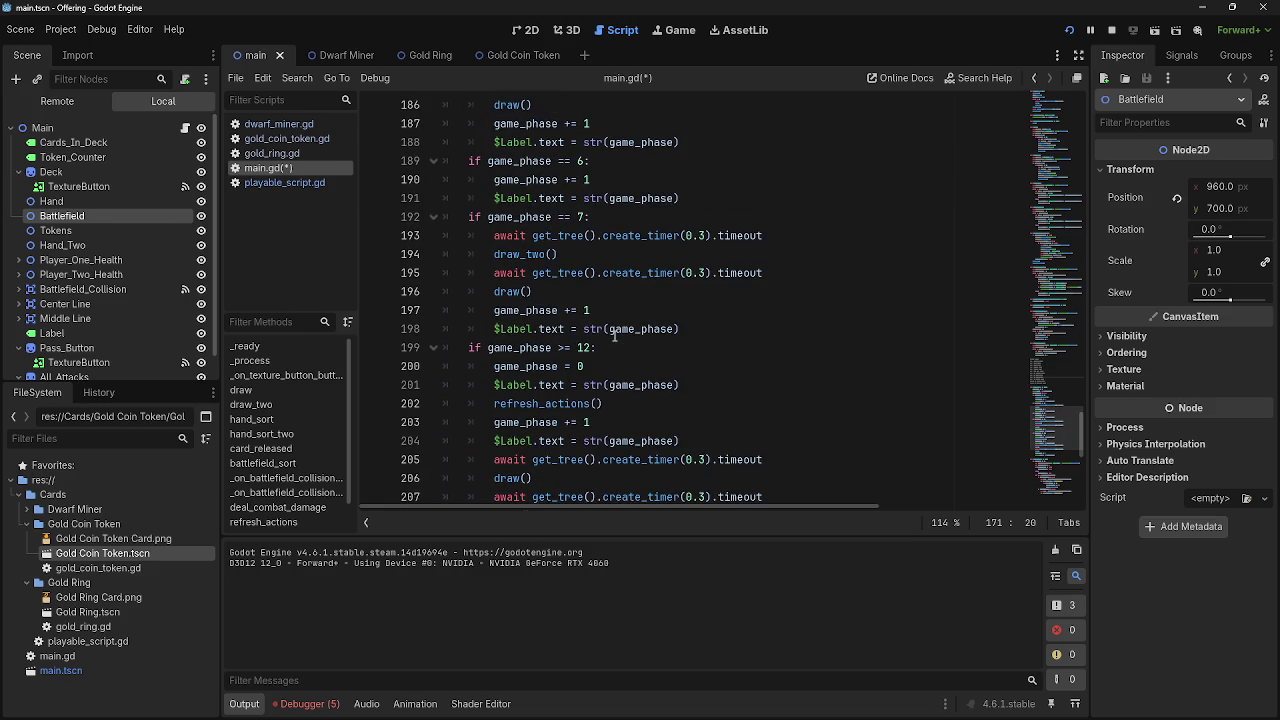
pyautogui.click(720, 326)
pyautogui.scroll(6, 722, 326)
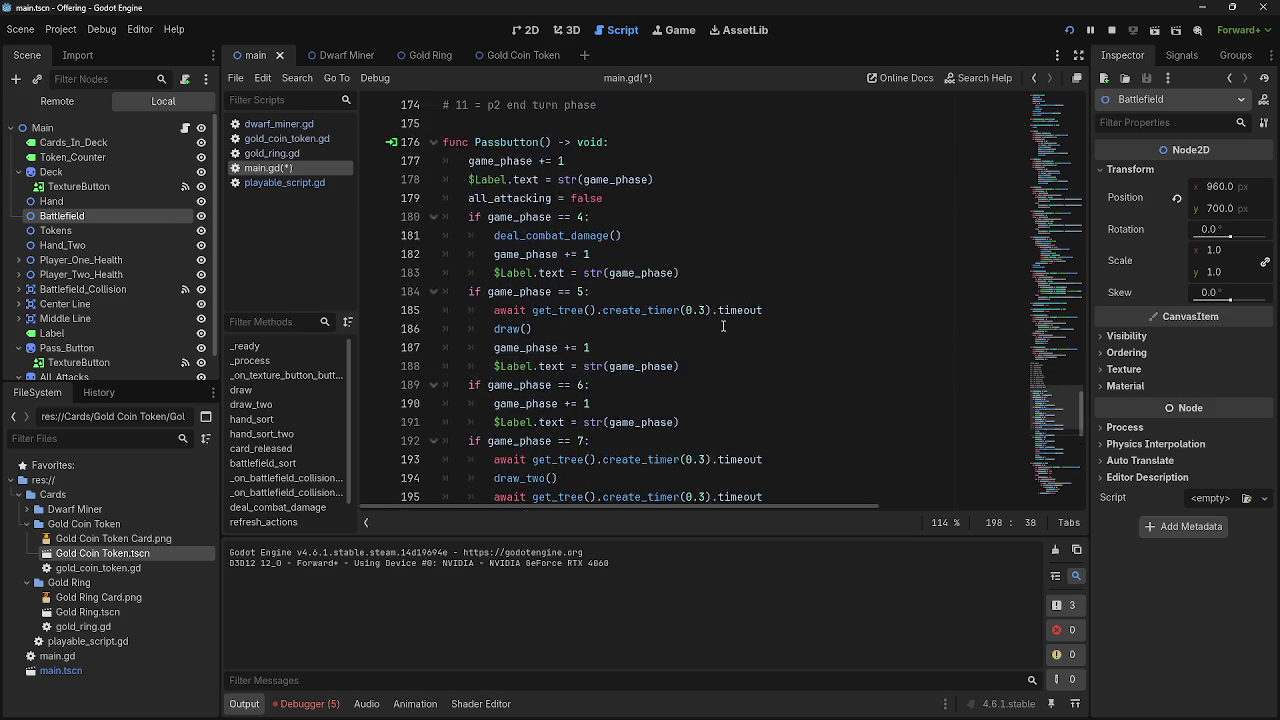
pyautogui.scroll(-6, 723, 326)
pyautogui.press('Return')
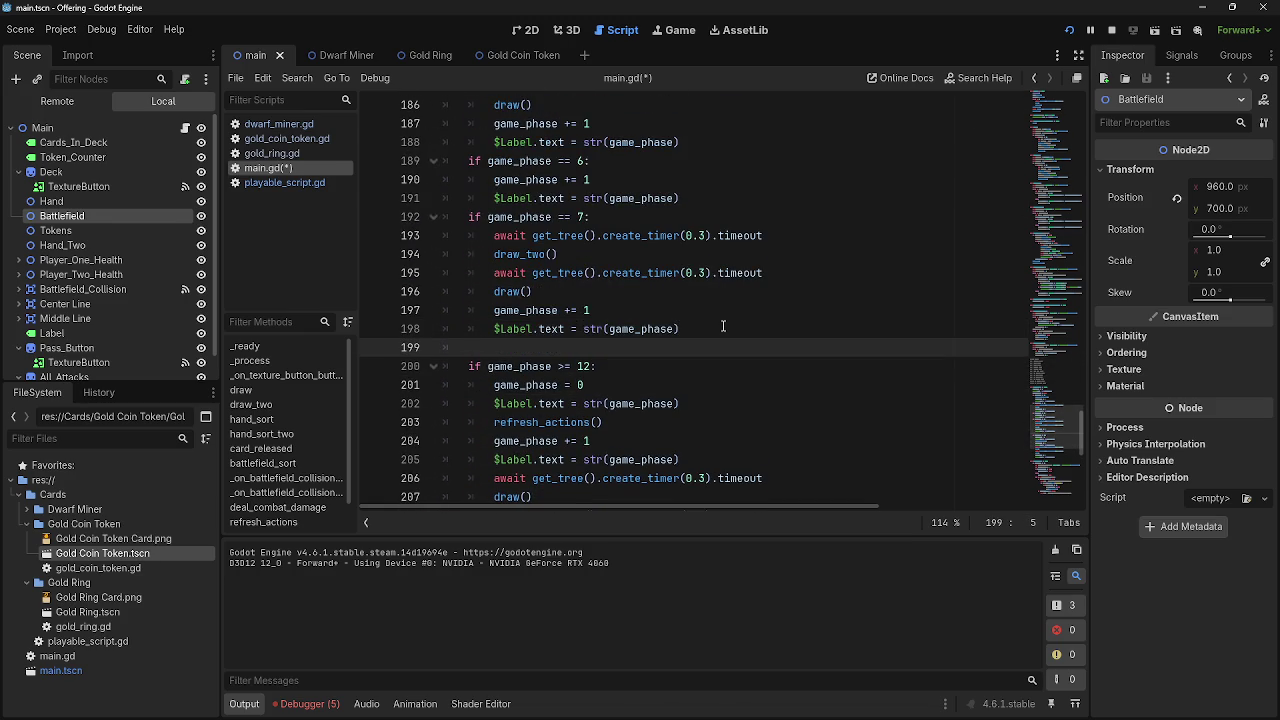
pyautogui.click(1069, 30)
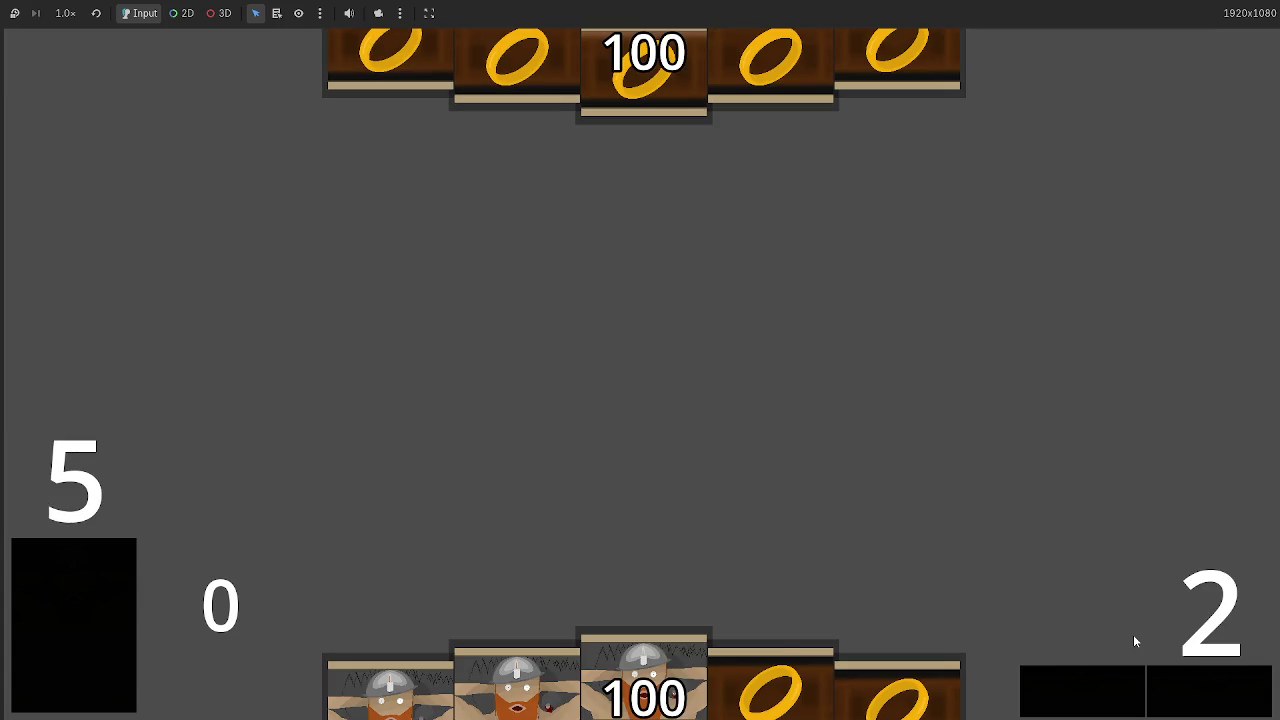
# Play a dwarf card from the hand onto the battlefield
pyautogui.click(644, 680)
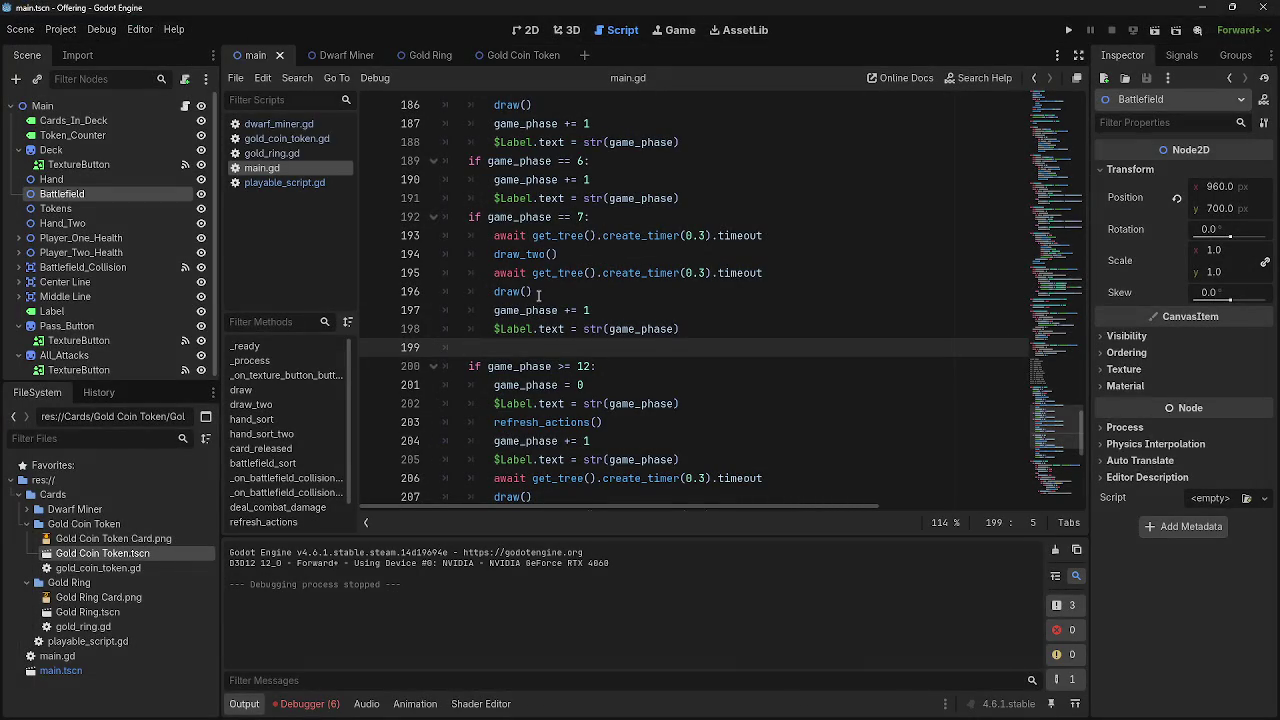
# Change draw() on line 196 to draw_two(), then test-run and stop the game
pyautogui.click(526, 291)
pyautogui.write('_tw')
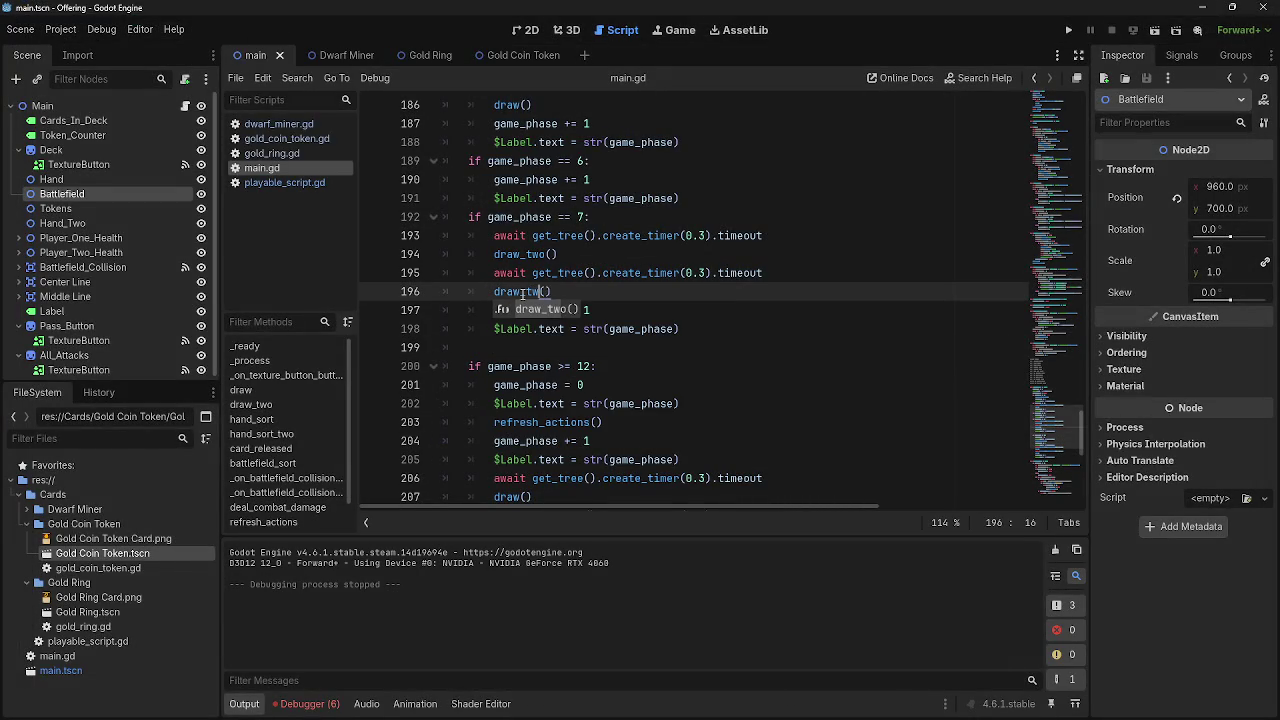
pyautogui.press('Return')
pyautogui.click(607, 309)
pyautogui.click(1068, 30)
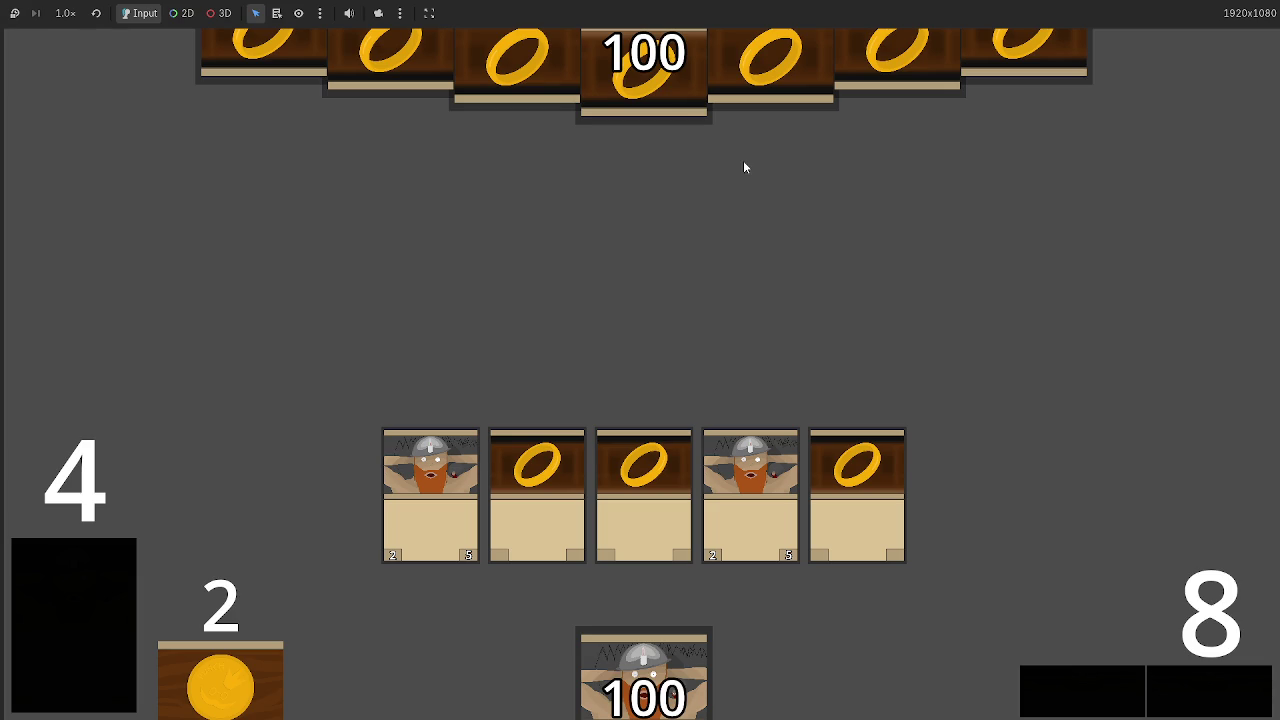
pyautogui.press('F8')
# Make draw_two() take cards from deck_two instead of deck on line 69, then relaunch
pyautogui.scroll(15, 696, 287)
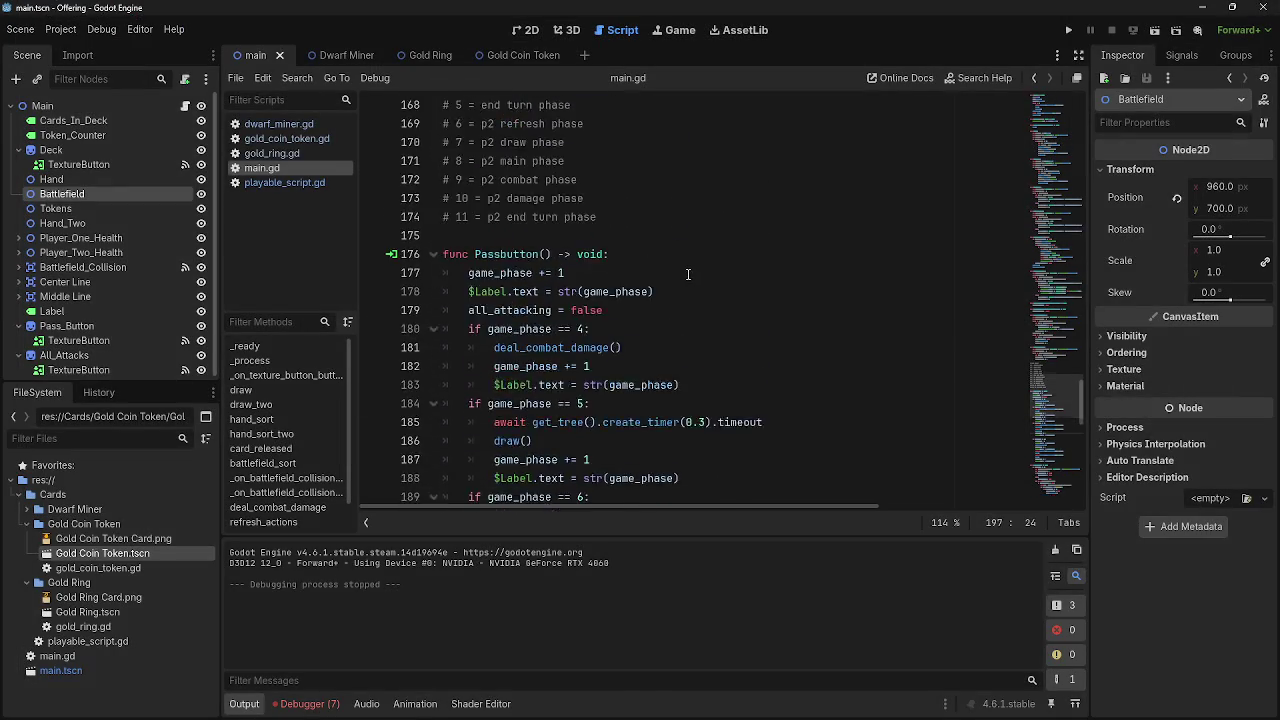
pyautogui.scroll(12, 696, 287)
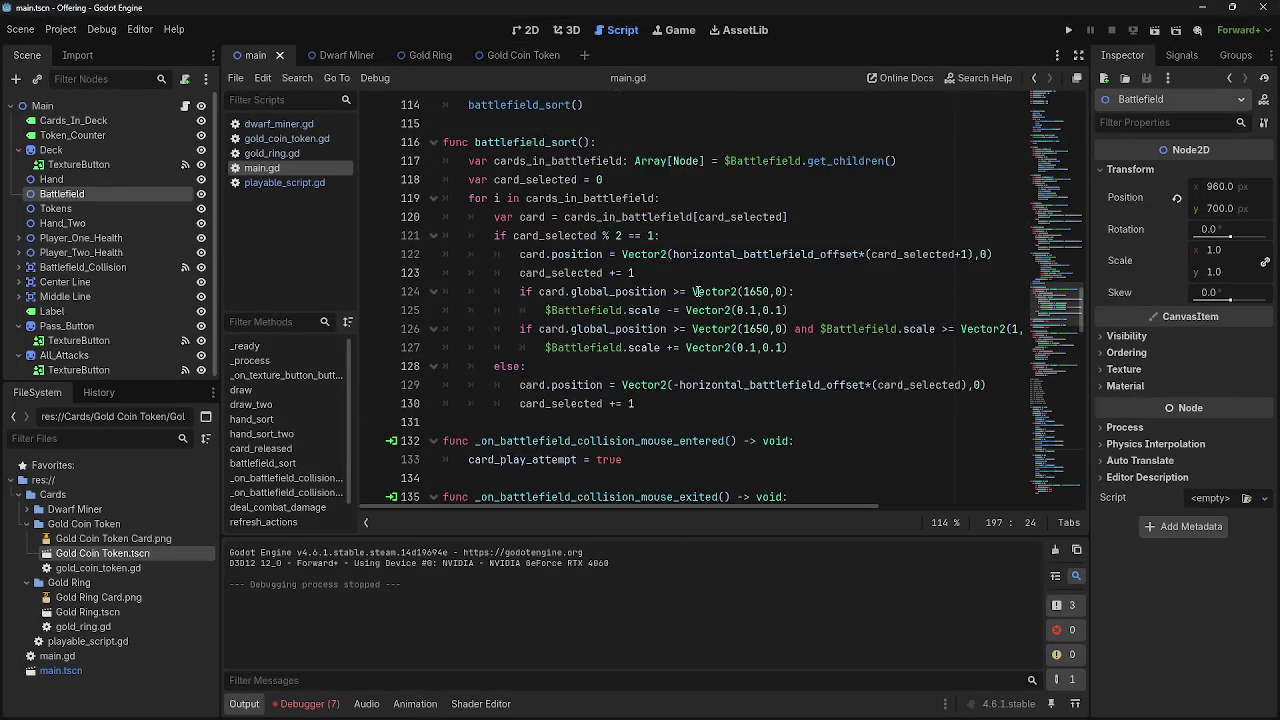
pyautogui.scroll(11, 698, 288)
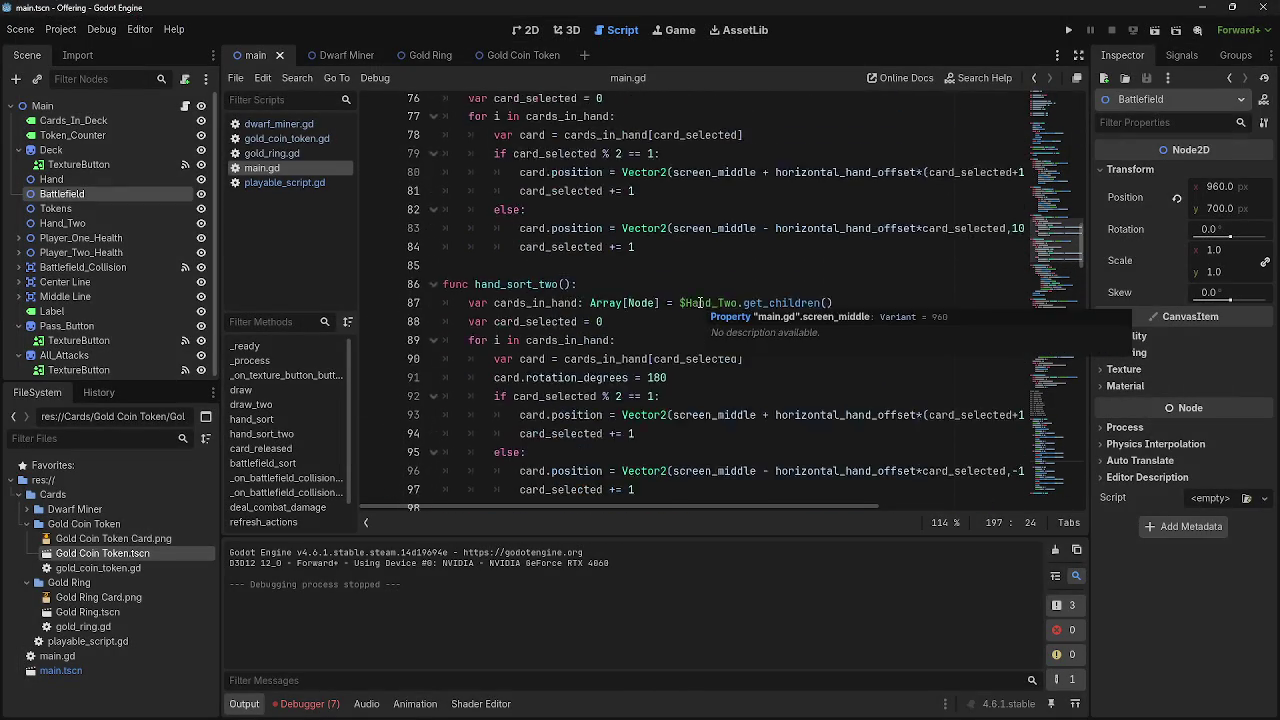
pyautogui.scroll(5, 700, 302)
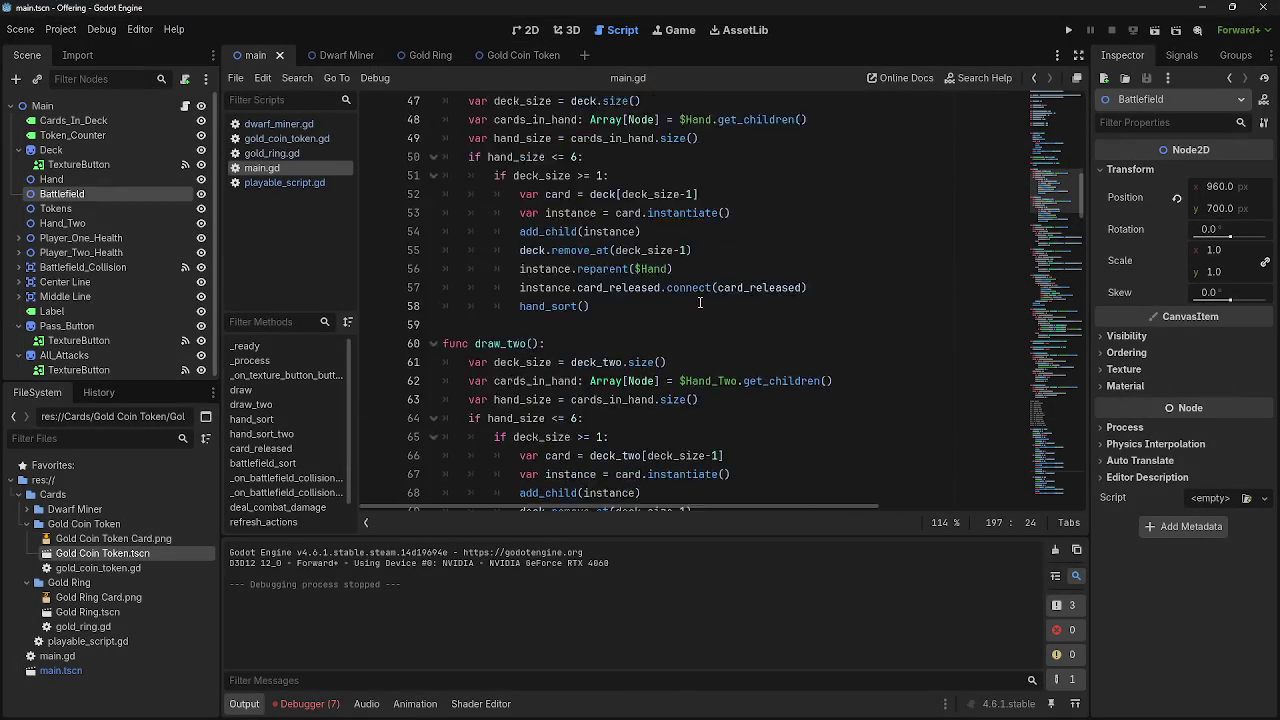
pyautogui.scroll(1, 700, 302)
pyautogui.scroll(-1, 700, 302)
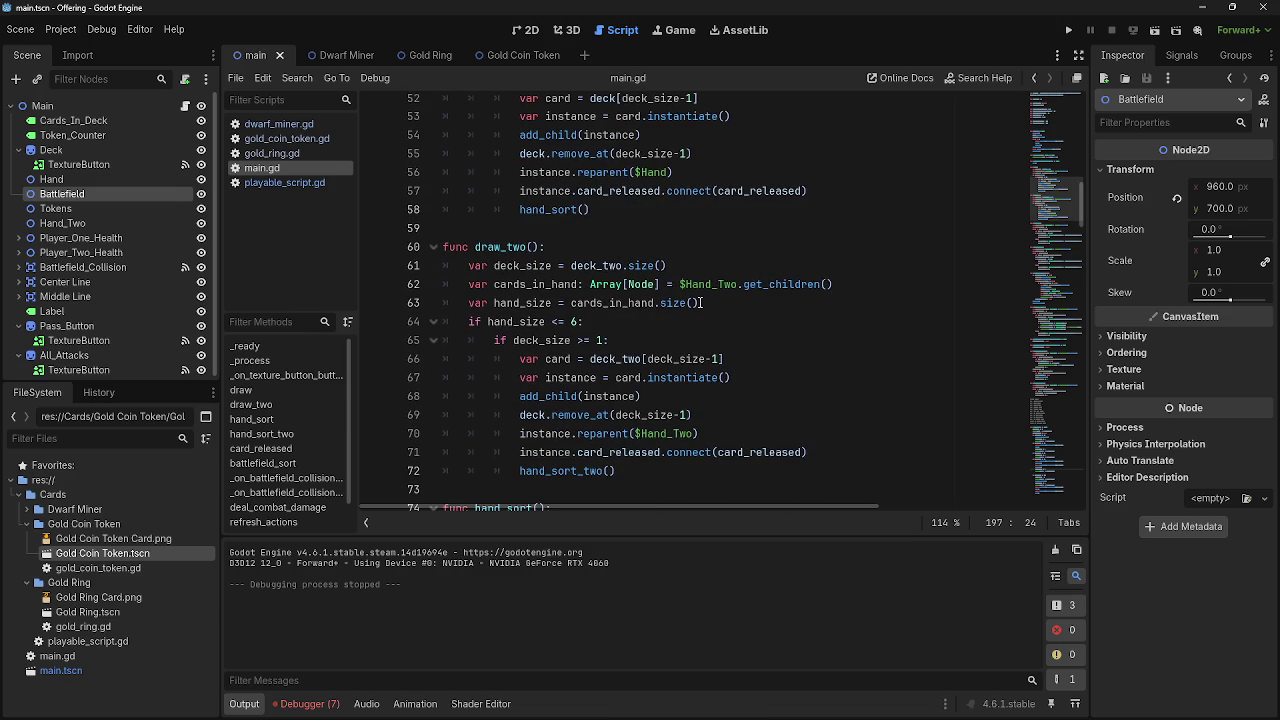
pyautogui.click(547, 415)
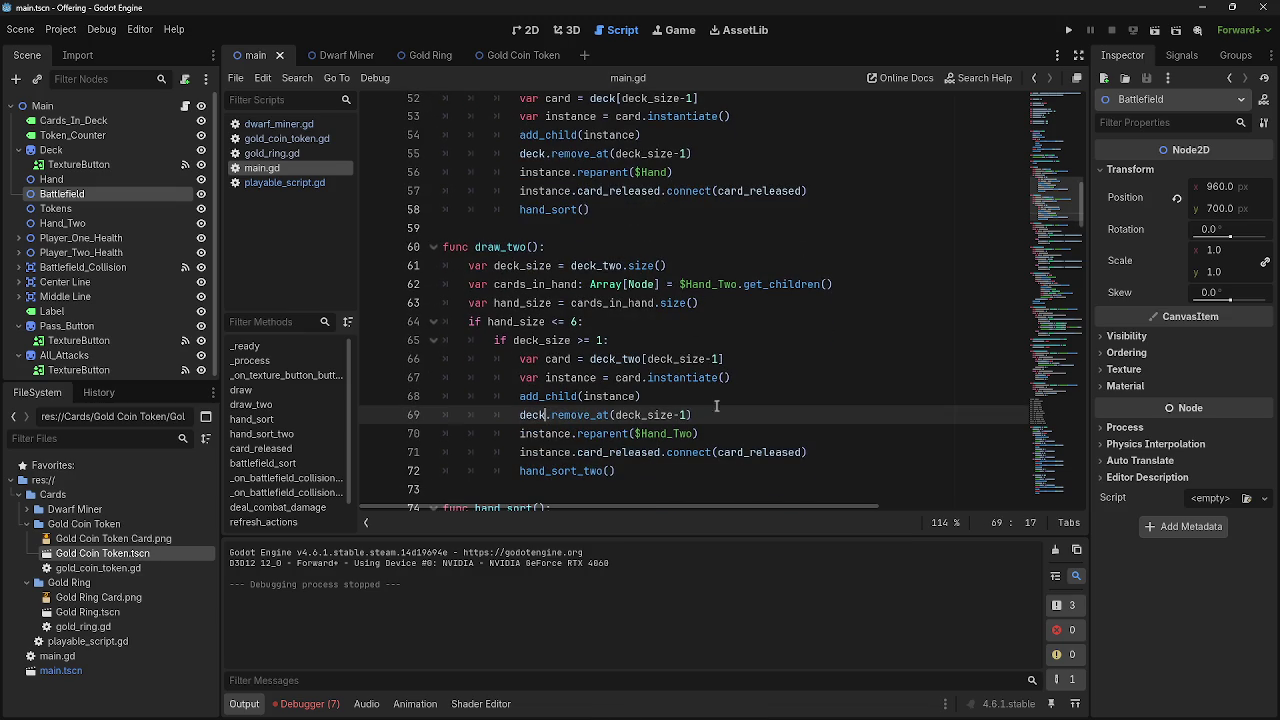
pyautogui.write('_two')
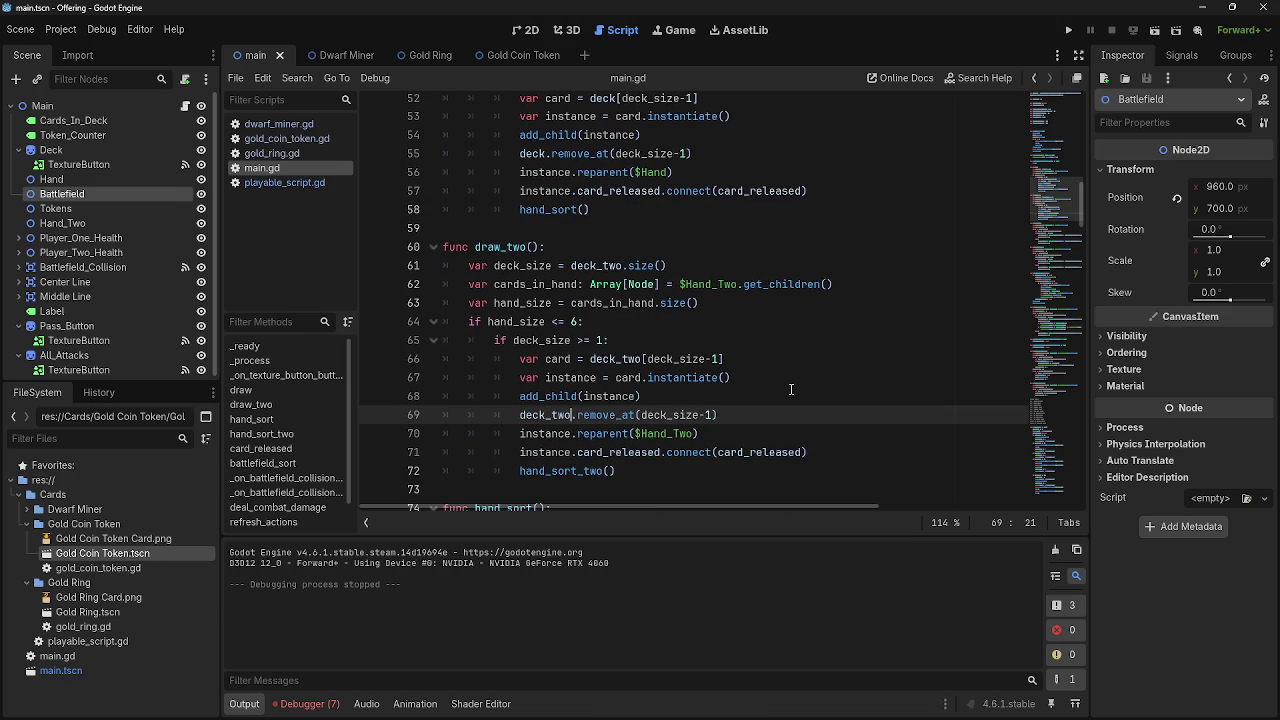
pyautogui.click(1068, 30)
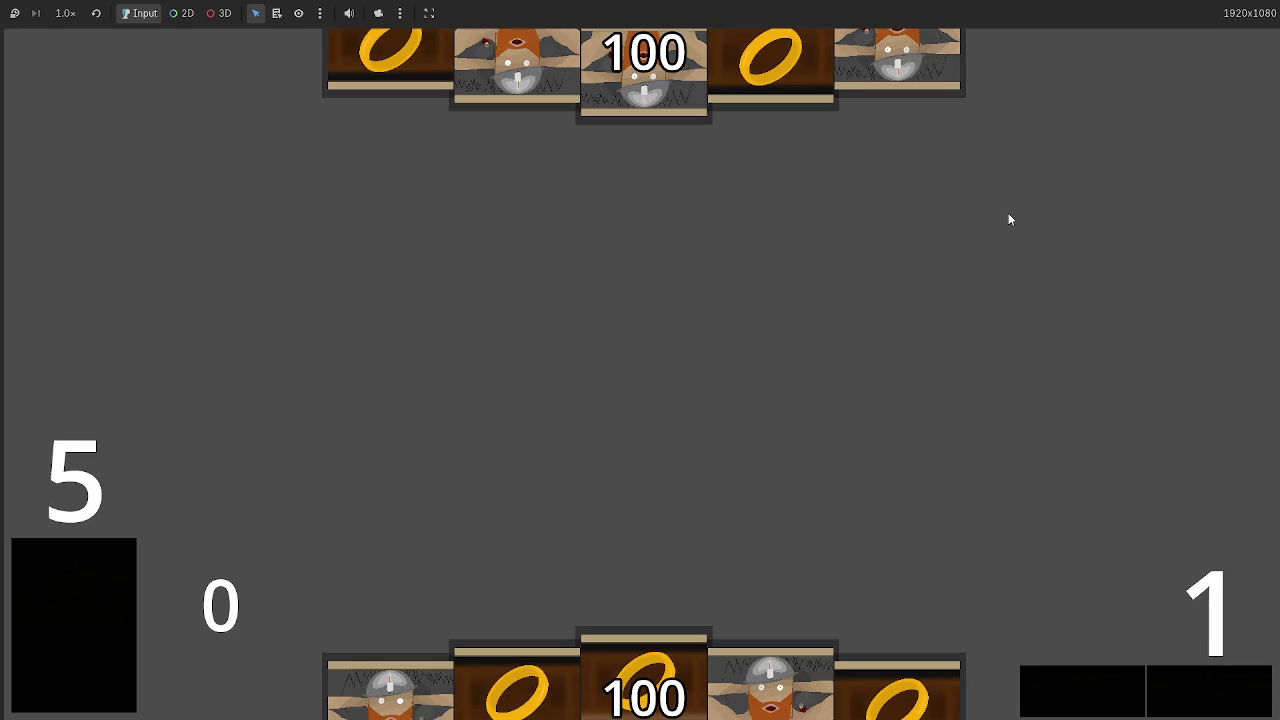
# Play hand cards onto the battlefield, pass so player two draws, then stop the game
pyautogui.click(614, 658)
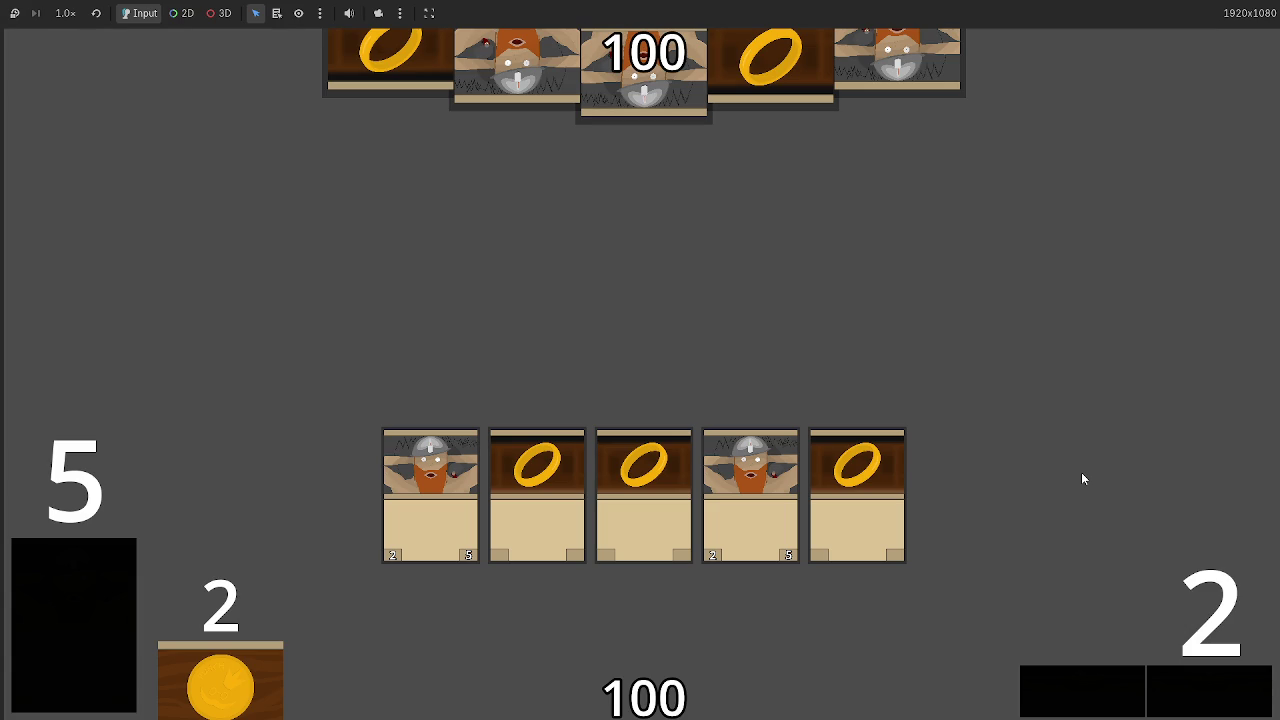
pyautogui.click(1177, 703)
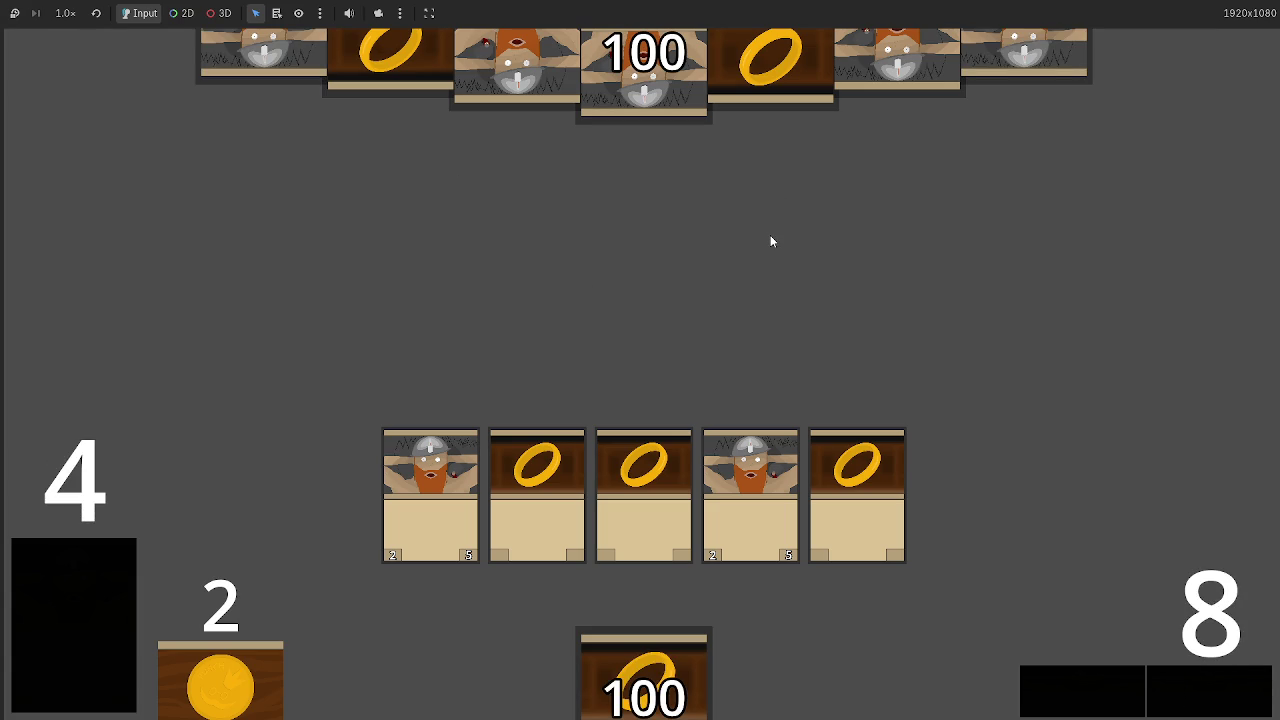
pyautogui.press('F8')
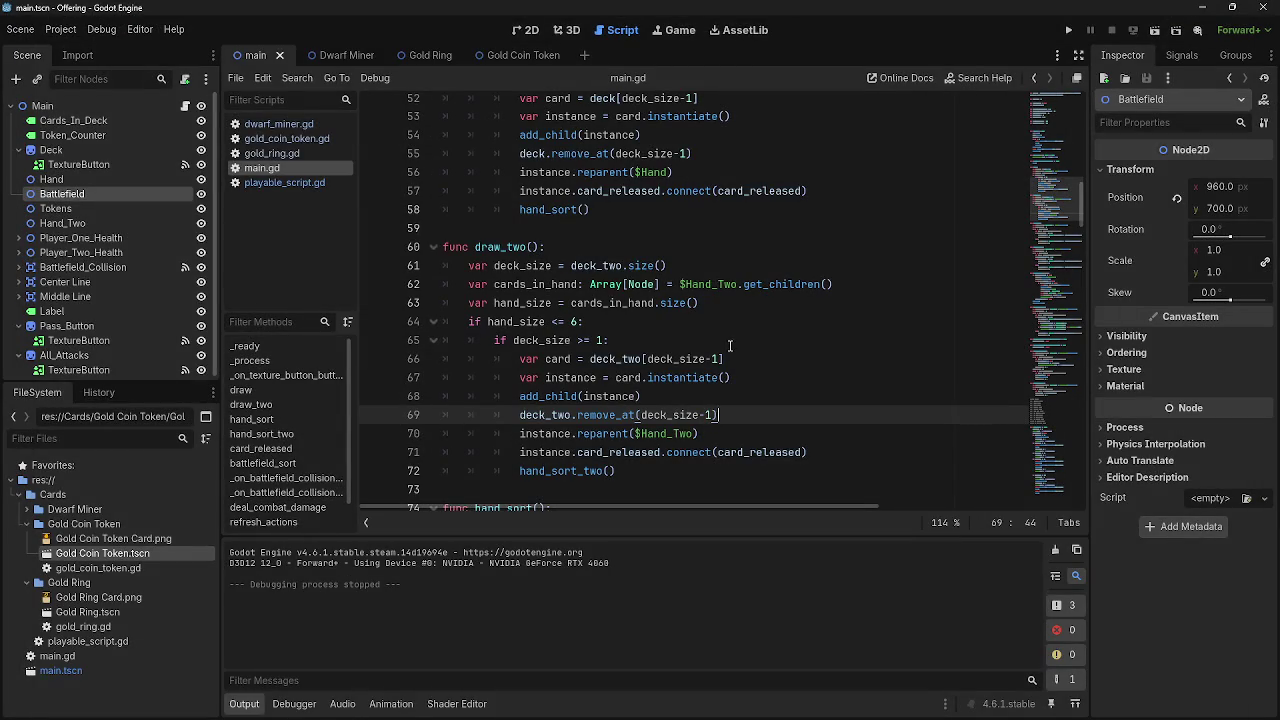
# Write the game_phase == 8 check on line 199 and open an indented block beneath it
pyautogui.scroll(-20, 553, 352)
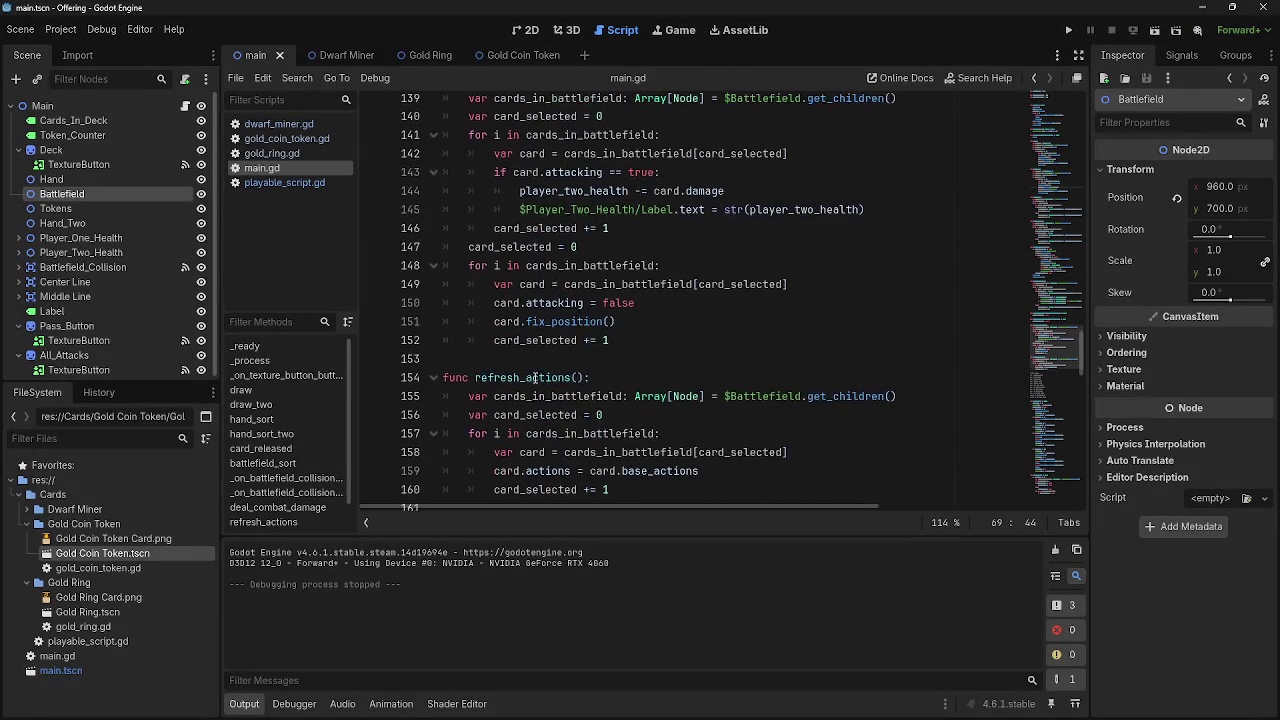
pyautogui.scroll(-3, 536, 376)
pyautogui.click(662, 303)
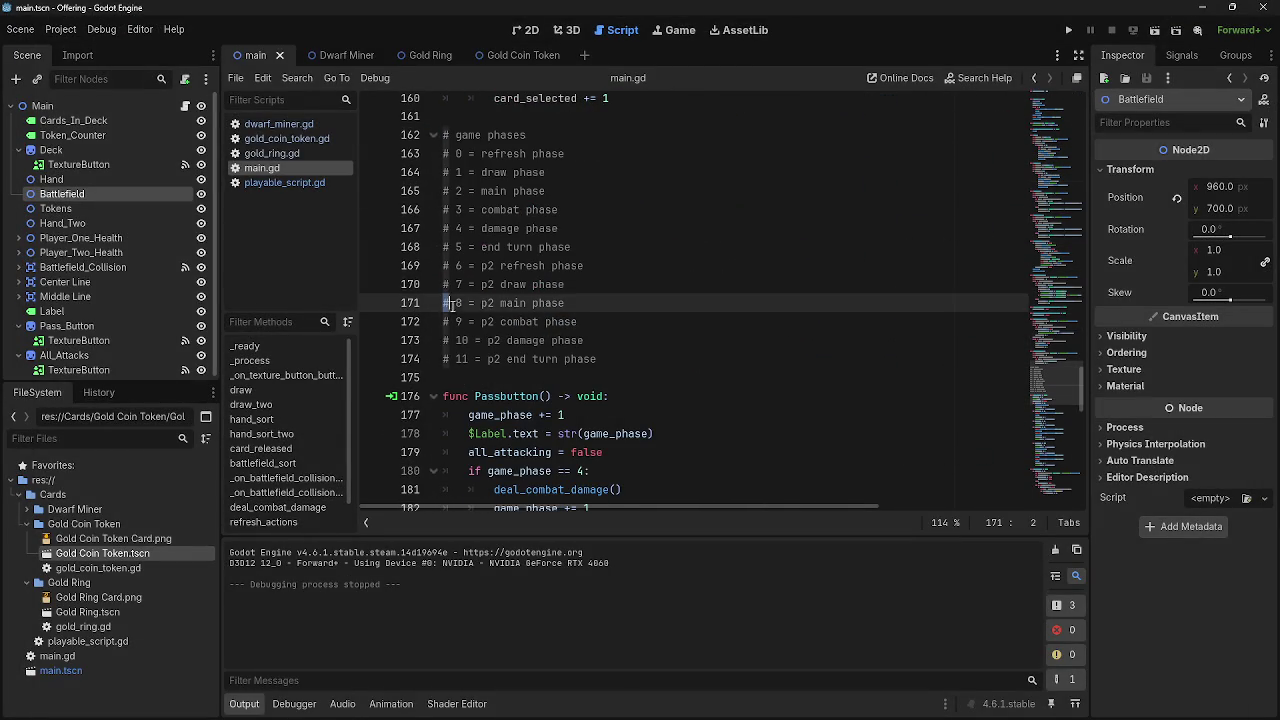
pyautogui.scroll(-7, 662, 303)
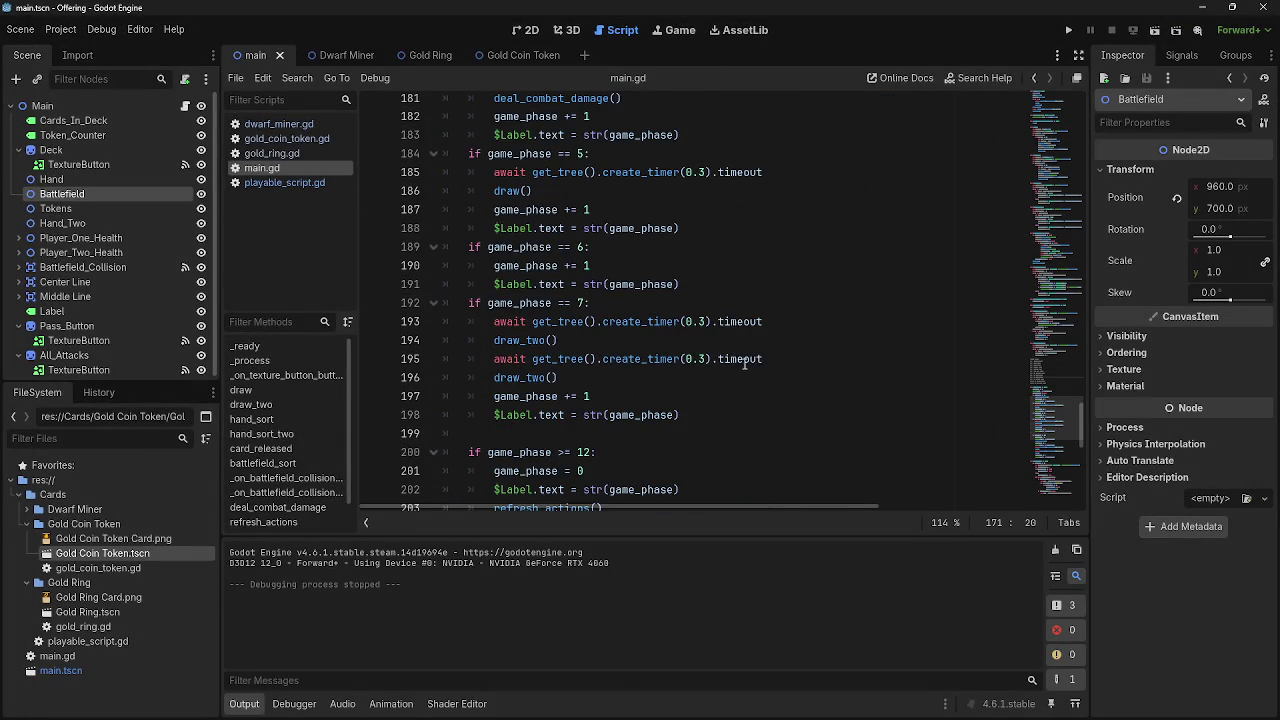
pyautogui.click(706, 435)
pyautogui.write('game')
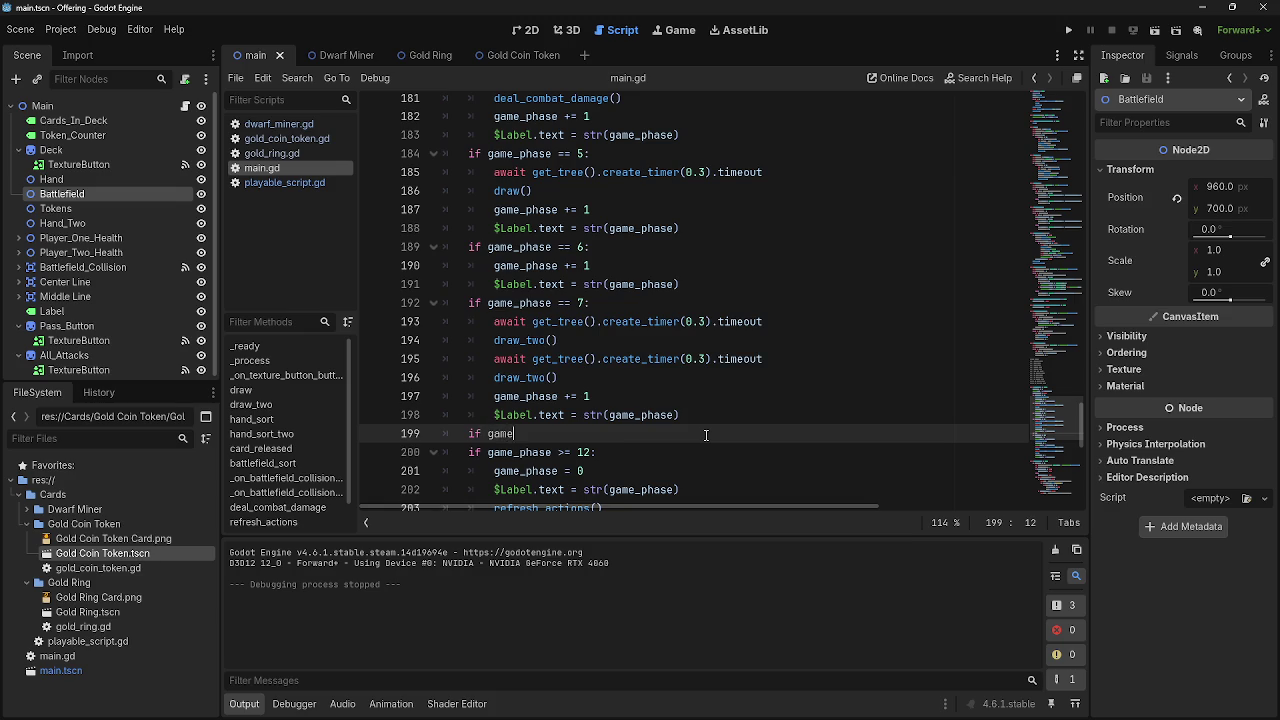
pyautogui.write('_phase ==')
pyautogui.press('BackSpace')
pyautogui.press('BackSpace')
pyautogui.press('BackSpace')
pyautogui.write('== ')
pyautogui.write('8')
pyautogui.press('Return')
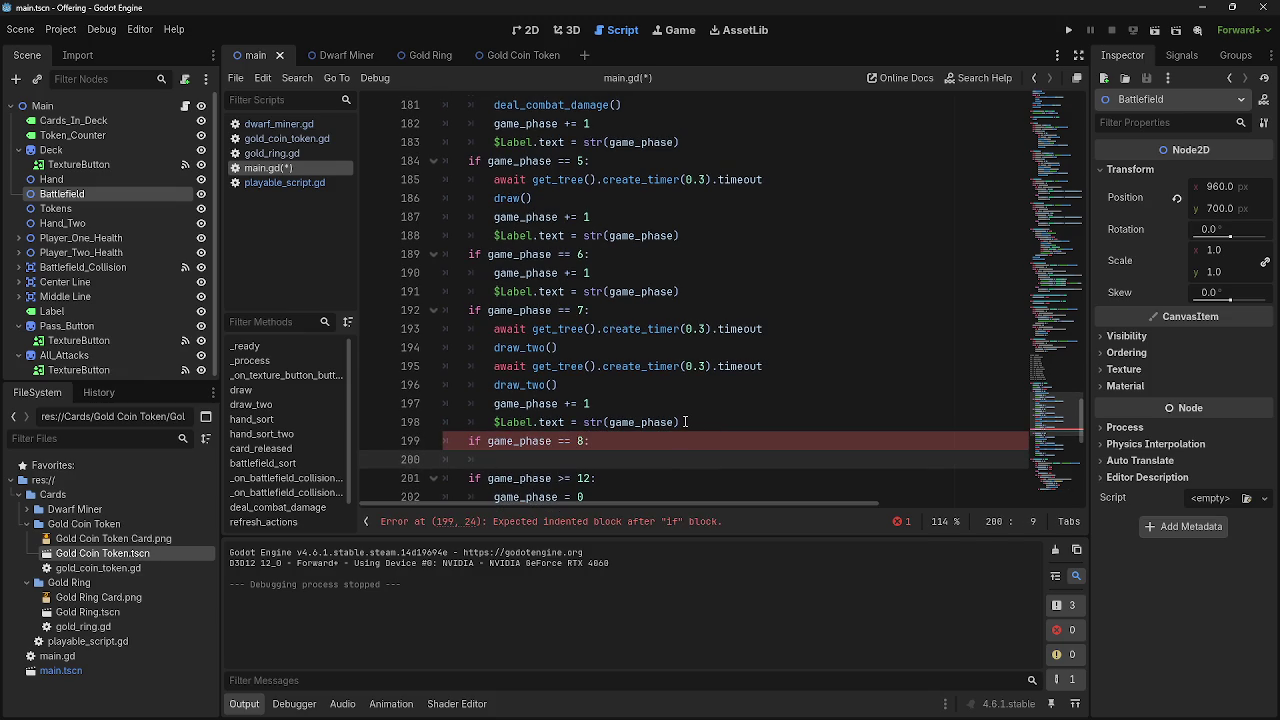
# Type bot_play_cards() as the body of the phase 8 branch
pyautogui.scroll(1, 592, 400)
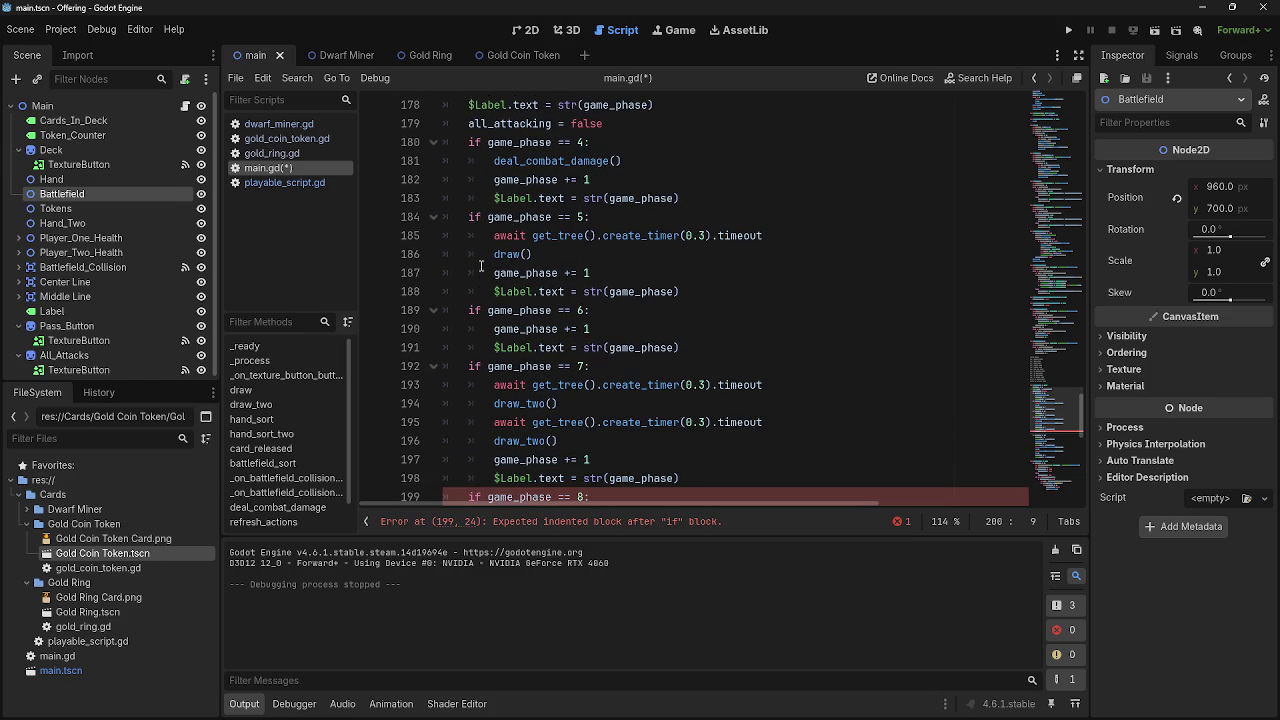
pyautogui.scroll(-2, 613, 377)
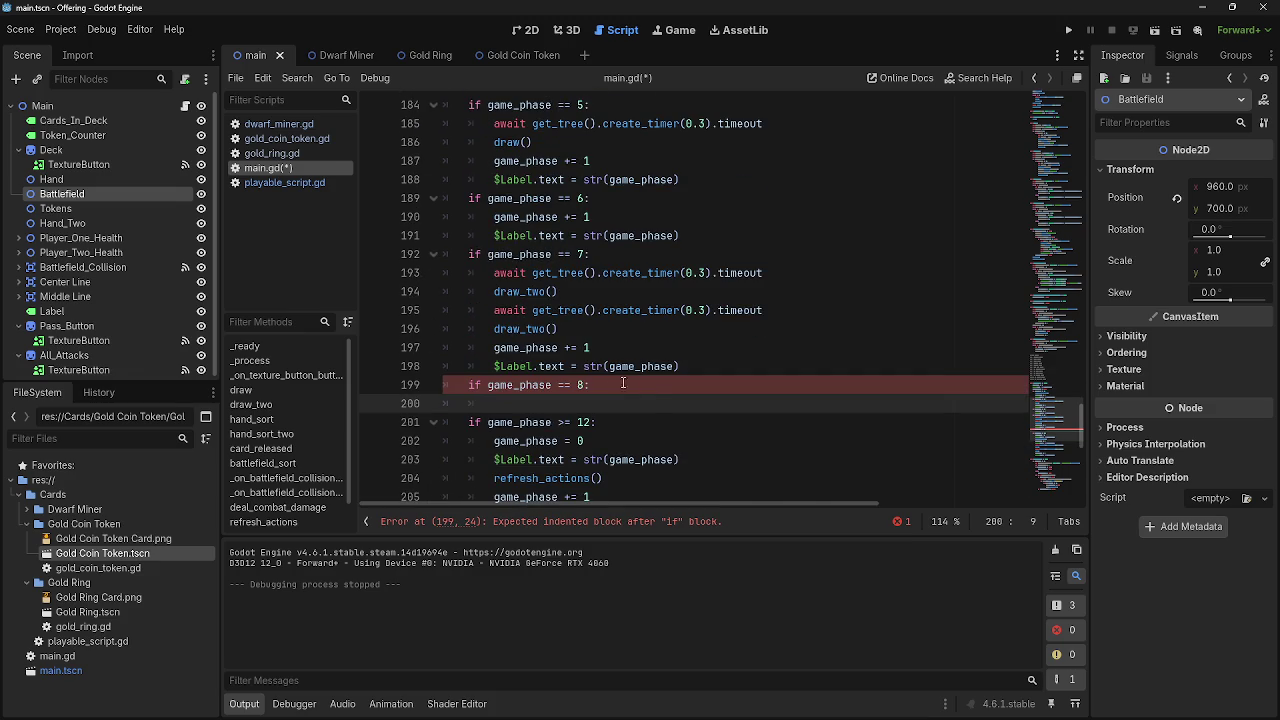
pyautogui.scroll(8, 659, 397)
pyautogui.scroll(-10, 657, 402)
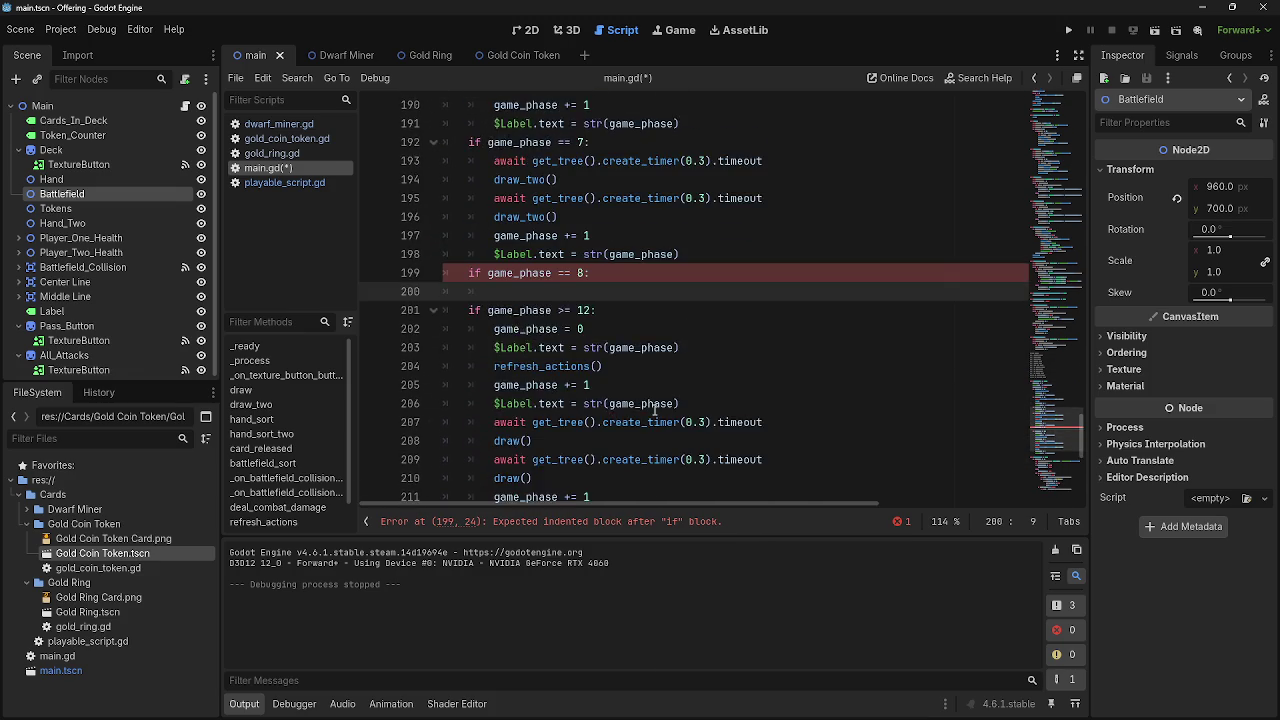
pyautogui.scroll(1, 655, 408)
pyautogui.write('bot')
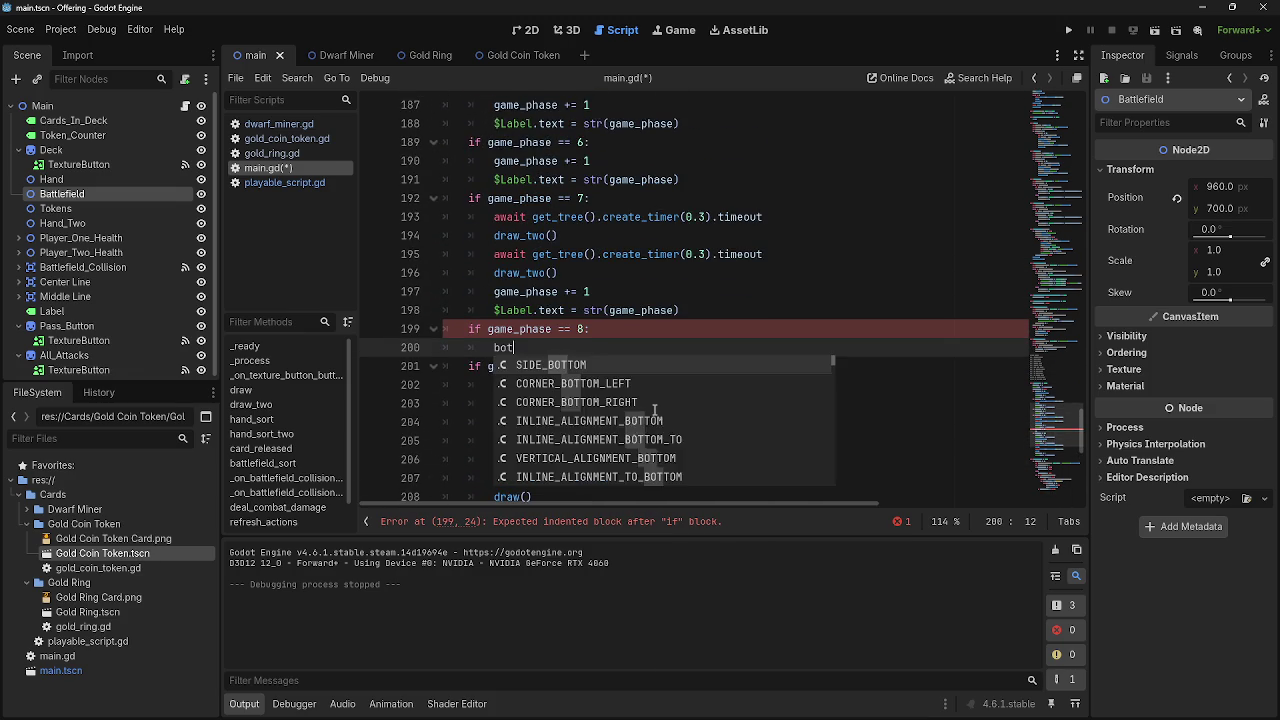
pyautogui.press('BackSpace')
pyautogui.press('BackSpace')
pyautogui.press('Escape')
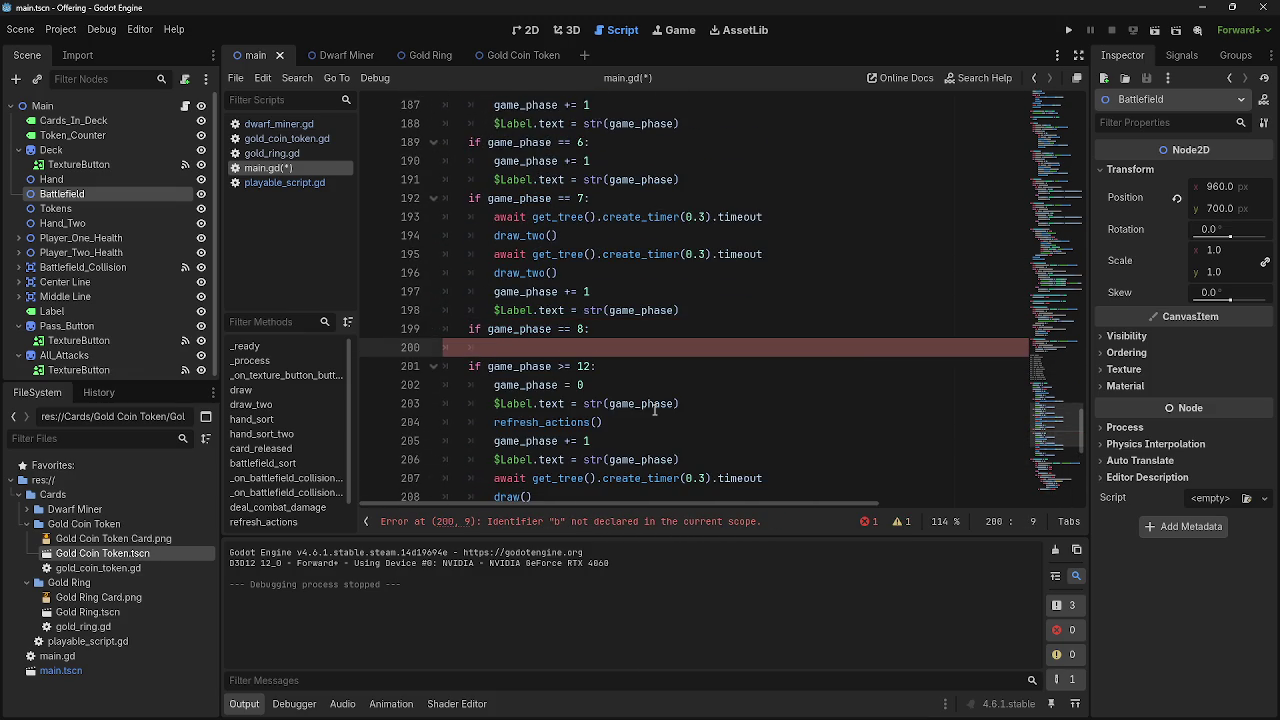
pyautogui.write('B')
pyautogui.press('BackSpace')
pyautogui.press('Tab')
pyautogui.write('_pla')
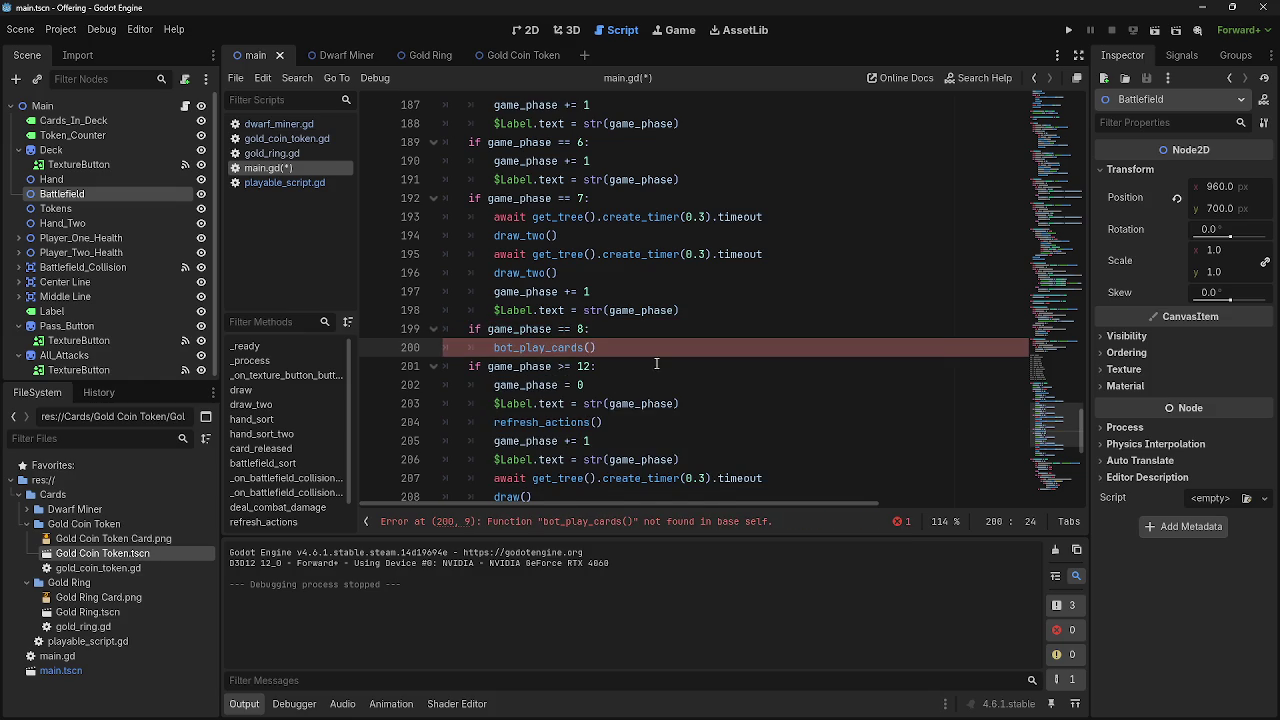
pyautogui.scroll(15, 495, 350)
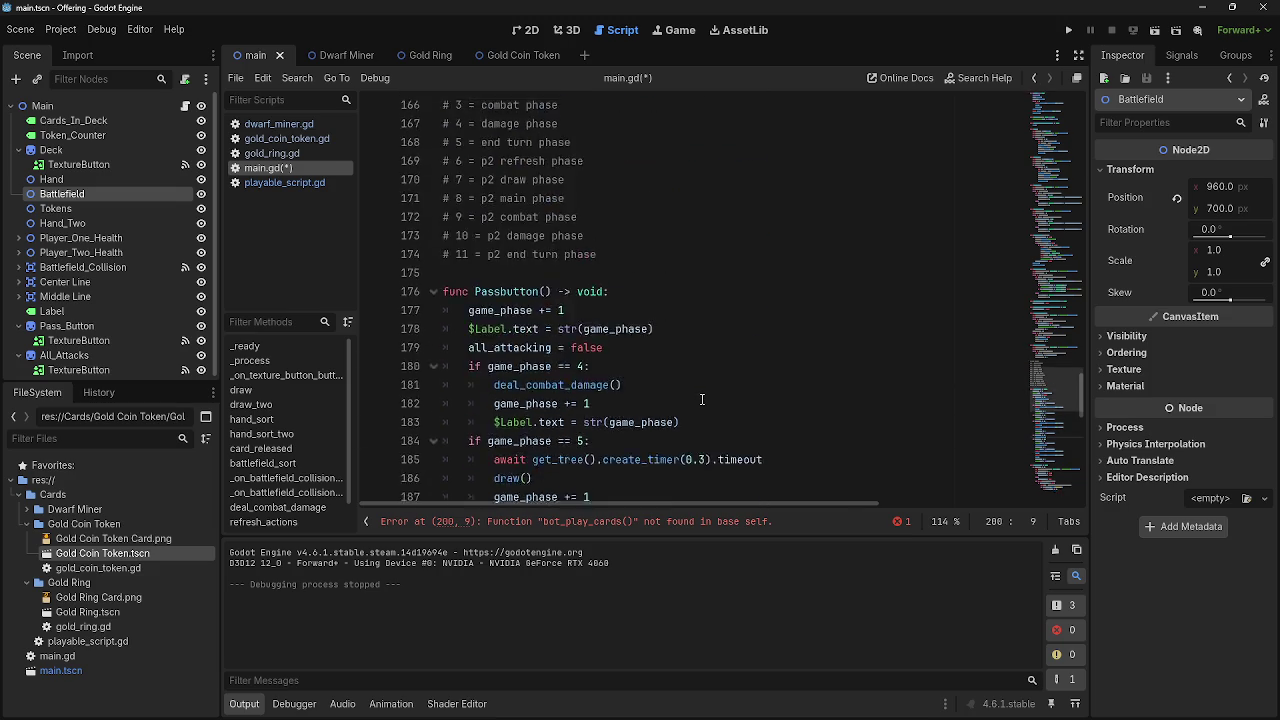
# Insert two blank lines above the '# game phases' comment on line 162
pyautogui.scroll(8, 703, 402)
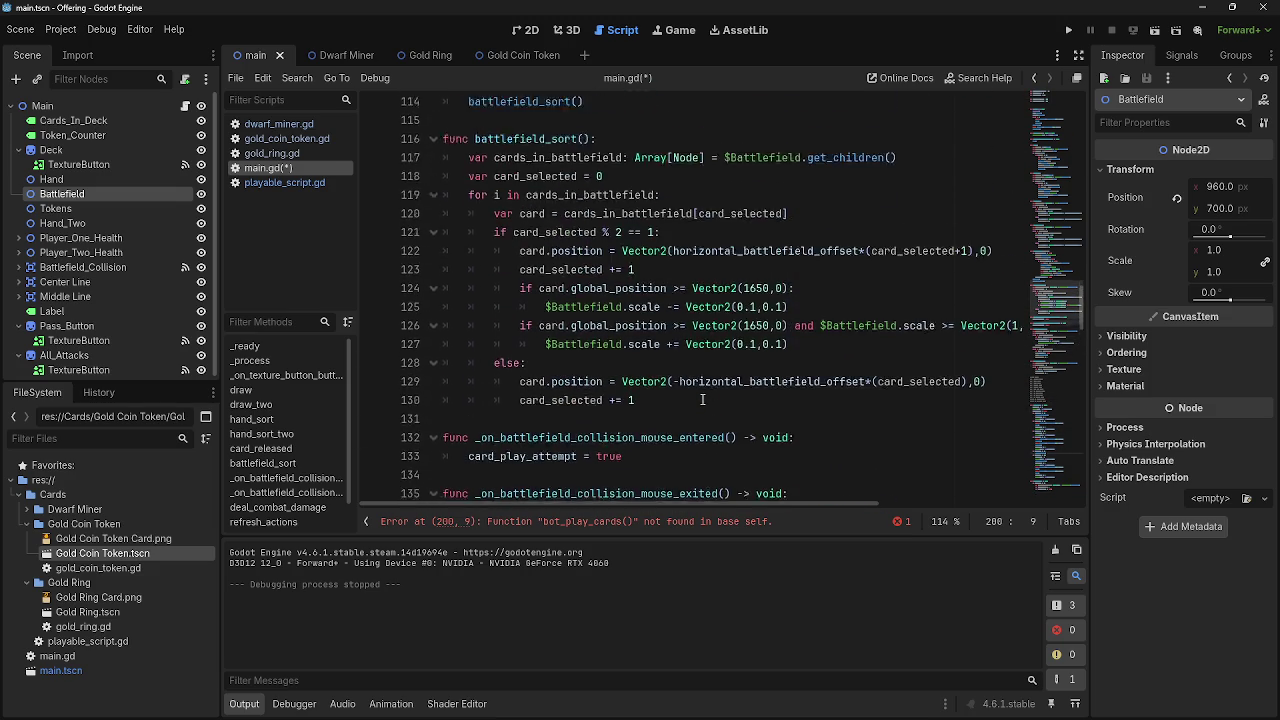
pyautogui.scroll(10, 703, 402)
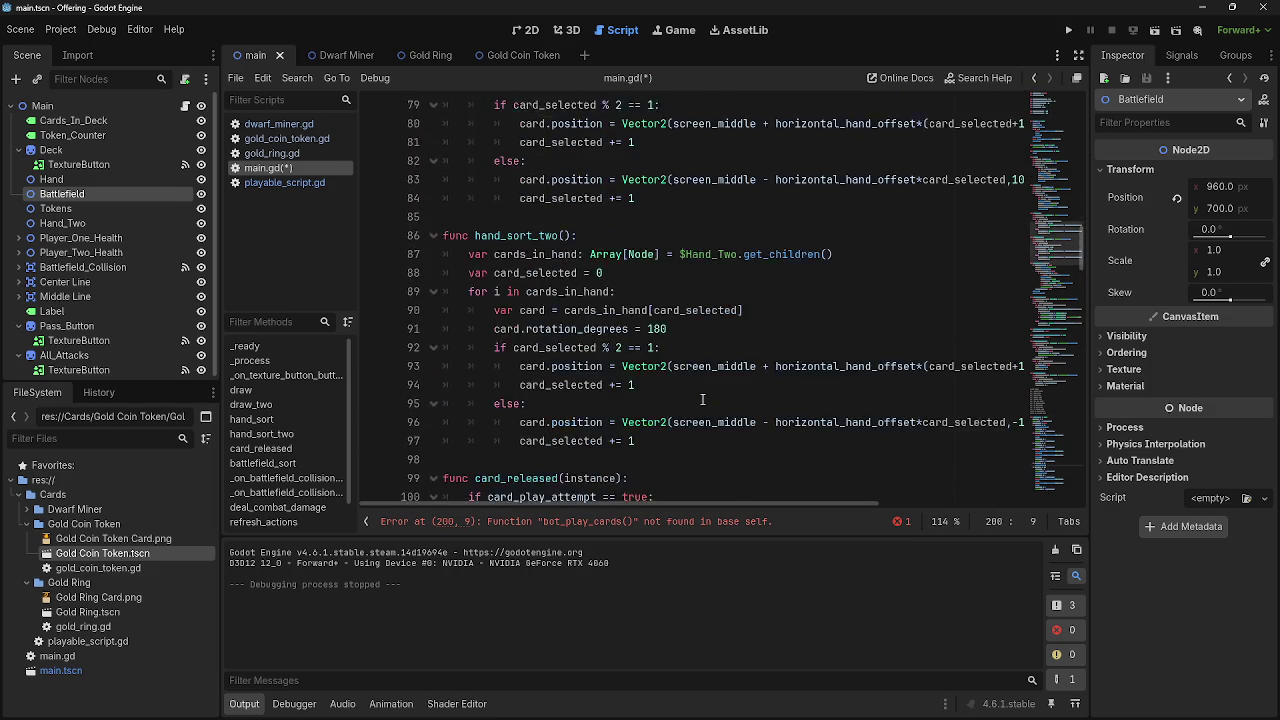
pyautogui.scroll(-20, 703, 400)
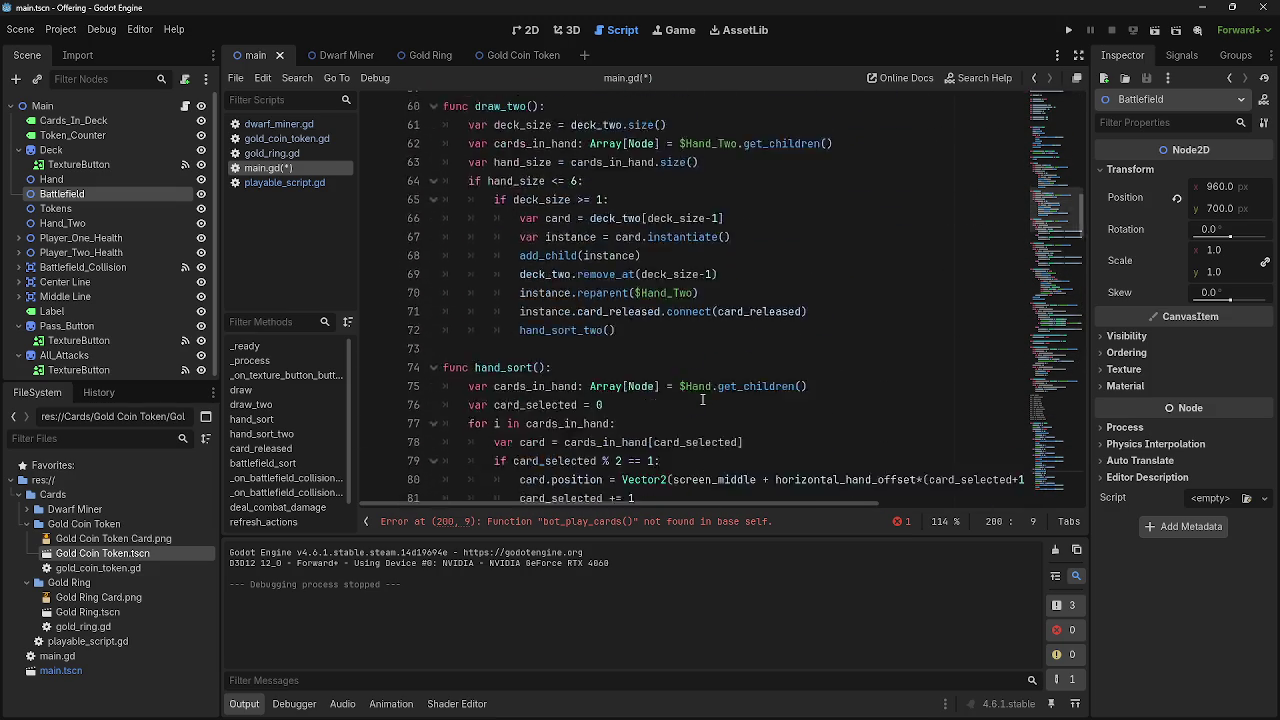
pyautogui.scroll(6, 703, 400)
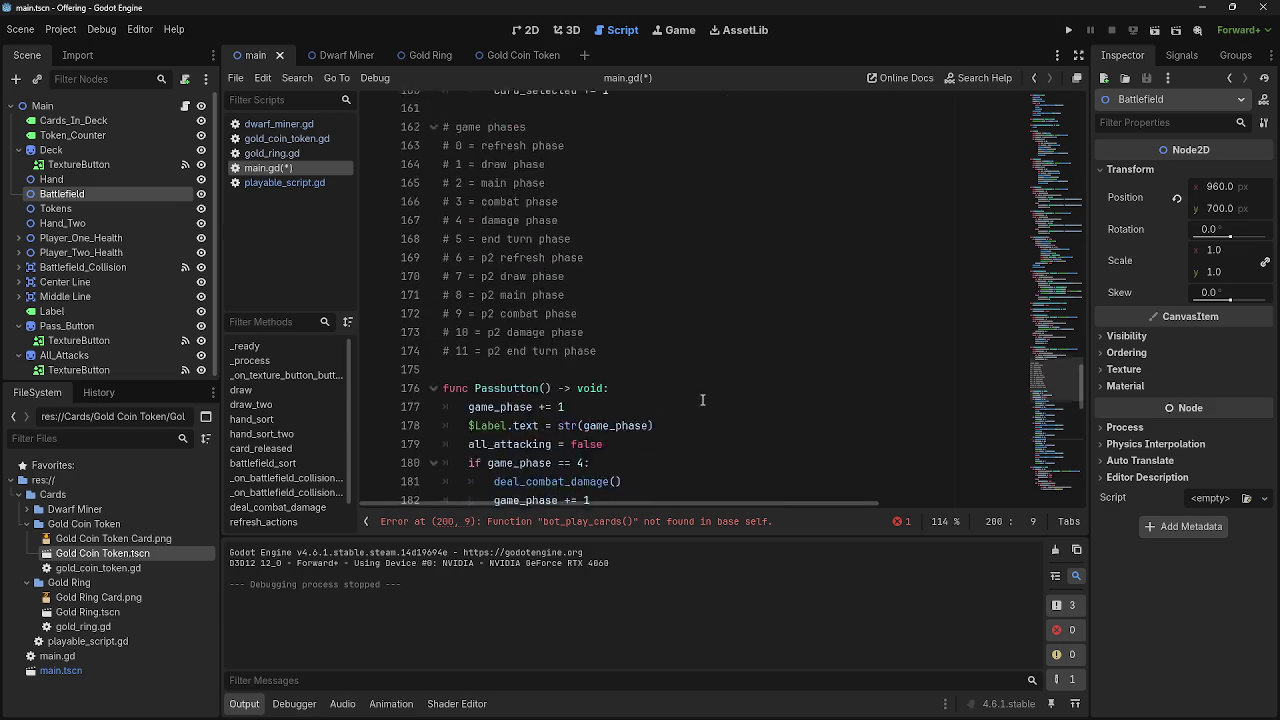
pyautogui.click(583, 413)
pyautogui.press('Home')
pyautogui.press('Return')
pyautogui.press('Up')
pyautogui.press('Return')
pyautogui.press('Up')
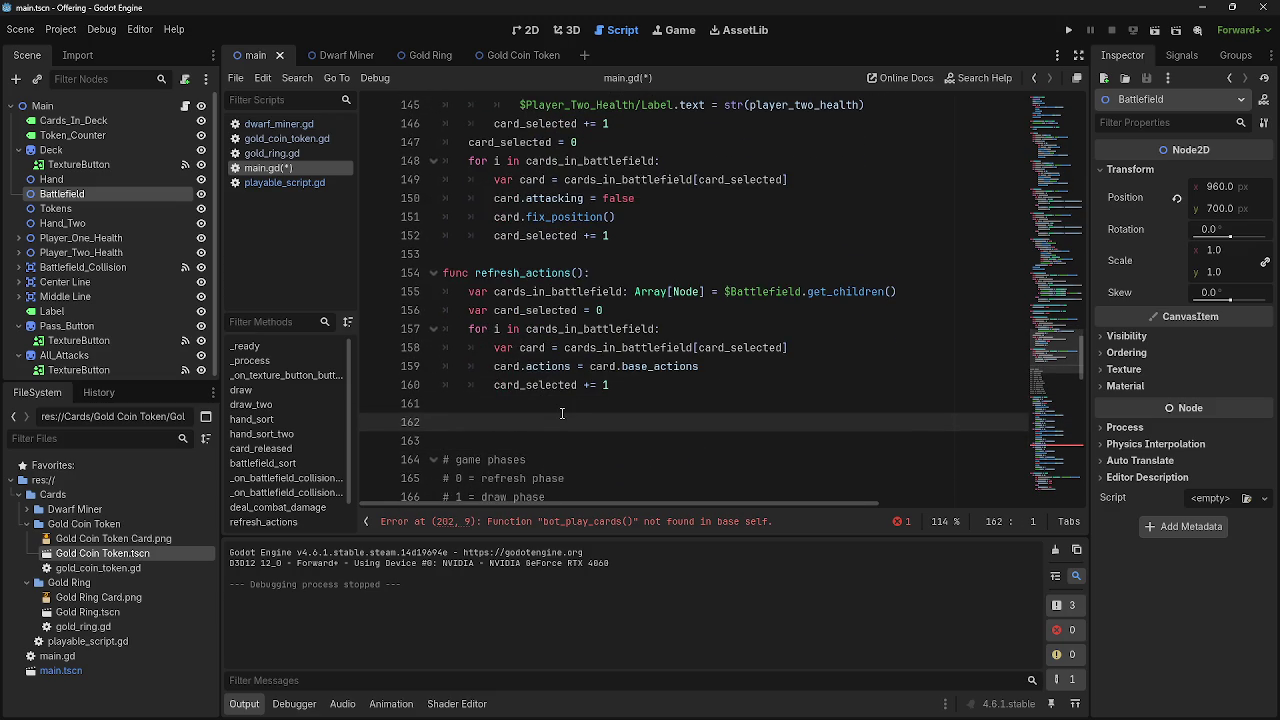
# Add the game_phase increment and label refresh after bot_play_cards() in the phase 8 branch
pyautogui.scroll(-1, 671, 411)
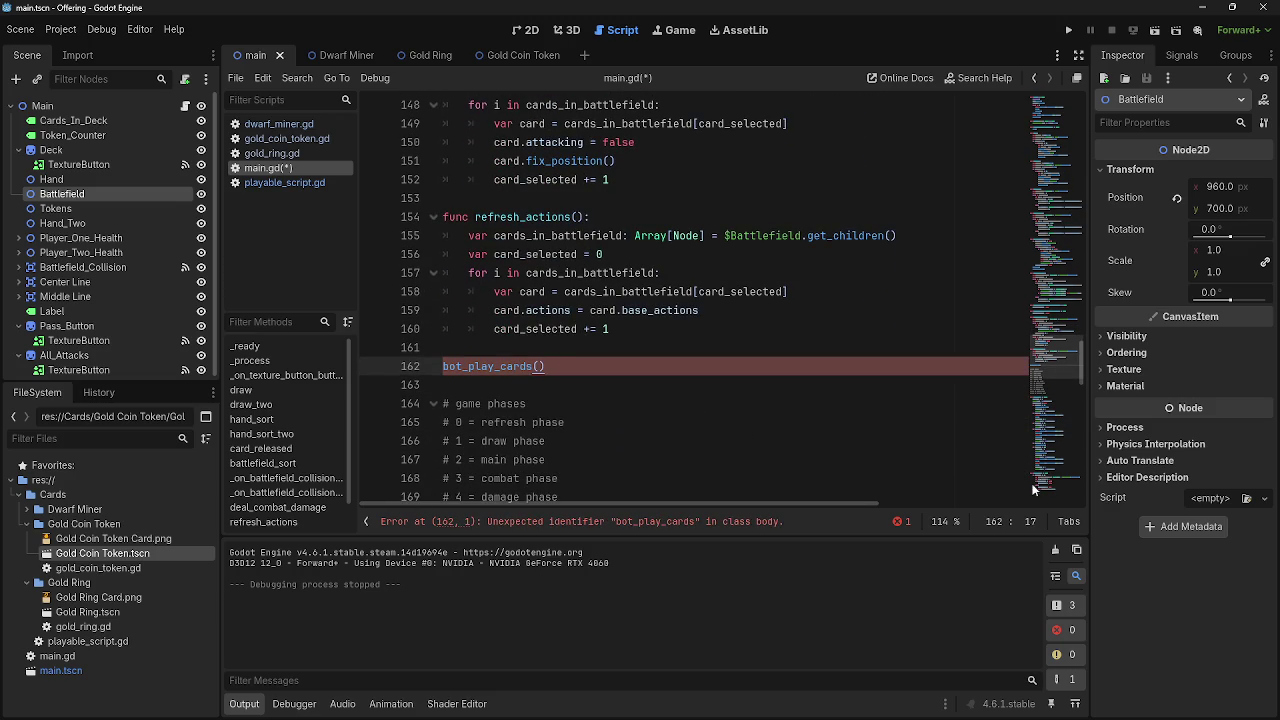
pyautogui.moveTo(1072, 367)
pyautogui.mouseDown()
pyautogui.moveTo(1088, 490)
pyautogui.moveTo(1074, 126)
pyautogui.moveTo(1072, 231)
pyautogui.moveTo(1077, 410)
pyautogui.moveTo(1080, 113)
pyautogui.moveTo(1078, 505)
pyautogui.mouseUp()
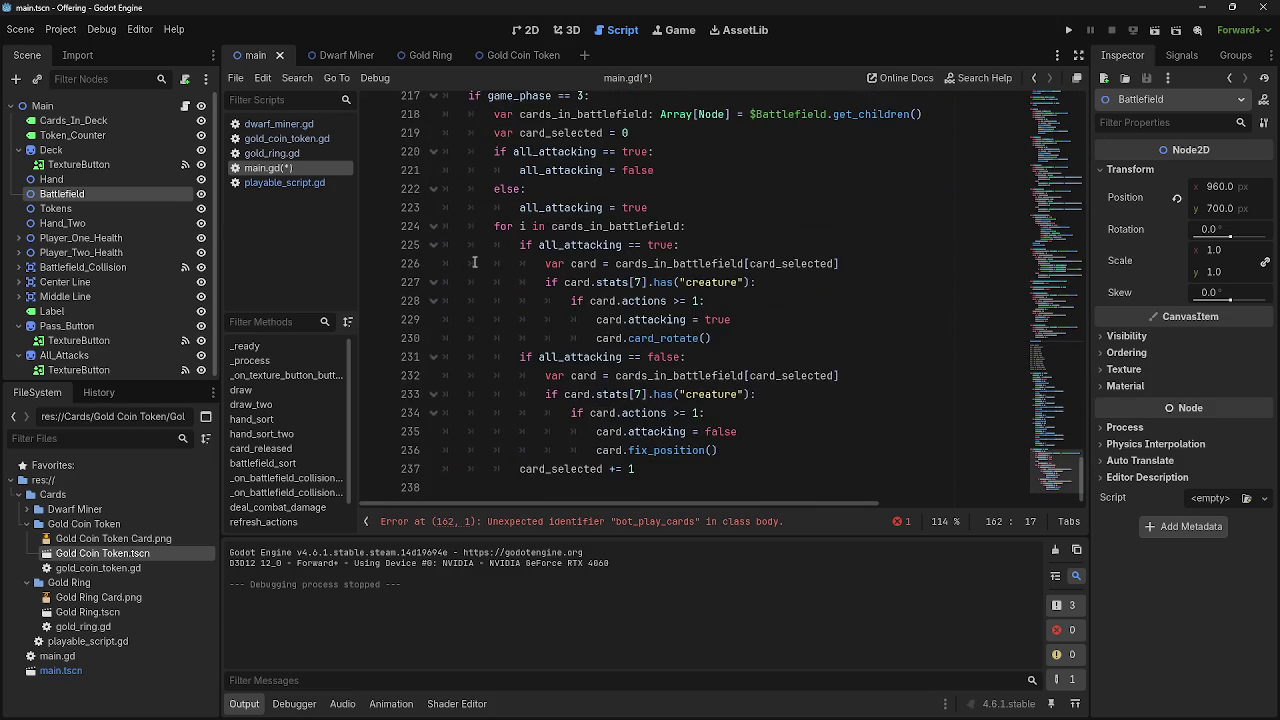
pyautogui.scroll(10, 489, 270)
pyautogui.scroll(-6, 430, 210)
pyautogui.scroll(11, 435, 233)
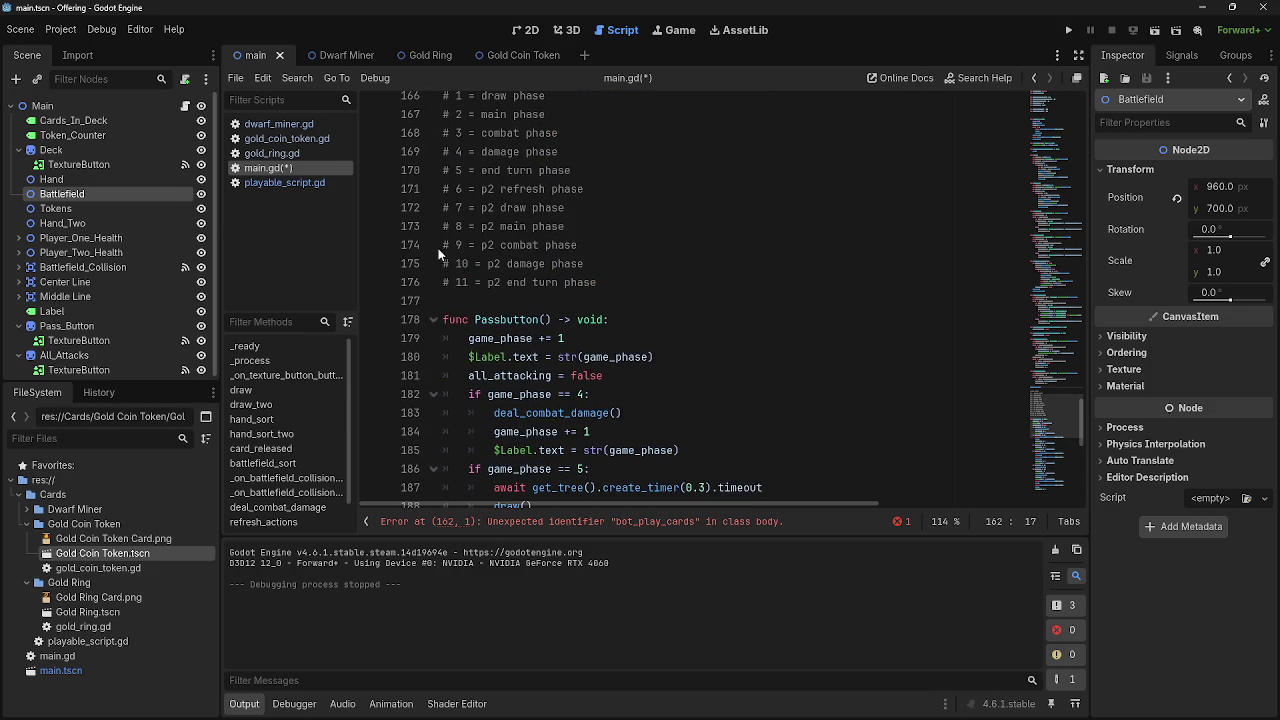
pyautogui.scroll(-6, 433, 320)
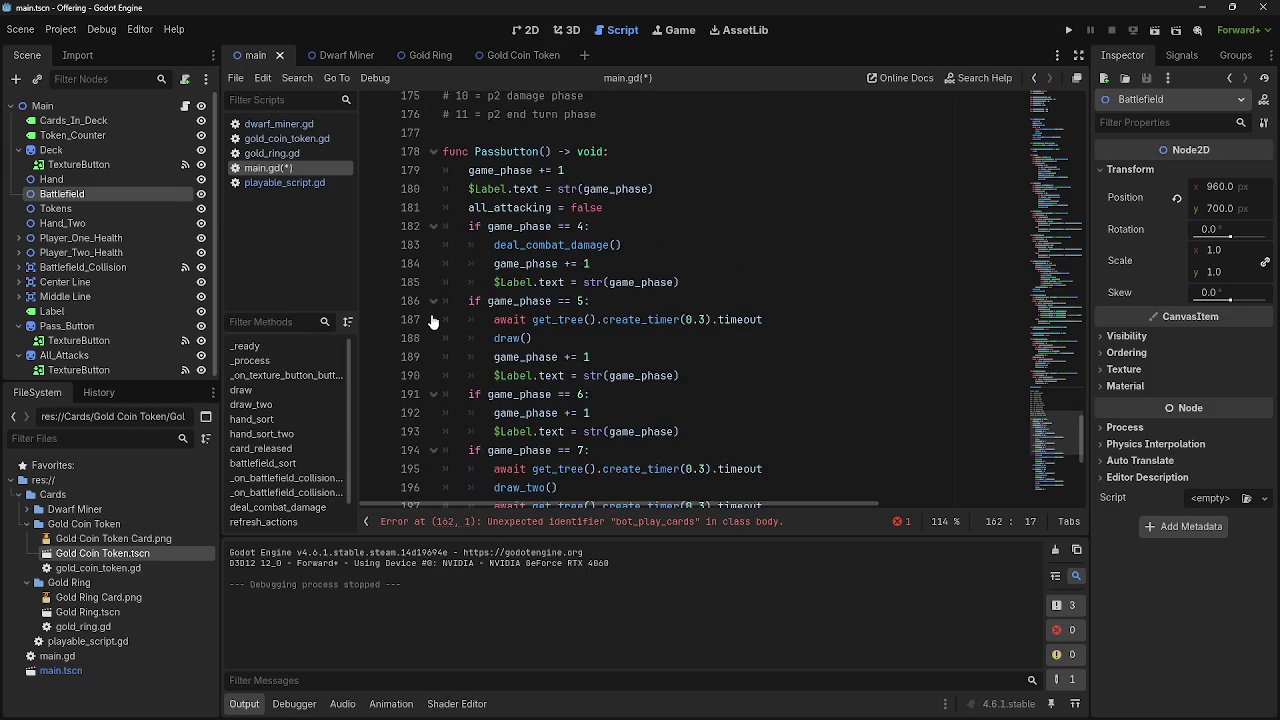
pyautogui.moveTo(488, 375); pyautogui.dragTo(683, 394)
pyautogui.hotkey('ctrl', 'c')
pyautogui.click(626, 432)
pyautogui.press('Return')
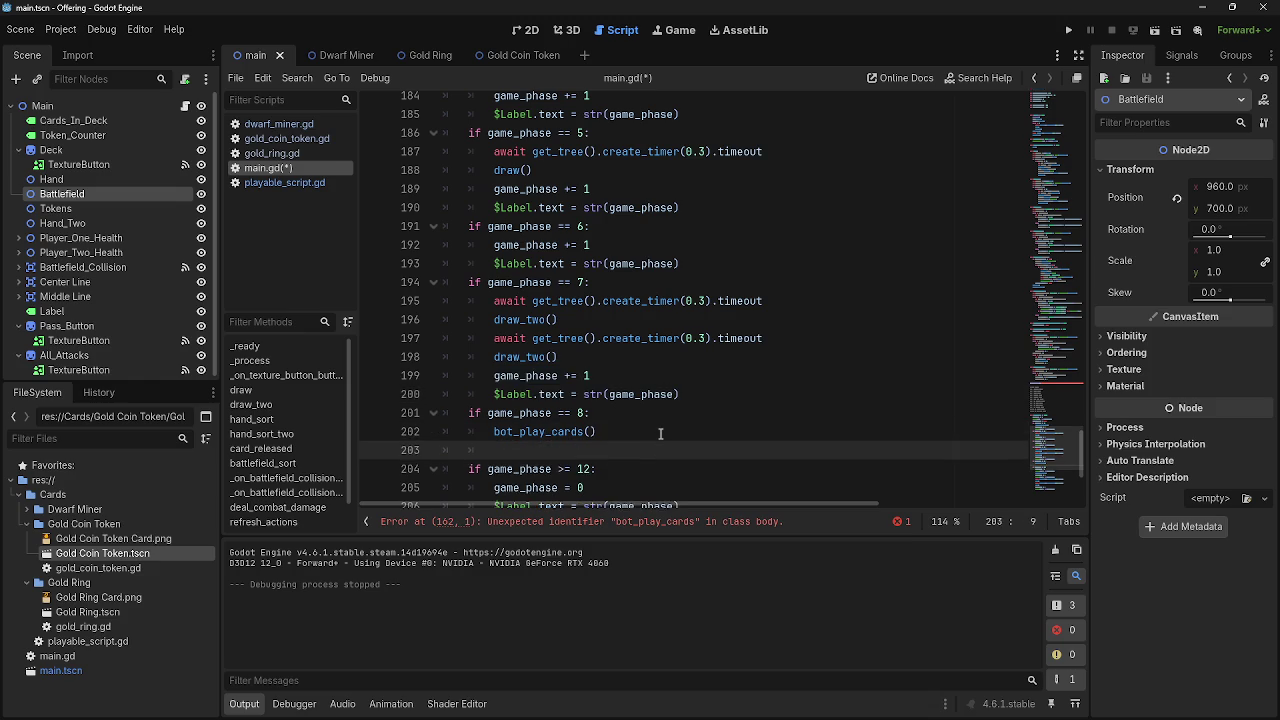
pyautogui.hotkey('ctrl', 'v')
pyautogui.moveTo(626, 432); pyautogui.dragTo(534, 431)
# Collapse every function body in main.gd, from Passbutton up through _ready
pyautogui.click(616, 432)
pyautogui.scroll(7, 520, 390)
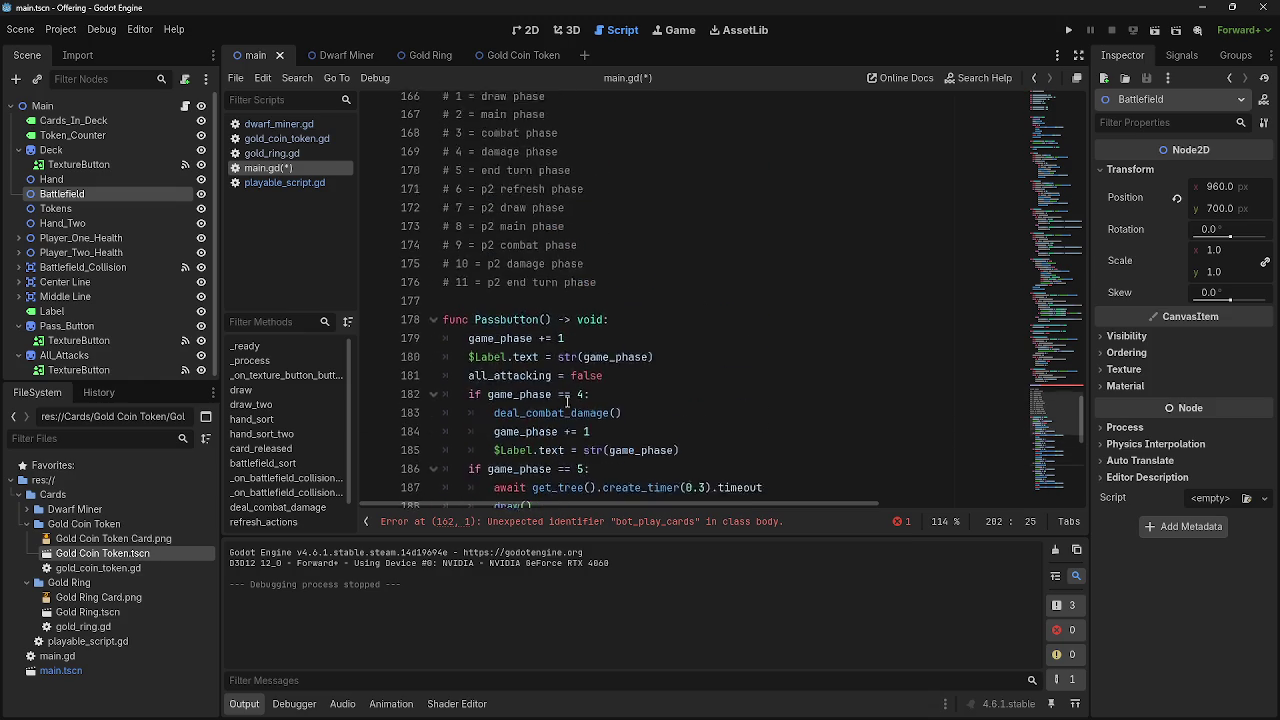
pyautogui.click(433, 375)
pyautogui.scroll(4, 590, 396)
pyautogui.scroll(3, 419, 256)
pyautogui.click(433, 297)
pyautogui.scroll(2, 432, 227)
pyautogui.click(433, 133)
pyautogui.scroll(3, 430, 250)
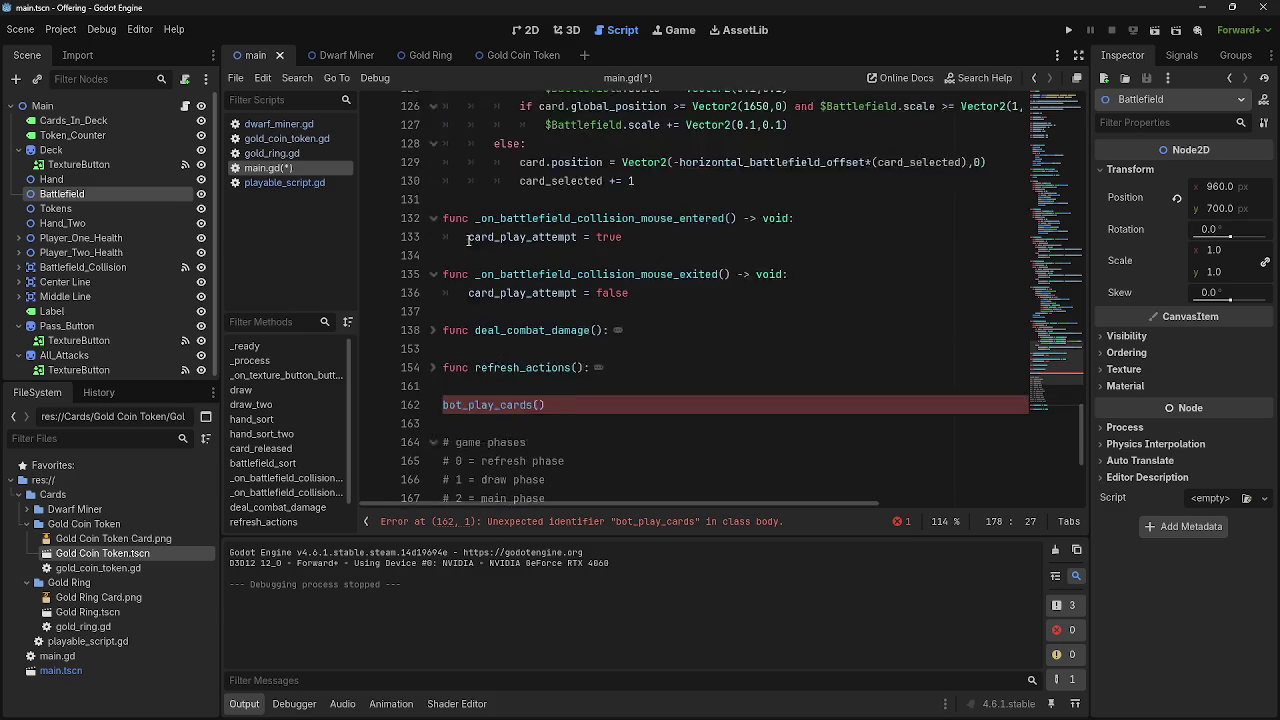
pyautogui.scroll(1, 430, 250)
pyautogui.click(433, 245)
pyautogui.click(433, 282)
pyautogui.scroll(4, 432, 283)
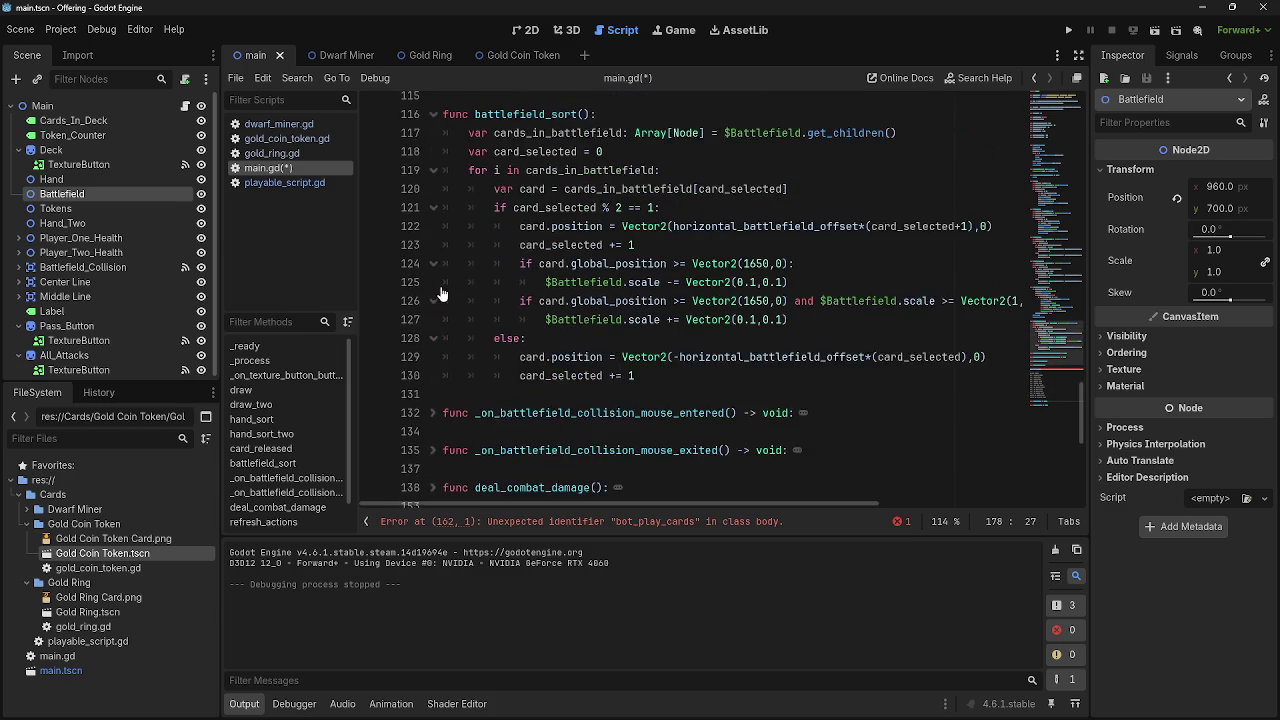
pyautogui.click(433, 162)
pyautogui.scroll(2, 487, 280)
pyautogui.scroll(4, 430, 250)
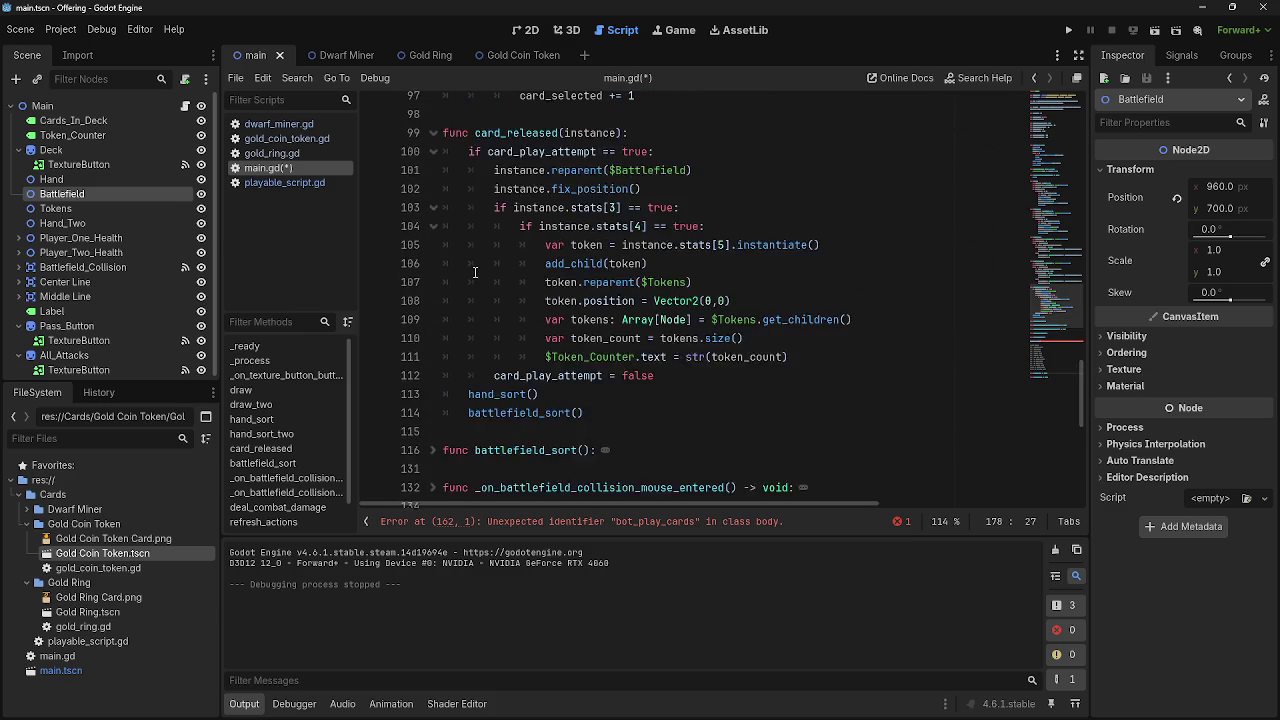
pyautogui.click(424, 242)
pyautogui.scroll(2, 424, 242)
pyautogui.click(433, 357)
pyautogui.click(445, 338)
pyautogui.scroll(3, 440, 300)
pyautogui.click(433, 232)
pyautogui.scroll(2, 445, 220)
pyautogui.click(433, 171)
pyautogui.scroll(1, 434, 171)
pyautogui.scroll(3, 436, 165)
pyautogui.click(433, 163)
pyautogui.scroll(5, 451, 170)
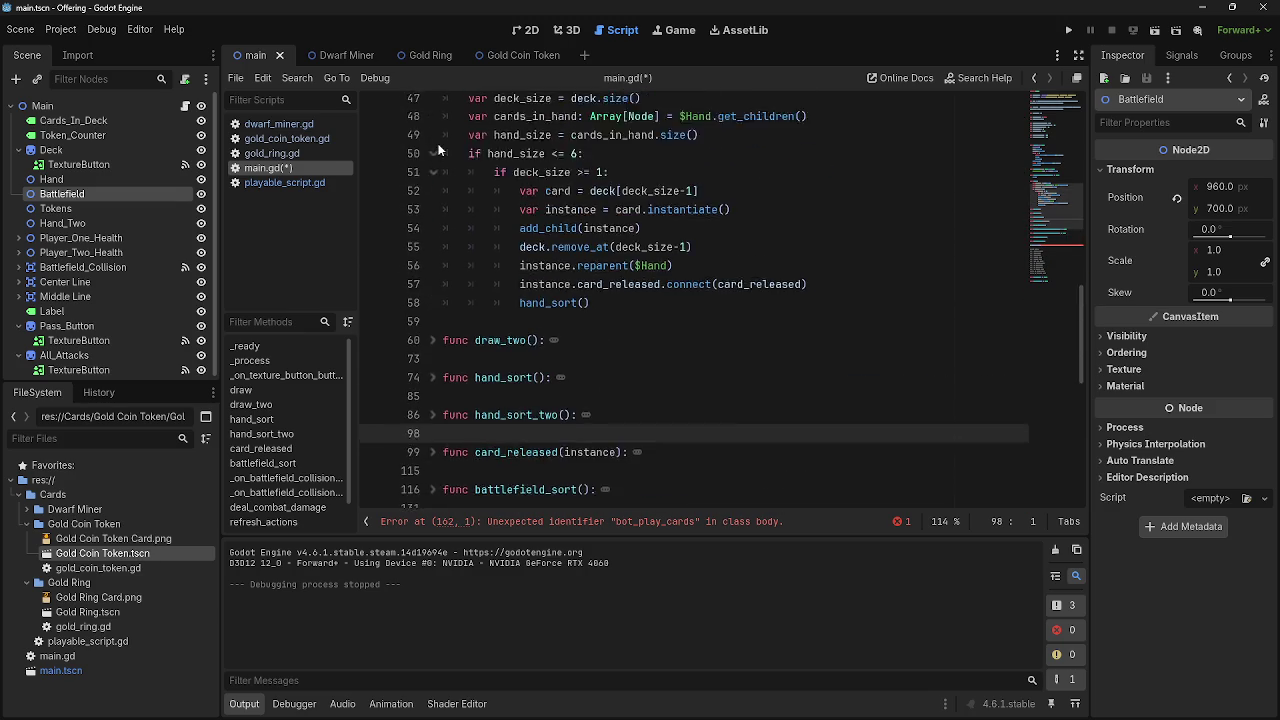
pyautogui.click(433, 160)
pyautogui.scroll(4, 445, 200)
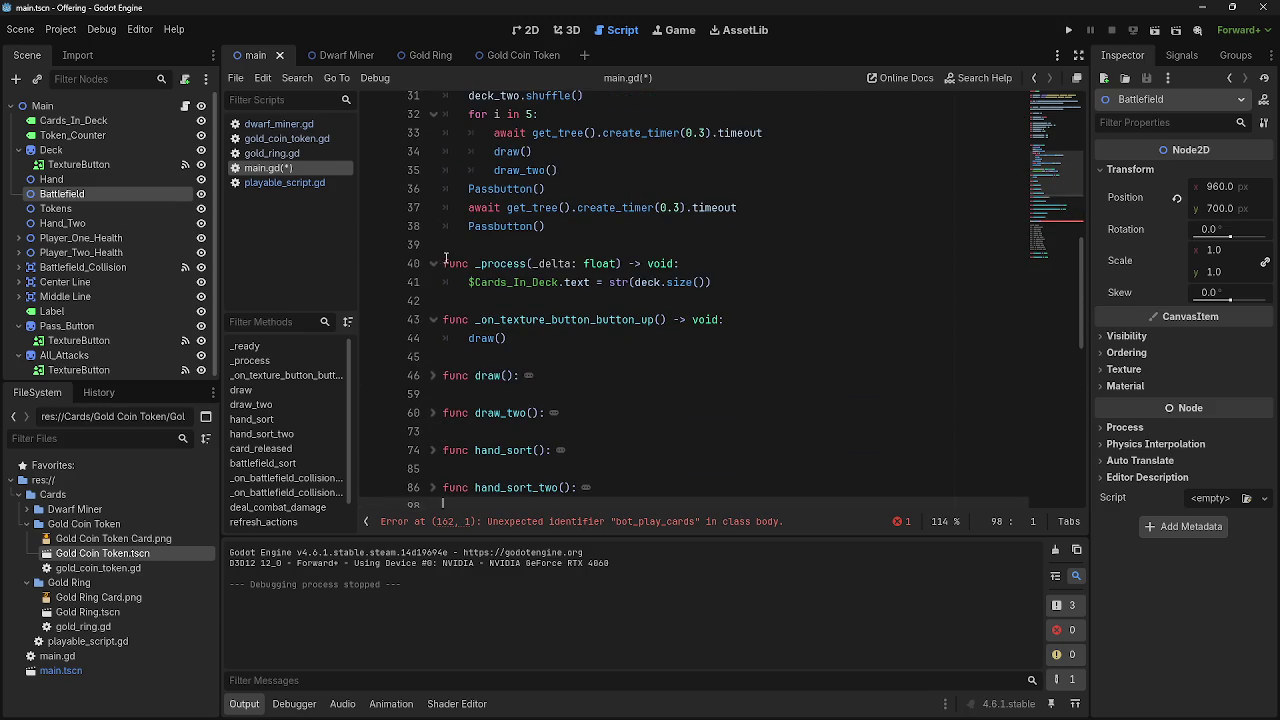
pyautogui.click(433, 319)
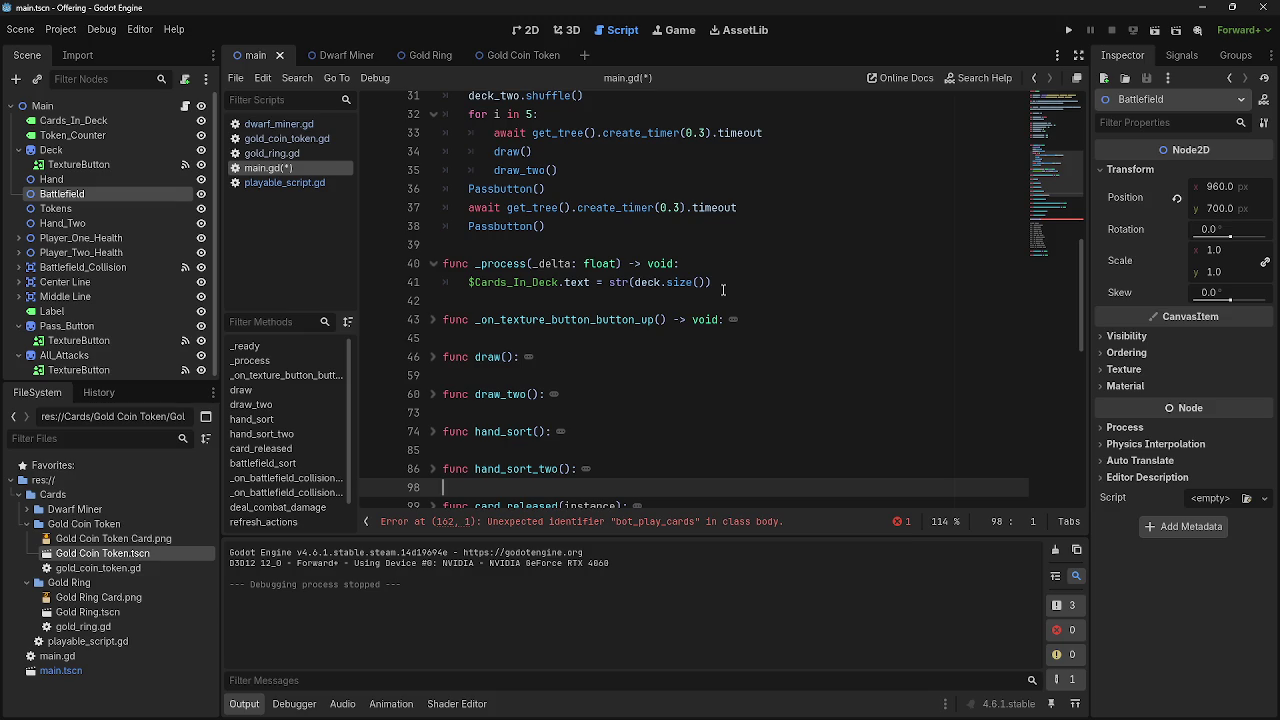
pyautogui.click(433, 263)
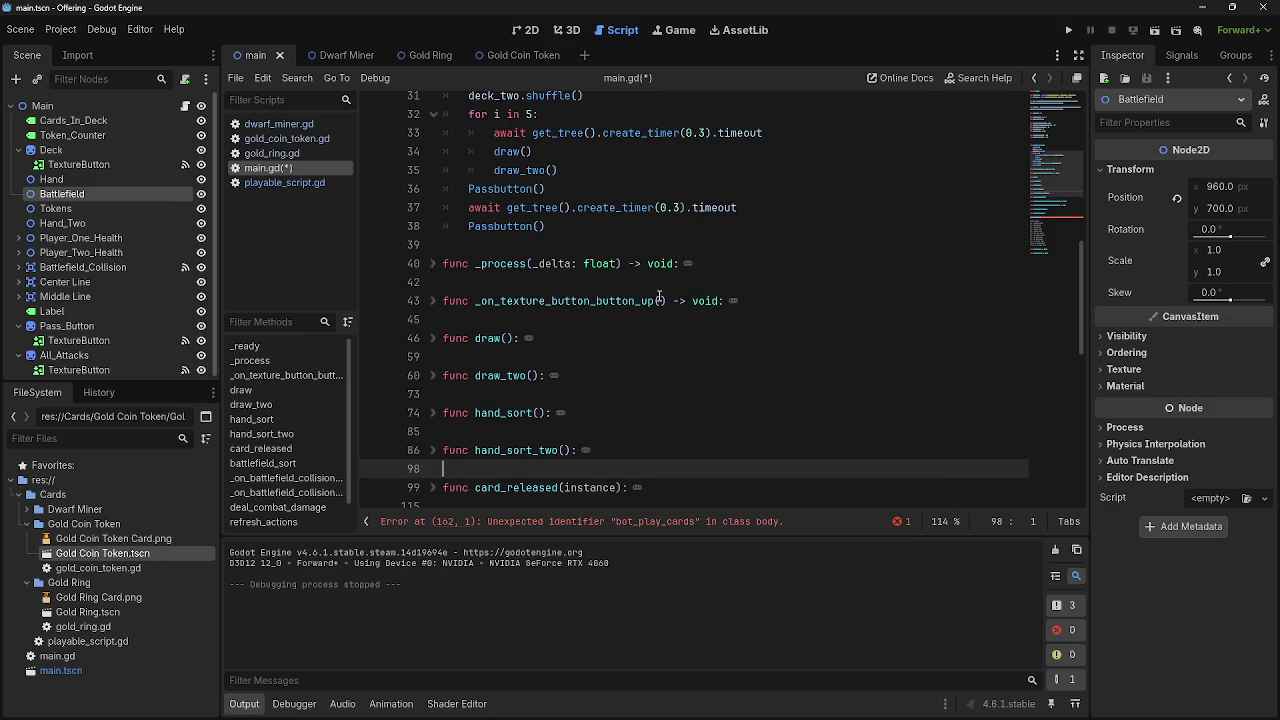
pyautogui.scroll(4, 435, 265)
pyautogui.click(433, 263)
pyautogui.scroll(6, 690, 315)
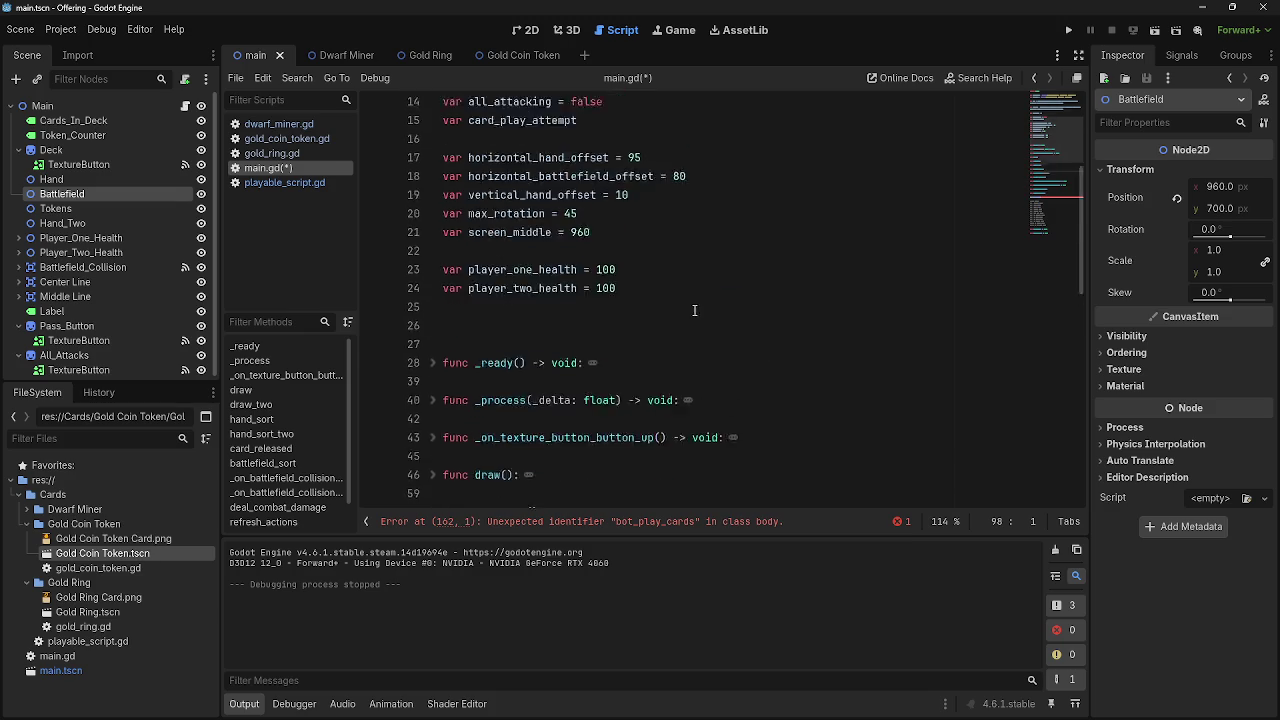
pyautogui.scroll(-4, 713, 344)
pyautogui.scroll(-10, 713, 344)
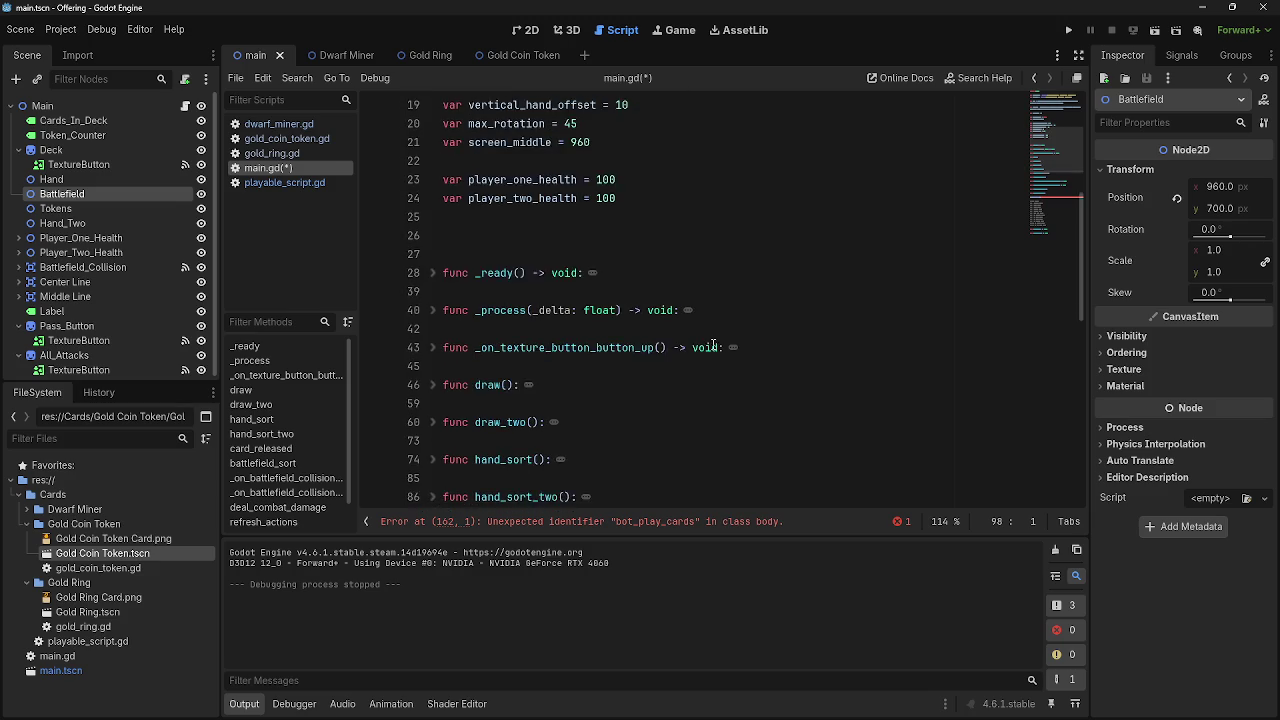
pyautogui.scroll(-1, 713, 344)
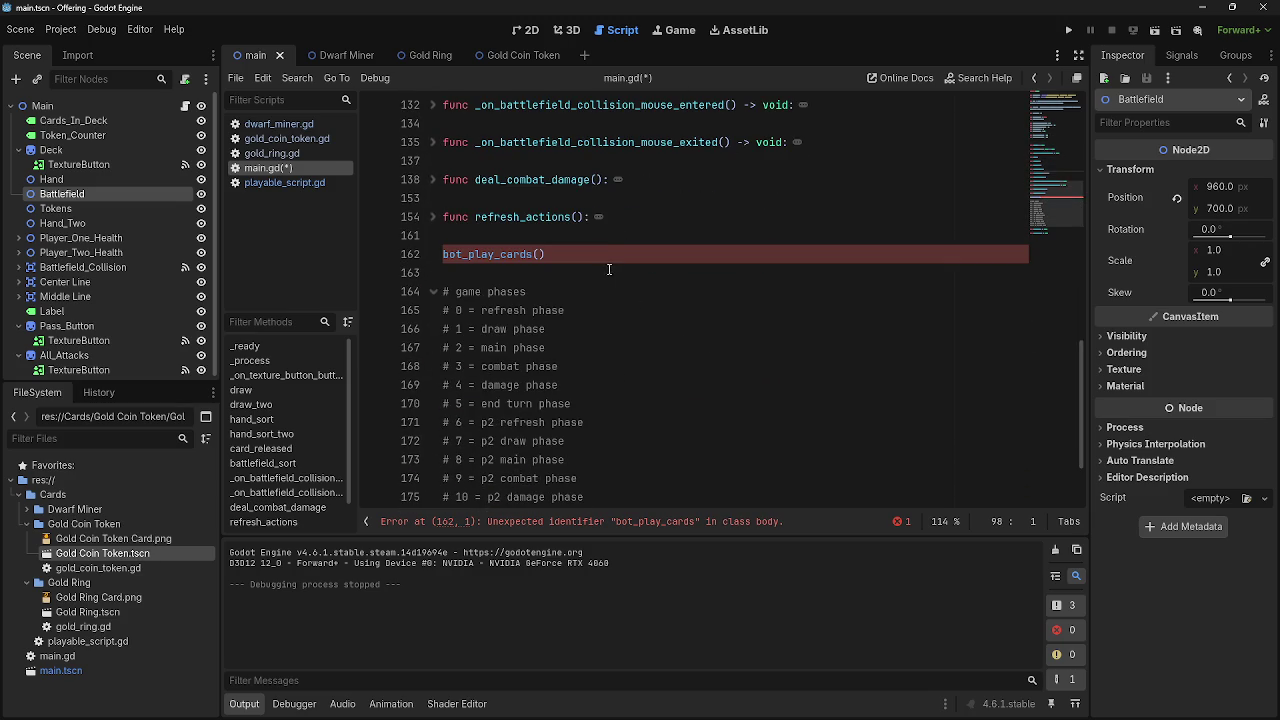
# Turn the bot_play_cards() line into a 'func bot_play_cards():' declaration with an indented body line
pyautogui.click(601, 250)
pyautogui.click(444, 254)
pyautogui.write('func -')
pyautogui.press('BackSpace')
pyautogui.click(663, 254)
pyautogui.write(':')
pyautogui.press('Return')
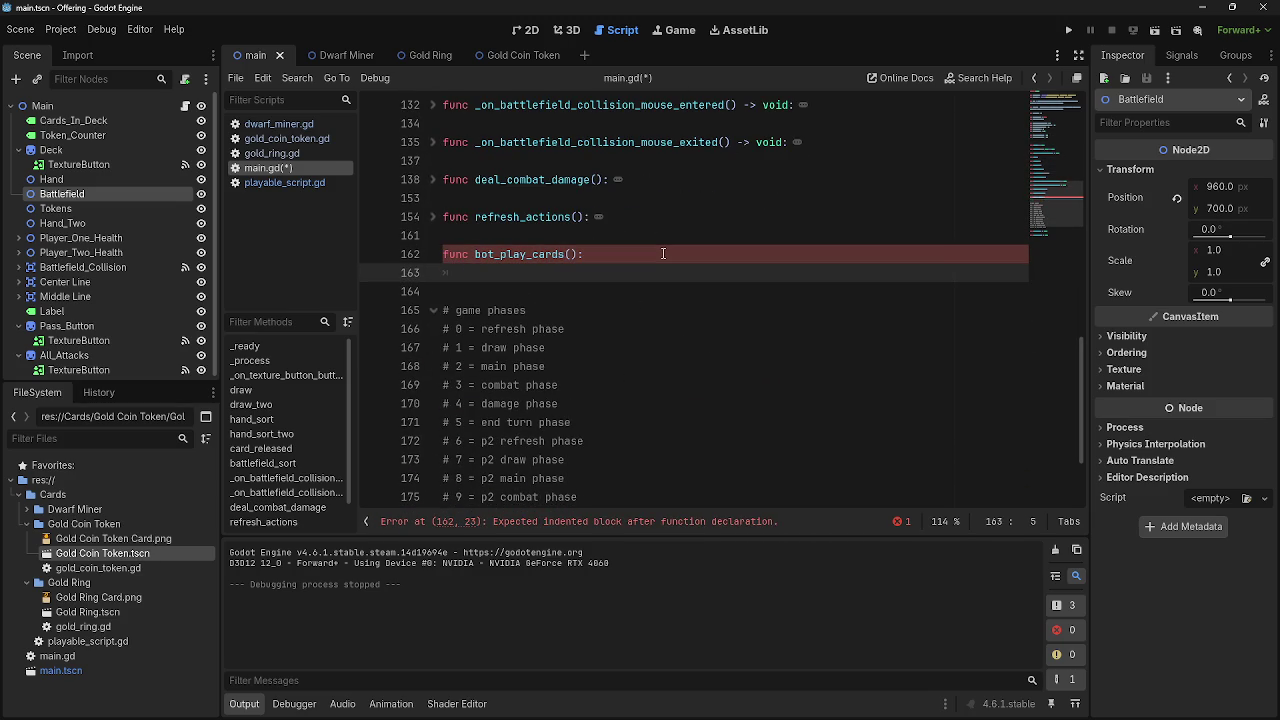
# Add a pass placeholder in bot_play_cards with an empty line above it
pyautogui.scroll(3, 545, 281)
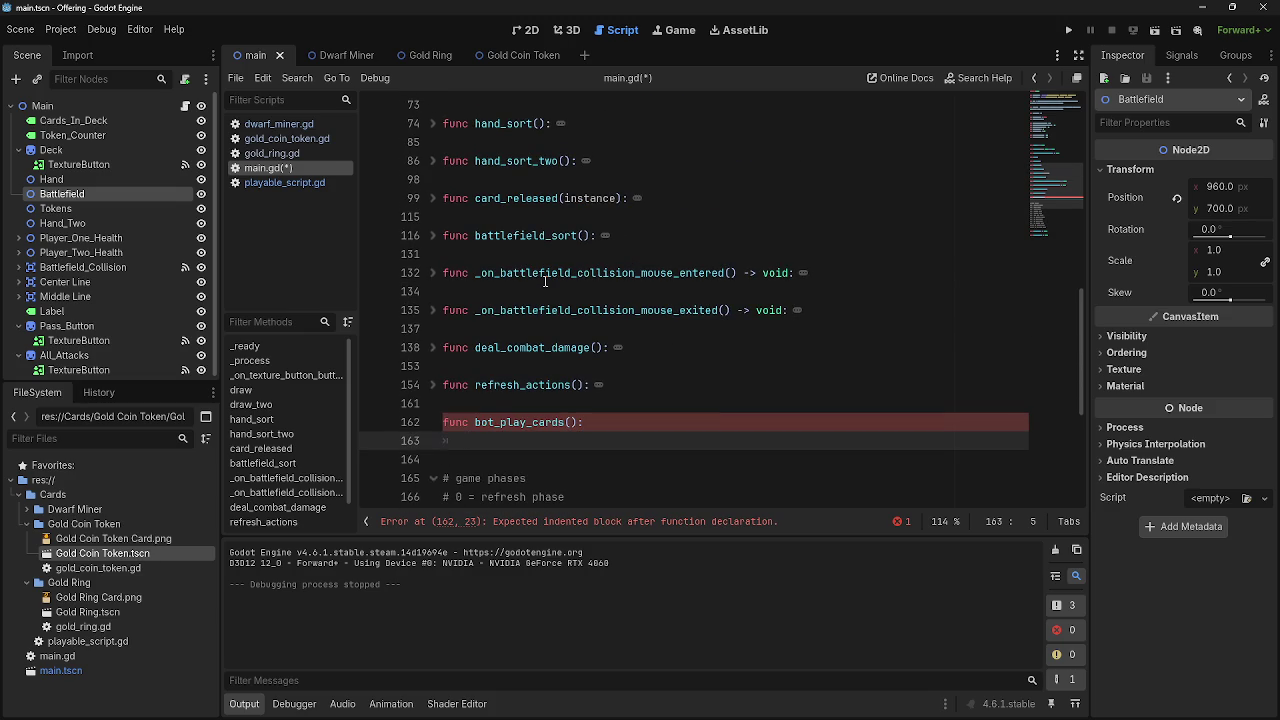
pyautogui.scroll(3, 497, 287)
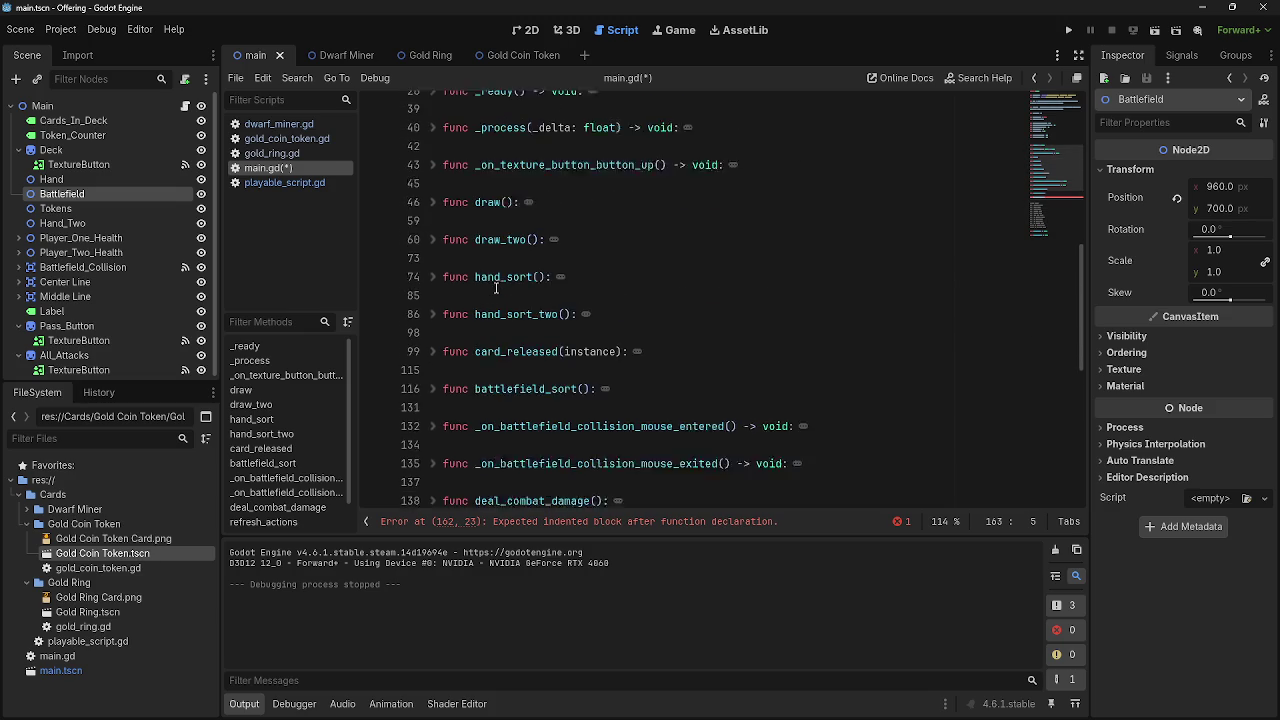
pyautogui.scroll(-8, 497, 287)
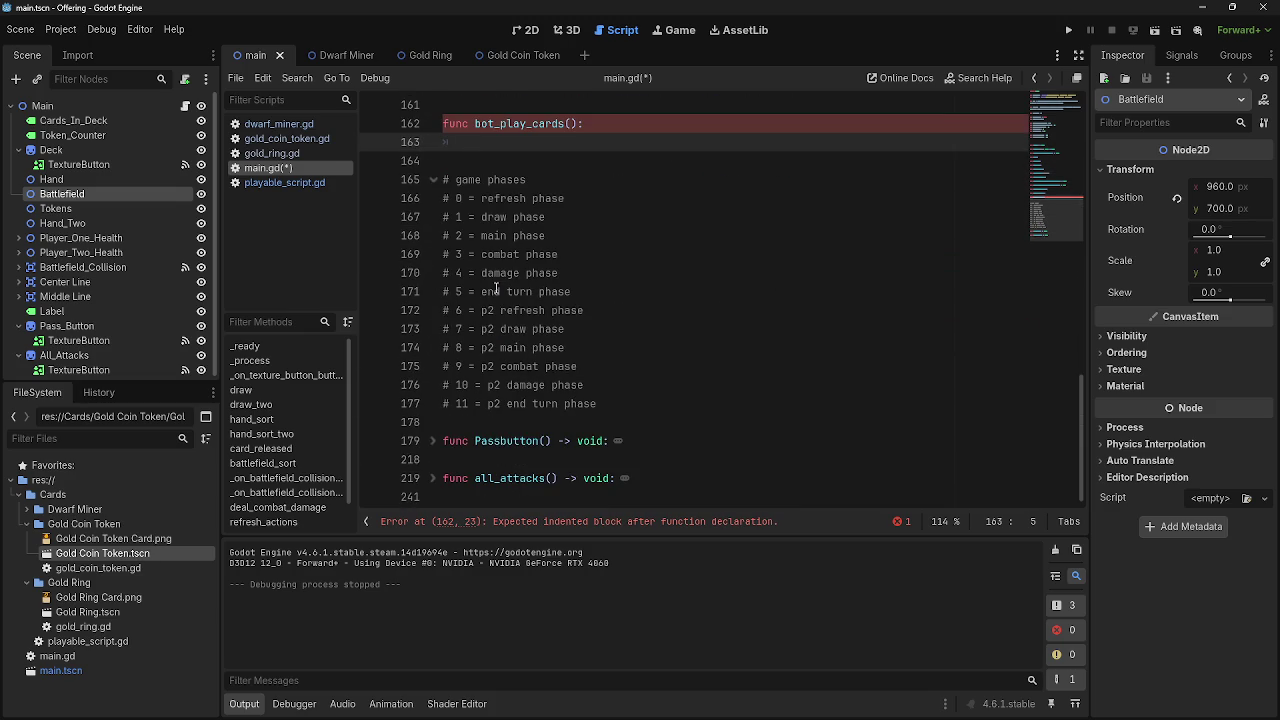
pyautogui.click(432, 183)
pyautogui.click(432, 184)
pyautogui.click(432, 183)
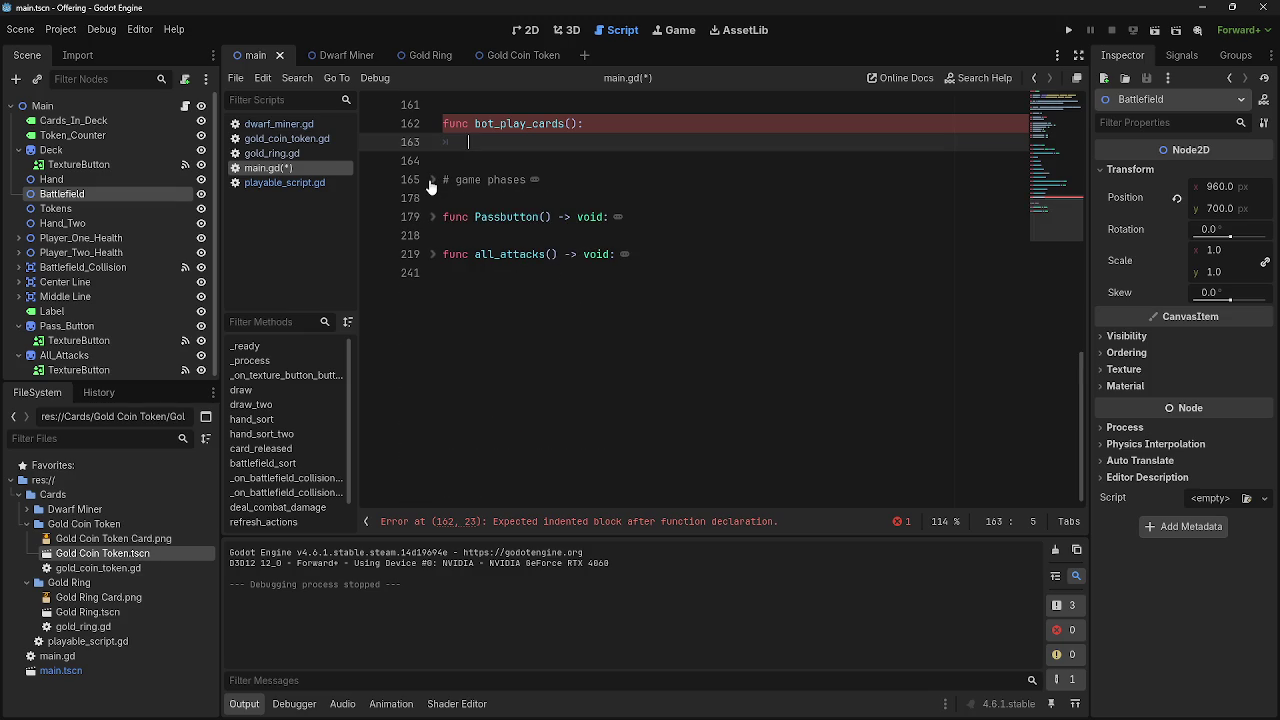
pyautogui.click(432, 183)
pyautogui.scroll(6, 450, 250)
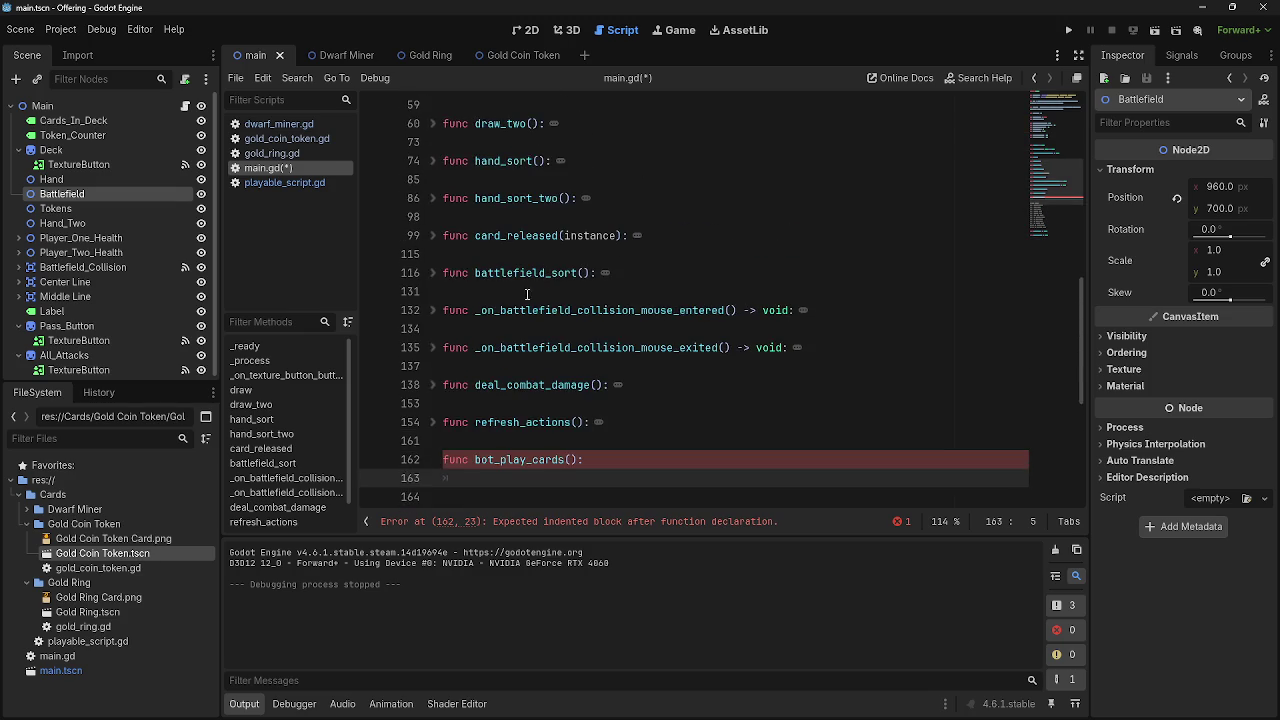
pyautogui.scroll(-2, 471, 315)
pyautogui.write('pass')
pyautogui.click(612, 347)
pyautogui.press('Return')
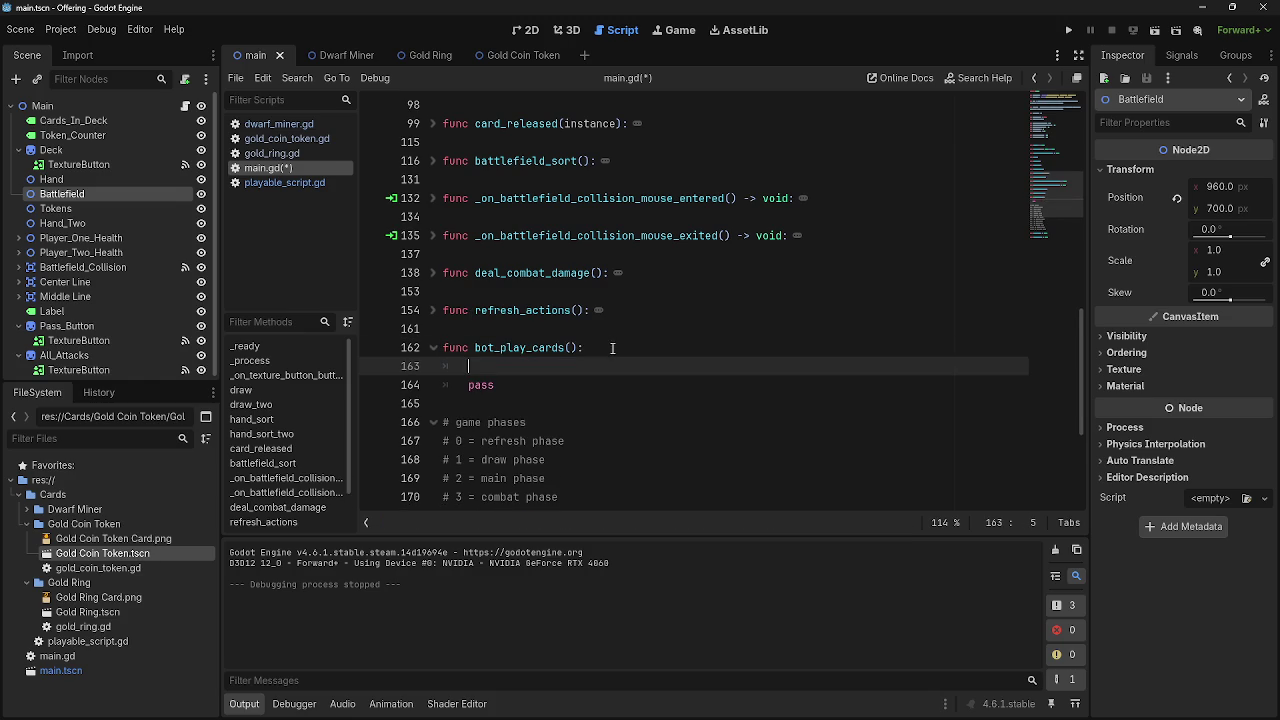
pyautogui.click(433, 236)
# Expand card_released and read its card_play_attempt and fix_position lines
pyautogui.scroll(3, 686, 272)
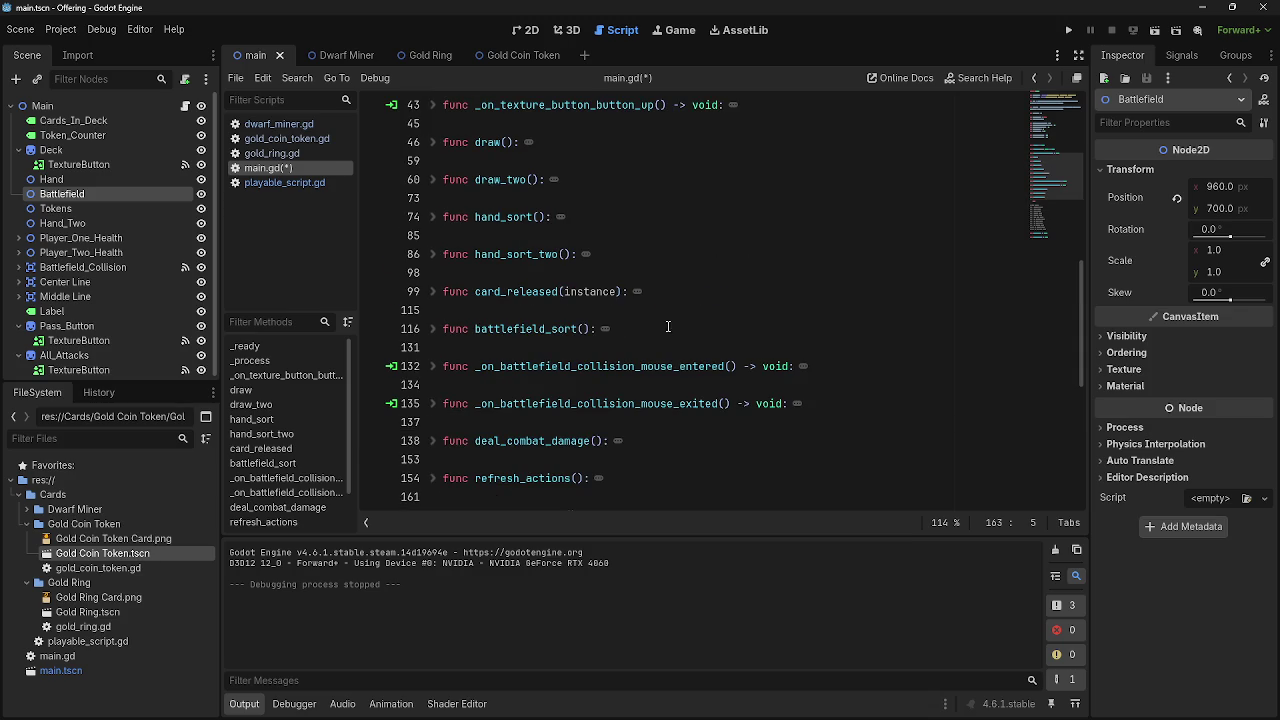
pyautogui.scroll(-3, 450, 338)
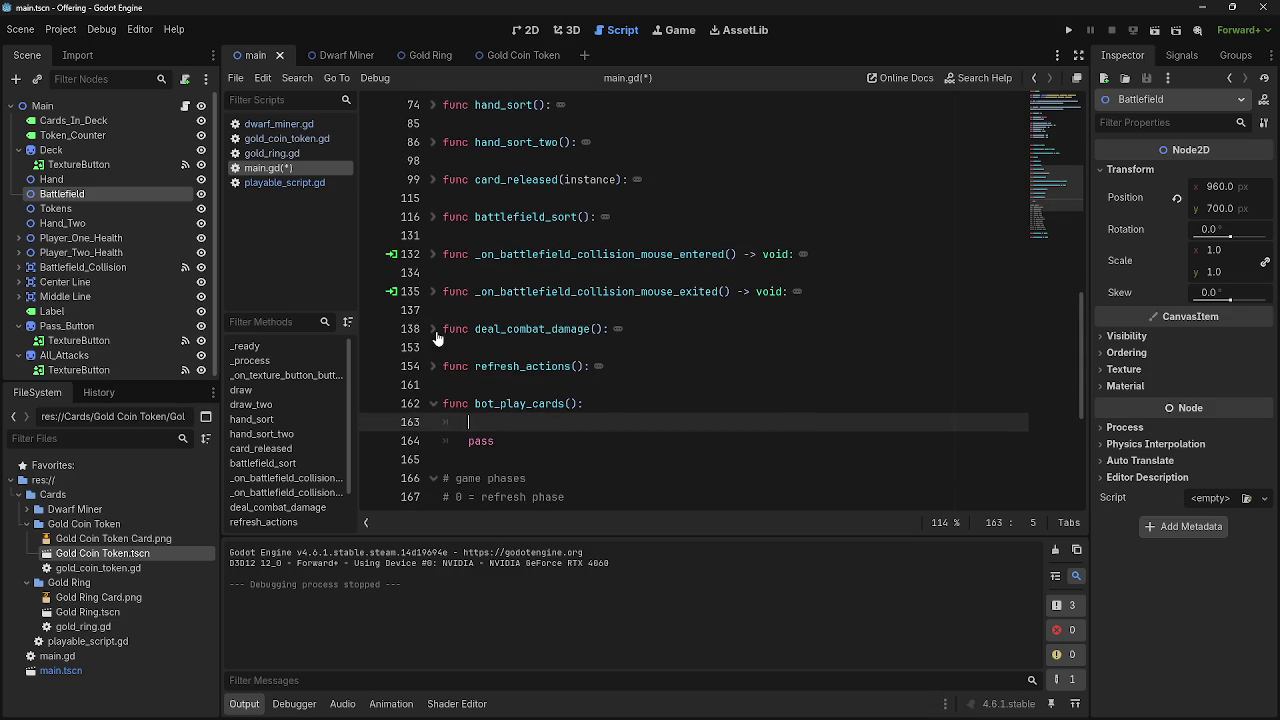
pyautogui.scroll(2, 432, 374)
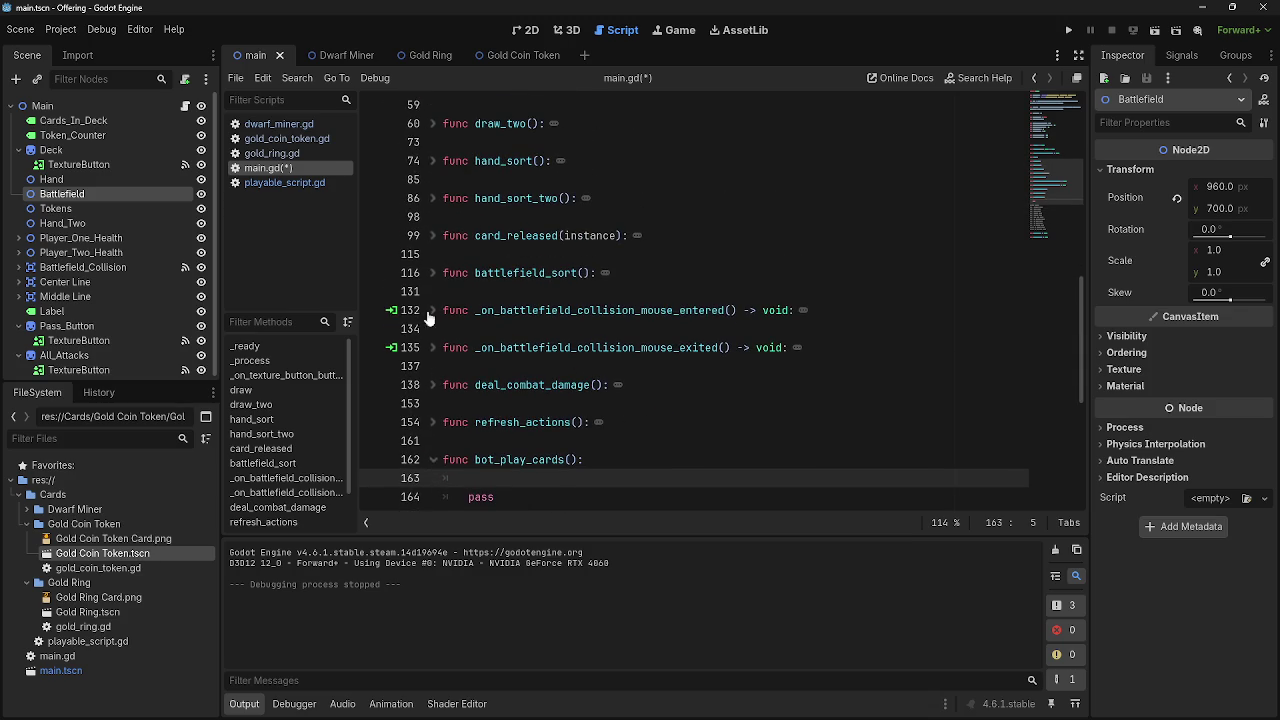
pyautogui.click(433, 235)
pyautogui.moveTo(469, 255); pyautogui.dragTo(751, 263)
pyautogui.click(751, 263)
pyautogui.moveTo(468, 256); pyautogui.dragTo(700, 292)
pyautogui.click(760, 290)
pyautogui.scroll(-1, 738, 352)
pyautogui.scroll(-5, 738, 352)
pyautogui.click(530, 440)
# Check the Hand_Two node's name in the scene tree
pyautogui.scroll(5, 714, 431)
pyautogui.scroll(1, 711, 431)
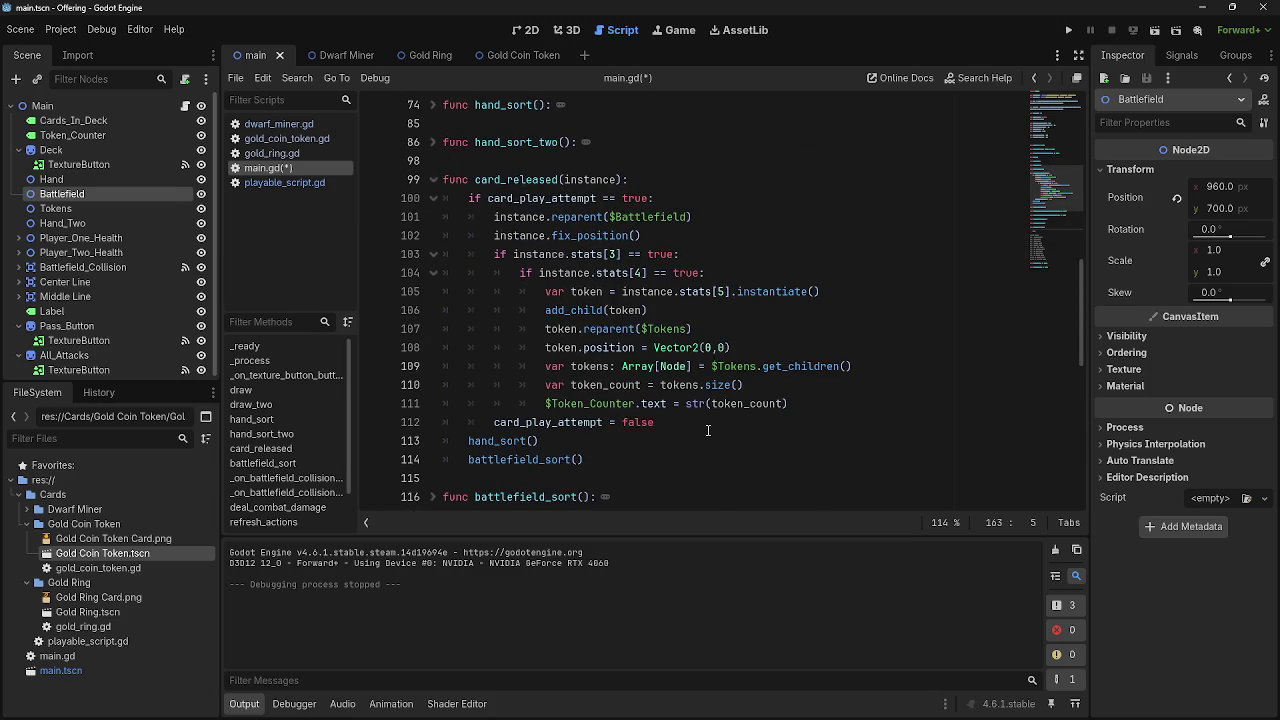
pyautogui.scroll(-3, 708, 430)
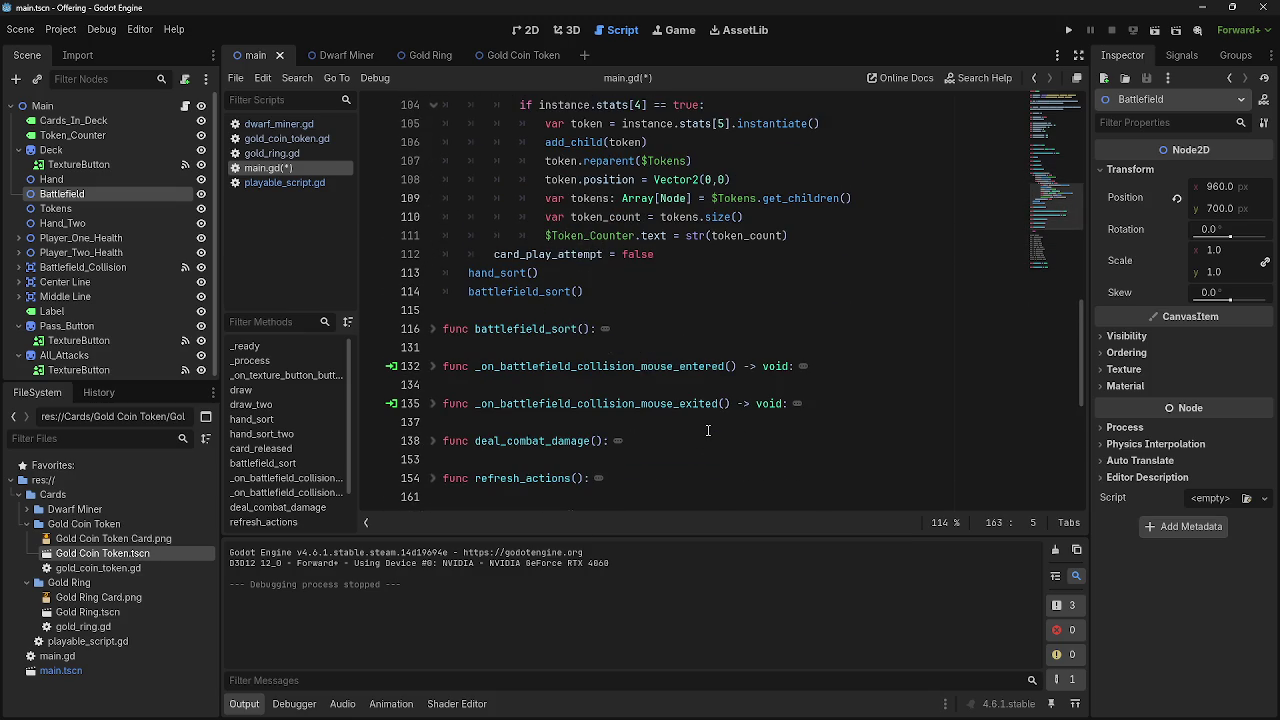
pyautogui.scroll(4, 708, 430)
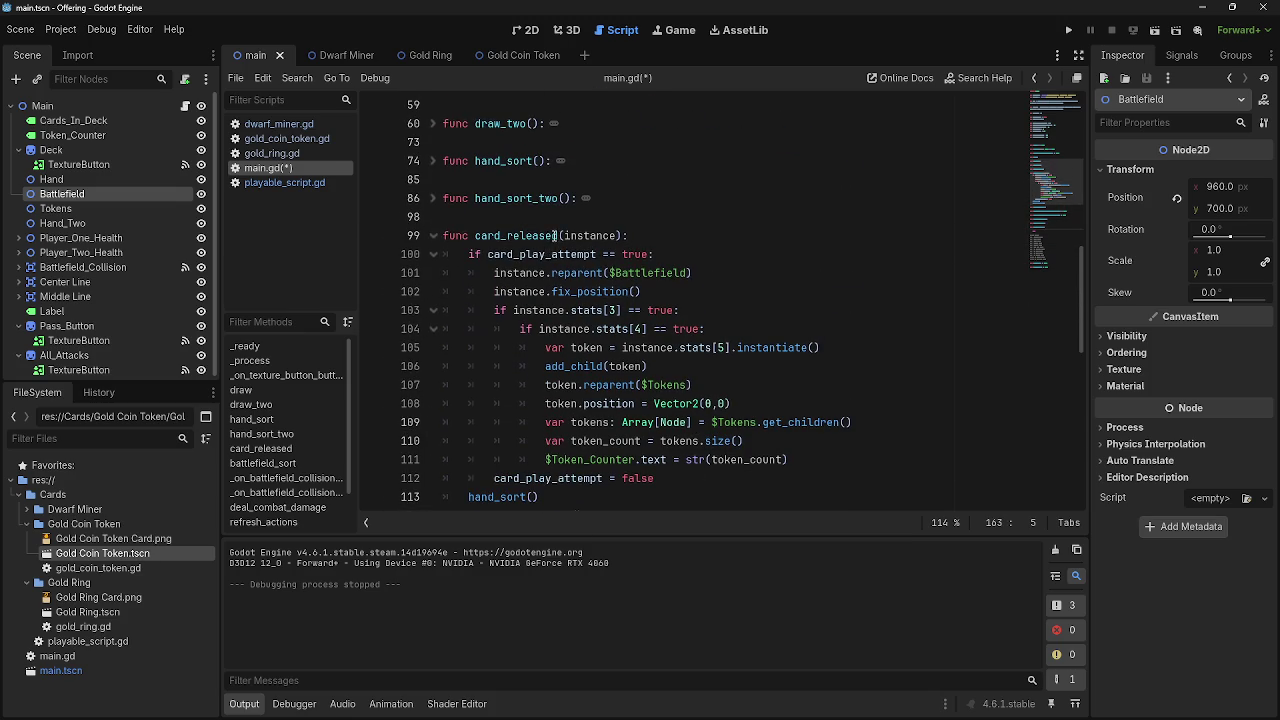
pyautogui.scroll(-5, 616, 390)
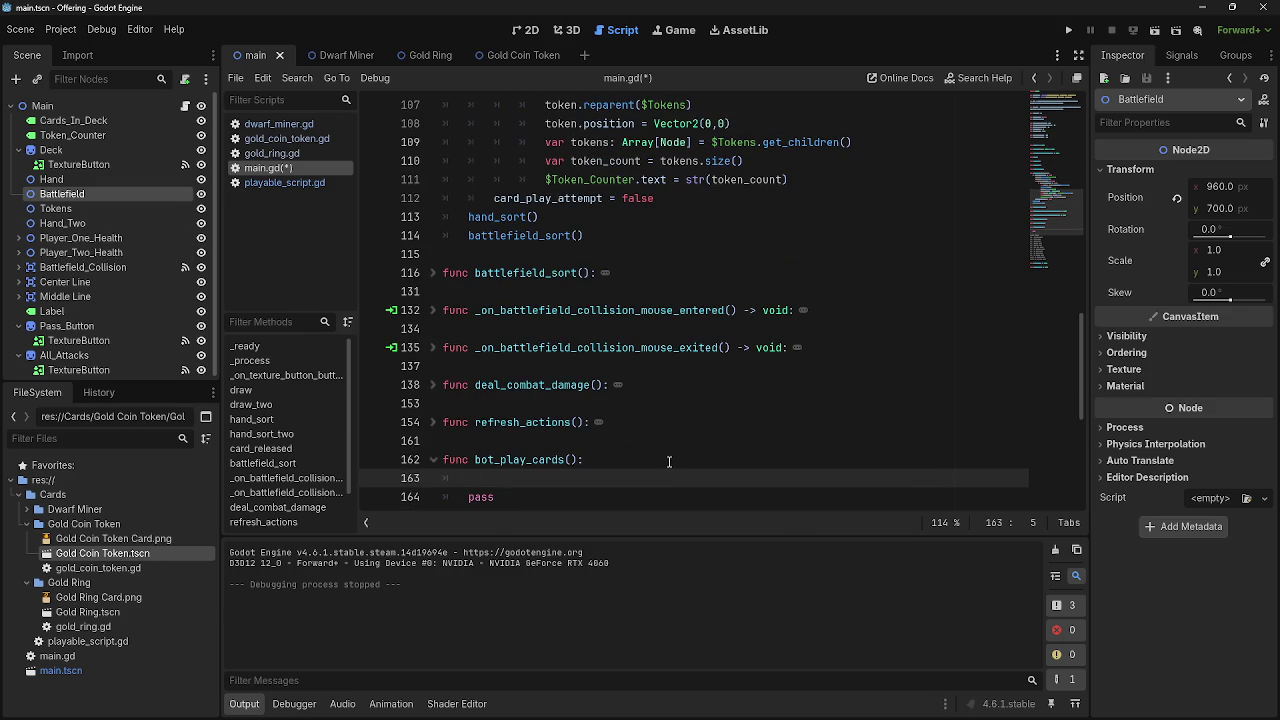
pyautogui.click(113, 223)
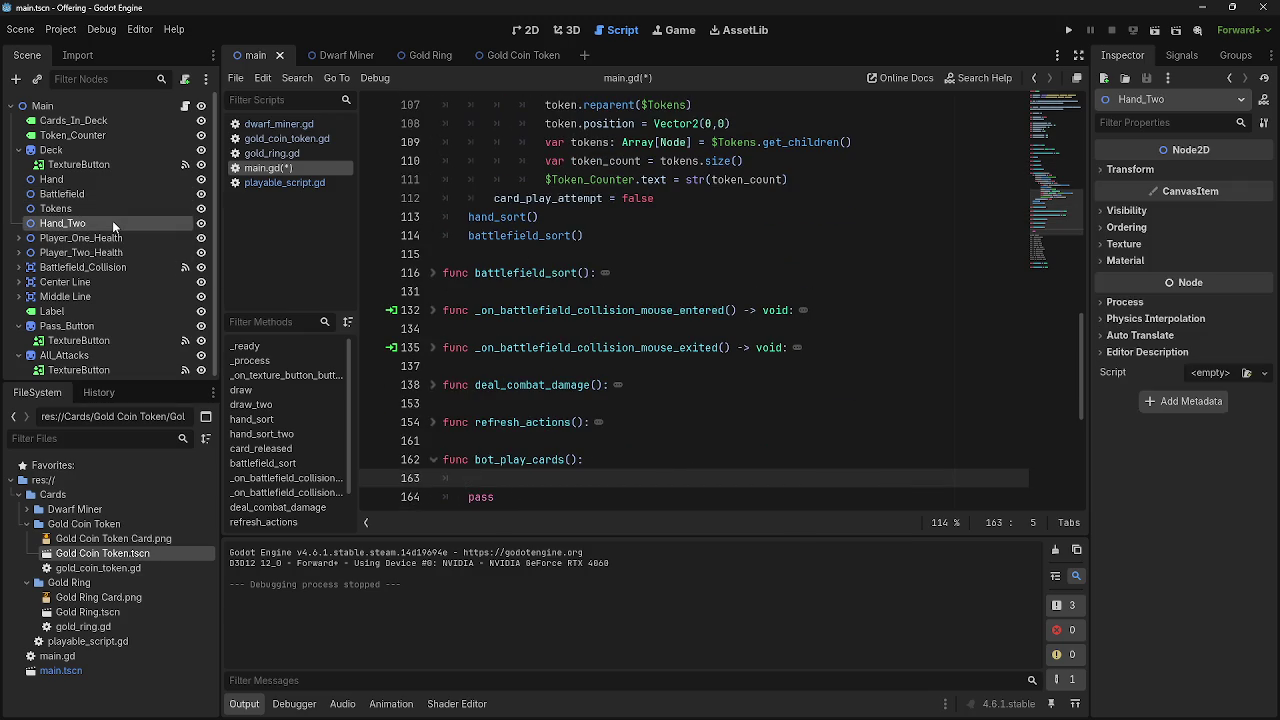
pyautogui.scroll(4, 722, 422)
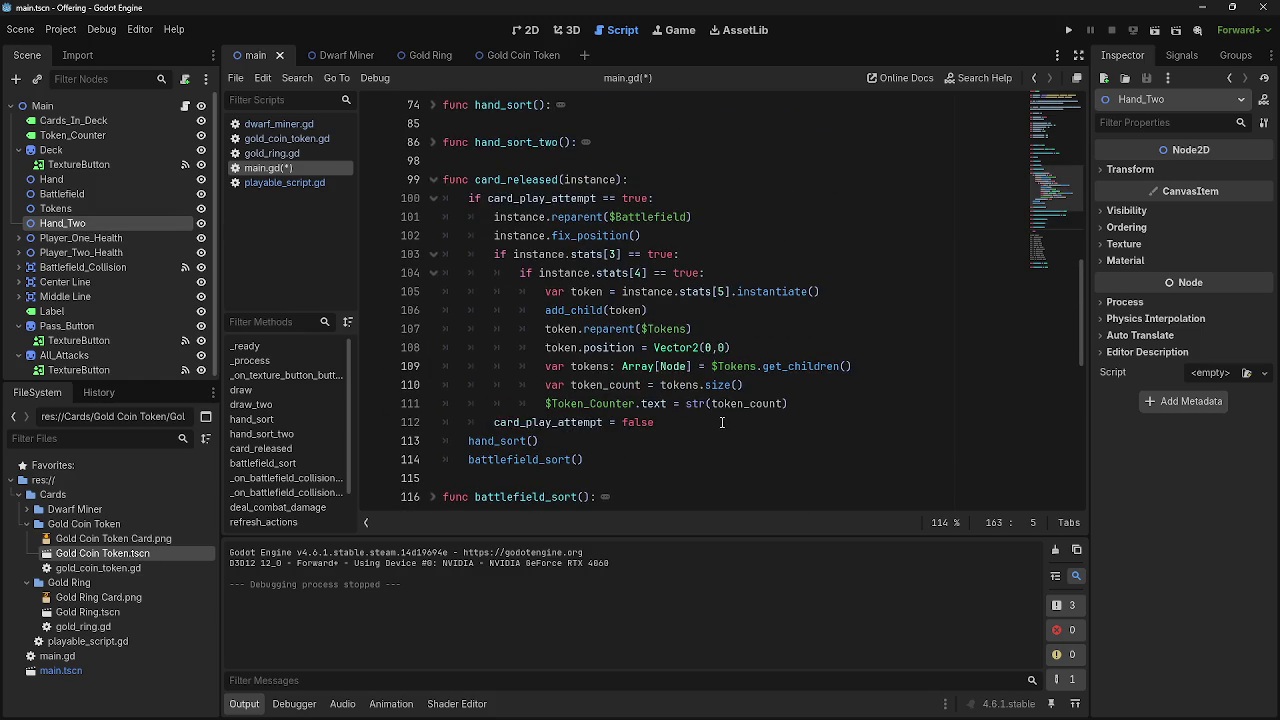
pyautogui.scroll(7, 722, 422)
pyautogui.scroll(-3, 433, 402)
# Copy hand_sort_two's loop from line 87 and paste it into bot_play_cards
pyautogui.click(434, 366)
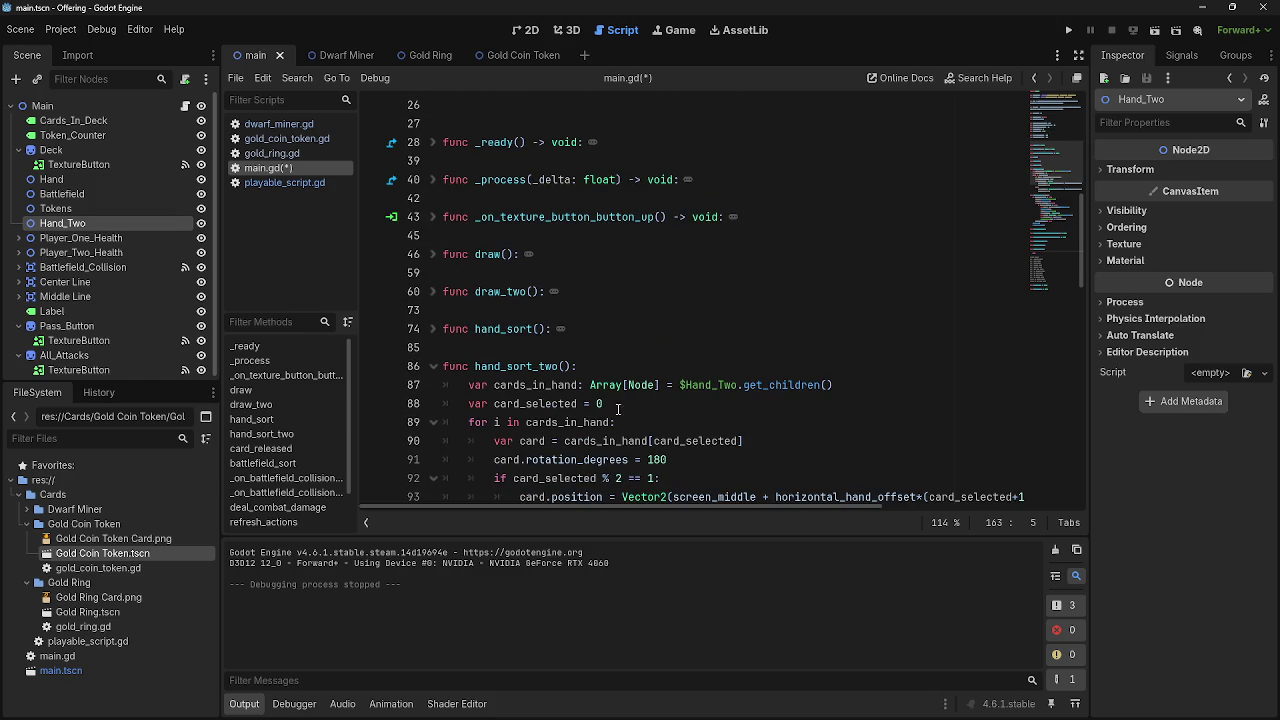
pyautogui.moveTo(465, 384); pyautogui.dragTo(688, 402)
pyautogui.hotkey('ctrl', 'c')
pyautogui.scroll(-3, 678, 404)
pyautogui.click(434, 198)
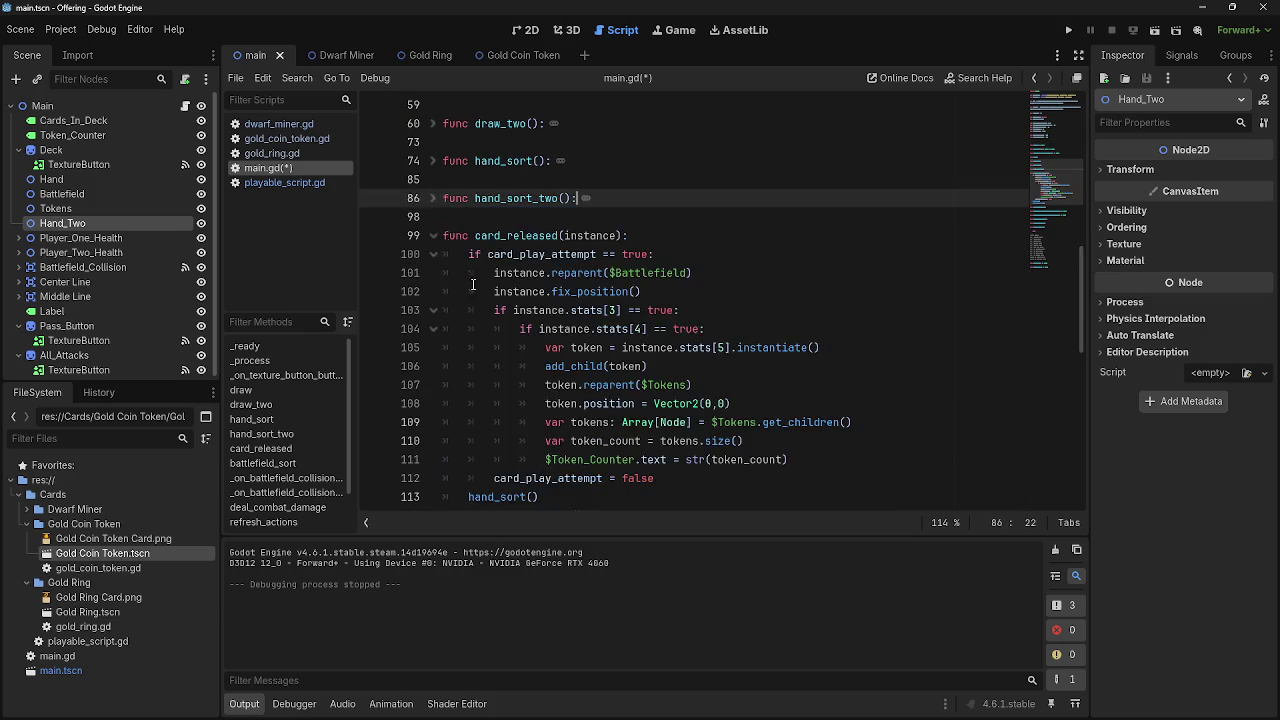
pyautogui.scroll(-5, 538, 355)
pyautogui.scroll(-2, 538, 355)
pyautogui.click(600, 422)
pyautogui.hotkey('ctrl', 'v')
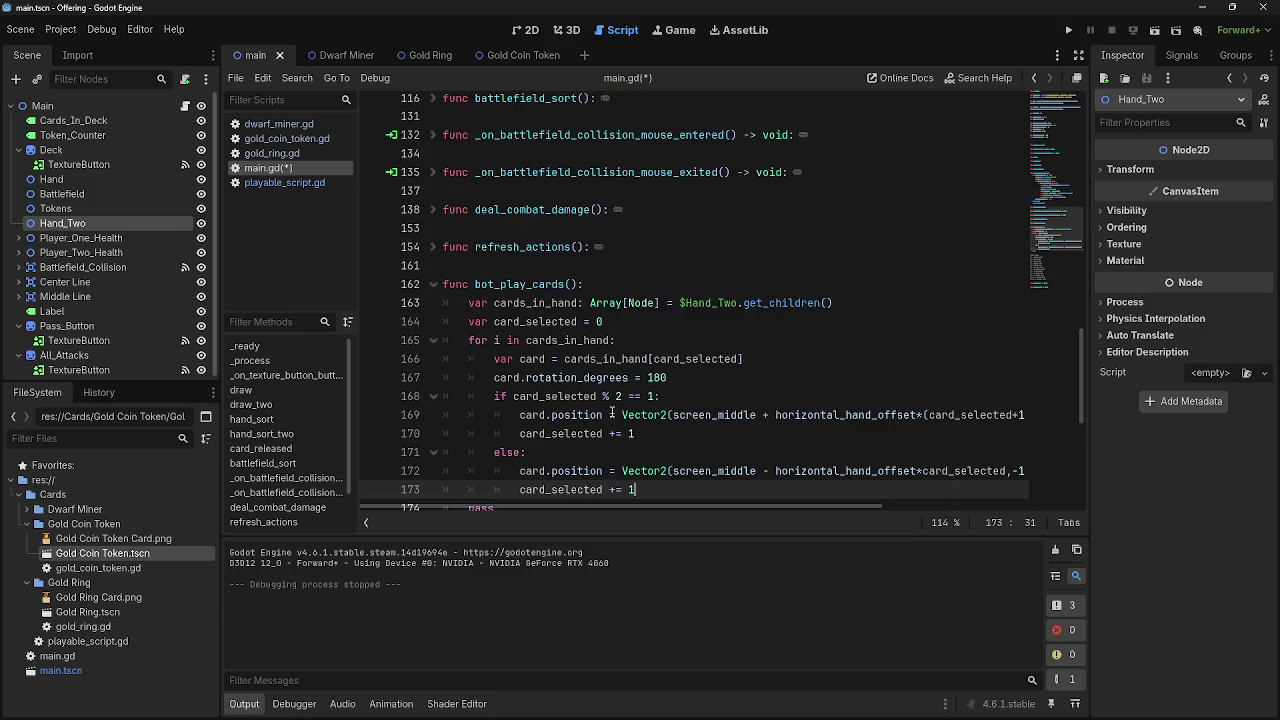
# Try deleting the pasted positioning lines, then undo to restore them
pyautogui.moveTo(656, 431)
pyautogui.mouseDown()
pyautogui.moveTo(470, 414)
pyautogui.moveTo(445, 322)
pyautogui.moveTo(435, 340)
pyautogui.mouseUp()
pyautogui.press('BackSpace')
pyautogui.press('BackSpace')
pyautogui.hotkey('shift', 'Home')
pyautogui.hotkey('shift', 'Home')
pyautogui.press('BackSpace')
pyautogui.press('BackSpace')
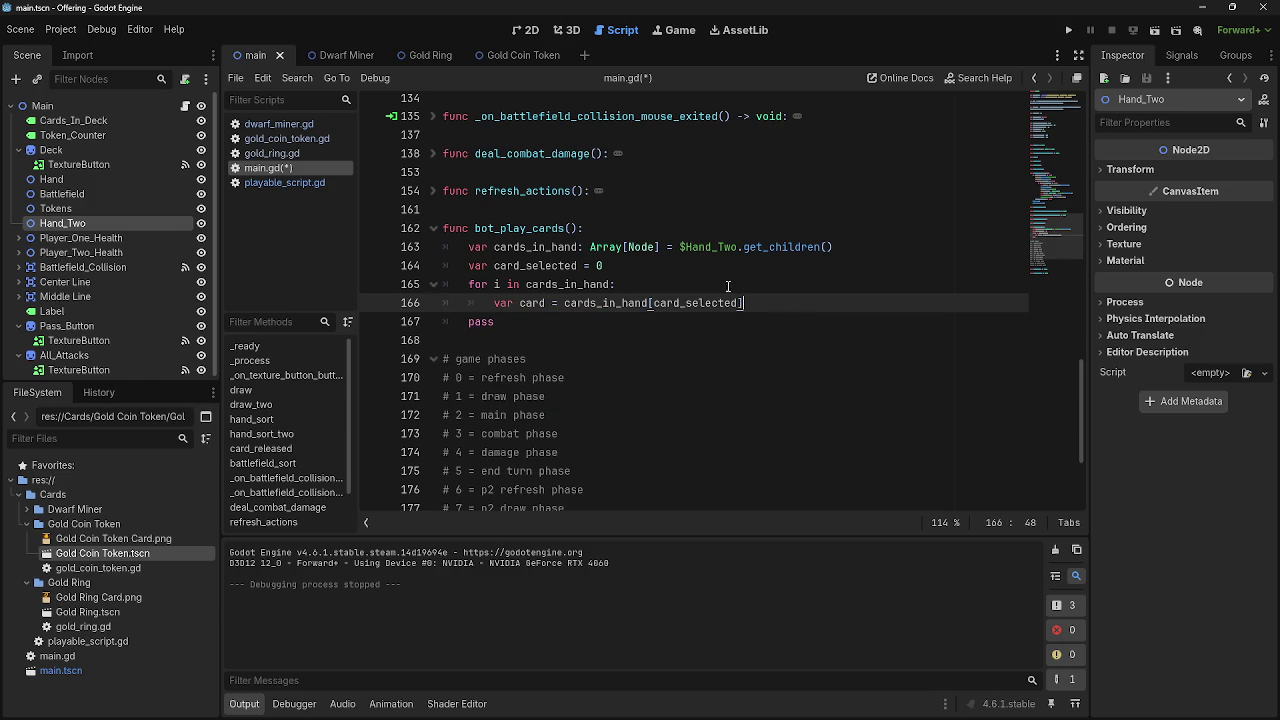
pyautogui.press('Return')
pyautogui.hotkey('ctrl', 'z')
pyautogui.hotkey('ctrl', 'z')
pyautogui.hotkey('ctrl', 'z')
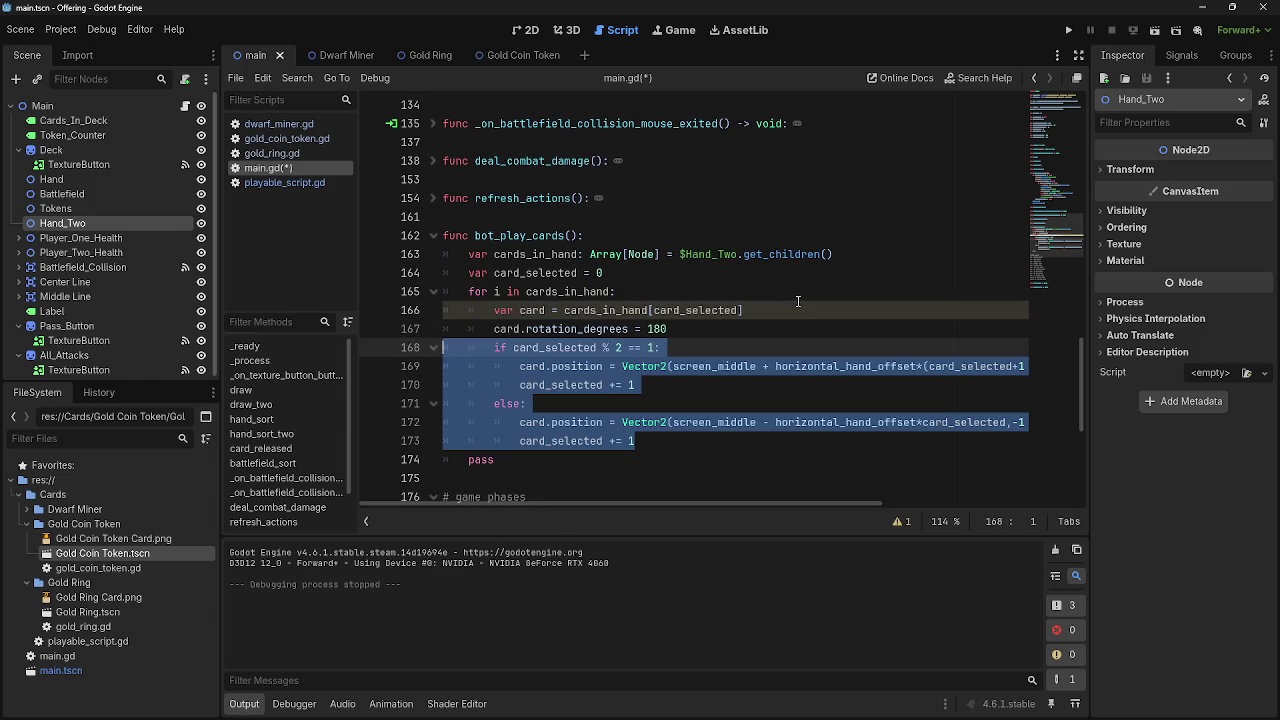
# Delete rotation and positioning lines 167–173, add a card_selected line with a blank line above
pyautogui.moveTo(677, 440); pyautogui.dragTo(384, 320)
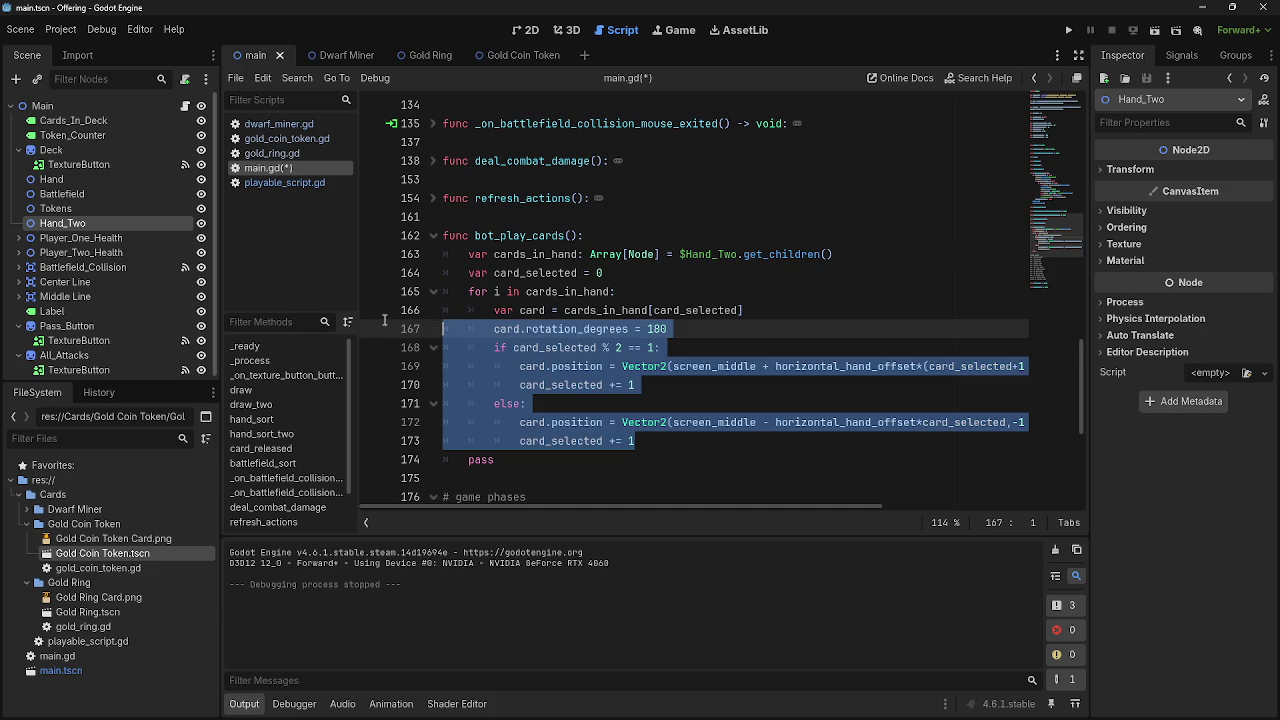
pyautogui.press('BackSpace')
pyautogui.press('Return')
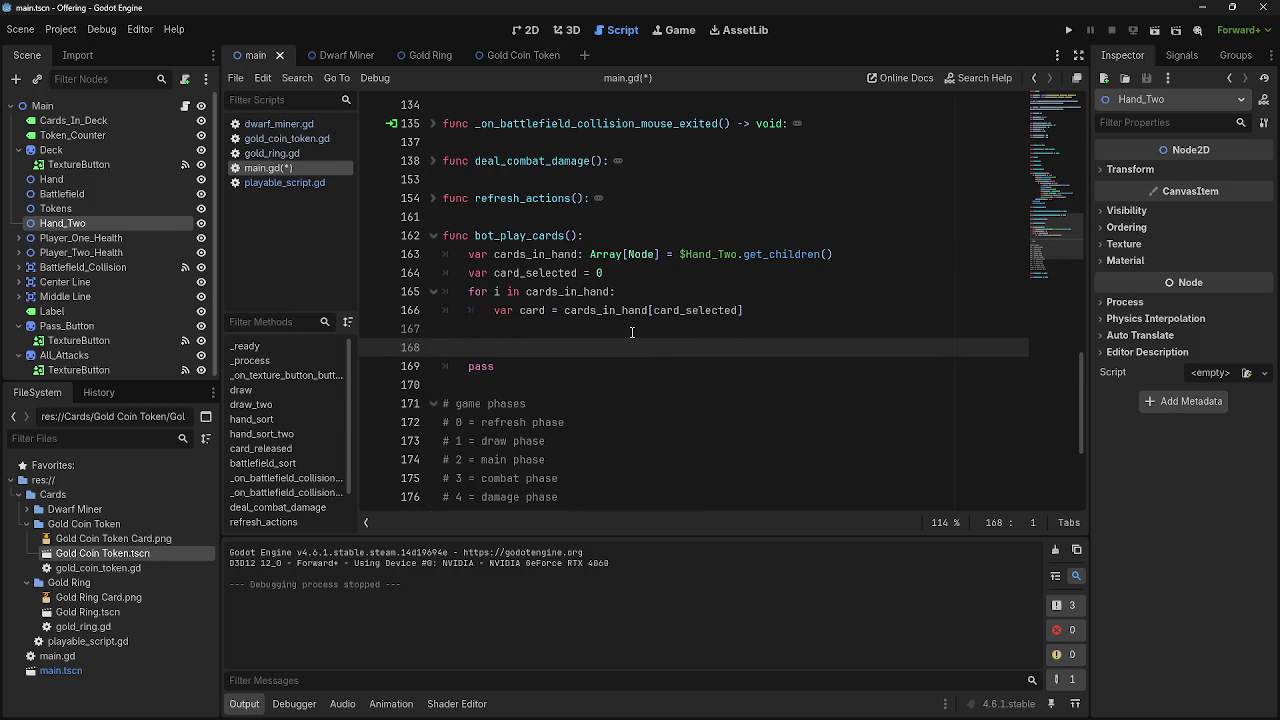
pyautogui.press('BackSpace')
pyautogui.write('card_sl')
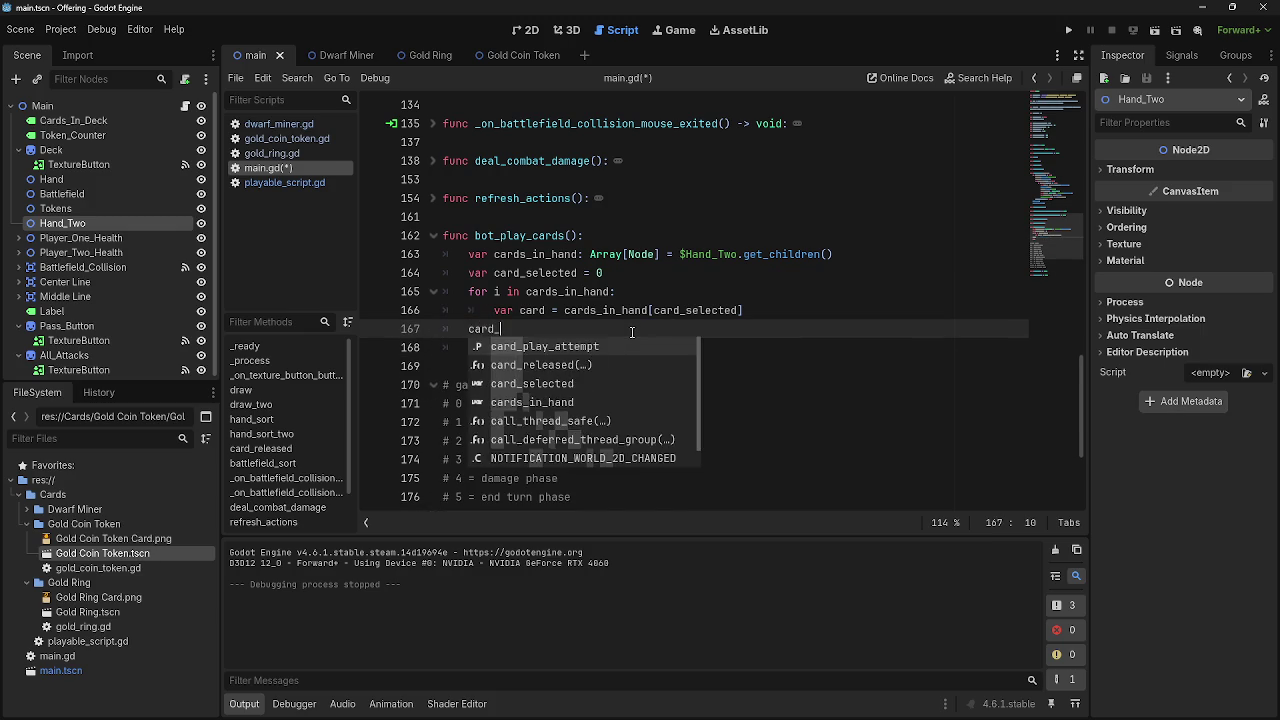
pyautogui.press('Return')
pyautogui.click(798, 306)
pyautogui.press('Return')
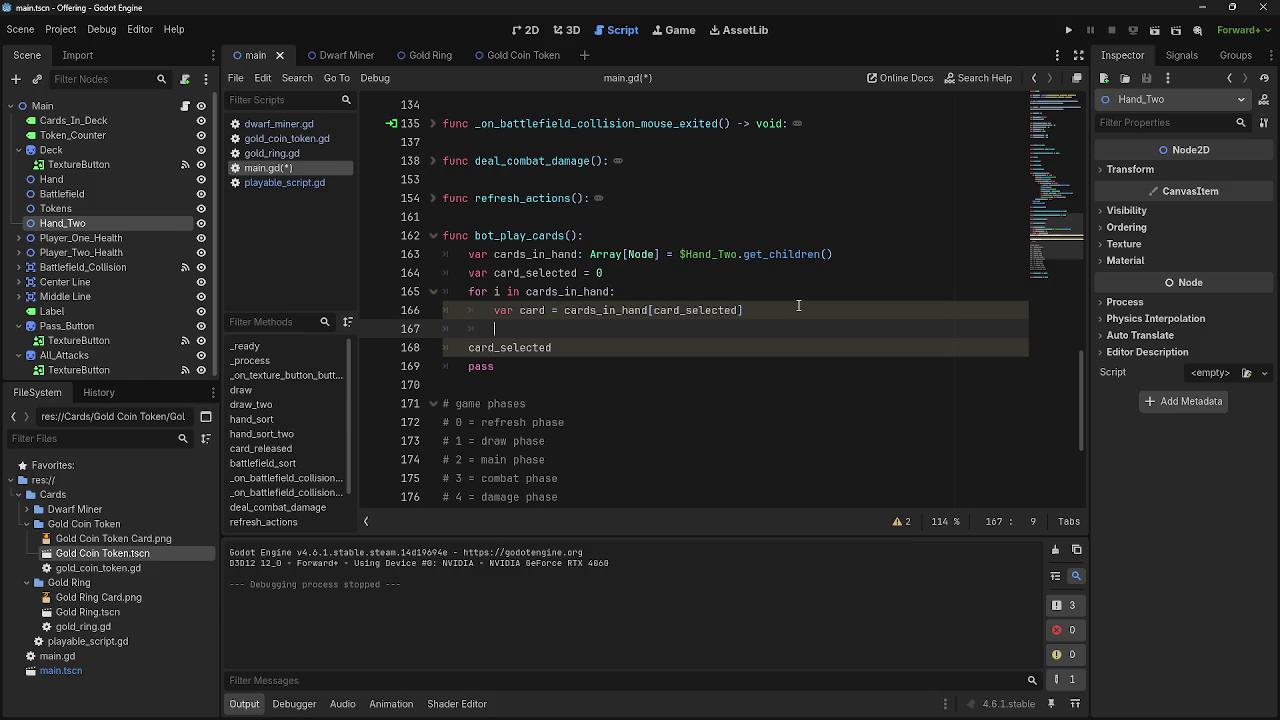
pyautogui.scroll(-5, 798, 305)
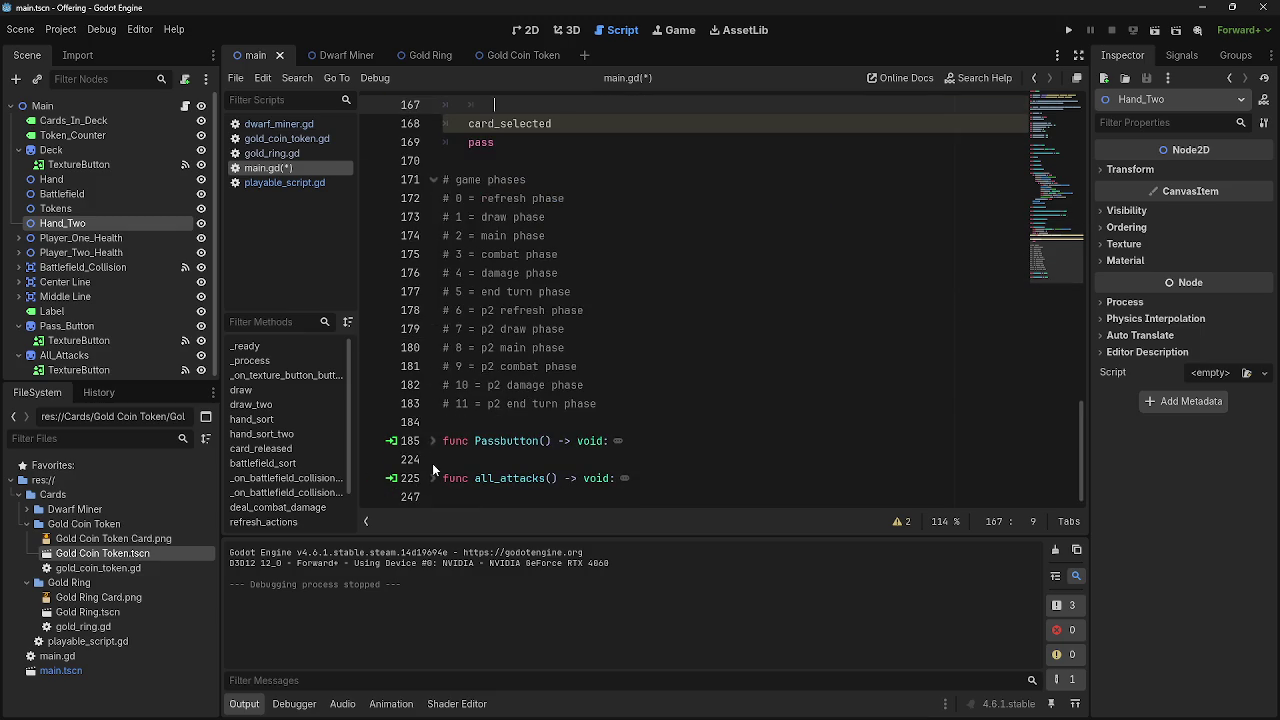
# Review refresh_actions' loop and its line fetching Hand_Two's children
pyautogui.scroll(4, 487, 455)
pyautogui.scroll(4, 487, 457)
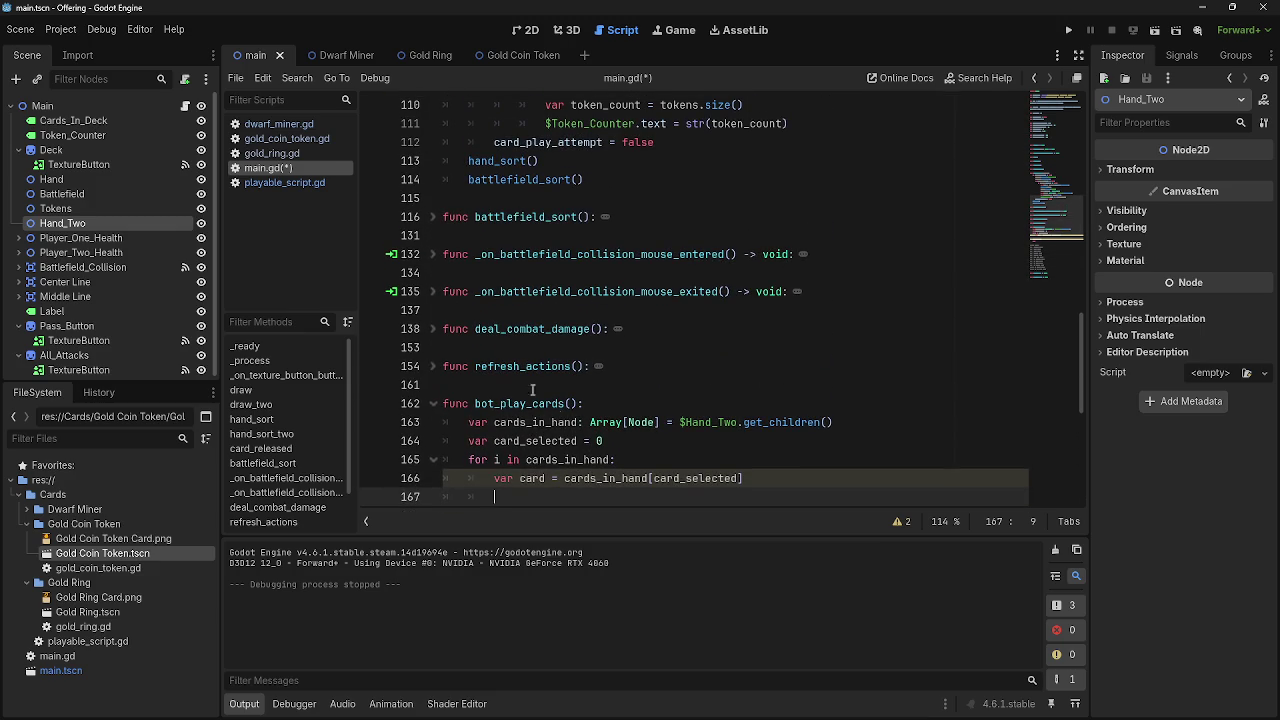
pyautogui.click(434, 367)
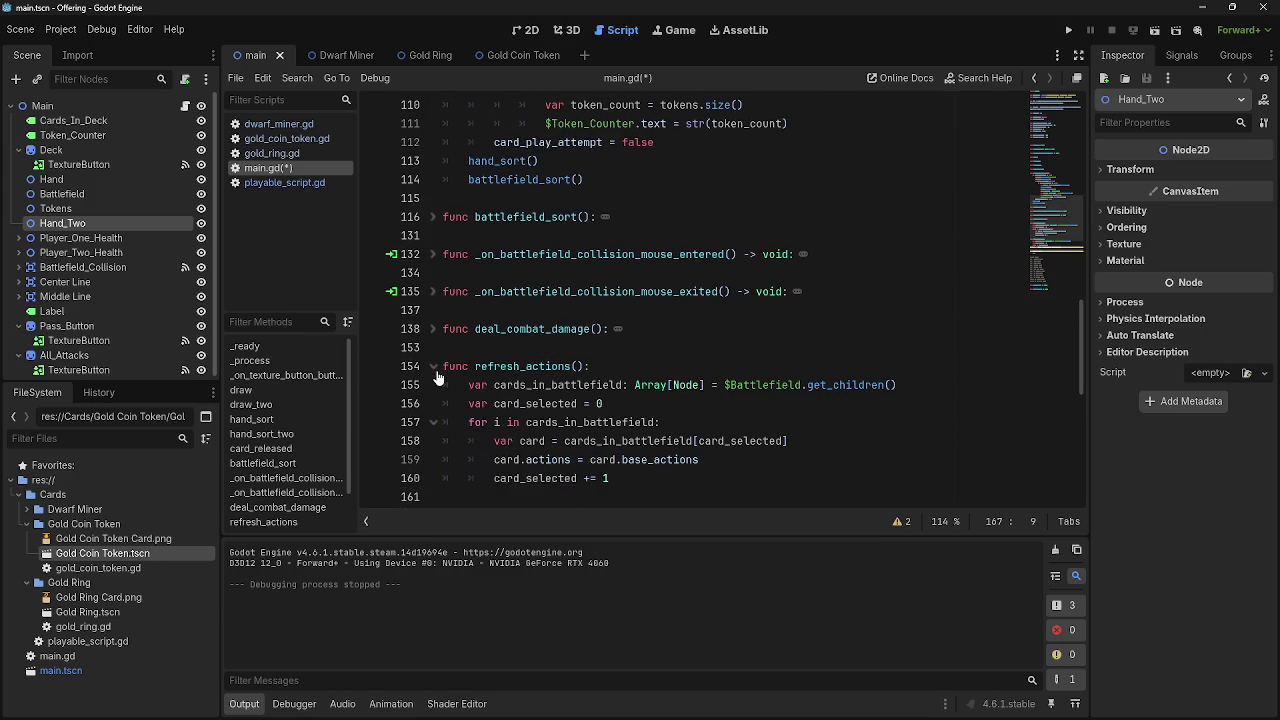
pyautogui.scroll(3, 437, 380)
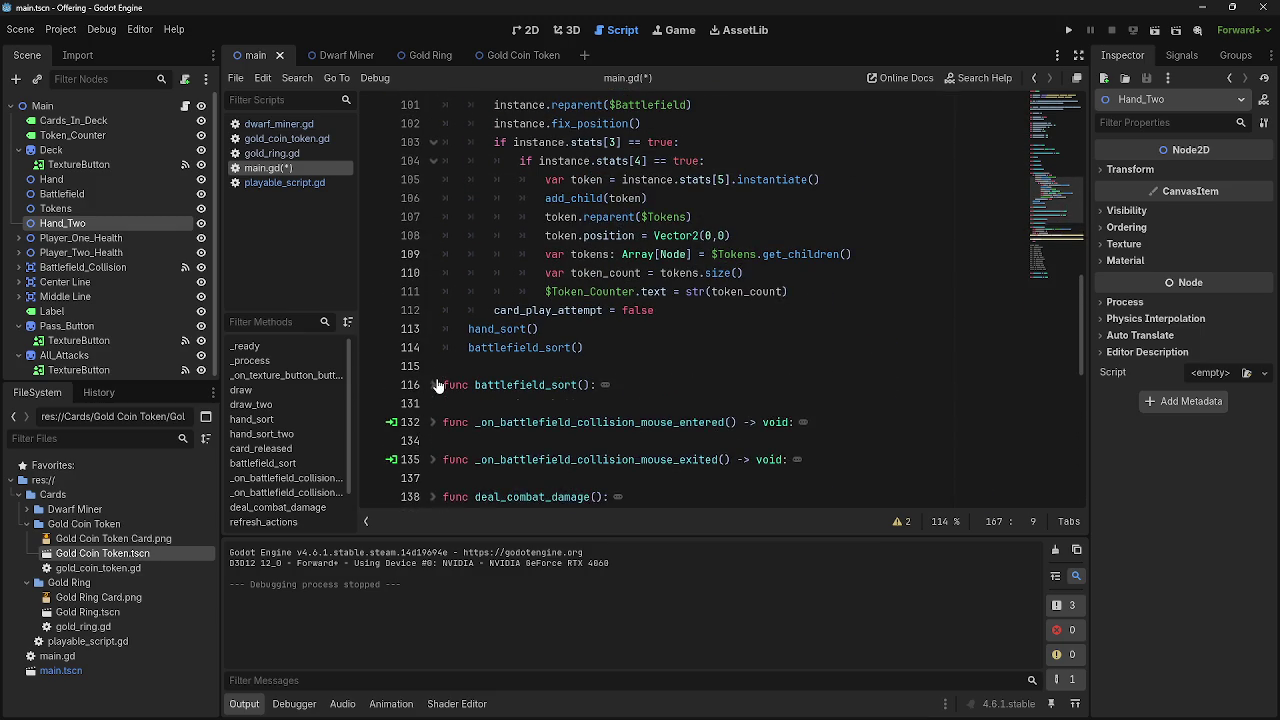
pyautogui.scroll(5, 432, 427)
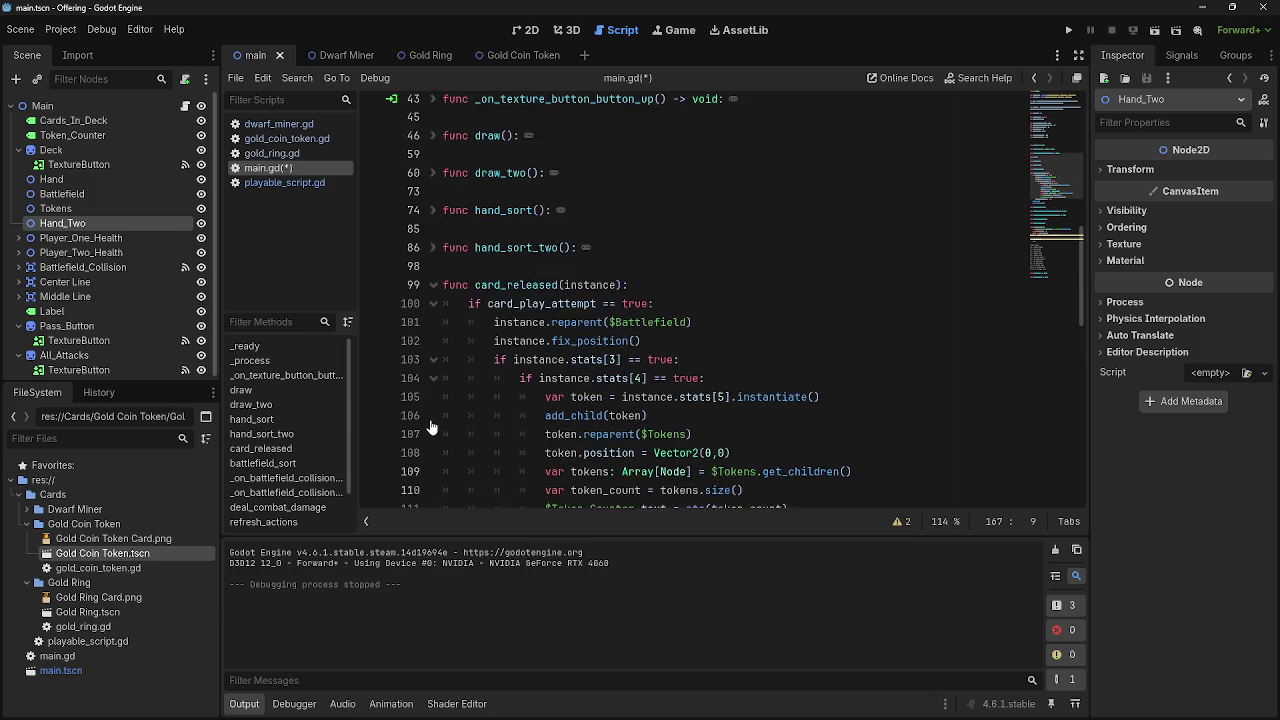
pyautogui.scroll(-7, 432, 427)
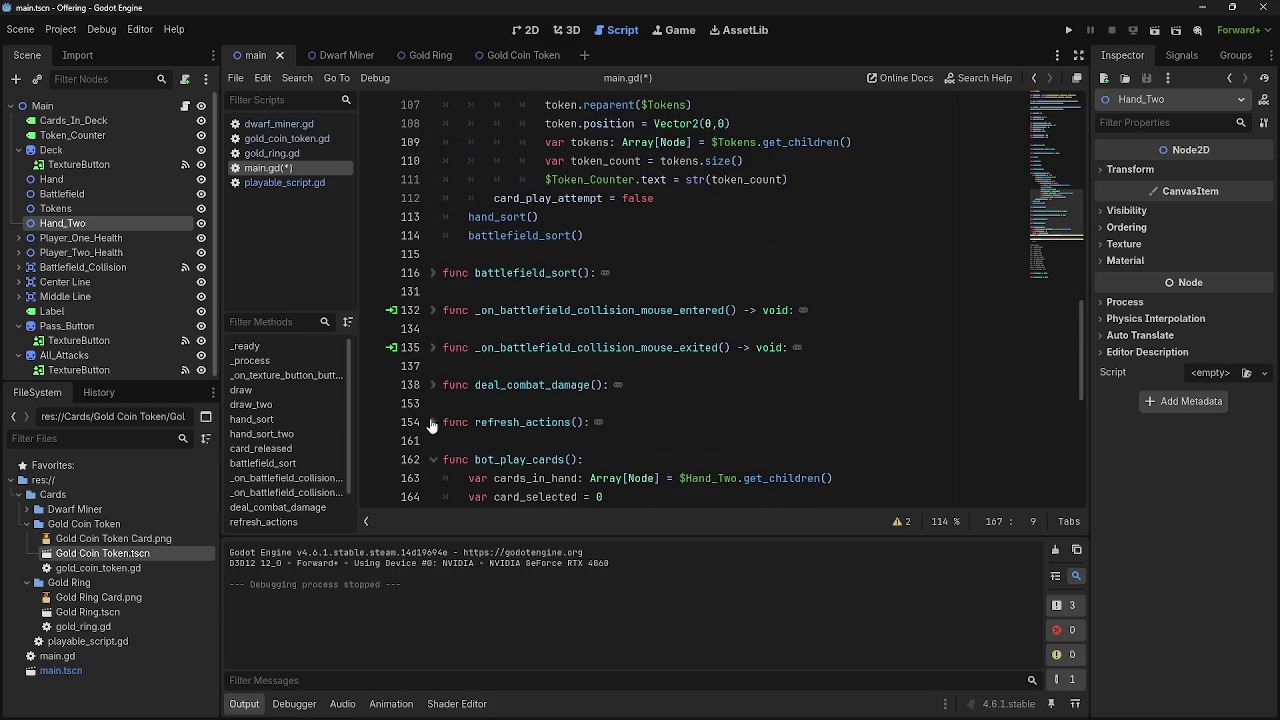
pyautogui.scroll(-2, 432, 427)
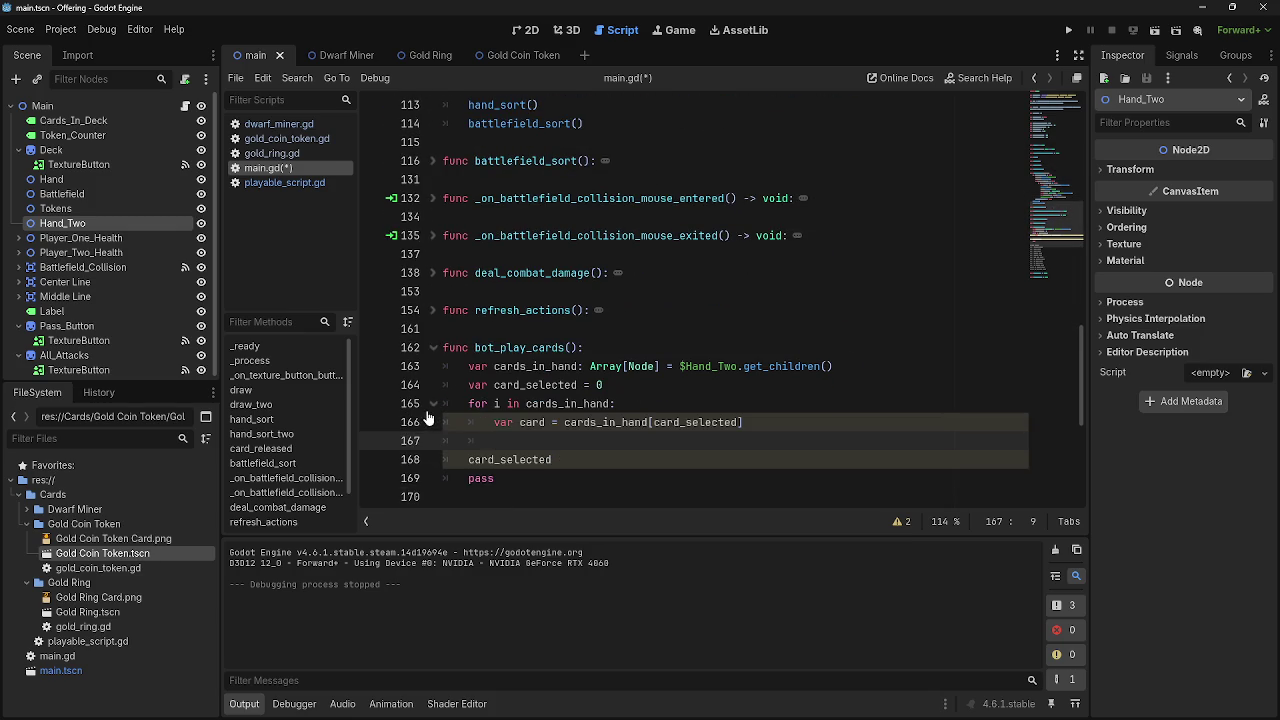
pyautogui.click(469, 366)
pyautogui.moveTo(469, 366); pyautogui.dragTo(885, 375)
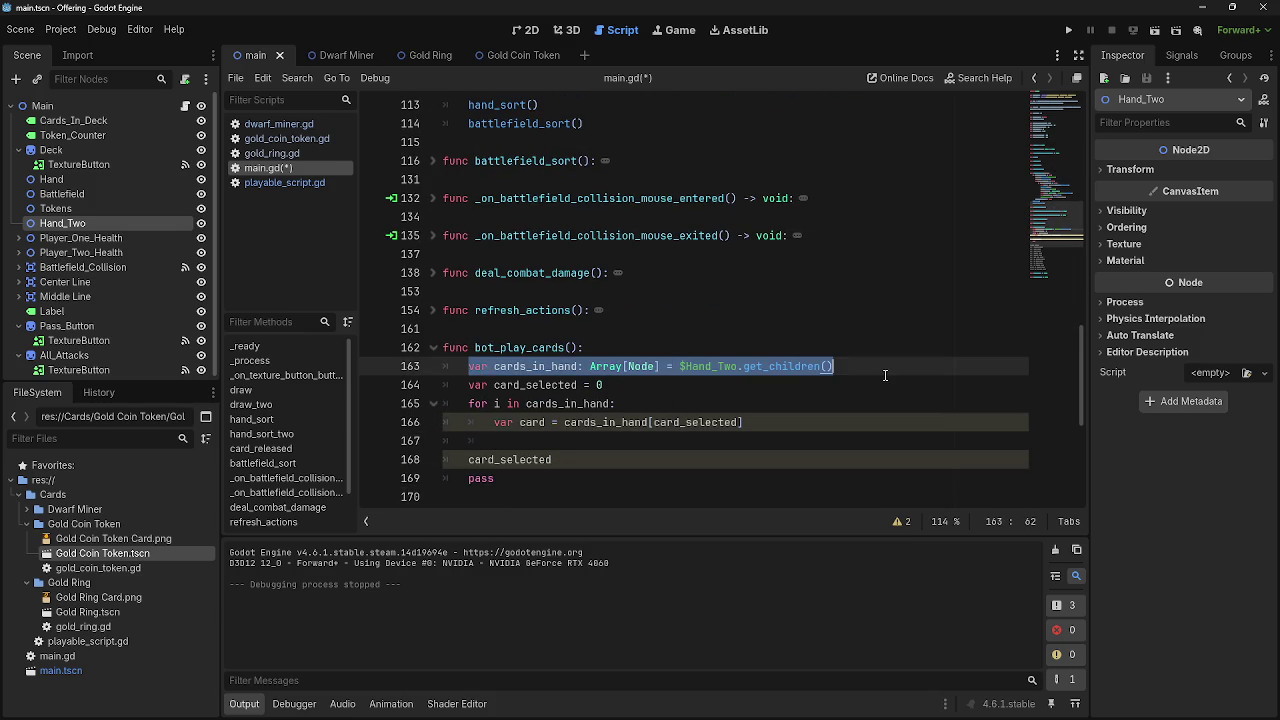
pyautogui.click(885, 375)
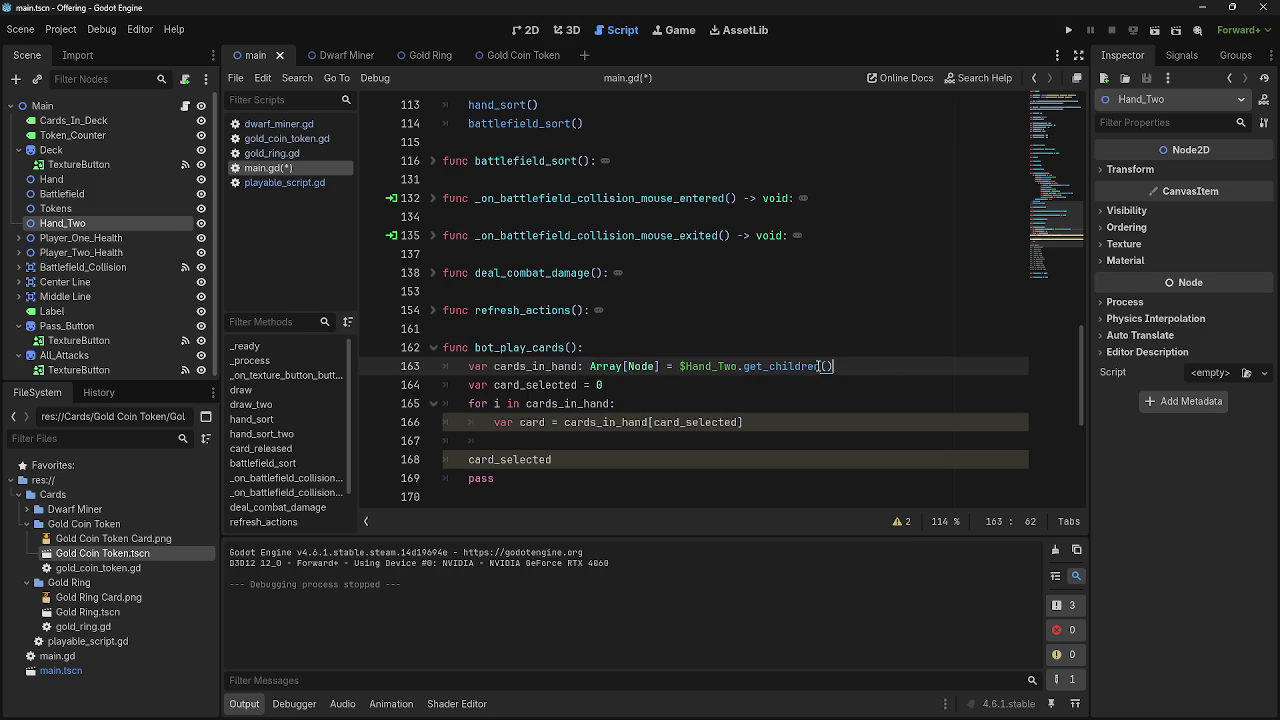
pyautogui.click(434, 311)
# Compare deal_combat_damage's loop, then run the game to test the bot_play_cards changes
pyautogui.click(433, 310)
pyautogui.click(433, 272)
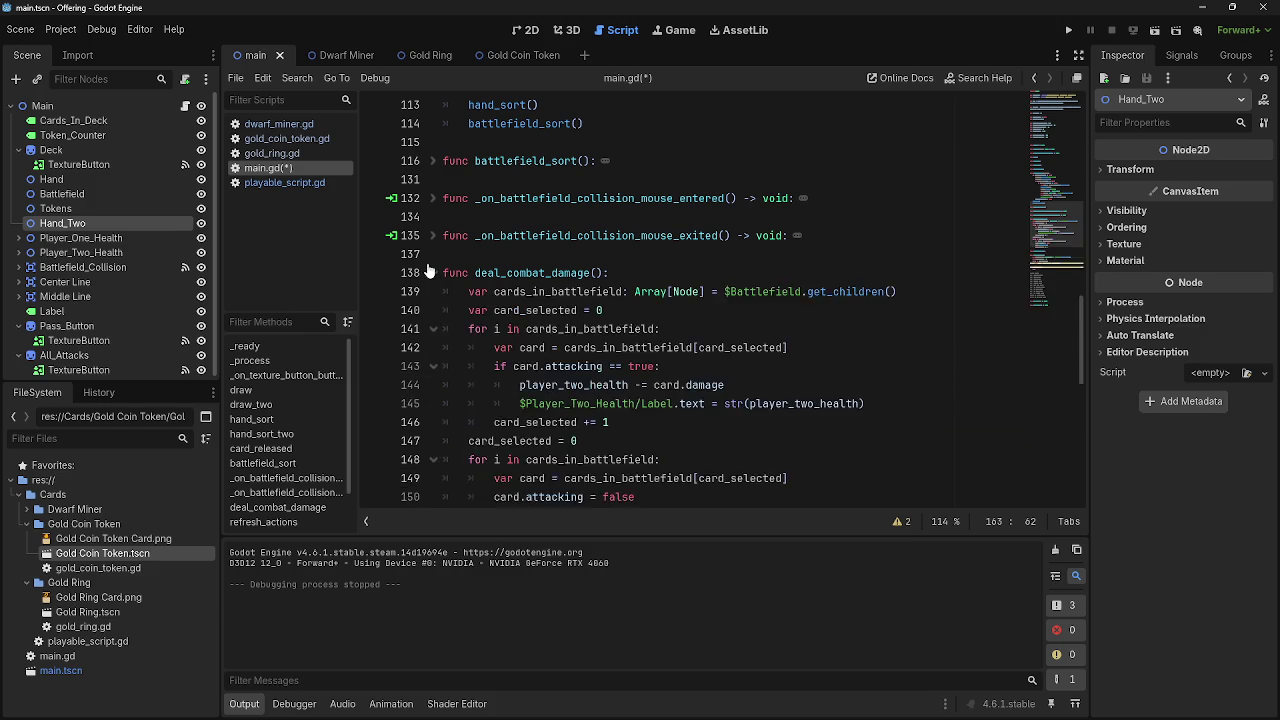
pyautogui.click(433, 272)
pyautogui.click(800, 422)
pyautogui.click(808, 446)
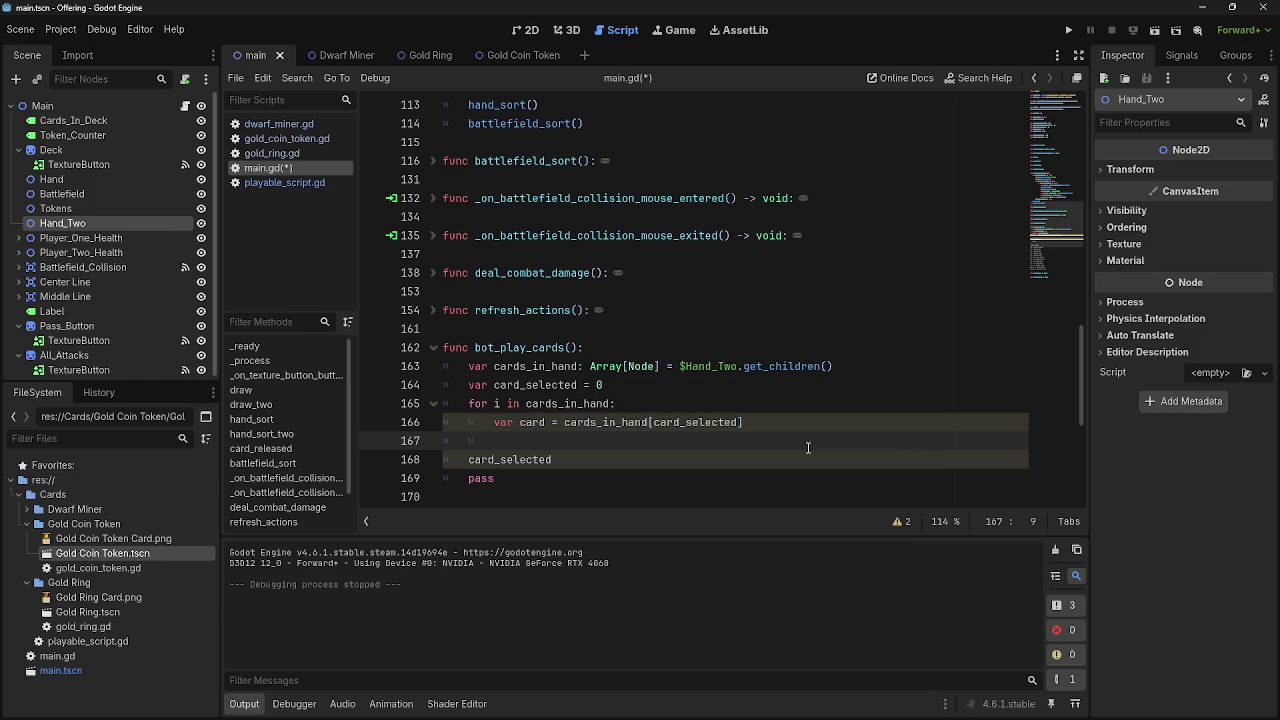
pyautogui.click(1068, 30)
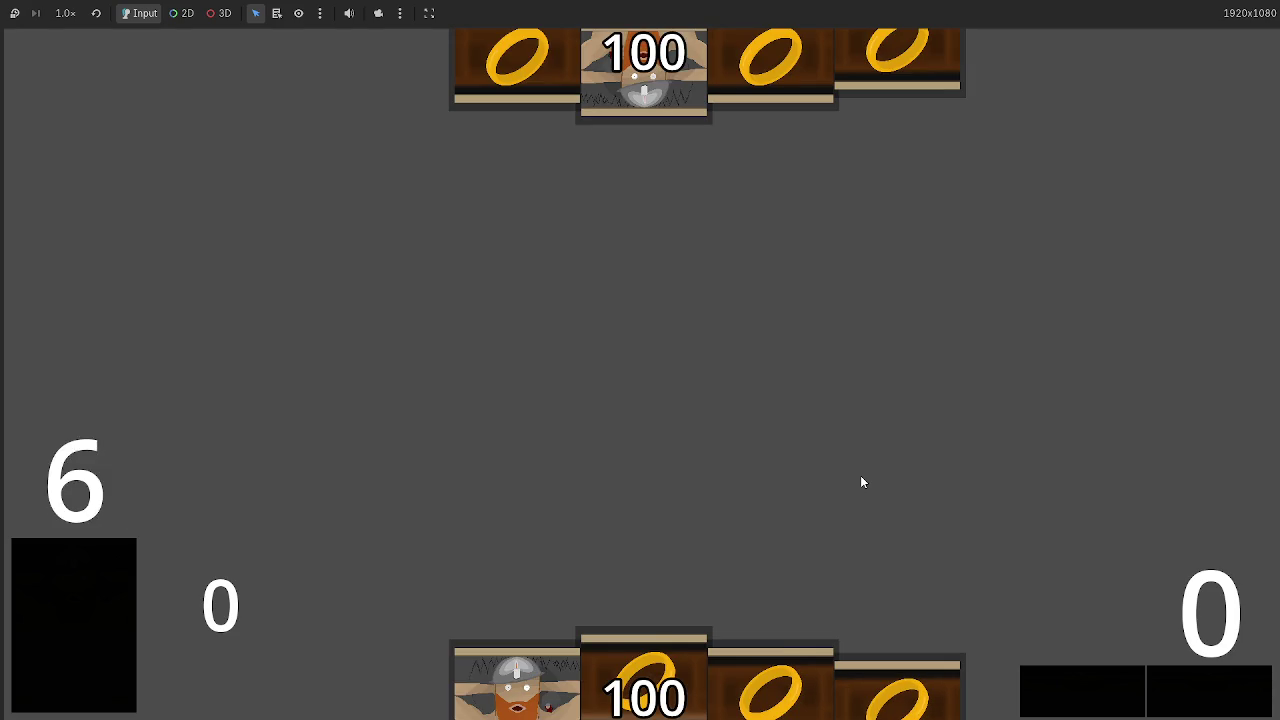
pyautogui.click(668, 632)
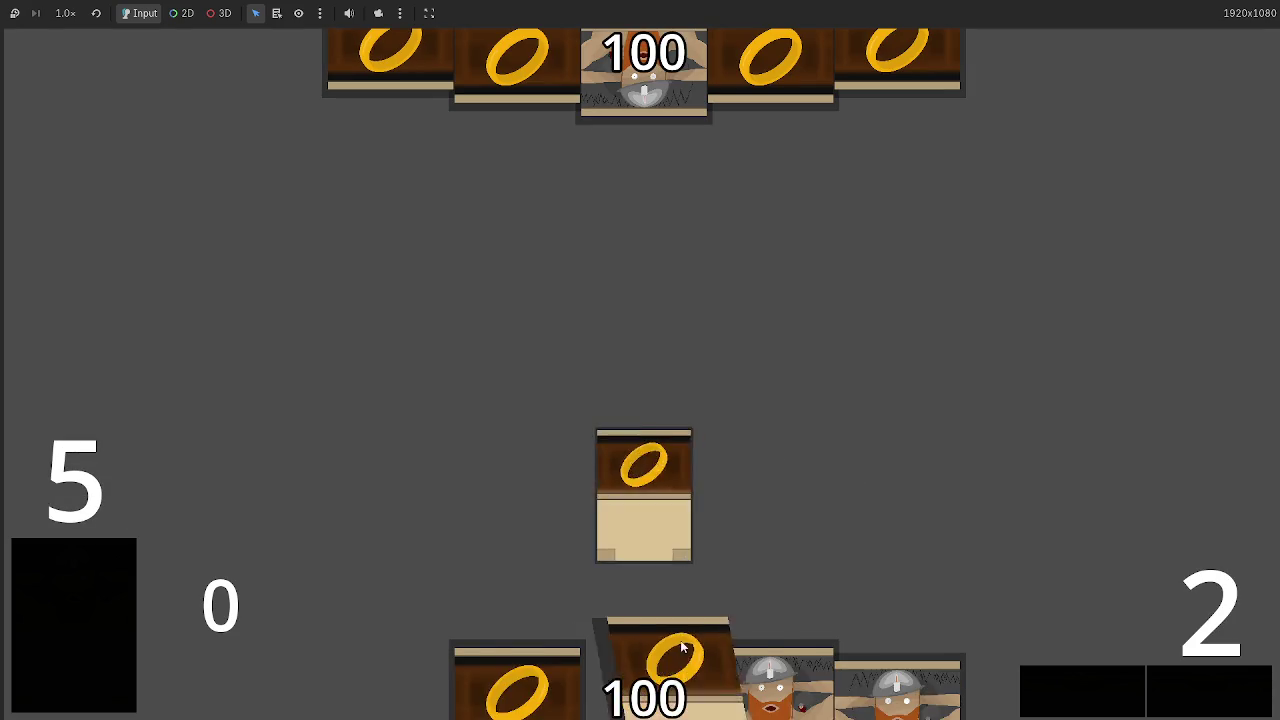
pyautogui.click(668, 630)
pyautogui.click(668, 628)
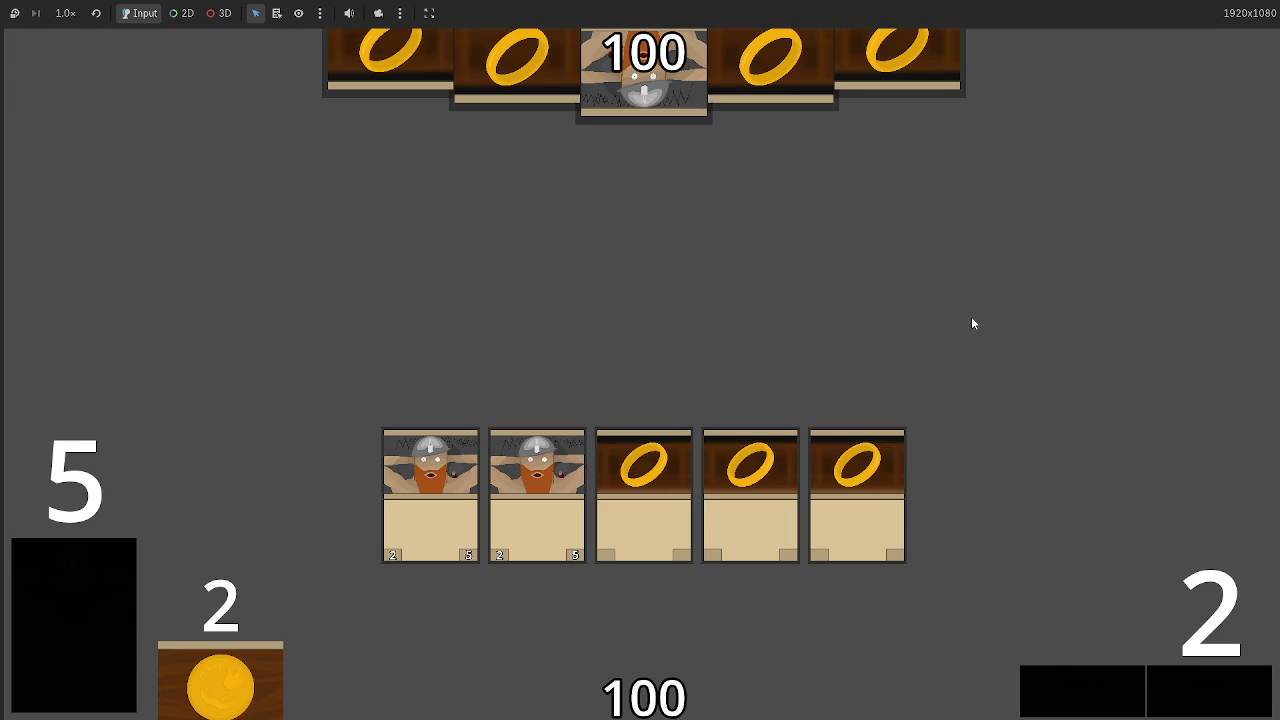
pyautogui.press('F8')
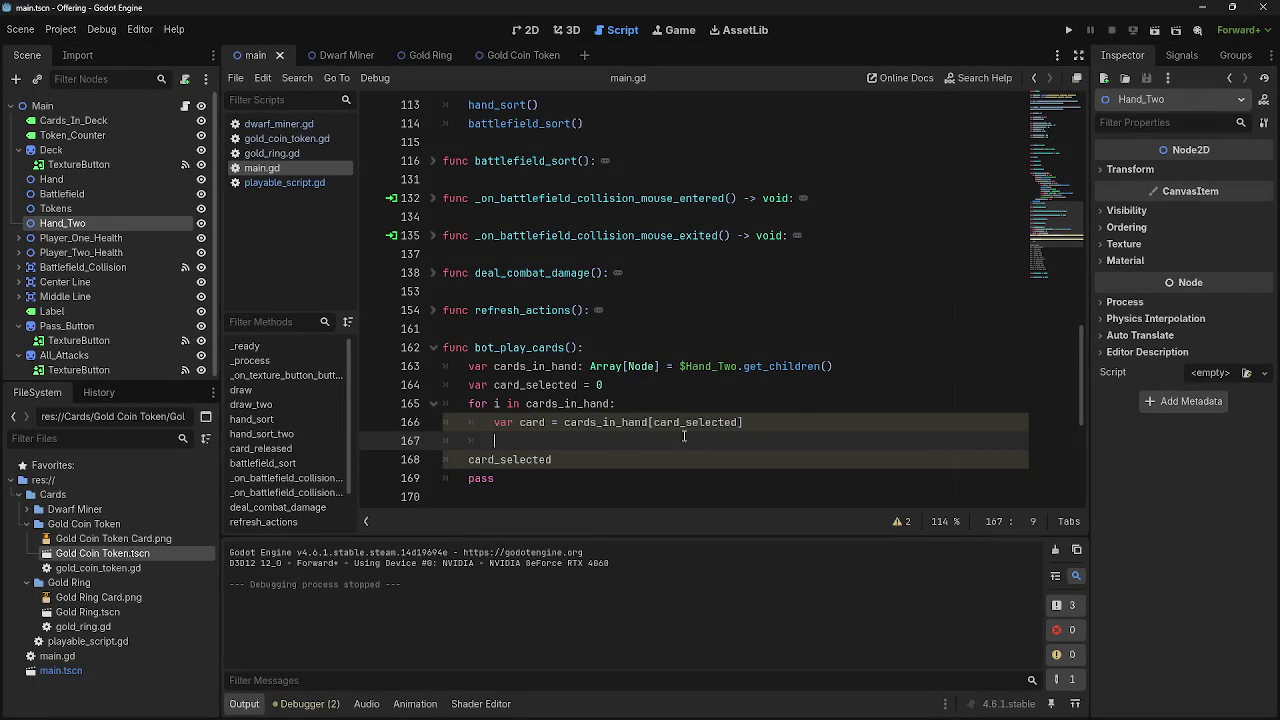
# Copy instance.reparent($Battlefield) from card_released into line 167 of bot_play_cards' loop
pyautogui.click(685, 422)
pyautogui.click(724, 436)
pyautogui.press('Tab')
pyautogui.scroll(5, 724, 436)
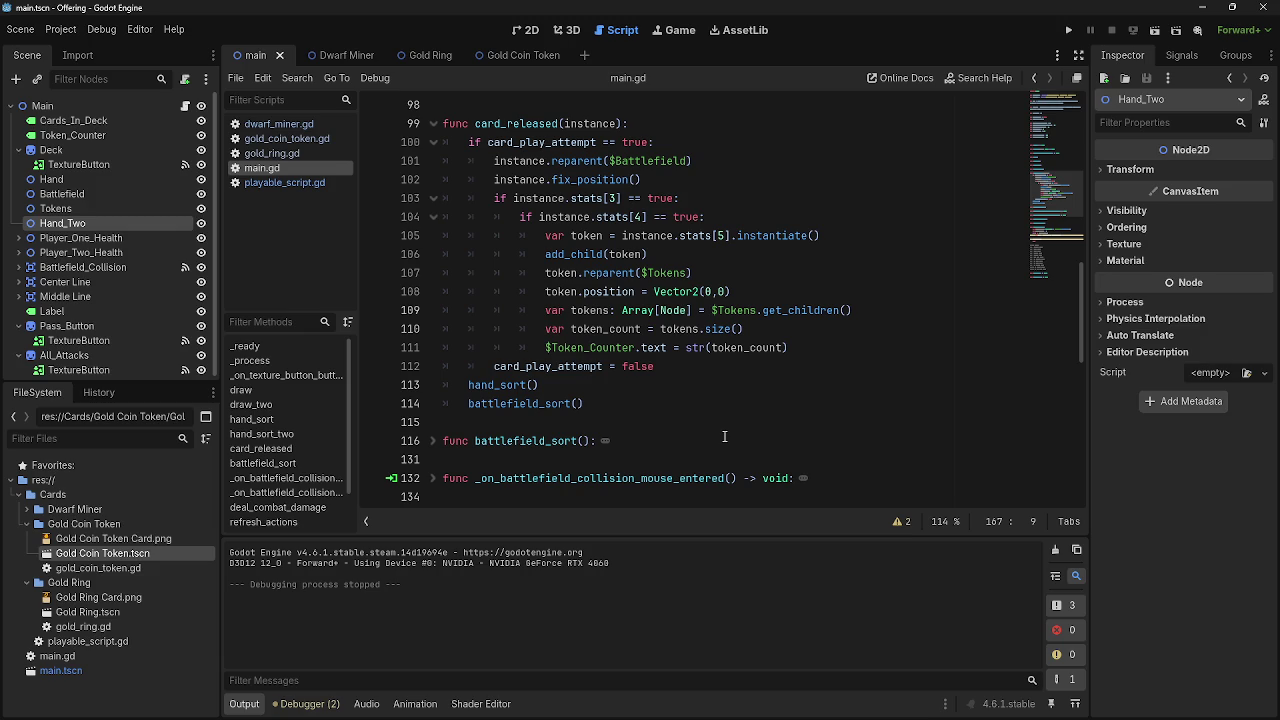
pyautogui.moveTo(700, 161); pyautogui.dragTo(494, 161)
pyautogui.hotkey('ctrl', 'c')
pyautogui.scroll(-6, 700, 300)
pyautogui.click(569, 385)
pyautogui.hotkey('ctrl', 'v')
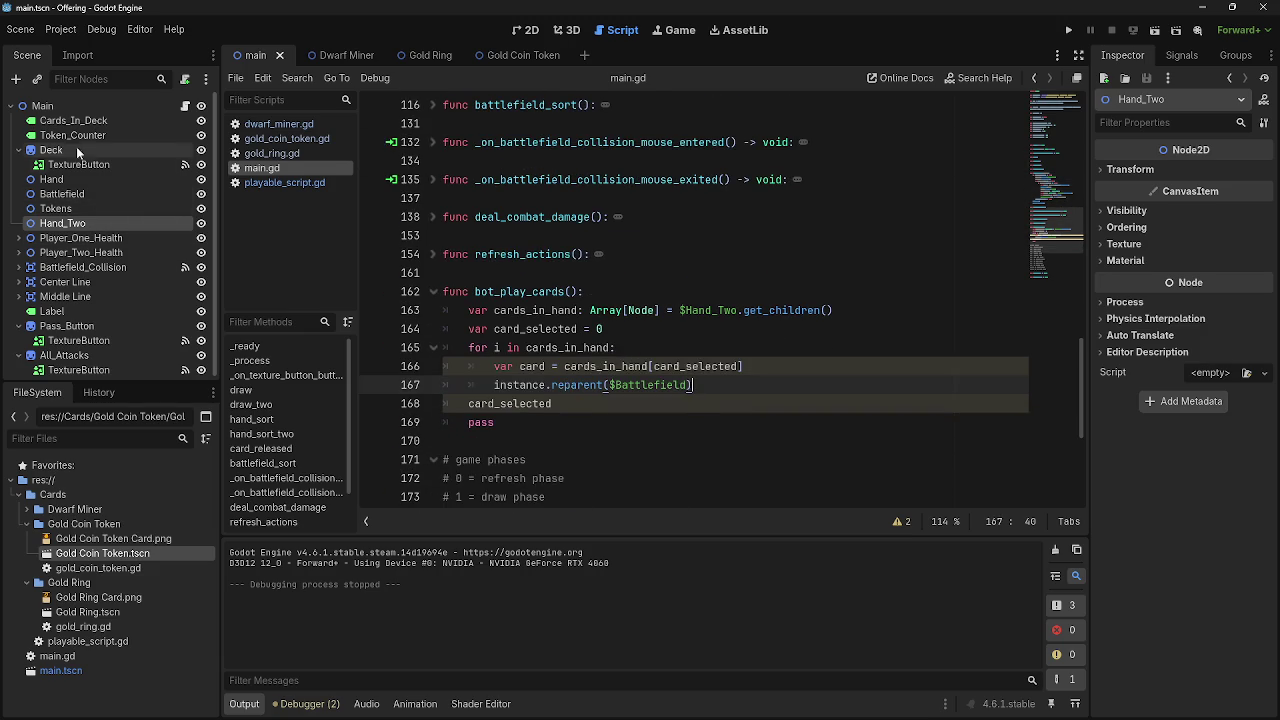
# Add a Node2D beside Hand_Two in the main scene and start renaming it 'Battcle_f'
pyautogui.click(16, 79)
pyautogui.click(550, 298)
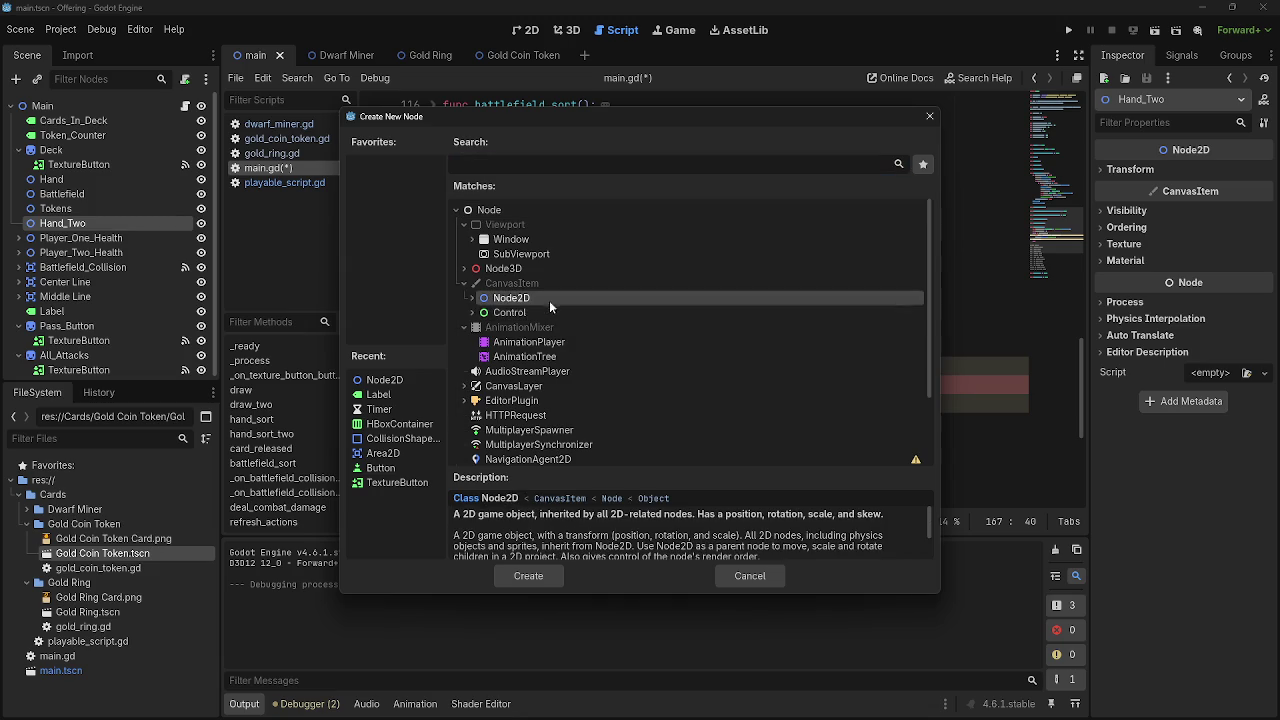
pyautogui.click(498, 574)
pyautogui.moveTo(64, 237)
pyautogui.mouseDown()
pyautogui.moveTo(62, 222)
pyautogui.moveTo(62, 238)
pyautogui.mouseUp()
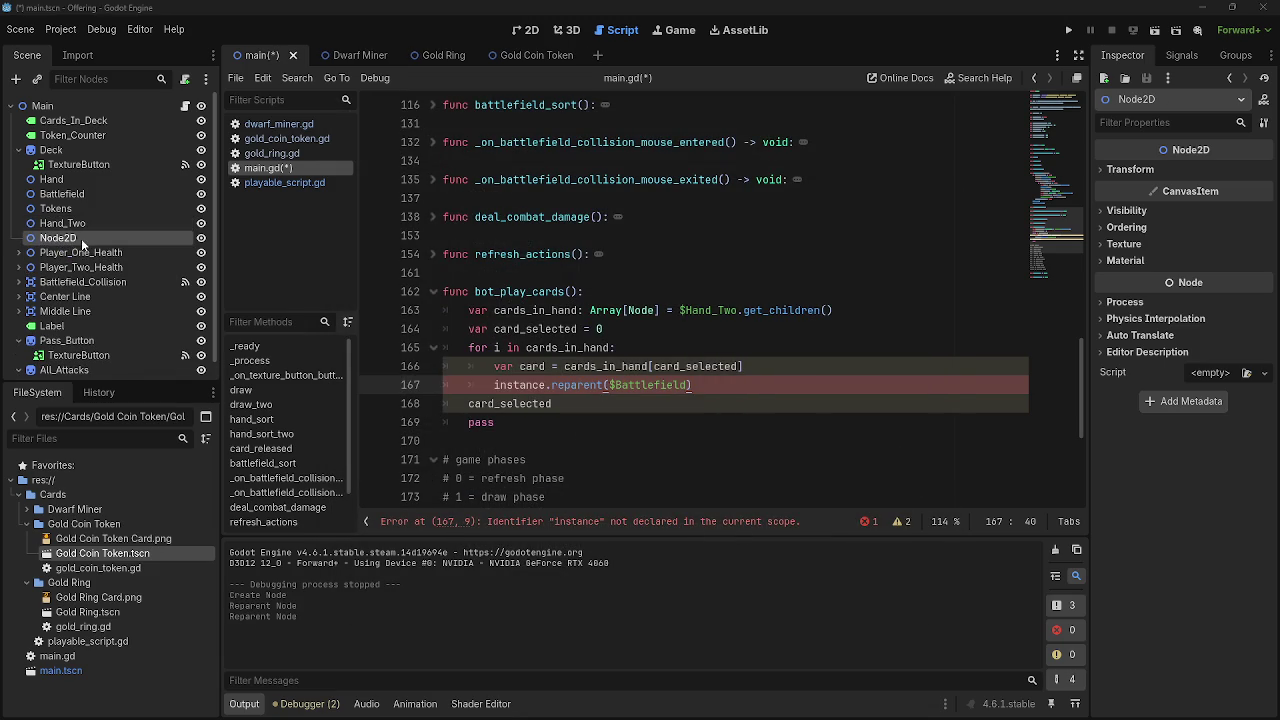
pyautogui.write('Battc')
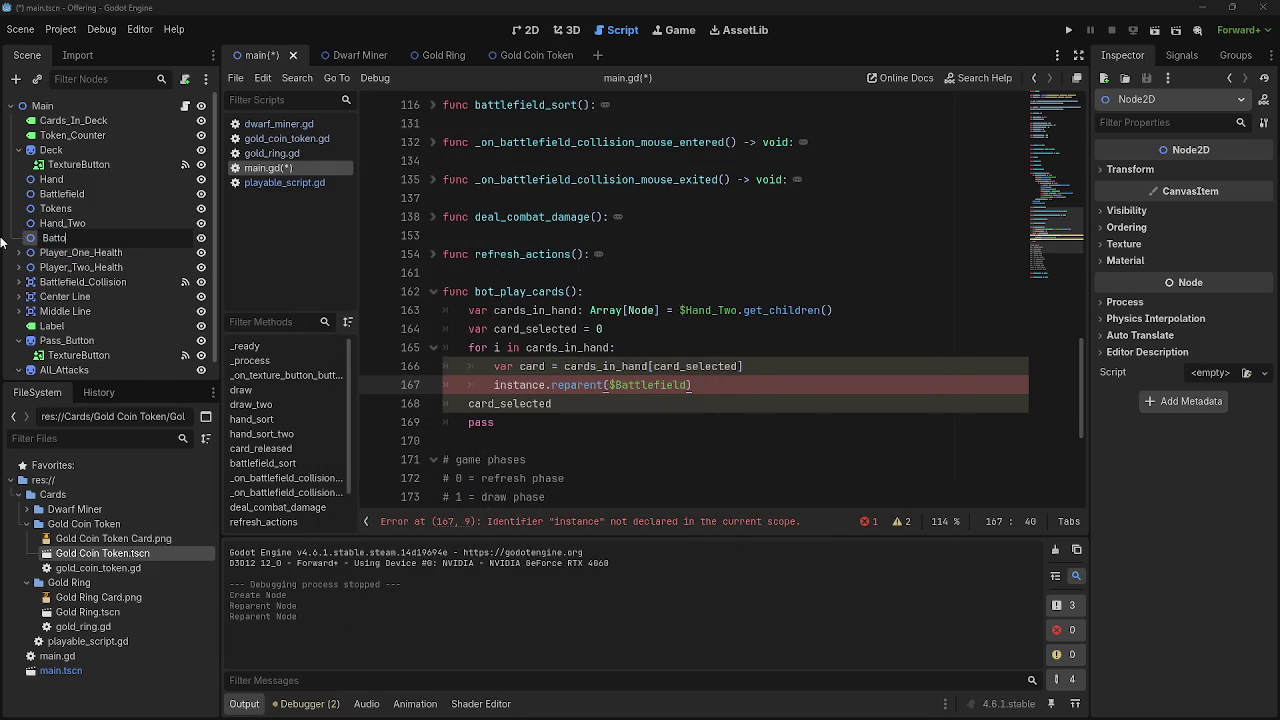
pyautogui.write('le_f')
# Rename the new node Battlefield_Two and change instance. to card. on line 167
pyautogui.write('_To')
pyautogui.write('wo')
pyautogui.click(526, 385)
pyautogui.doubleClick(541, 386)
pyautogui.moveTo(551, 386)
pyautogui.mouseDown()
pyautogui.moveTo(520, 404)
pyautogui.moveTo(500, 387)
pyautogui.mouseUp()
pyautogui.hotkey('shift', 'Left')
pyautogui.write('card.')
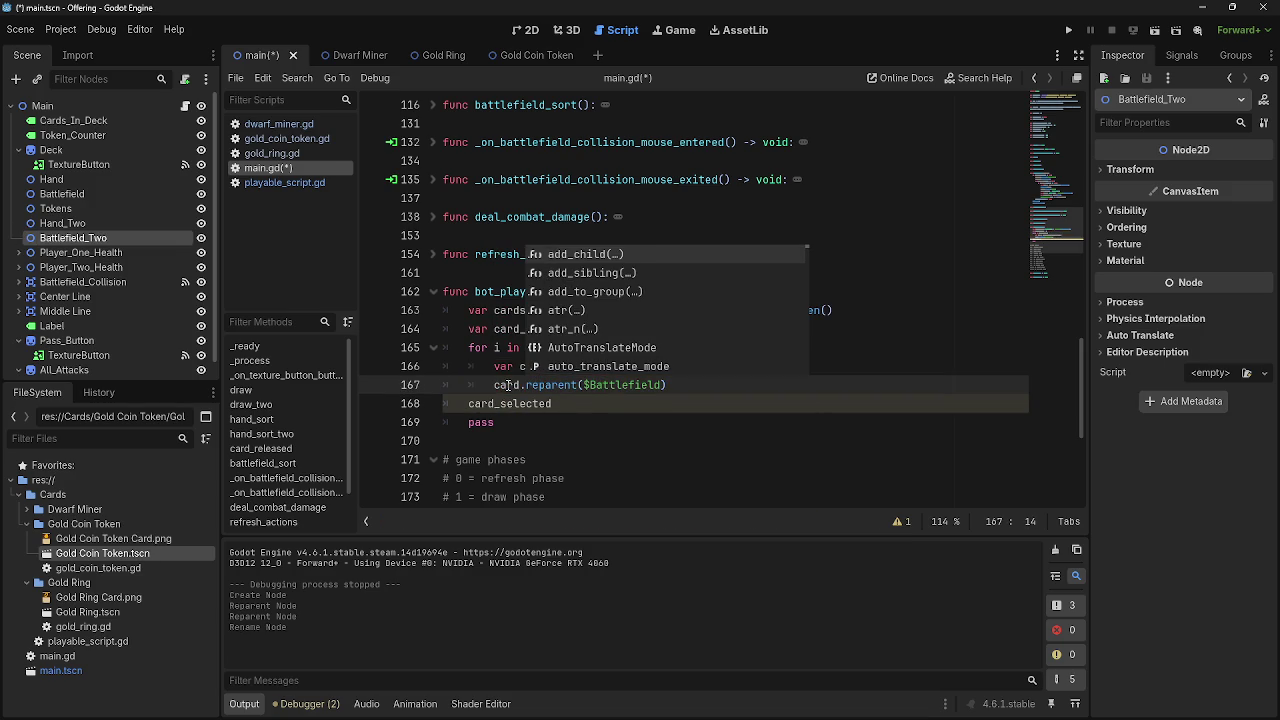
pyautogui.click(713, 391)
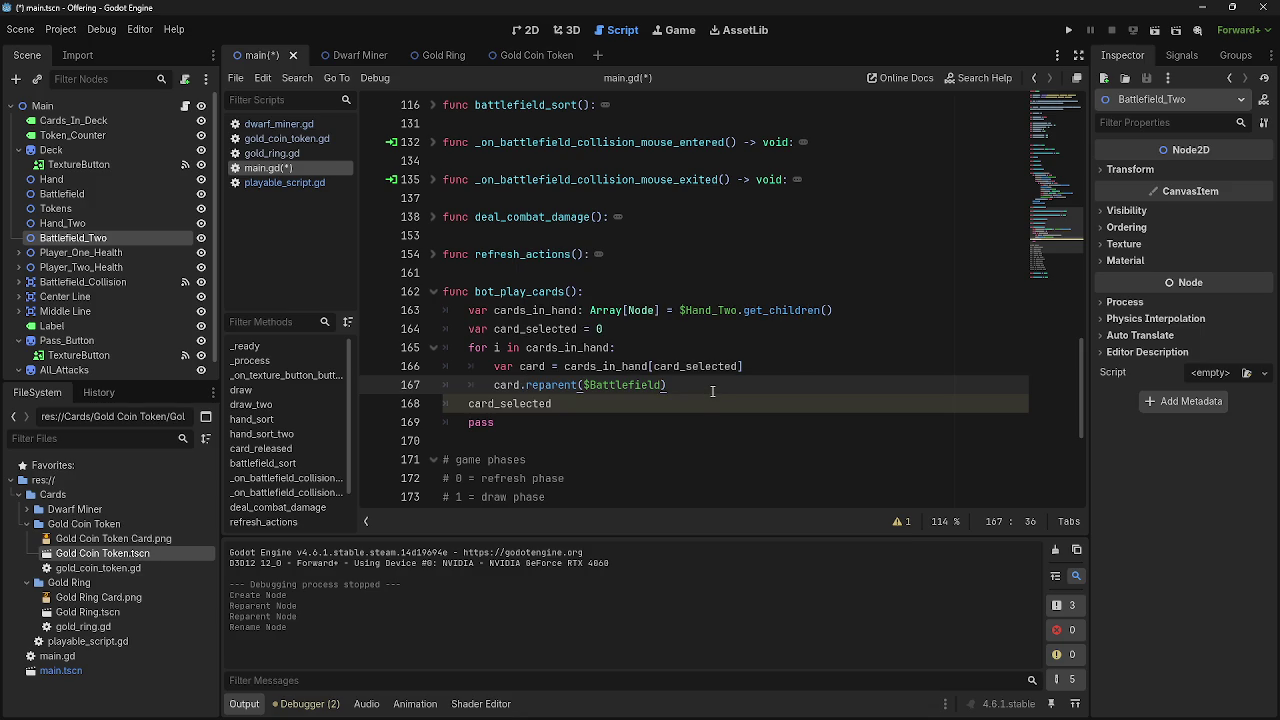
# Complete line 167 as card.reparent($Battlefield_Two) and run the project
pyautogui.moveTo(492, 385); pyautogui.dragTo(752, 385)
pyautogui.click(752, 385)
pyautogui.write('_')
pyautogui.press('Down')
pyautogui.press('Down')
pyautogui.press('Return')
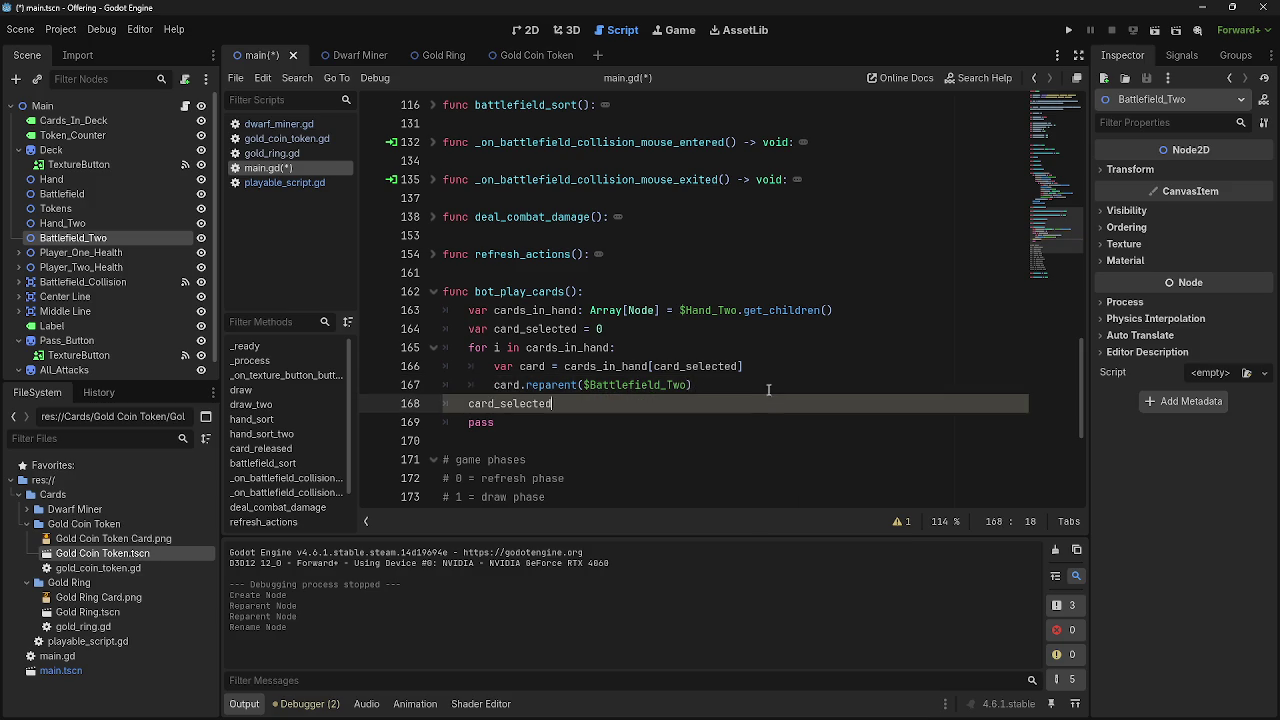
pyautogui.click(1068, 30)
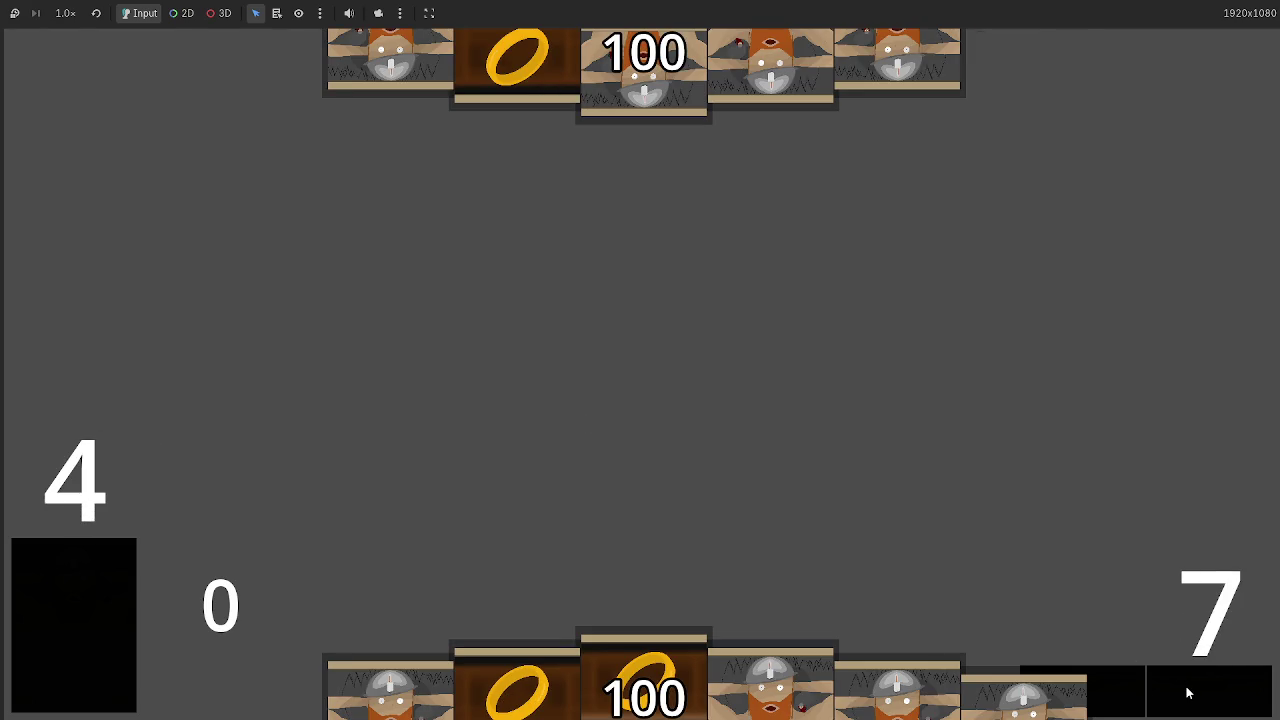
# Inspect Battlefield_Two and Hand_Two in the running game's remote scene tree
pyautogui.hotkey('alt', 'Tab')
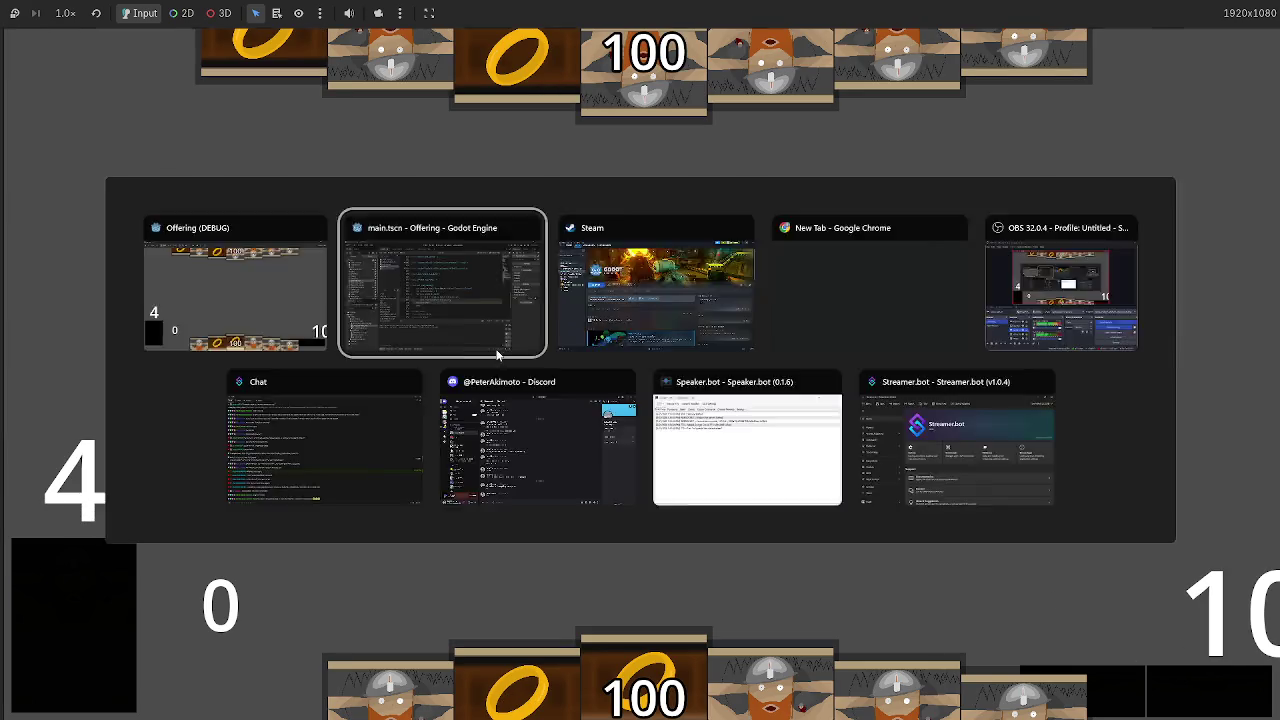
pyautogui.click(51, 99)
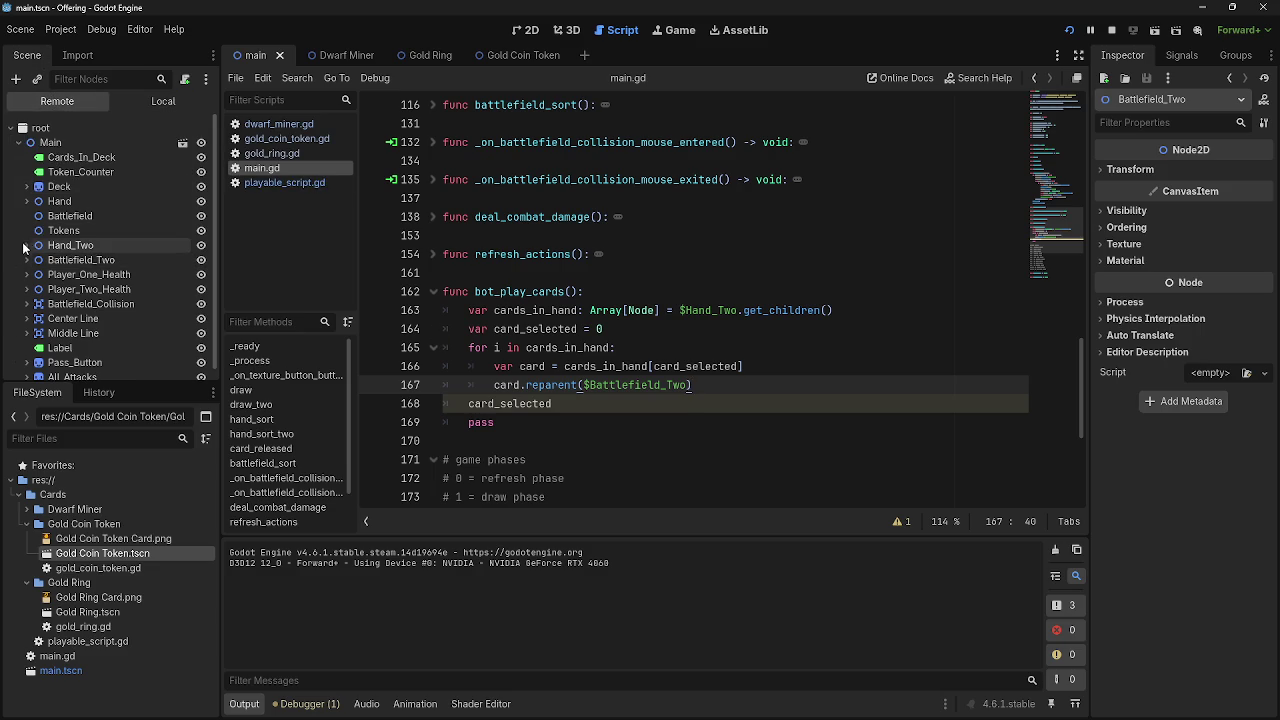
pyautogui.click(25, 262)
pyautogui.click(26, 245)
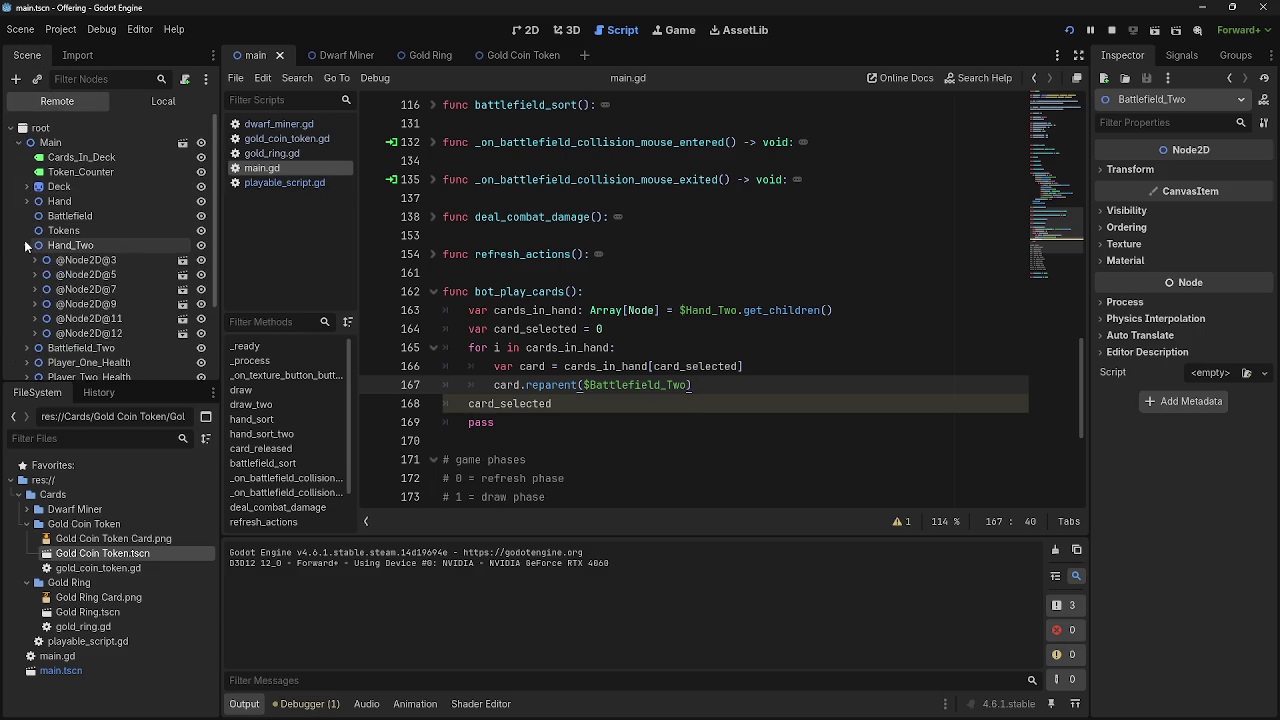
pyautogui.click(26, 245)
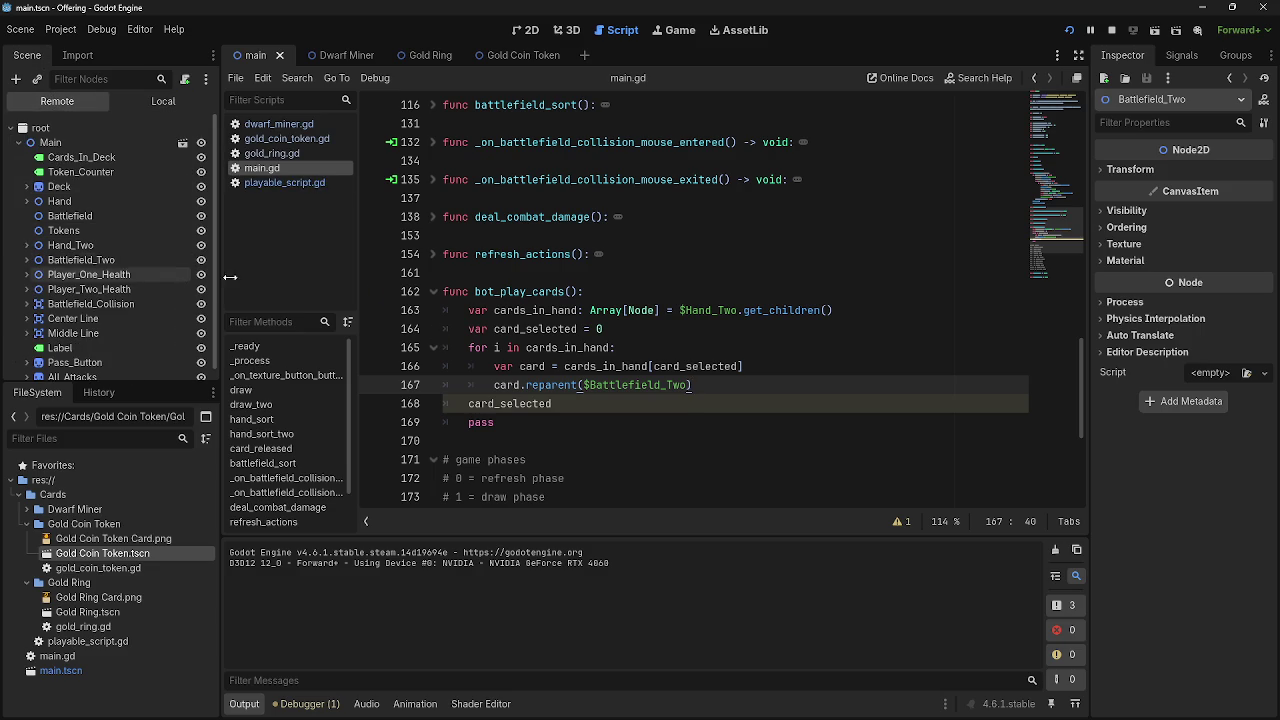
# Review the bot_play_cards loop and the p2 main phase comment in main.gd
pyautogui.click(597, 291)
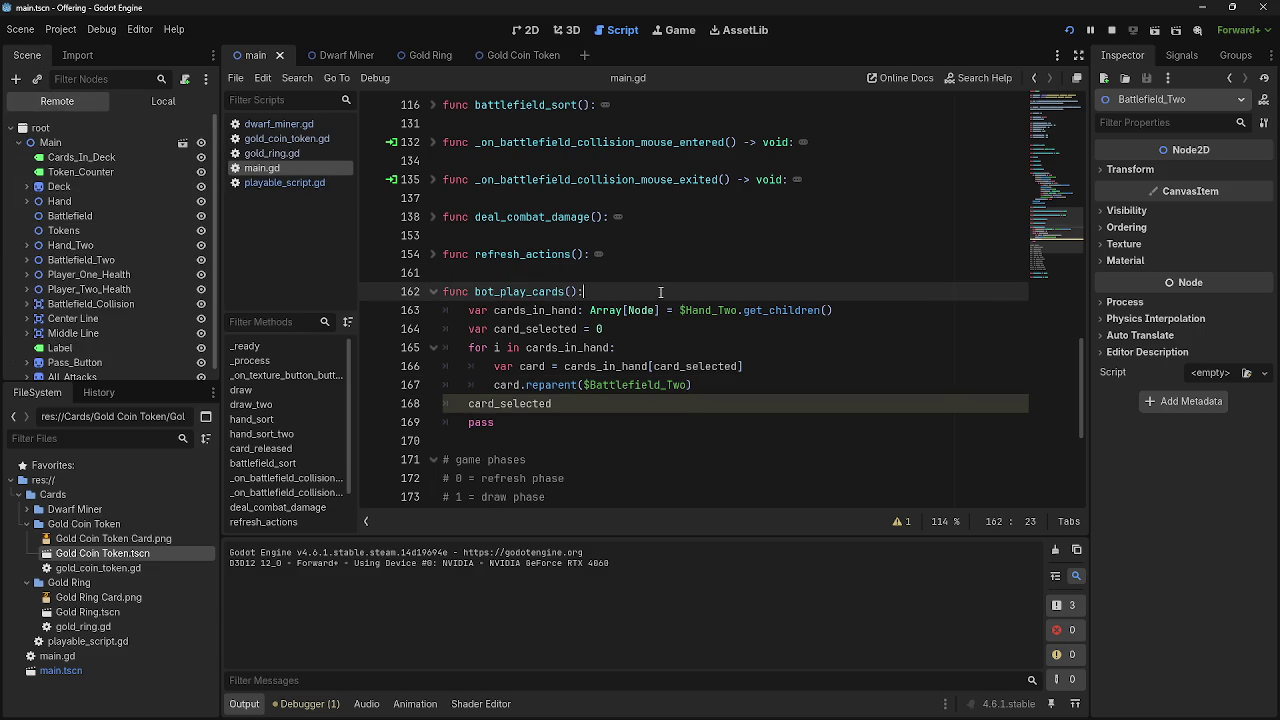
pyautogui.moveTo(469, 347); pyautogui.dragTo(682, 348)
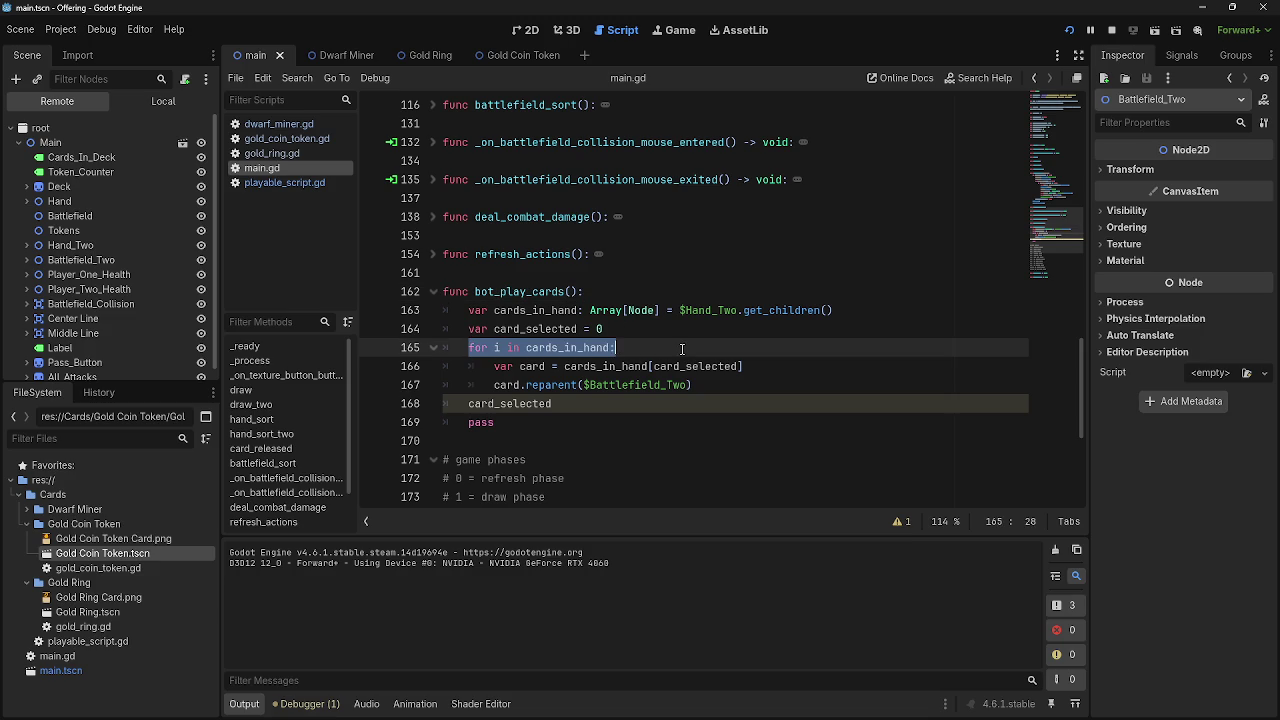
pyautogui.click(682, 348)
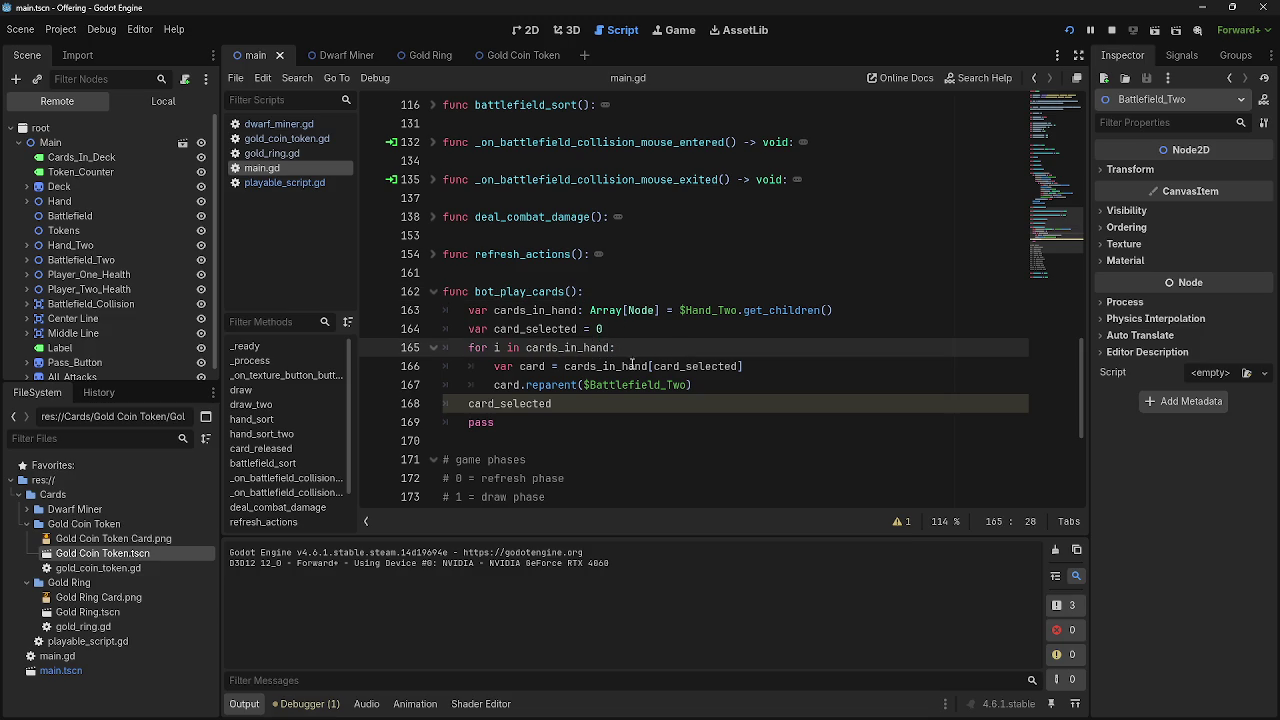
pyautogui.doubleClick(570, 347)
pyautogui.click(640, 345)
pyautogui.moveTo(487, 367); pyautogui.dragTo(744, 366)
pyautogui.click(744, 366)
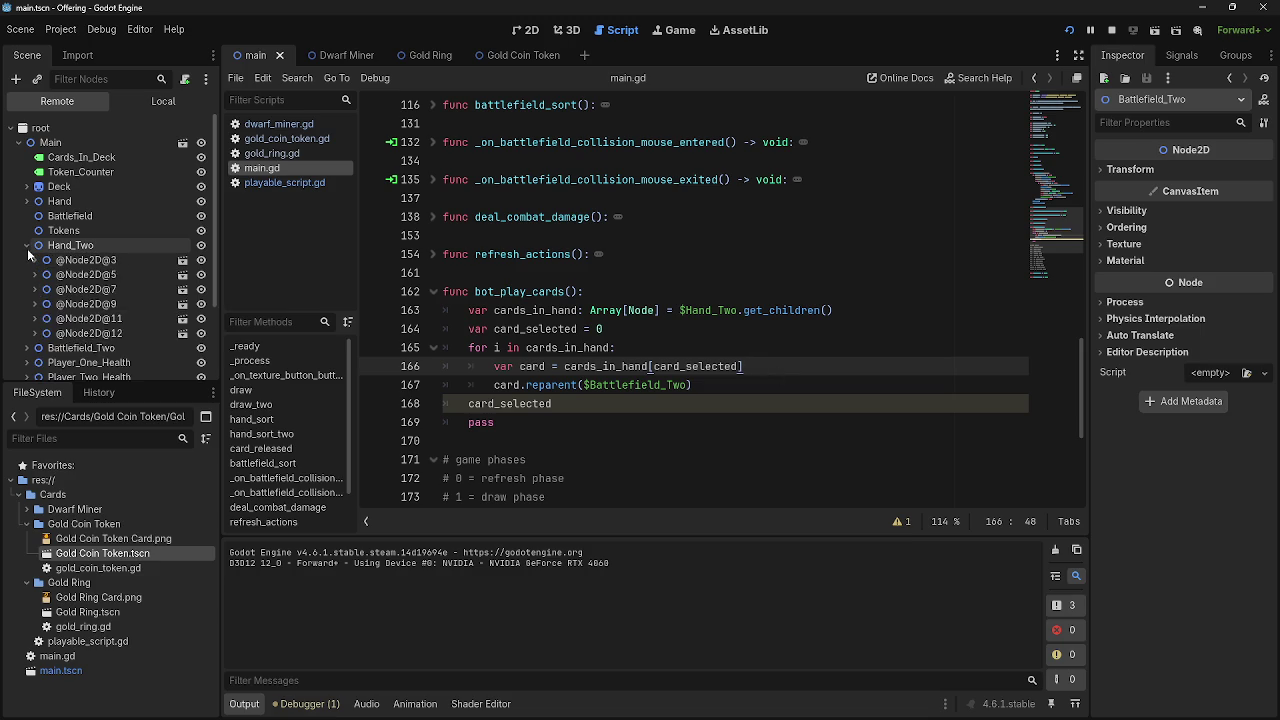
pyautogui.scroll(-5, 787, 391)
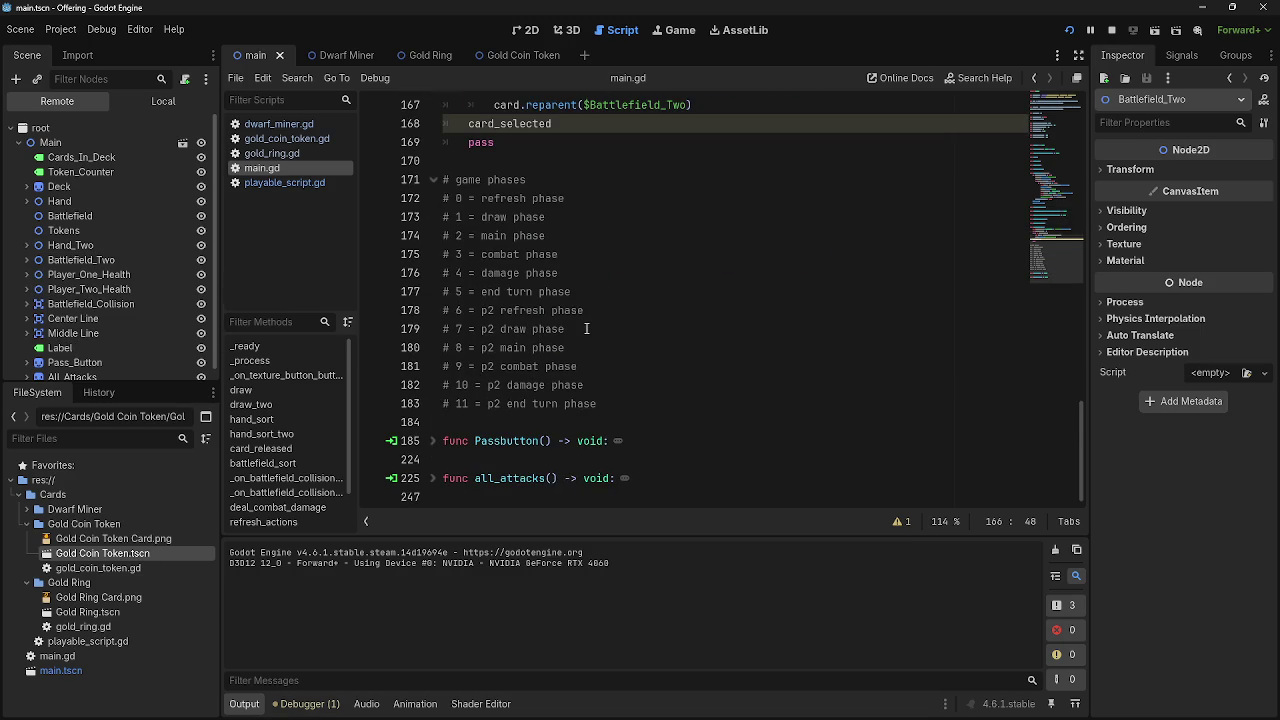
pyautogui.moveTo(582, 351); pyautogui.dragTo(440, 347)
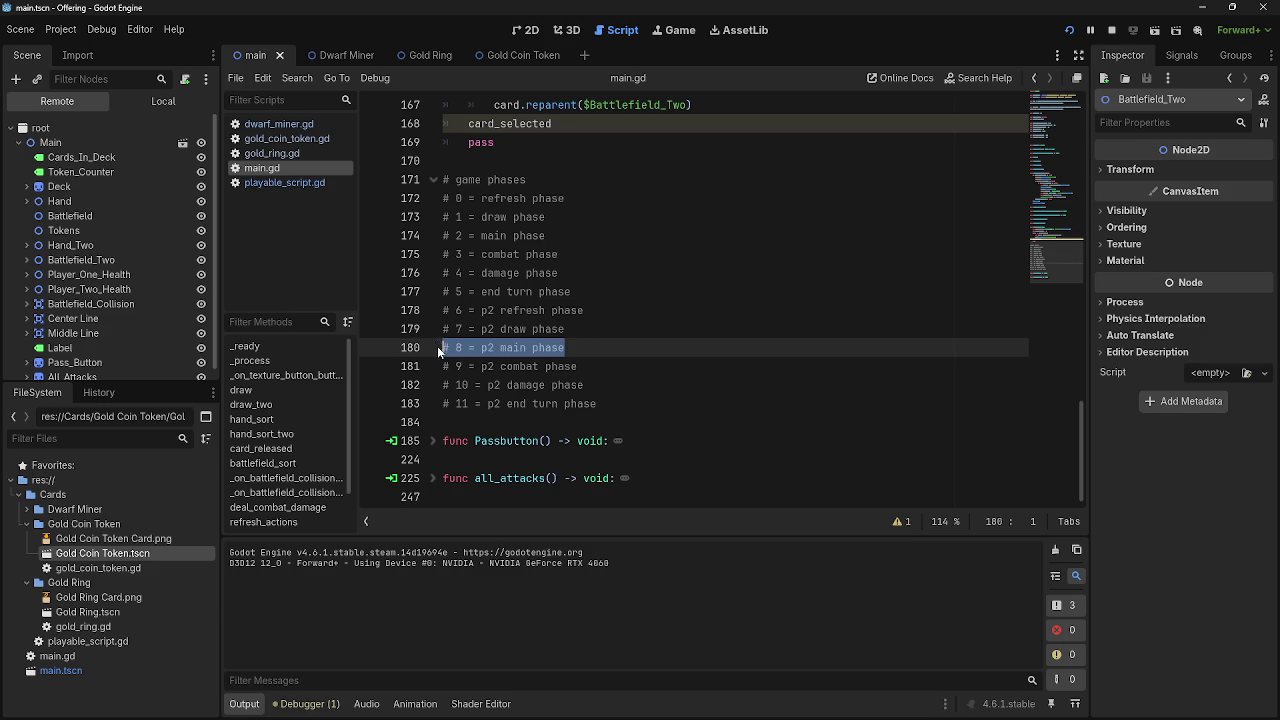
# Rerun the game with F5, pass through the bot's turn phases, then stop it with F8
pyautogui.press('F5')
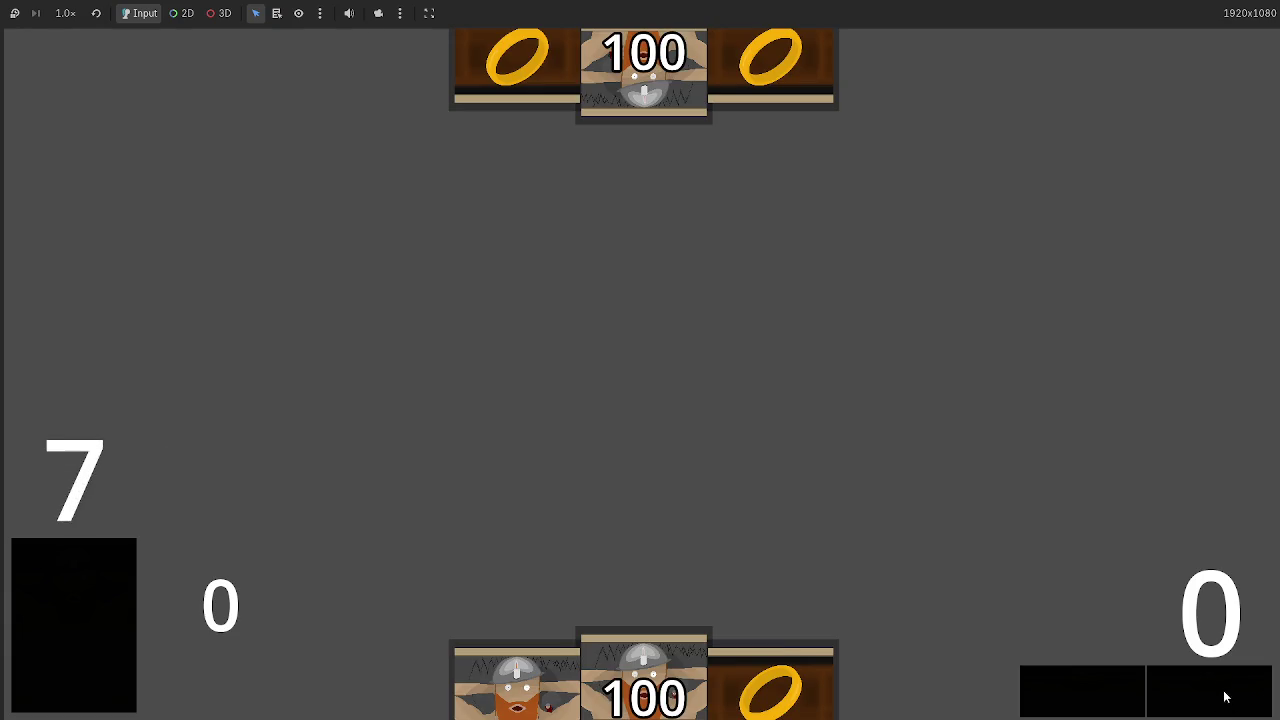
pyautogui.click(1217, 695)
pyautogui.click(1217, 695)
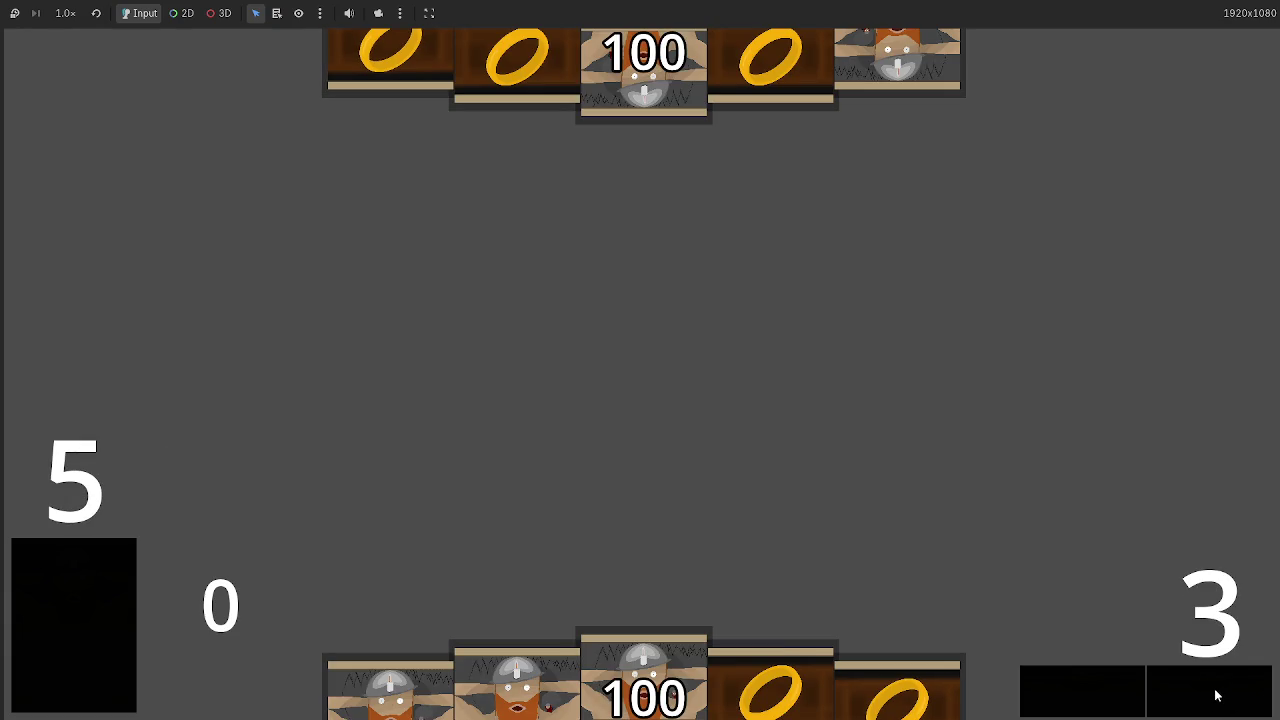
pyautogui.doubleClick(1217, 695)
pyautogui.doubleClick(1217, 695)
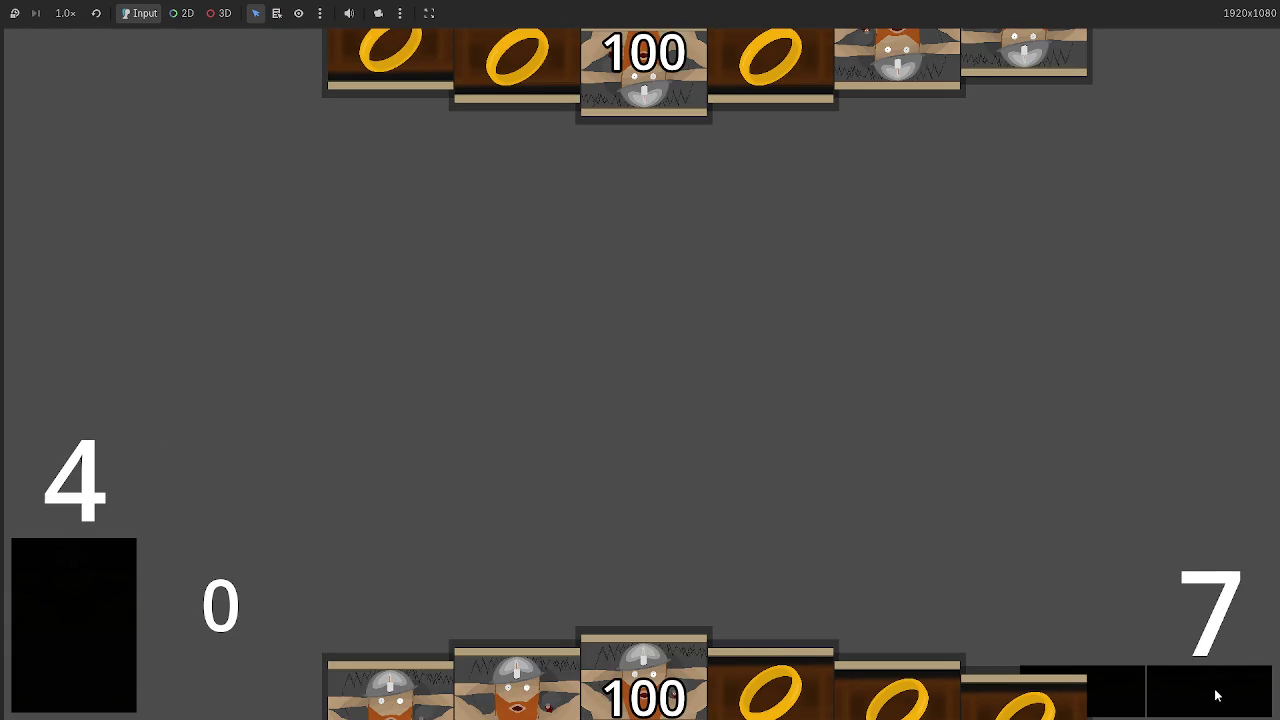
pyautogui.doubleClick(1217, 695)
pyautogui.press('F8')
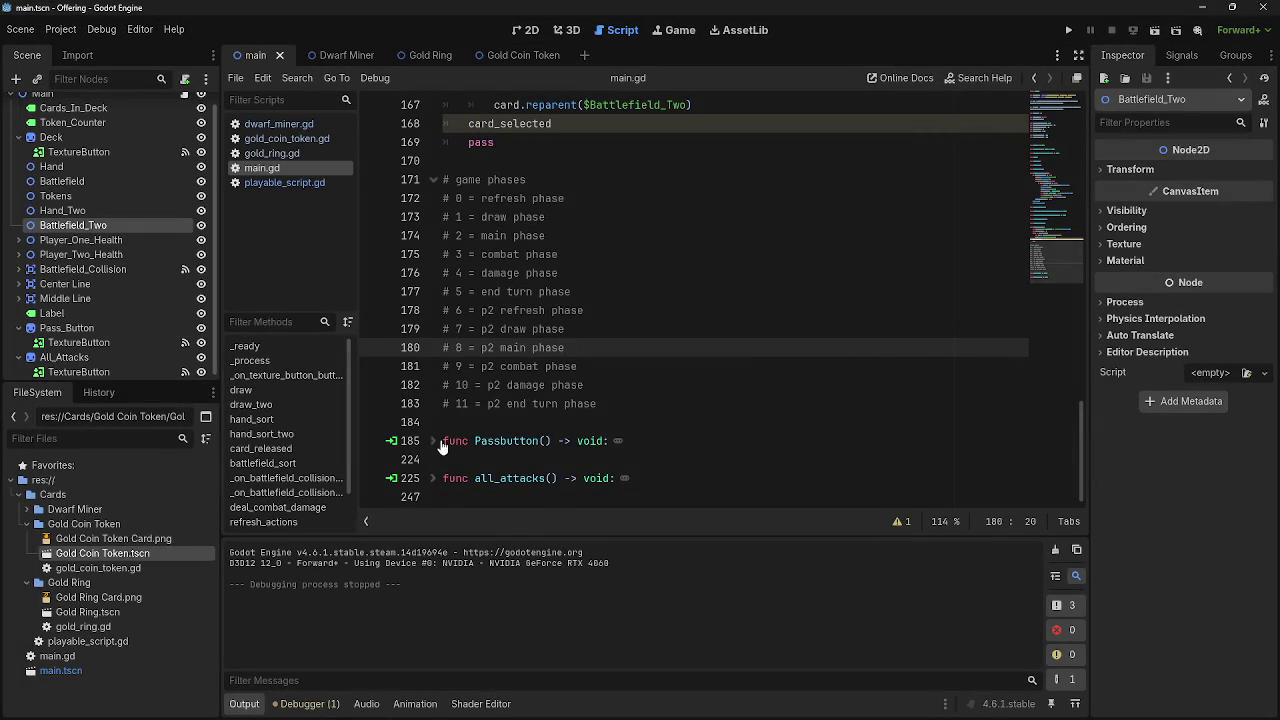
# Unfold the Passbutton function to reach the phase 8 bot_play_cards() call
pyautogui.click(441, 441)
pyautogui.scroll(-7, 600, 420)
pyautogui.scroll(1, 624, 418)
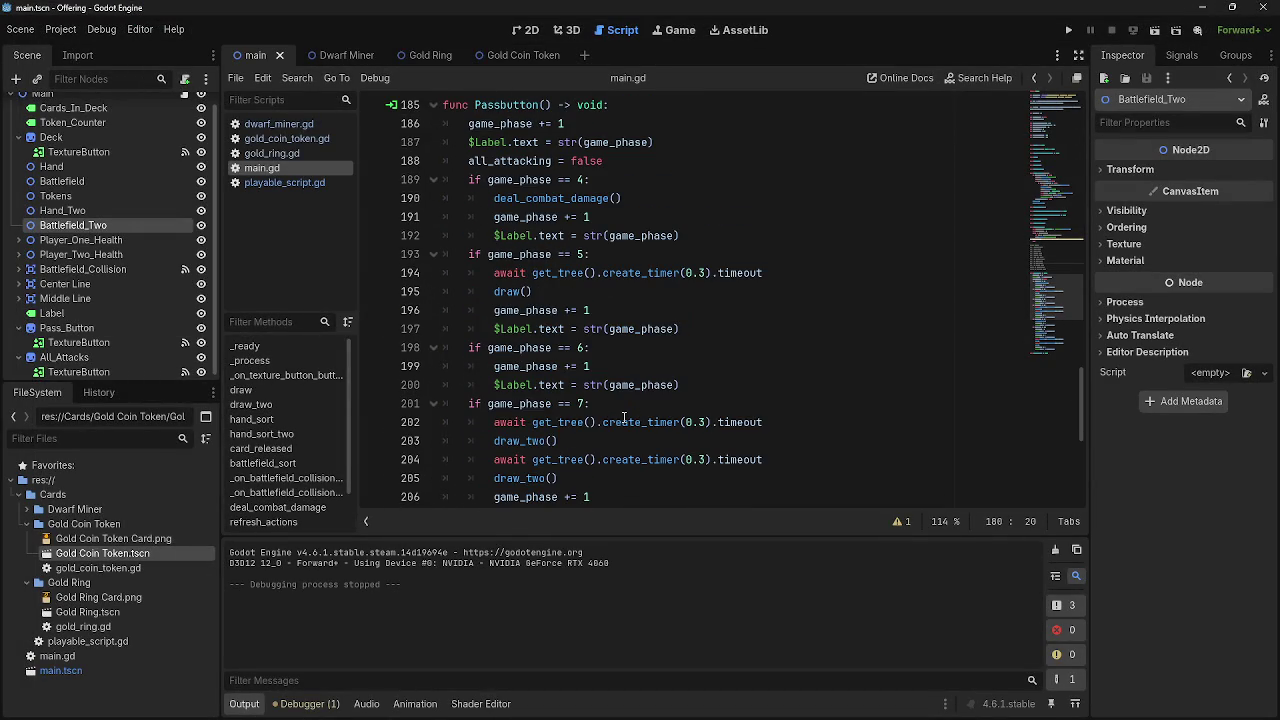
pyautogui.scroll(-3, 620, 410)
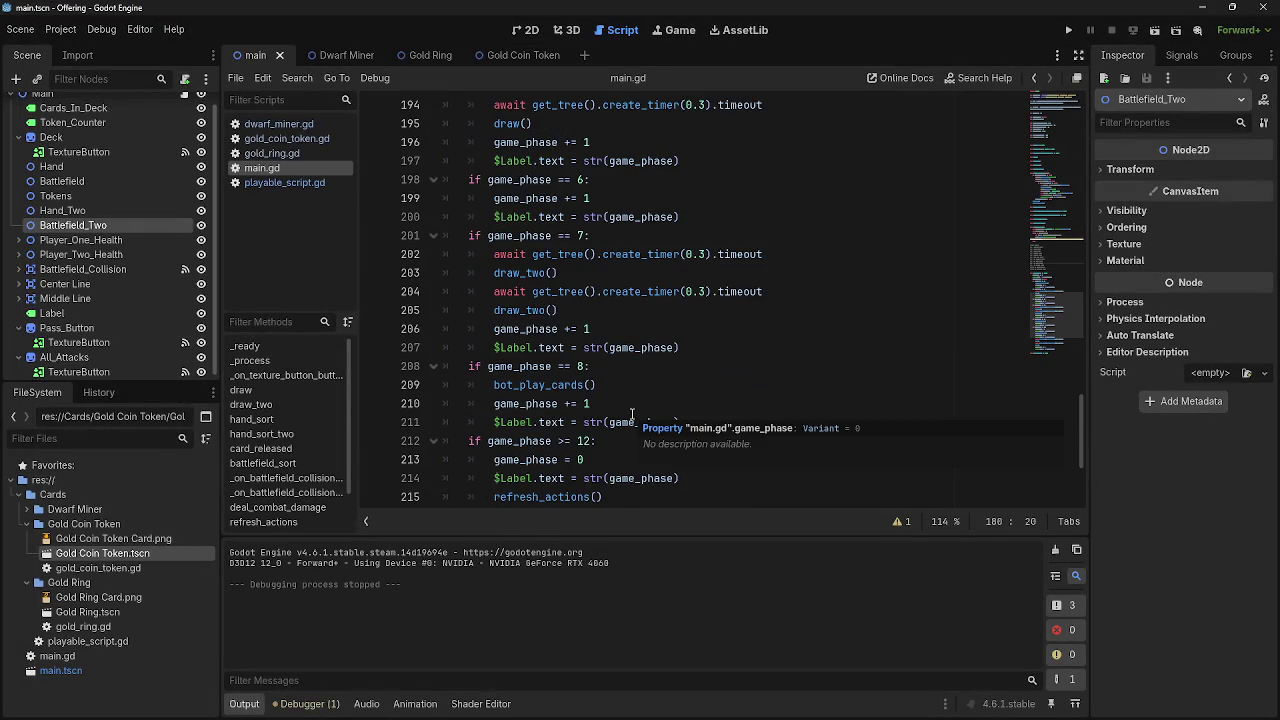
# Duplicate the bot_play_cards() call on line 209 so it appears seven times through line 215
pyautogui.moveTo(598, 386); pyautogui.dragTo(494, 386)
pyautogui.hotkey('ctrl', 'c')
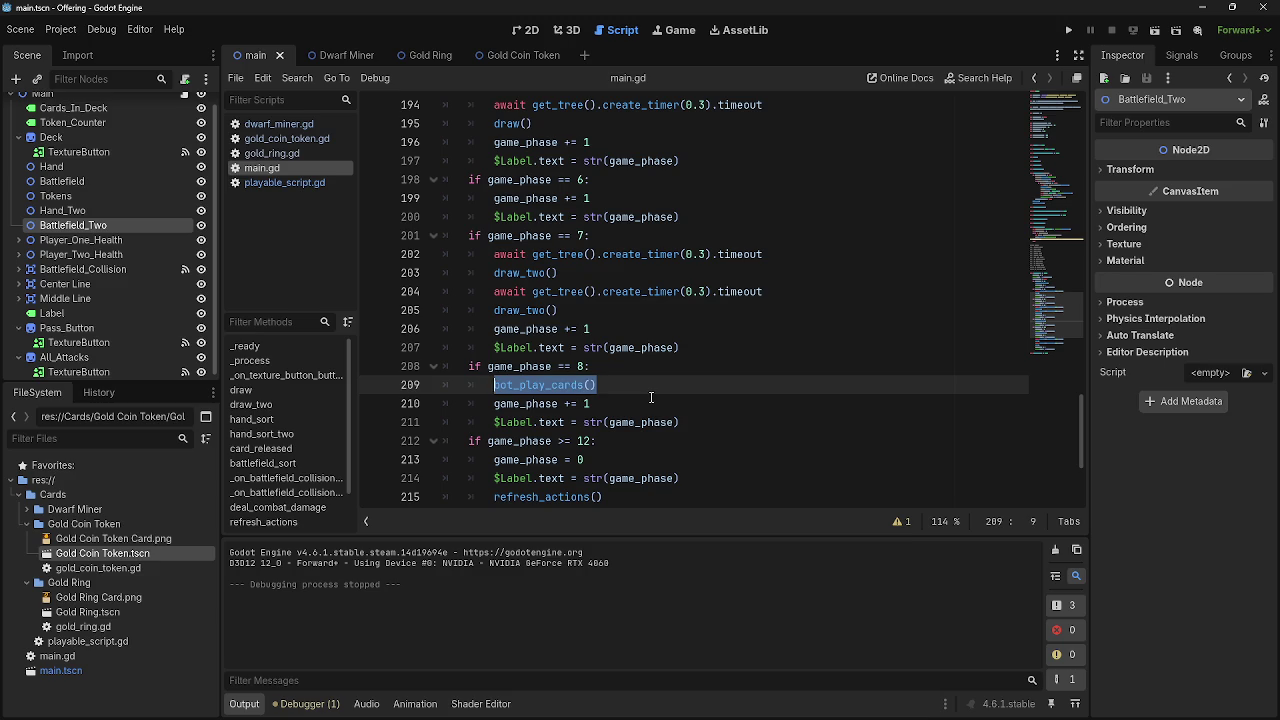
pyautogui.click(650, 386)
pyautogui.press('Return')
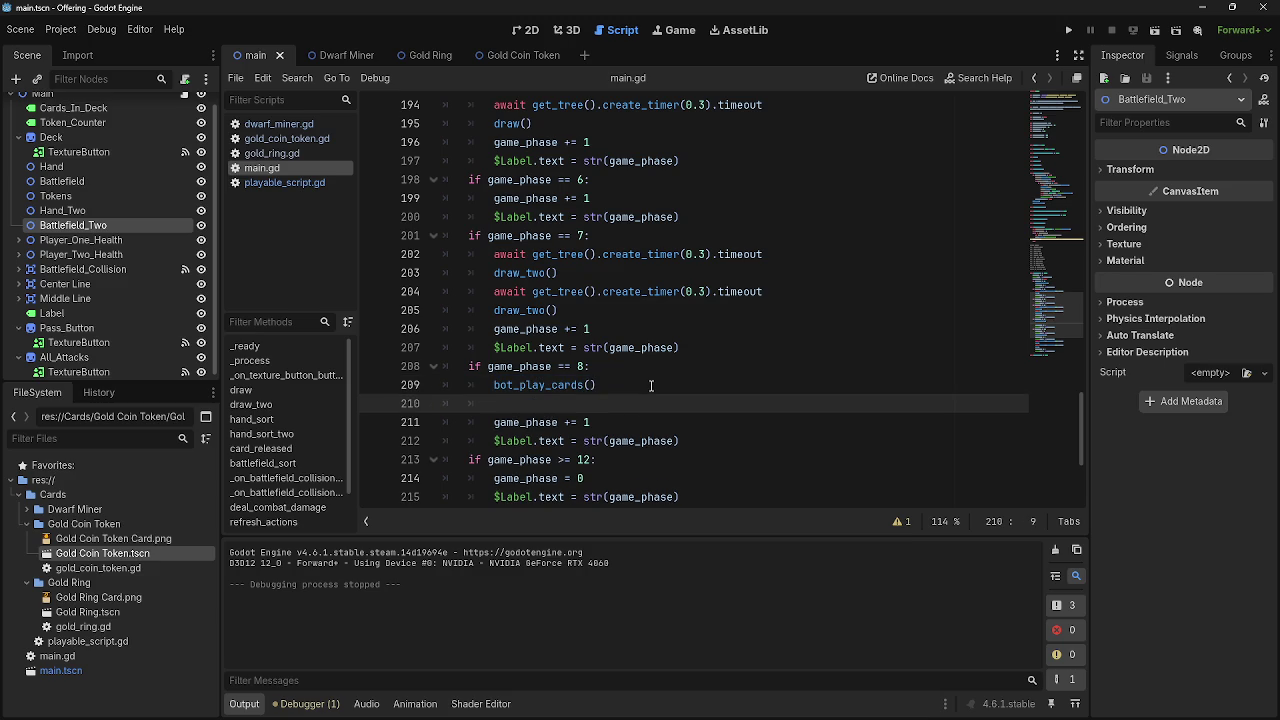
pyautogui.hotkey('ctrl', 'v')
pyautogui.press('Return')
pyautogui.hotkey('ctrl', 'v')
pyautogui.press('Return')
pyautogui.hotkey('ctrl', 'v')
pyautogui.press('Return')
pyautogui.hotkey('ctrl', 'v')
pyautogui.press('Return')
pyautogui.hotkey('ctrl', 'v')
pyautogui.press('Return')
pyautogui.hotkey('ctrl', 'v')
# Run the game and check Battlefield_Two's children in the Remote scene tree
pyautogui.click(1068, 30)
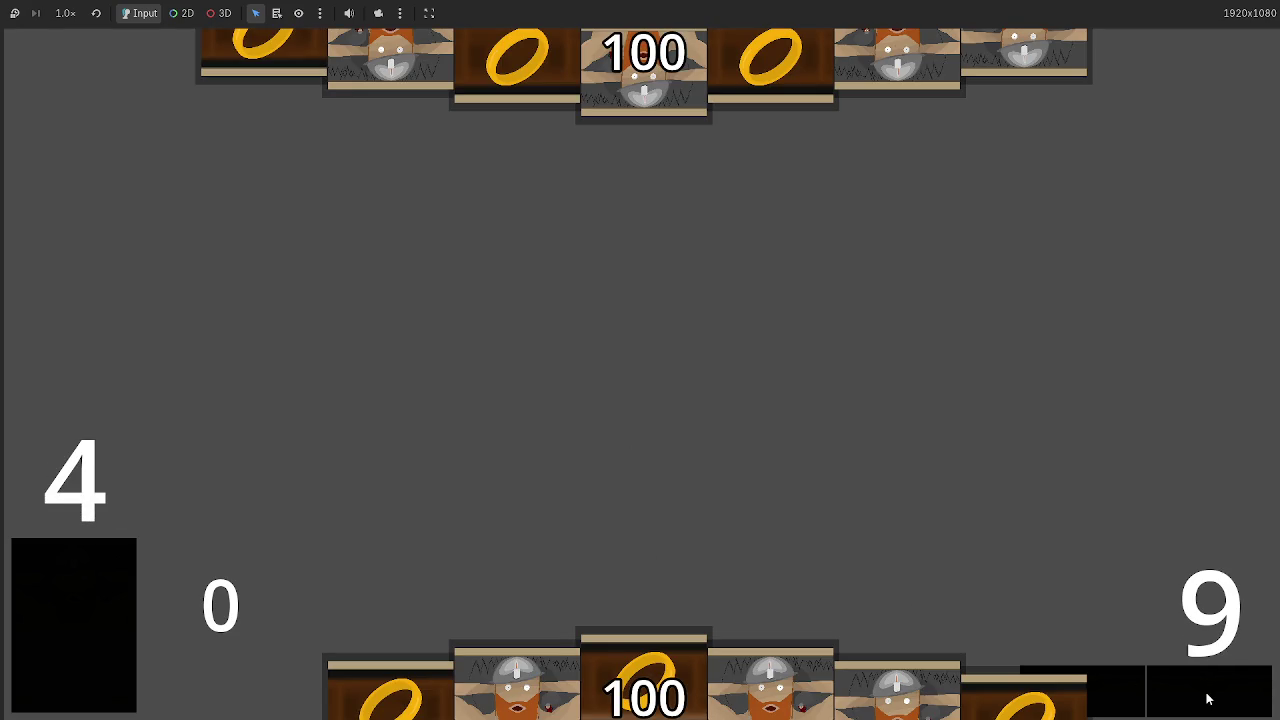
pyautogui.hotkey('alt', 'Tab')
pyautogui.click(62, 101)
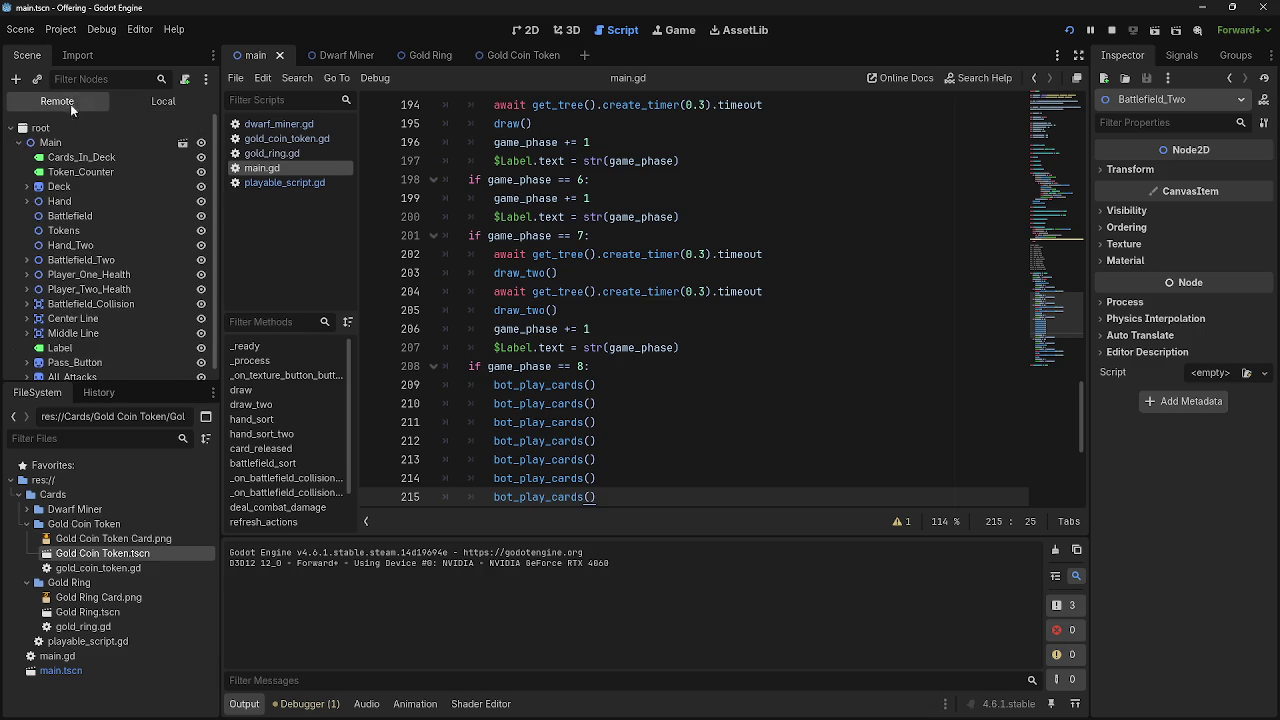
pyautogui.click(28, 260)
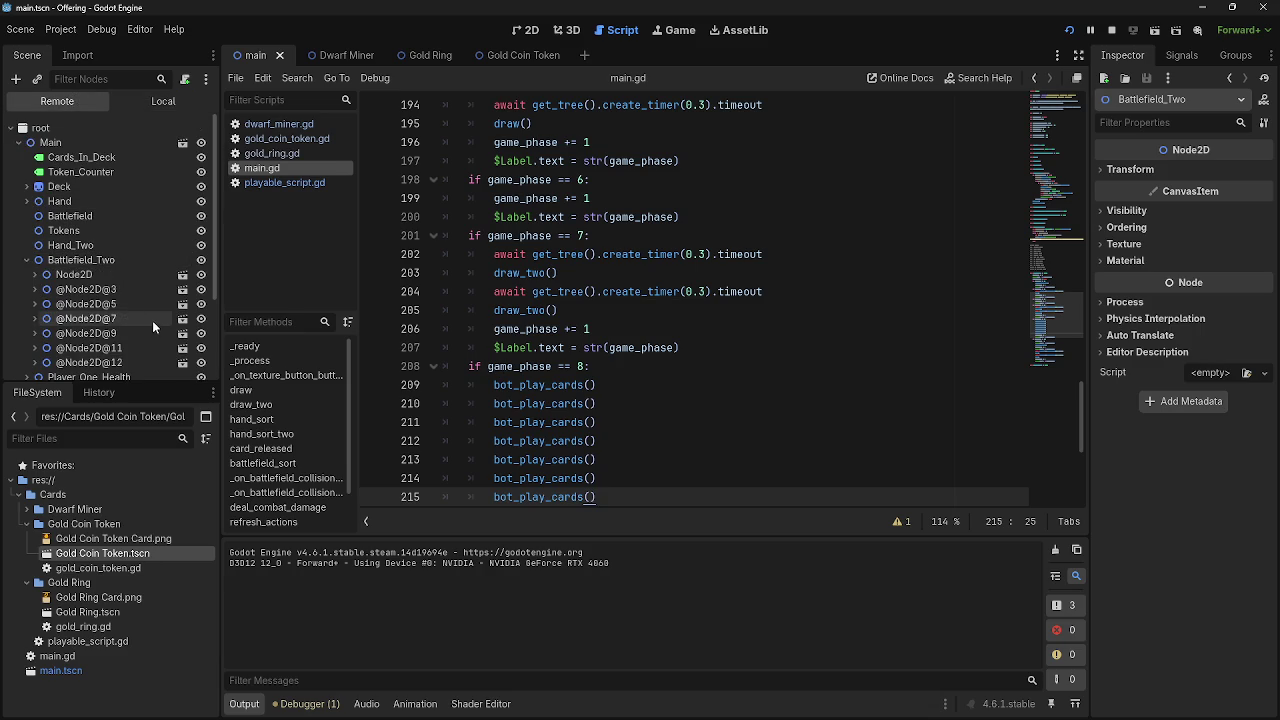
pyautogui.click(28, 260)
pyautogui.click(685, 400)
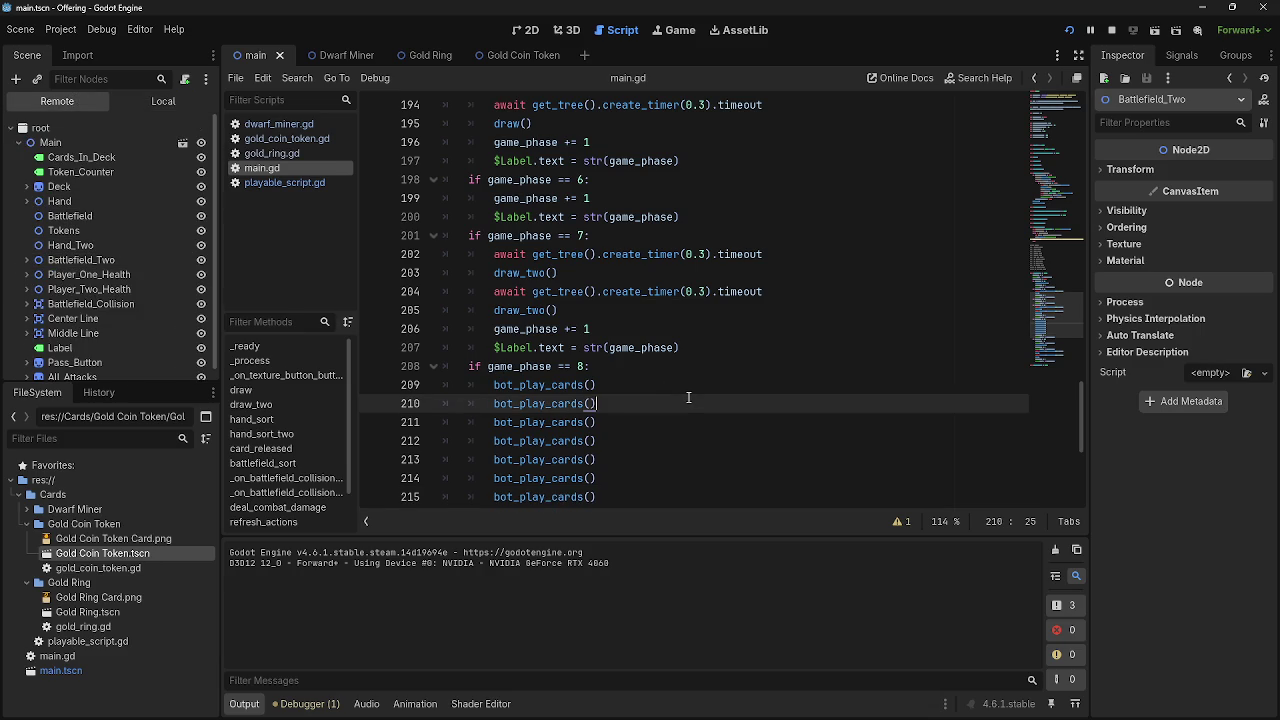
pyautogui.scroll(1, 685, 397)
pyautogui.scroll(10, 685, 397)
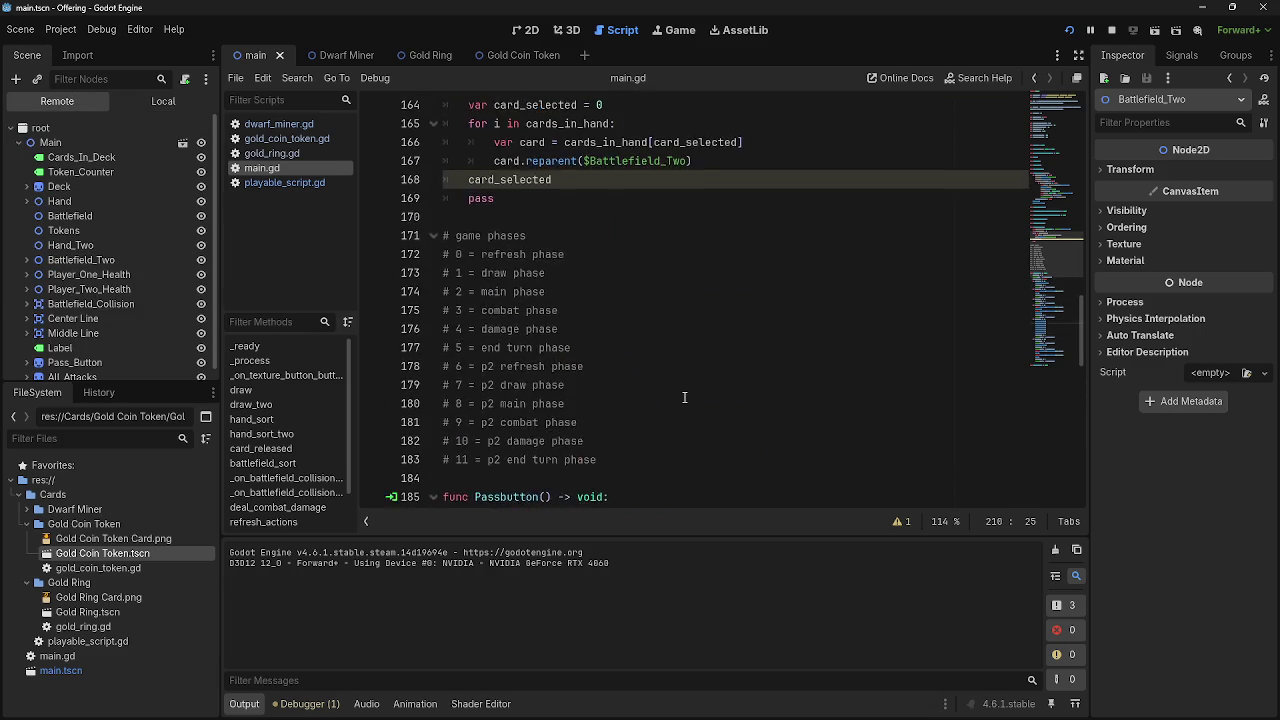
# Check the cards_in_hand line and the Hand and Battlefield_Two children in the scene tree
pyautogui.scroll(1, 685, 397)
pyautogui.doubleClick(715, 254)
pyautogui.click(726, 272)
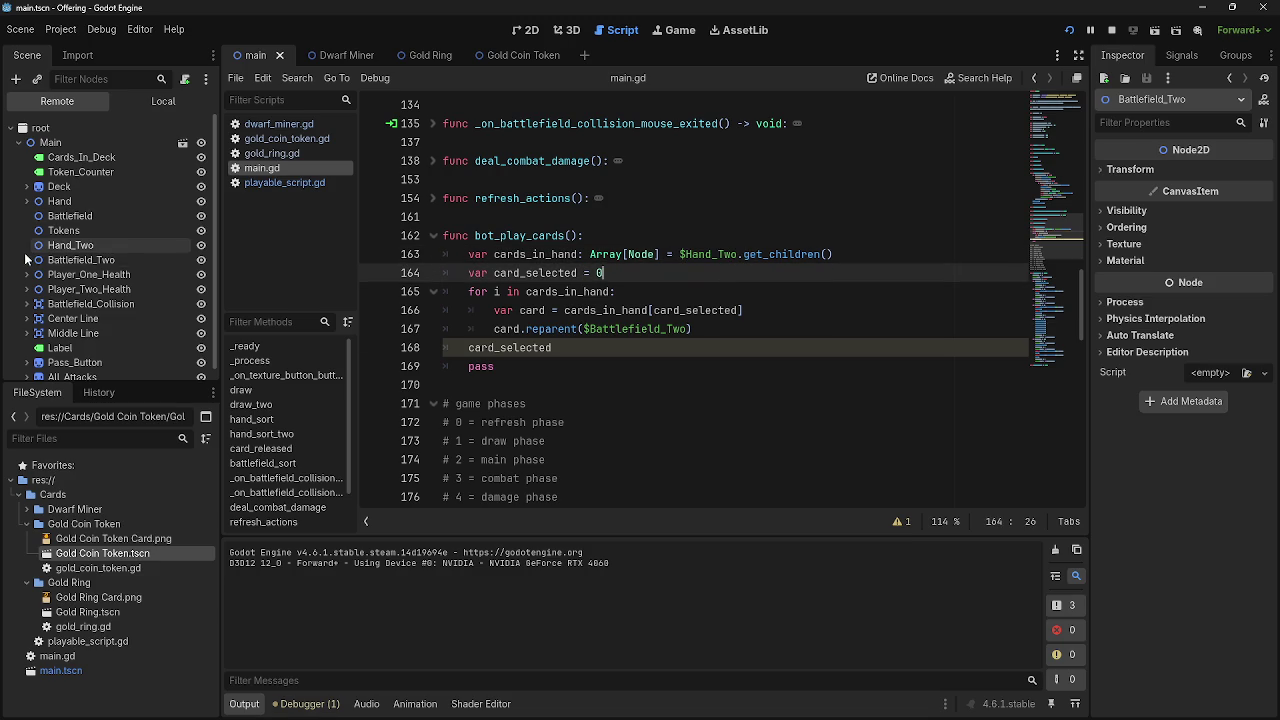
pyautogui.click(27, 202)
pyautogui.click(27, 202)
pyautogui.click(27, 260)
pyautogui.click(27, 260)
pyautogui.scroll(-10, 660, 401)
pyautogui.scroll(10, 660, 401)
# Change line 168 to card_selected += 1
pyautogui.click(641, 347)
pyautogui.write('+')
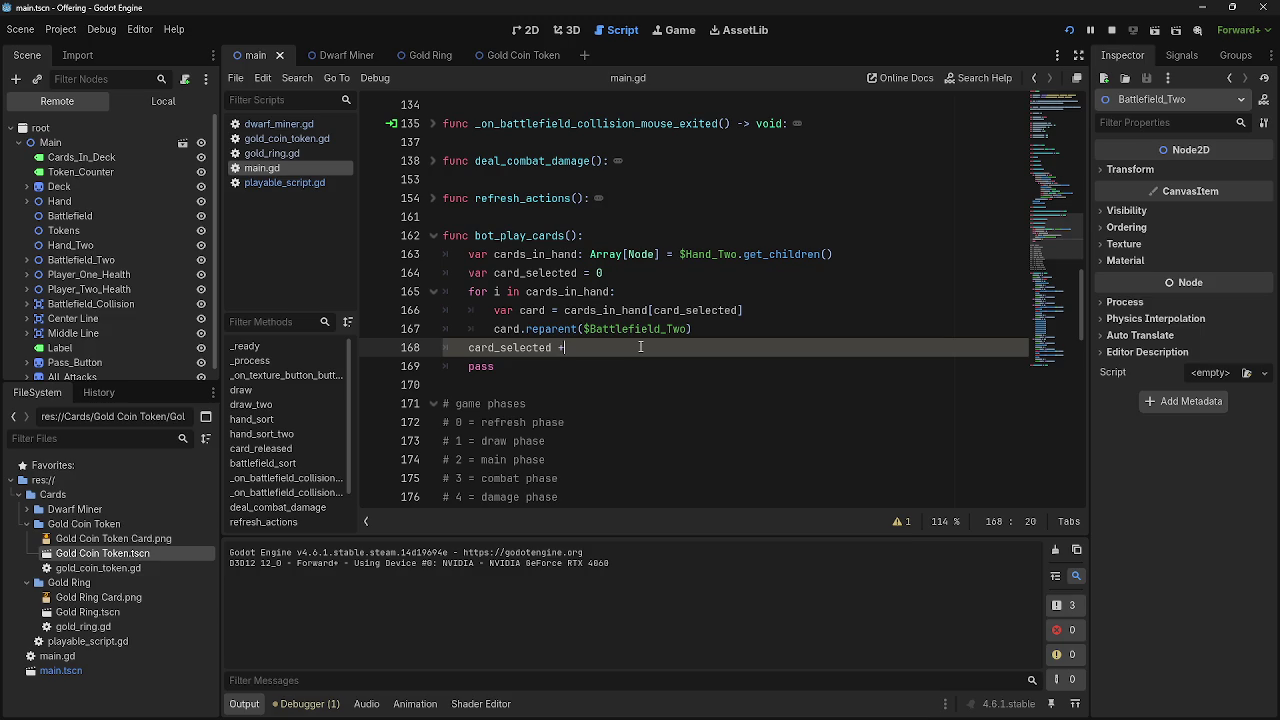
pyautogui.press('BackSpace')
pyautogui.write('1')
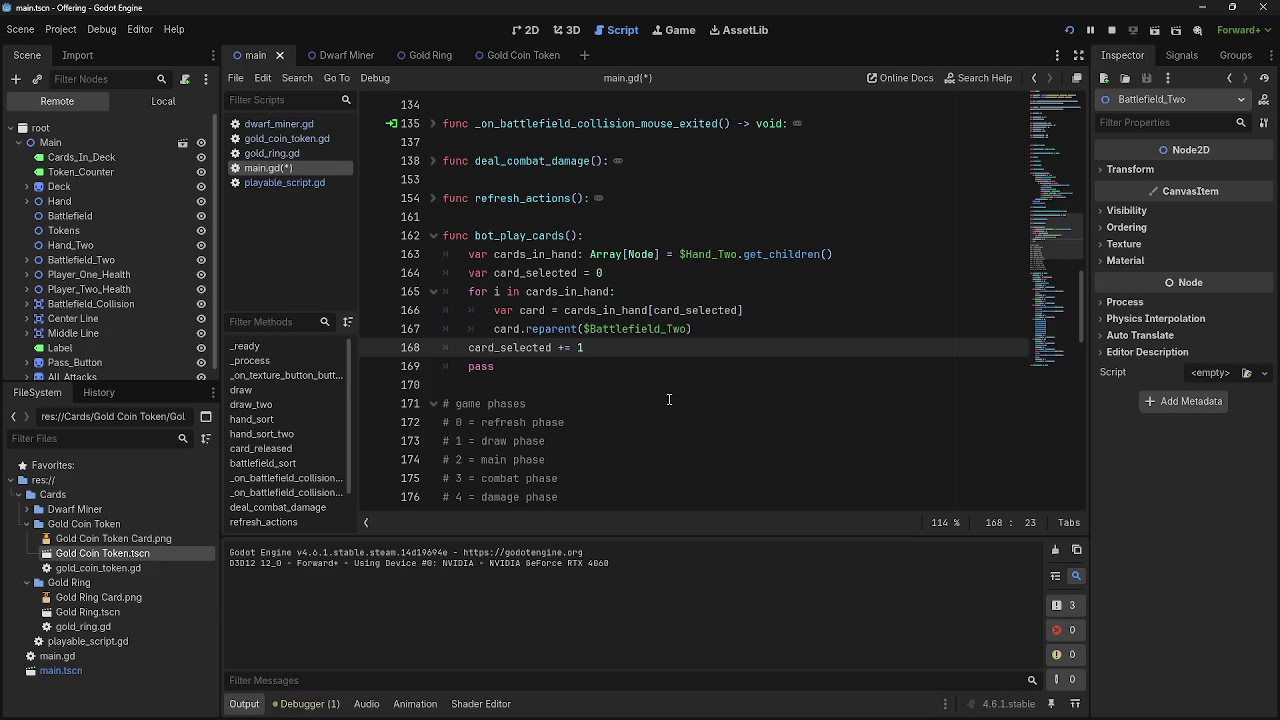
# Delete the duplicate bot_play_cards() calls on lines 210–214 and relaunch the game
pyautogui.scroll(-10, 669, 399)
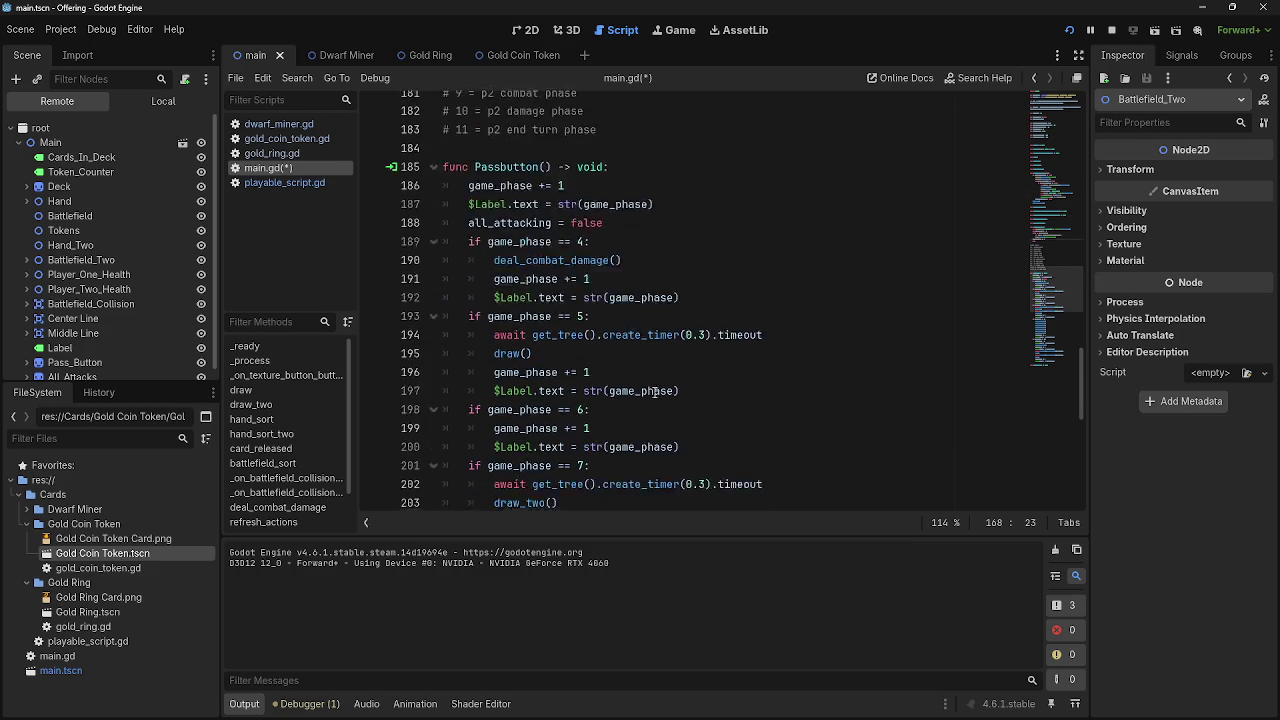
pyautogui.scroll(-2, 640, 368)
pyautogui.moveTo(634, 372); pyautogui.dragTo(445, 292)
pyautogui.press('BackSpace')
pyautogui.click(1069, 30)
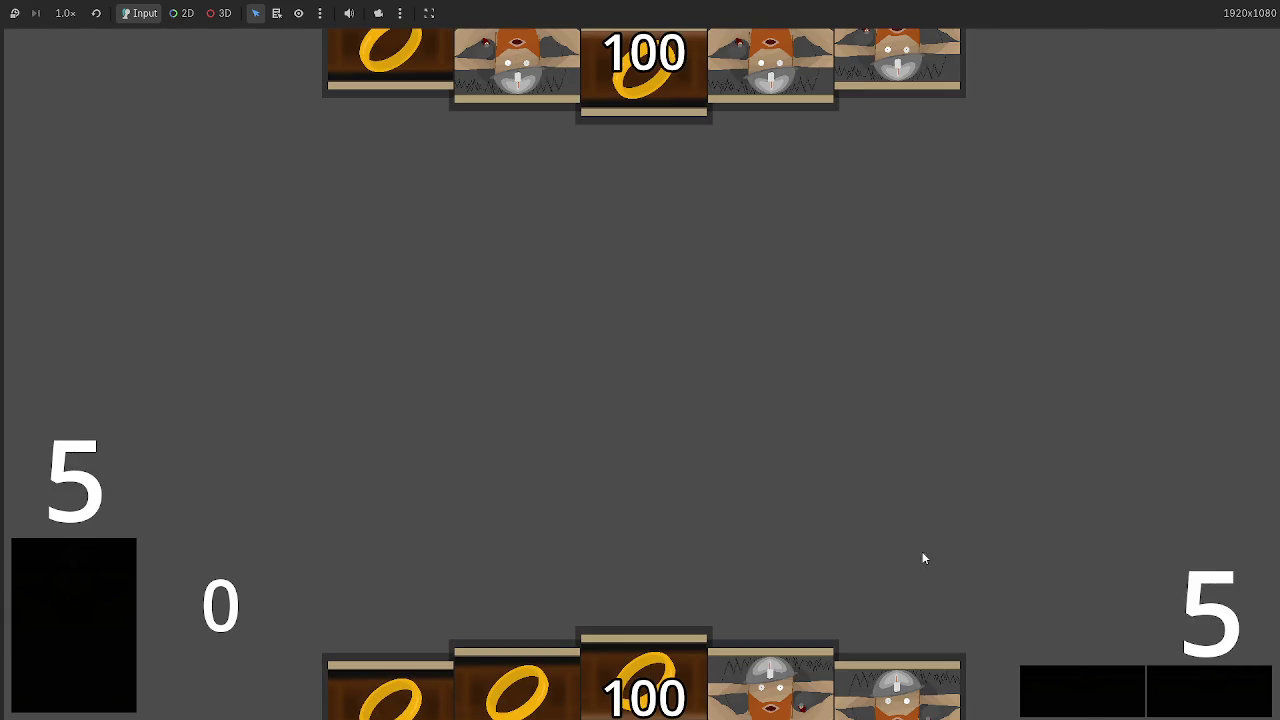
# Check Battlefield_Two's played cards in the running game's Remote scene tree
pyautogui.hotkey('alt', 'Tab')
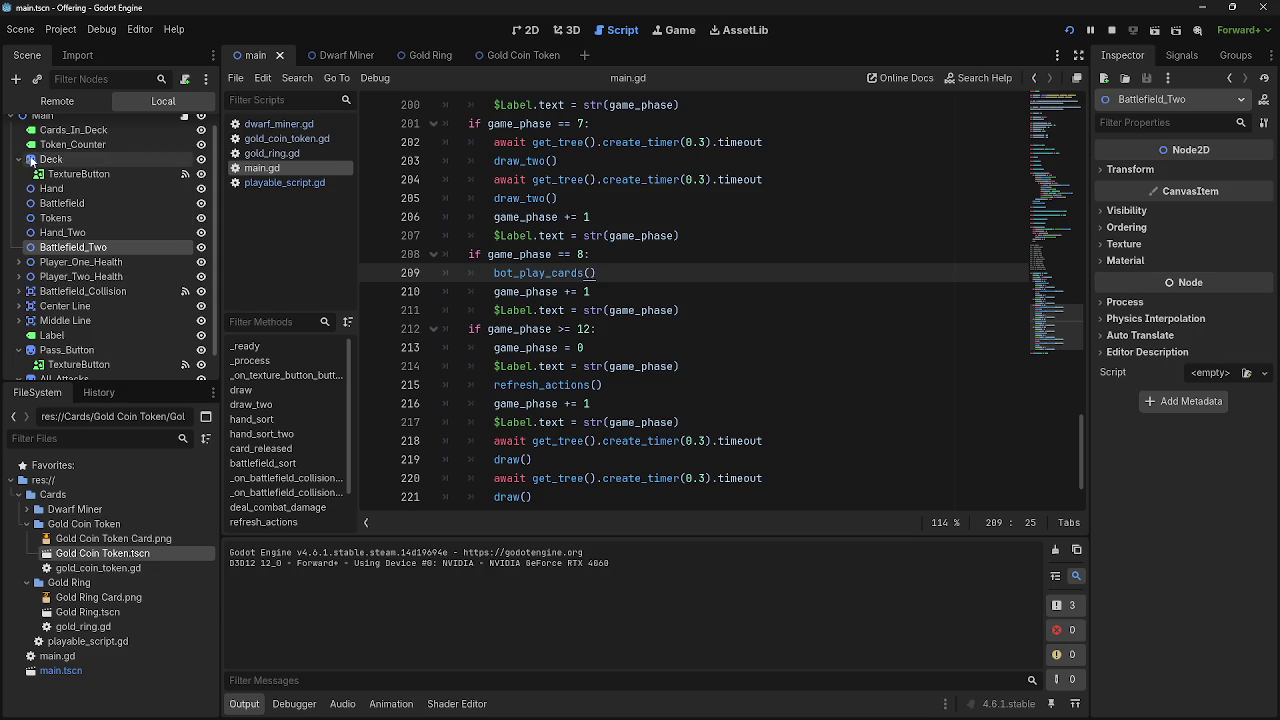
pyautogui.click(18, 262)
pyautogui.click(18, 262)
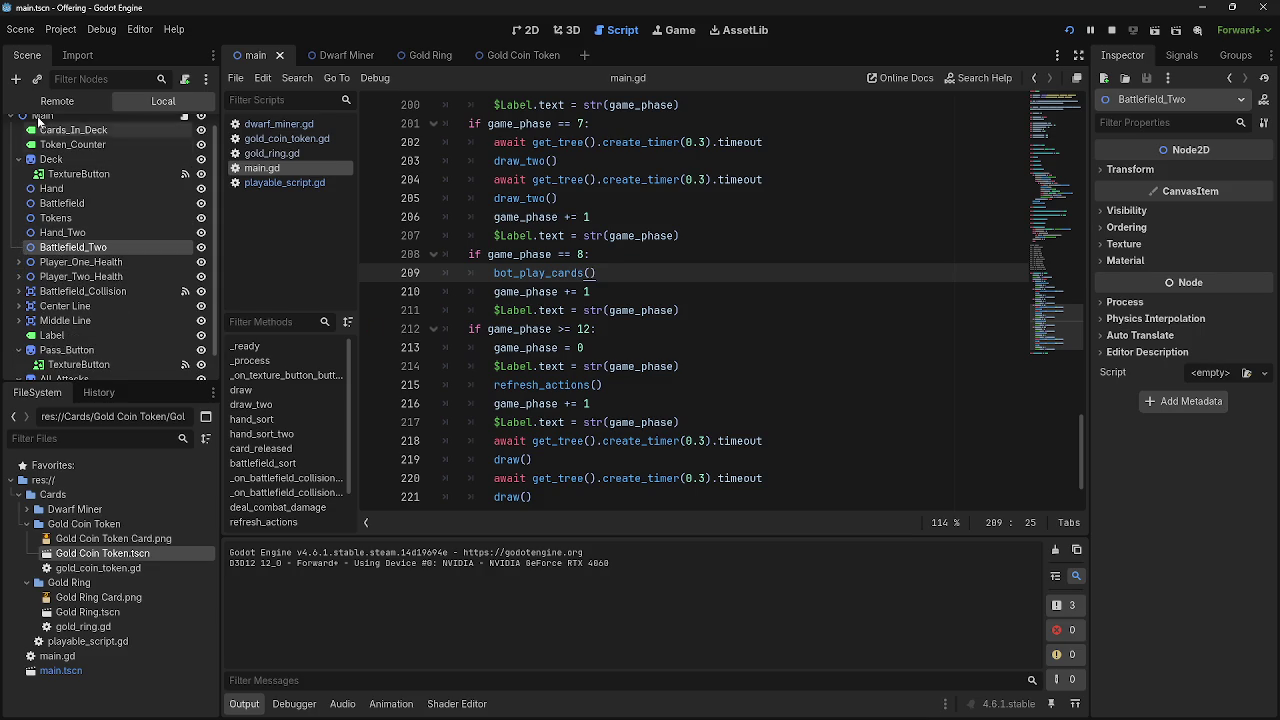
pyautogui.click(26, 260)
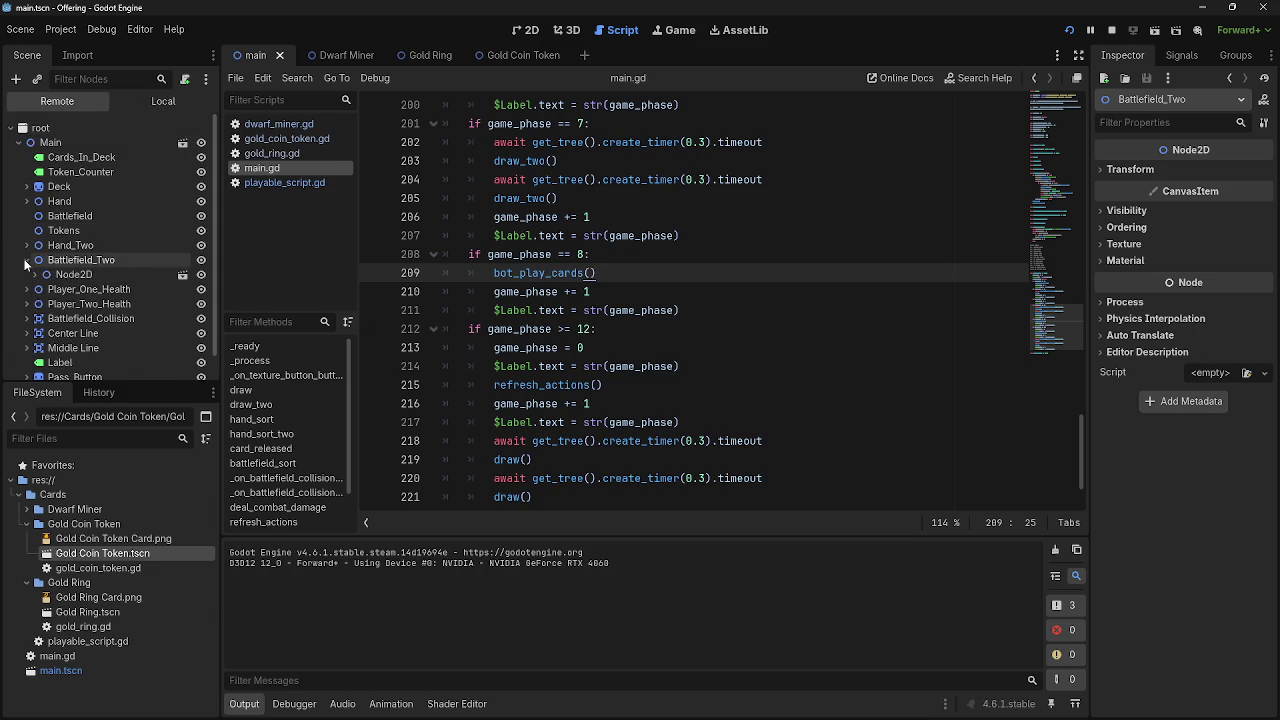
pyautogui.click(26, 260)
pyautogui.scroll(3, 678, 290)
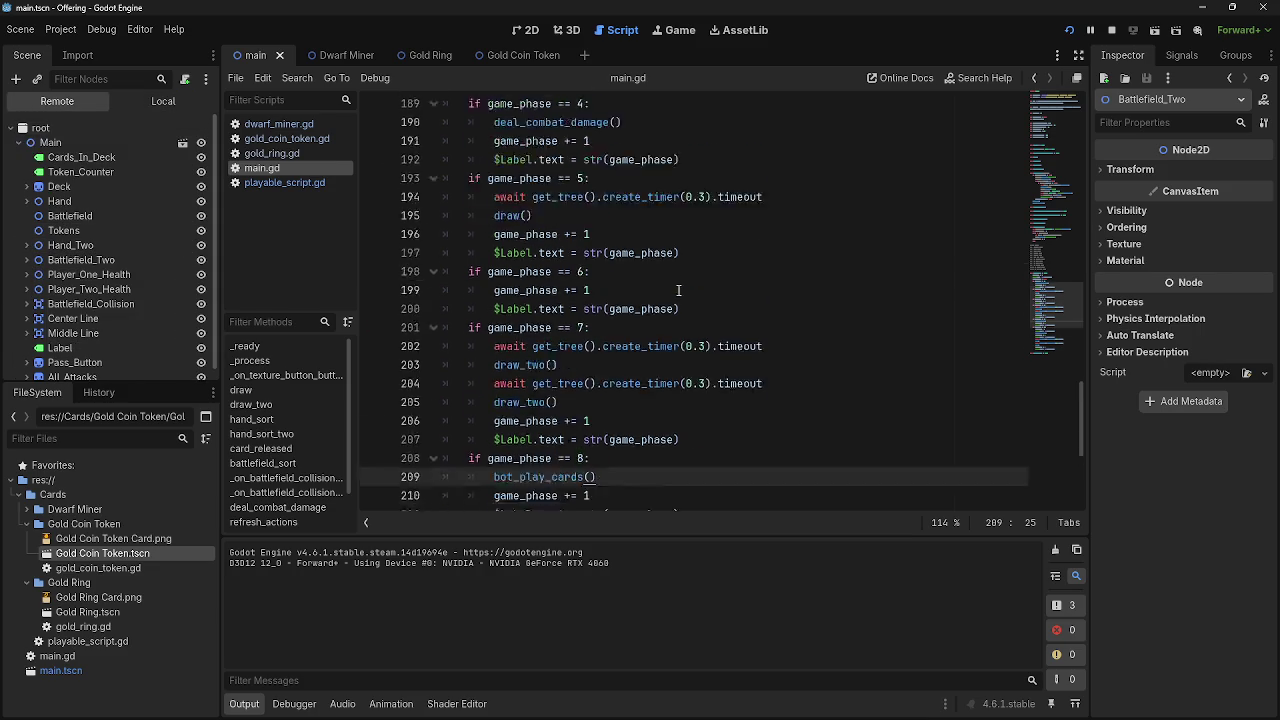
pyautogui.scroll(10, 678, 290)
pyautogui.scroll(-10, 660, 275)
pyautogui.scroll(12, 647, 262)
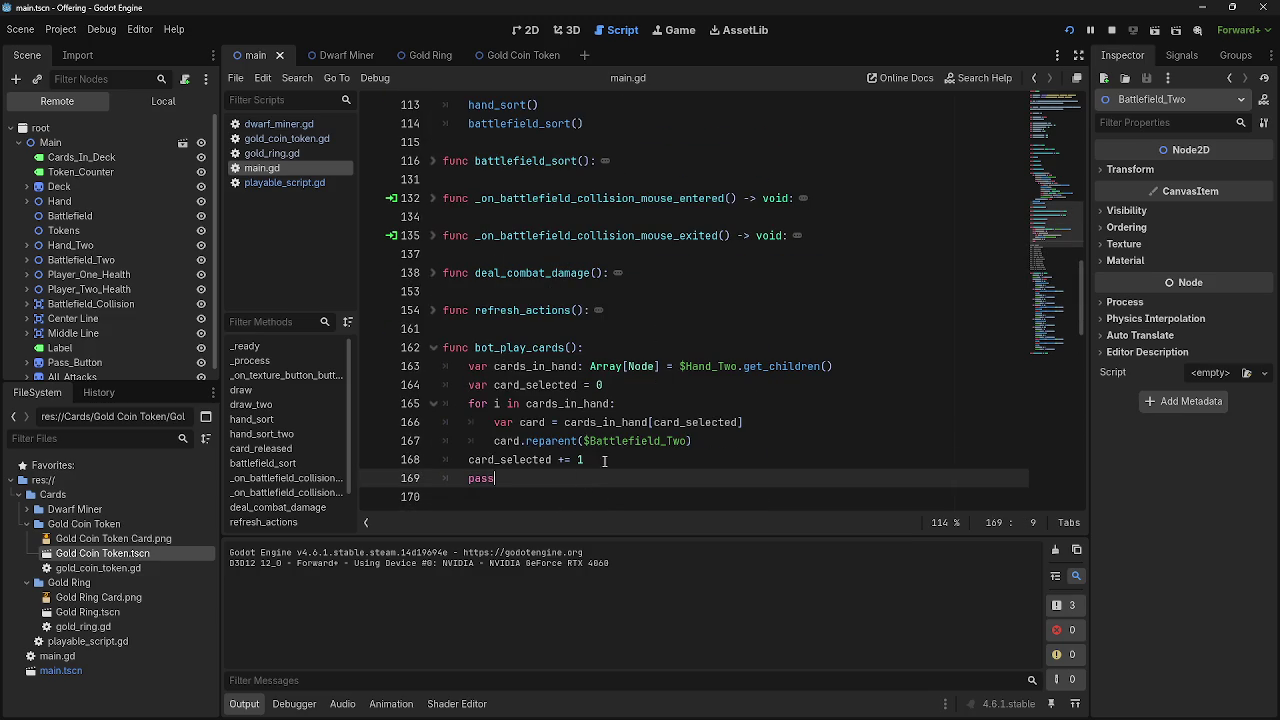
# Indent card_selected += 1 into the for loop's body
pyautogui.doubleClick(604, 460)
pyautogui.moveTo(497, 422); pyautogui.dragTo(692, 441)
pyautogui.press('Right')
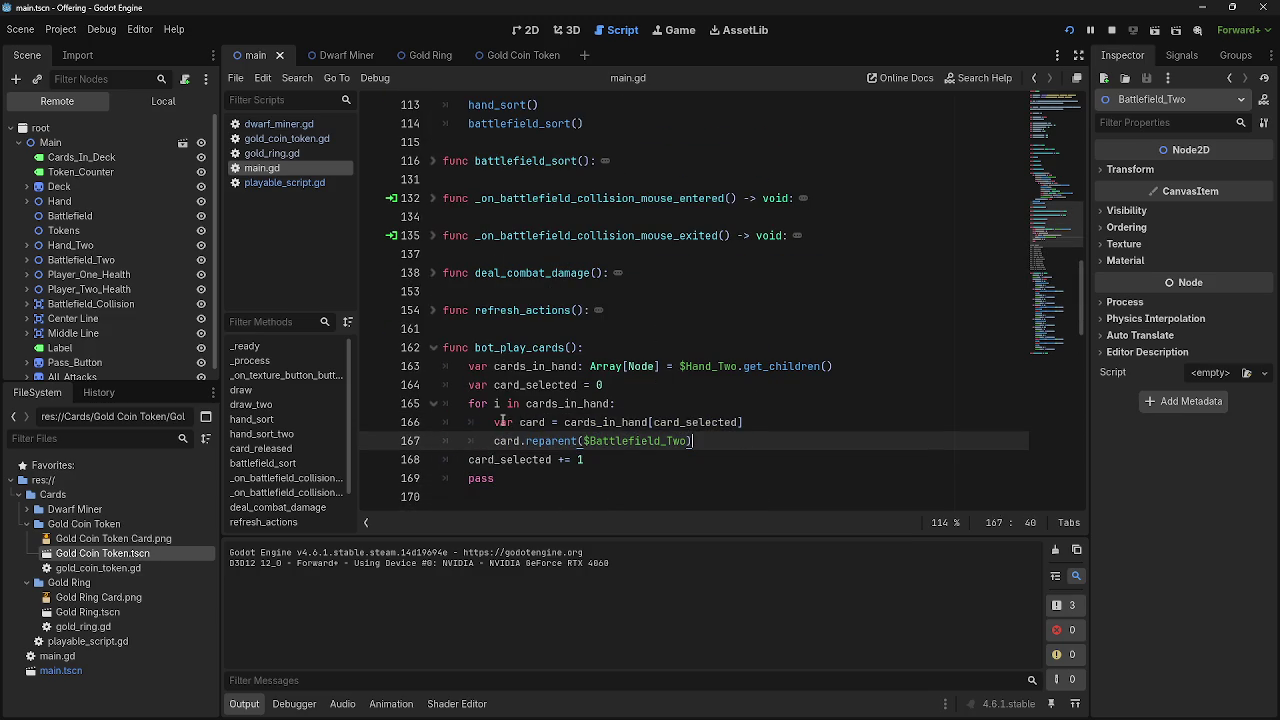
pyautogui.moveTo(464, 459); pyautogui.dragTo(607, 462)
pyautogui.click(607, 462)
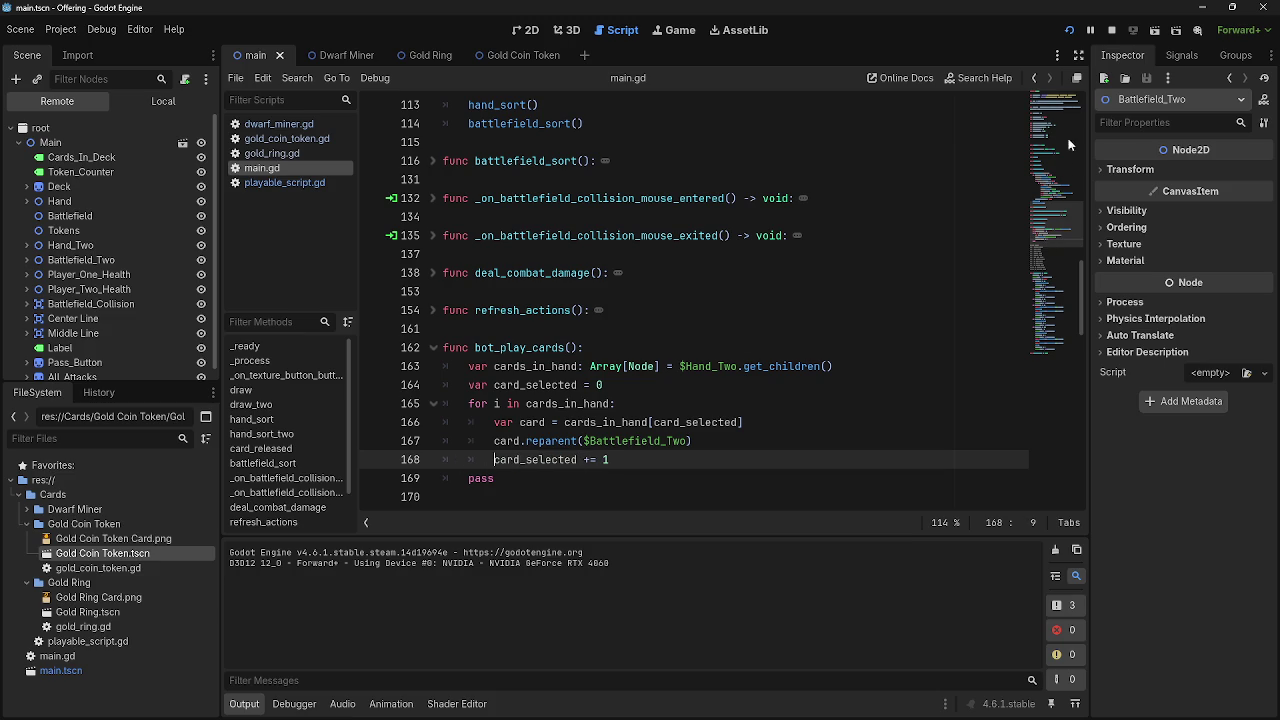
# Relaunch the game, recheck Battlefield_Two's cards, then stop the run
pyautogui.click(1069, 30)
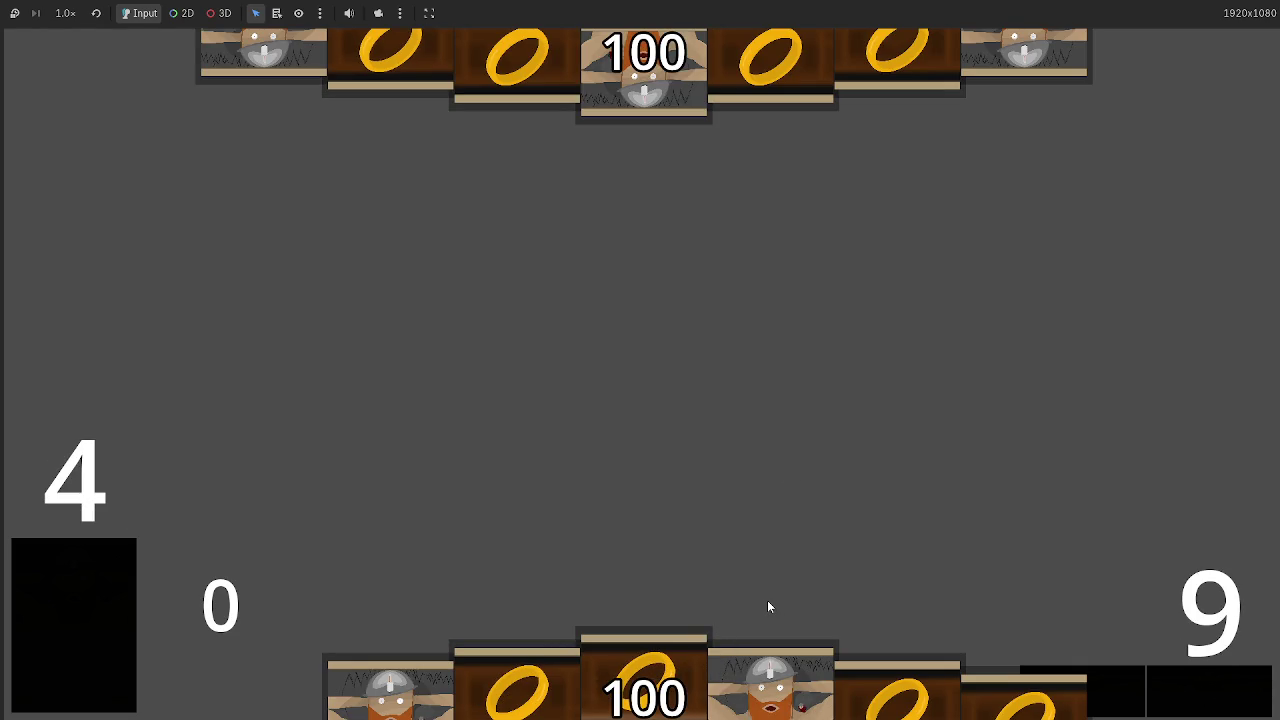
pyautogui.hotkey('alt', 'Tab')
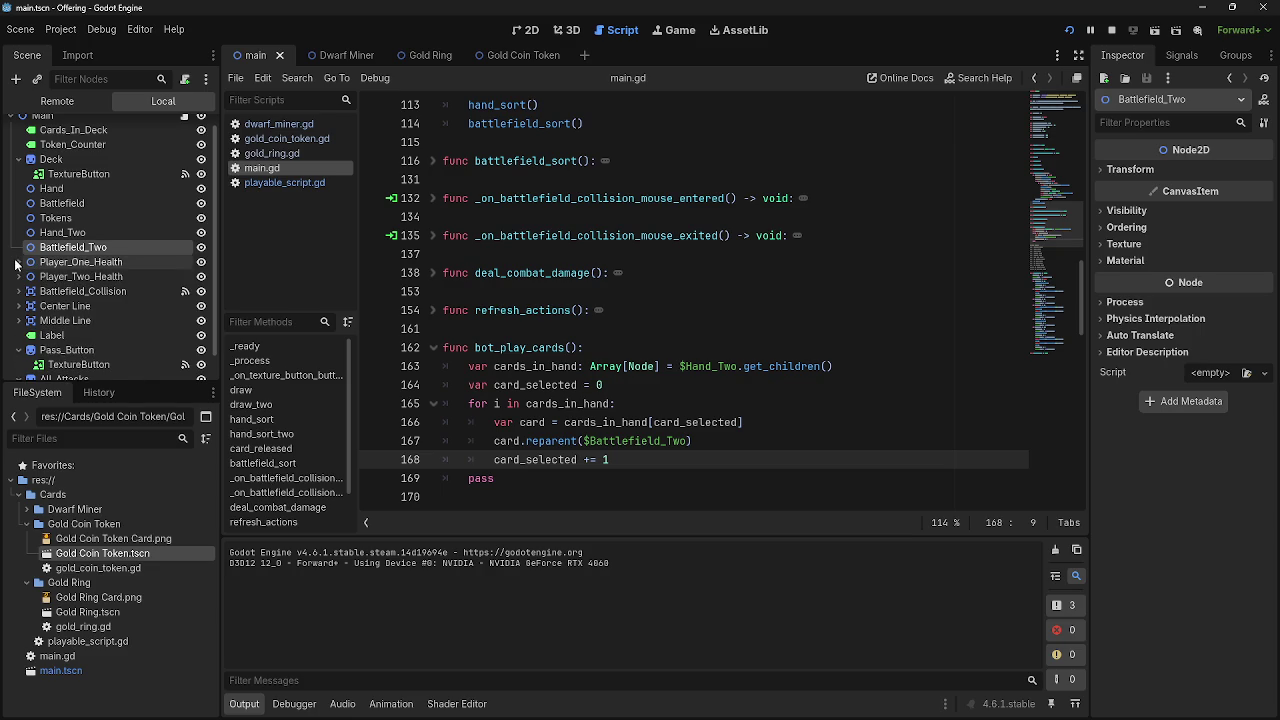
pyautogui.click(22, 260)
pyautogui.click(22, 260)
pyautogui.moveTo(638, 459); pyautogui.dragTo(596, 459)
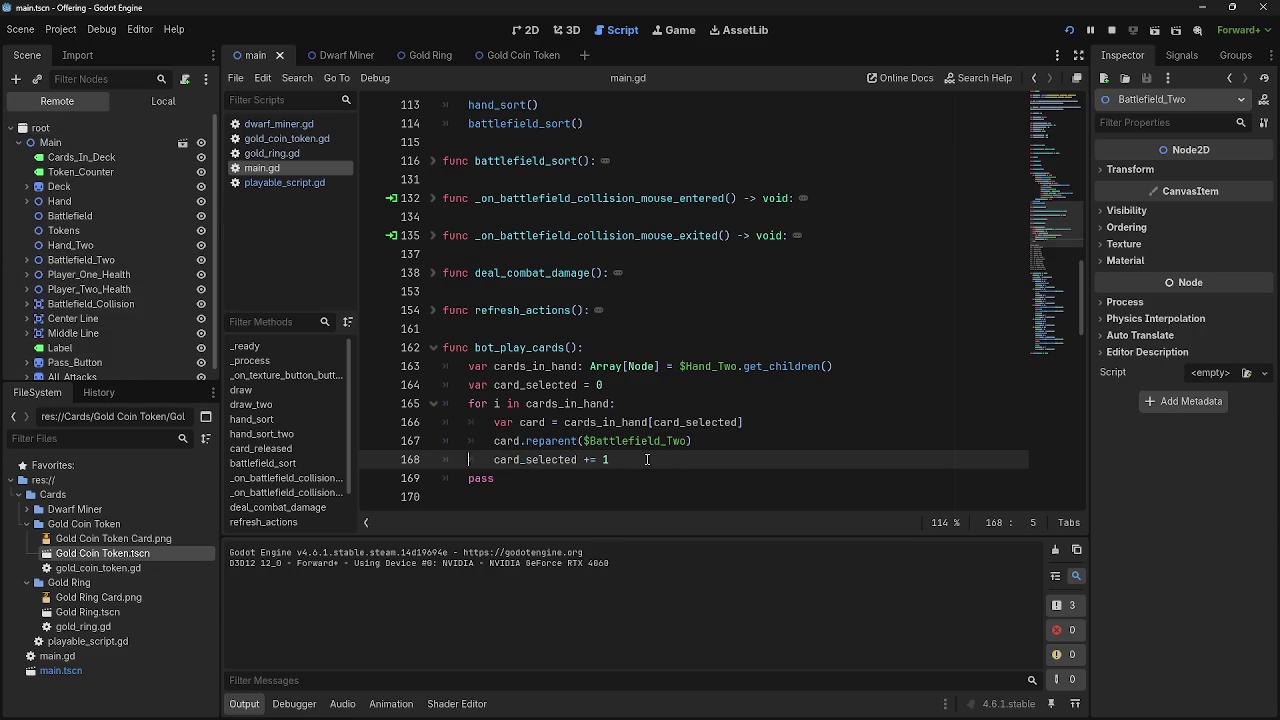
pyautogui.click(1112, 32)
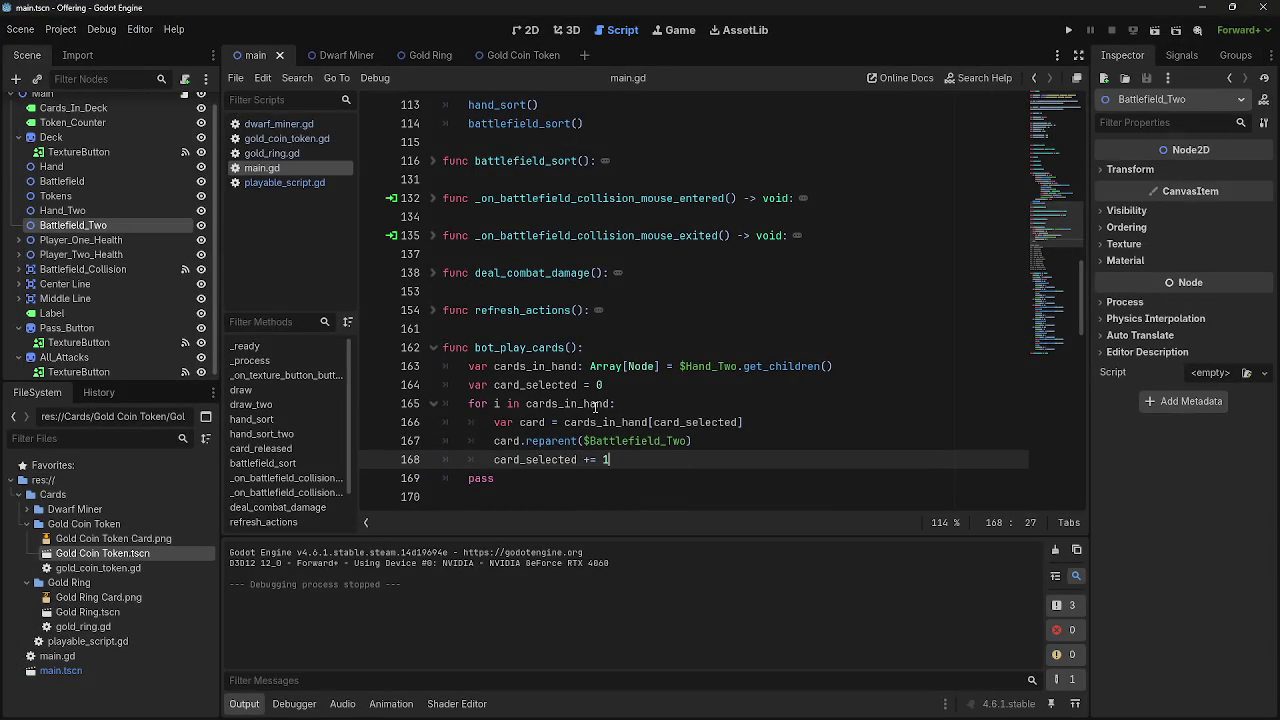
# Copy the instance.fix_position() call from card_released
pyautogui.scroll(10, 702, 430)
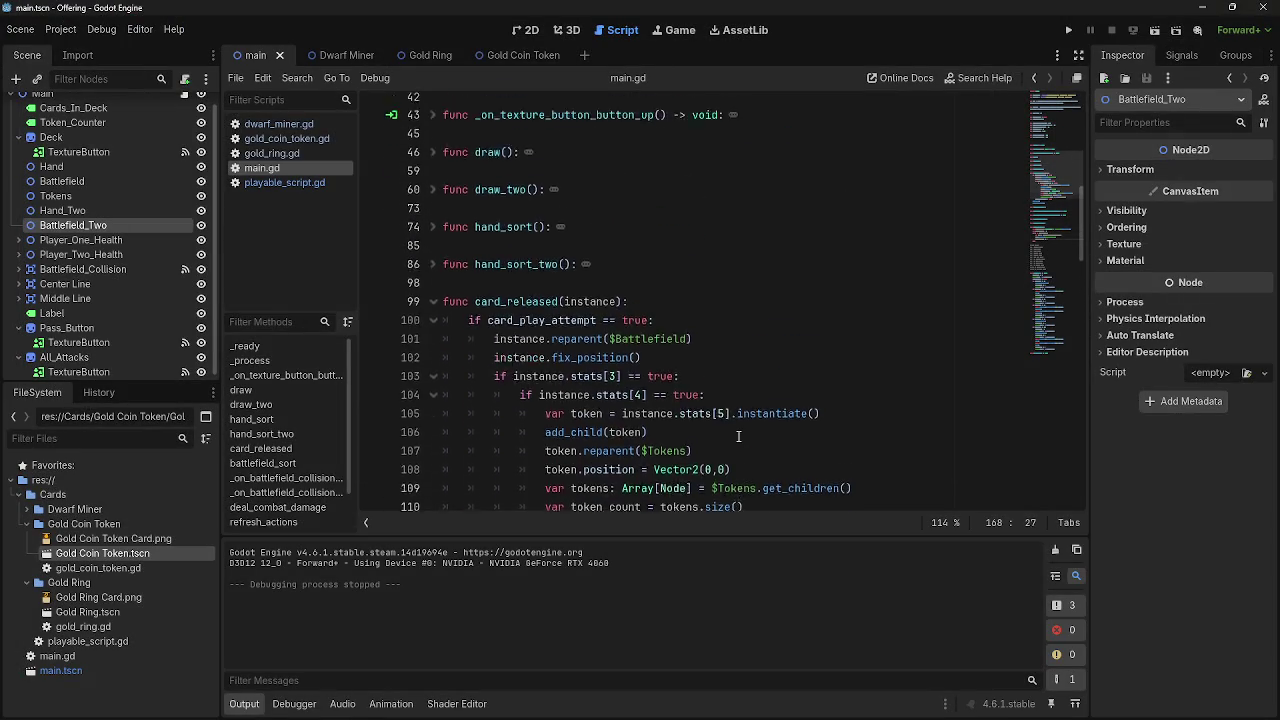
pyautogui.scroll(-5, 735, 437)
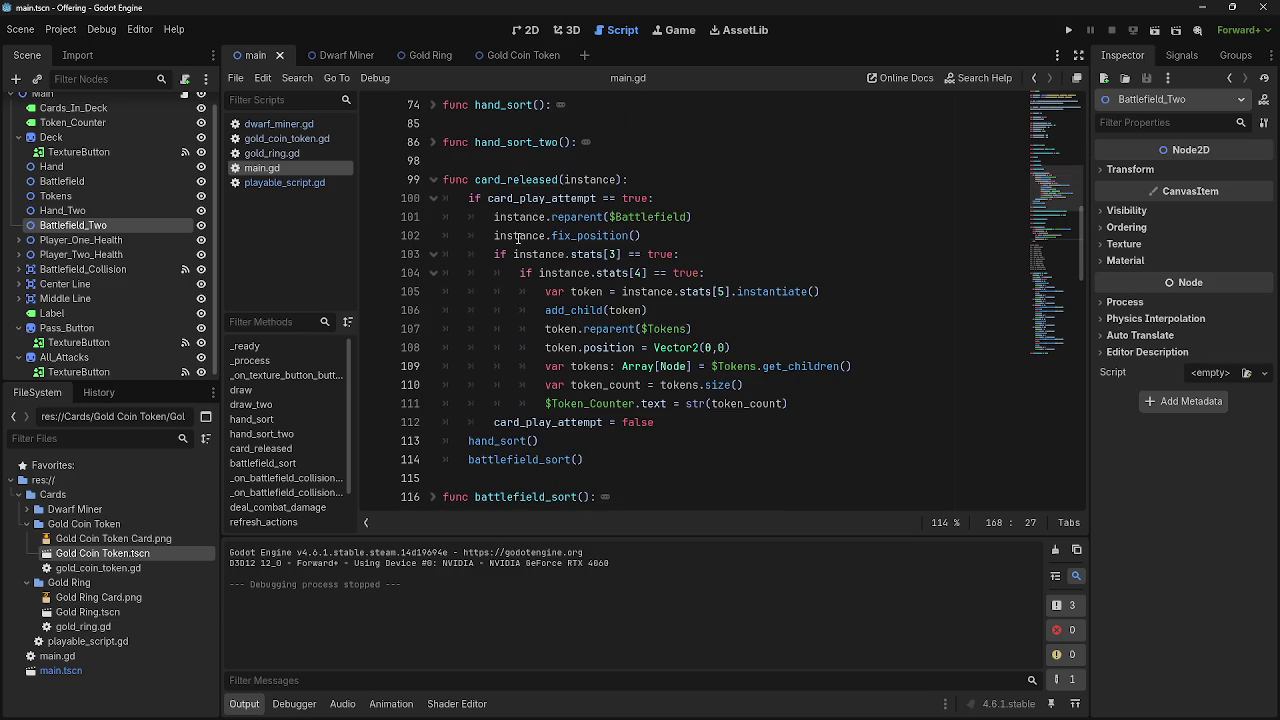
pyautogui.moveTo(496, 234); pyautogui.dragTo(701, 228)
pyautogui.hotkey('ctrl', 'c')
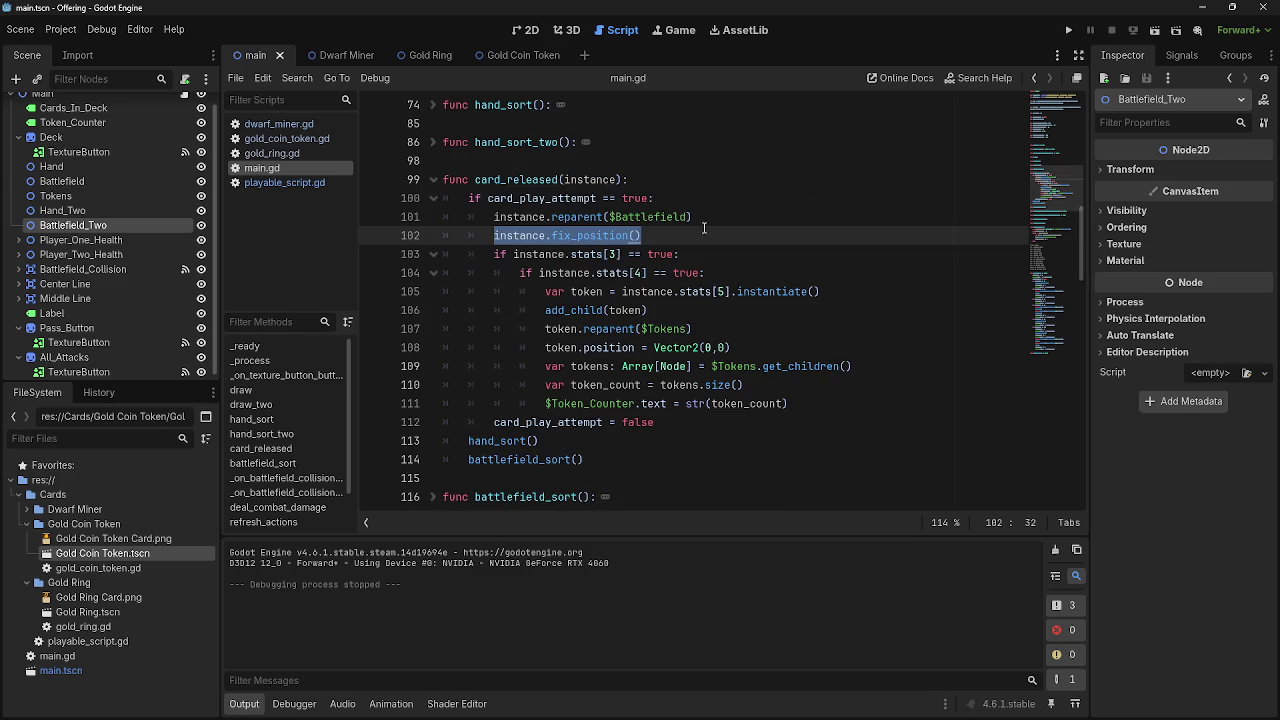
pyautogui.moveTo(684, 396)
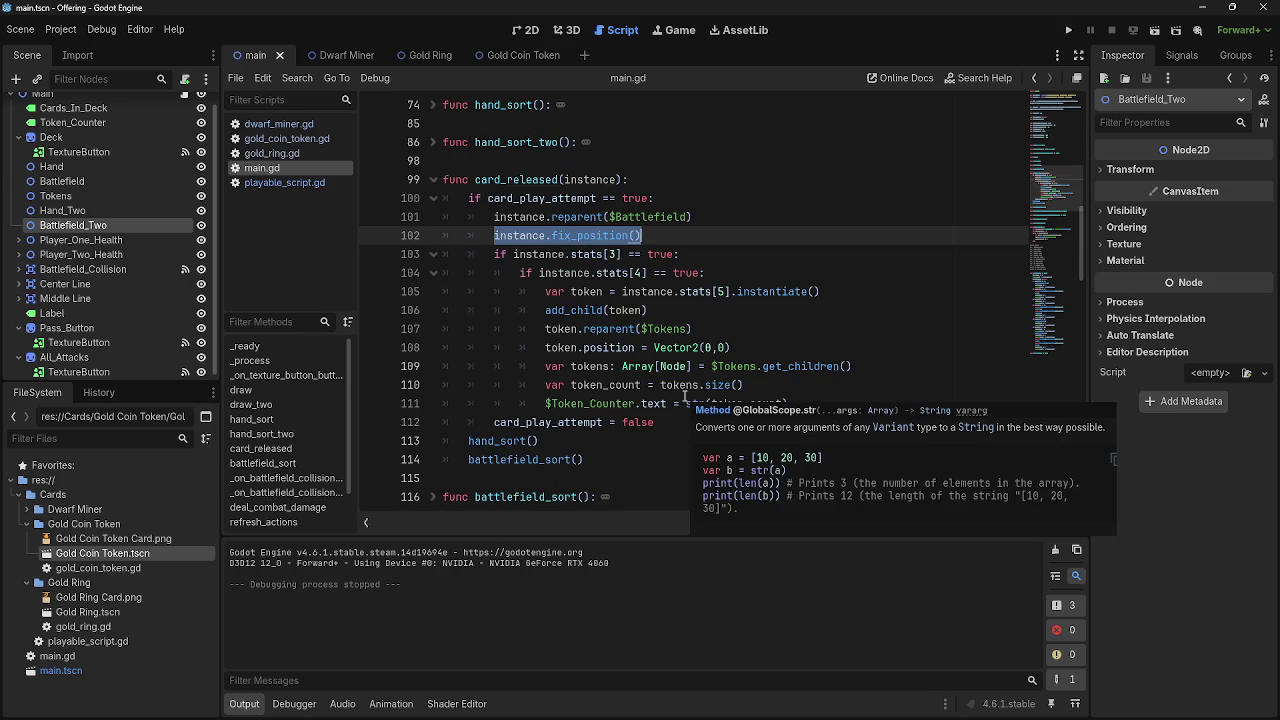
pyautogui.scroll(-8, 690, 390)
# Paste it below the reparent line in bot_play_cards as card.fix_position()
pyautogui.click(711, 341)
pyautogui.click(717, 330)
pyautogui.press('Return')
pyautogui.hotkey('ctrl', 'v')
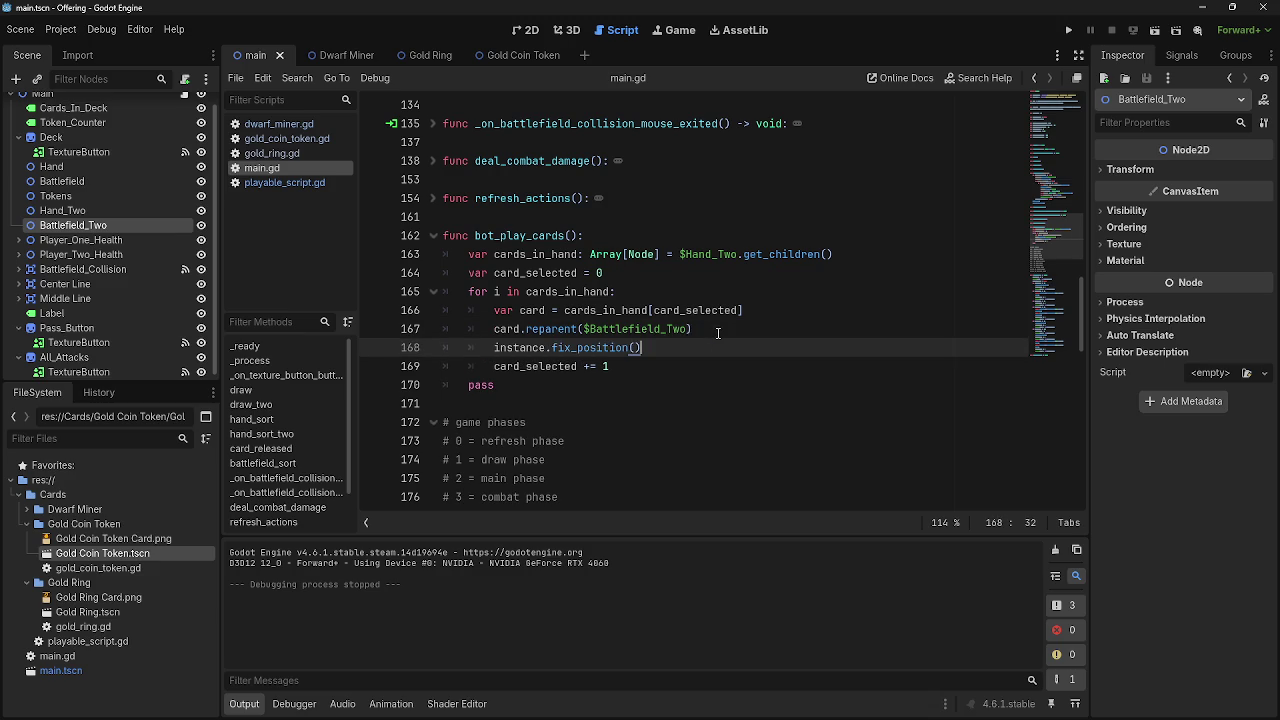
pyautogui.doubleClick(536, 347)
pyautogui.write('card')
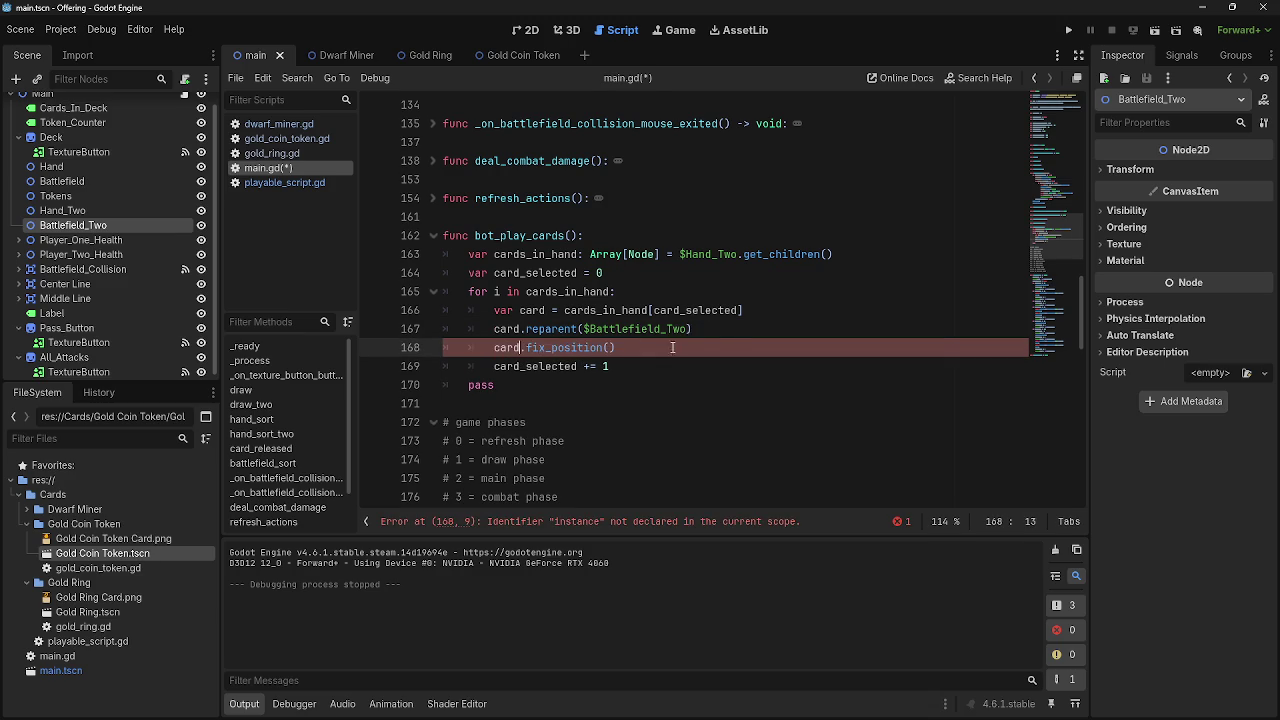
pyautogui.scroll(10, 730, 364)
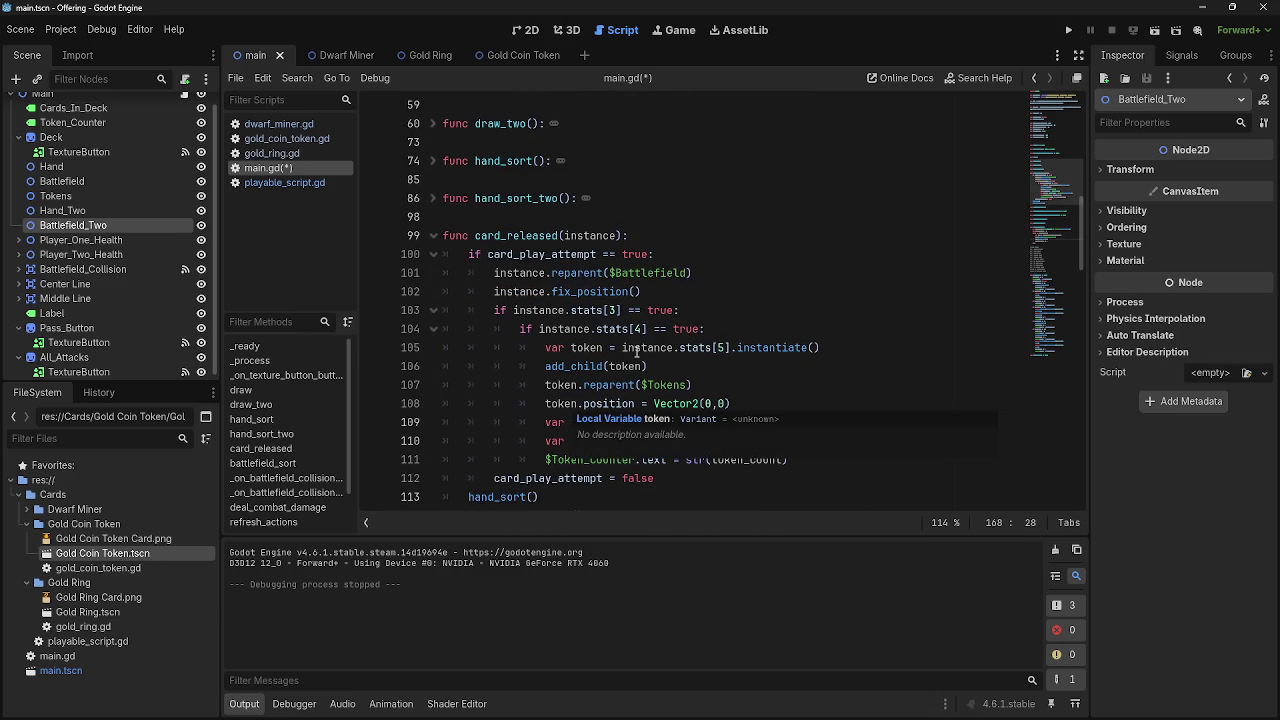
# Review card_released and its instance parameter and fix_position line
pyautogui.click(677, 365)
pyautogui.click(706, 240)
pyautogui.scroll(-10, 661, 298)
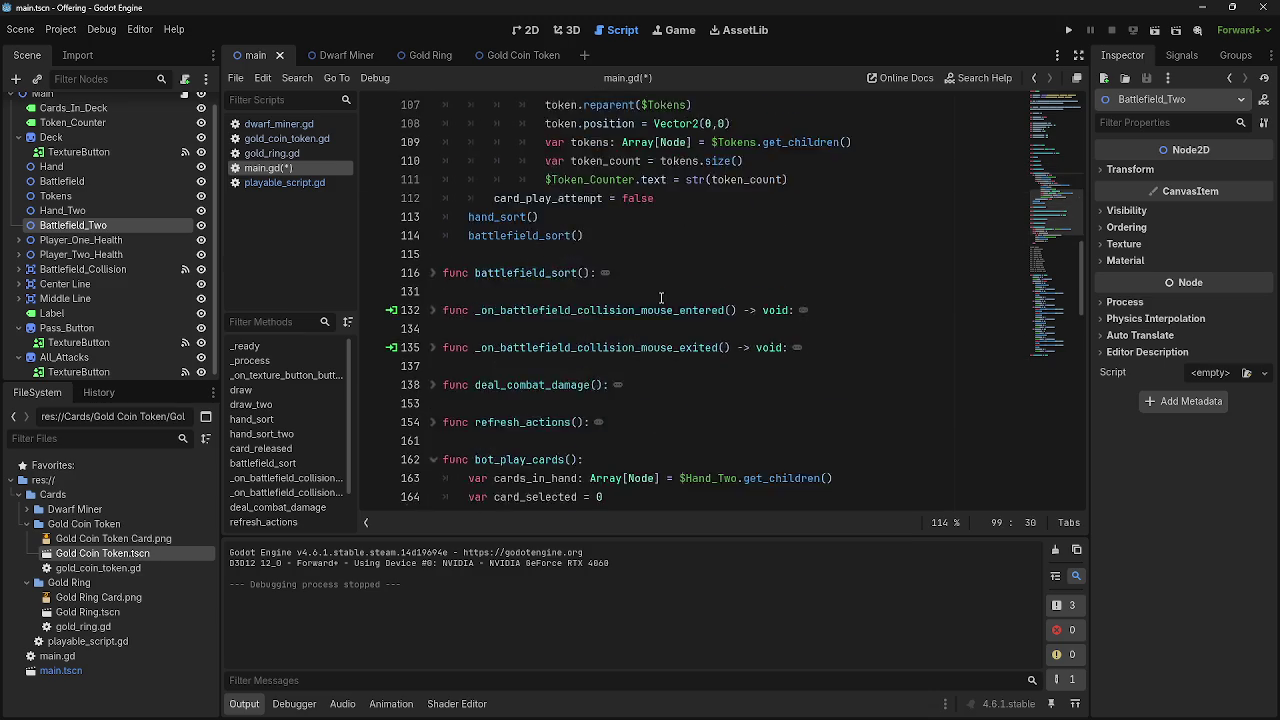
pyautogui.moveTo(487, 289); pyautogui.dragTo(612, 368)
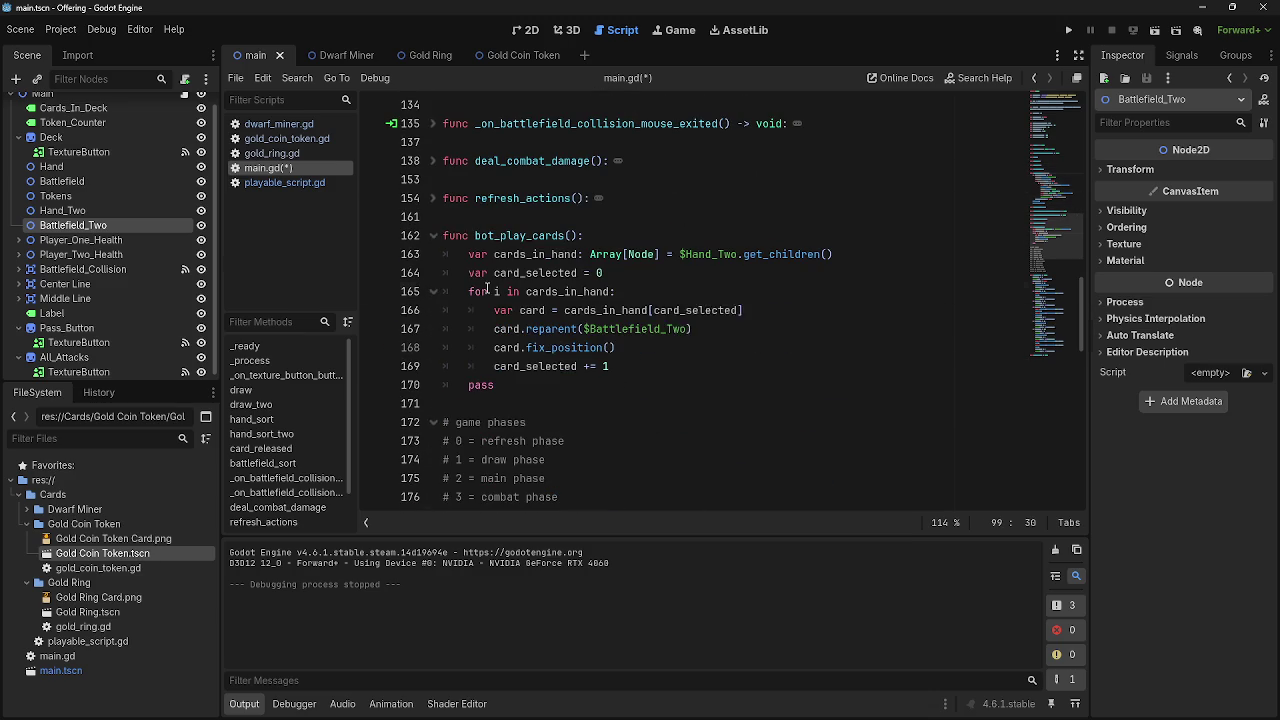
pyautogui.scroll(8, 600, 300)
pyautogui.moveTo(790, 403); pyautogui.dragTo(428, 188)
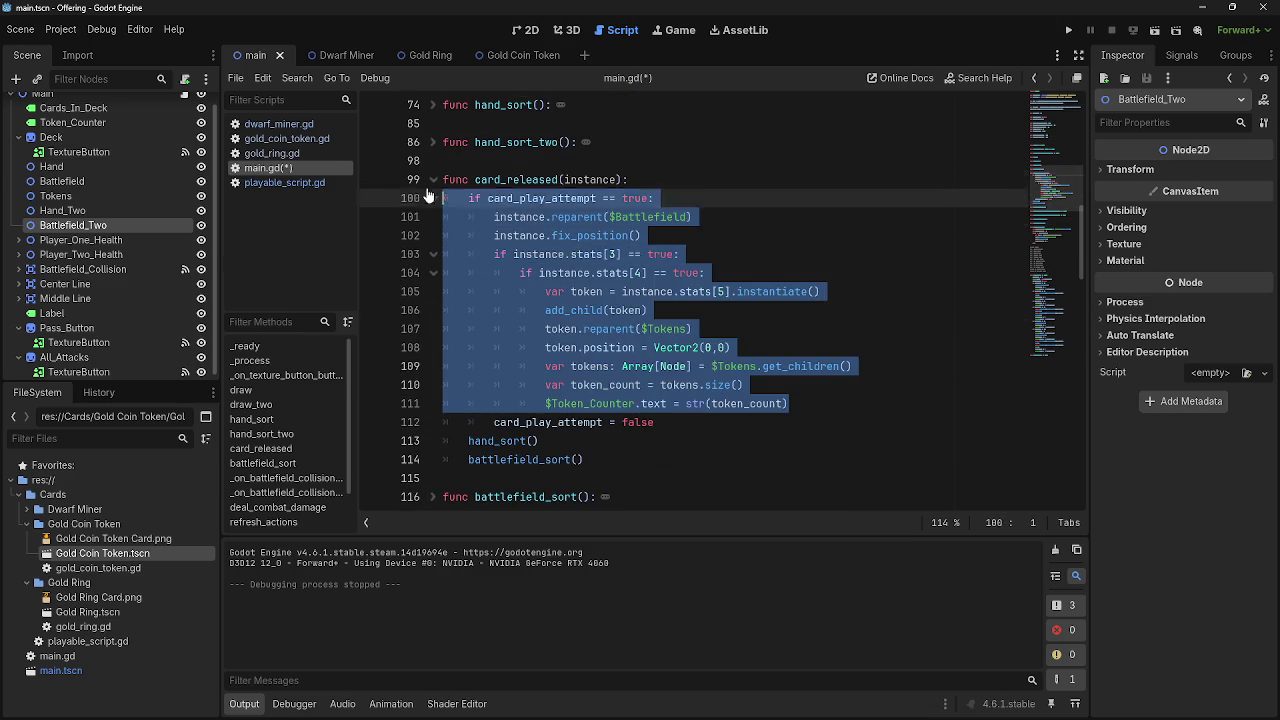
pyautogui.click(541, 216)
pyautogui.click(729, 254)
pyautogui.click(669, 235)
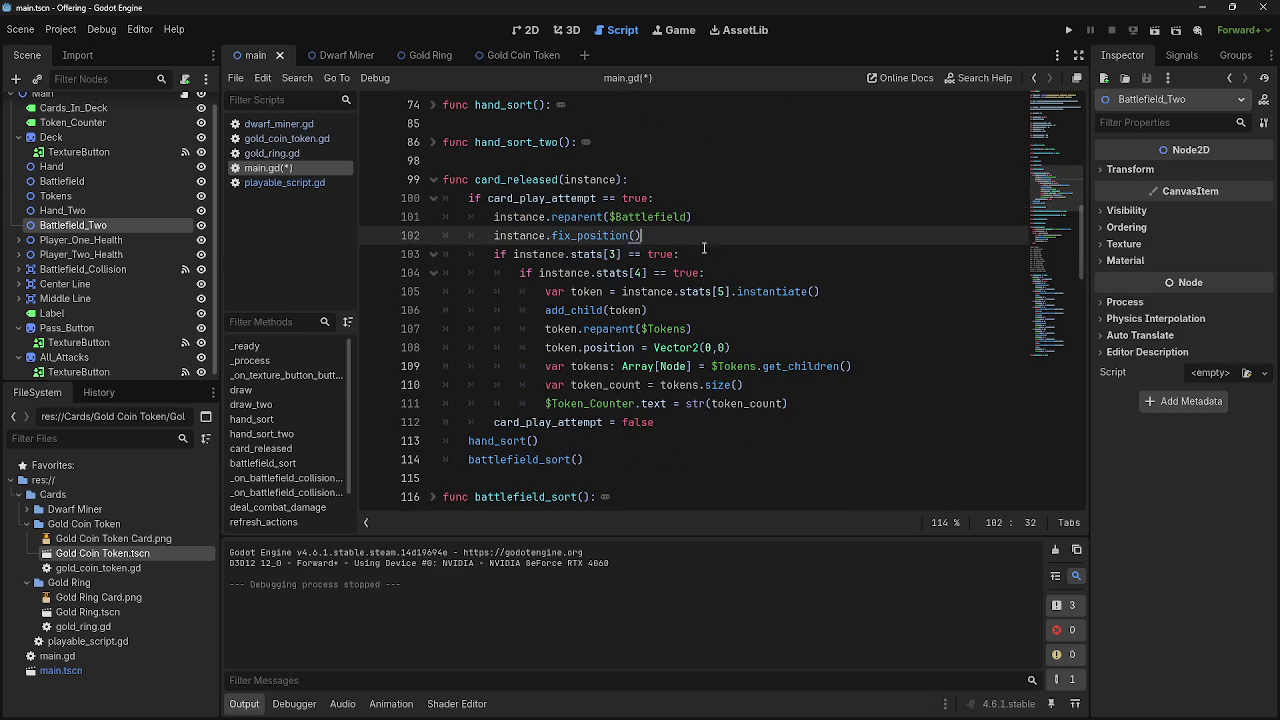
pyautogui.doubleClick(588, 182)
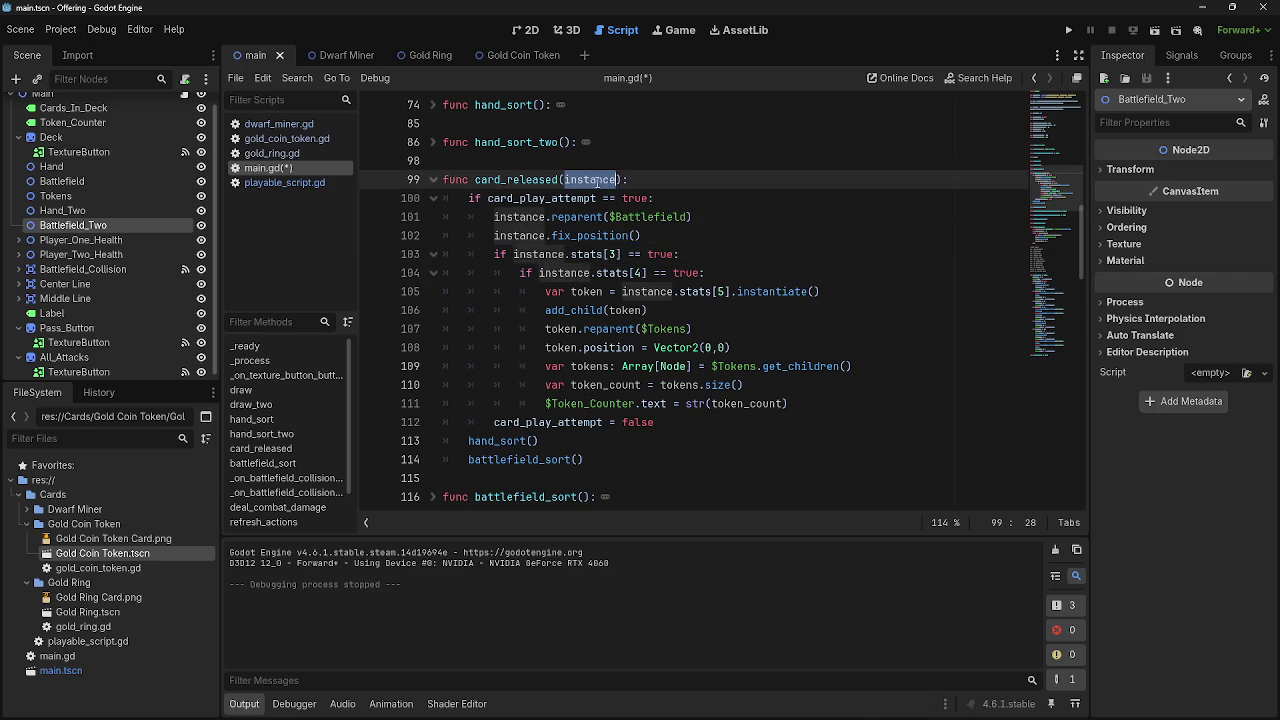
pyautogui.scroll(-7, 640, 300)
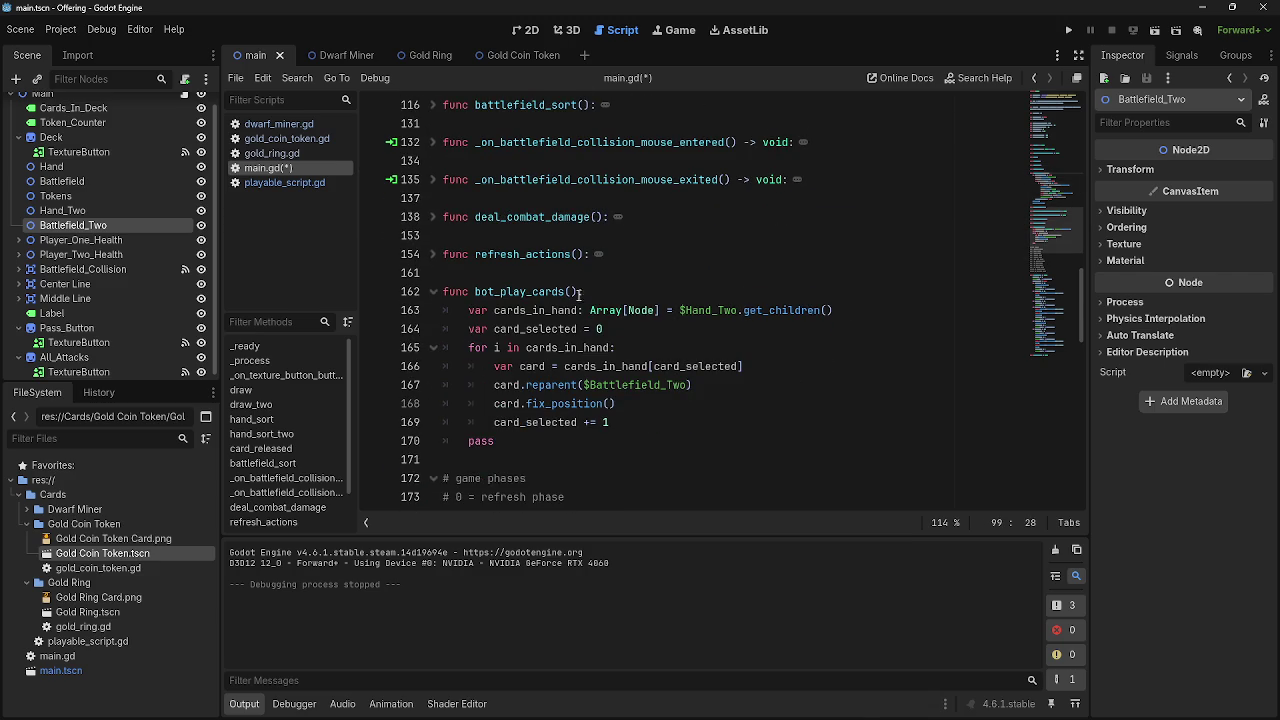
# Try adding an instance parameter to bot_play_cards(), then remove it again
pyautogui.click(574, 292)
pyautogui.write('instance')
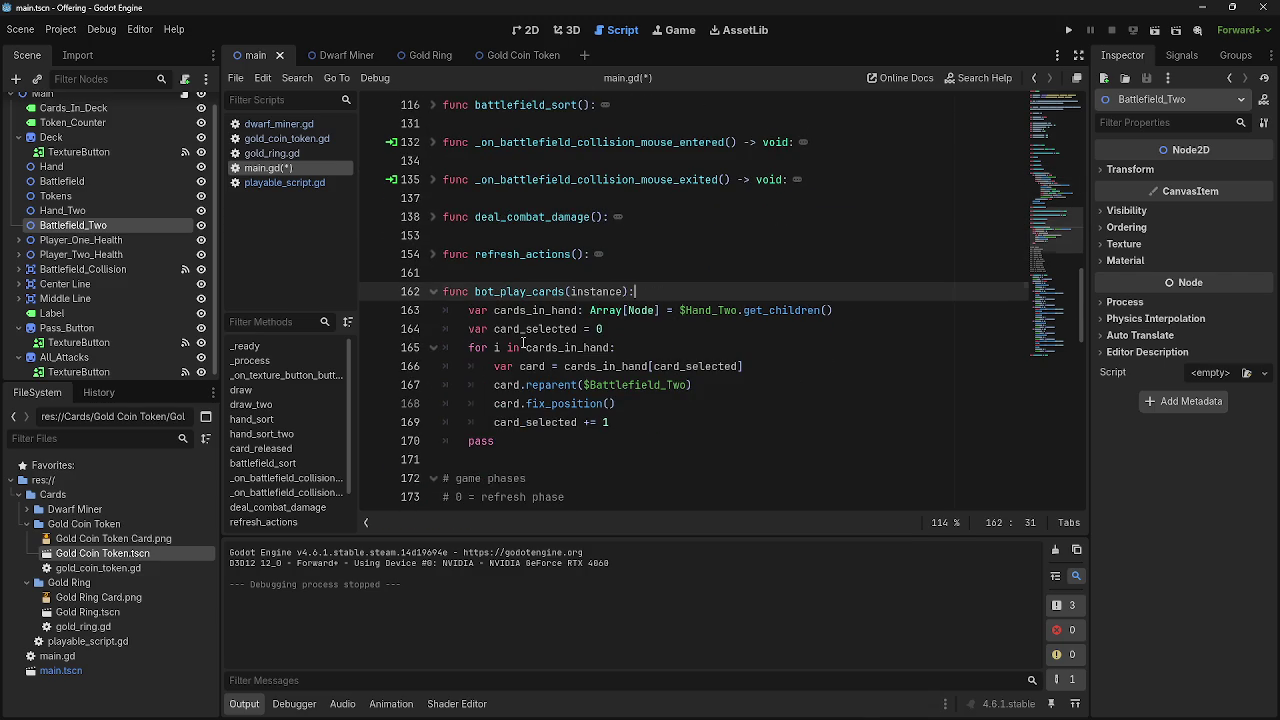
pyautogui.doubleClick(596, 291)
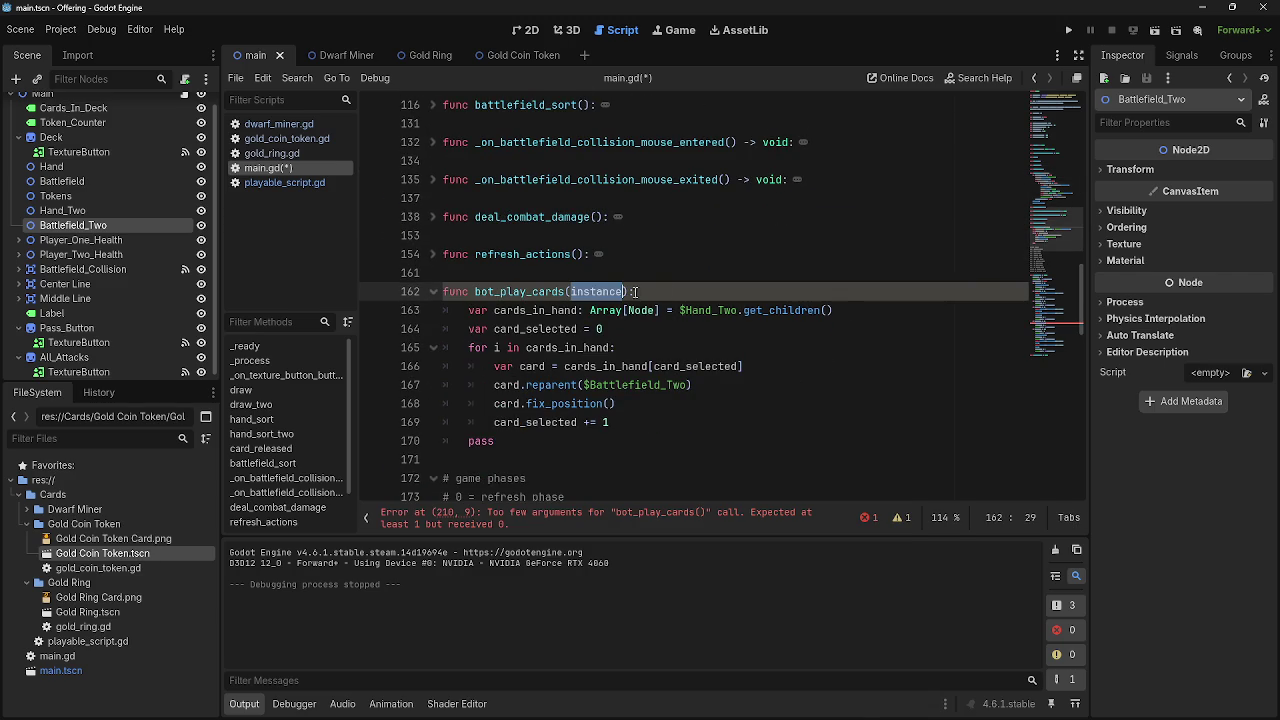
pyautogui.press('BackSpace')
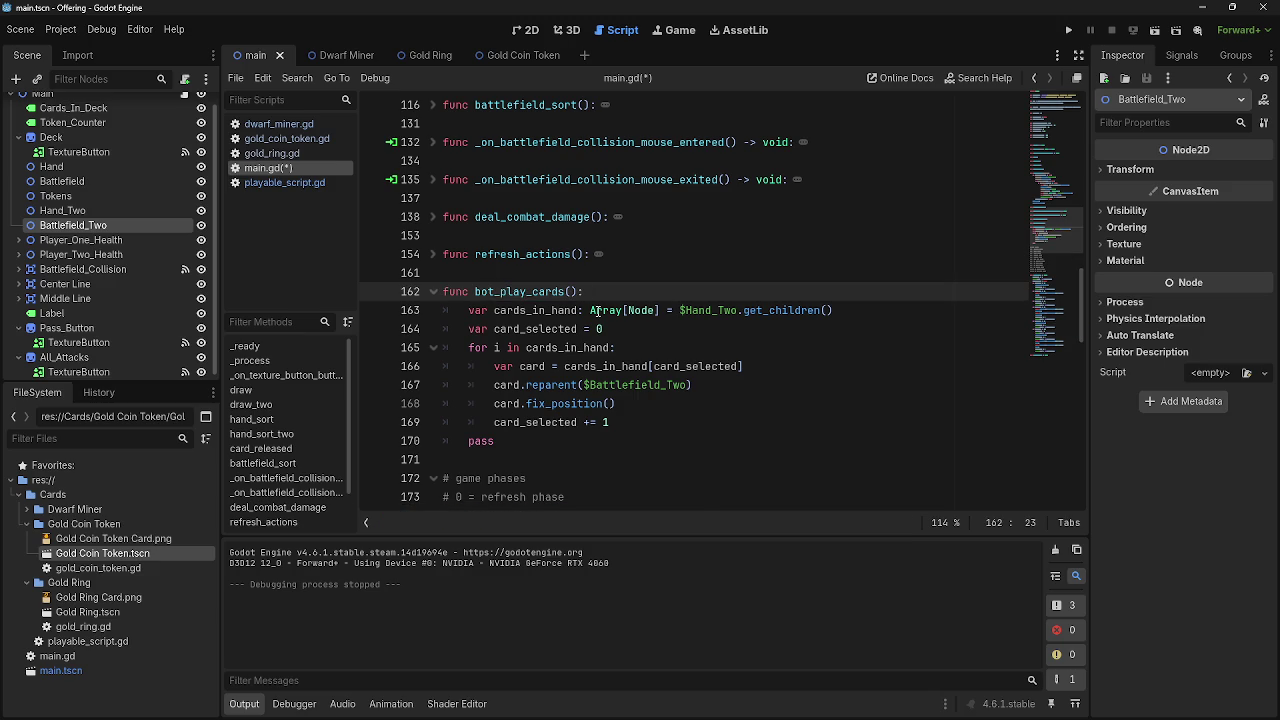
pyautogui.moveTo(616, 304)
pyautogui.click(734, 325)
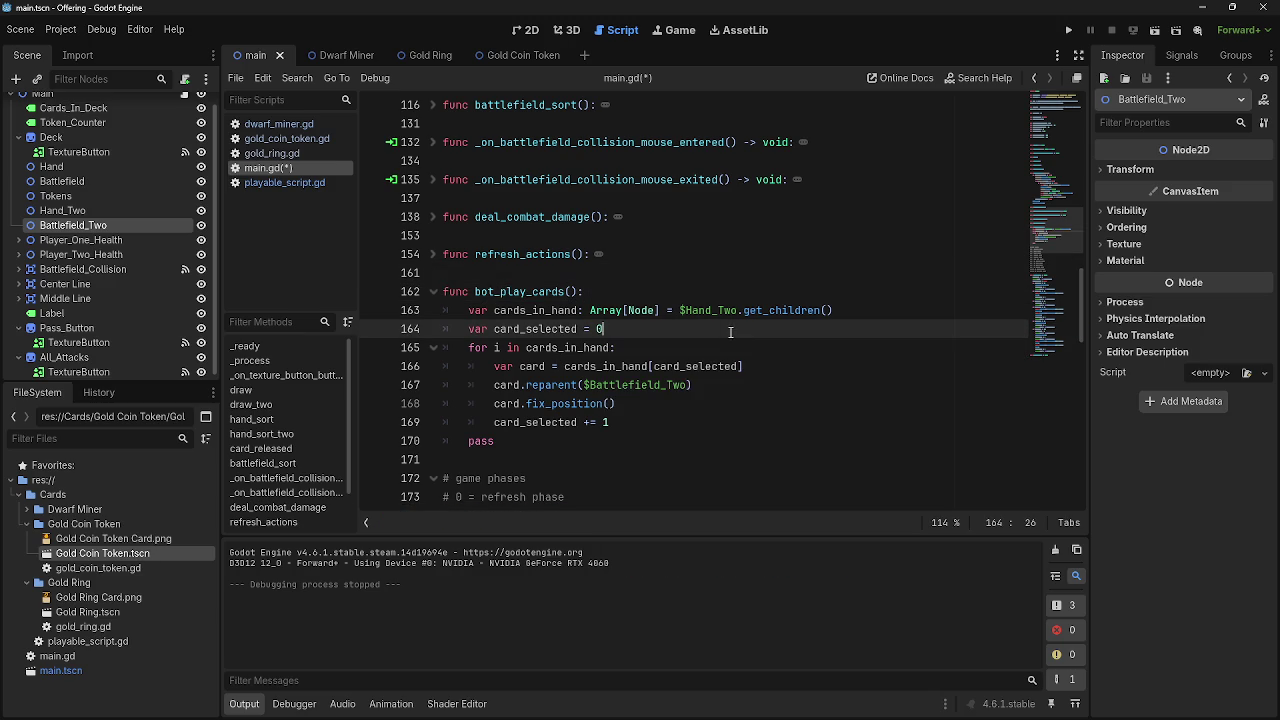
pyautogui.click(638, 298)
# Replace card with instance in the declaration, reparent and fix_position lines
pyautogui.doubleClick(537, 366)
pyautogui.write('instance')
pyautogui.doubleClick(506, 385)
pyautogui.write('instance')
pyautogui.click(506, 404)
pyautogui.write('instance')
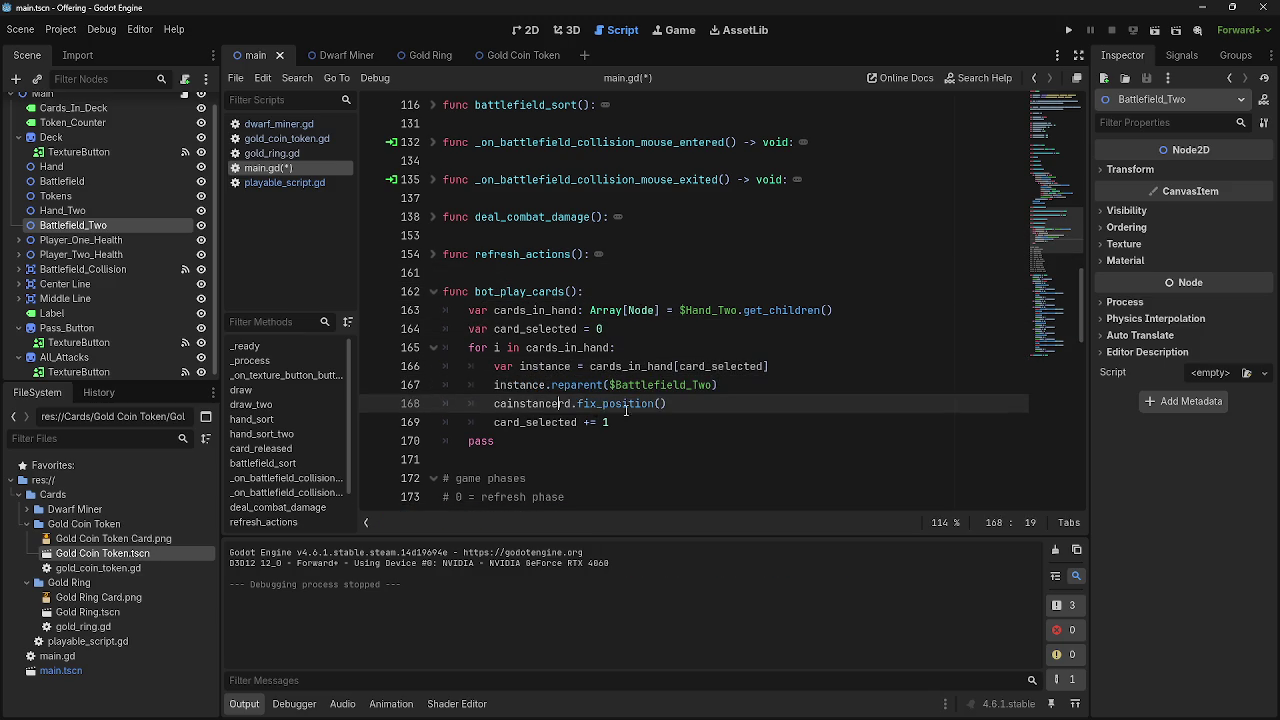
pyautogui.doubleClick(530, 403)
pyautogui.write('instance')
pyautogui.click(728, 404)
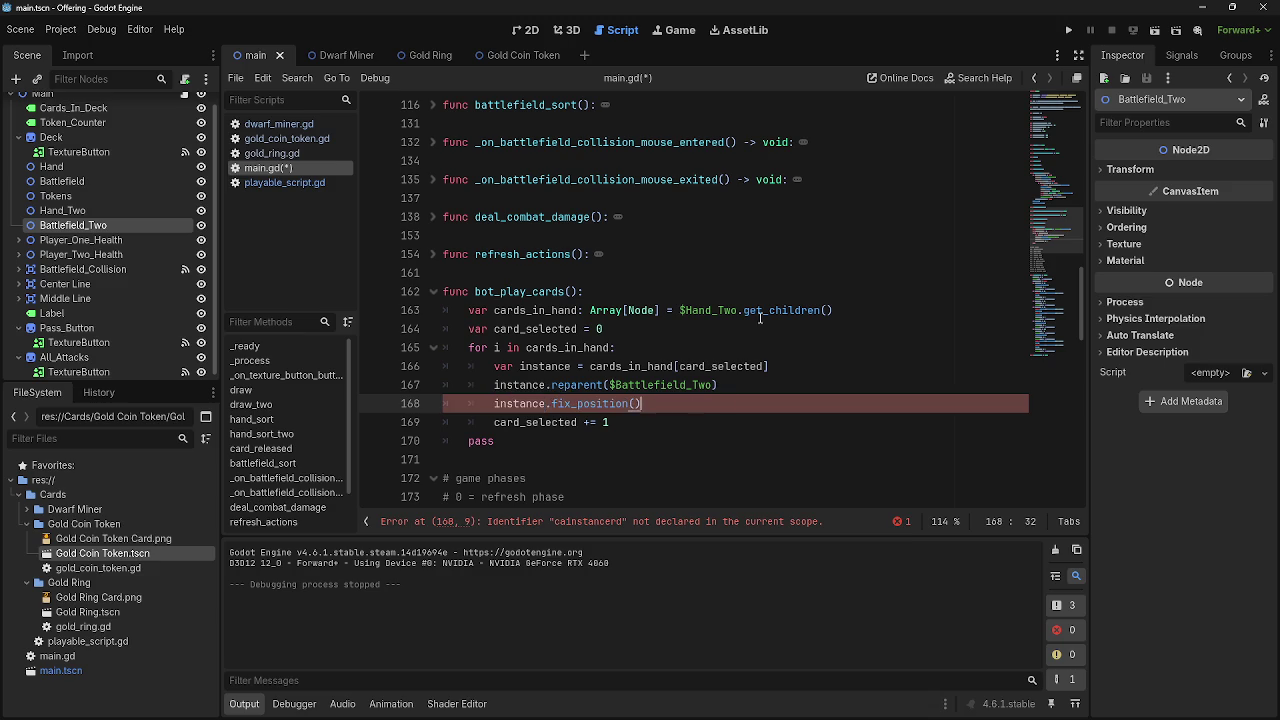
pyautogui.scroll(5, 780, 346)
pyautogui.scroll(-1, 780, 346)
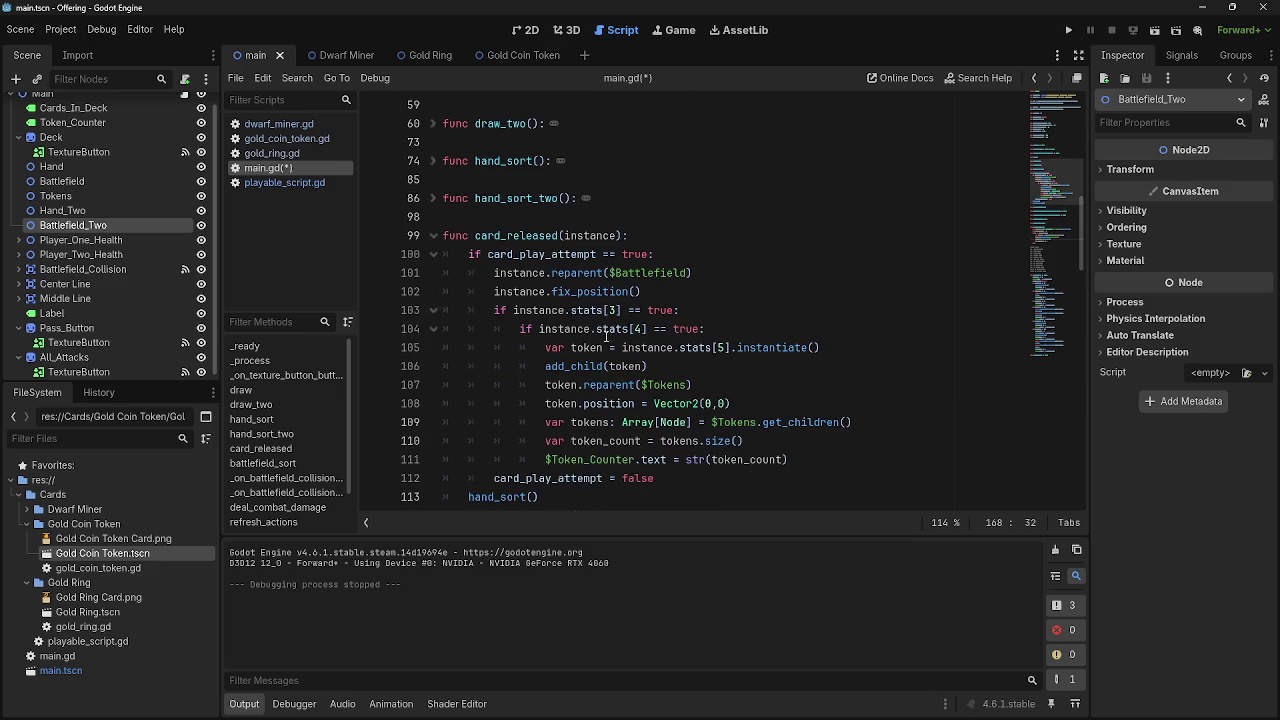
# Copy the instance.stats[3] token block from card_released and paste it after instance.fix_position() in bot_play_cards
pyautogui.click(816, 291)
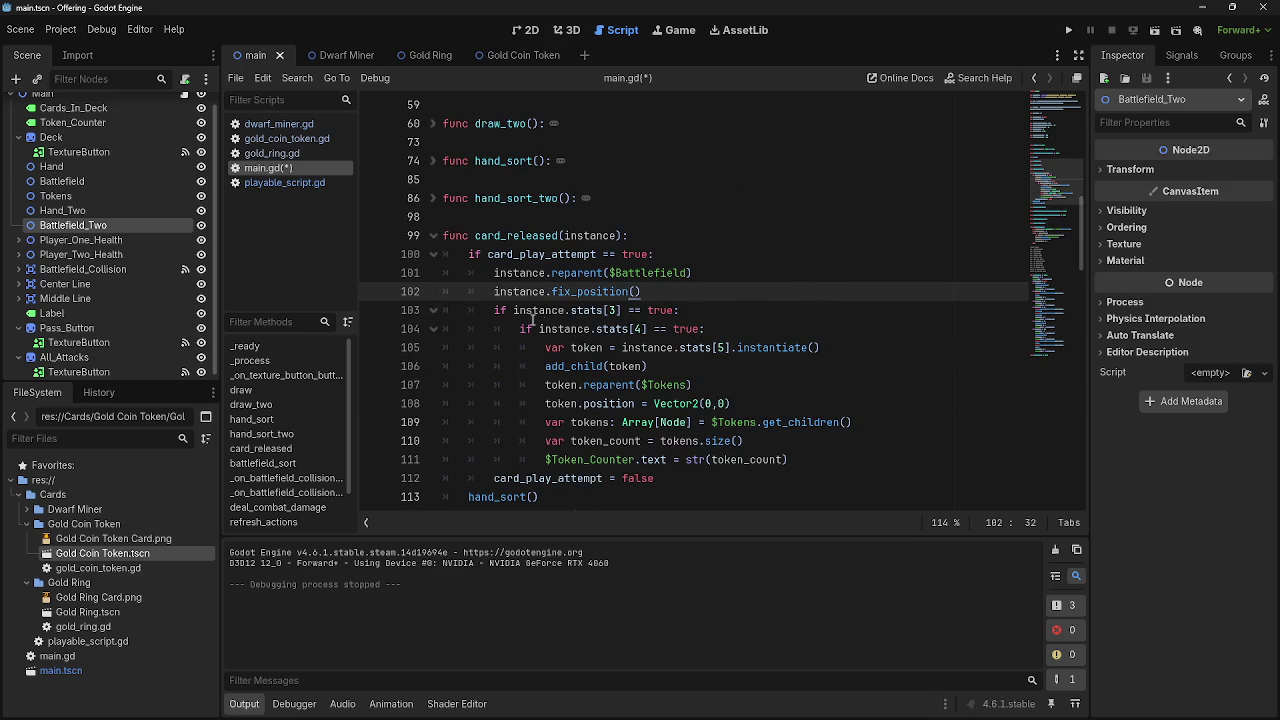
pyautogui.moveTo(496, 310)
pyautogui.mouseDown()
pyautogui.moveTo(843, 349)
pyautogui.moveTo(892, 461)
pyautogui.mouseUp()
pyautogui.hotkey('ctrl', 'c')
pyautogui.scroll(-10, 712, 368)
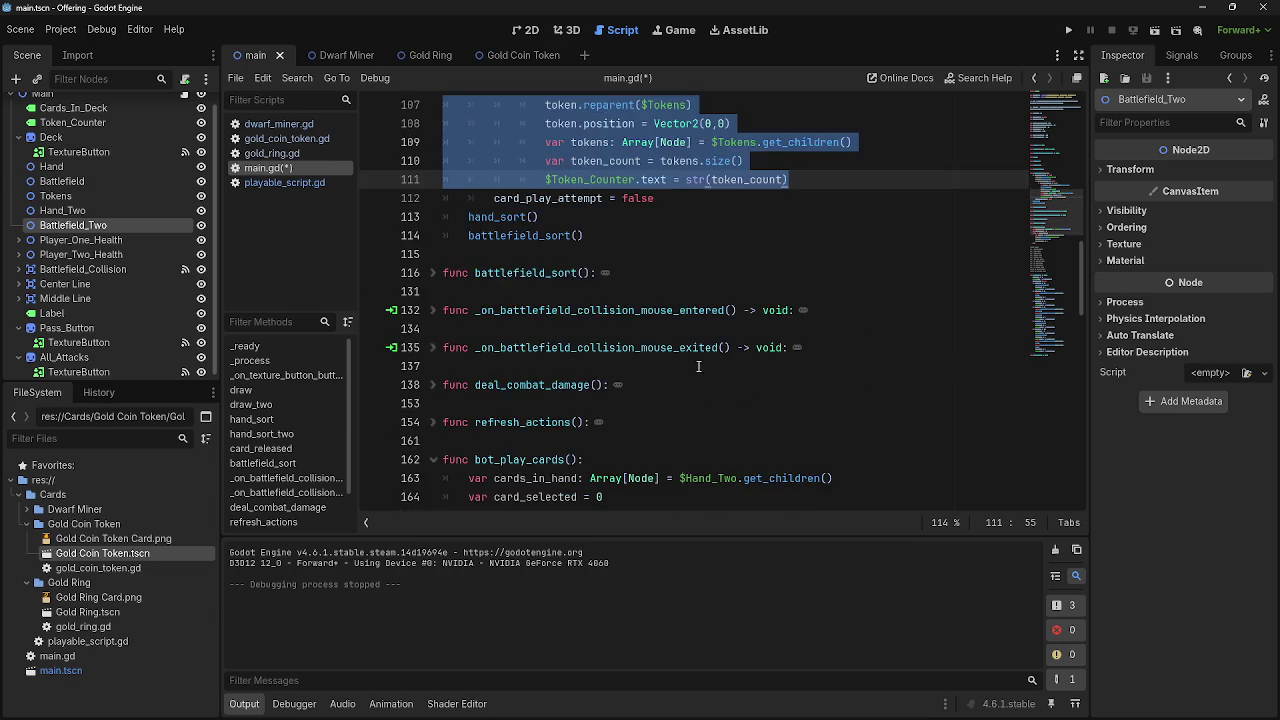
pyautogui.click(712, 368)
pyautogui.click(721, 348)
pyautogui.scroll(10, 730, 390)
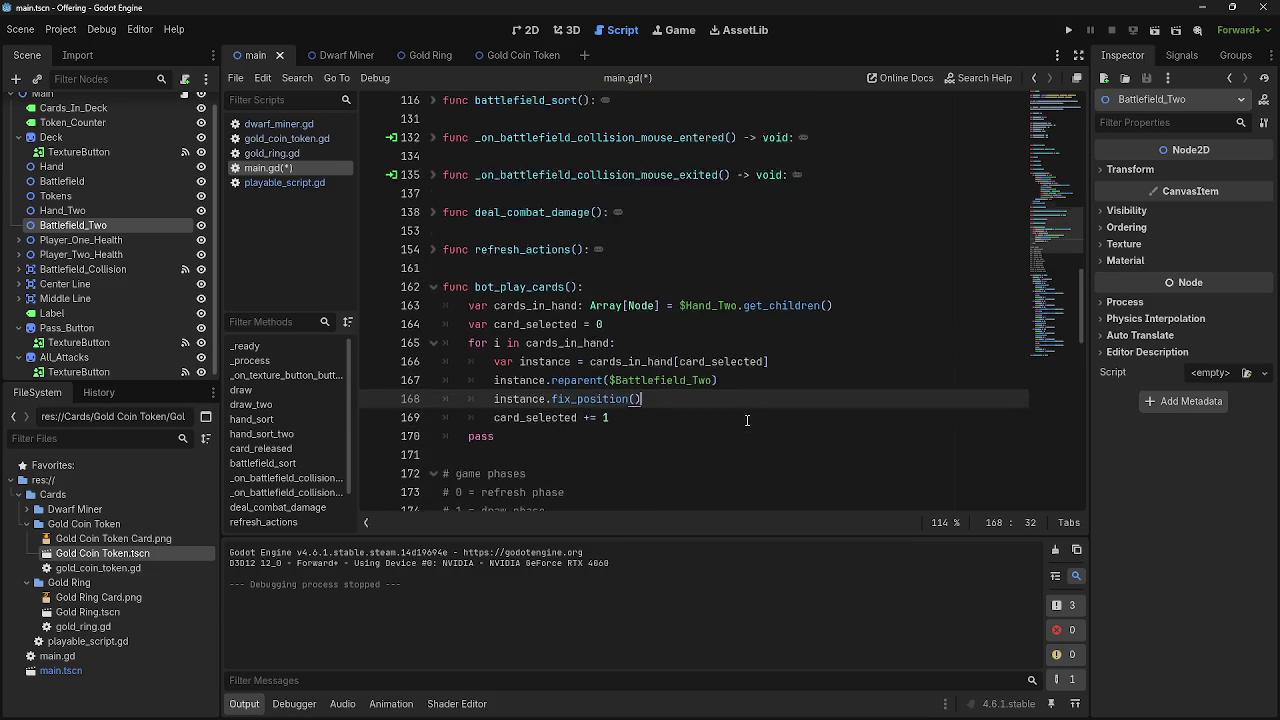
pyautogui.scroll(-10, 747, 422)
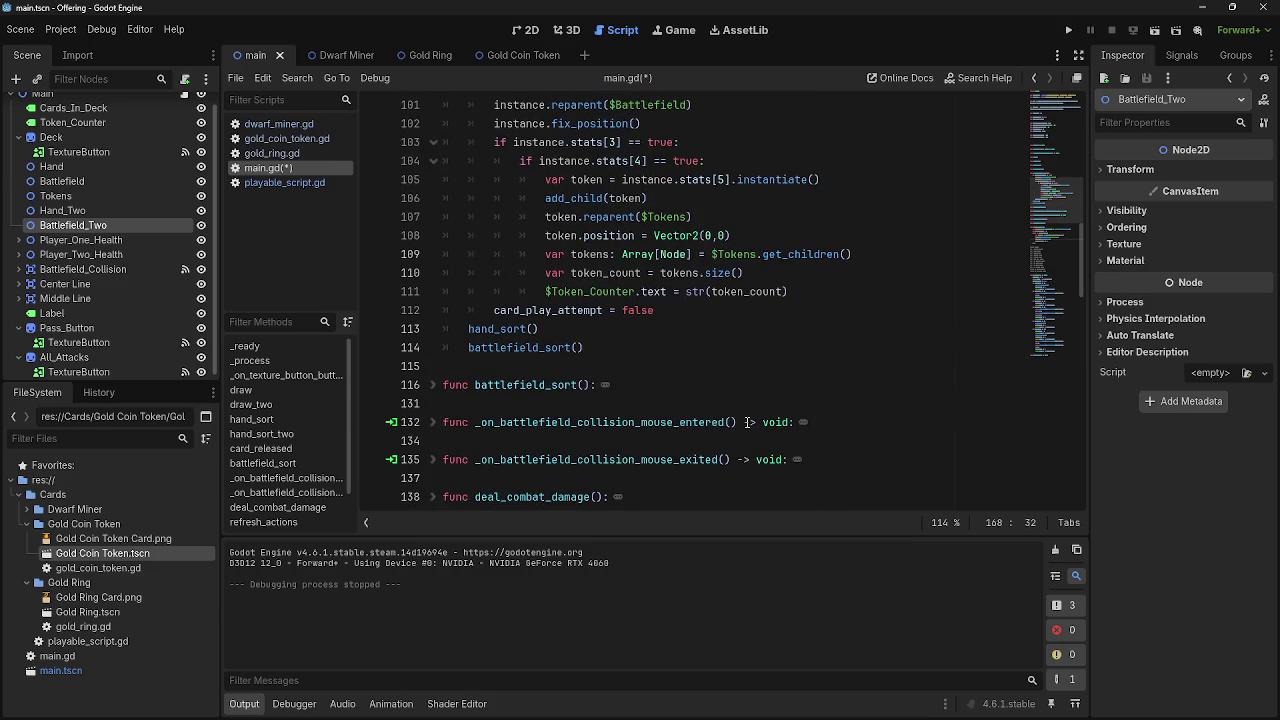
pyautogui.press('Return')
pyautogui.hotkey('ctrl', 'v')
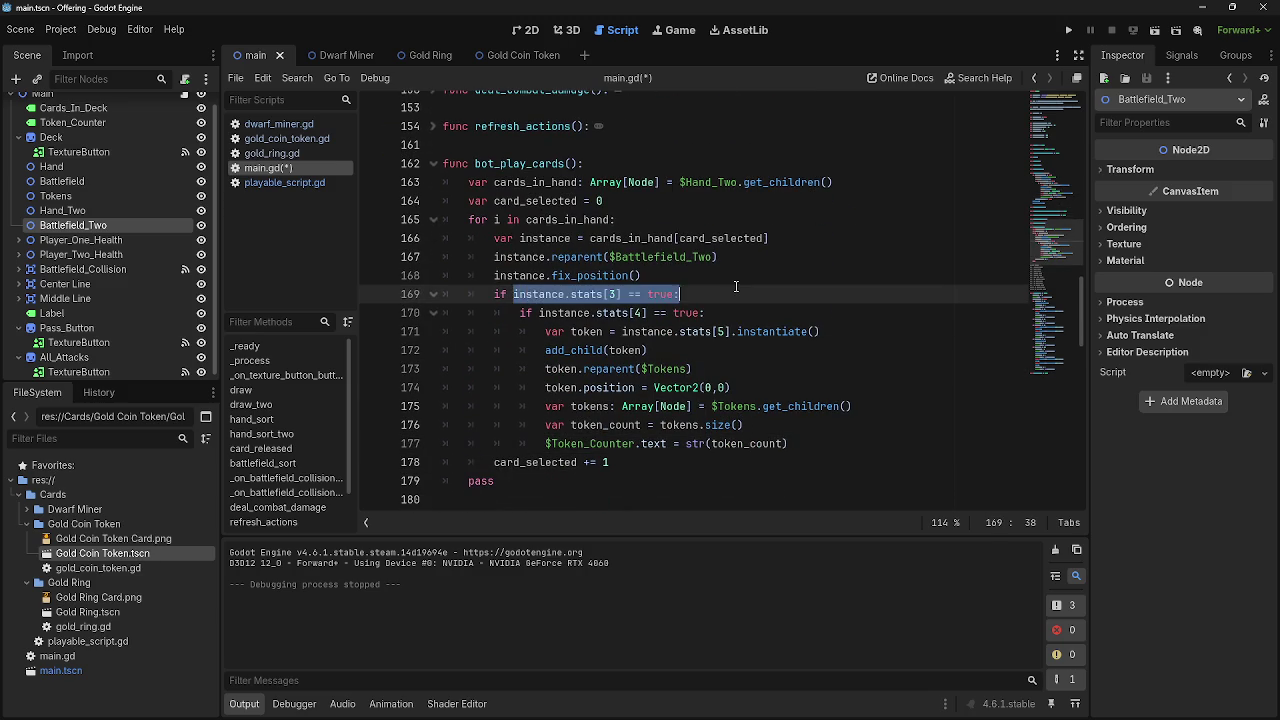
# Review the pasted block's stats[4] condition and token instantiate line, up to the $Tokens reparent
pyautogui.moveTo(520, 312); pyautogui.dragTo(632, 331)
pyautogui.hotkey('shift', 'Up')
pyautogui.hotkey('shift', 'Up')
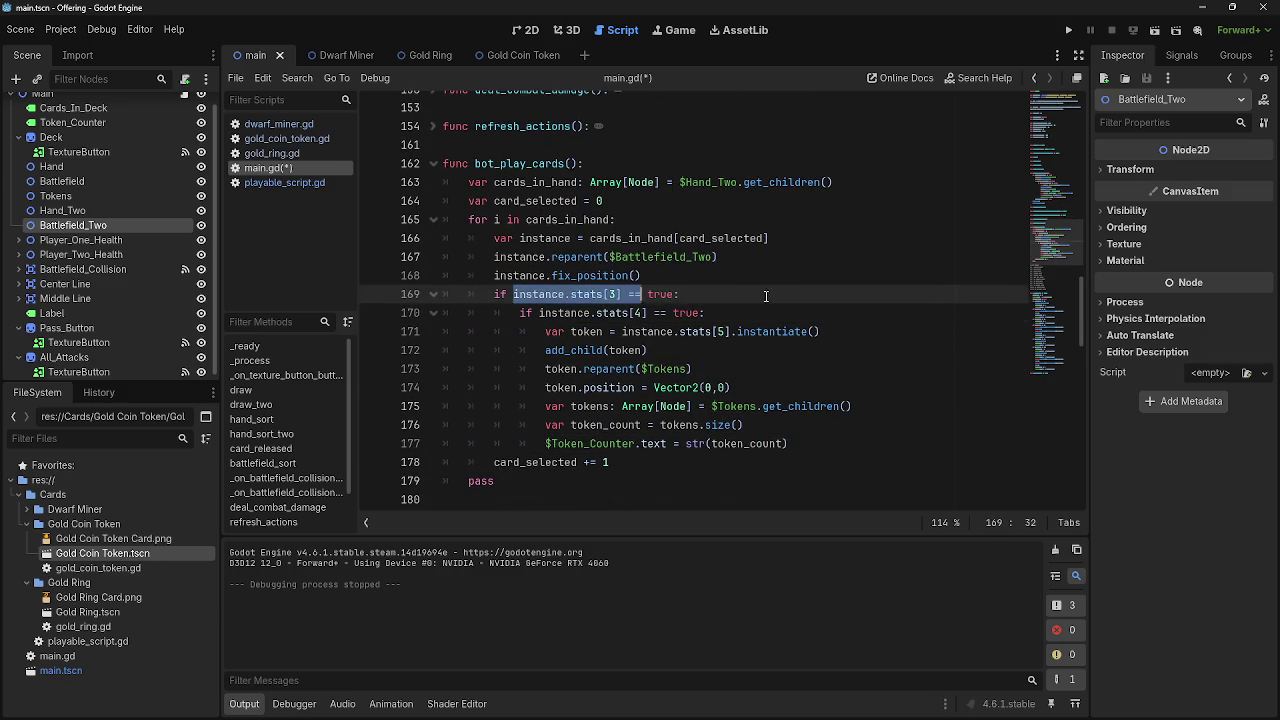
pyautogui.hotkey('shift', 'Down')
pyautogui.hotkey('shift', 'End')
pyautogui.press('Right')
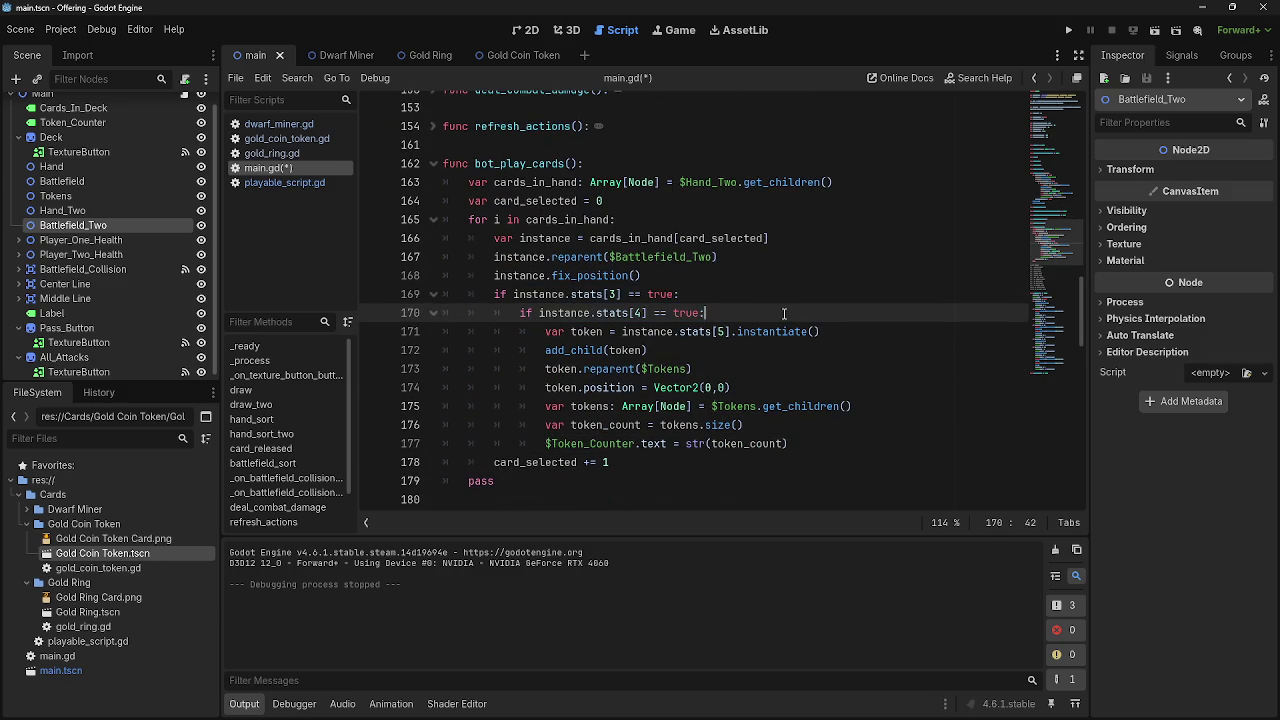
pyautogui.press('Down')
pyautogui.press('End')
pyautogui.hotkey('ctrl', 'shift', 'Left')
pyautogui.hotkey('ctrl', 'shift', 'Left')
pyautogui.hotkey('ctrl', 'shift', 'Left')
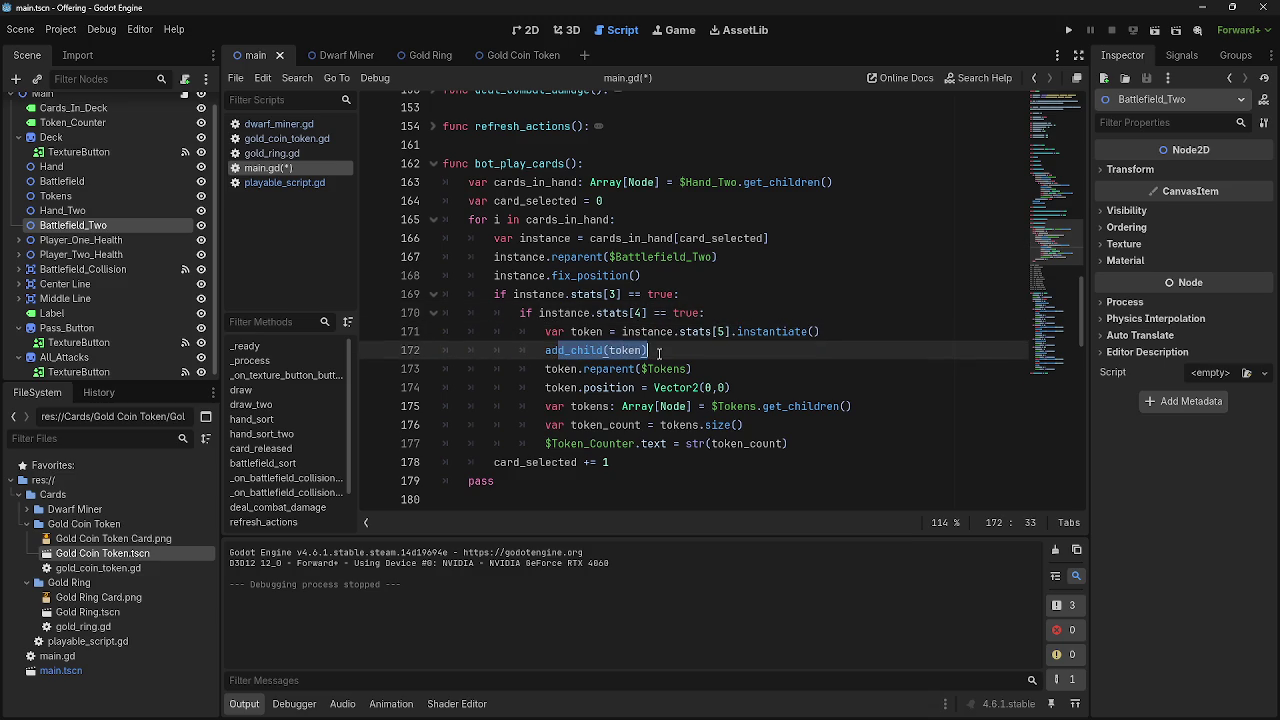
pyautogui.click(689, 369)
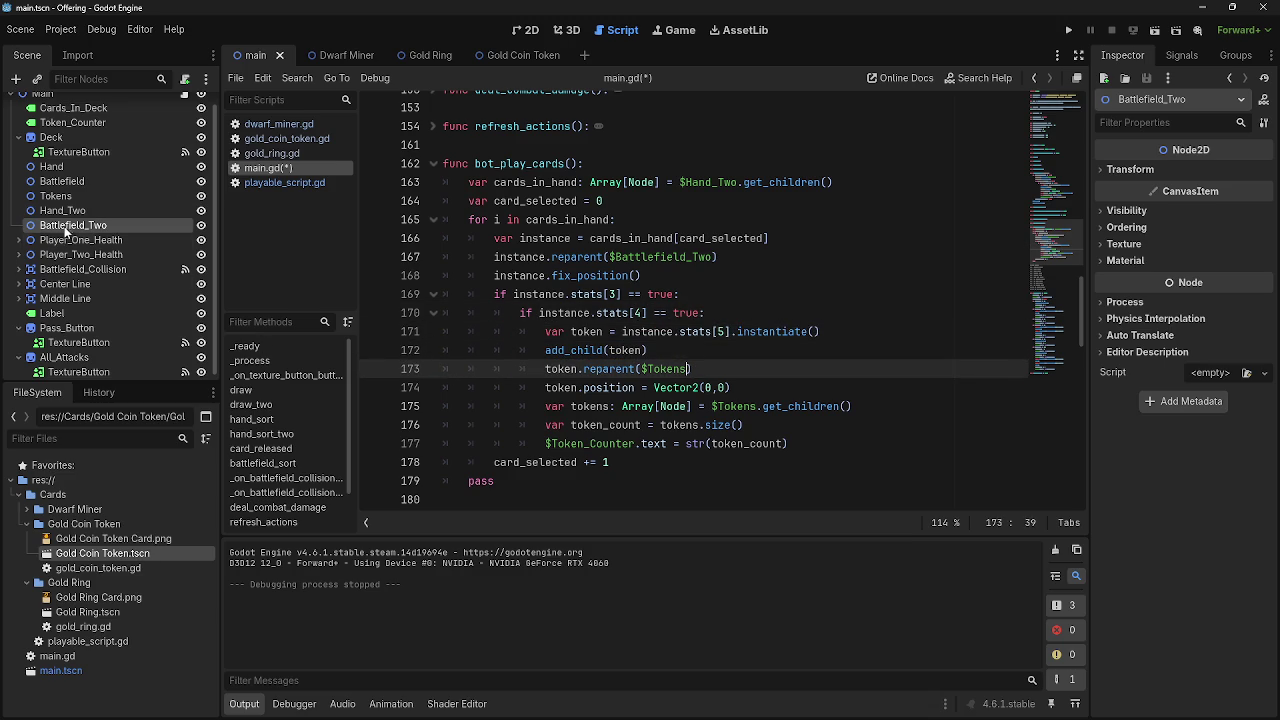
# Add a Node2D outside Battlefield_Two and name it Tokens_Two
pyautogui.click(15, 80)
pyautogui.click(539, 299)
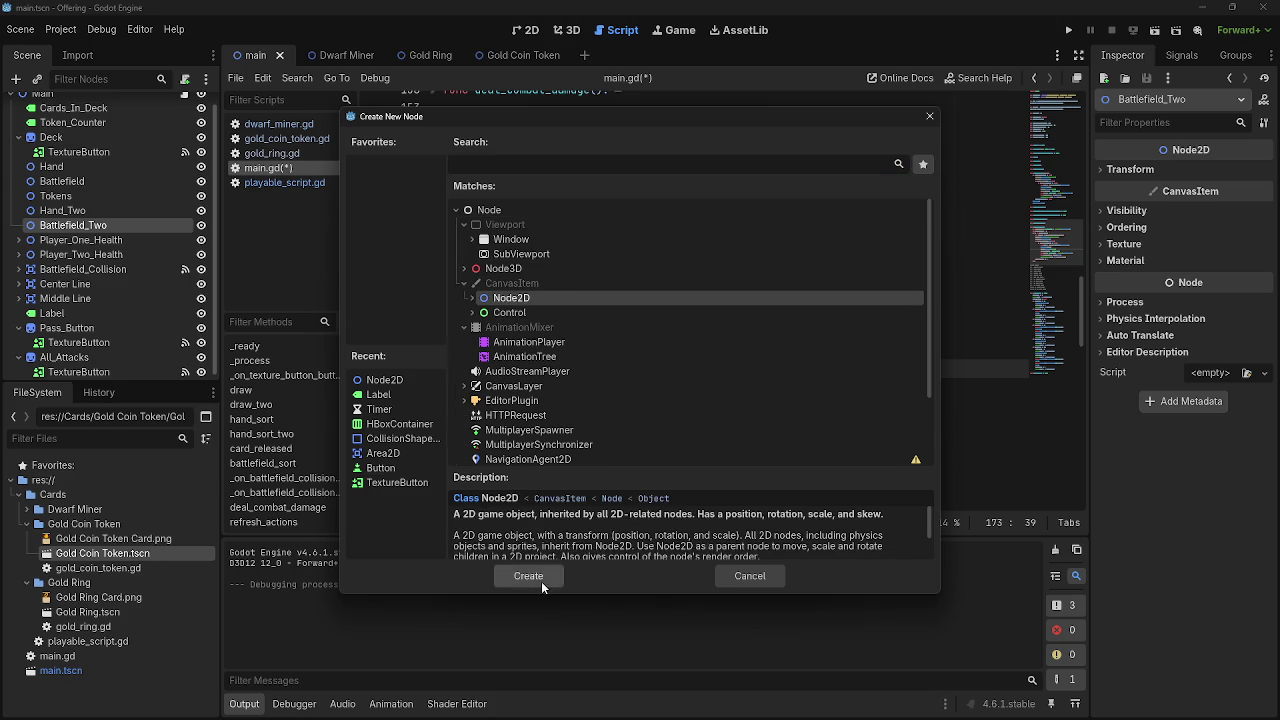
pyautogui.click(541, 581)
pyautogui.moveTo(60, 244); pyautogui.dragTo(23, 230)
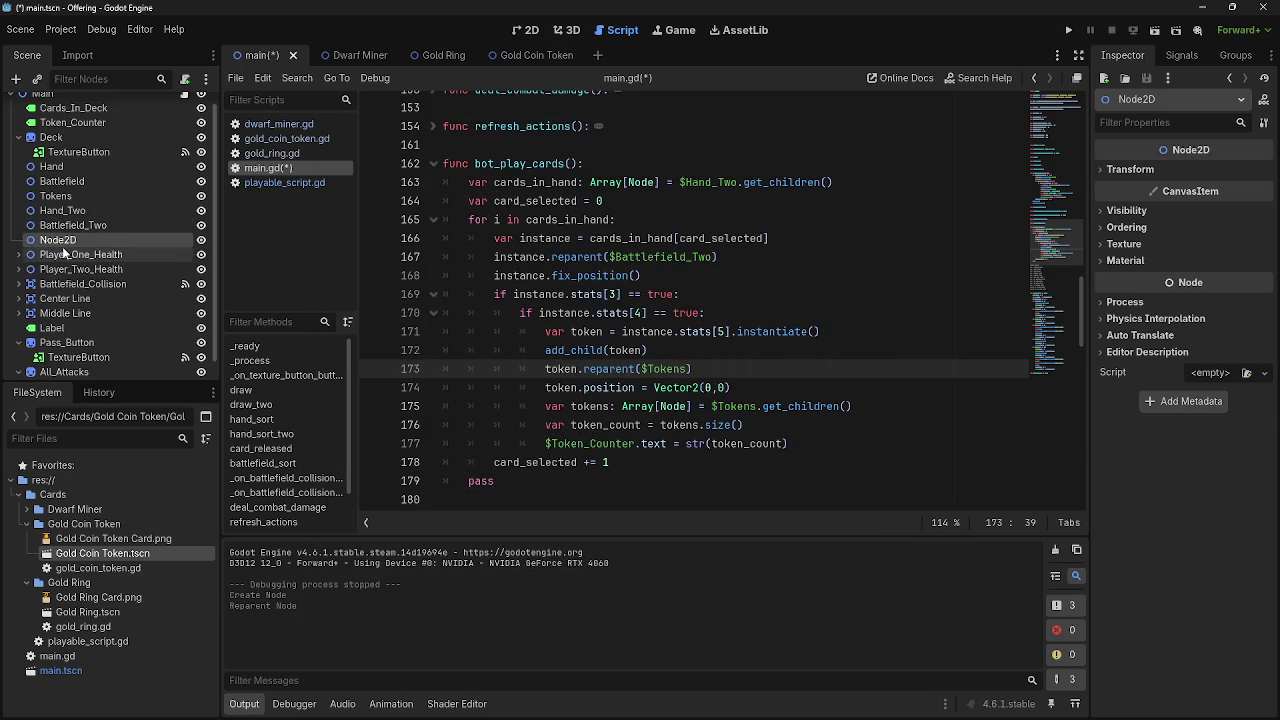
pyautogui.doubleClick(64, 240)
pyautogui.write('T')
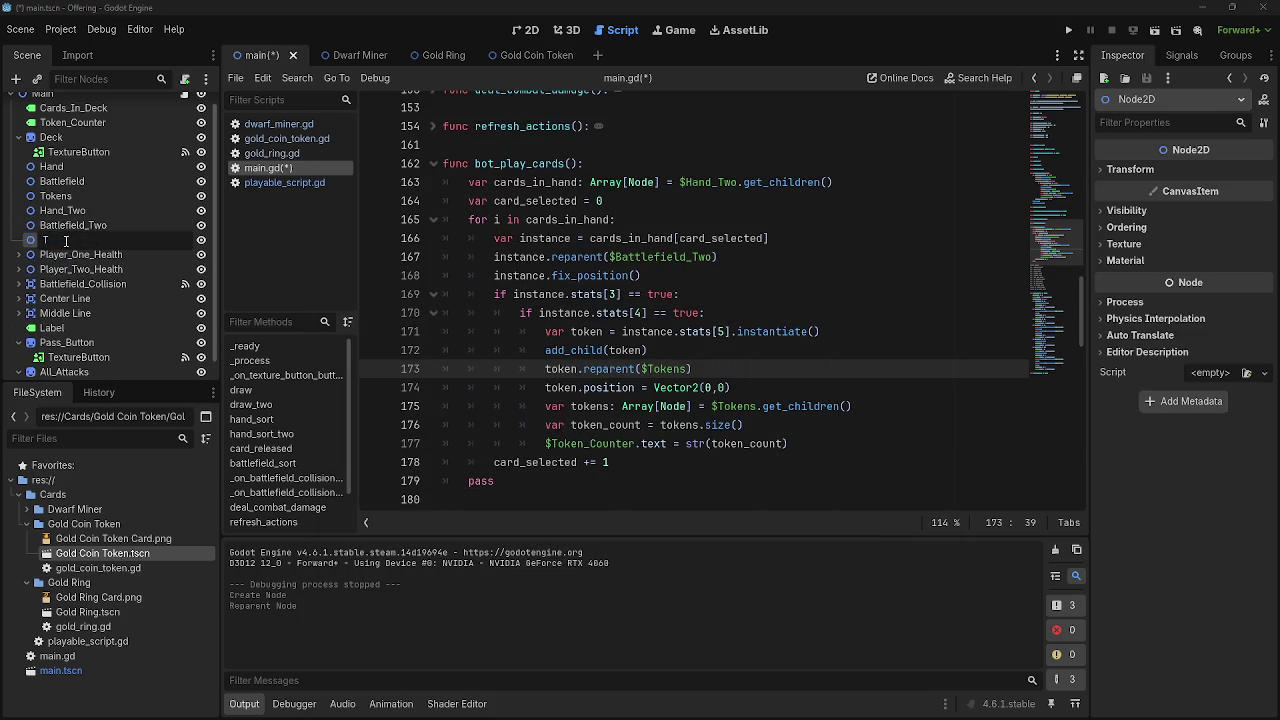
pyautogui.write('okens_T')
pyautogui.write('wo')
pyautogui.press('Return')
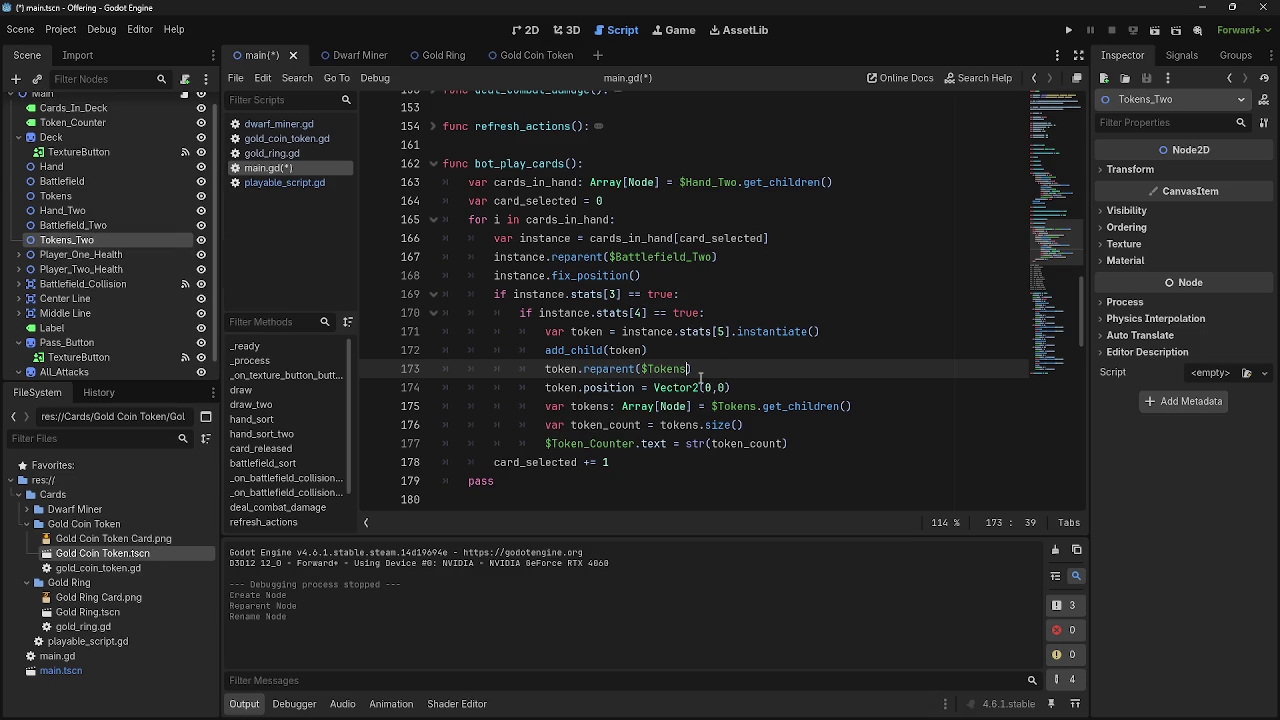
pyautogui.write('_')
pyautogui.write('Two')
# Point the token reparent at $Tokens_Two and delete the token count and Token_Counter lines
pyautogui.click(758, 406)
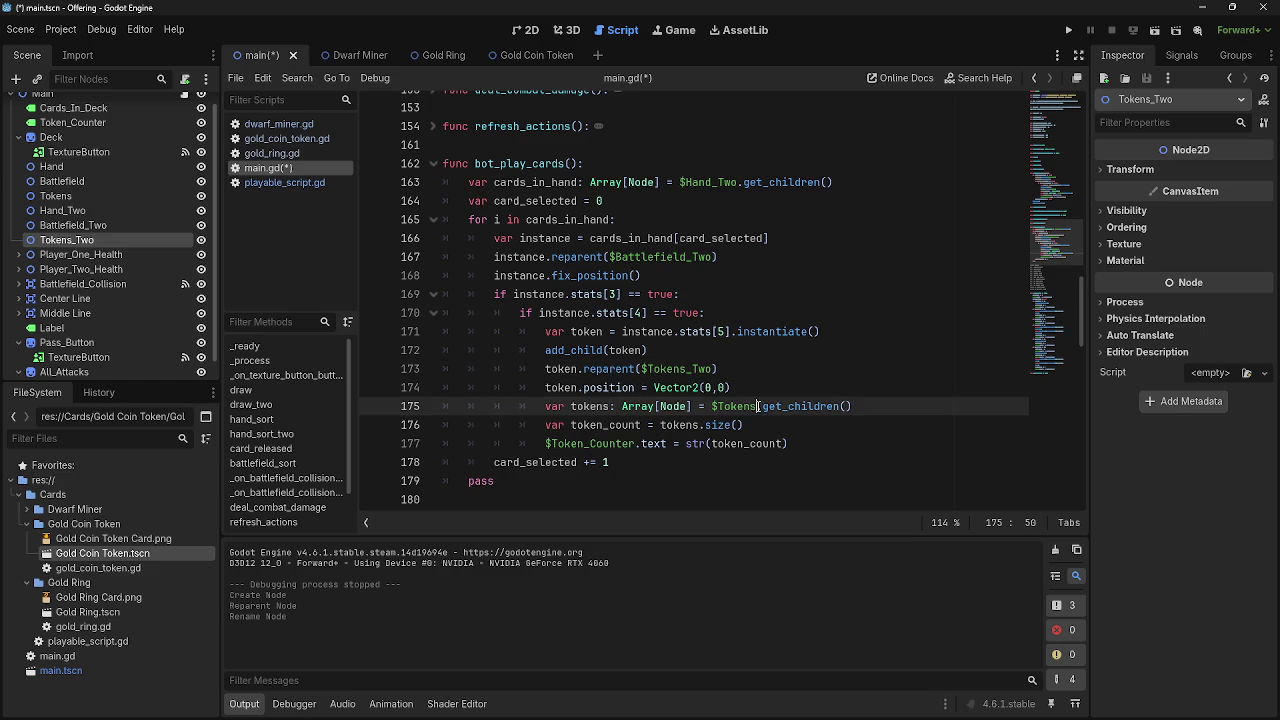
pyautogui.write('_Two')
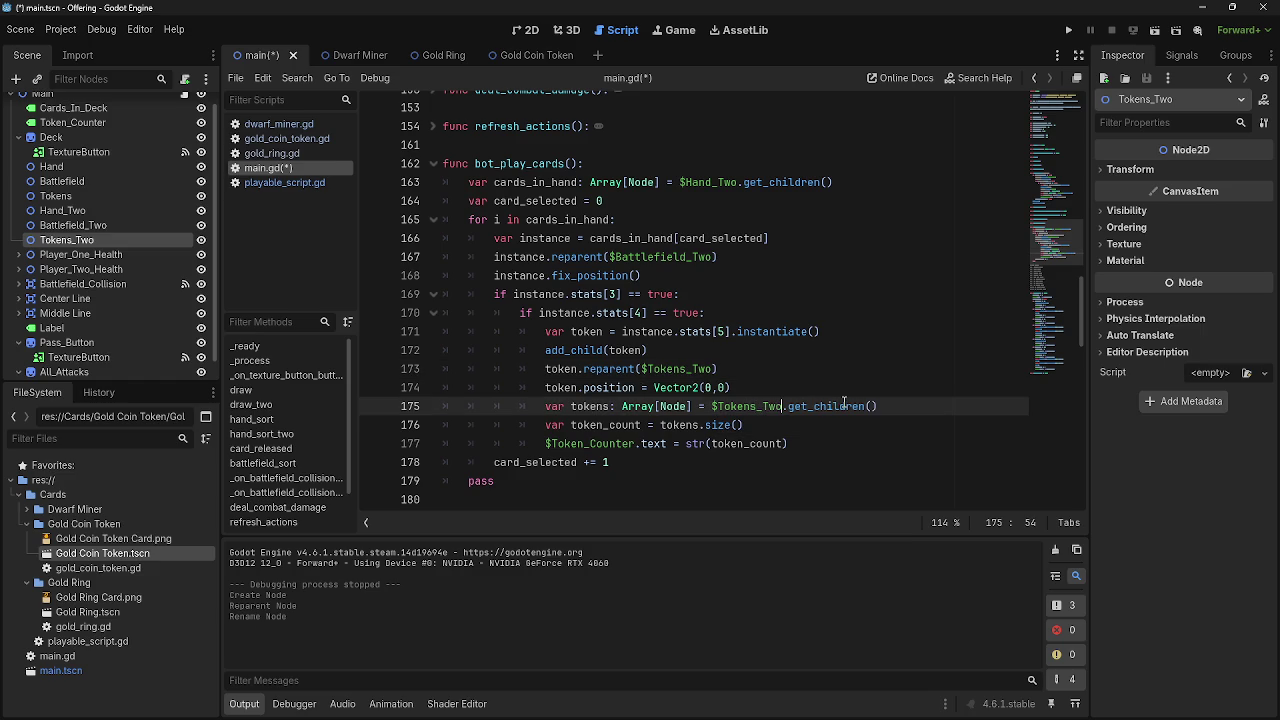
pyautogui.click(634, 446)
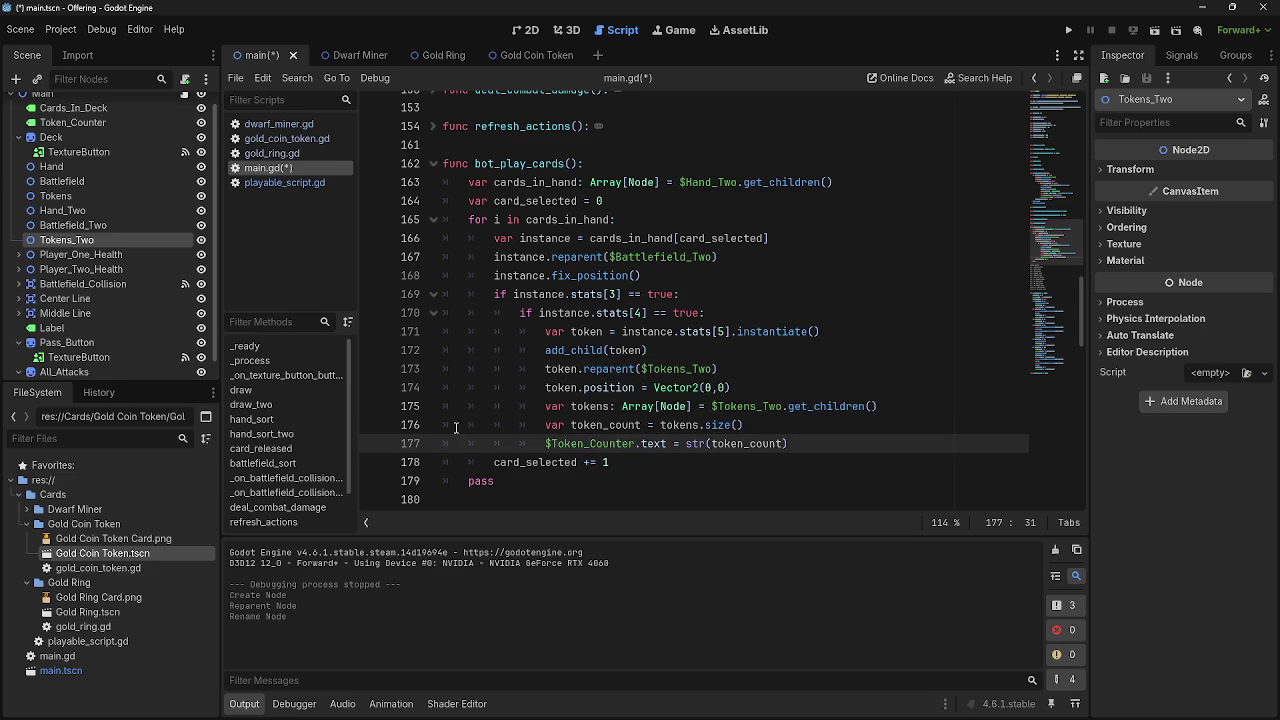
pyautogui.moveTo(788, 446)
pyautogui.mouseDown()
pyautogui.moveTo(440, 446)
pyautogui.moveTo(427, 416)
pyautogui.mouseUp()
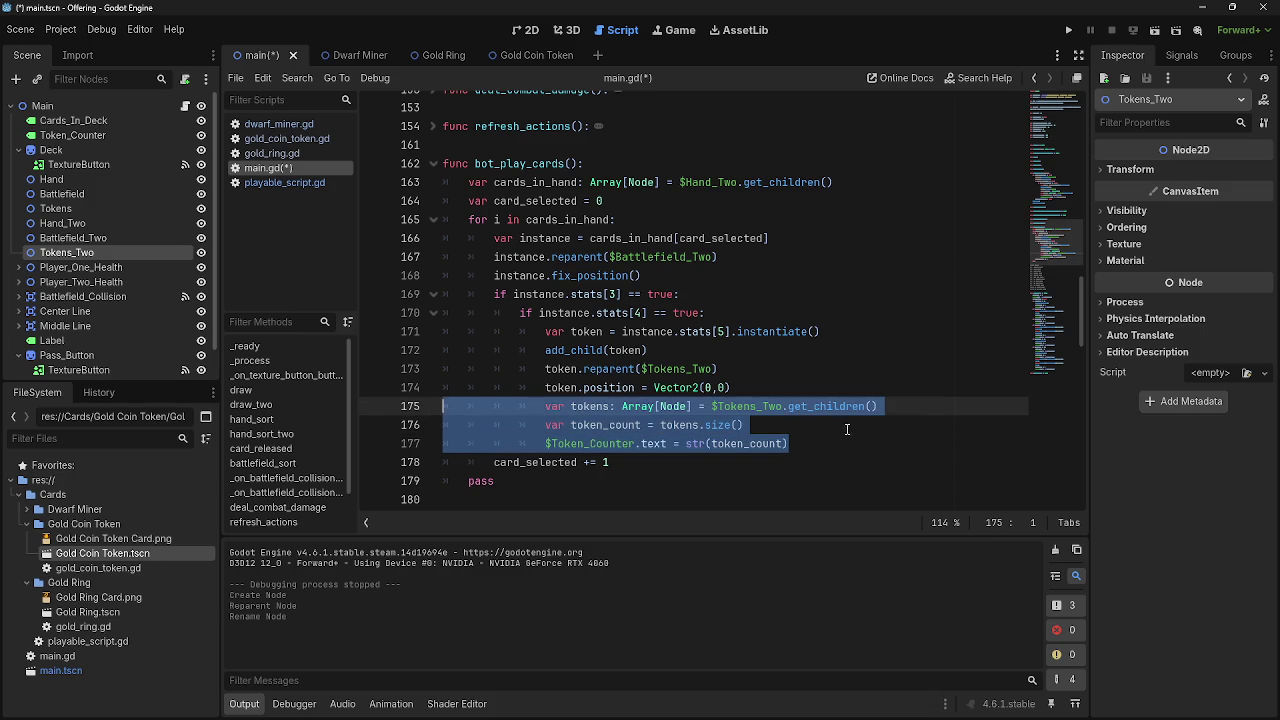
pyautogui.press('BackSpace')
pyautogui.press('BackSpace')
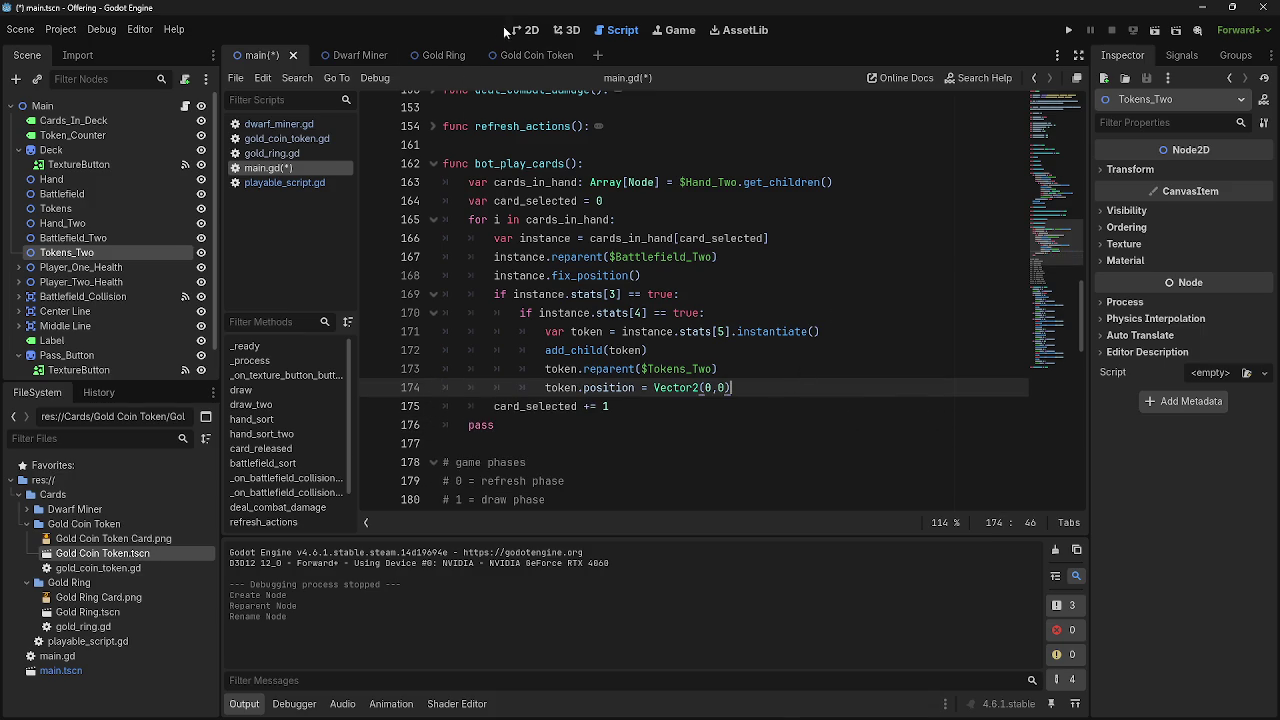
# In the 2D view, check the Transform positions of Battlefield_Two, Battlefield, Hand_Two and Tokens
pyautogui.click(525, 30)
pyautogui.scroll(3, 820, 234)
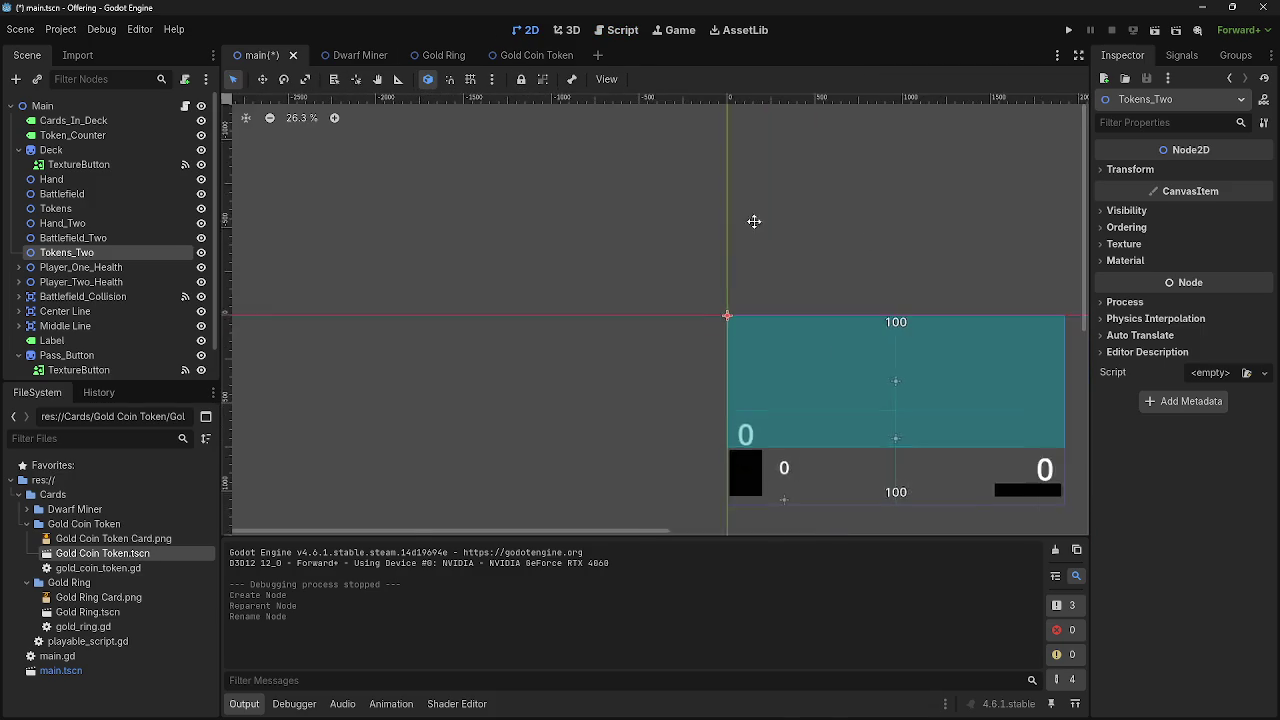
pyautogui.scroll(1, 344, 253)
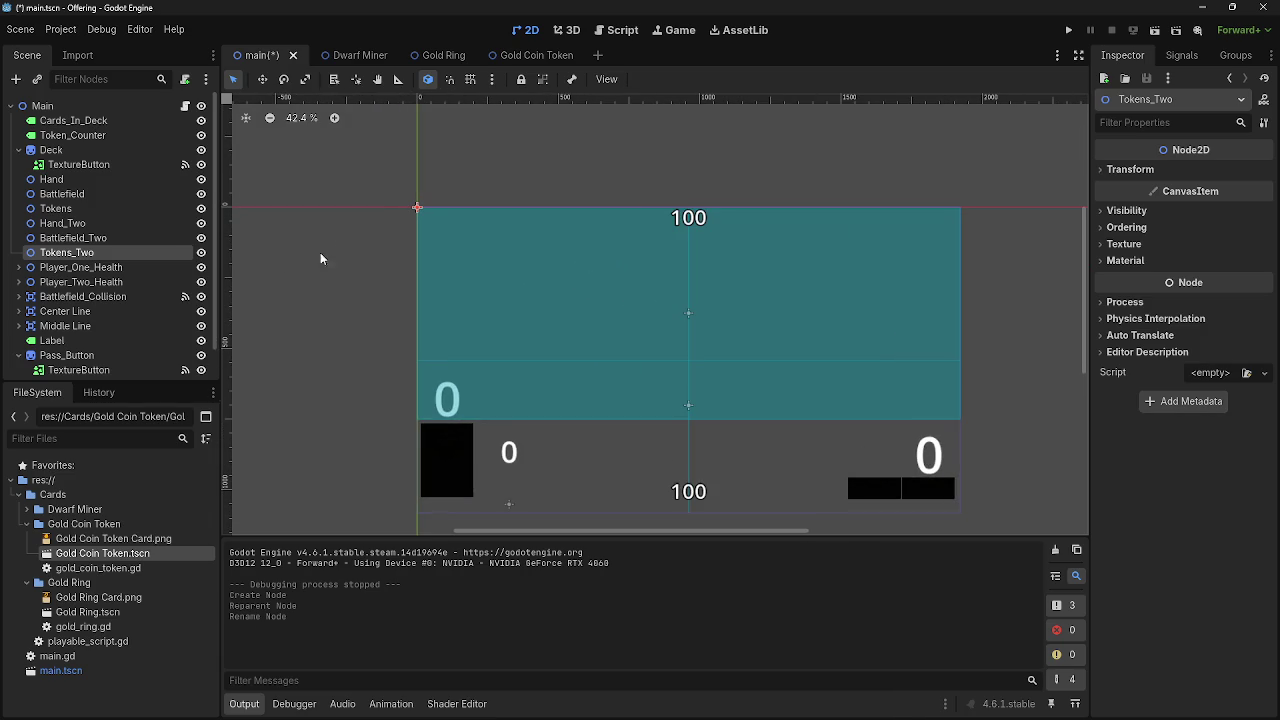
pyautogui.click(78, 238)
pyautogui.click(1139, 170)
pyautogui.click(1142, 169)
pyautogui.click(101, 196)
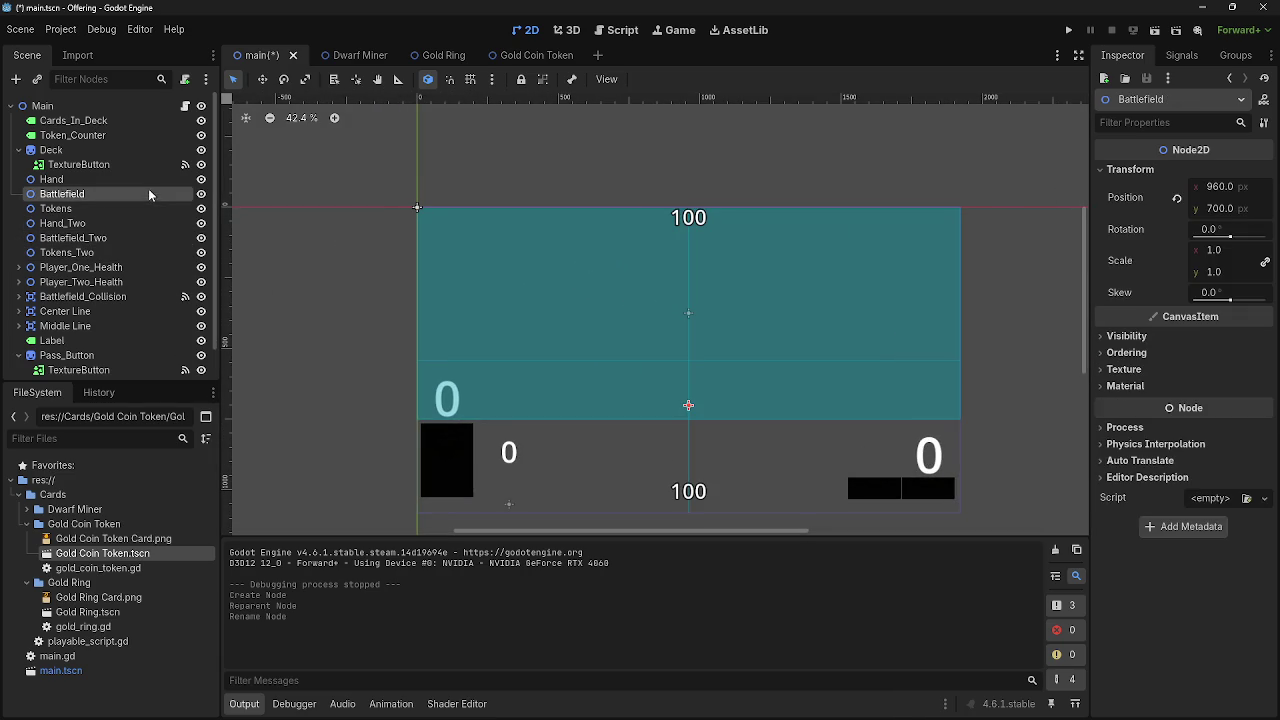
pyautogui.click(98, 237)
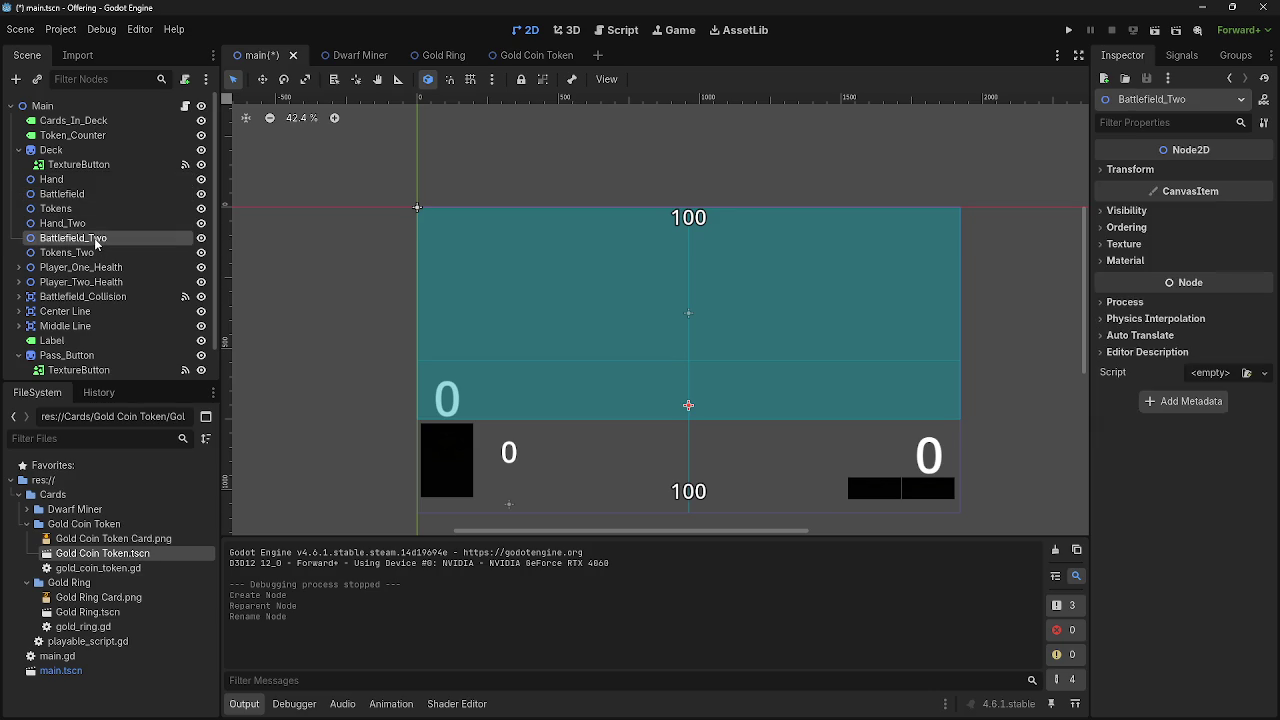
pyautogui.click(1150, 170)
pyautogui.moveTo(417, 207); pyautogui.dragTo(414, 207)
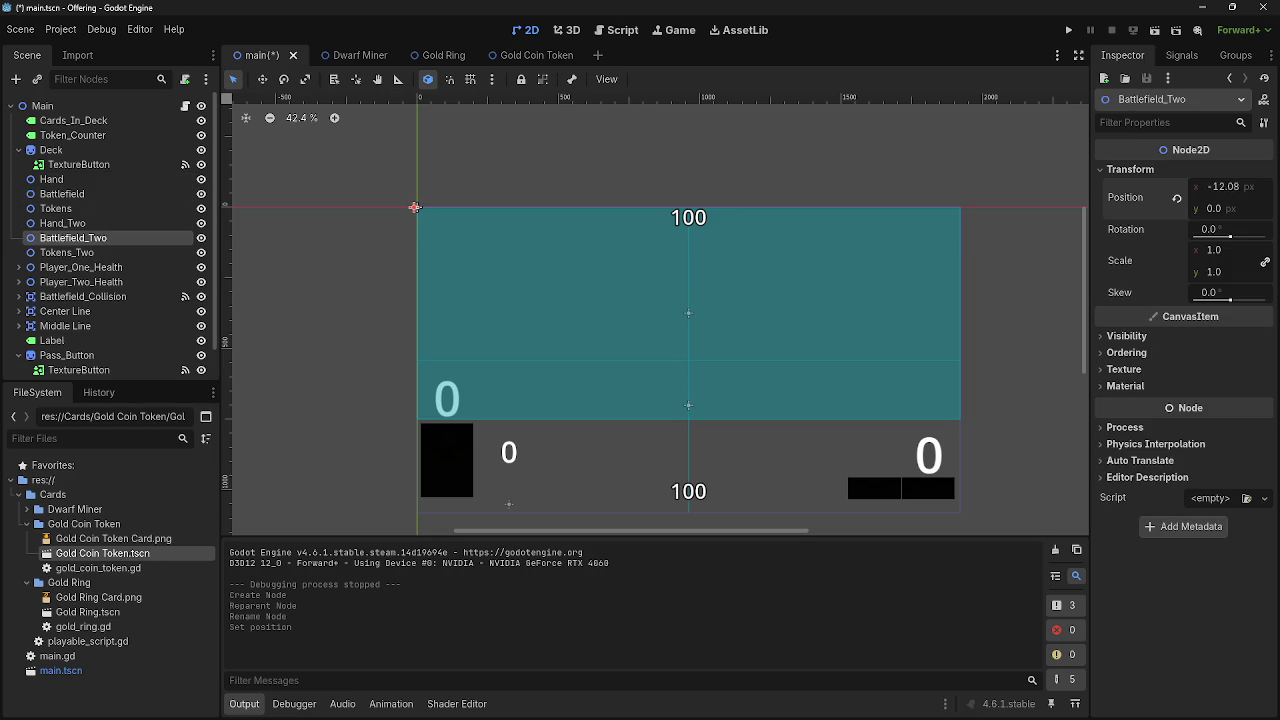
pyautogui.hotkey('ctrl', 'z')
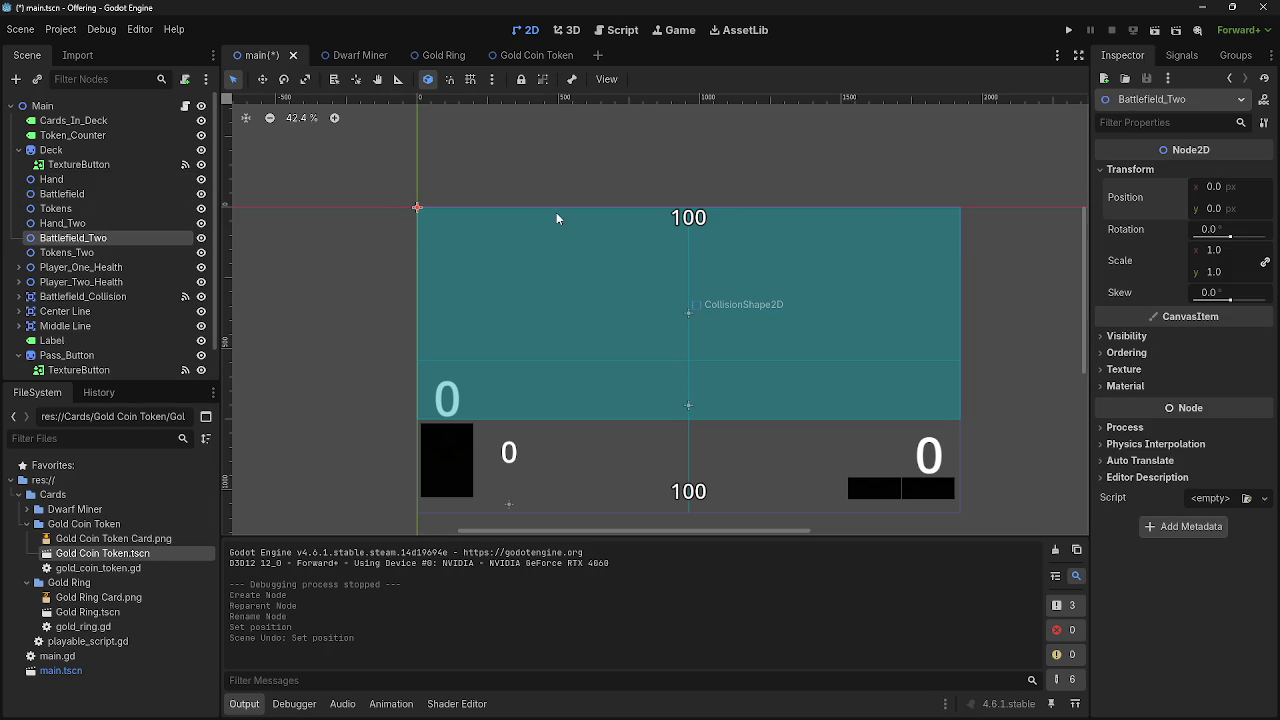
pyautogui.click(122, 219)
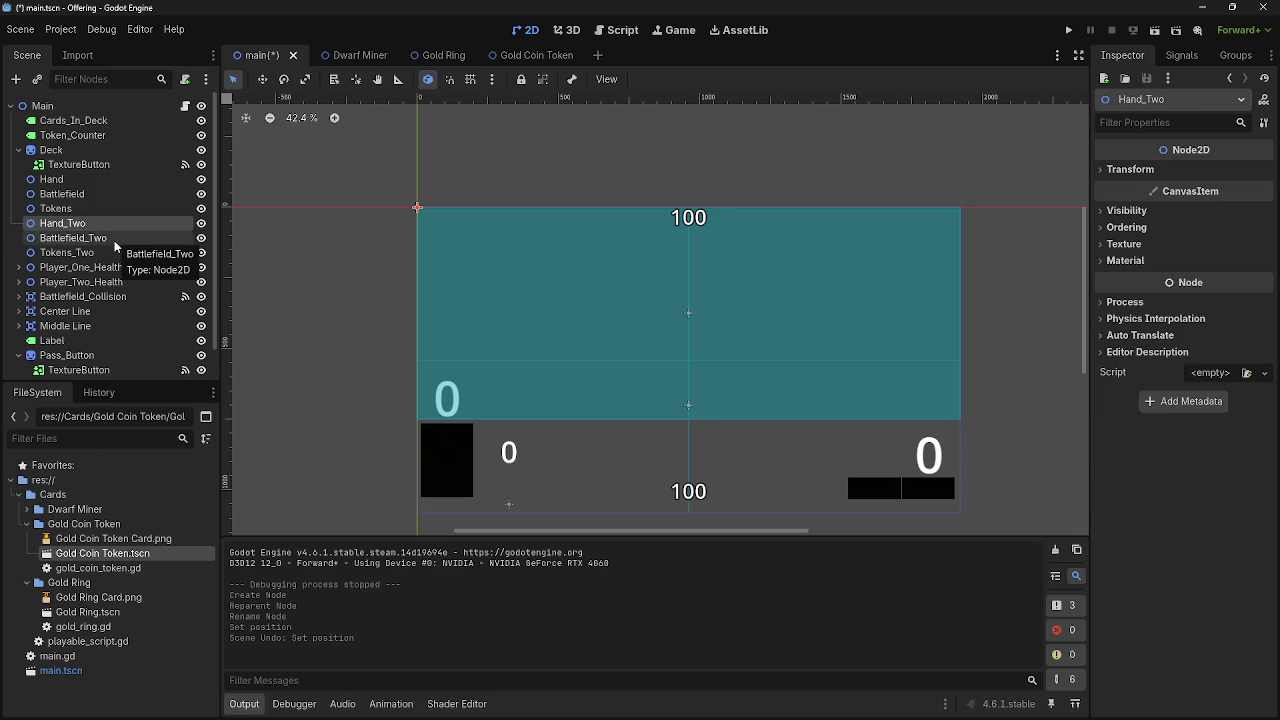
pyautogui.click(114, 240)
pyautogui.click(126, 209)
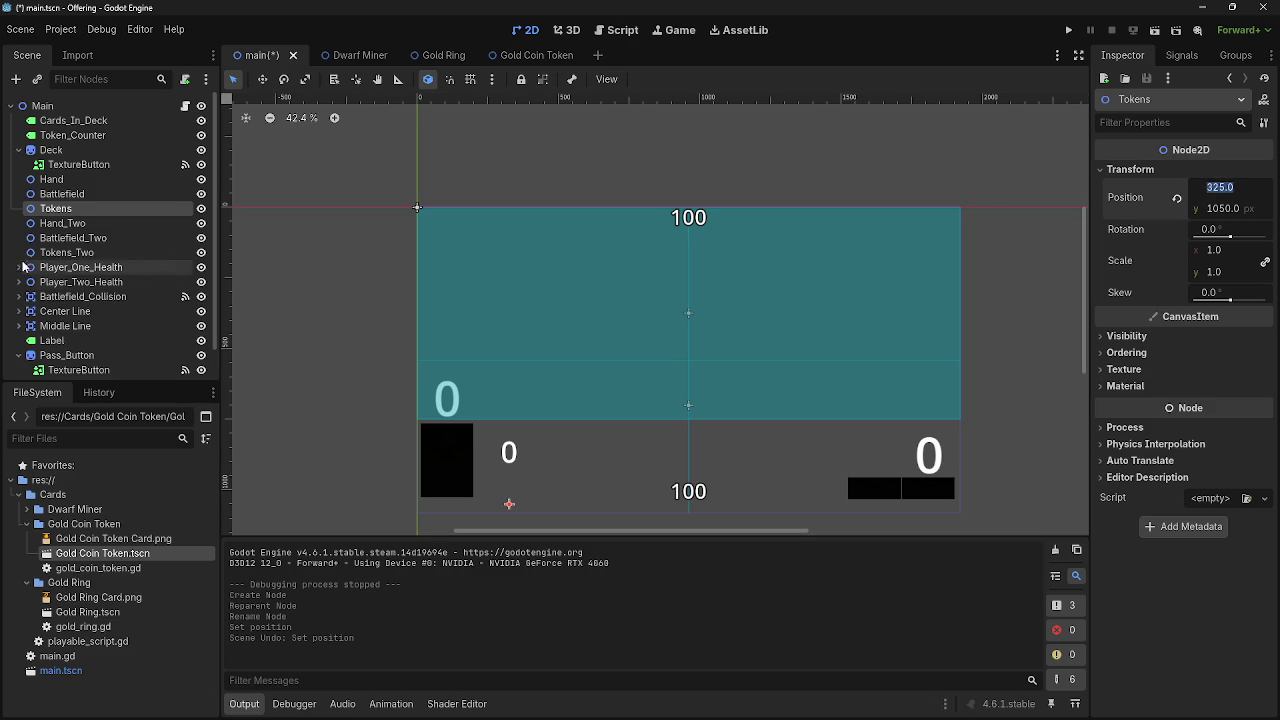
# Set Tokens_Two's position to x 325, leaving y at 0
pyautogui.click(70, 252)
pyautogui.click(1192, 170)
pyautogui.click(1220, 187)
pyautogui.write('325.0')
pyautogui.press('Return')
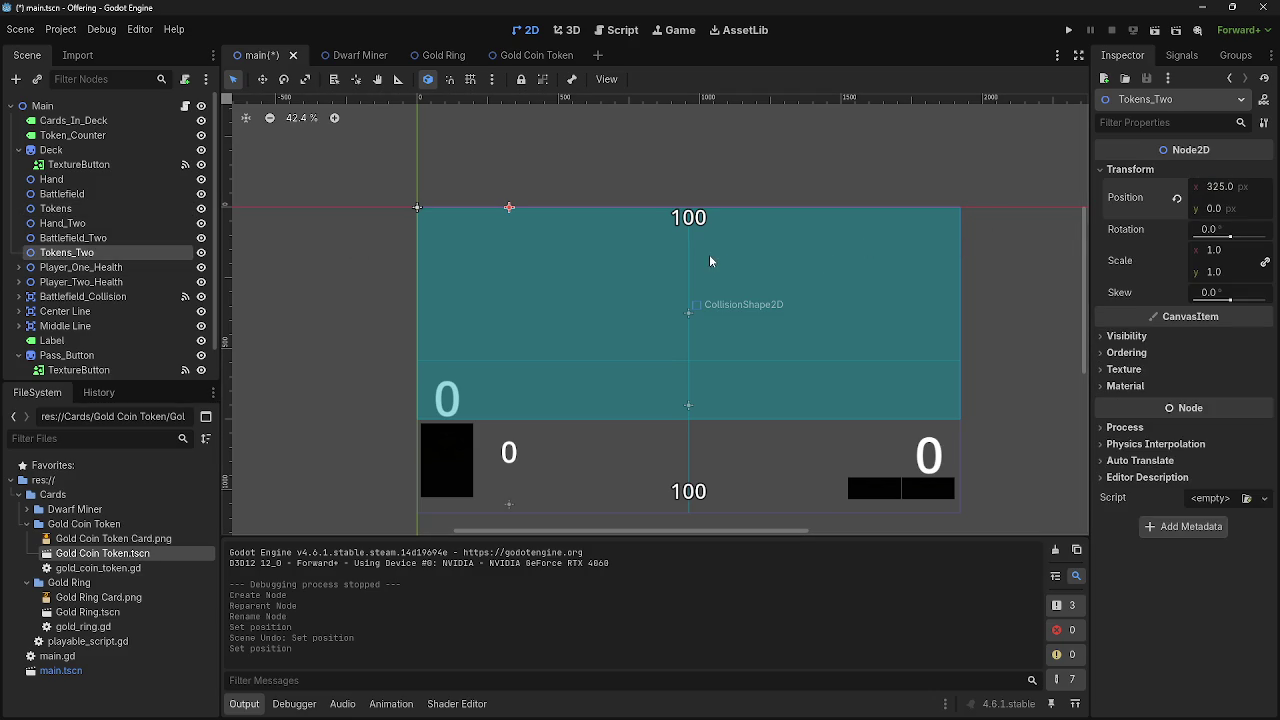
pyautogui.click(1213, 208)
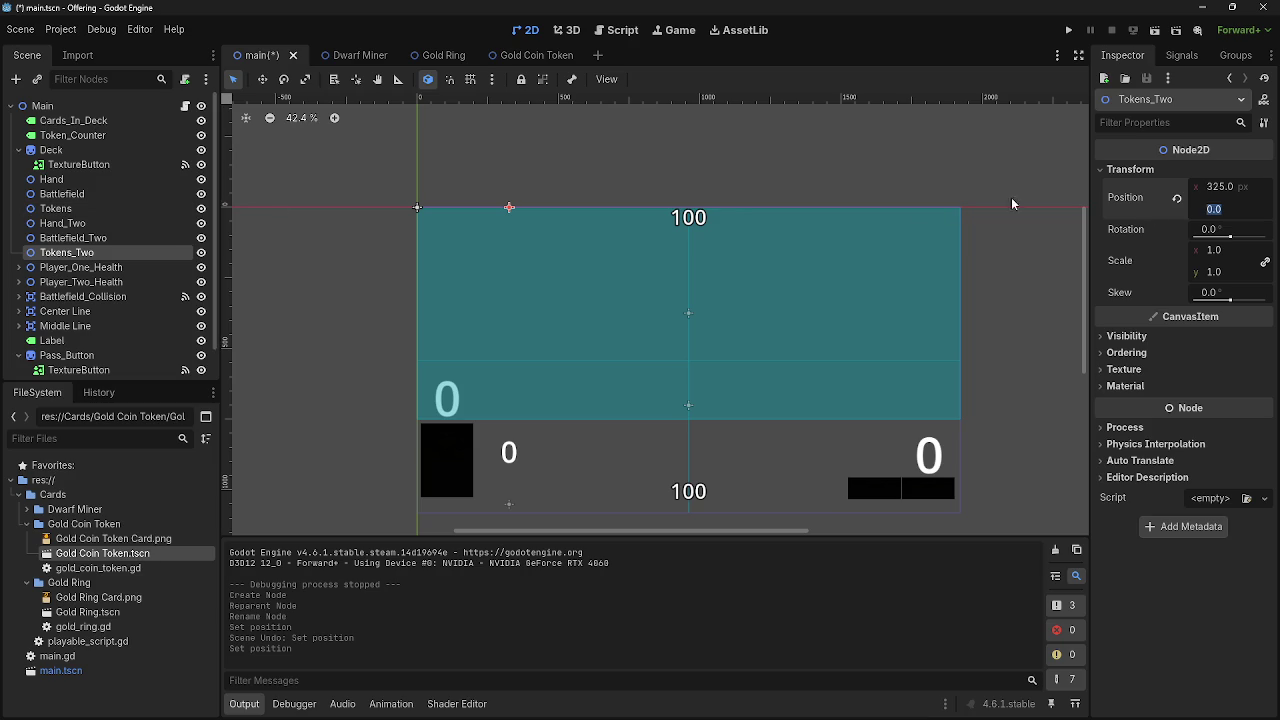
pyautogui.click(1176, 197)
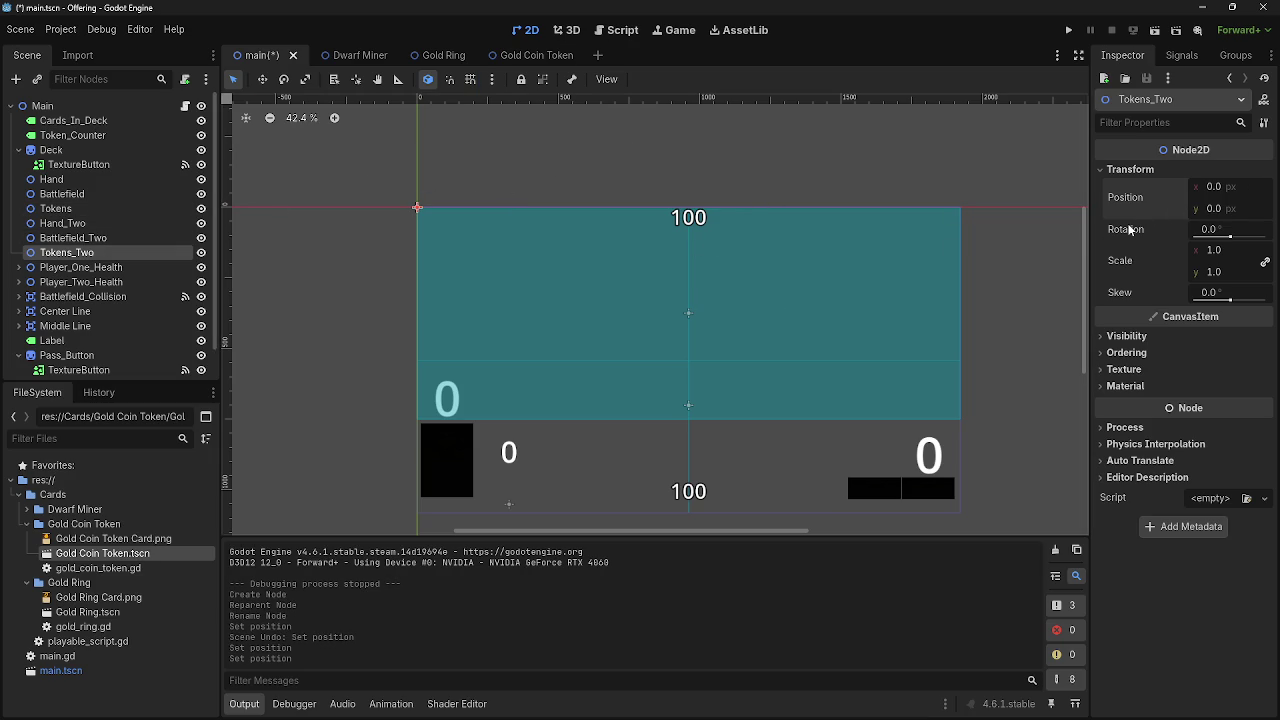
pyautogui.click(1222, 171)
pyautogui.click(1221, 170)
pyautogui.click(1214, 188)
pyautogui.press('Tab')
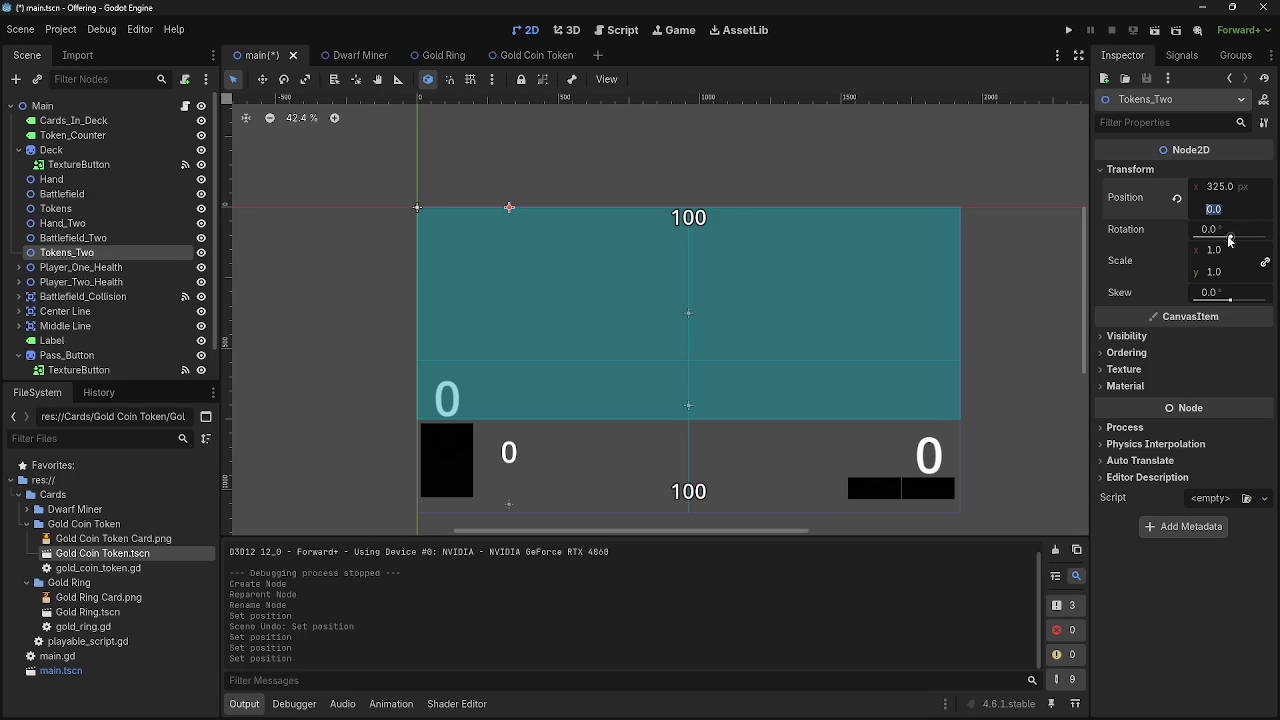
pyautogui.press('Return')
# Compare the positions of Tokens, Battlefield and Hand, then reselect Tokens_Two
pyautogui.click(511, 505)
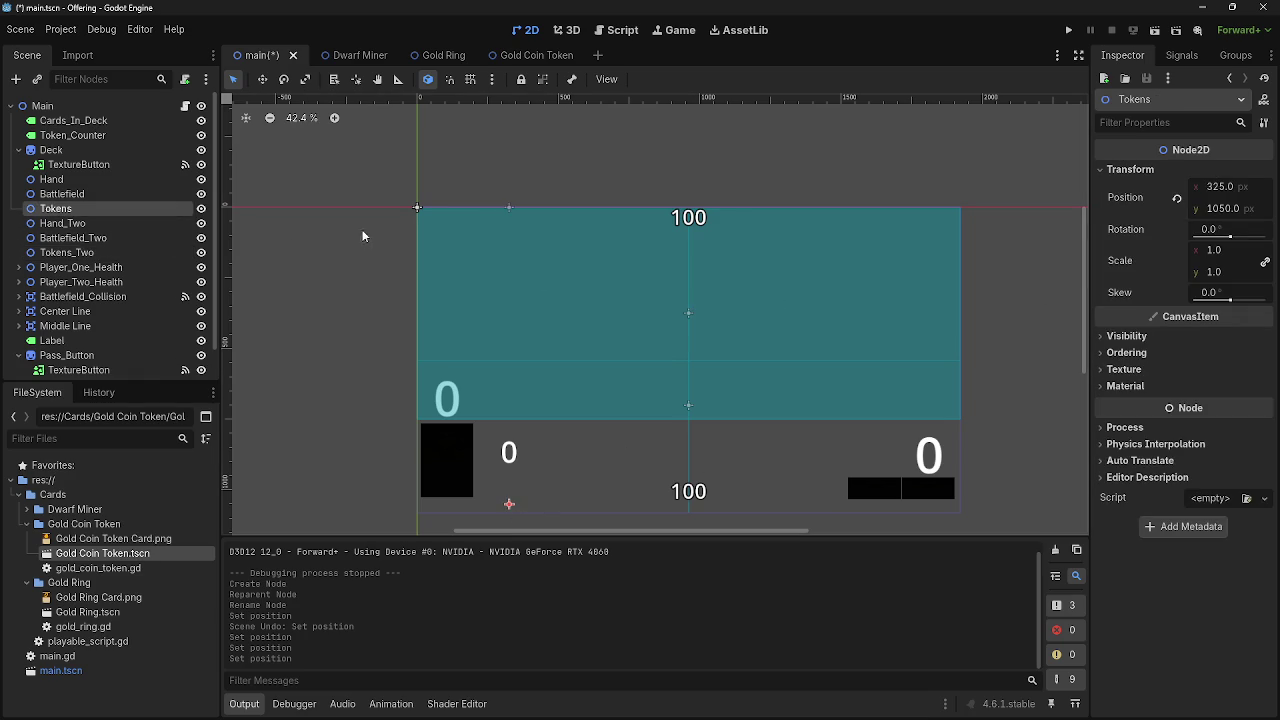
pyautogui.click(85, 196)
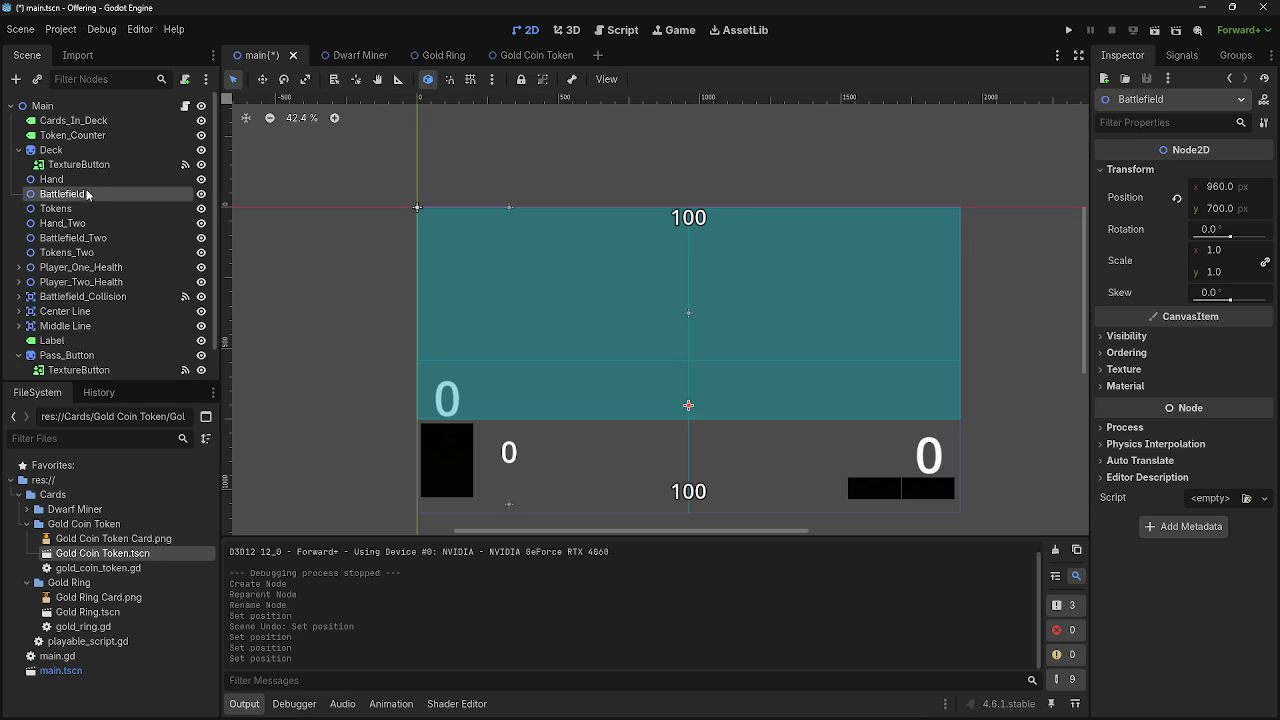
pyautogui.click(116, 183)
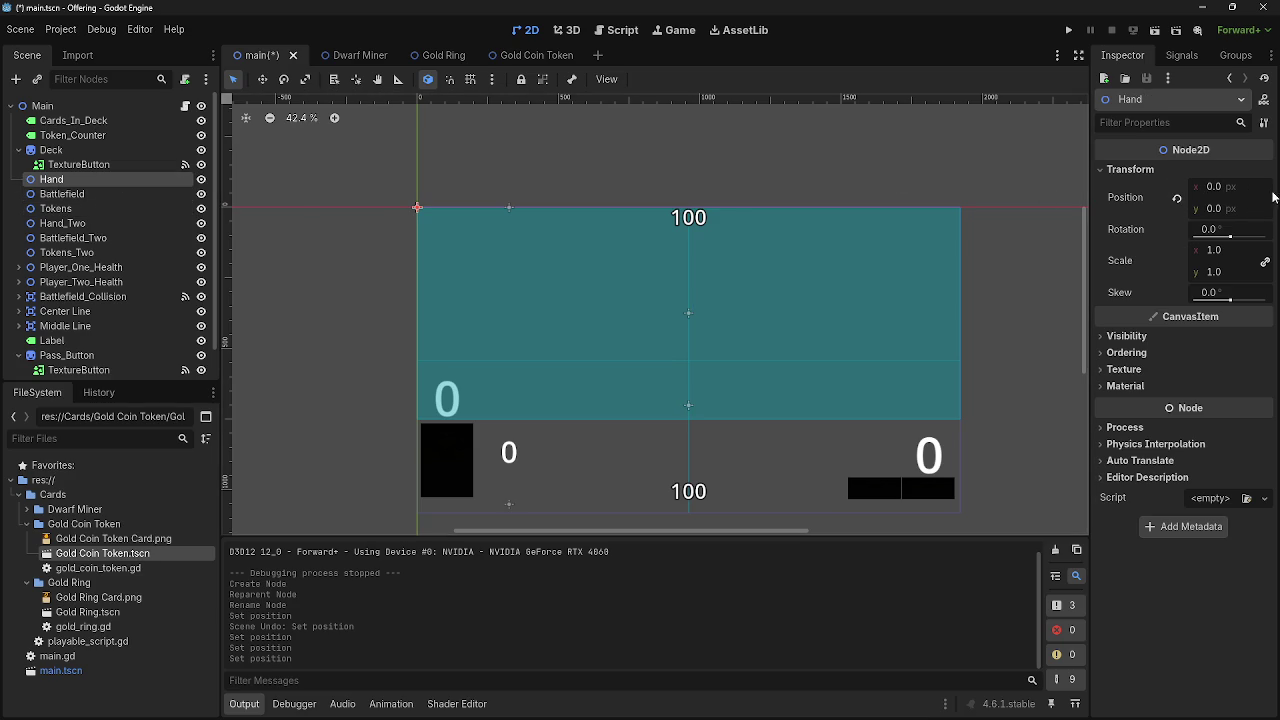
pyautogui.click(84, 255)
# Set Tokens_Two's y position to 30
pyautogui.click(1218, 208)
pyautogui.write('30')
pyautogui.press('Return')
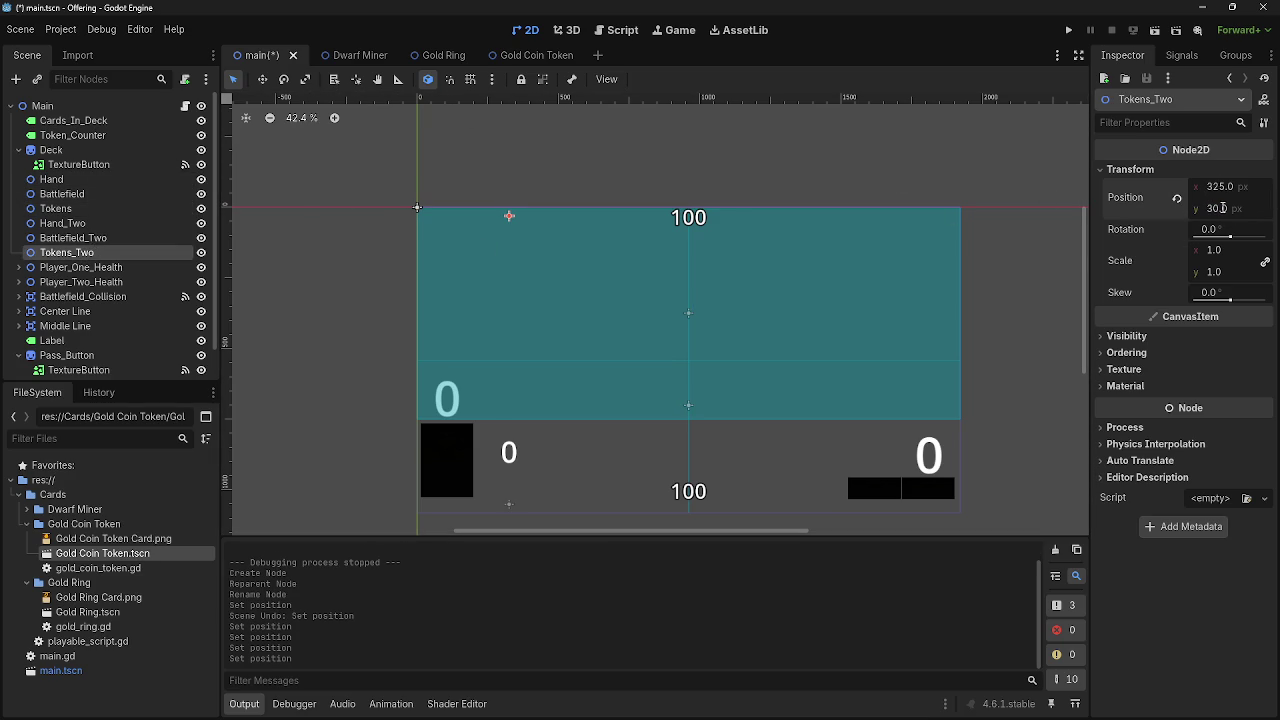
# Check the battlefield collision size, then try x 1595 on Tokens and undo it, keeping 325, 1050
pyautogui.click(511, 501)
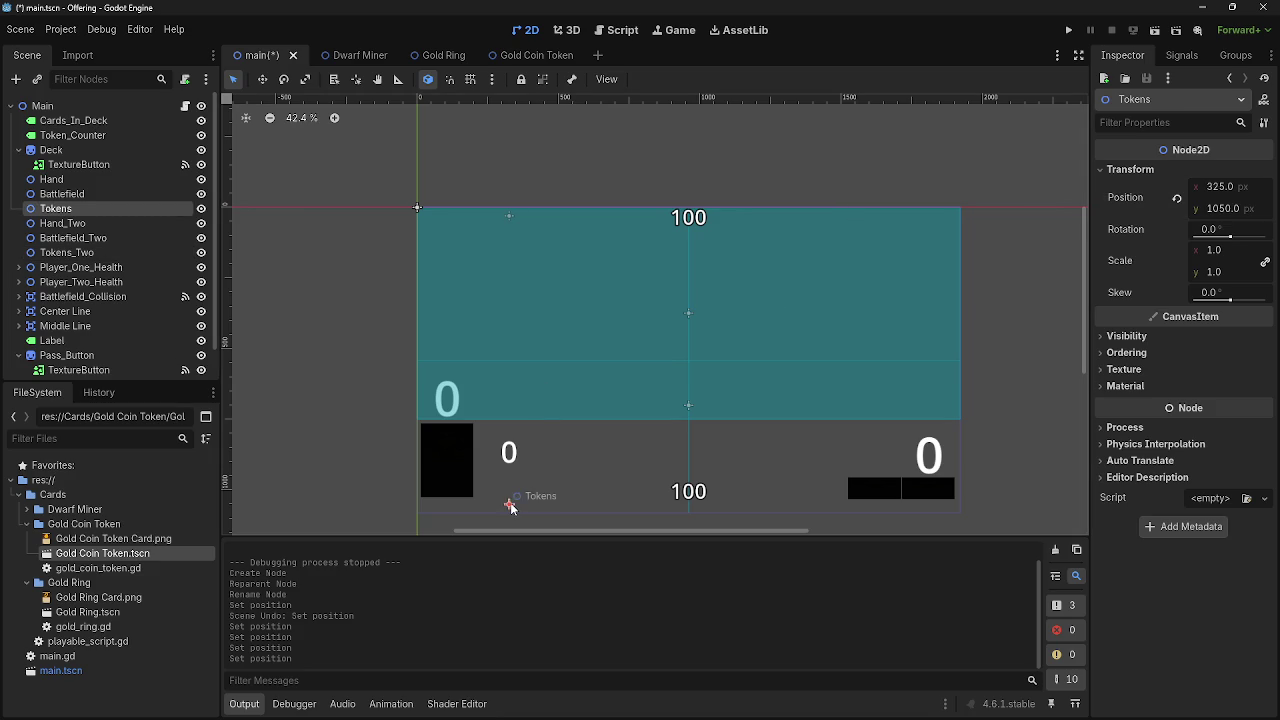
pyautogui.click(510, 218)
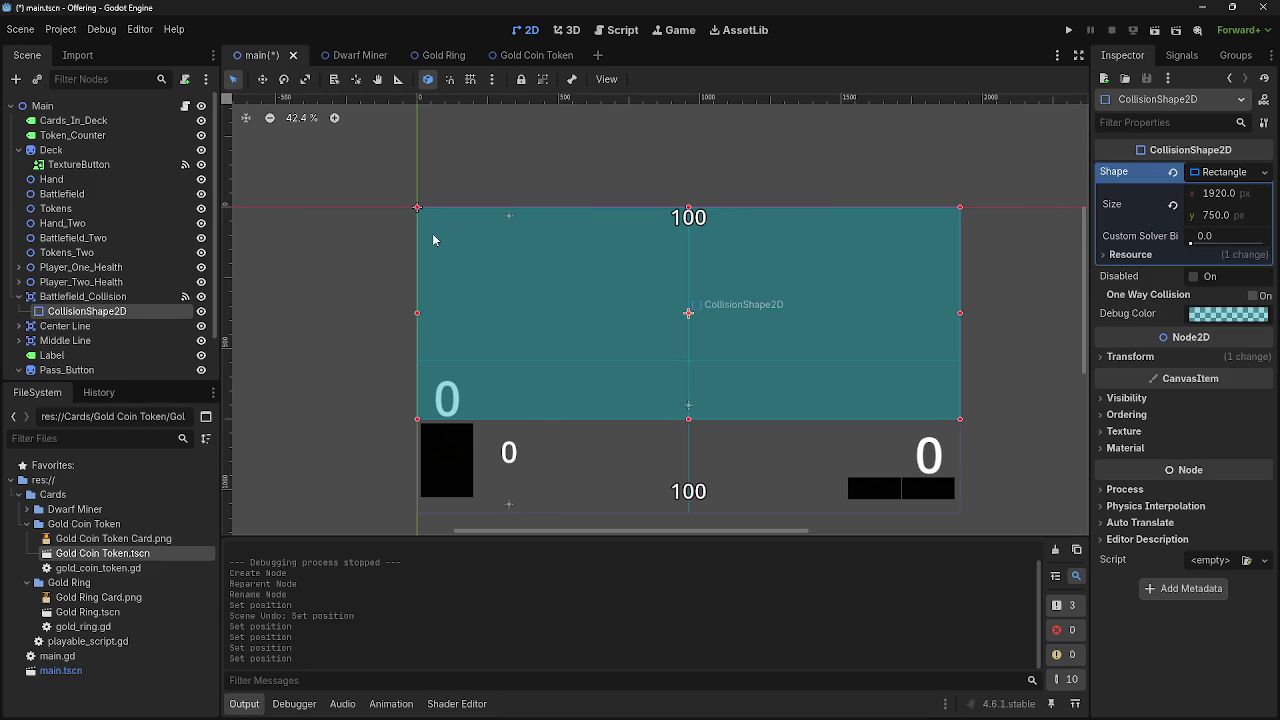
pyautogui.click(20, 296)
pyautogui.click(126, 194)
pyautogui.click(125, 207)
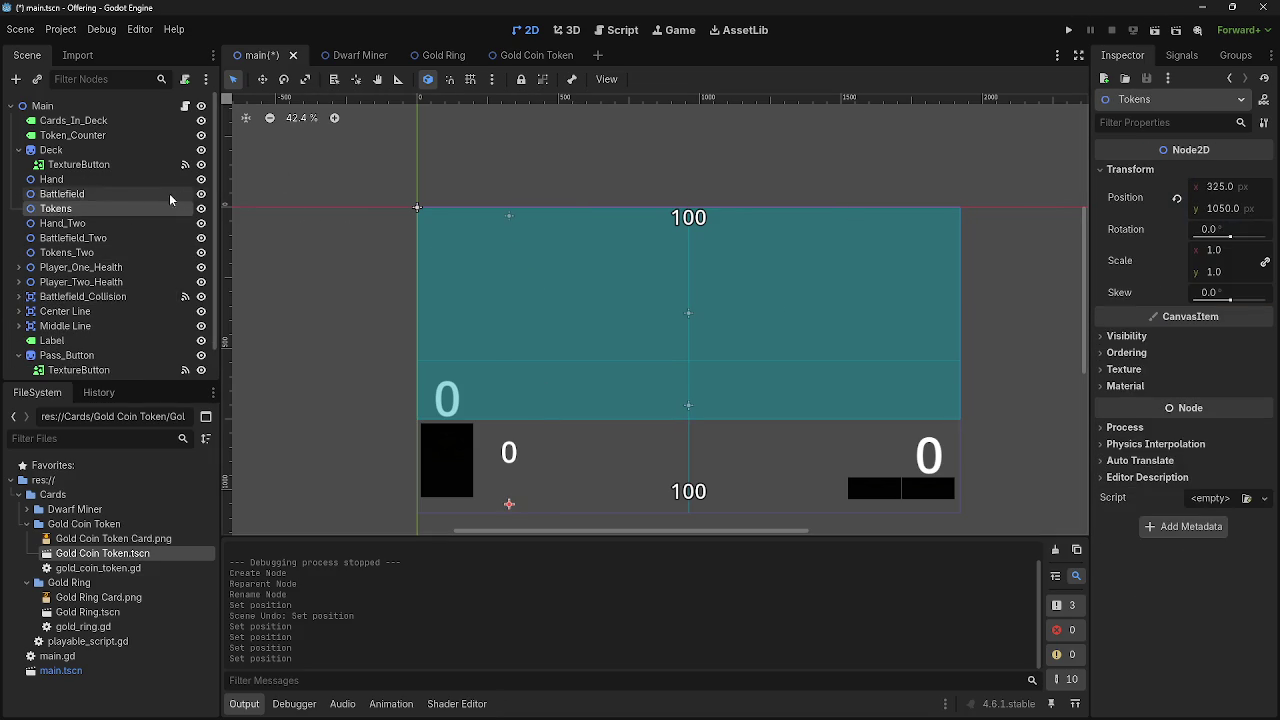
pyautogui.click(110, 203)
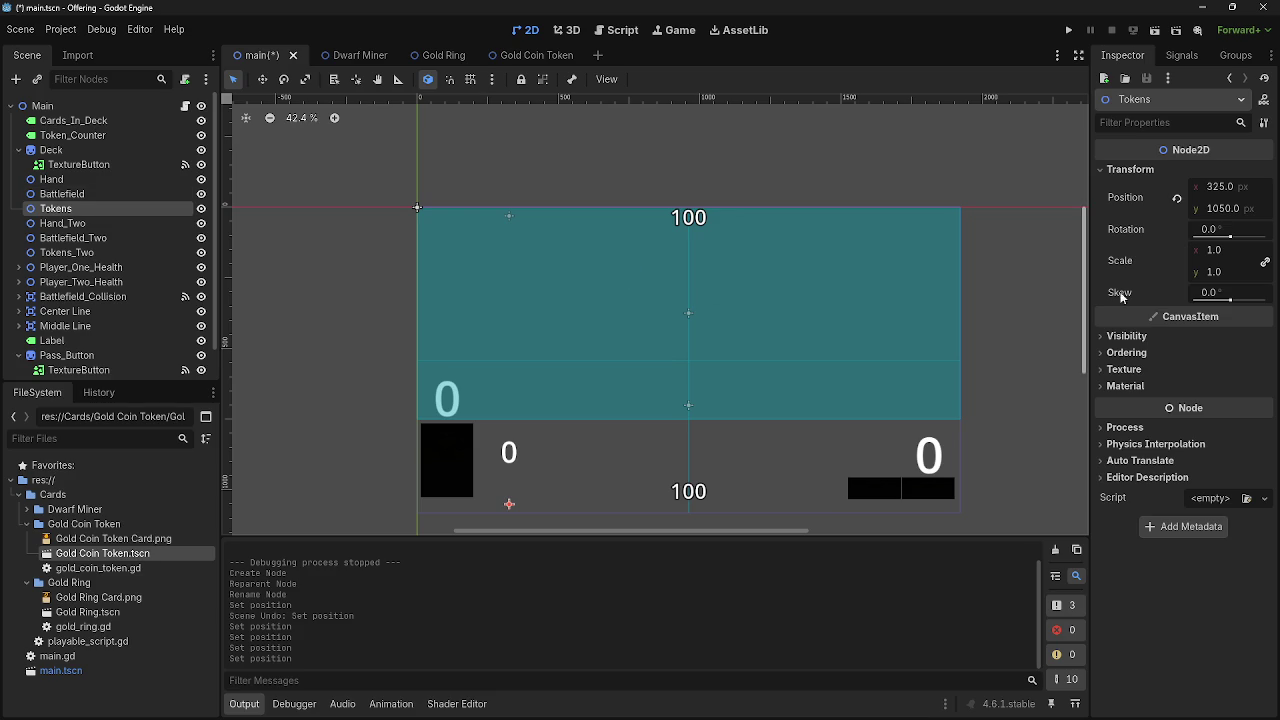
pyautogui.click(1230, 190)
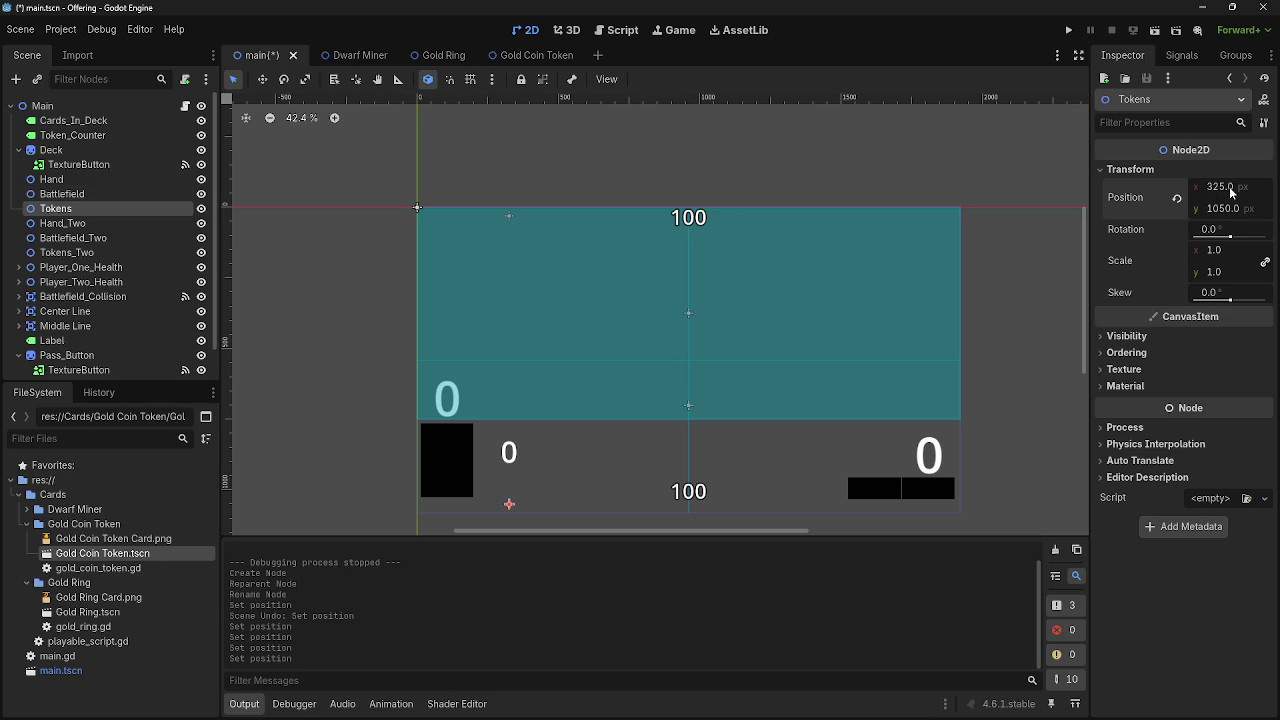
pyautogui.write('16')
pyautogui.press('Return')
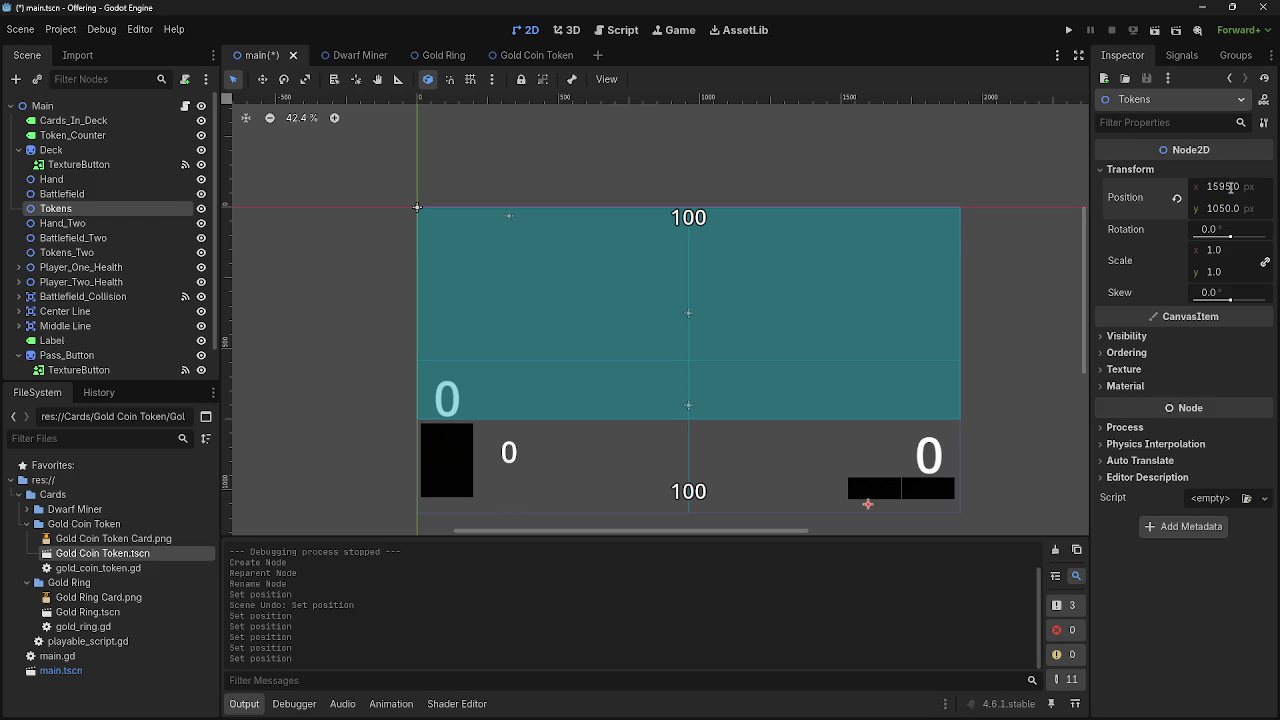
pyautogui.hotkey('ctrl', 'z')
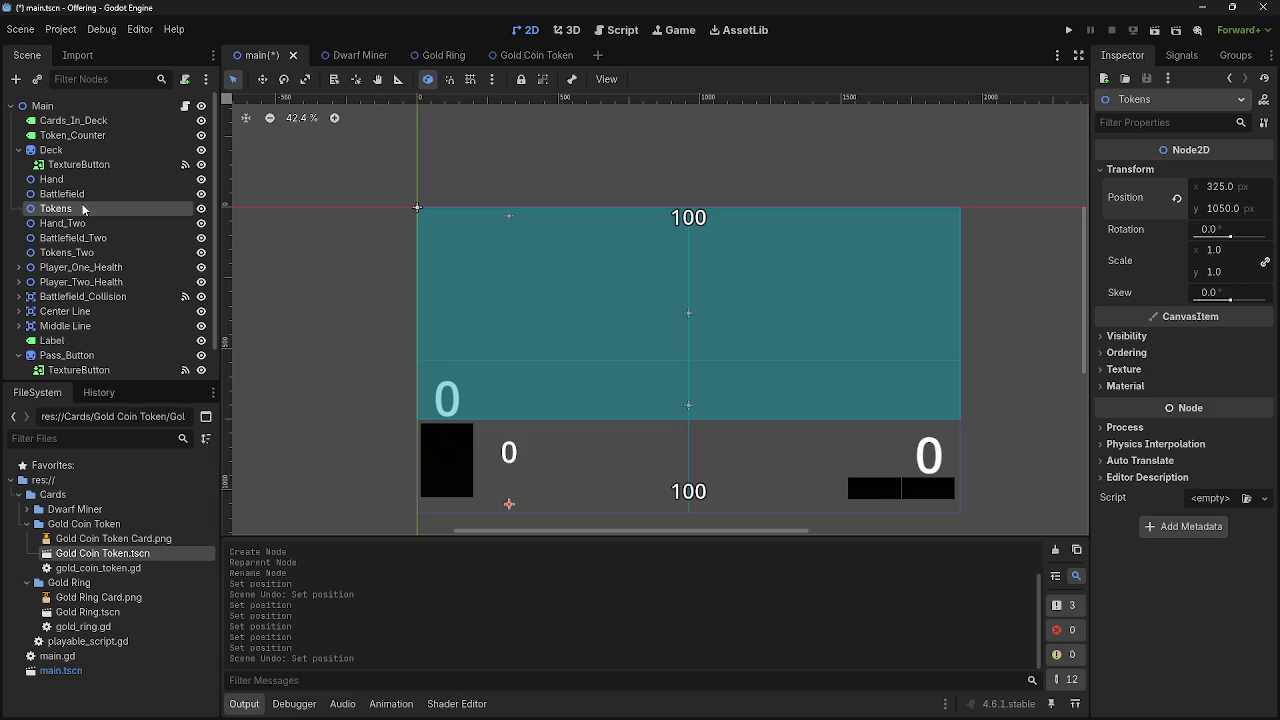
# Set Tokens_Two's x position to 1595
pyautogui.click(75, 252)
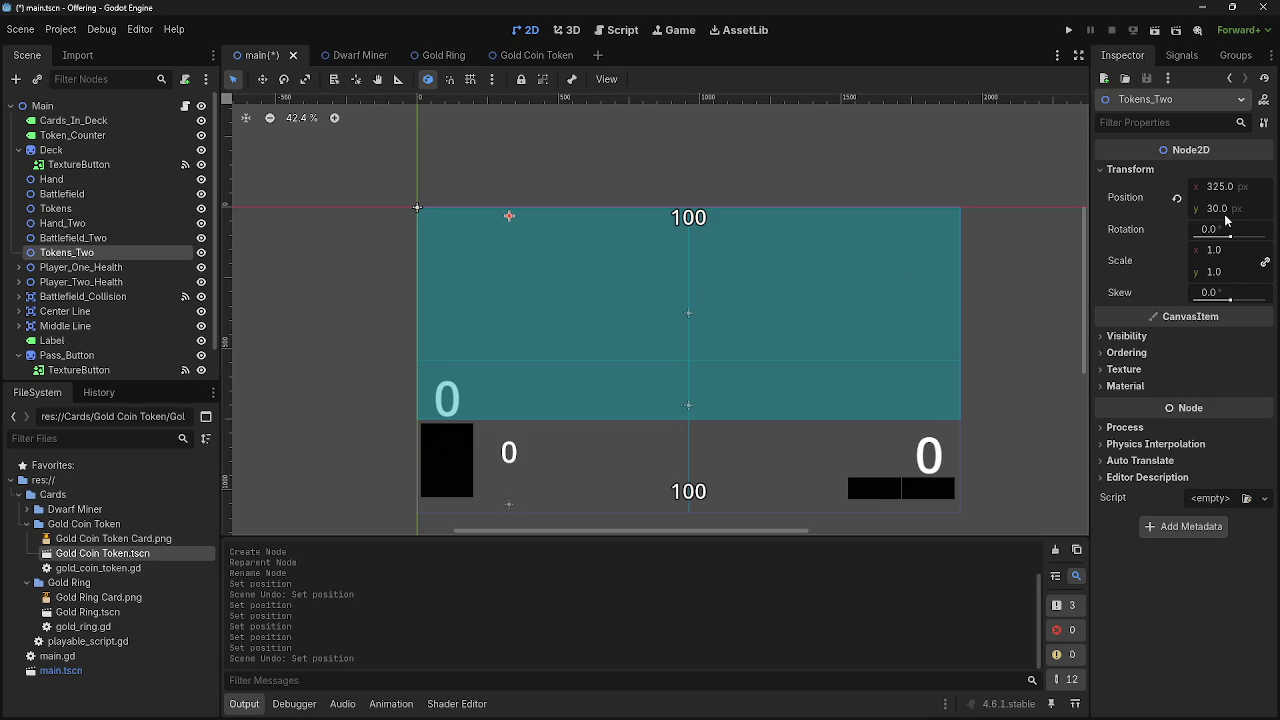
pyautogui.click(1233, 171)
pyautogui.click(1233, 172)
pyautogui.click(1229, 186)
pyautogui.write('169')
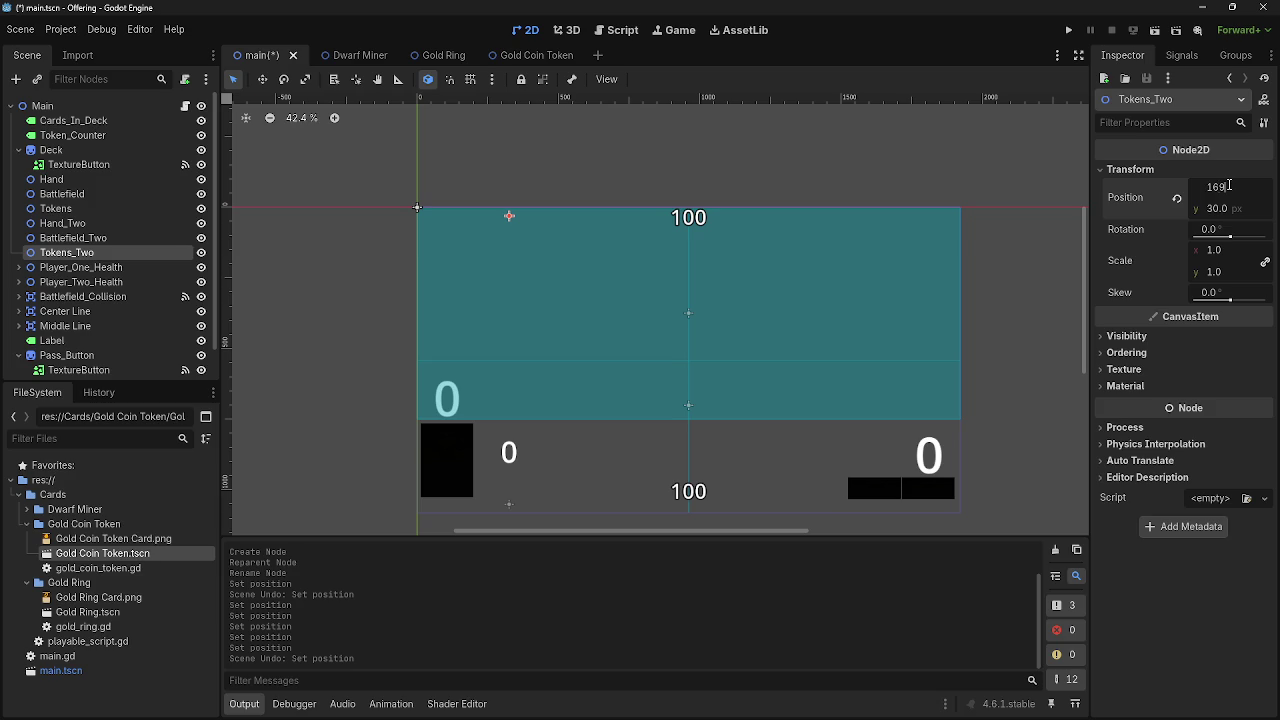
pyautogui.press('Return')
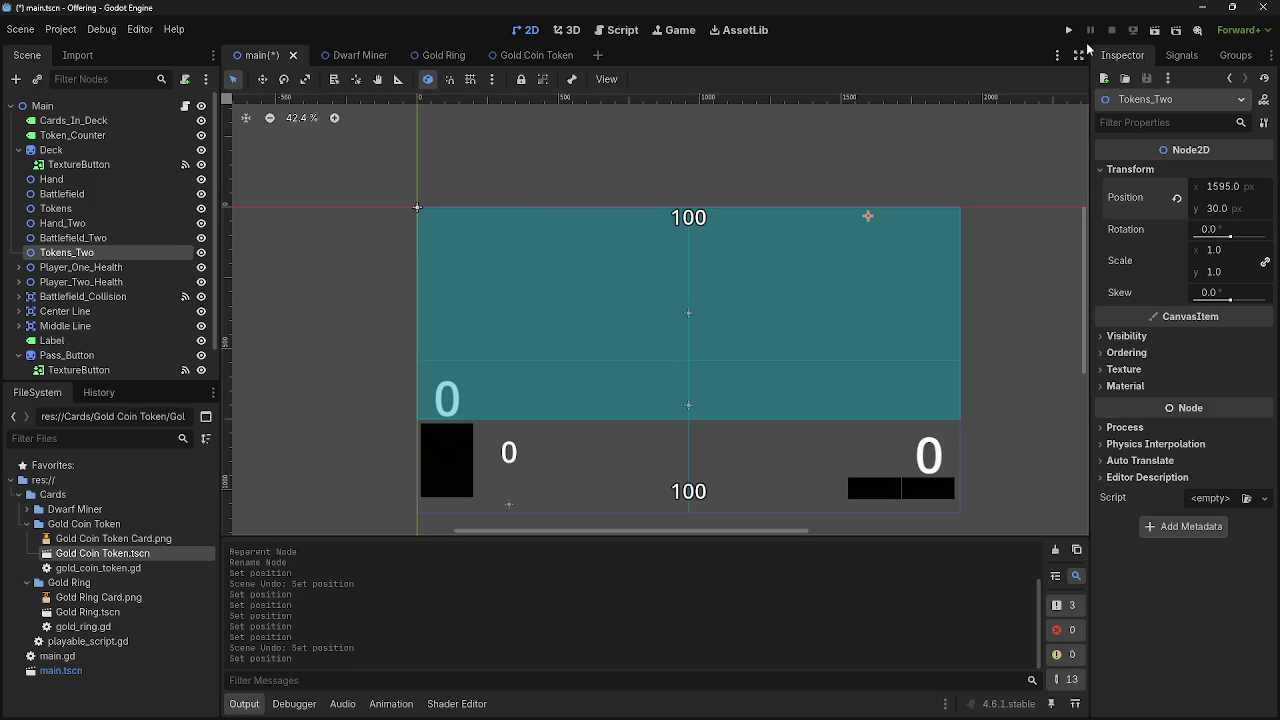
# Save and run the game, then pass two turns until the bot hits the Nil 'name' error at line 93
pyautogui.click(1068, 30)
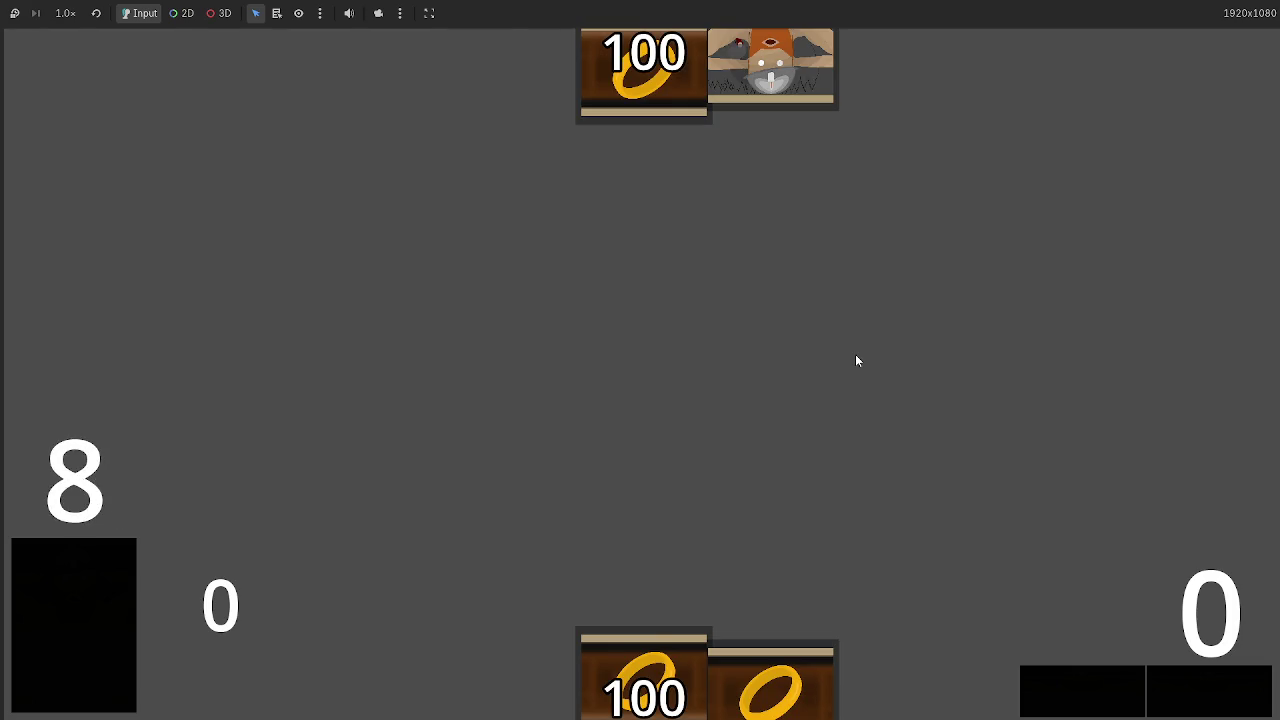
pyautogui.click(1216, 695)
pyautogui.click(1215, 695)
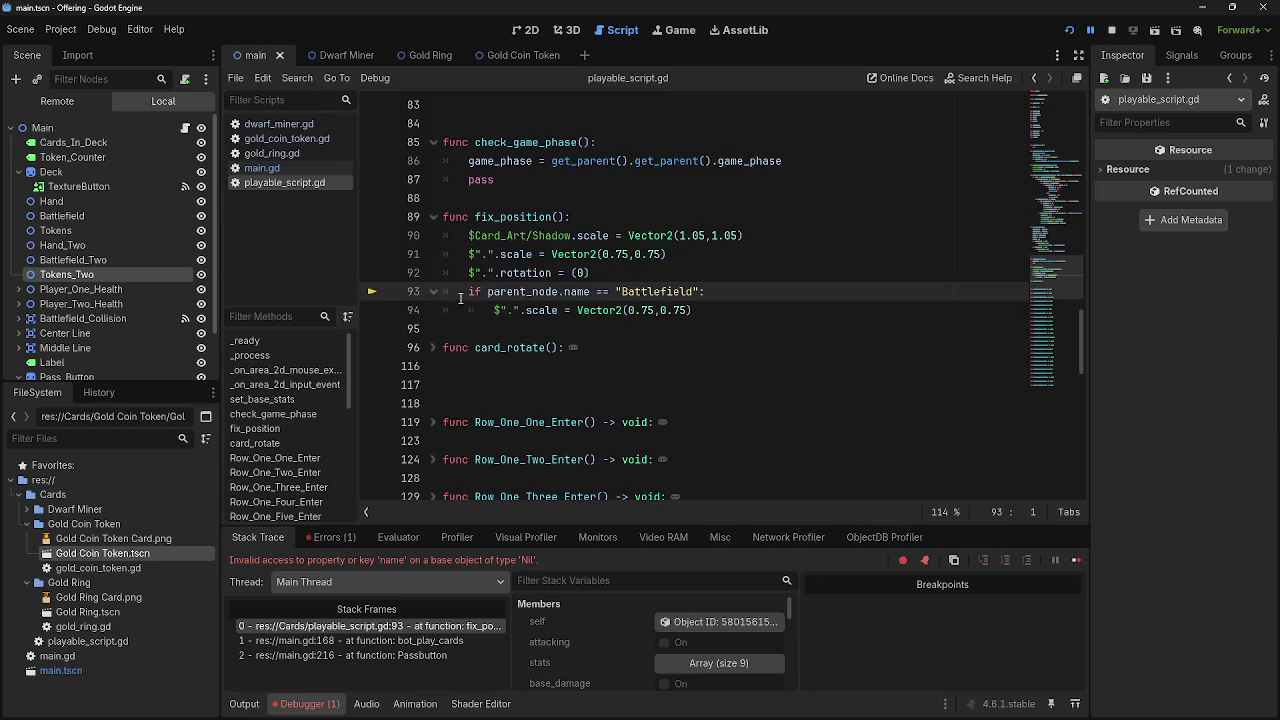
# Examine the parent_node Battlefield check on failing line 93 of playable_script.gd
pyautogui.moveTo(461, 292)
pyautogui.mouseDown()
pyautogui.moveTo(756, 291)
pyautogui.moveTo(440, 292)
pyautogui.mouseUp()
pyautogui.click(756, 291)
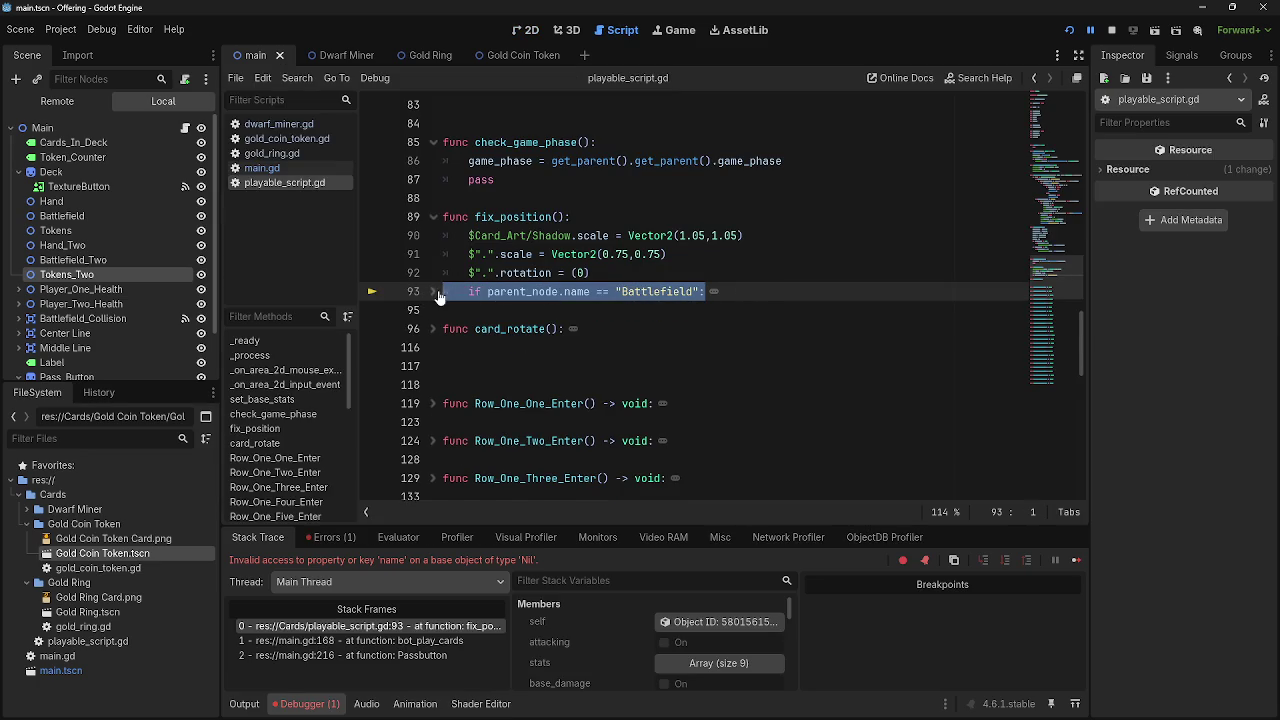
pyautogui.click(718, 292)
pyautogui.moveTo(718, 309); pyautogui.dragTo(465, 291)
pyautogui.click(767, 291)
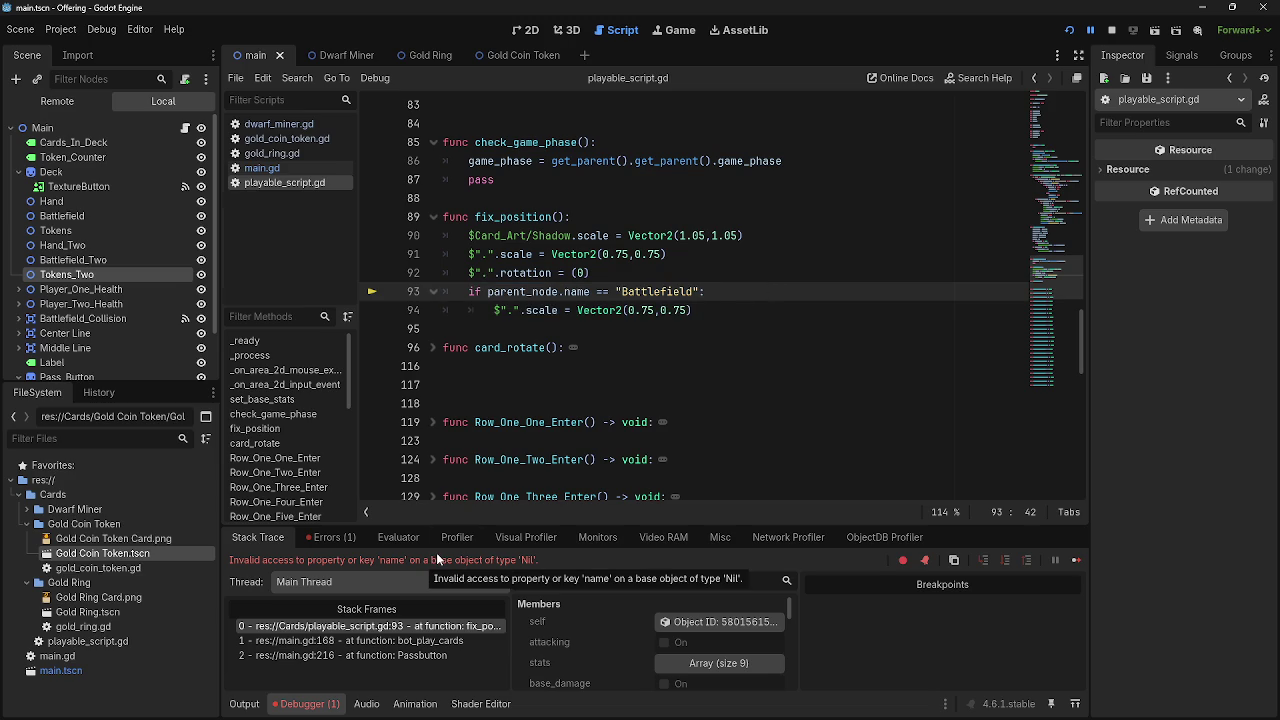
pyautogui.doubleClick(538, 292)
pyautogui.click(581, 292)
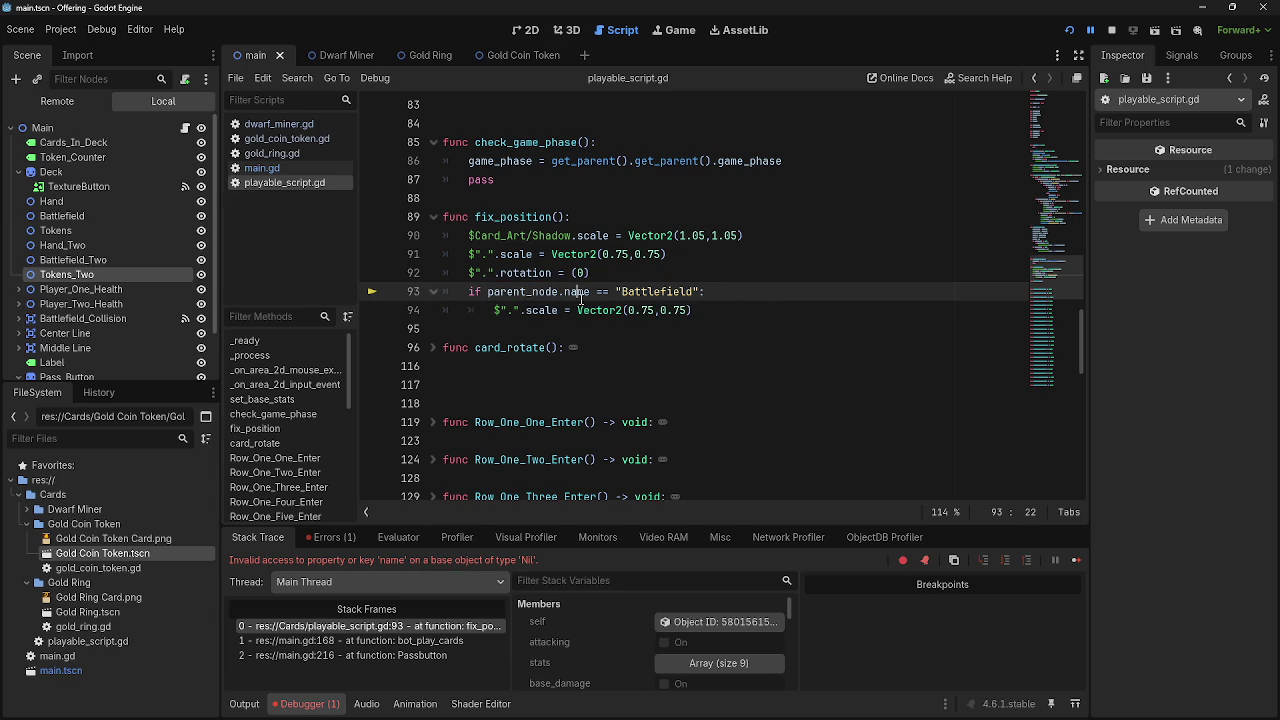
pyautogui.click(280, 170)
pyautogui.click(286, 182)
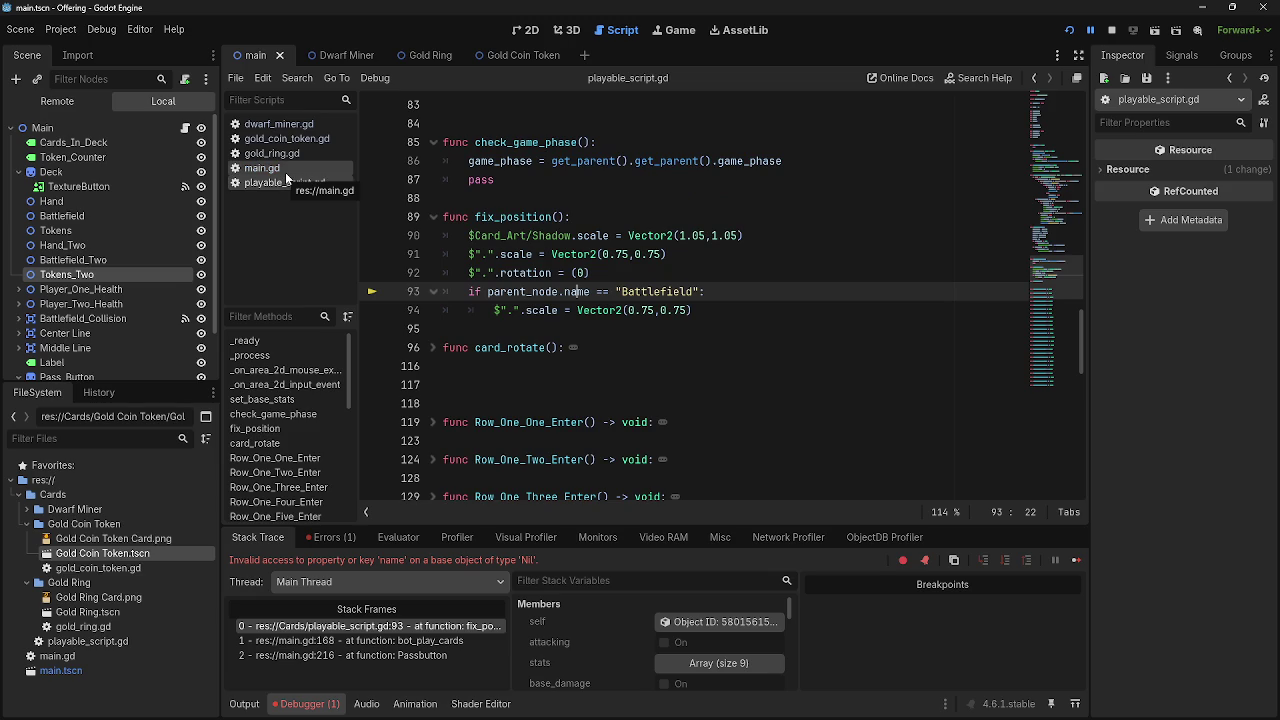
# Delete the instance.fix_position() call on line 168 of bot_play_cards in main.gd
pyautogui.click(286, 172)
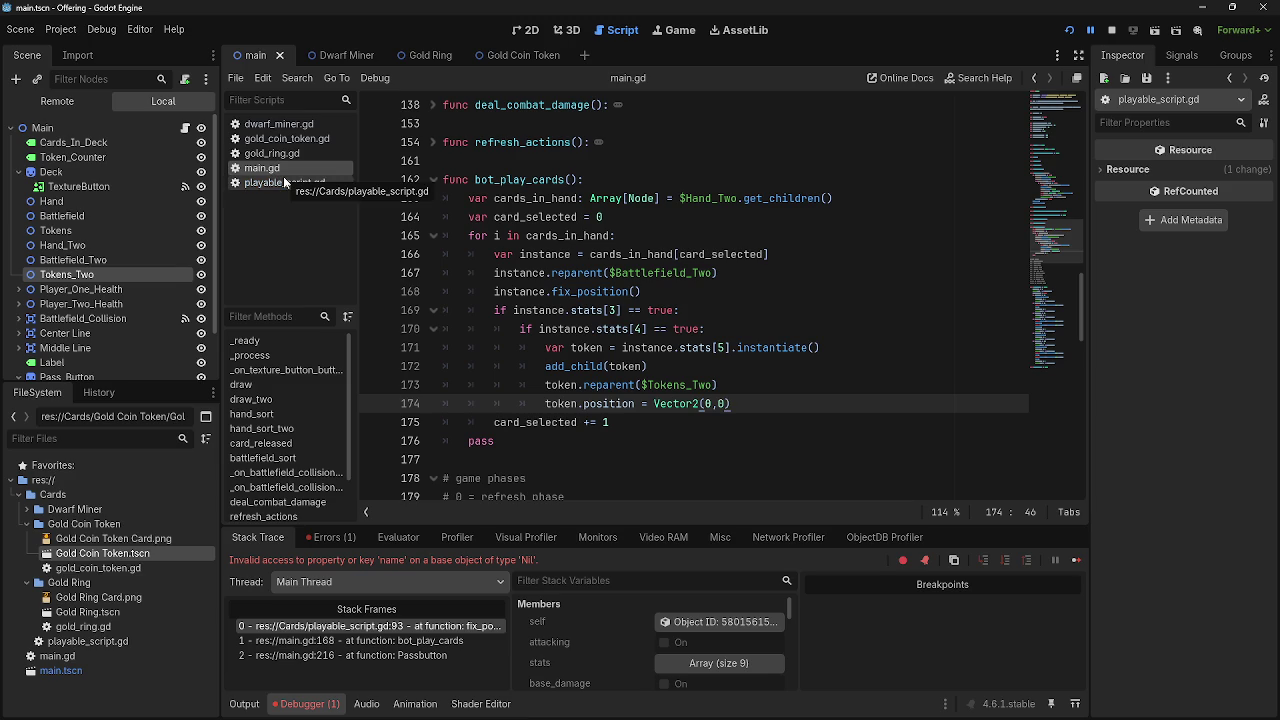
pyautogui.doubleClick(566, 384)
pyautogui.doubleClick(566, 402)
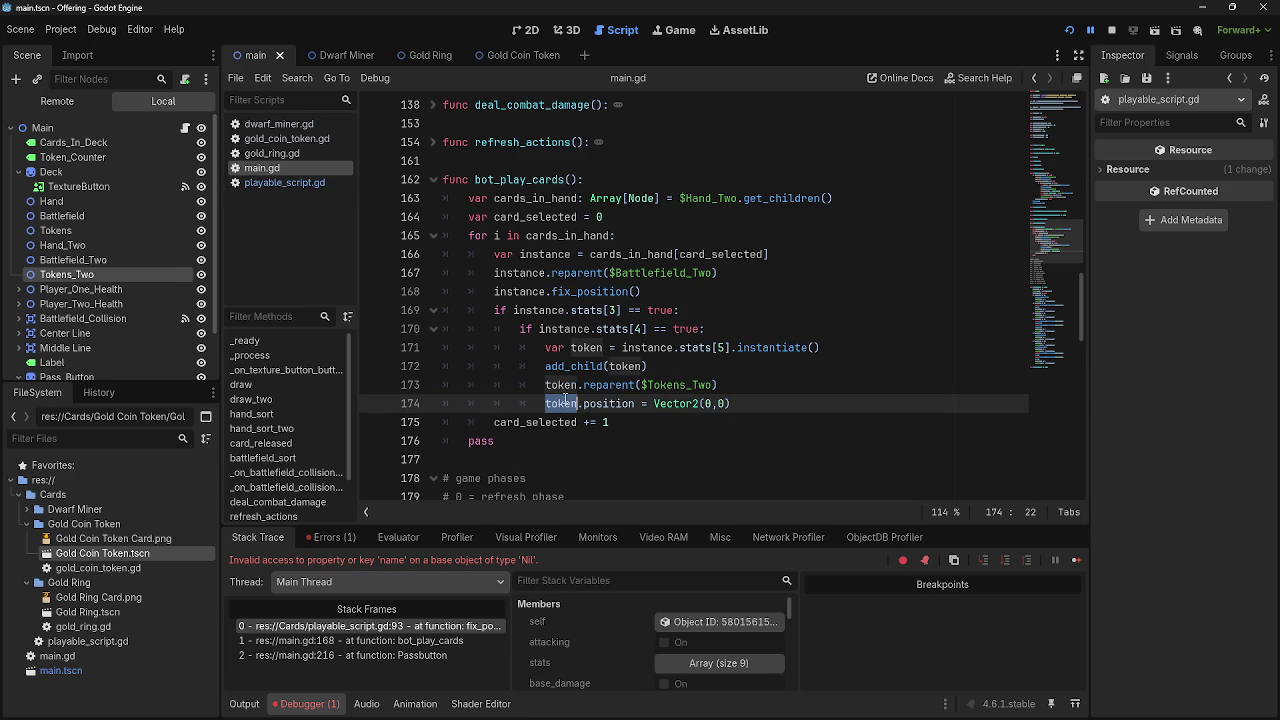
pyautogui.click(566, 402)
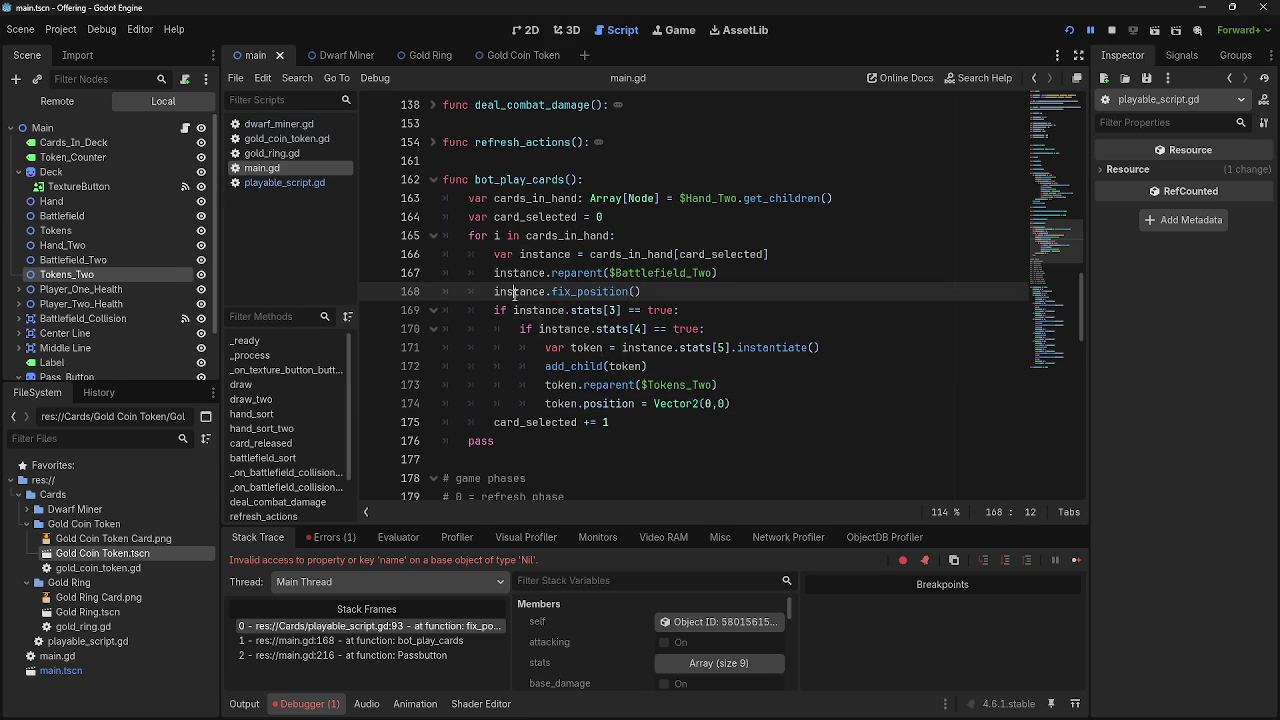
pyautogui.doubleClick(587, 293)
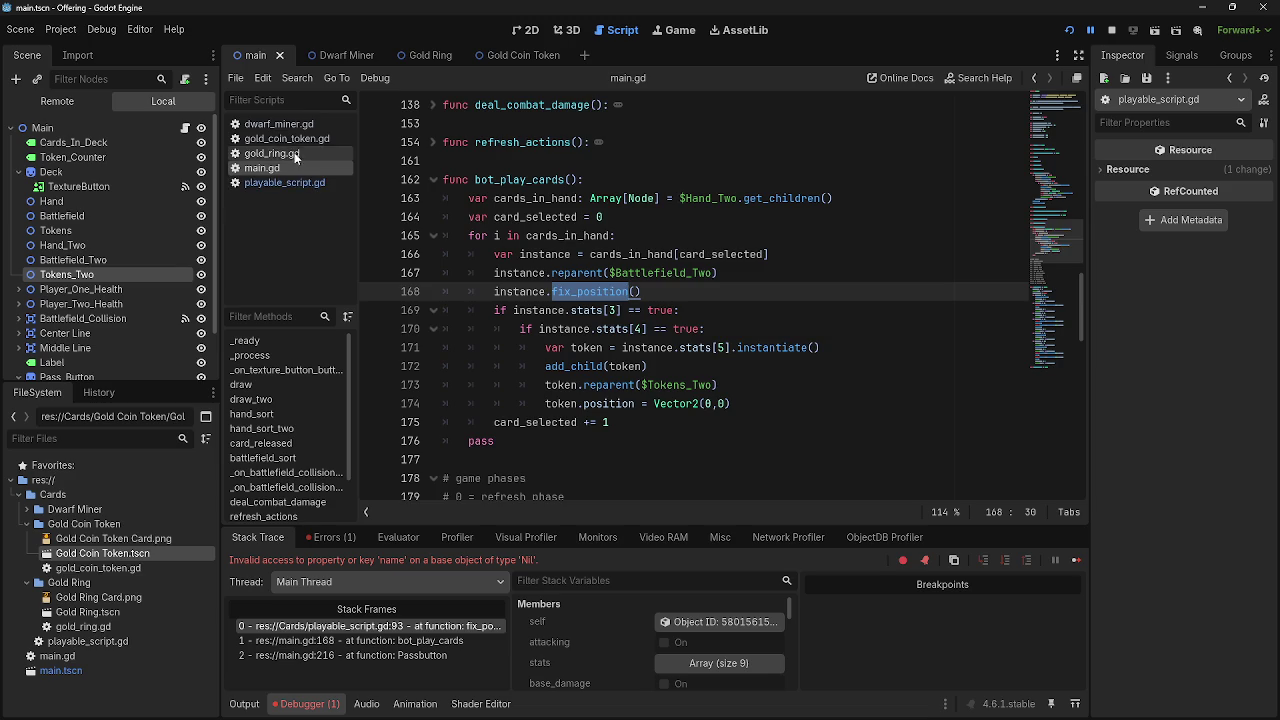
pyautogui.click(285, 183)
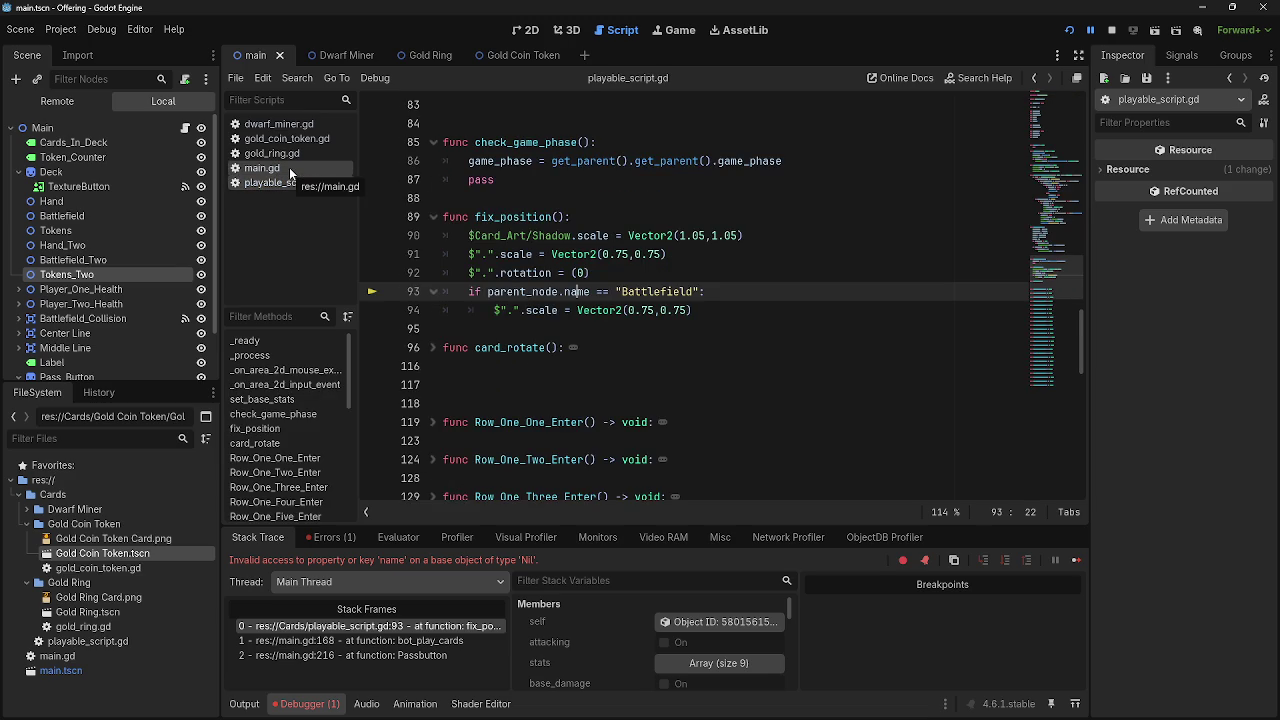
pyautogui.click(289, 167)
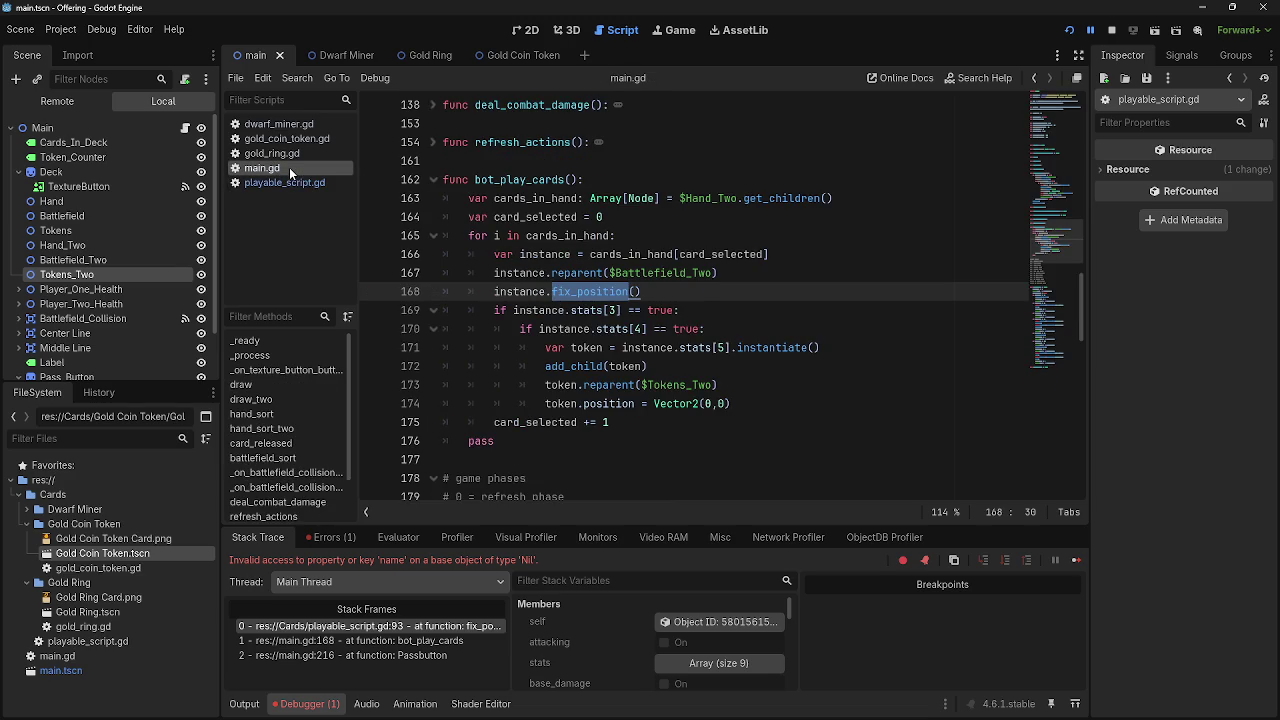
pyautogui.click(670, 292)
pyautogui.click(272, 153)
pyautogui.click(281, 168)
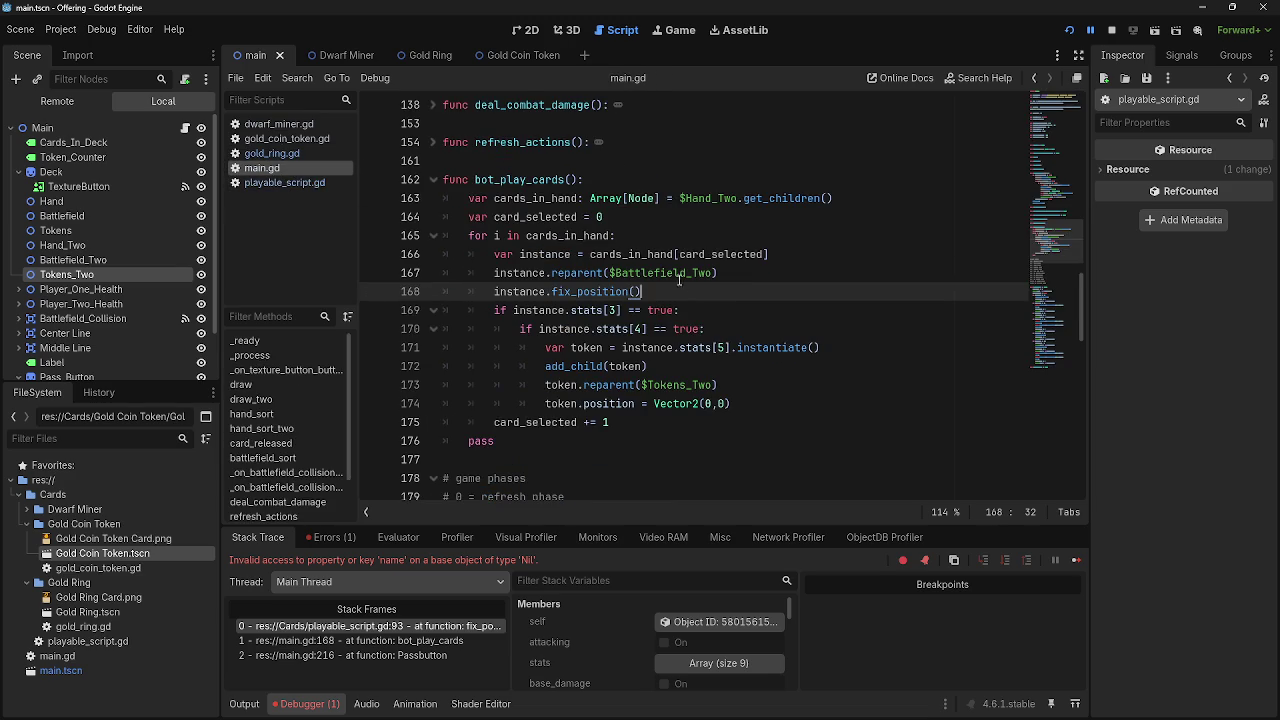
pyautogui.hotkey('shift', 'Home')
pyautogui.hotkey('shift', 'Home')
pyautogui.press('BackSpace')
pyautogui.press('BackSpace')
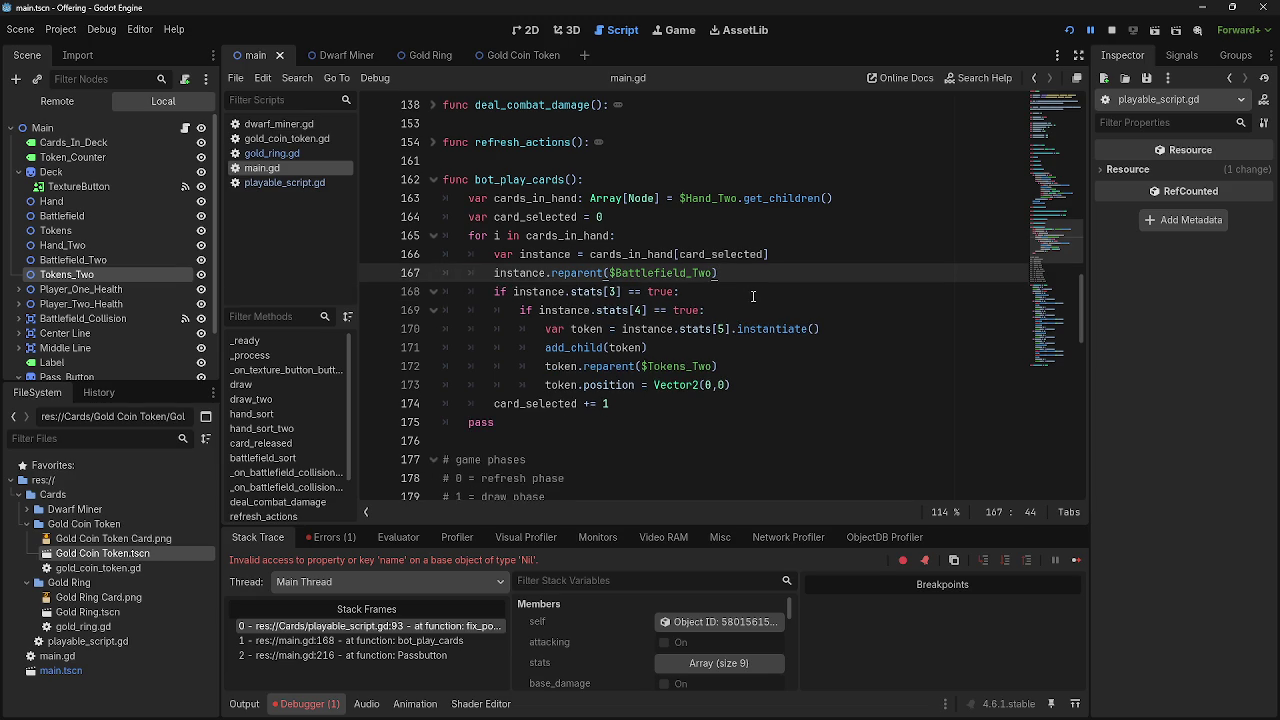
# Recheck playable_script.gd and the edited main.gd, then stop and relaunch the game
pyautogui.click(287, 182)
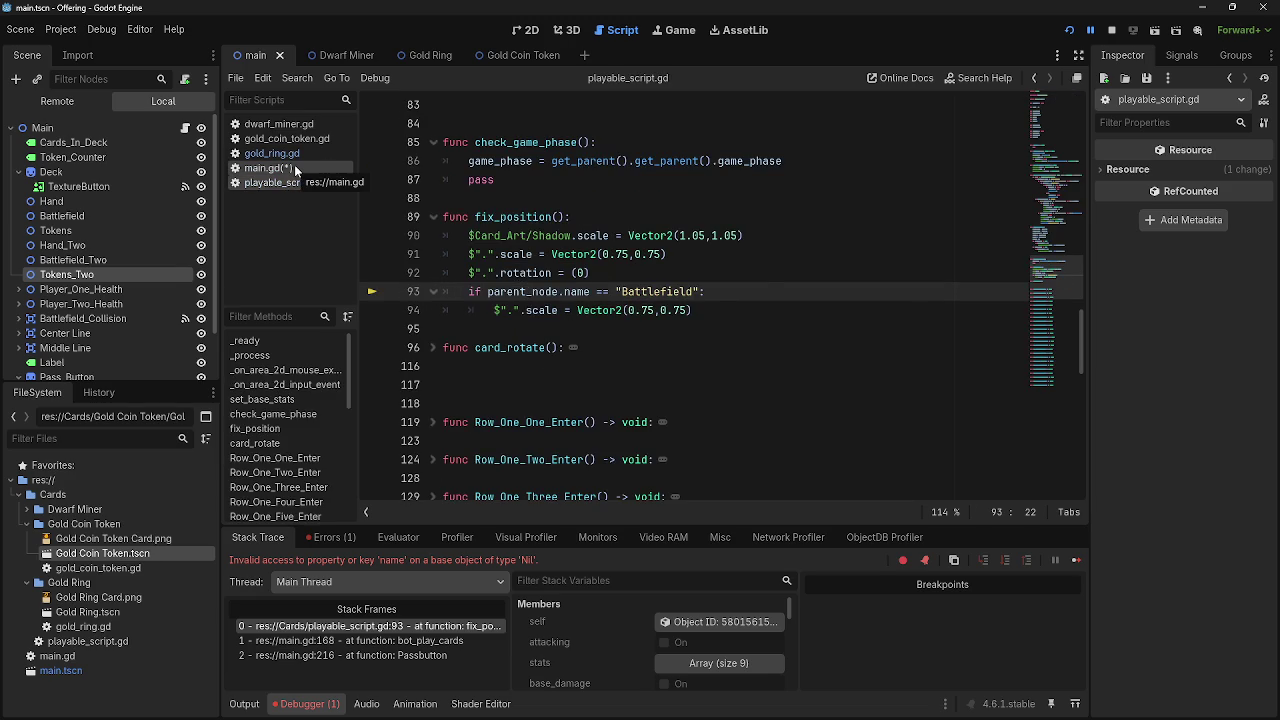
pyautogui.click(284, 168)
pyautogui.scroll(10, 748, 359)
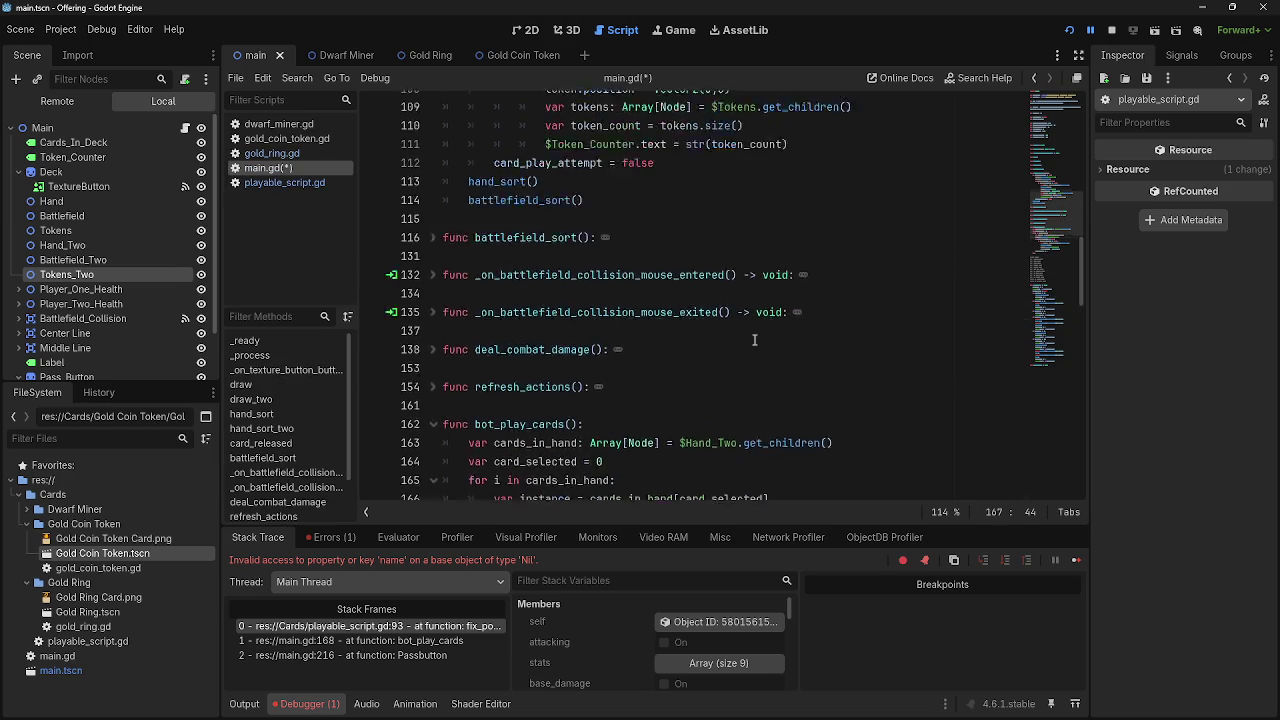
pyautogui.scroll(1, 741, 308)
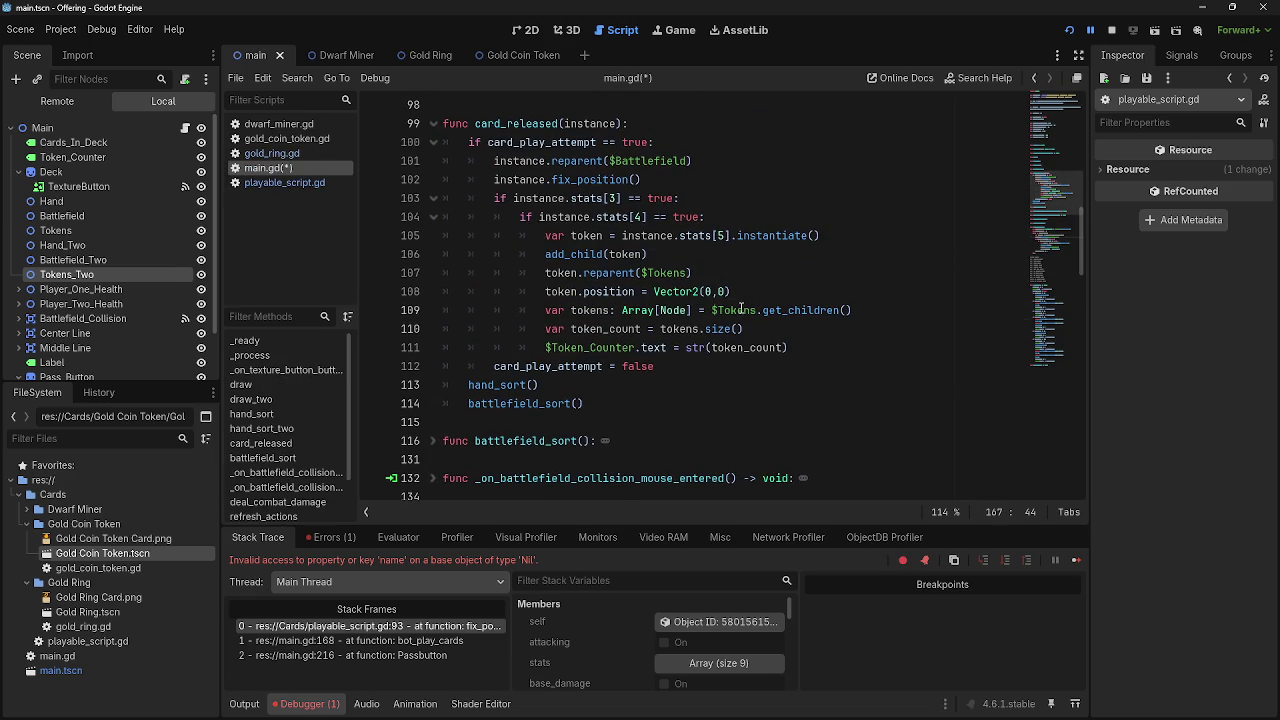
pyautogui.scroll(-3, 741, 308)
pyautogui.scroll(-4, 741, 308)
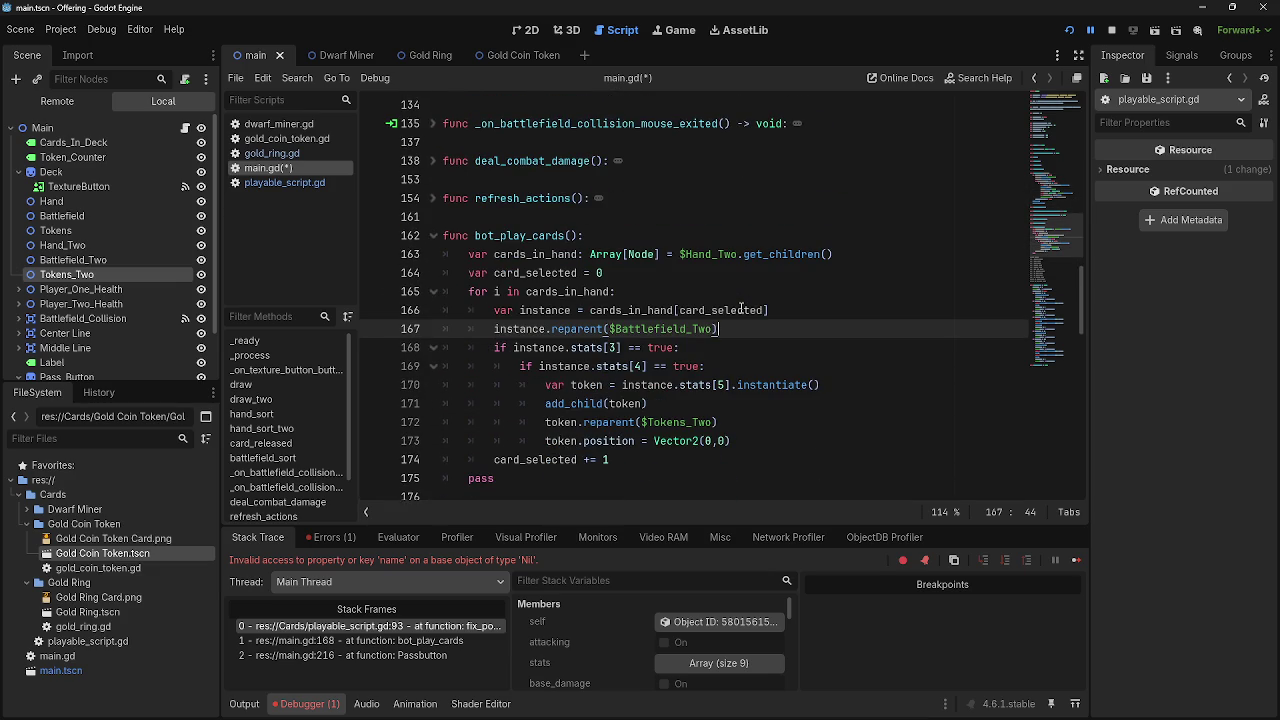
pyautogui.click(1111, 29)
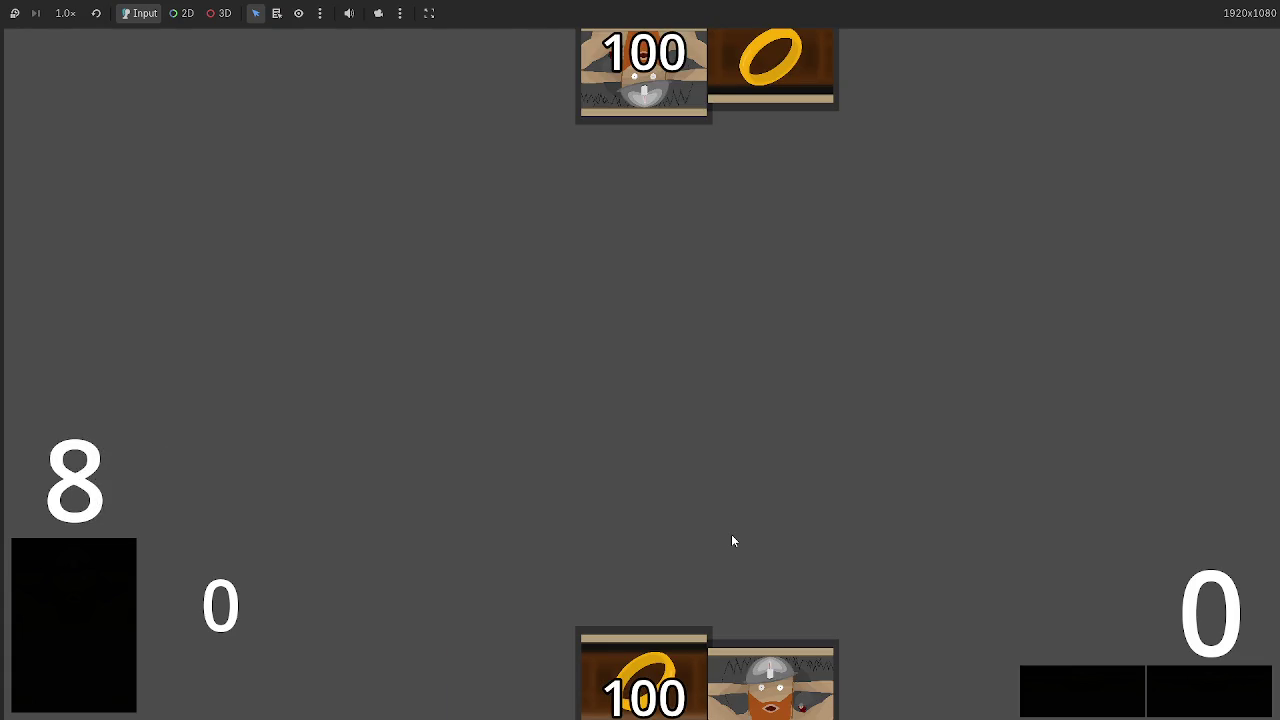
# Pass five turns, watching the bot fill its row and a token appear top right without errors
pyautogui.click(1180, 700)
pyautogui.click(1196, 700)
pyautogui.click(1196, 700)
pyautogui.click(1196, 700)
pyautogui.click(1196, 701)
pyautogui.click(1196, 701)
pyautogui.click(1196, 701)
pyautogui.click(1196, 701)
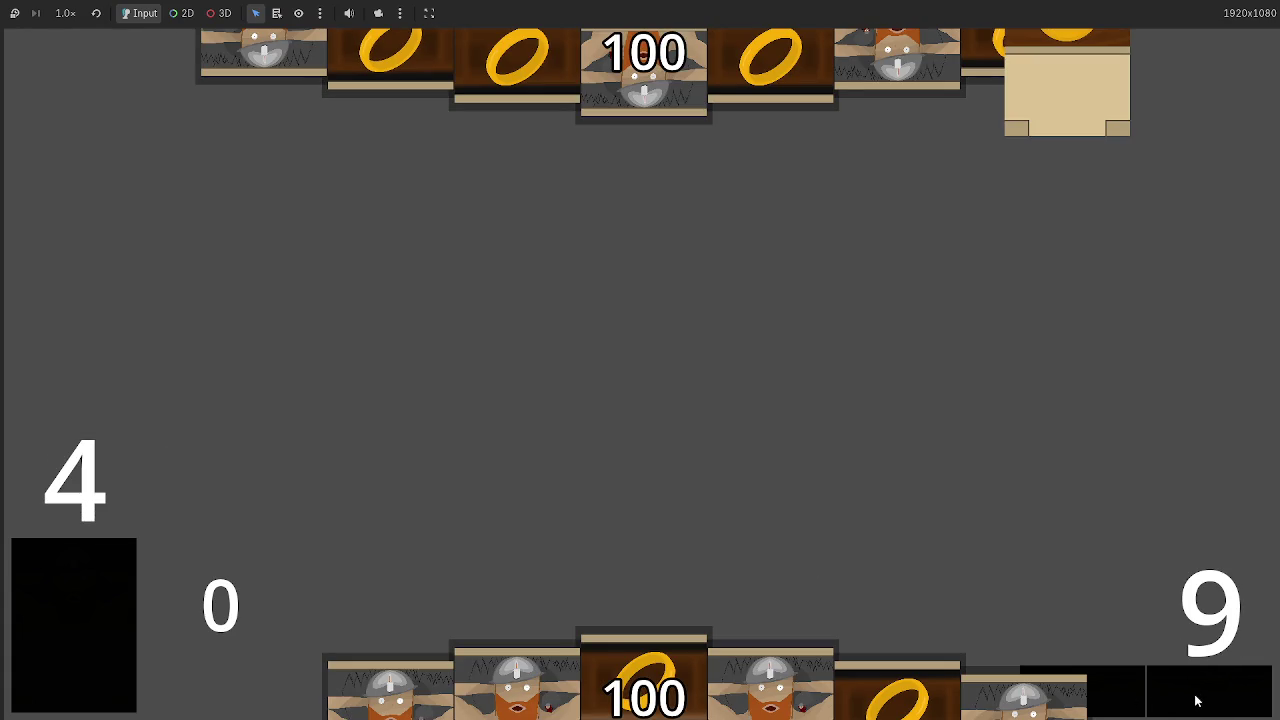